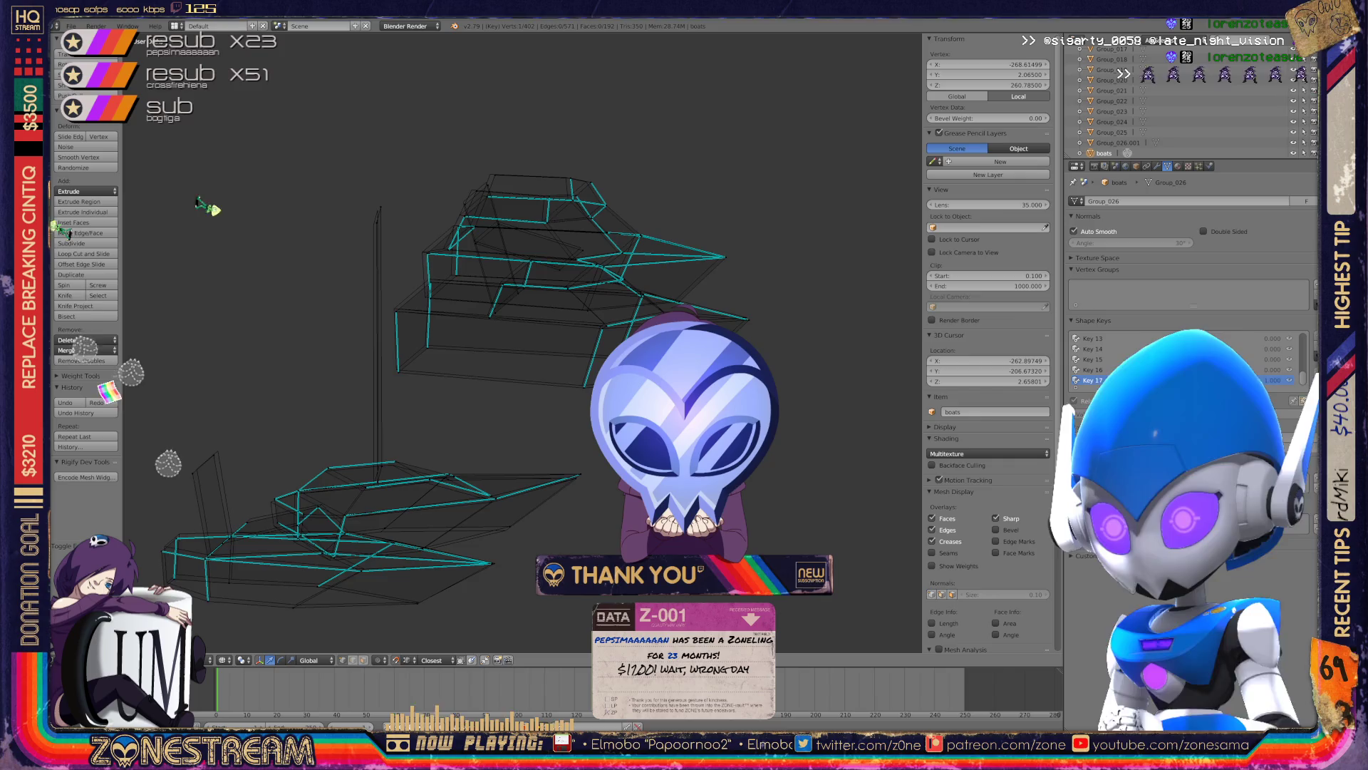
- Zoom, orbit and pan until one Group_026 hull part and its working vertex fill the viewport
scroll(202, 214, down, 5)
mouse_move(202, 214)
middle_down()
mouse_move(351, 122)
mouse_move(384, 442)
middle_up()
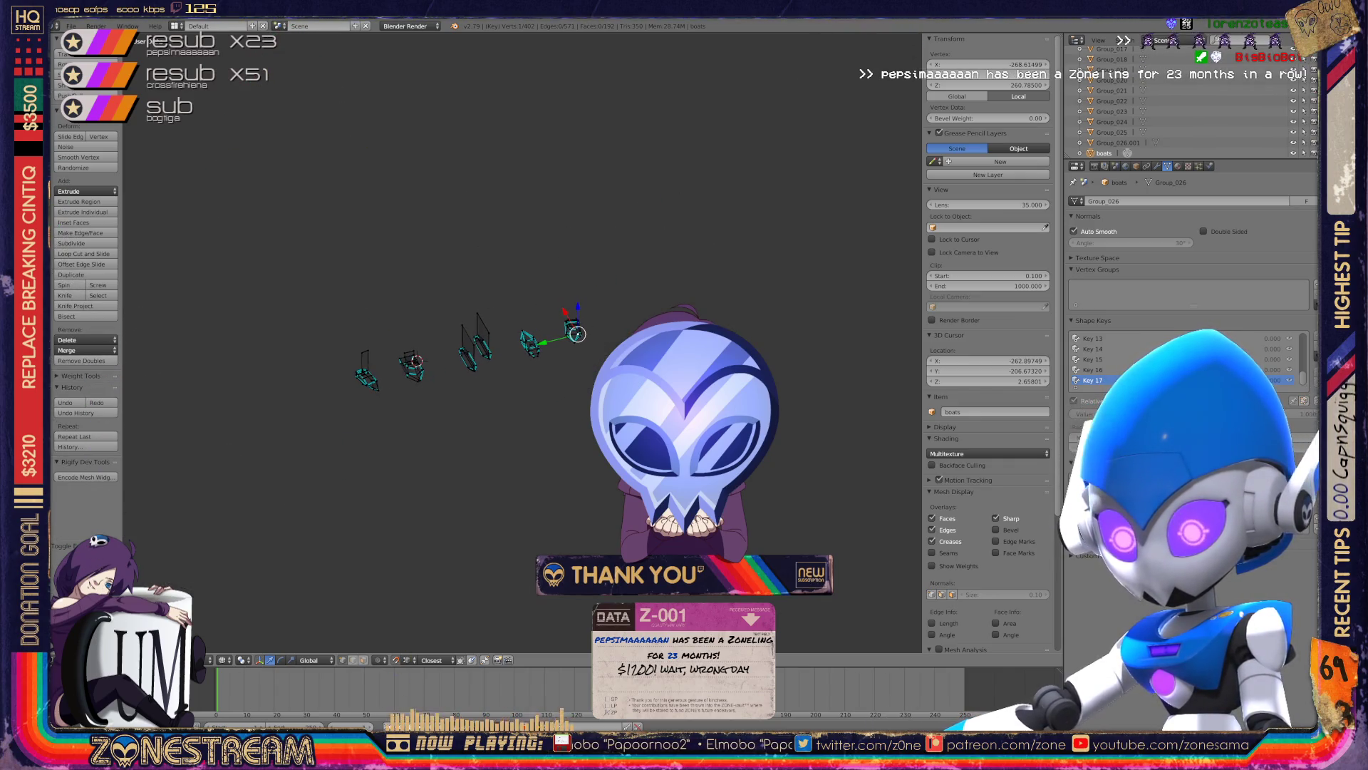
scroll(522, 342, up, 3)
scroll(522, 342, up, 3)
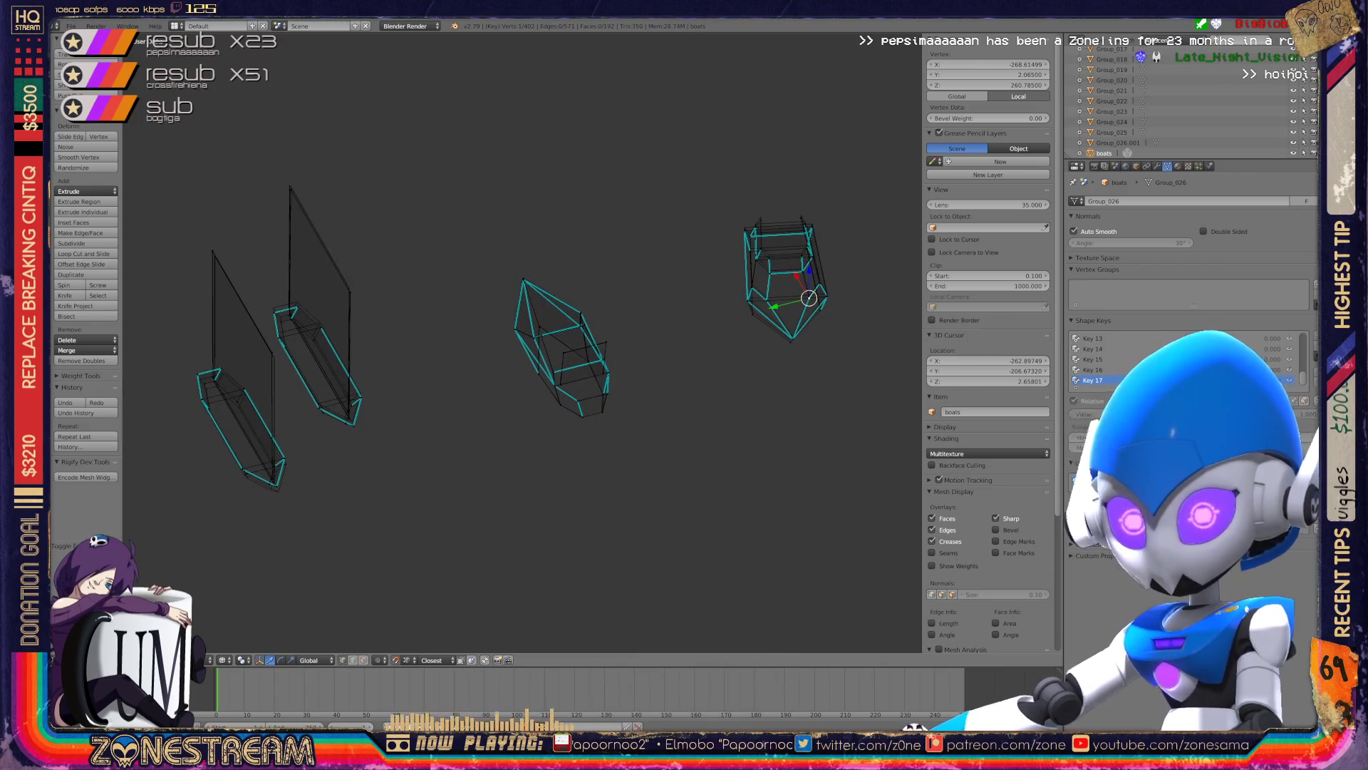
scroll(342, 349, down, 2)
scroll(342, 349, down, 1)
scroll(342, 349, down, 1)
scroll(342, 349, down, 1)
scroll(516, 328, up, 2)
scroll(517, 328, up, 2)
scroll(516, 328, up, 3)
scroll(516, 328, up, 4)
mouse_move(516, 328)
shift+middle_down()
mouse_move(452, 415)
mouse_move(393, 452)
shift+middle_up()
scroll(393, 453, up, 4)
scroll(518, 343, up, 2)
scroll(518, 343, up, 1)
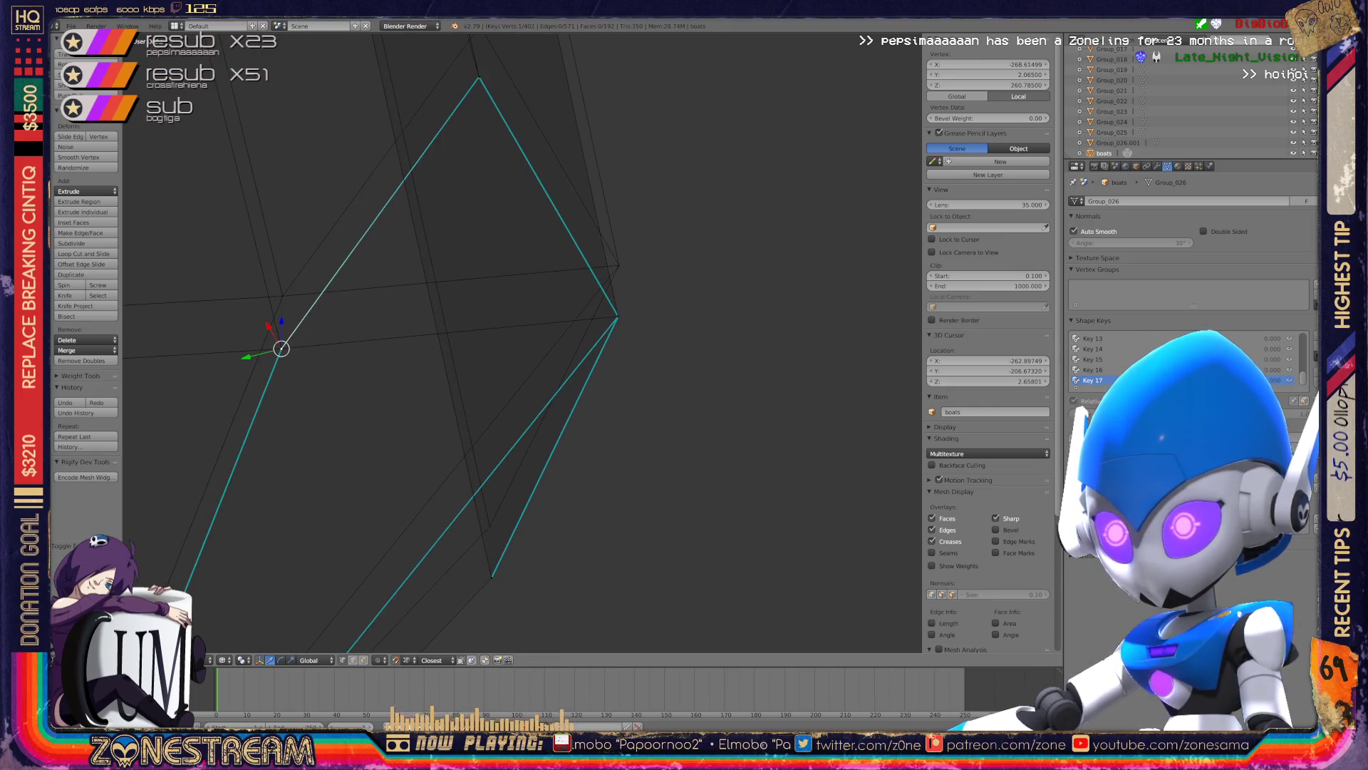
shift+middle_drag(519, 343, 385, 371)
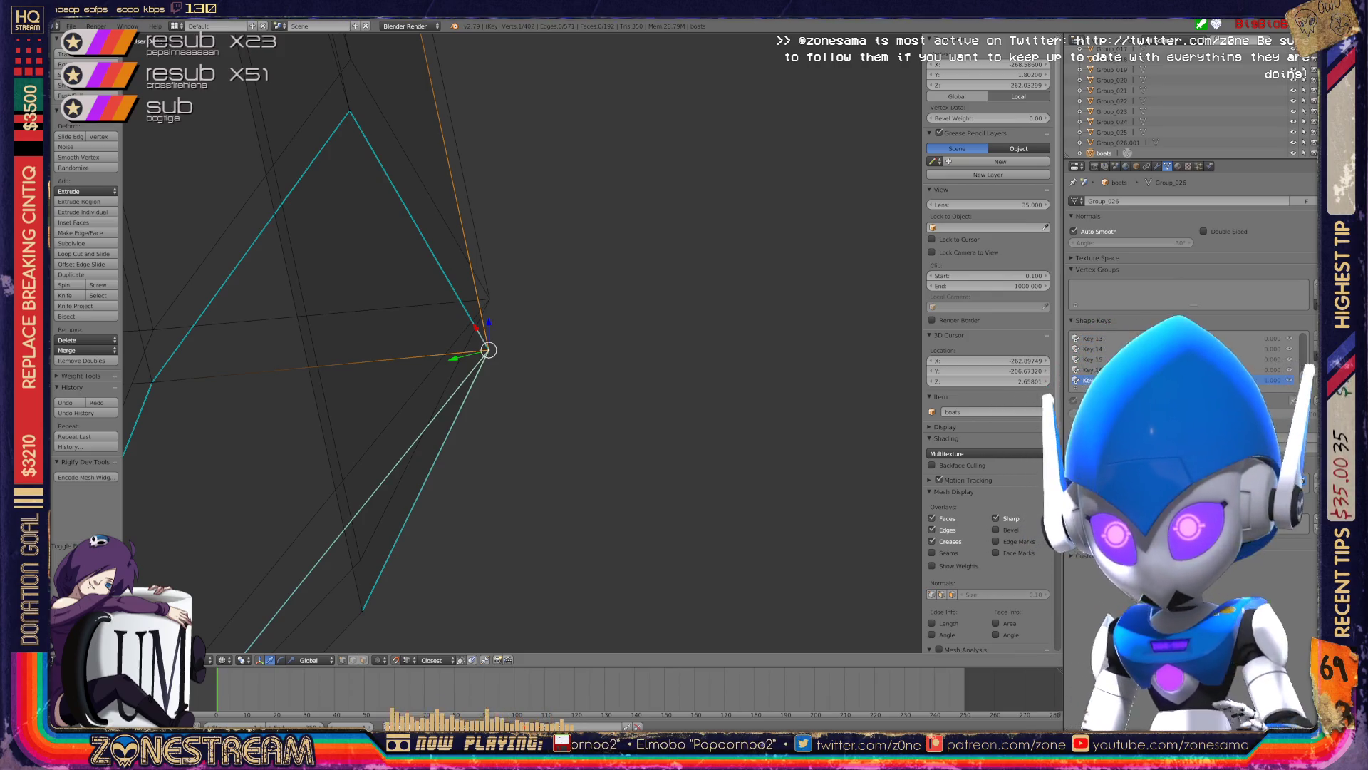
- Nudge the chosen vertex and grab it upward onto the adjacent edge
scroll(499, 349, down, 3)
scroll(499, 349, down, 2)
scroll(498, 349, up, 5)
mouse_move(499, 350)
middle_down()
mouse_move(470, 335)
mouse_move(477, 285)
middle_up()
key(g)
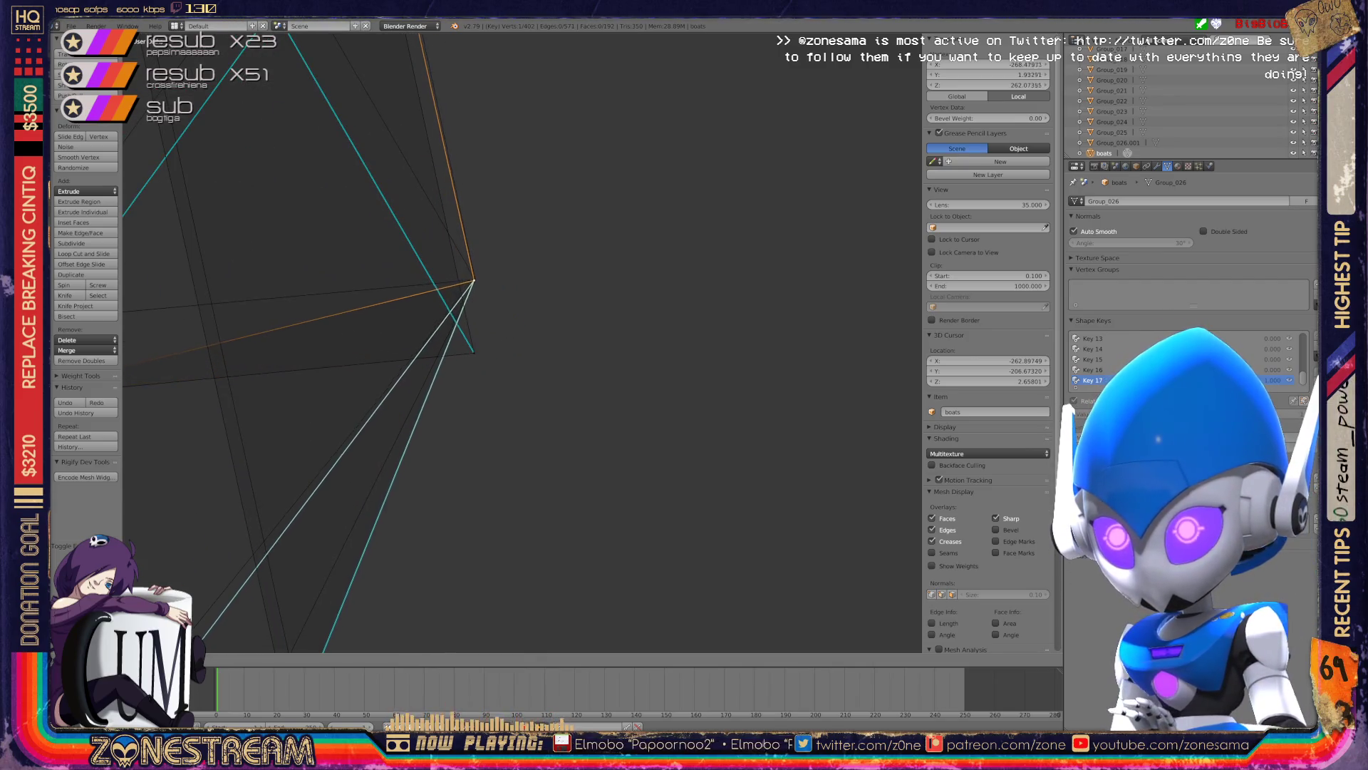
key(Return)
key(g)
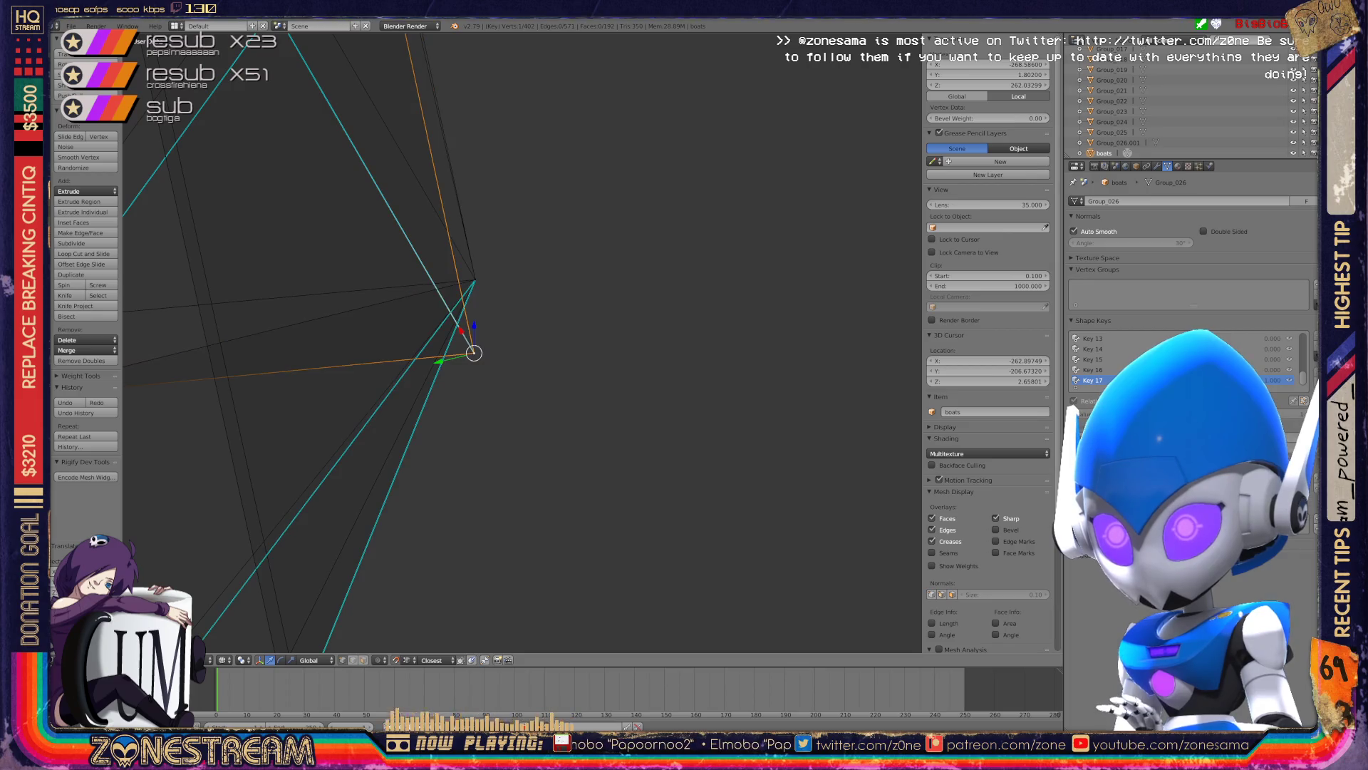
middle_drag(499, 342, 634, 214)
drag(547, 415, 545, 380)
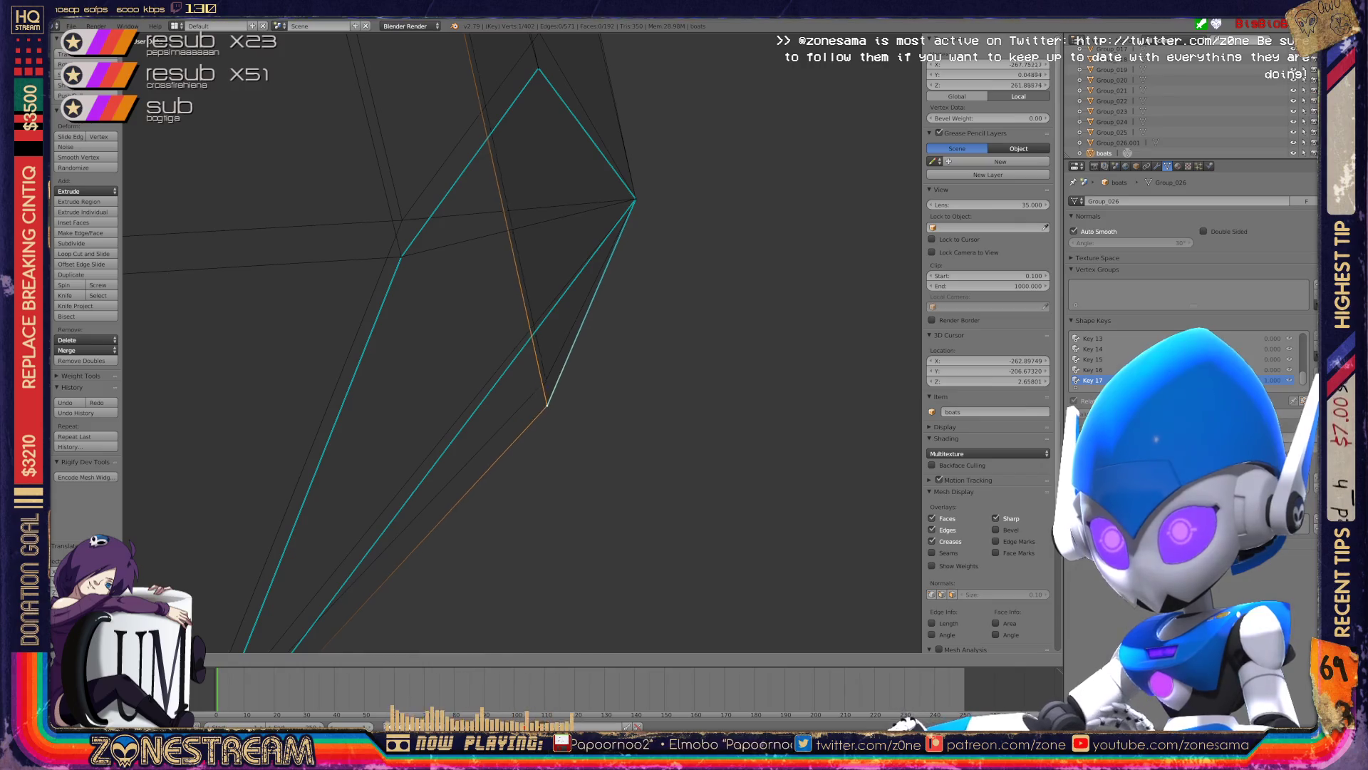
shift+middle_drag(545, 380, 523, 561)
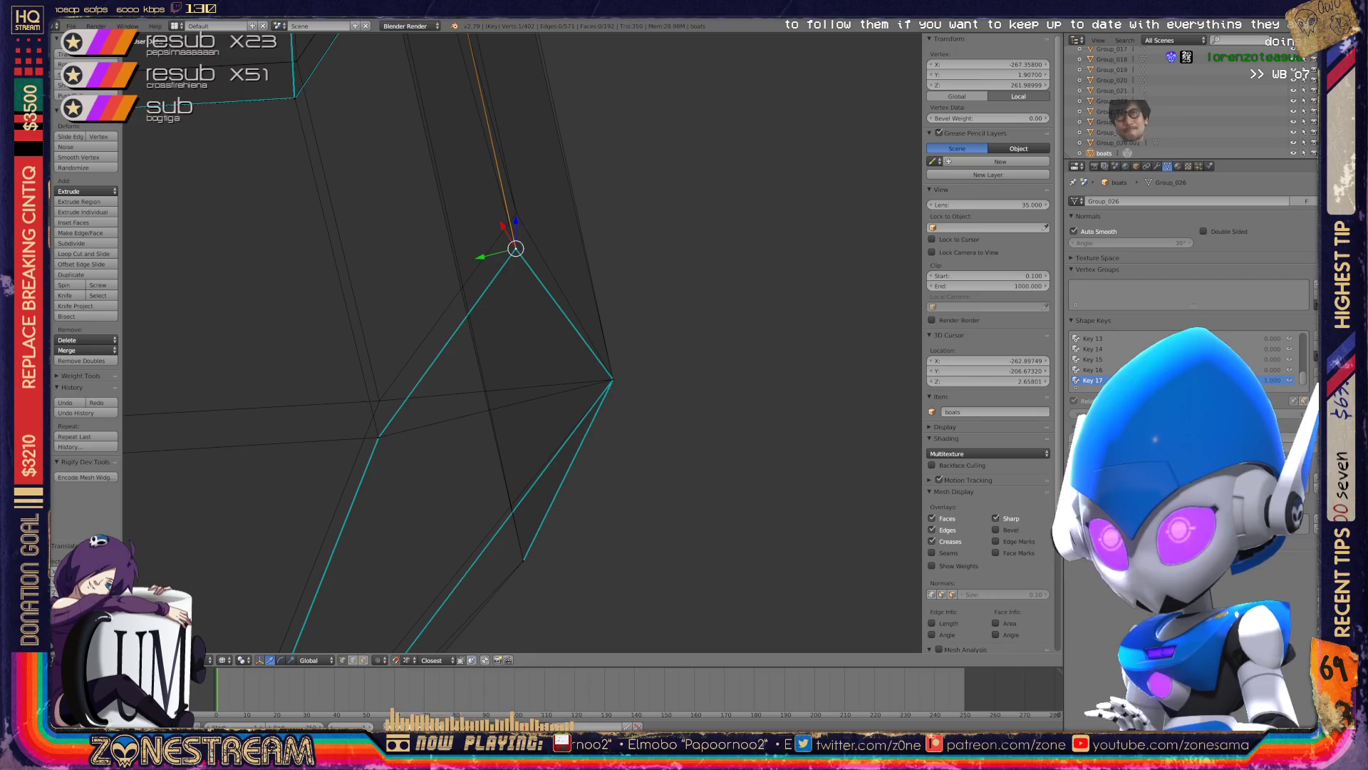
drag(515, 248, 517, 213)
- Move only the lower vertex up to meet its neighbouring vertex
shift+right_click(517, 212)
shift+right_click(378, 436)
key(g)
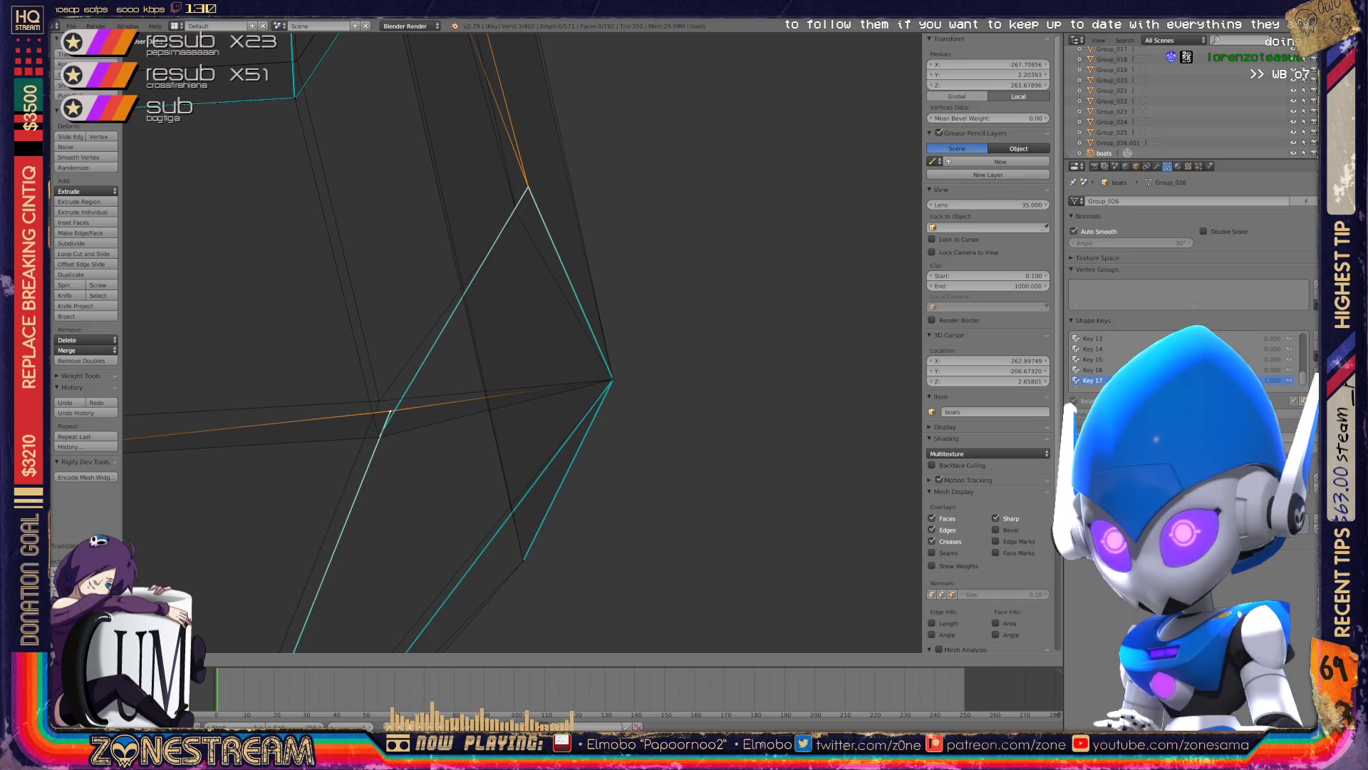
key(Escape)
right_click(378, 436)
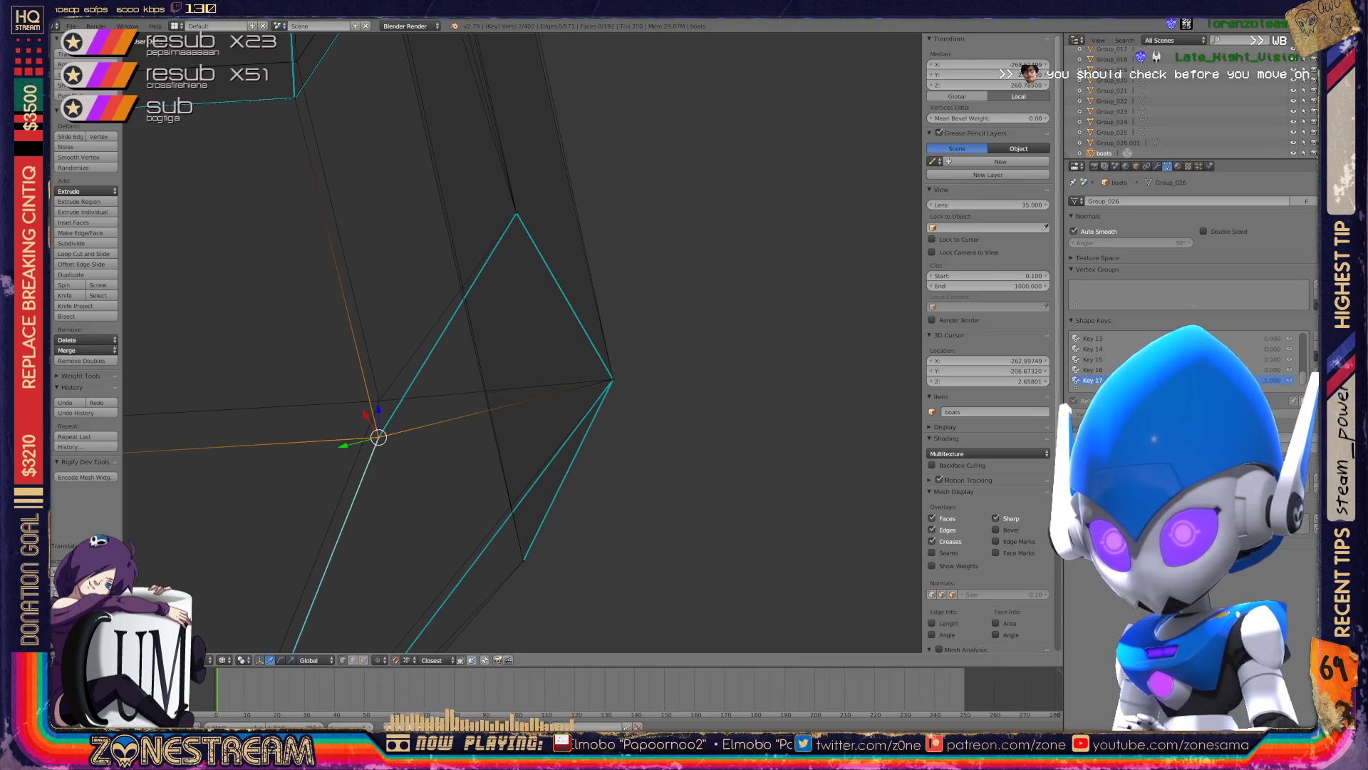
key(g)
click(370, 410)
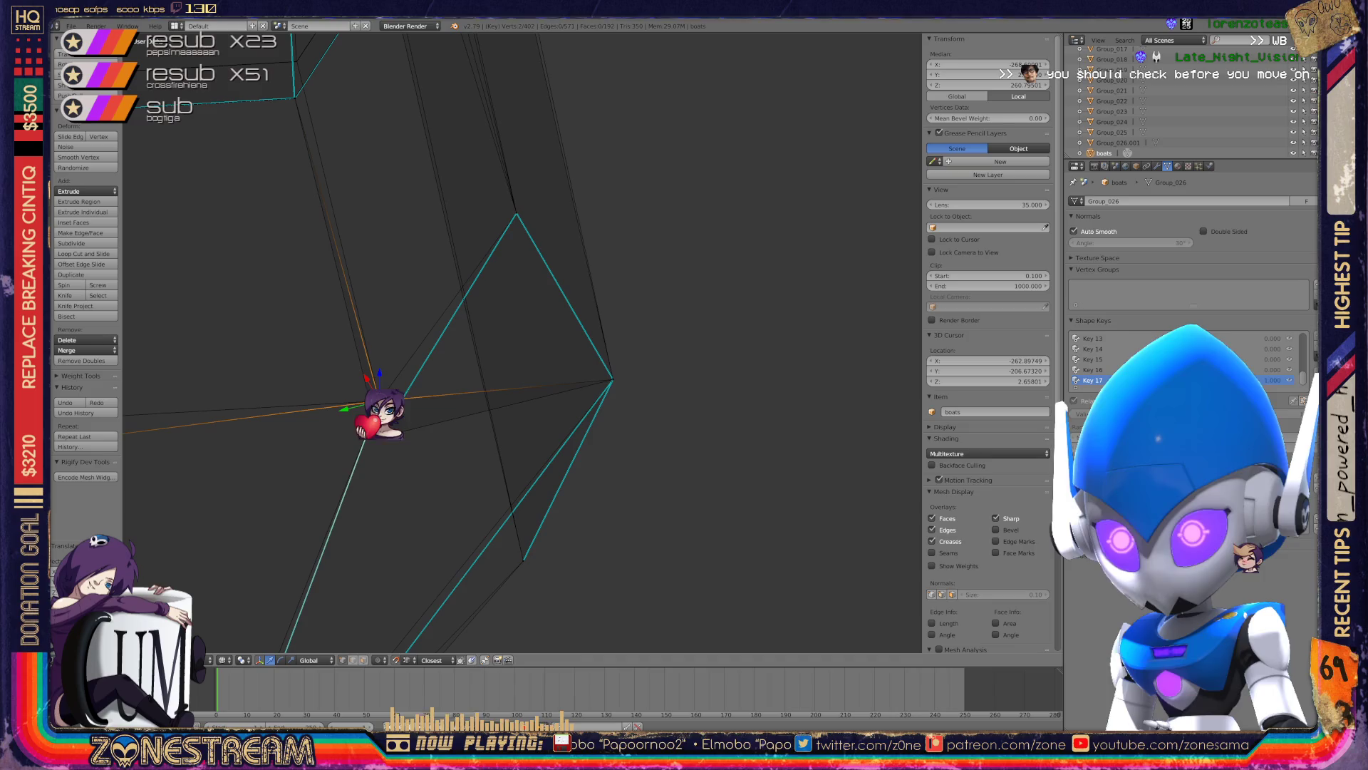
- Frame the V-shaped edges and move the bottom vertex up to meet the corner
middle_drag(473, 346, 542, 314)
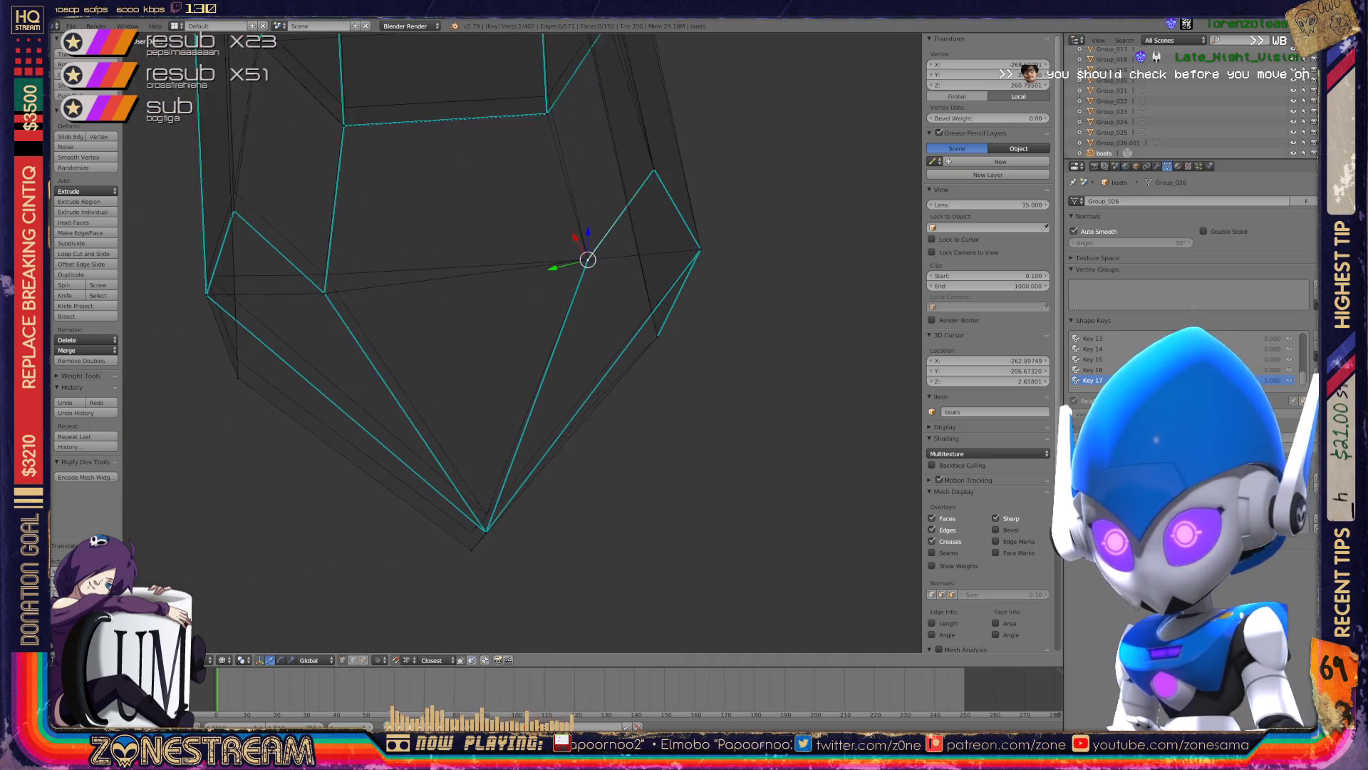
scroll(499, 321, up, 5)
scroll(499, 320, down, 3)
middle_drag(499, 320, 470, 285)
scroll(520, 342, up, 5)
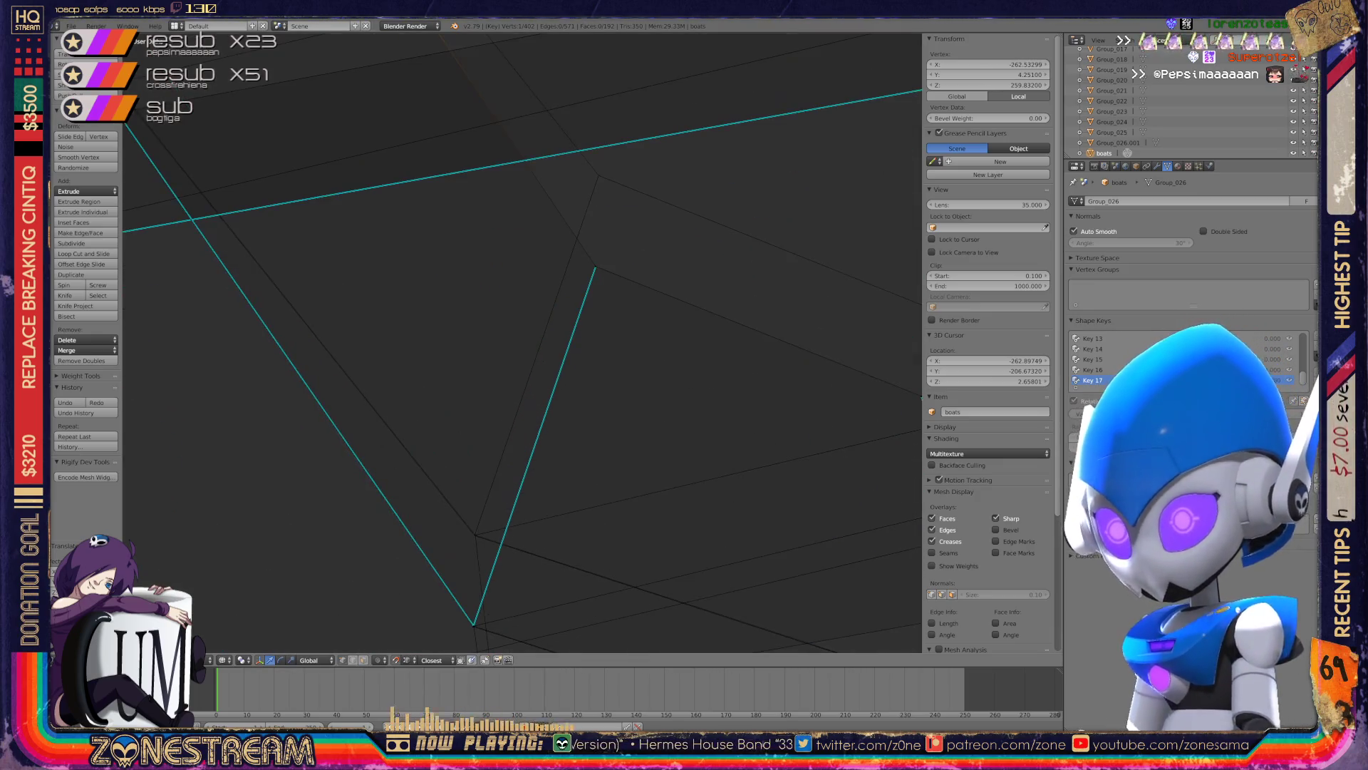
shift+middle_drag(521, 342, 513, 271)
scroll(520, 342, up, 2)
shift+middle_drag(520, 342, 612, 335)
scroll(520, 342, up, 1)
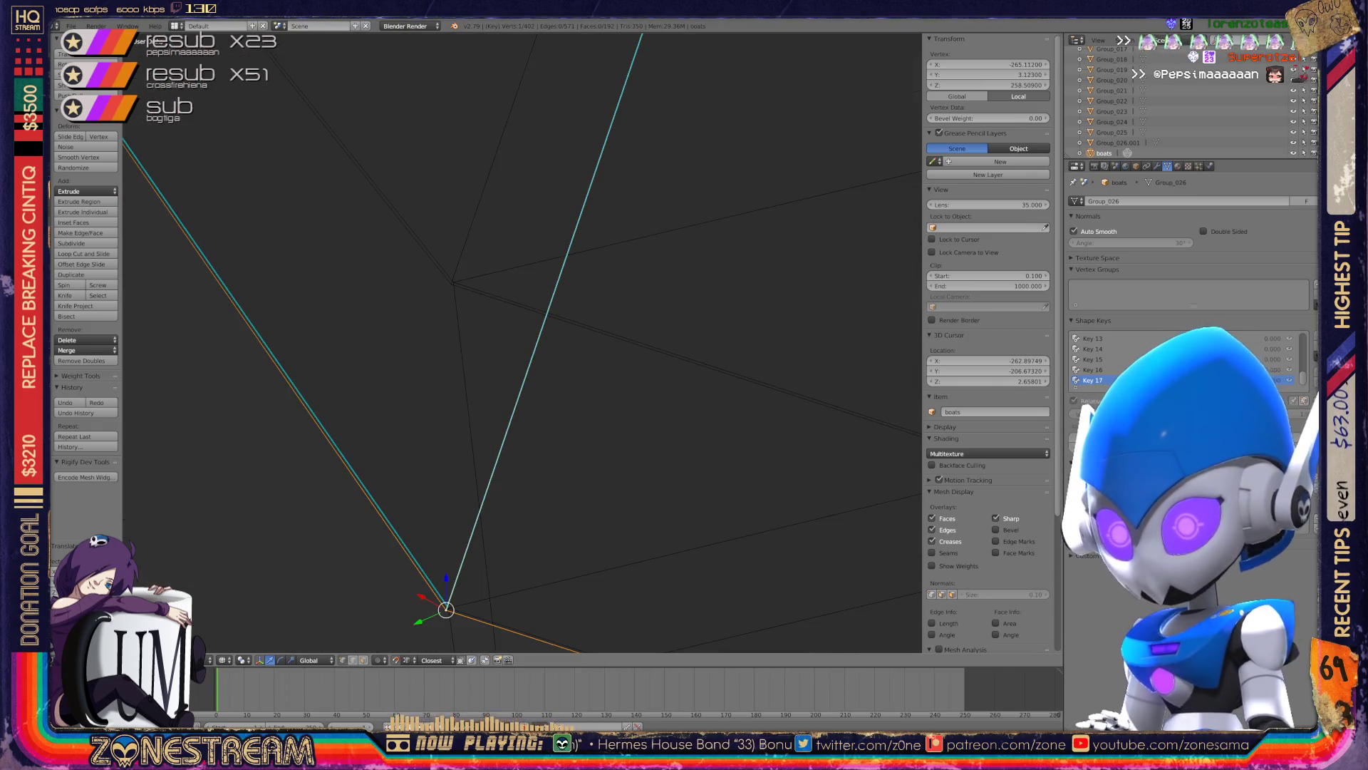
key(a)
right_click(447, 607)
key(g)
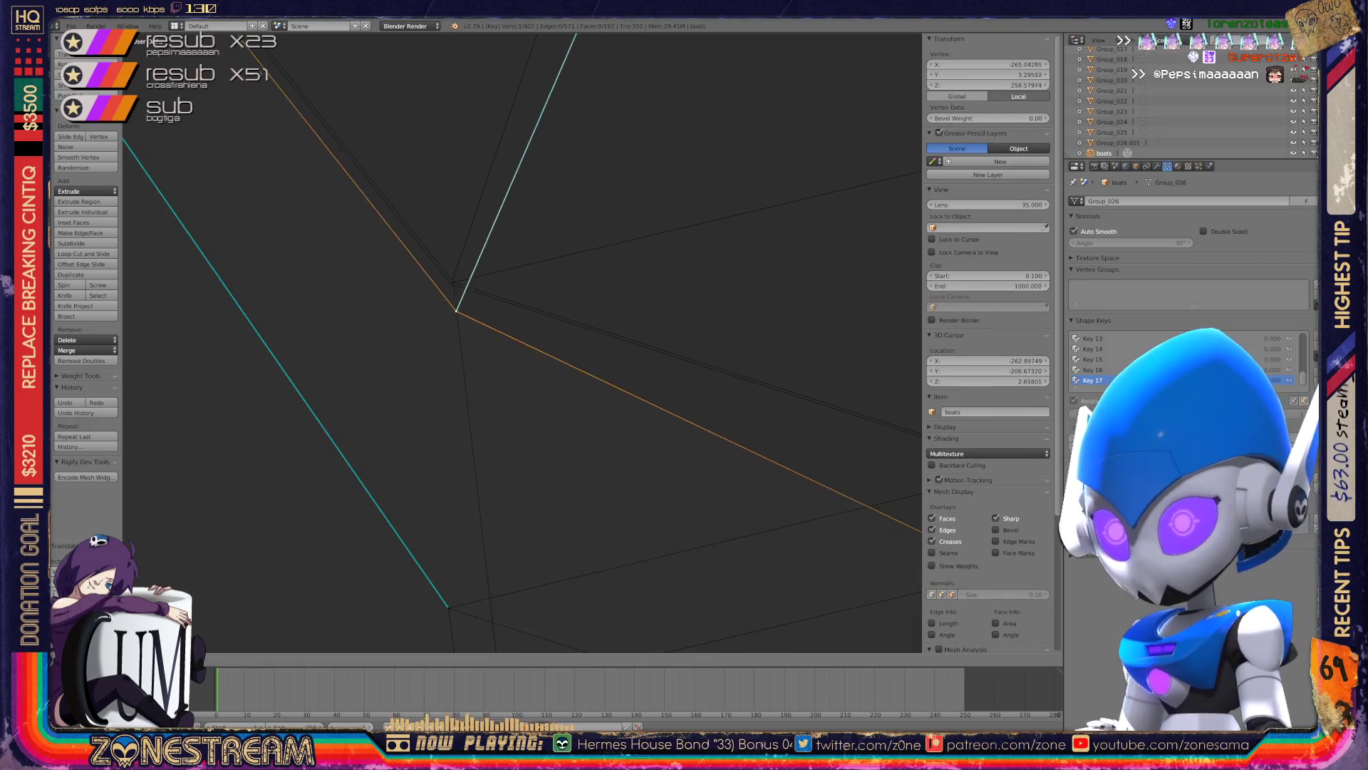
key(Escape)
key(g)
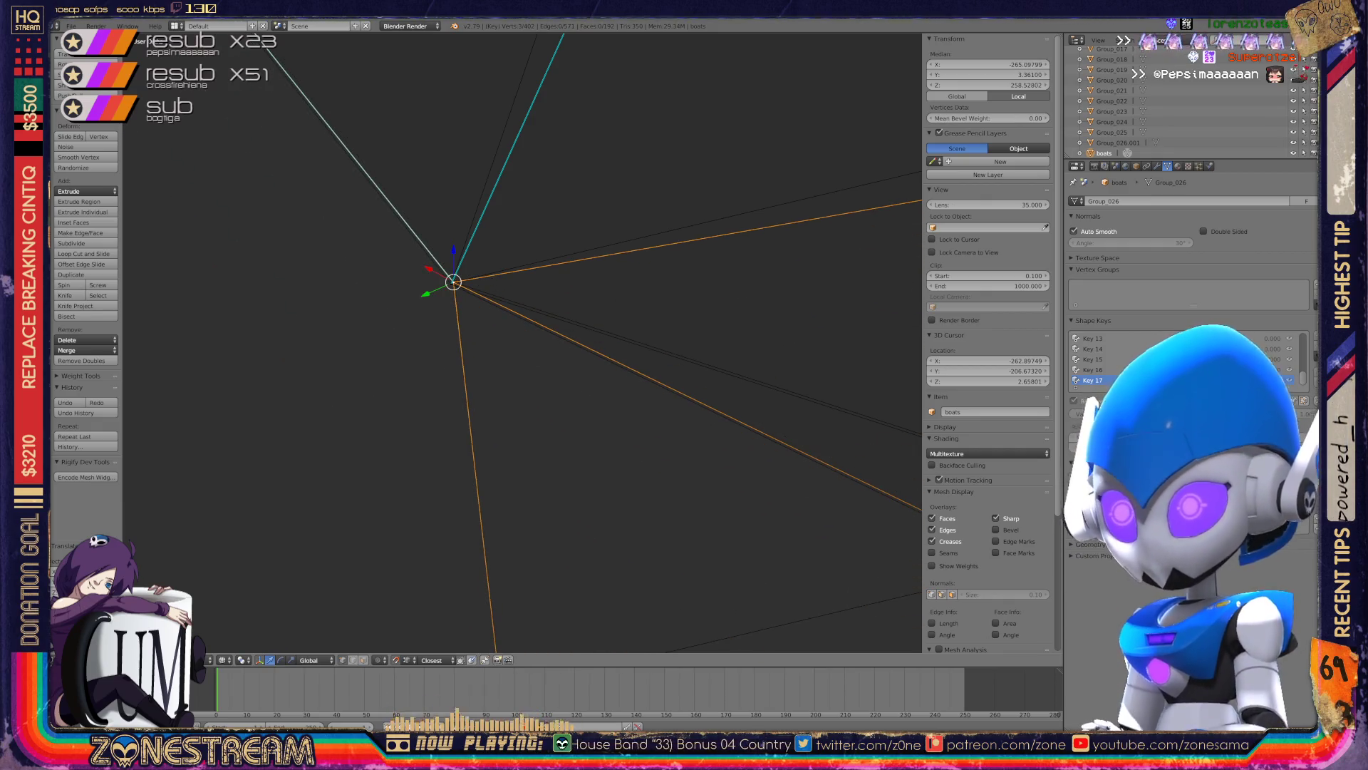
middle_drag(454, 282, 444, 567)
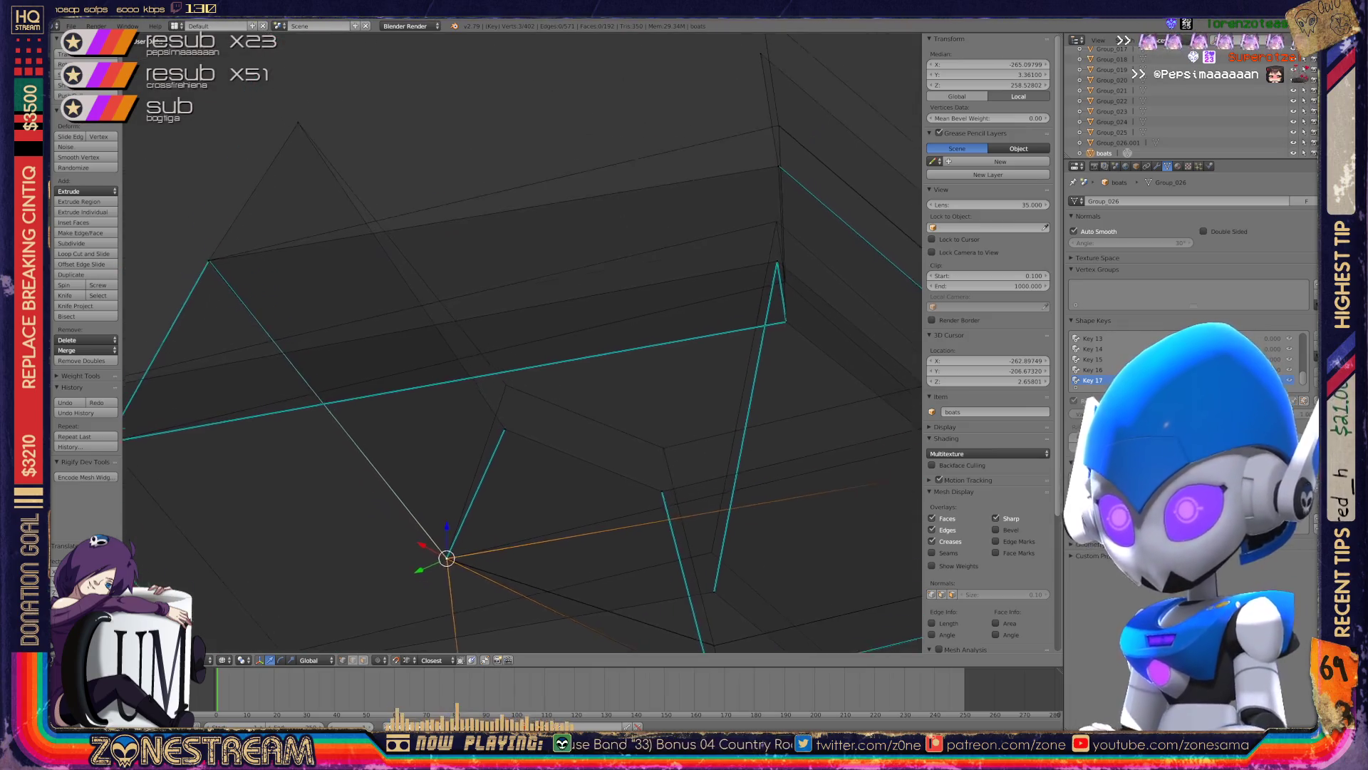
- Move the vertex at the edge corner upward onto its edge
right_click(502, 437)
right_drag(502, 437, 504, 394)
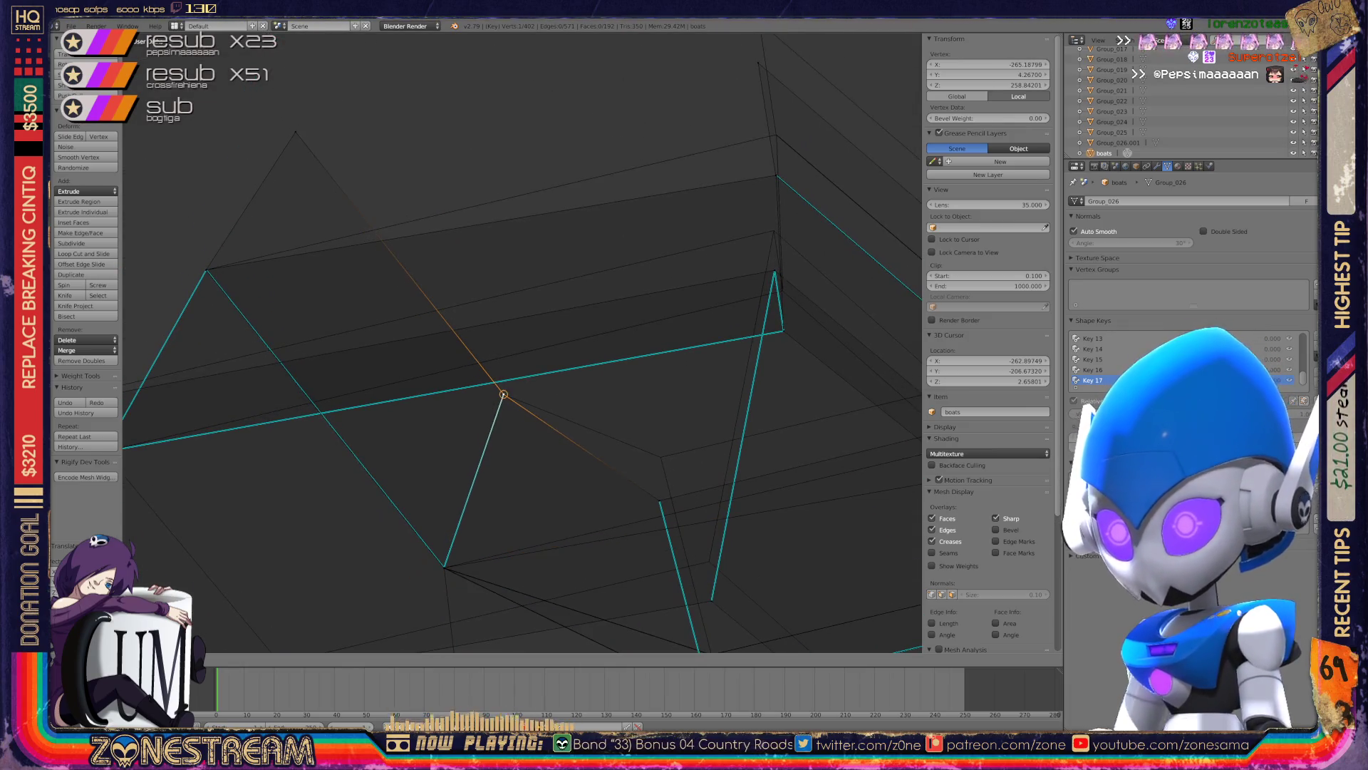
shift+middle_drag(504, 394, 341, 291)
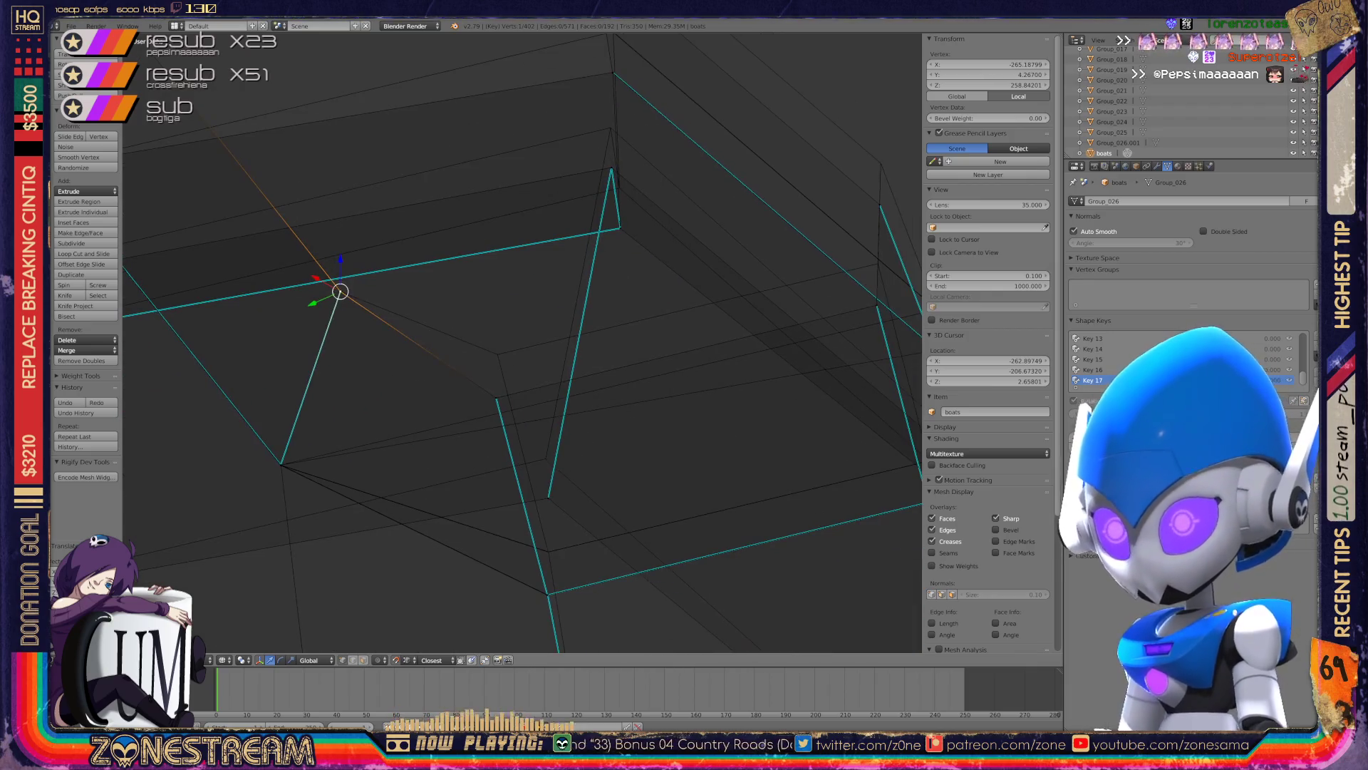
scroll(340, 291, up, 3)
scroll(522, 342, up, 2)
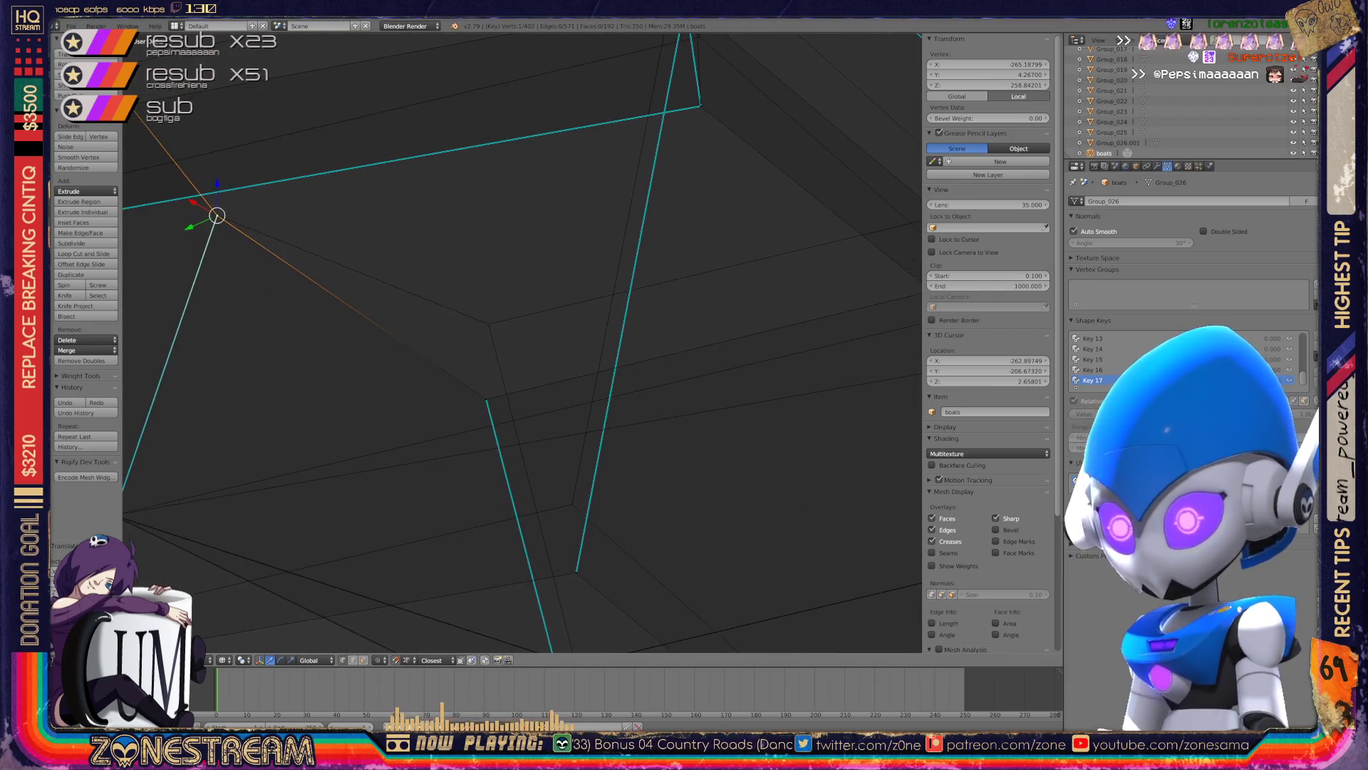
drag(460, 441, 464, 309)
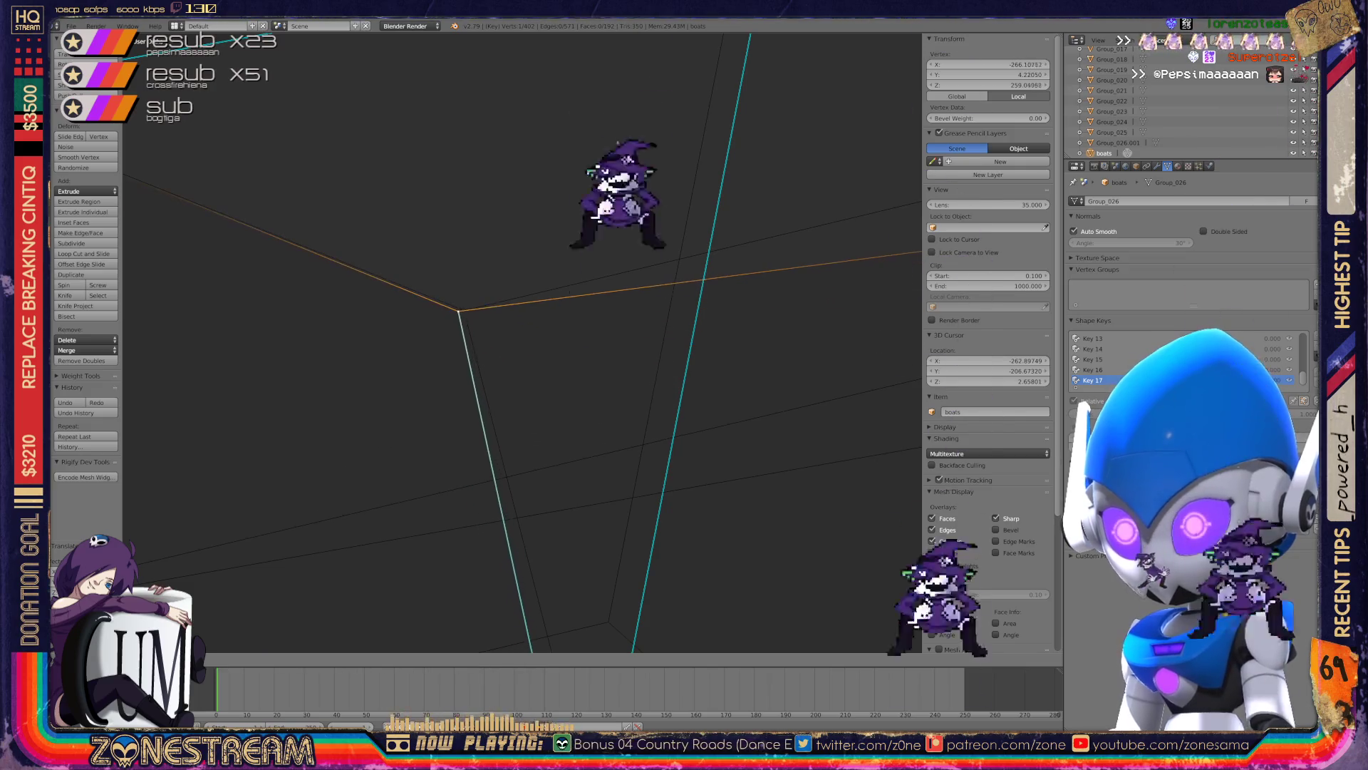
scroll(464, 309, down, 3)
middle_drag(494, 335, 541, 299)
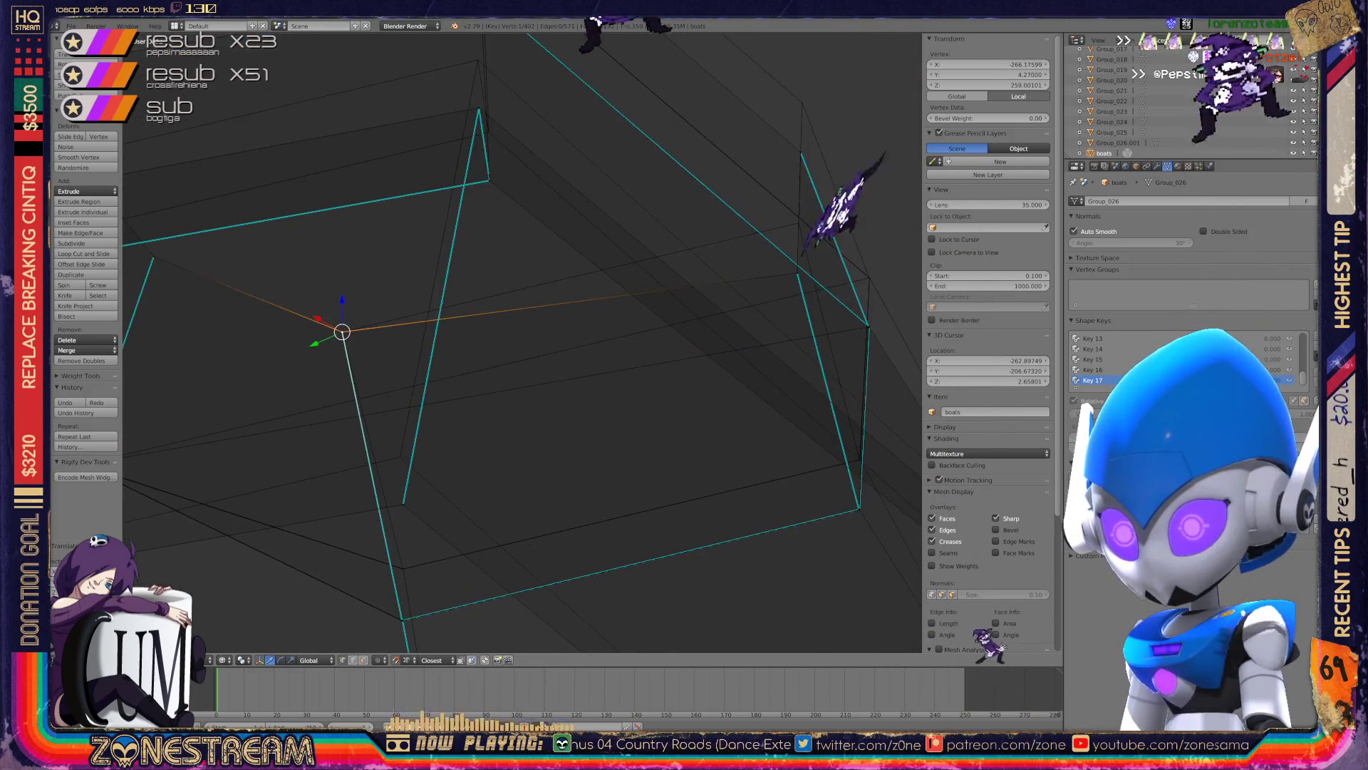
scroll(522, 342, up, 3)
scroll(523, 342, down, 3)
scroll(522, 342, up, 3)
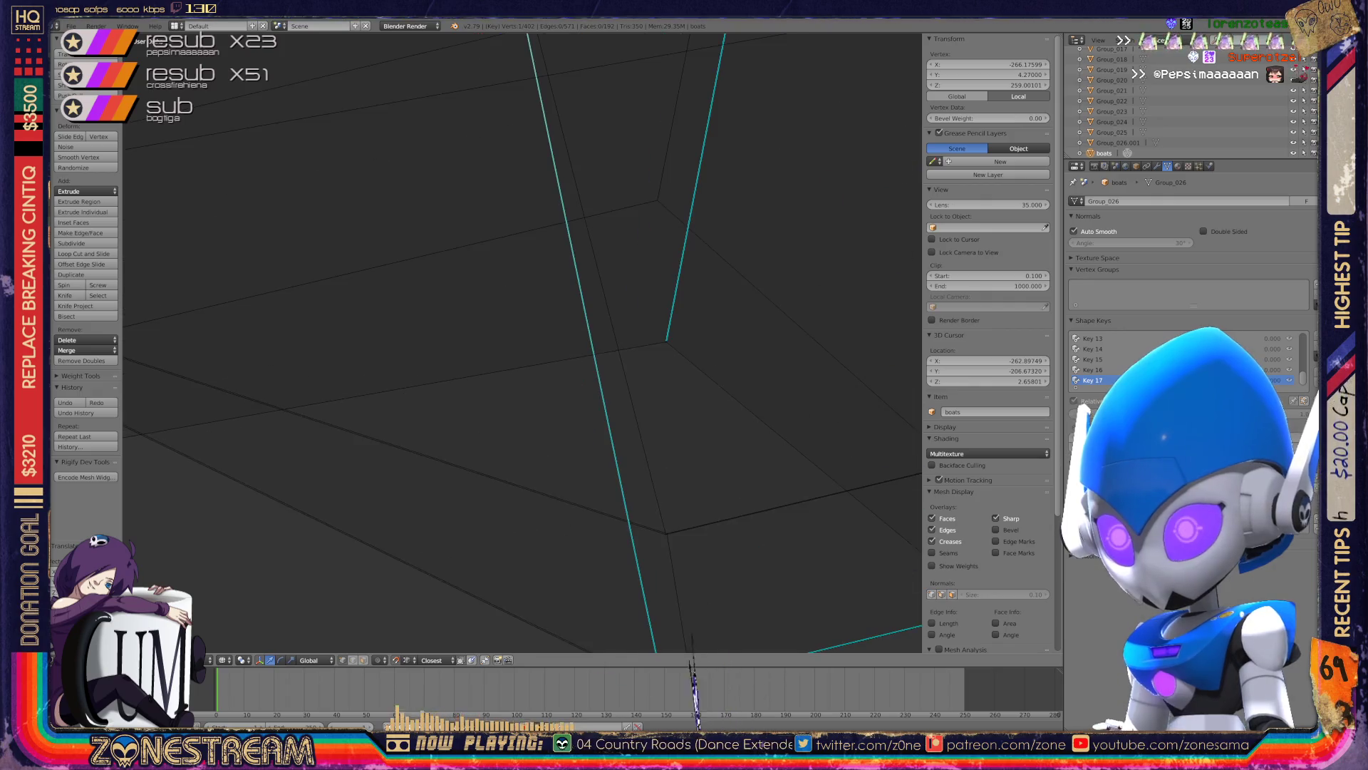
shift+middle_drag(604, 499, 495, 428)
scroll(522, 342, up, 4)
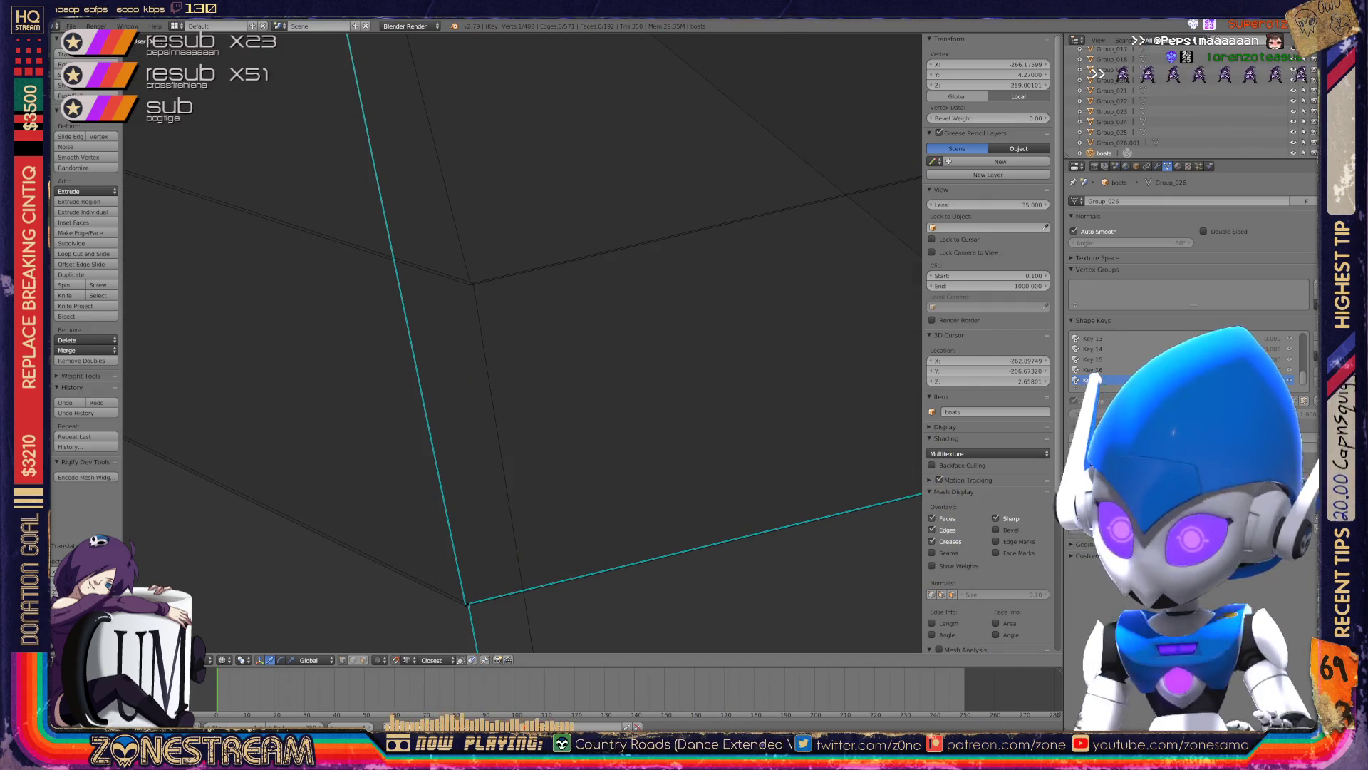
- Snap the lower corner vertex up onto the vertex above it
right_click(468, 604)
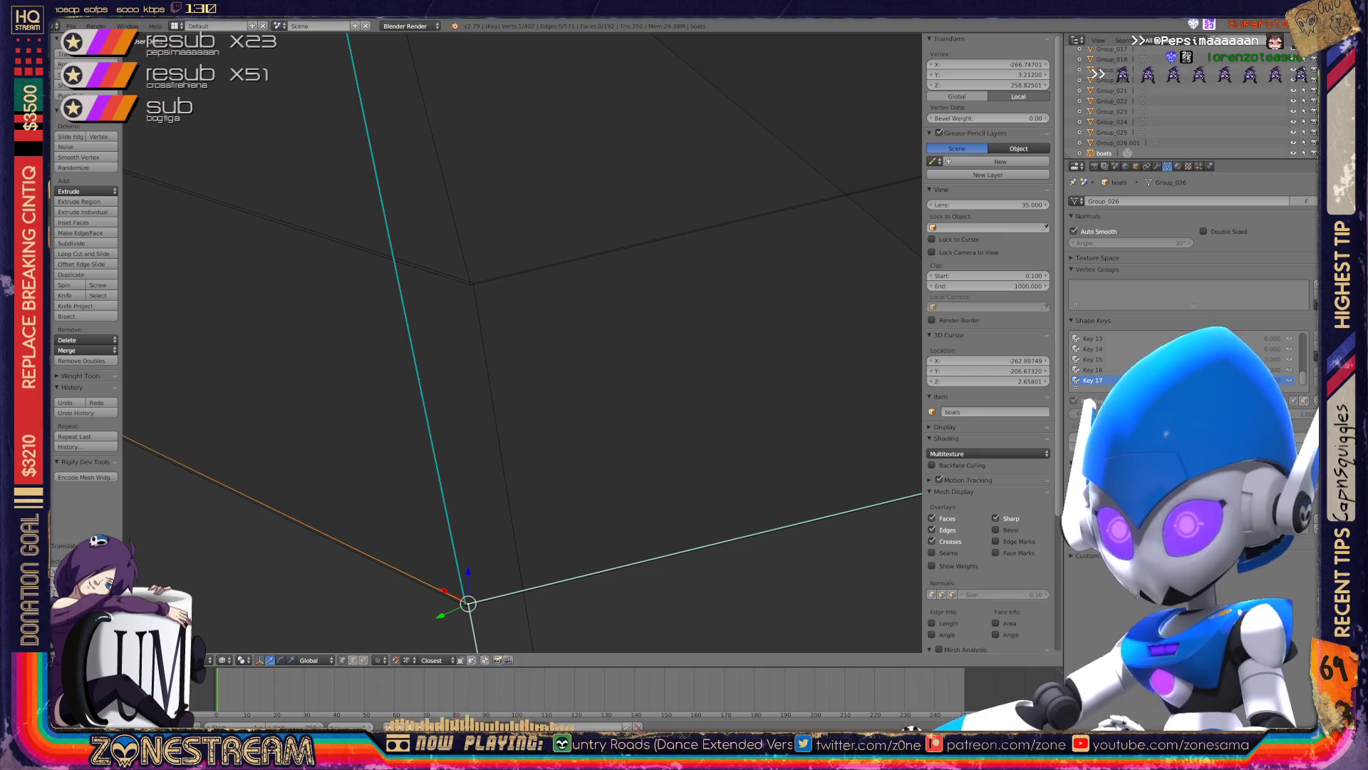
right_drag(469, 604, 472, 283)
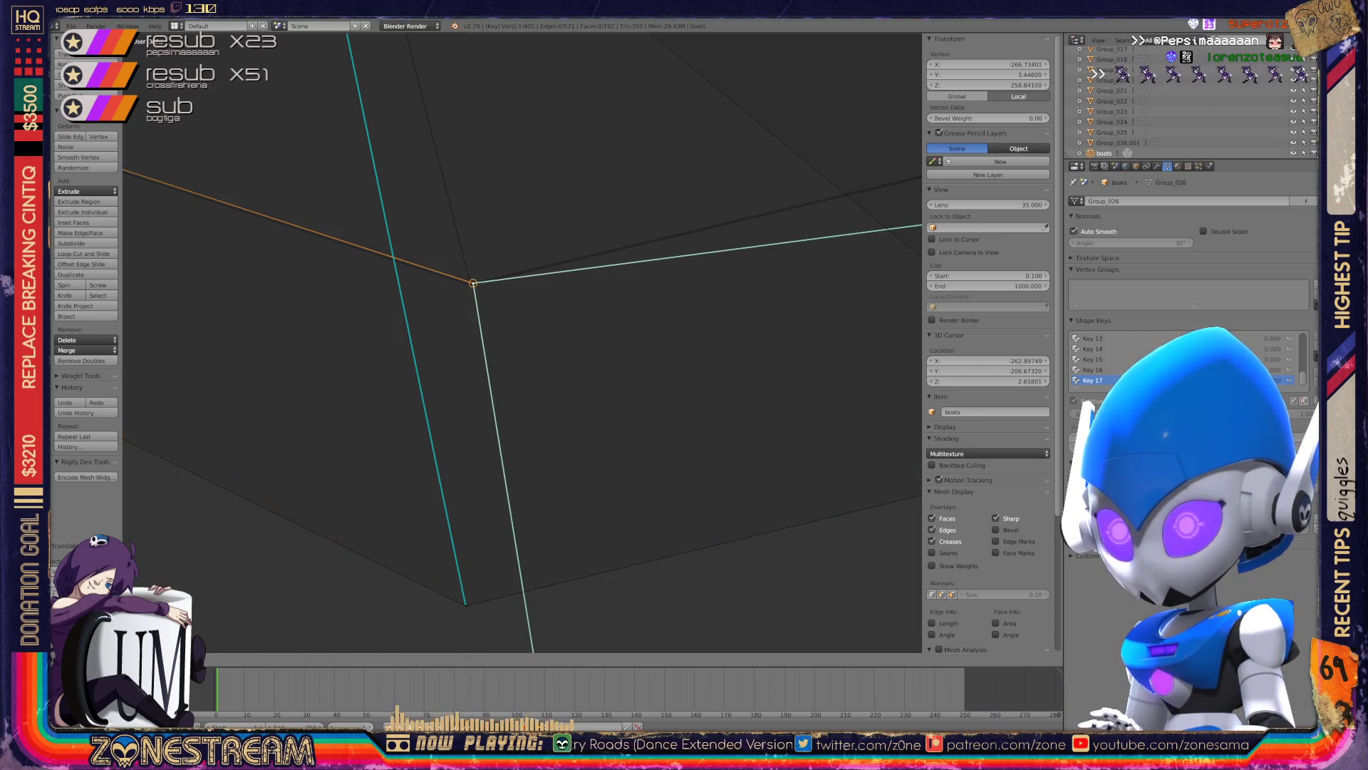
key(ctrl+z)
right_drag(465, 603, 470, 283)
mouse_move(470, 284)
shift+middle_down()
mouse_move(502, 319)
mouse_move(527, 427)
shift+middle_up()
mouse_move(1036, 342)
middle_down()
mouse_move(858, 285)
mouse_move(843, 169)
middle_up()
- Nudge the top corner vertex into place and move the nearby vertex upward
right_click(446, 557)
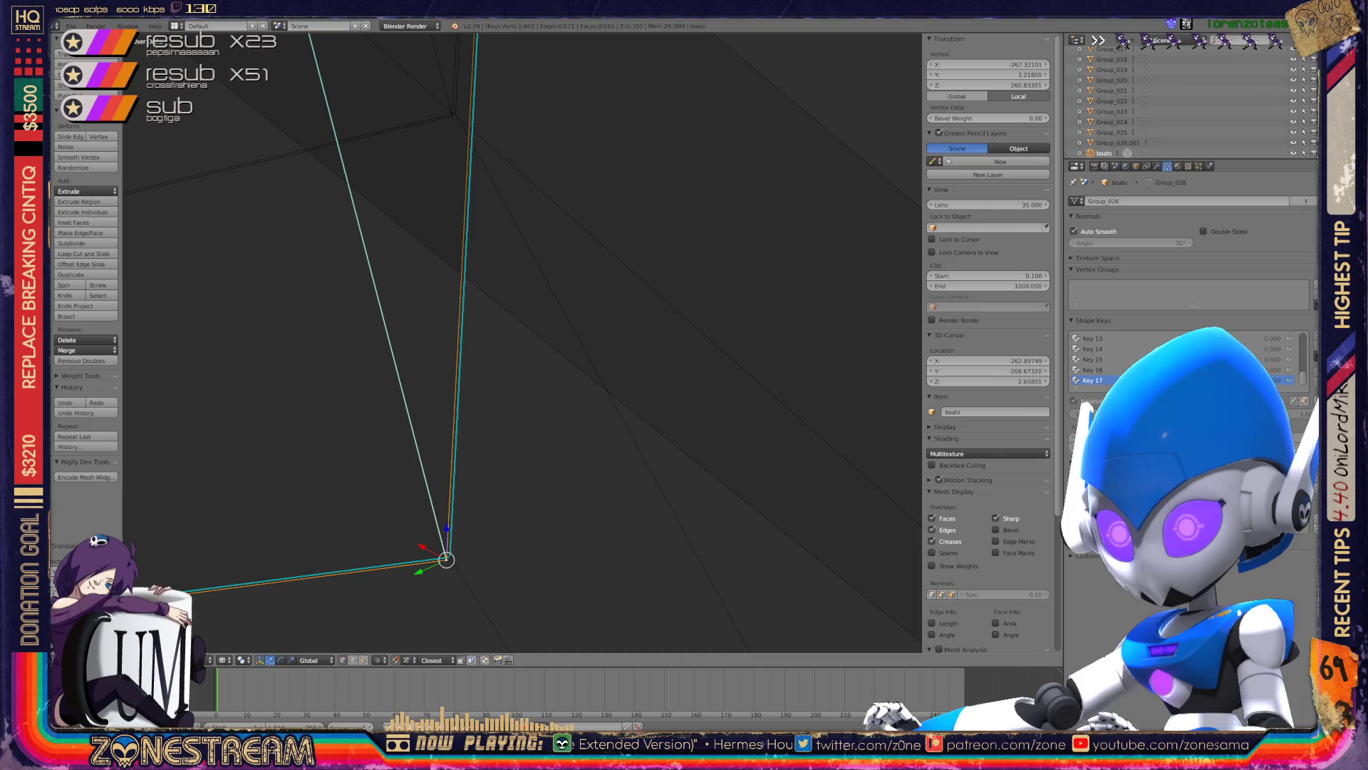
right_click(459, 155)
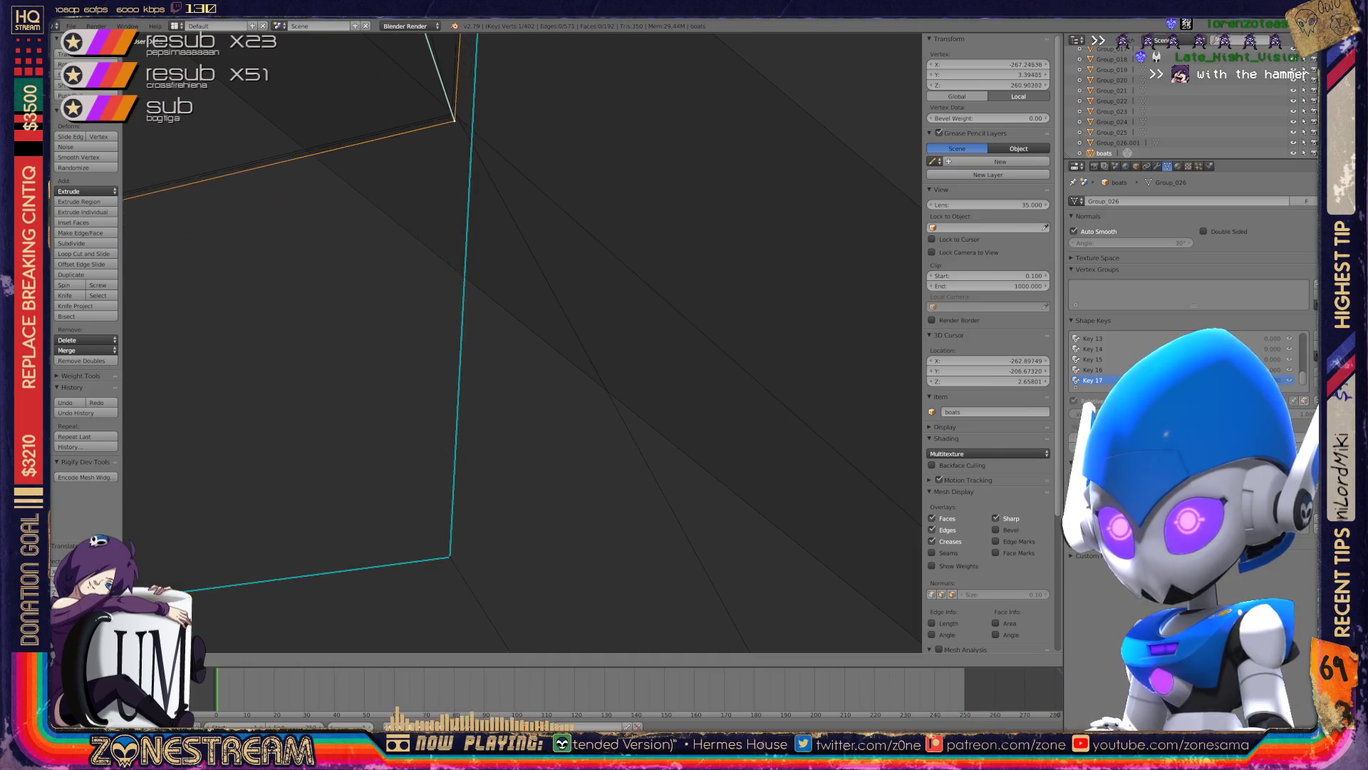
right_click(453, 118)
middle_drag(499, 356, 542, 342)
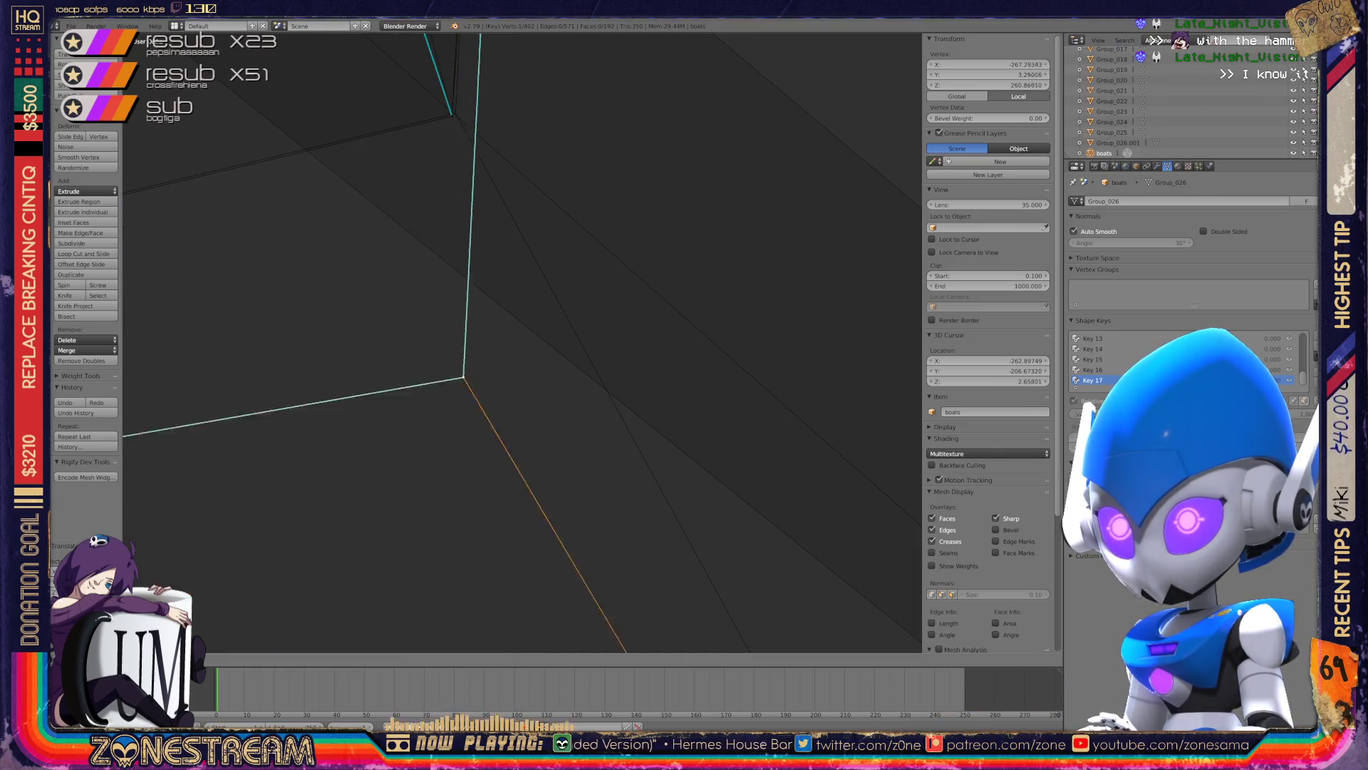
right_drag(463, 116, 452, 114)
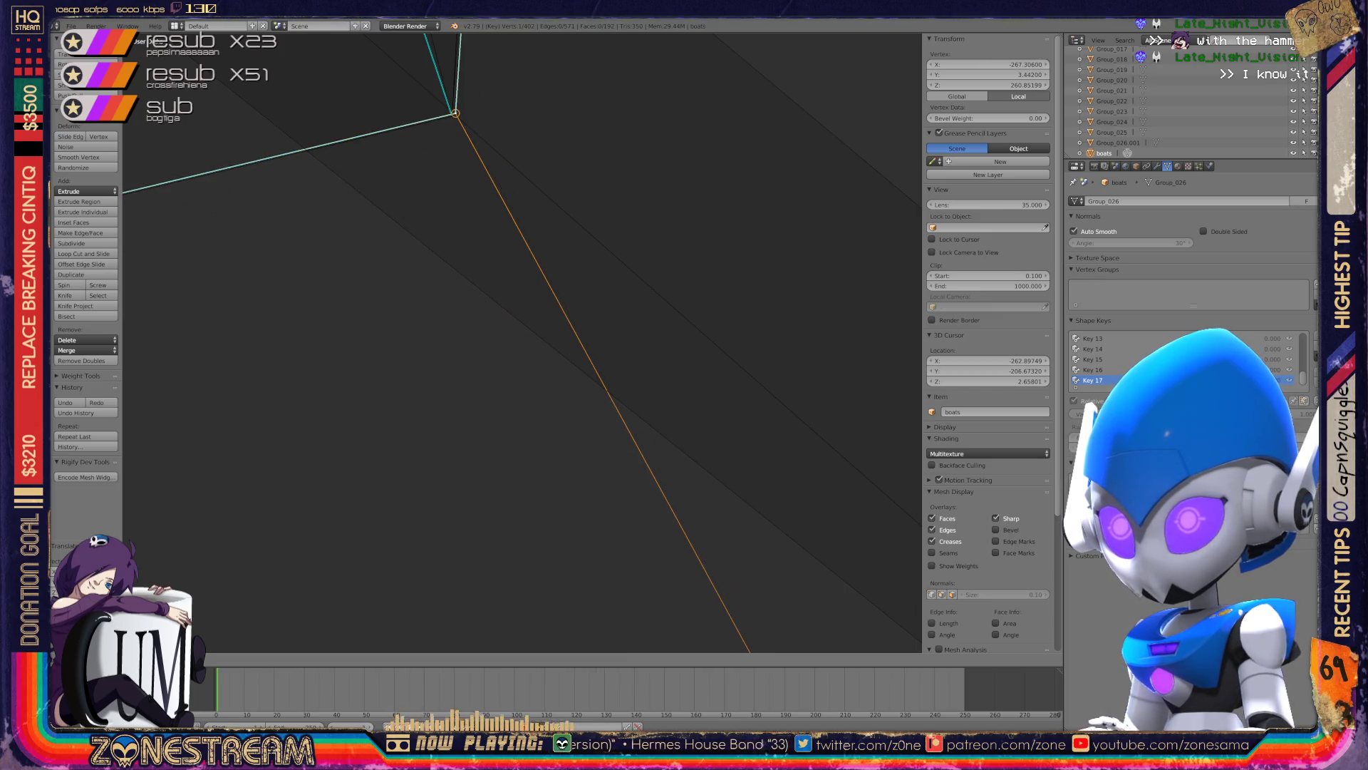
mouse_move(451, 114)
middle_down()
mouse_move(503, 278)
mouse_move(591, 347)
mouse_move(476, 394)
middle_up()
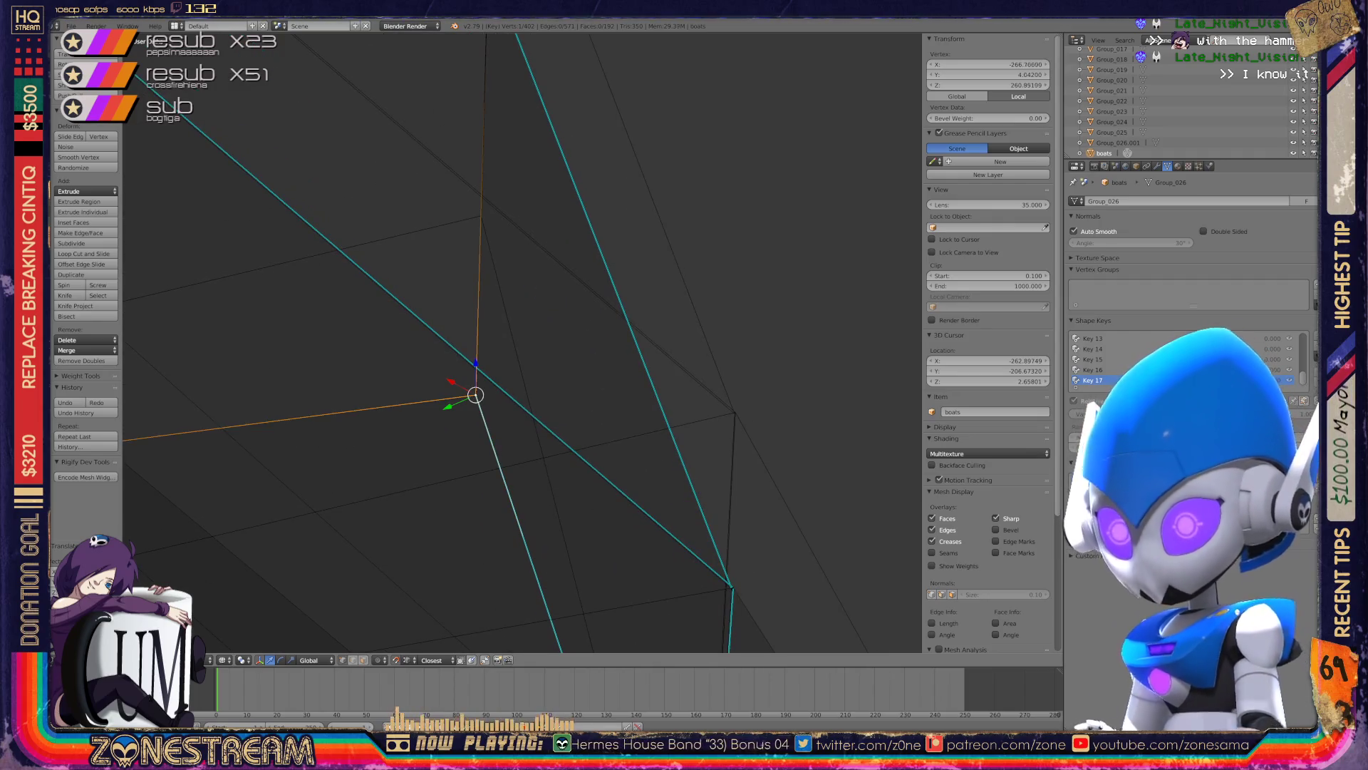
right_click(476, 394)
key(g)
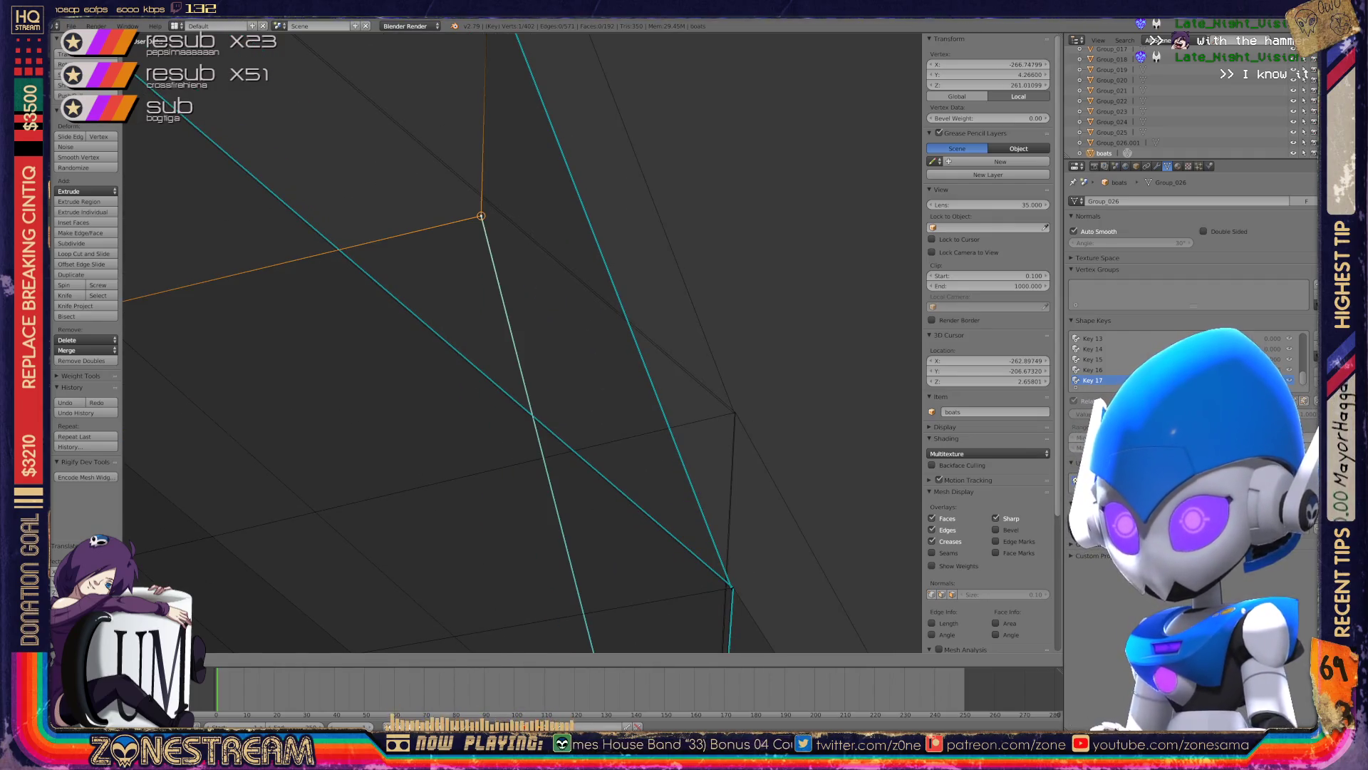
key(Return)
mouse_move(732, 587)
shift+middle_down()
mouse_move(457, 512)
mouse_move(463, 542)
shift+middle_up()
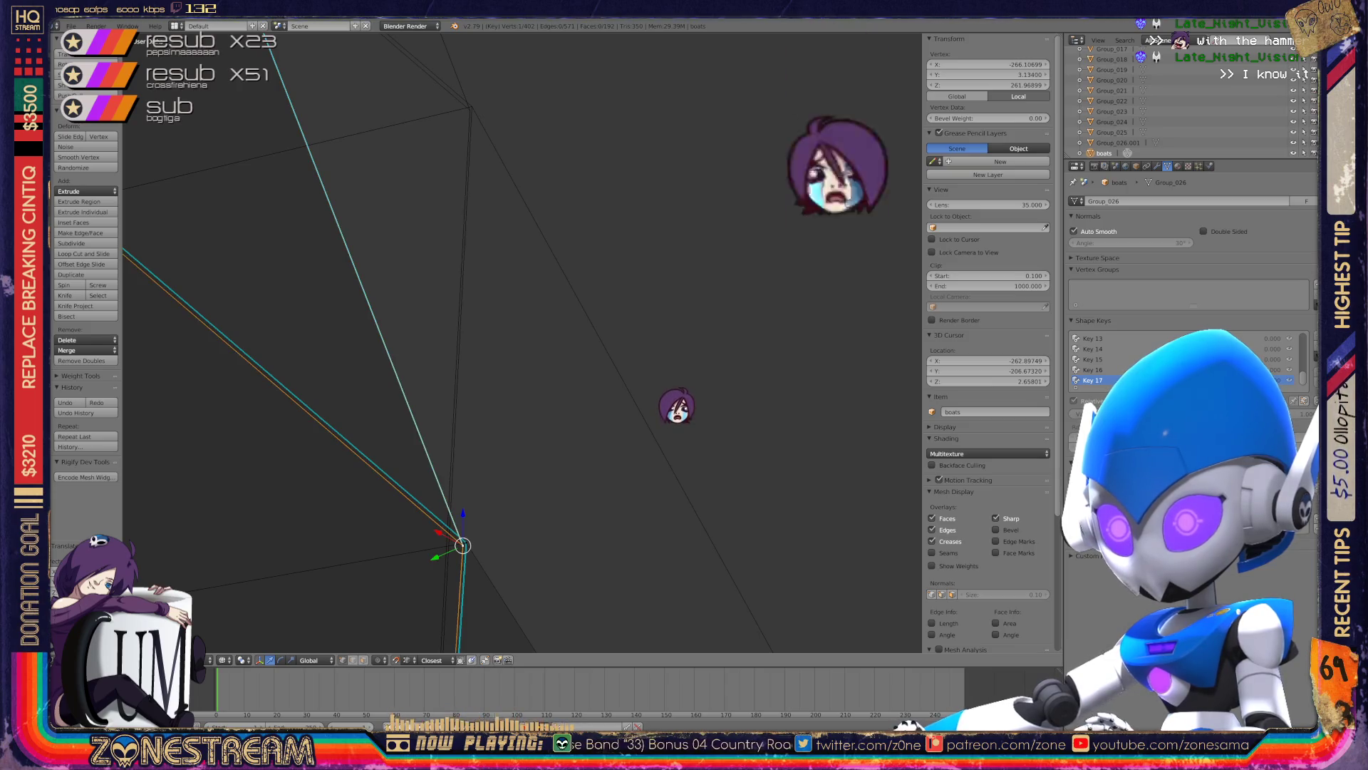
- Select the edge's upper and lower vertices and snap them together
right_click(470, 109)
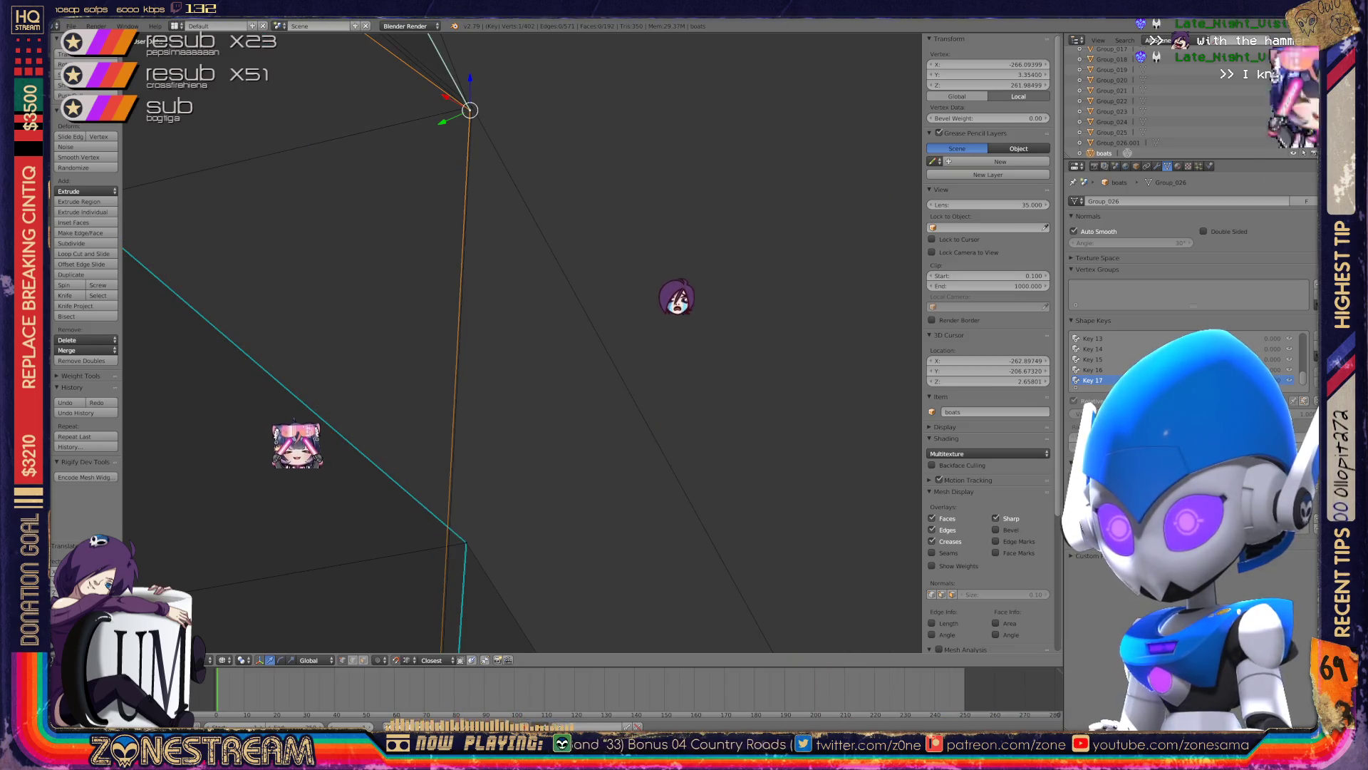
shift+right_click(465, 543)
middle_drag(623, 314, 776, 346)
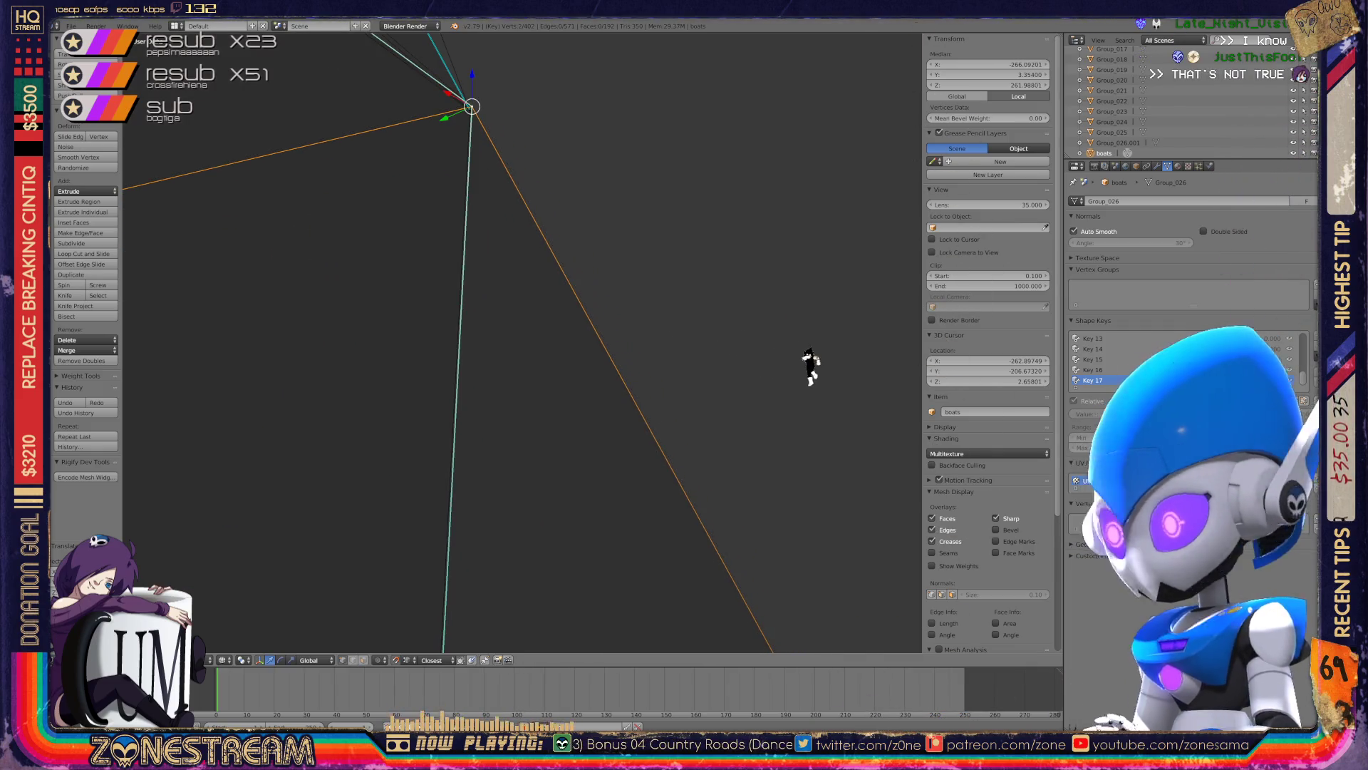
key(ctrl+space)
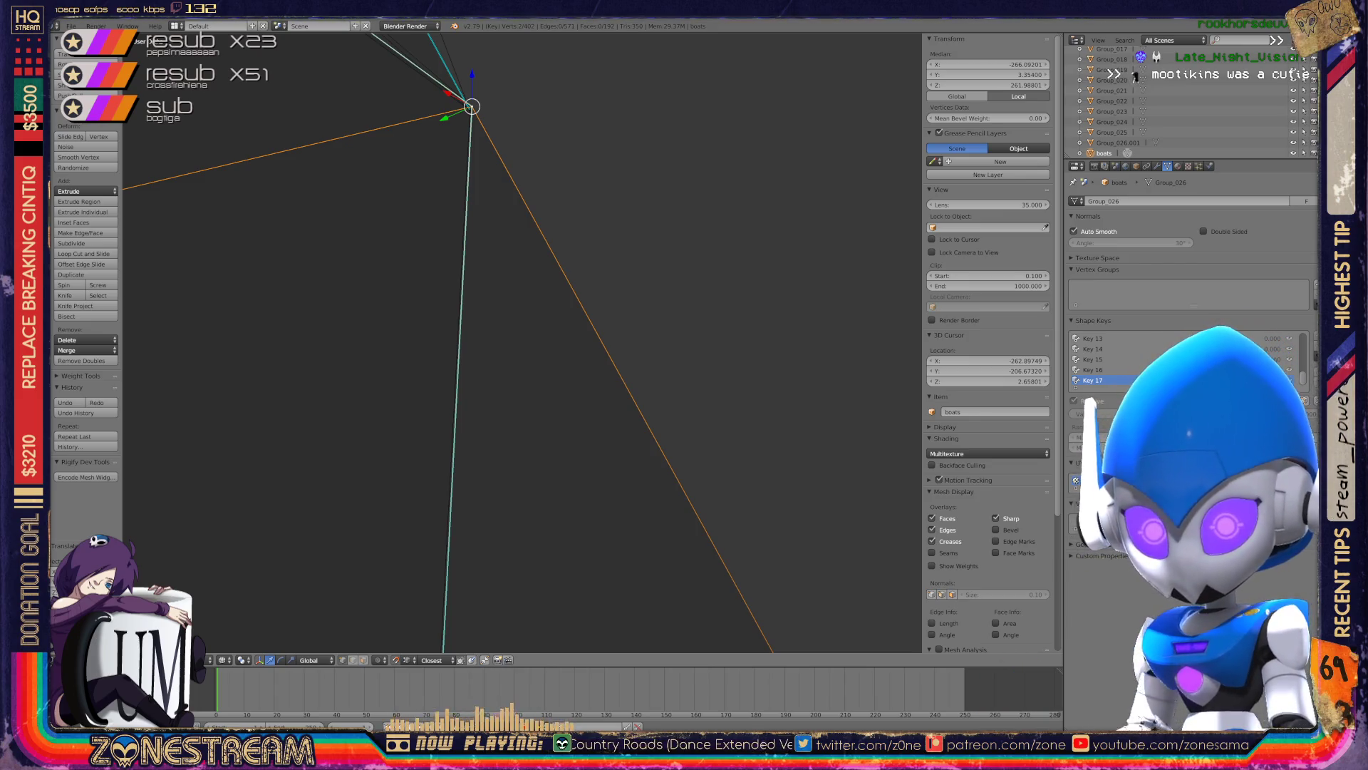
scroll(520, 342, down, 3)
- Frame the boat mesh and slide the selected vertex along its edge with Shift+V
scroll(521, 342, down, 3)
scroll(520, 342, down, 2)
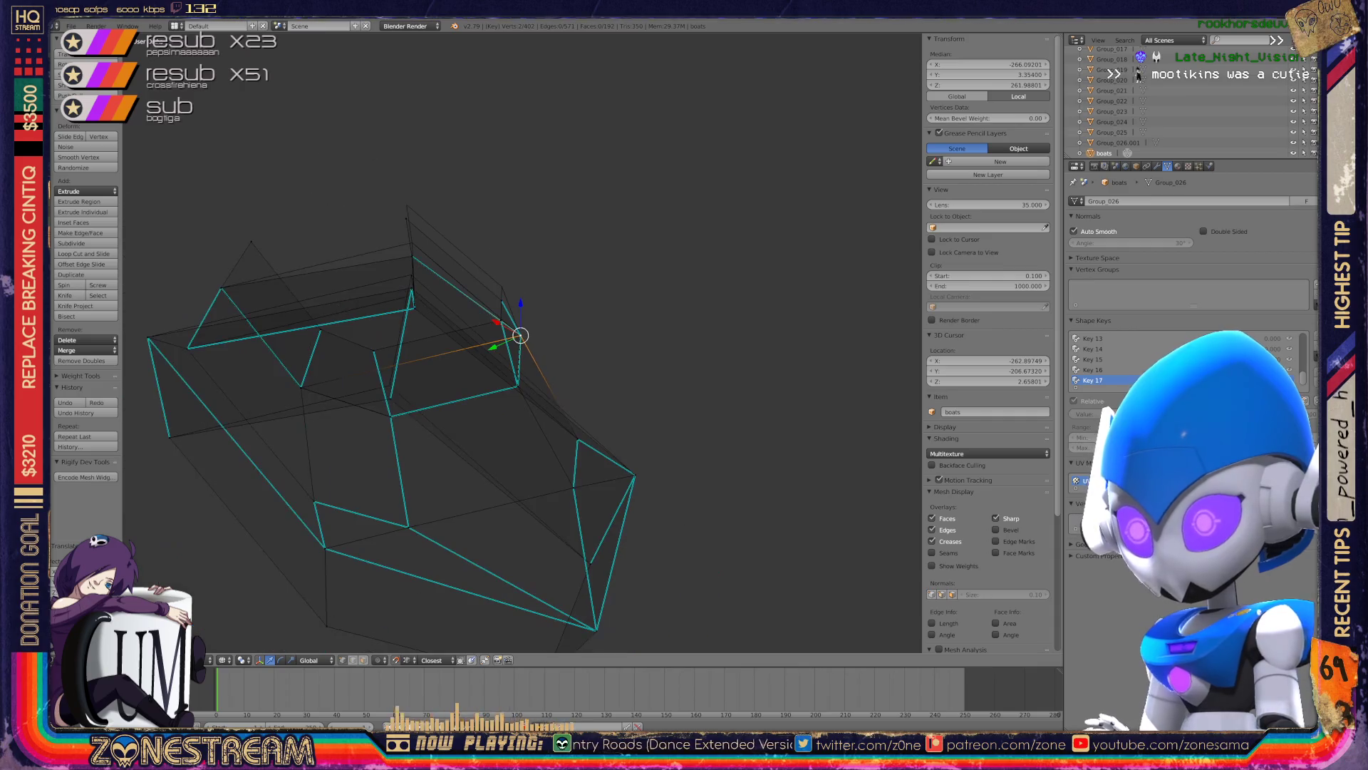
scroll(520, 335, down, 5)
middle_drag(427, 356, 315, 243)
key(KP_Decimal)
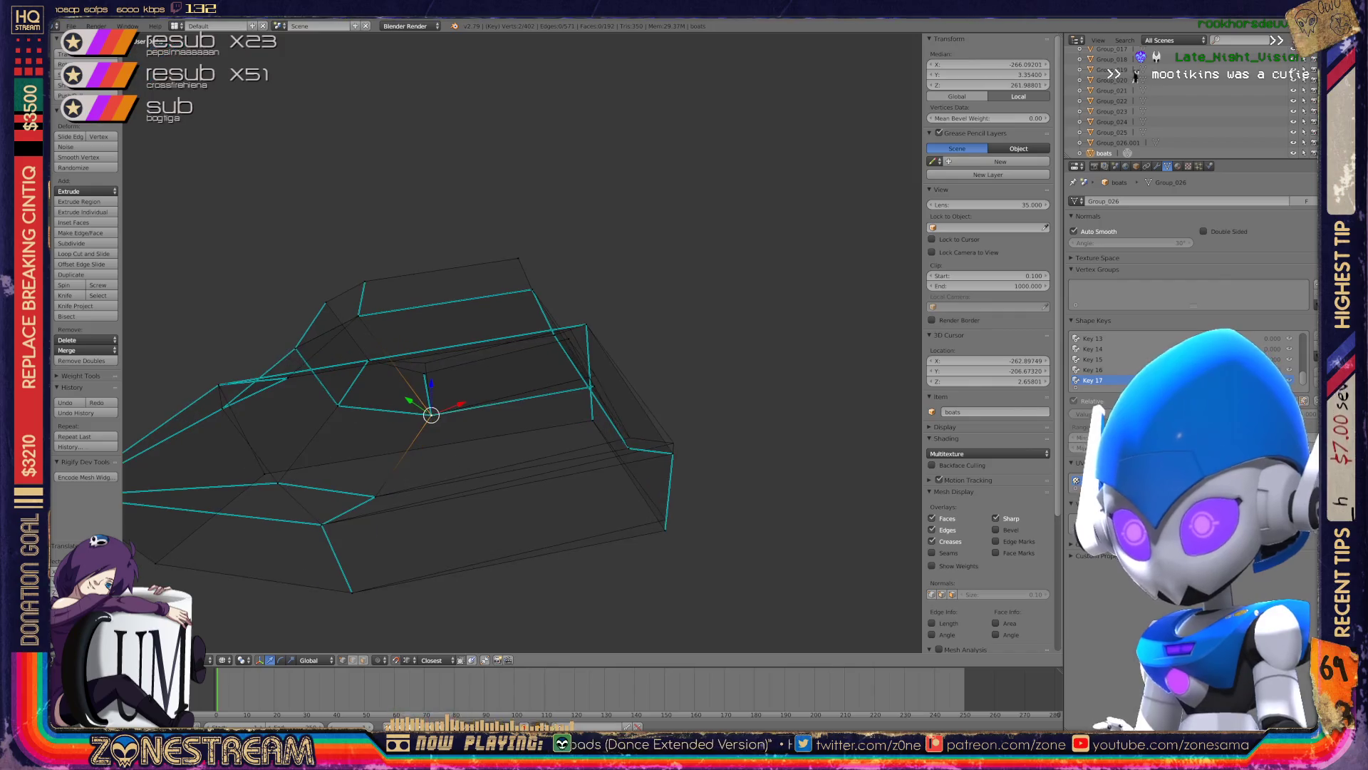
scroll(746, 315, up, 2)
scroll(746, 315, up, 2)
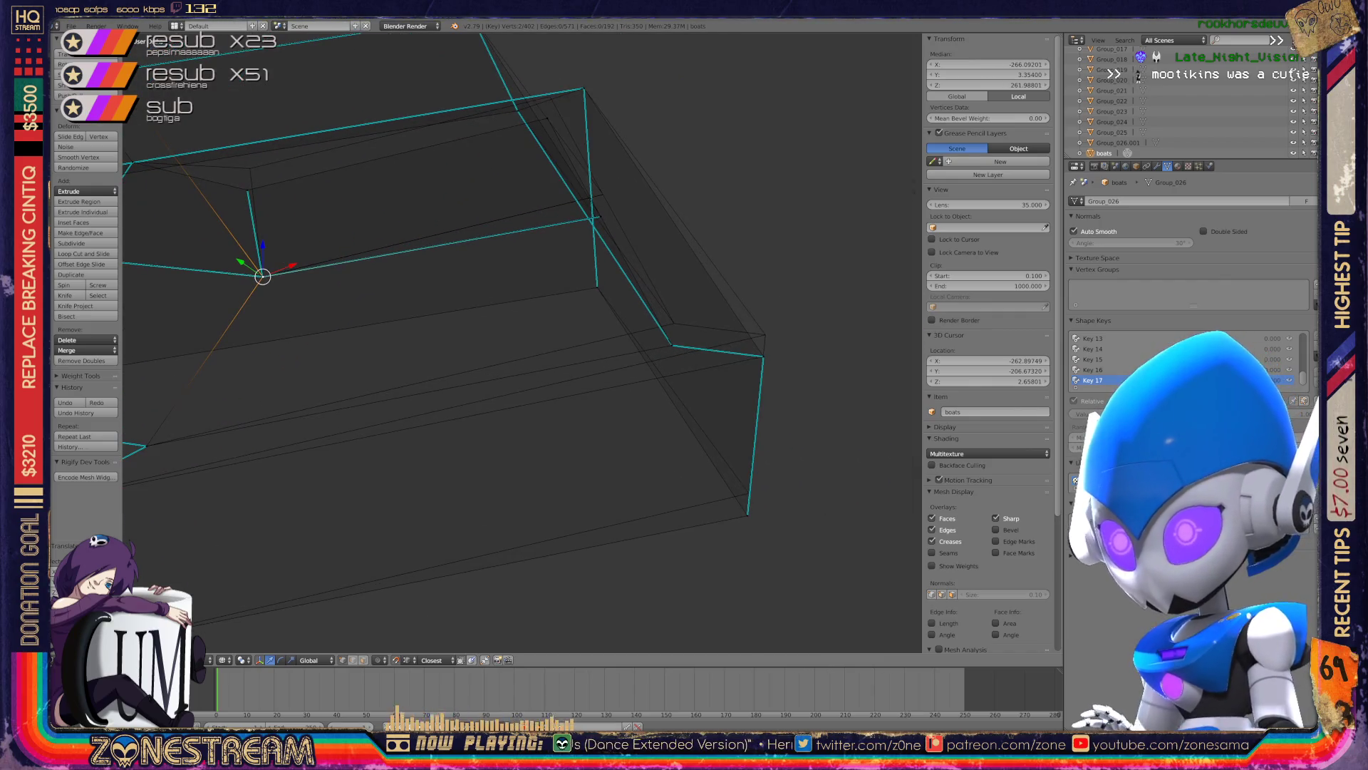
key(g)
key(g)
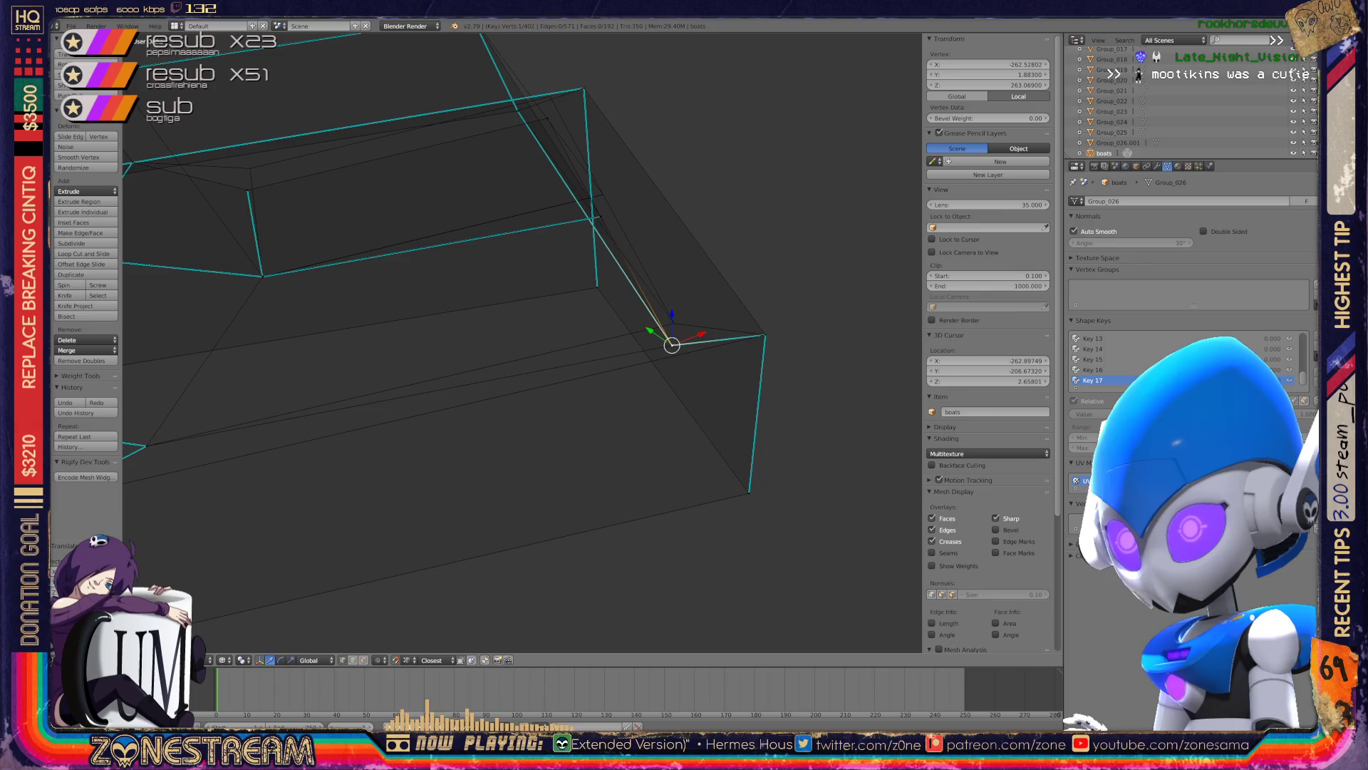
key(shift+v)
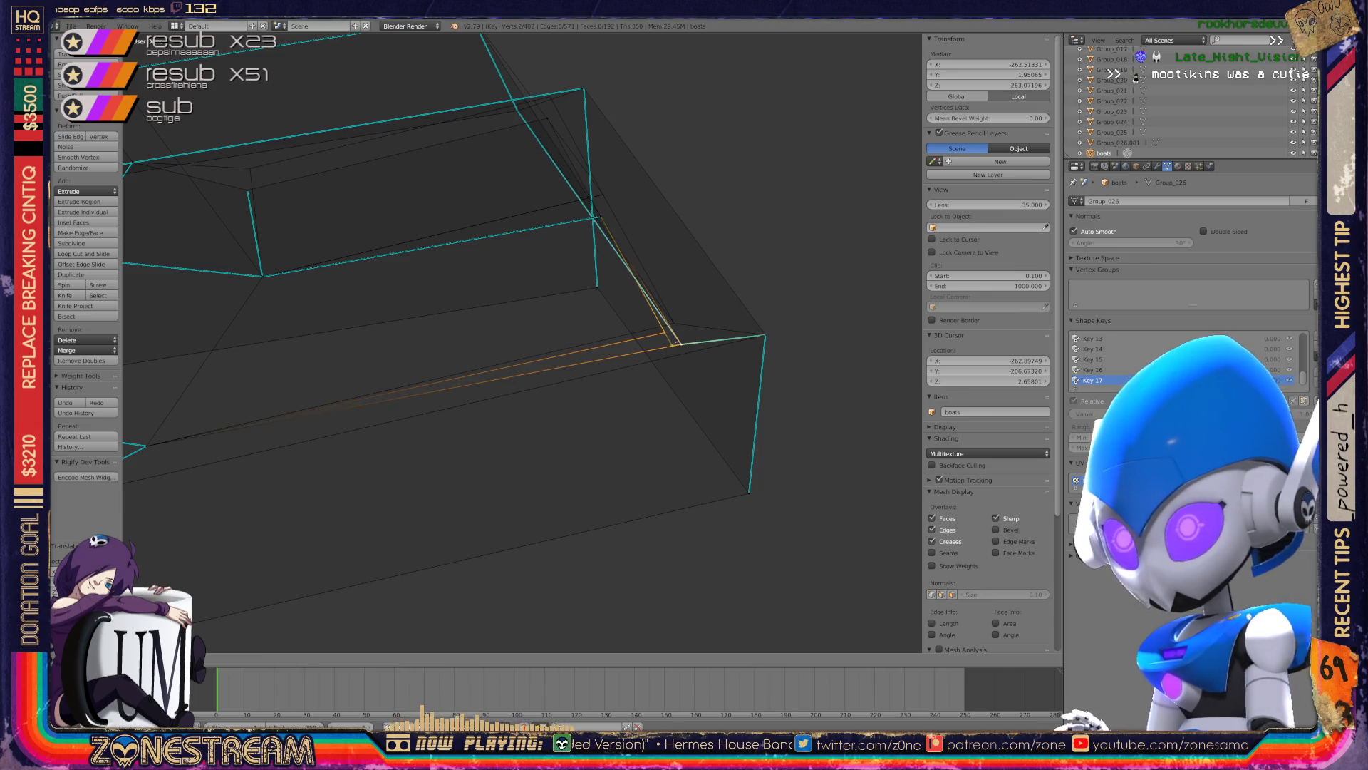
key(Return)
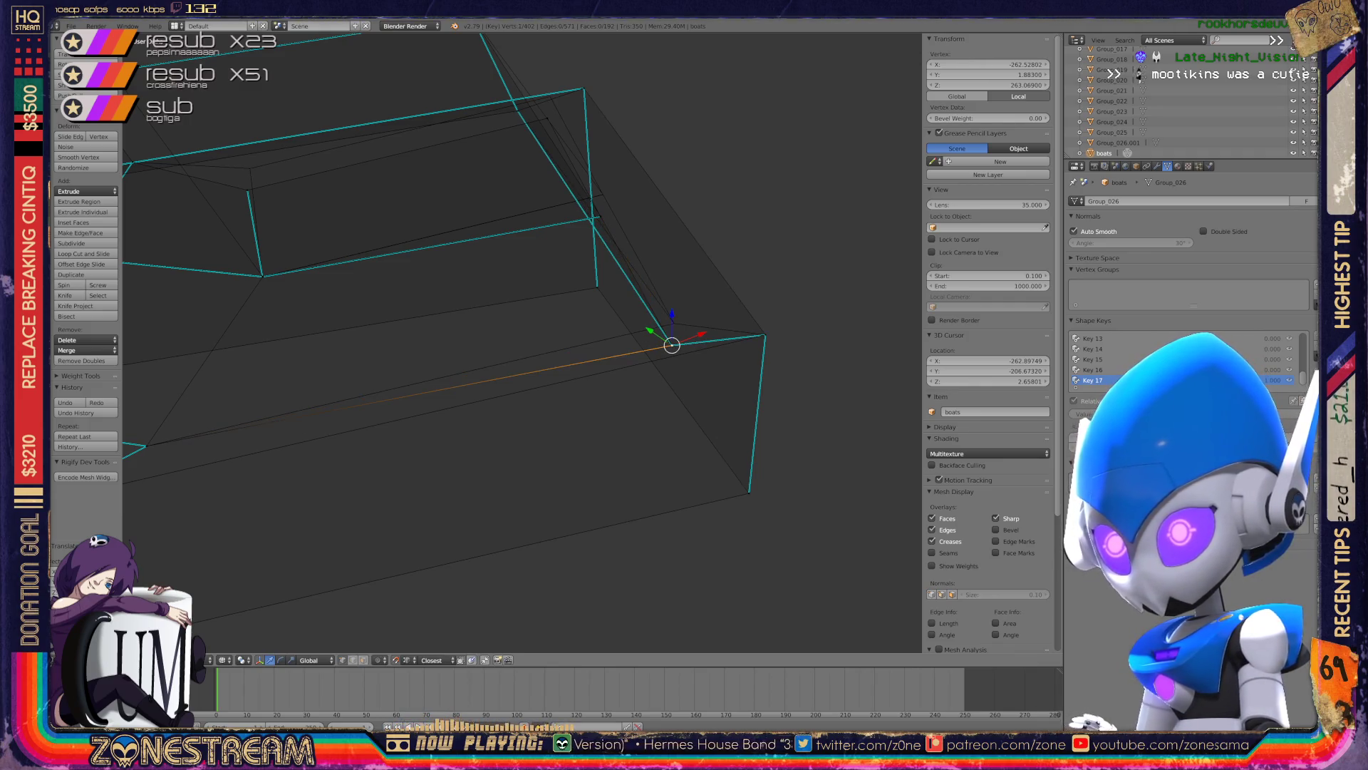
key(shift+v)
key(Return)
- Zoom in and slide the vertex further along the guide edge
scroll(522, 342, up, 2)
scroll(522, 342, up, 3)
scroll(522, 342, up, 2)
scroll(522, 342, up, 2)
scroll(523, 342, up, 2)
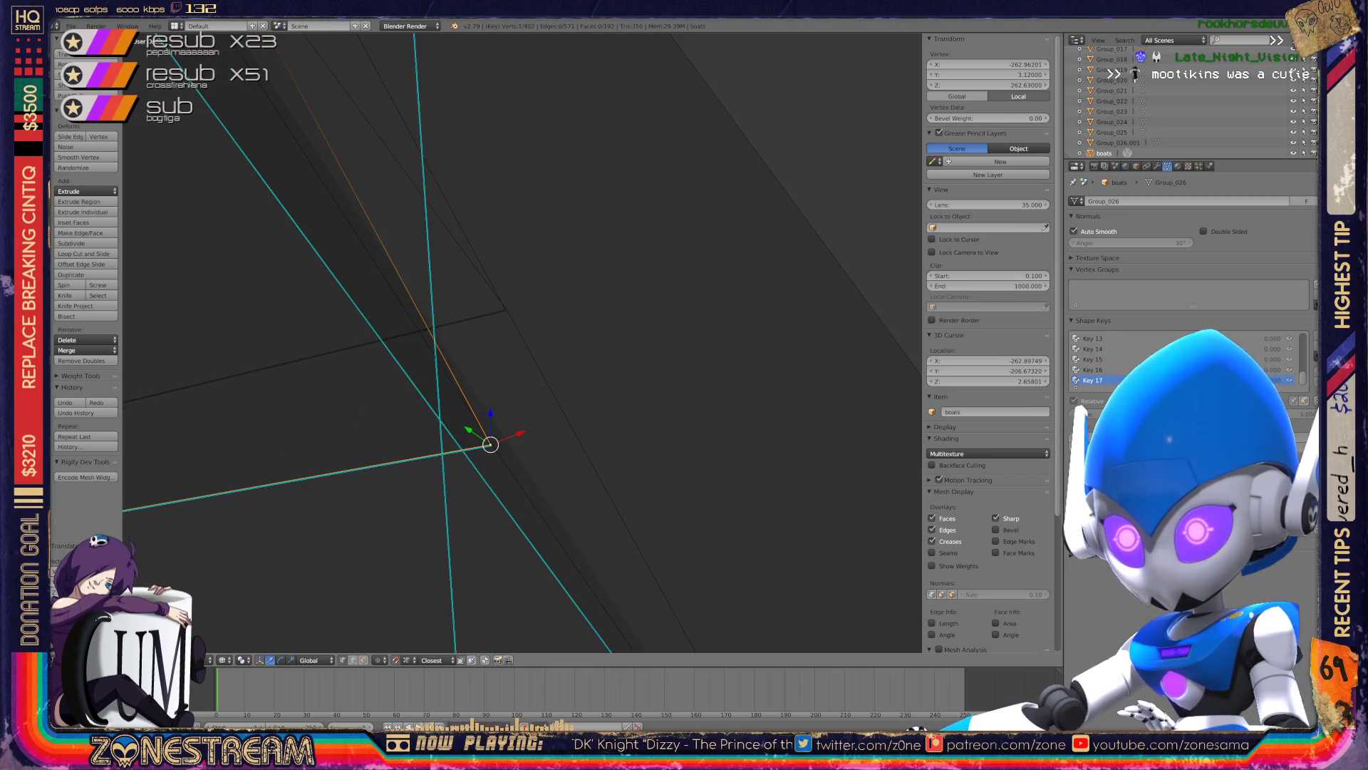
key(shift+v)
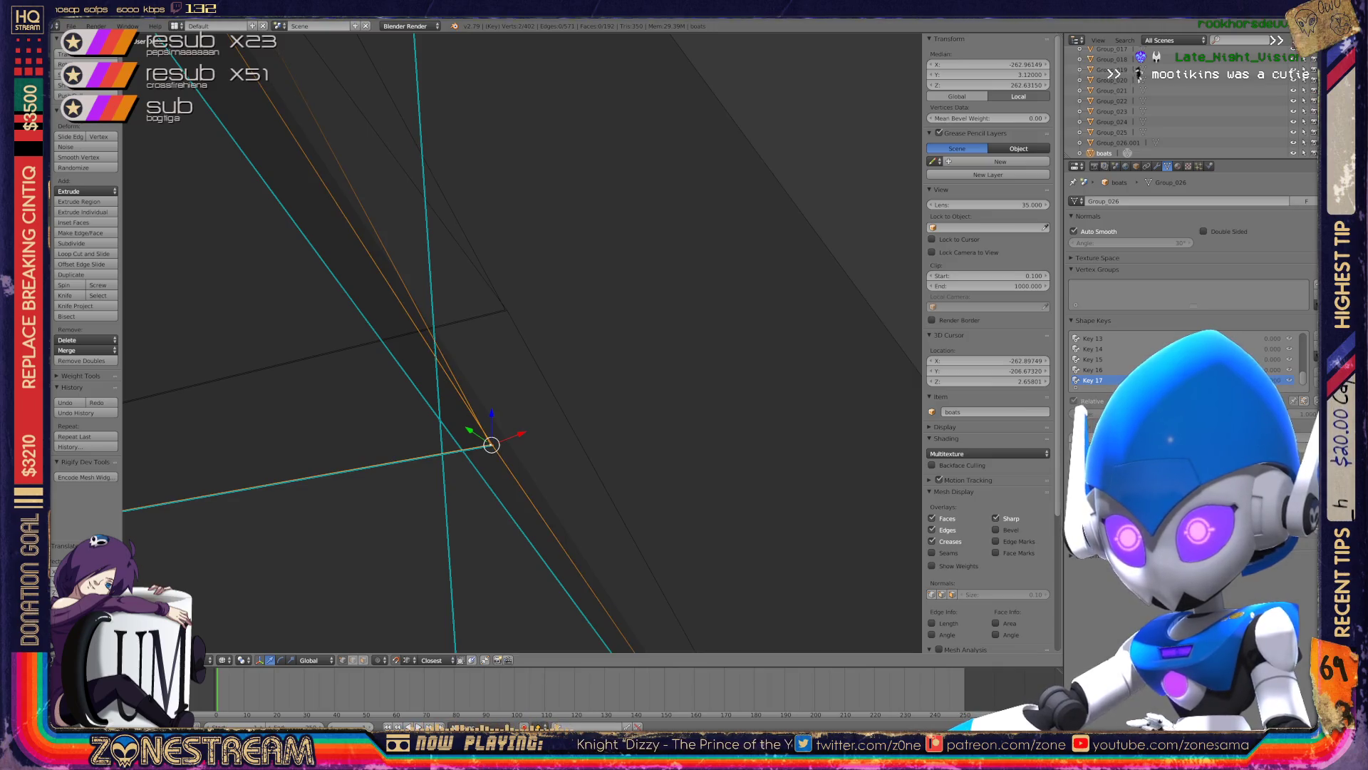
middle_drag(522, 342, 498, 335)
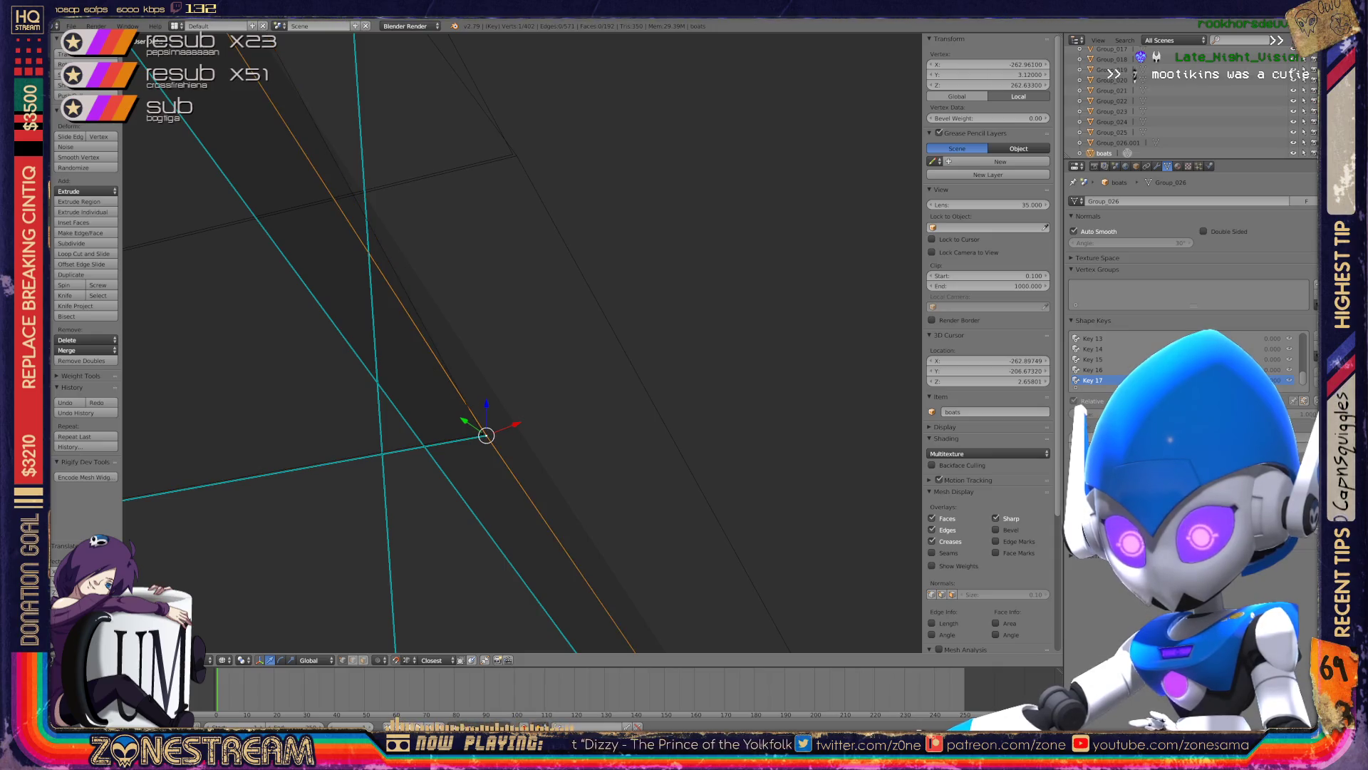
key(shift+v)
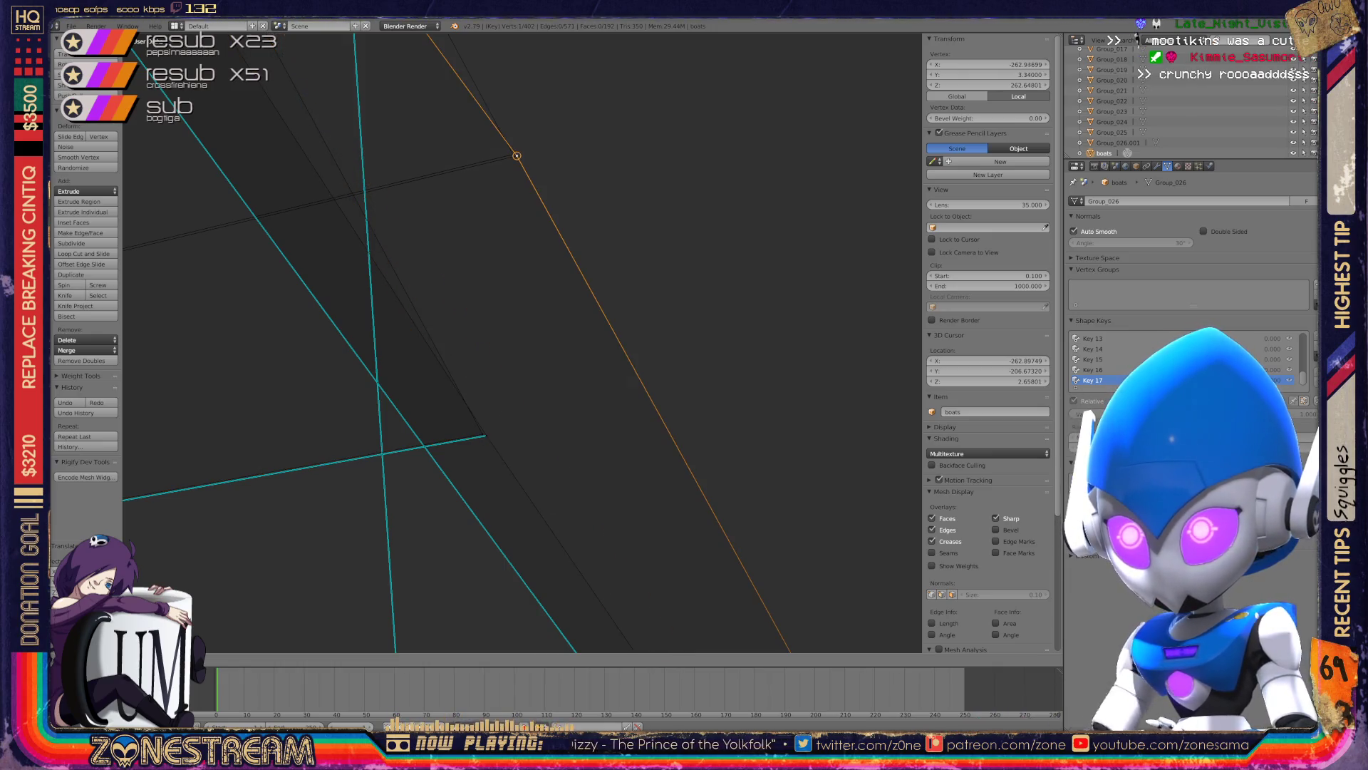
key(Return)
- Snap the lower edge's end vertex onto its neighbour and slide it into line
right_click(485, 435)
key(g)
click(517, 156)
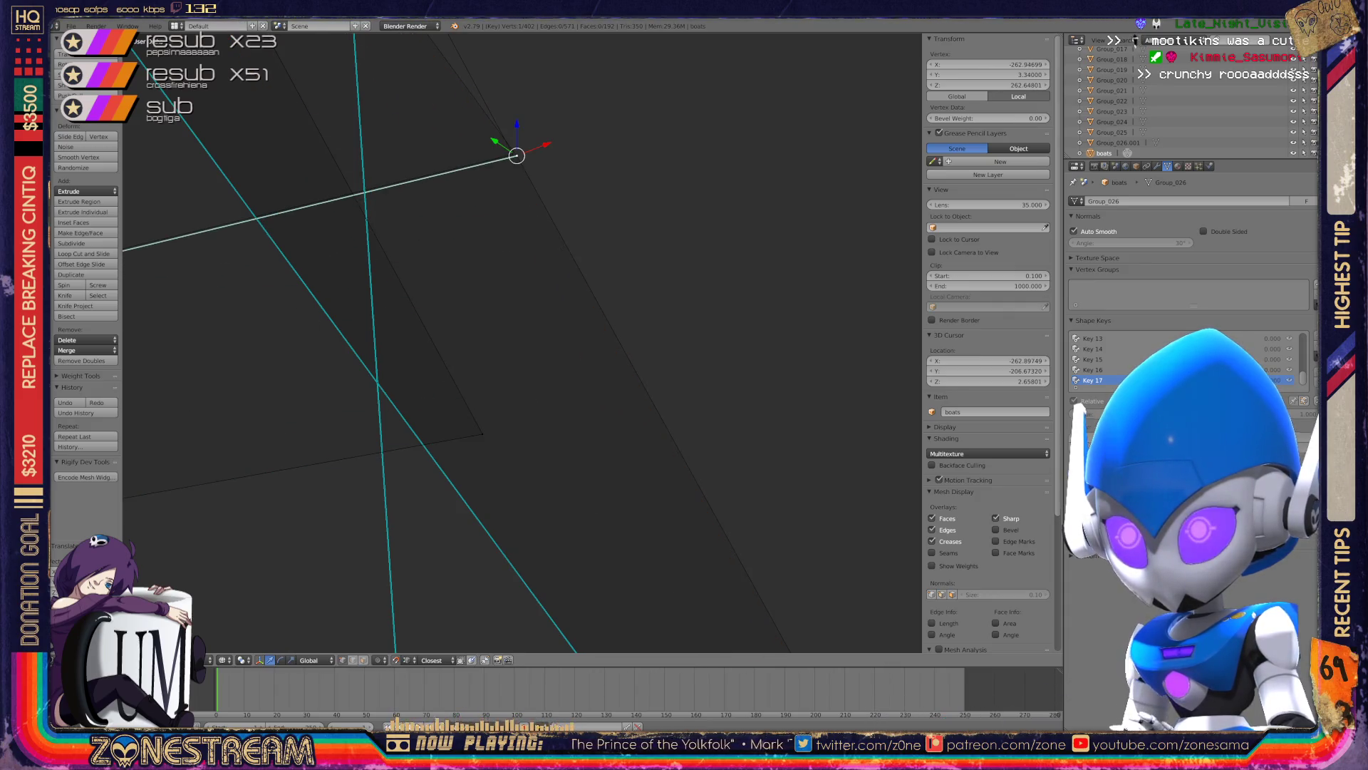
key(shift+v)
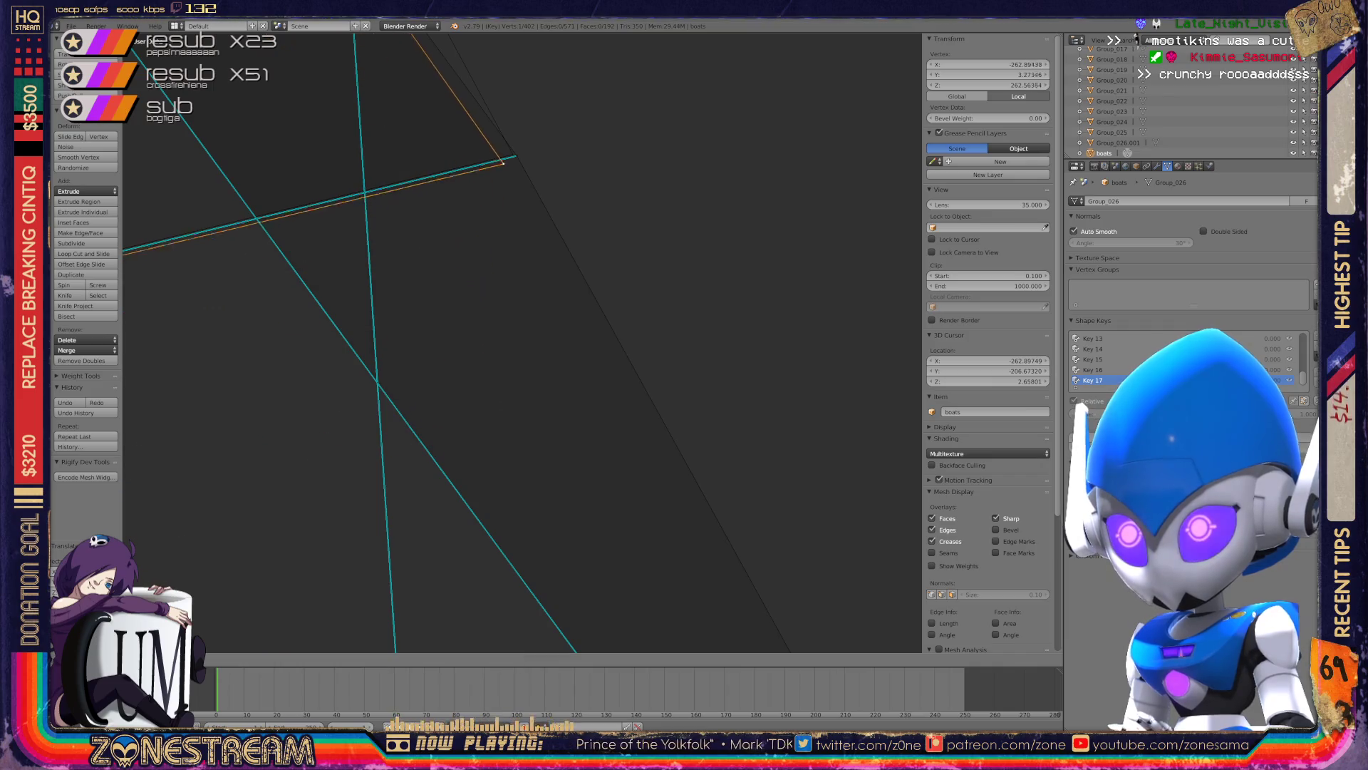
key(Return)
- Move another corner vertex to its new position, then check the joined outline
middle_drag(513, 321, 642, 371)
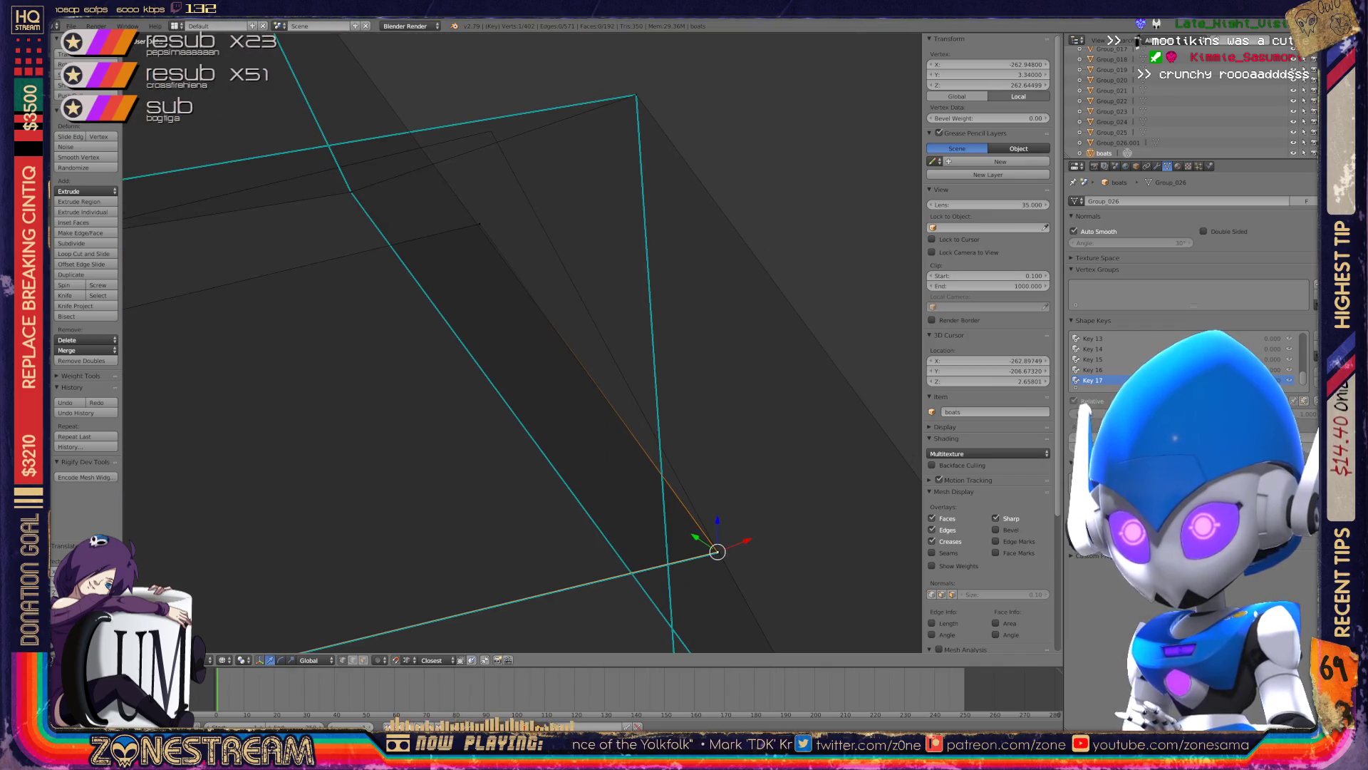
right_click(473, 219)
key(g)
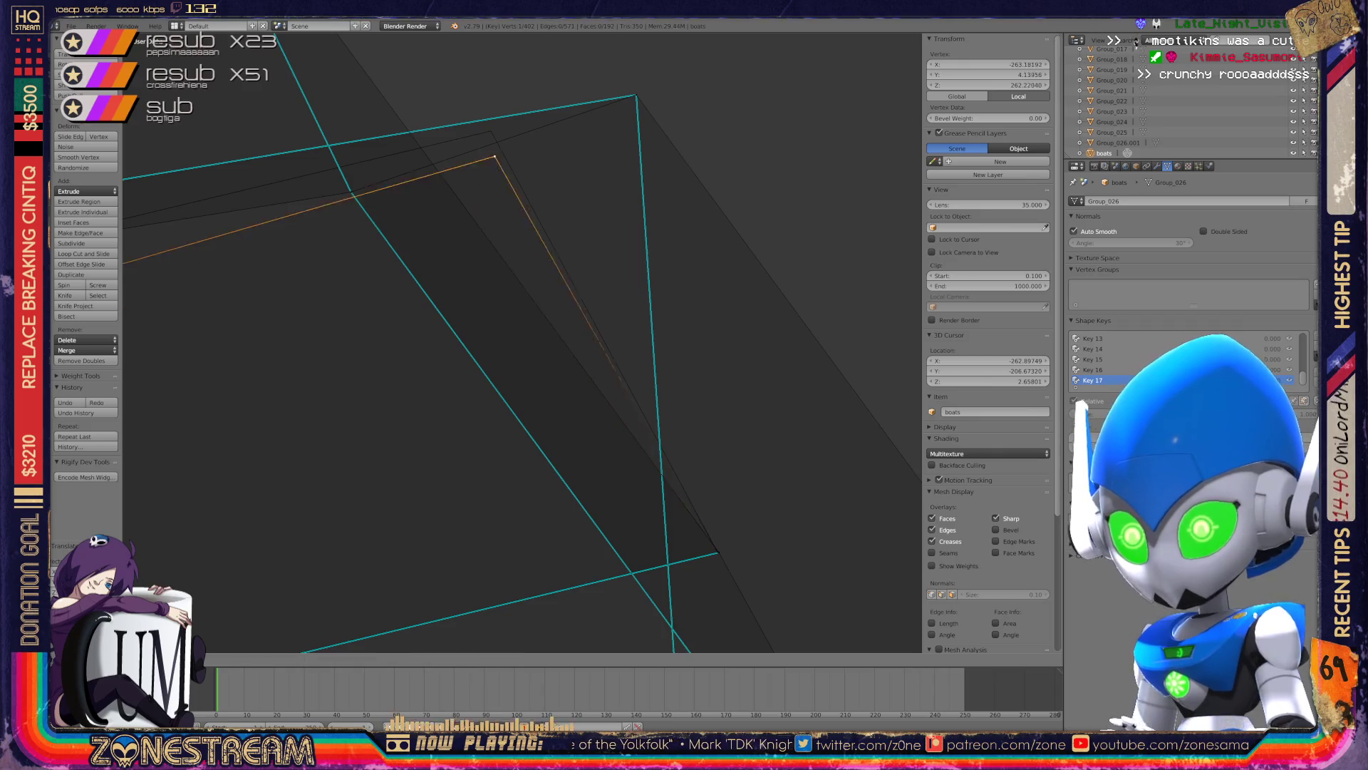
click(491, 131)
scroll(522, 342, down, 3)
scroll(521, 342, down, 2)
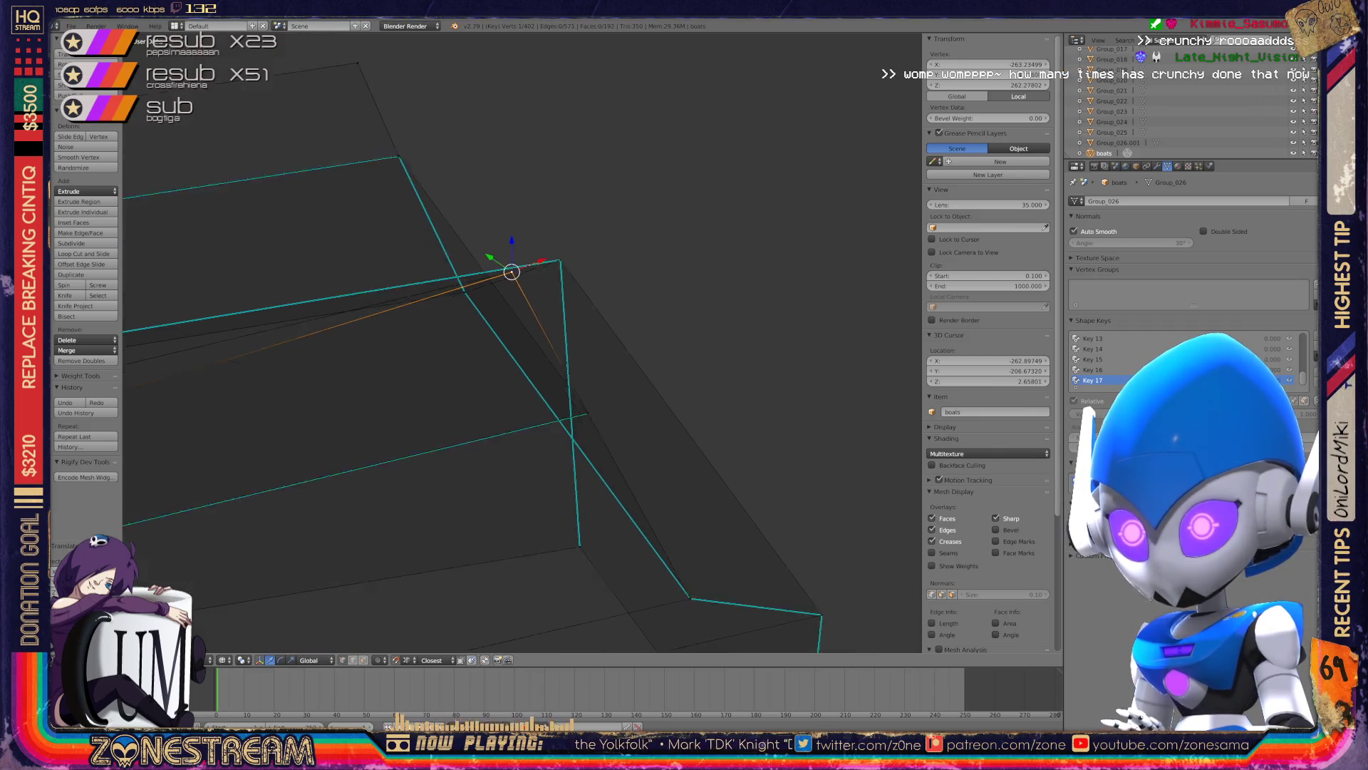
scroll(522, 342, down, 2)
key(g)
middle_drag(522, 342, 713, 271)
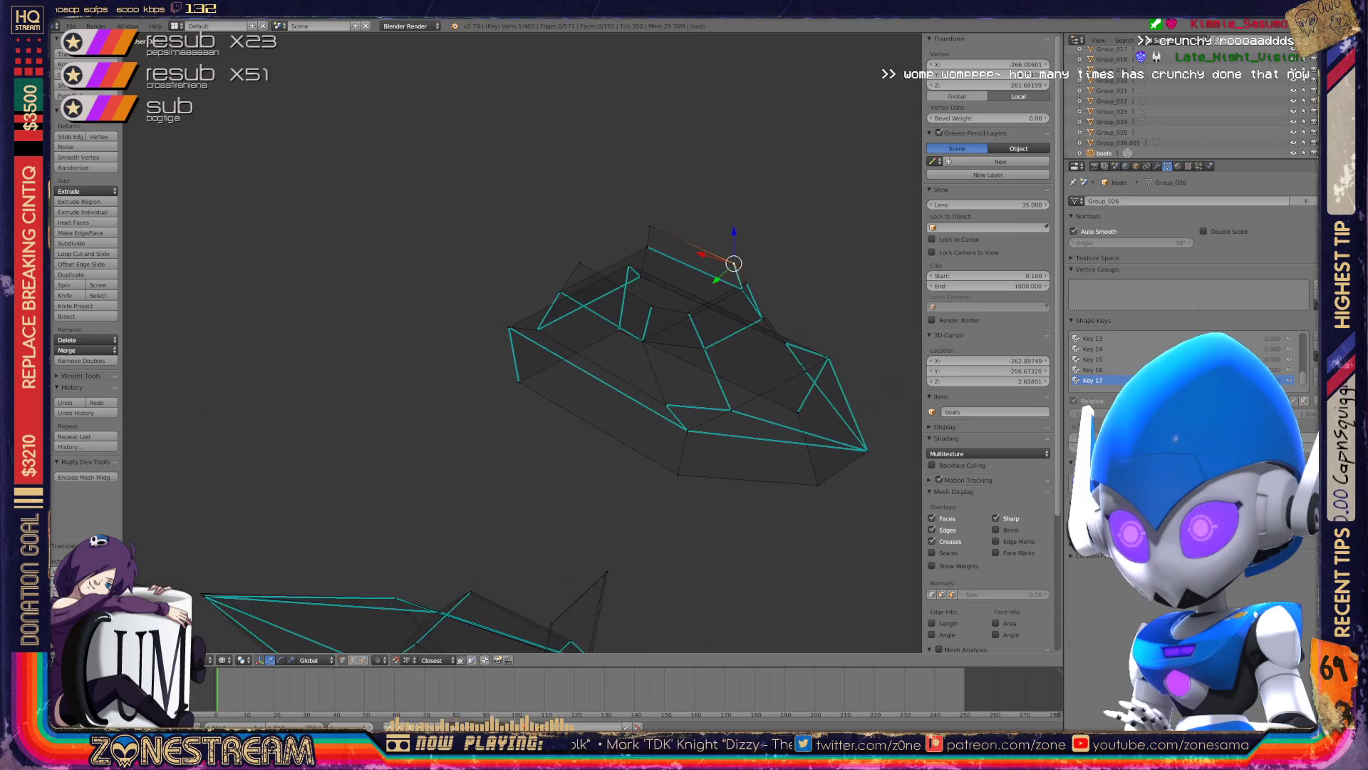
scroll(522, 341, up, 2)
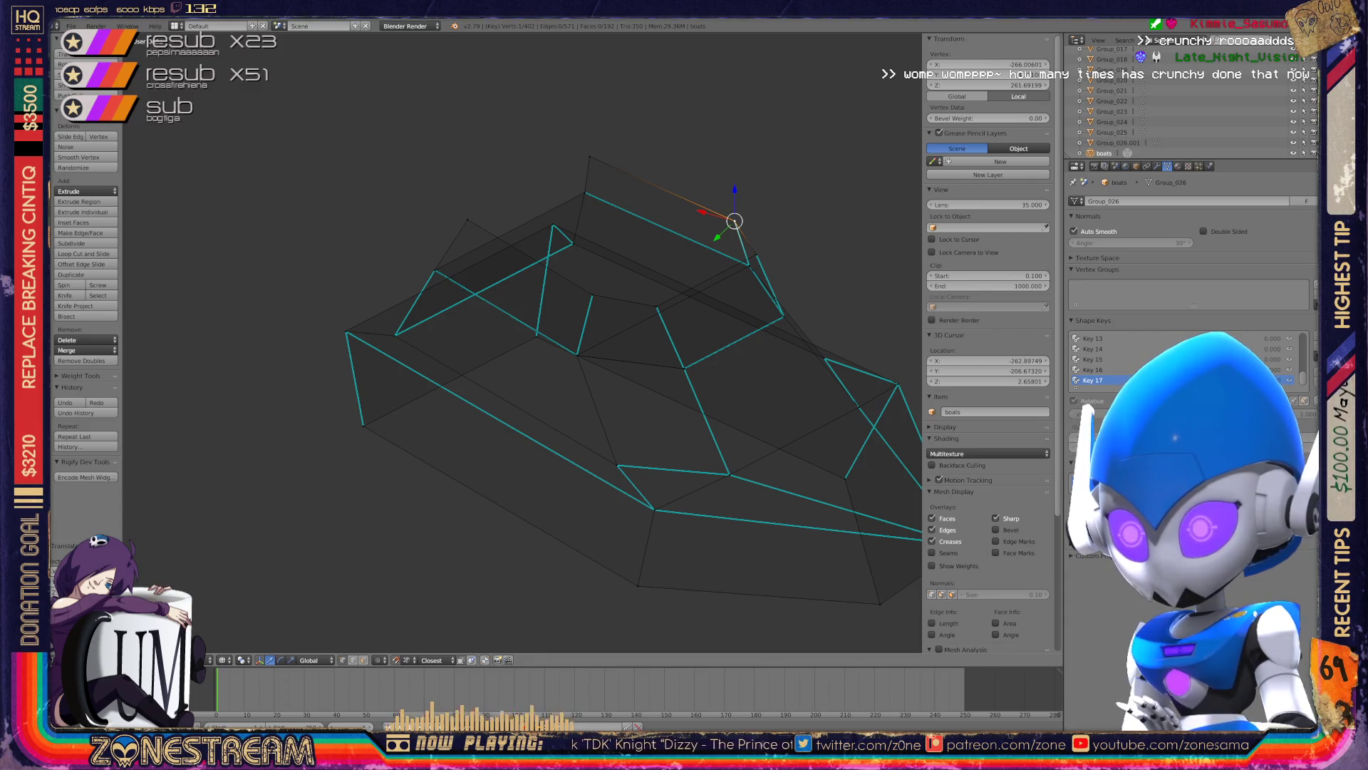
key(Tab)
scroll(522, 341, down, 3)
scroll(522, 341, down, 2)
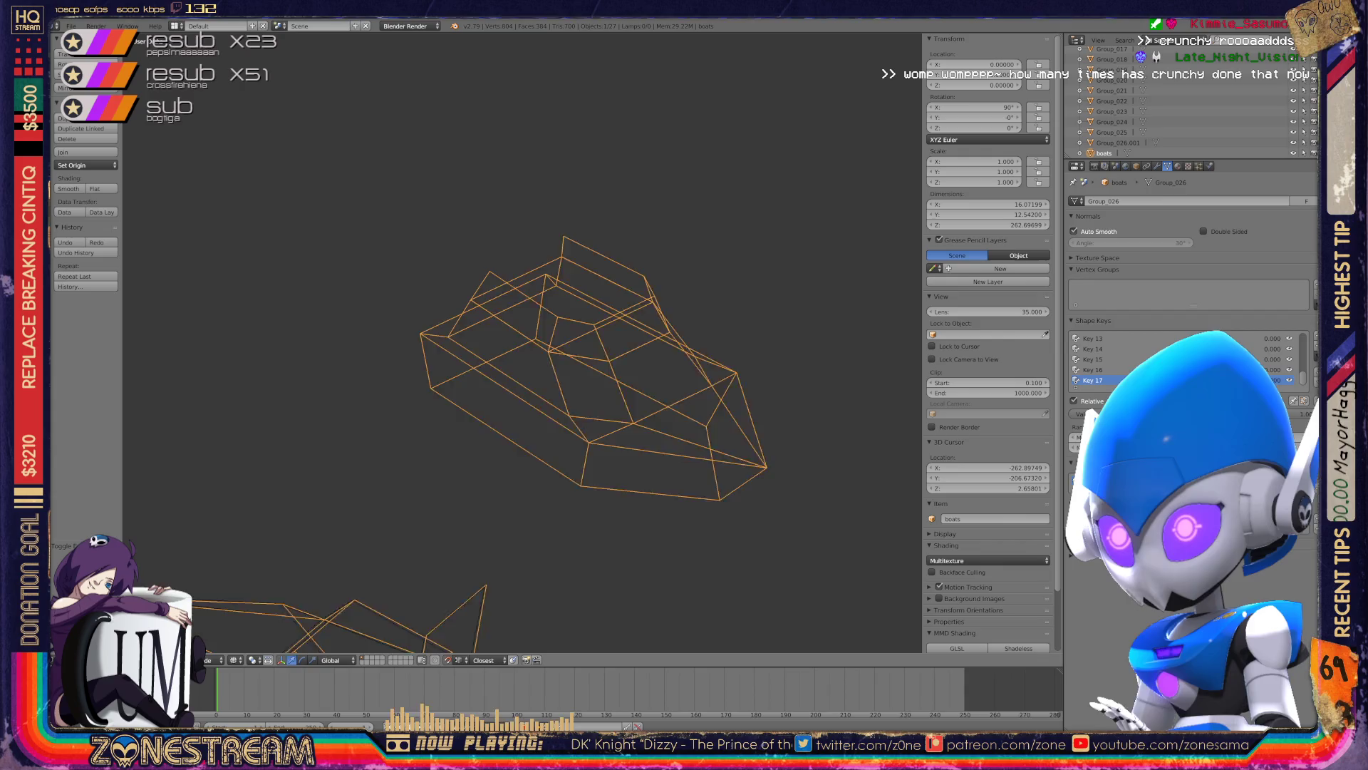
middle_drag(599, 356, 542, 370)
key(Tab)
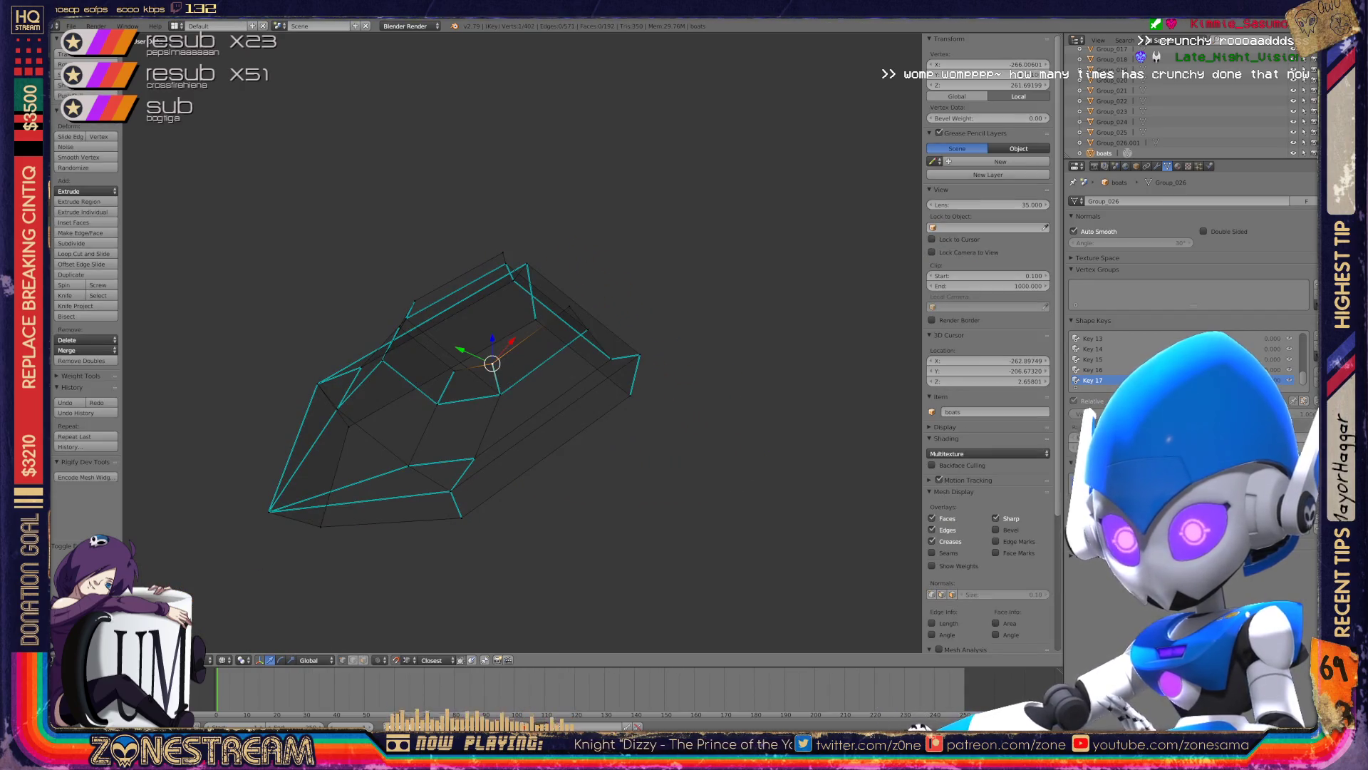
key(Tab)
scroll(498, 356, down, 3)
scroll(499, 357, down, 2)
key(Tab)
key(Tab)
scroll(499, 356, down, 3)
scroll(499, 357, down, 3)
scroll(499, 357, up, 6)
middle_drag(499, 357, 555, 334)
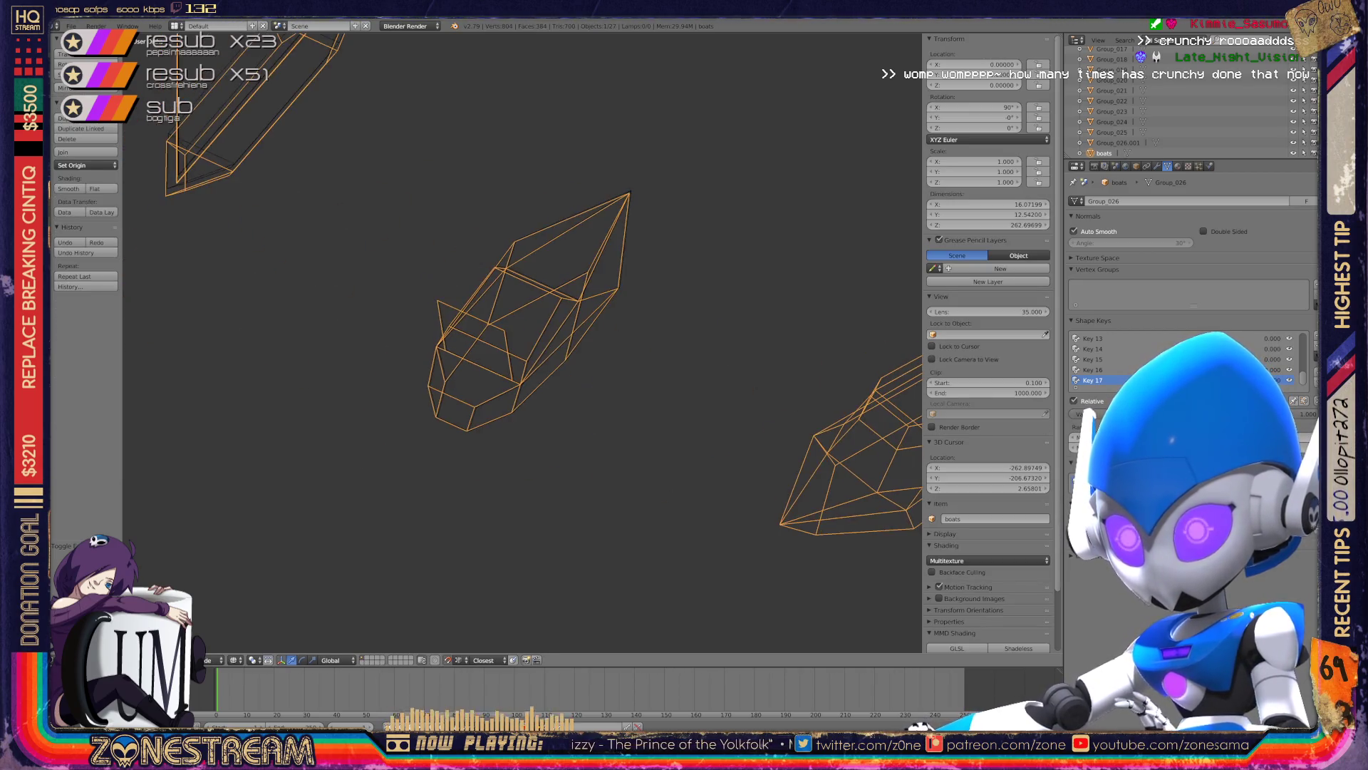
scroll(520, 342, up, 4)
scroll(520, 342, up, 2)
scroll(520, 342, up, 1)
scroll(520, 342, up, 2)
scroll(520, 342, up, 2)
scroll(520, 342, up, 2)
scroll(520, 342, up, 2)
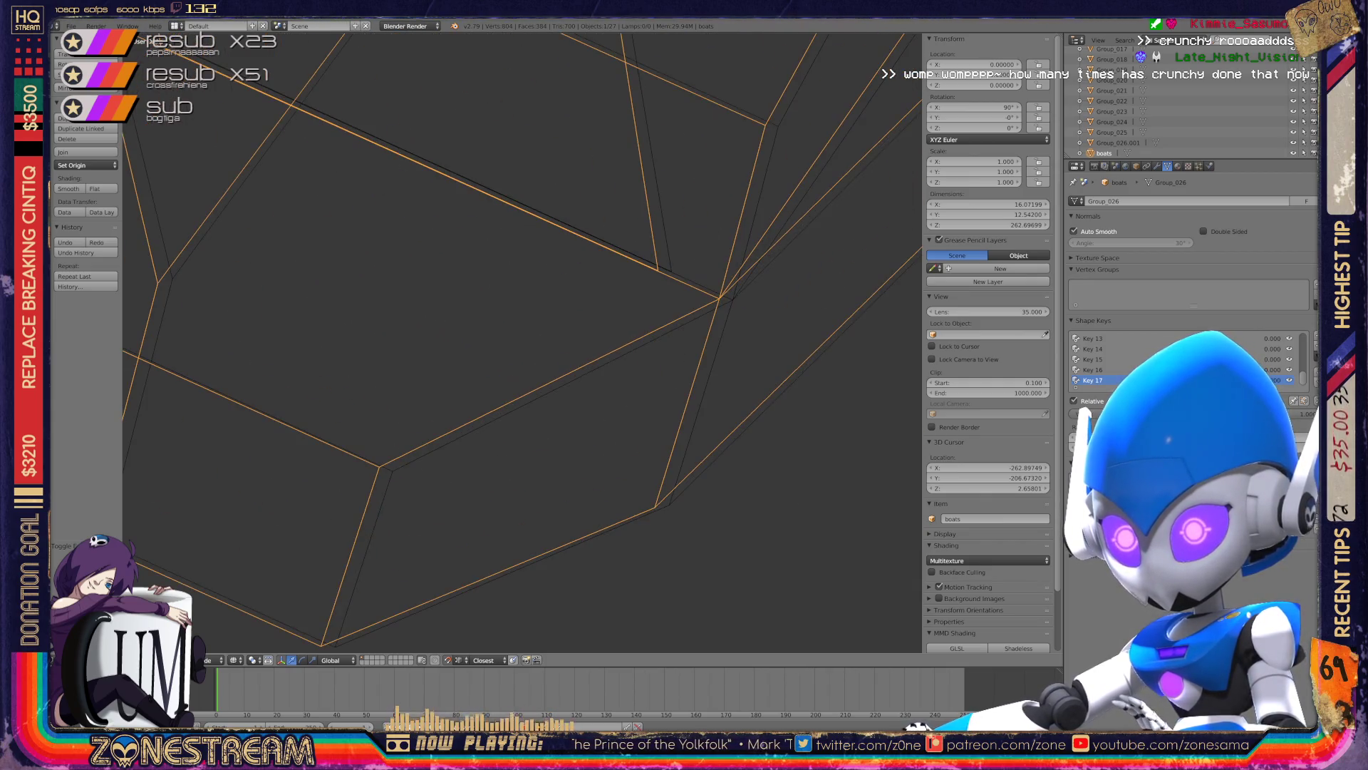
key(Tab)
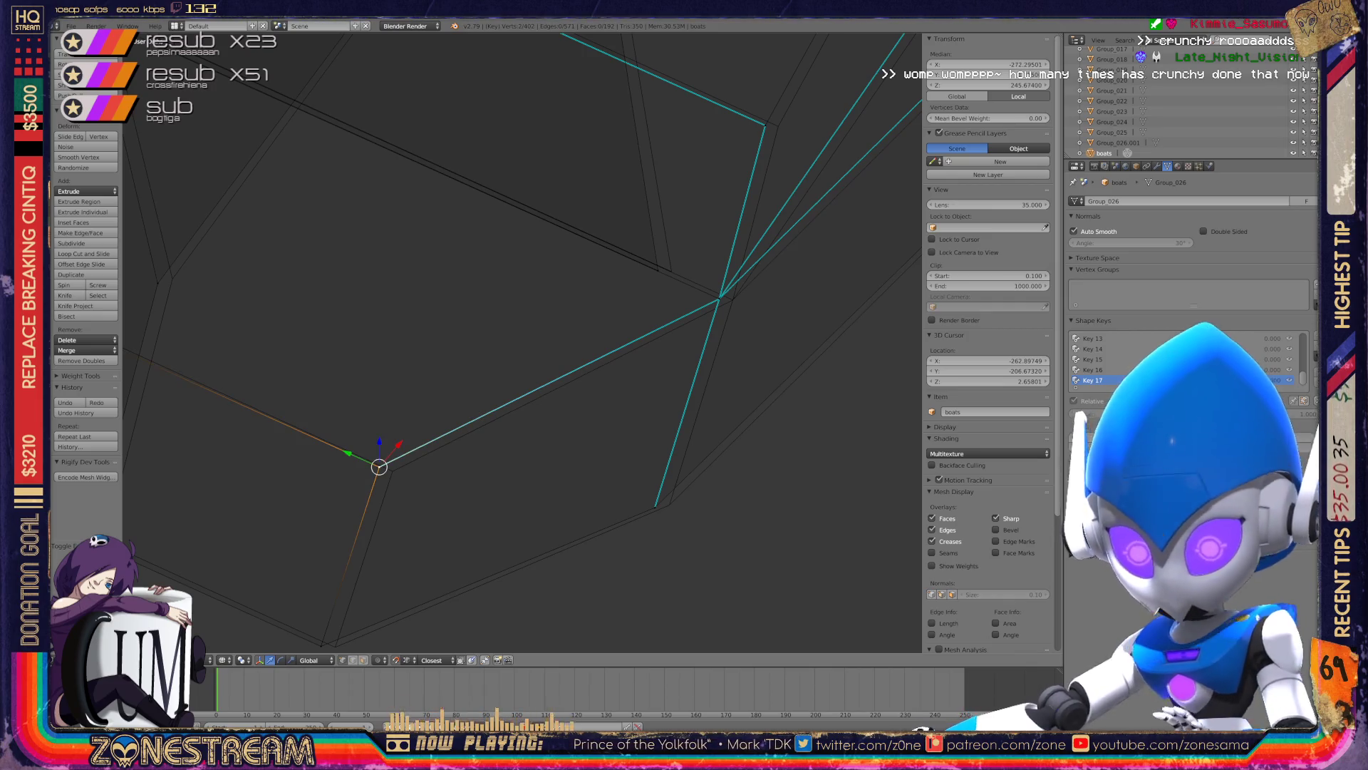
key(g)
- Confirm the small edge shift and nudge the selected vertex into place at the hull corner
key(Return)
shift+middle_drag(418, 463, 627, 382)
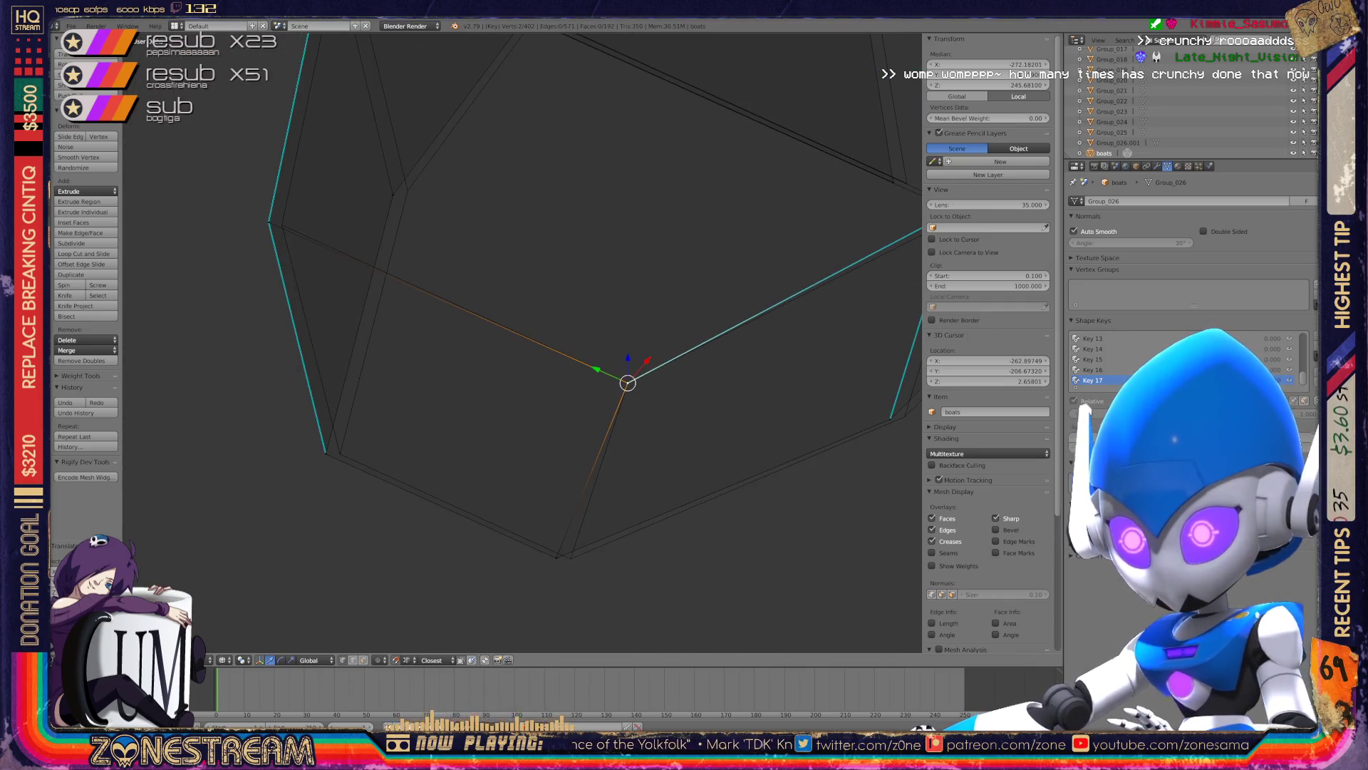
key(g)
key(Return)
shift+middle_drag(570, 499, 683, 518)
key(g)
key(Return)
key(g)
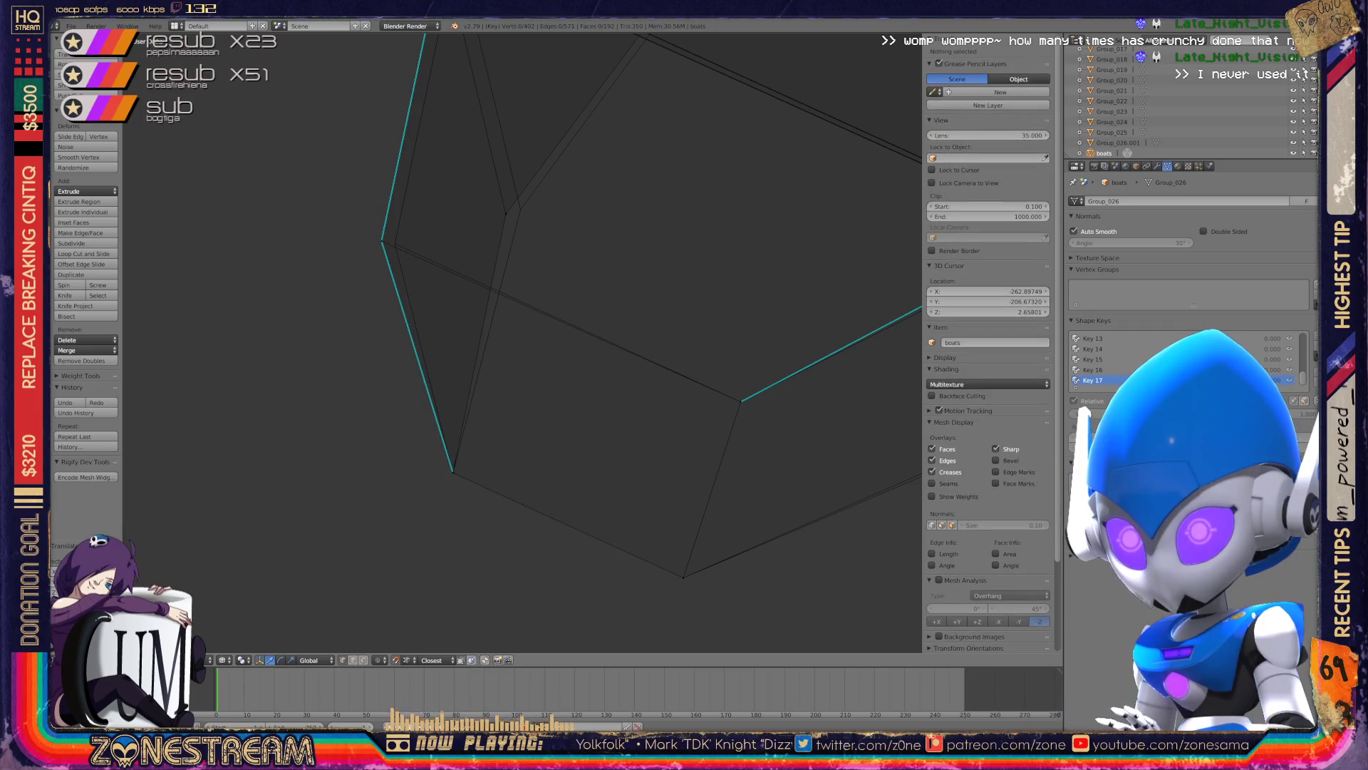
key(Return)
- Adjust the next corner vertex and move the upper-corner vertex onto the junction of hull edges
right_click(472, 275)
key(g)
key(Return)
scroll(805, 453, up, 2)
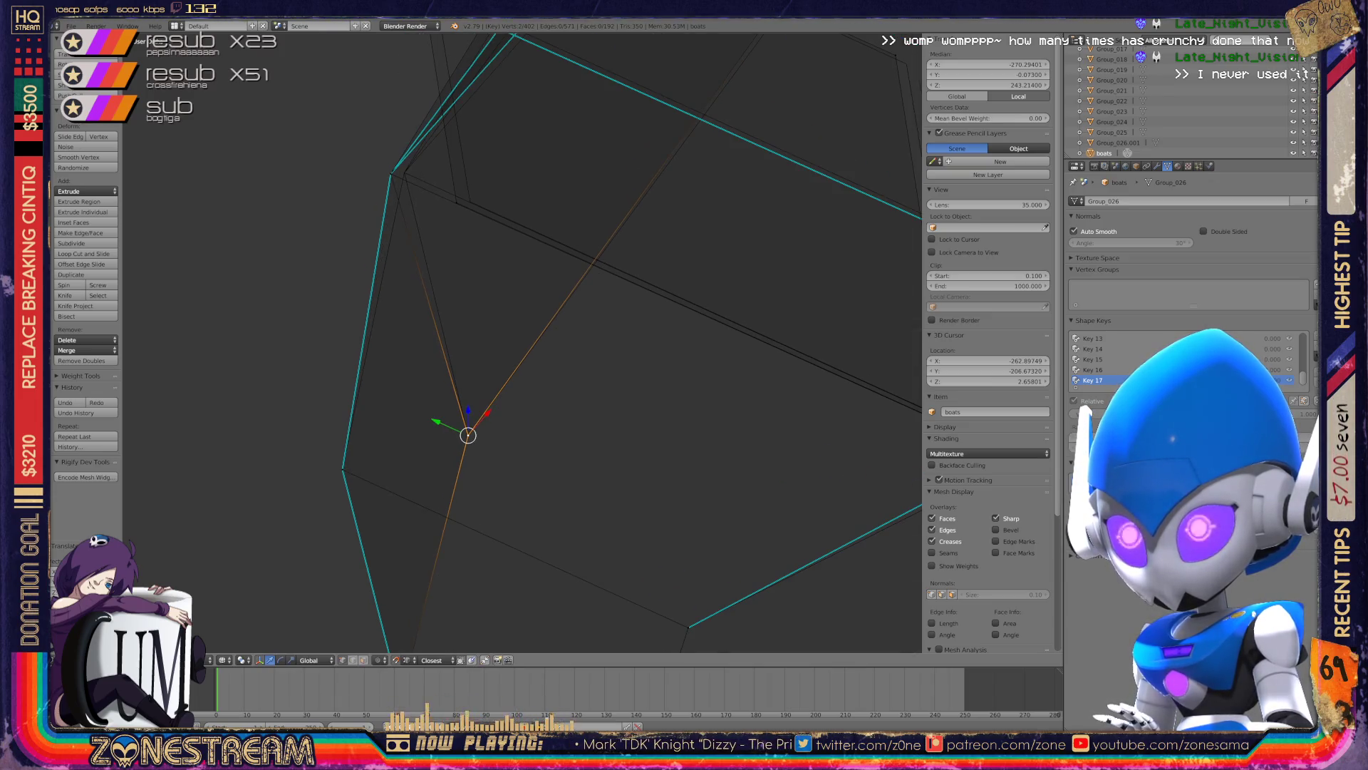
right_click(470, 202)
mouse_move(641, 427)
shift+middle_down()
mouse_move(370, 333)
mouse_move(323, 333)
shift+middle_up()
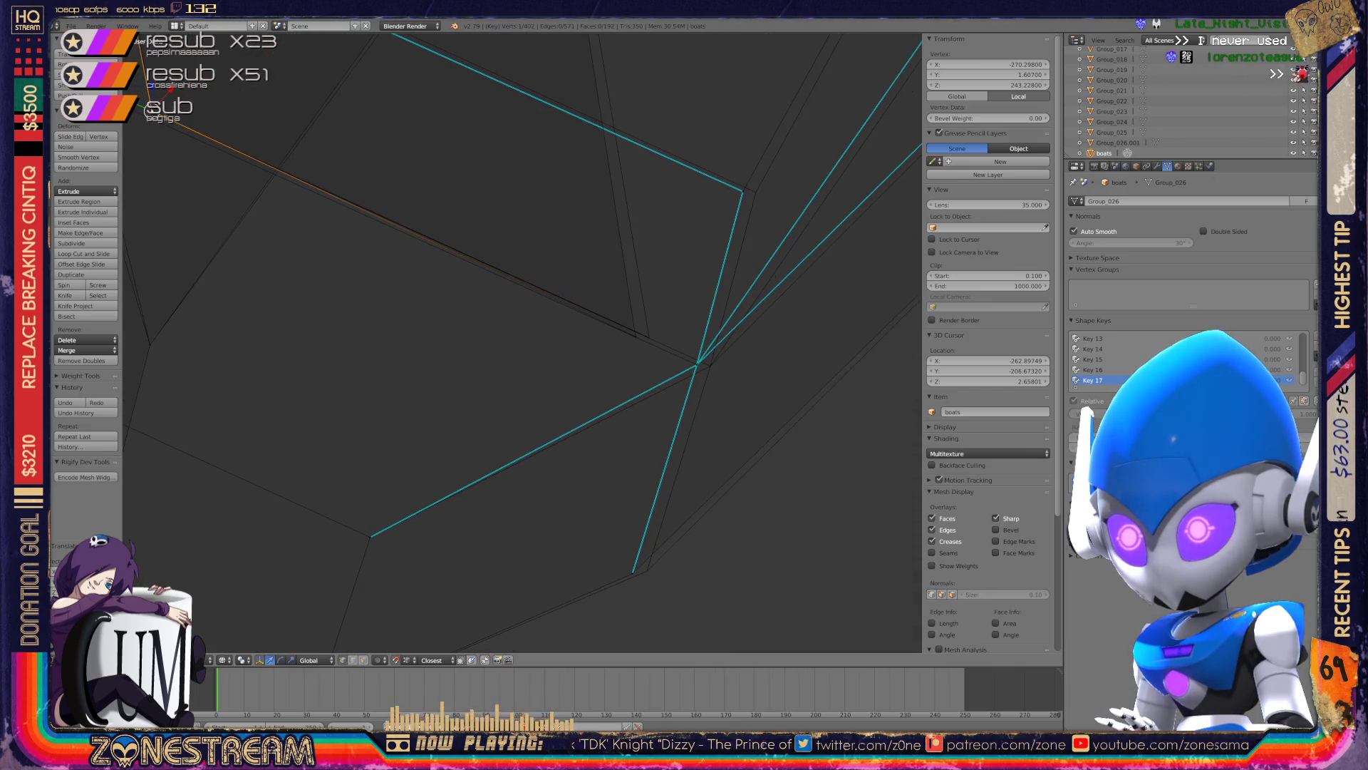
drag(152, 109, 710, 365)
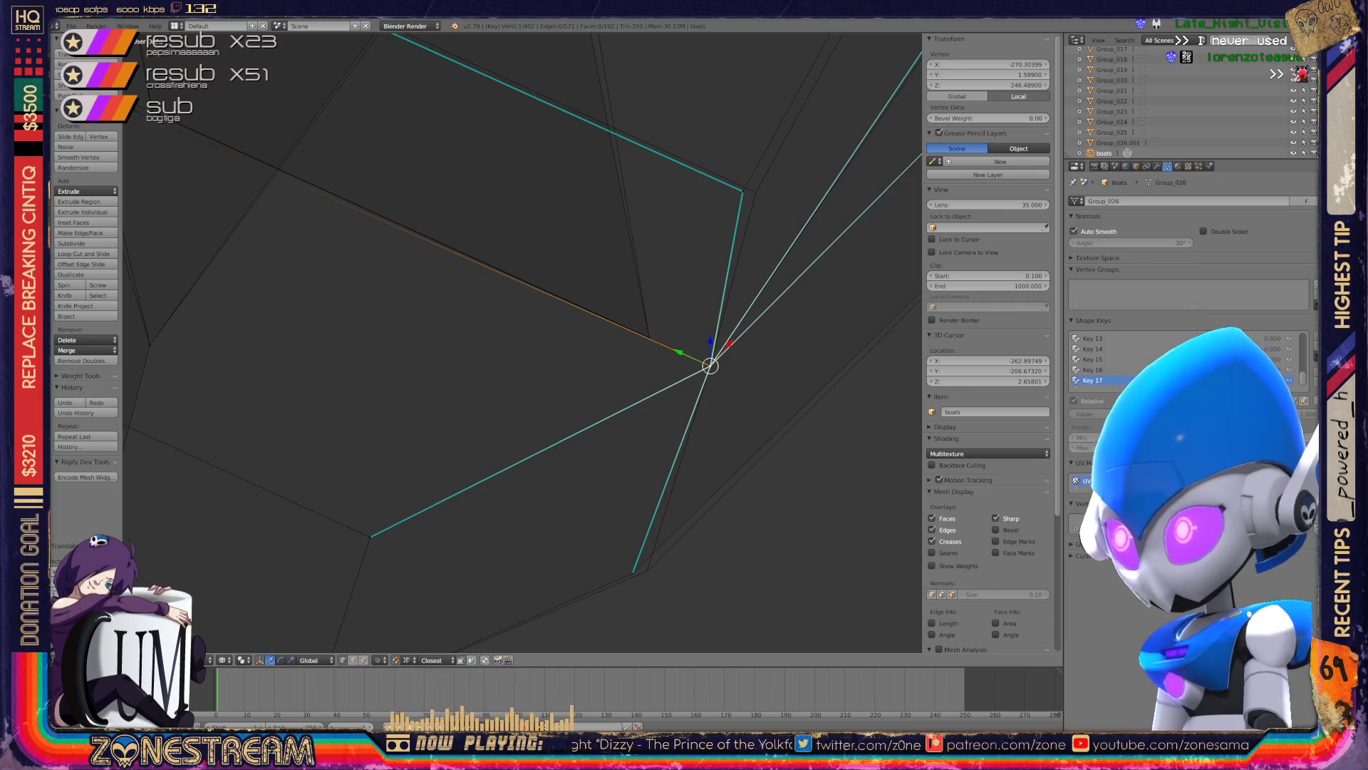
key(KP_8)
key(KP_8)
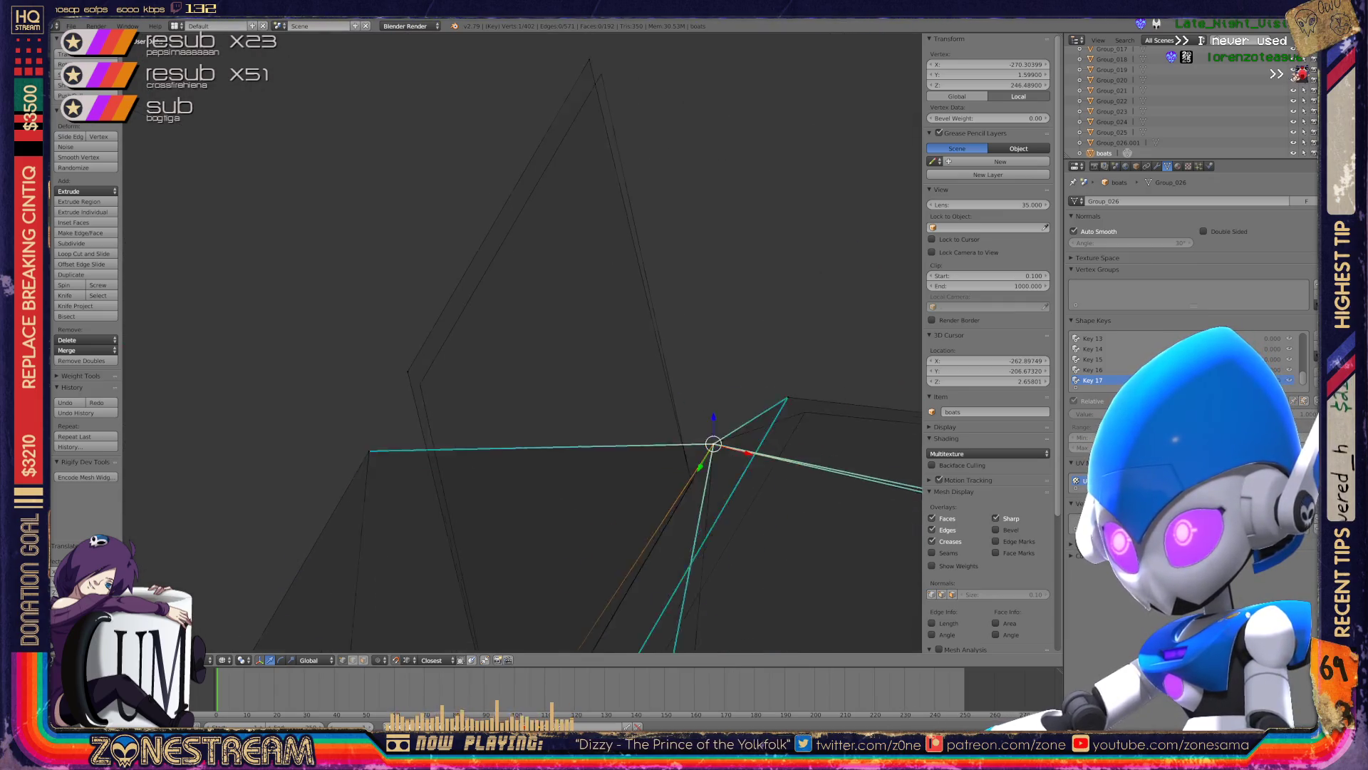
key(KP_8)
key(KP_8)
key(KP_Add)
key(g)
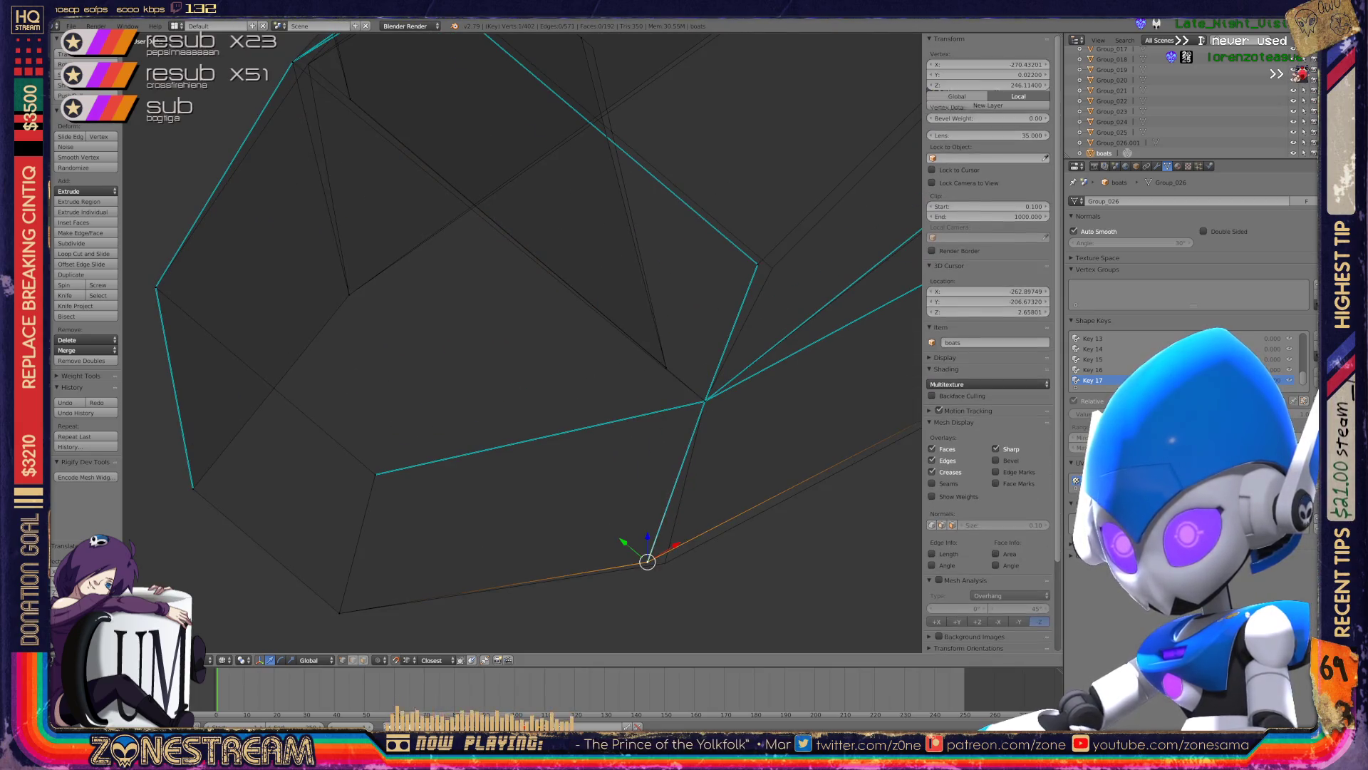
key(ctrl+KP_8)
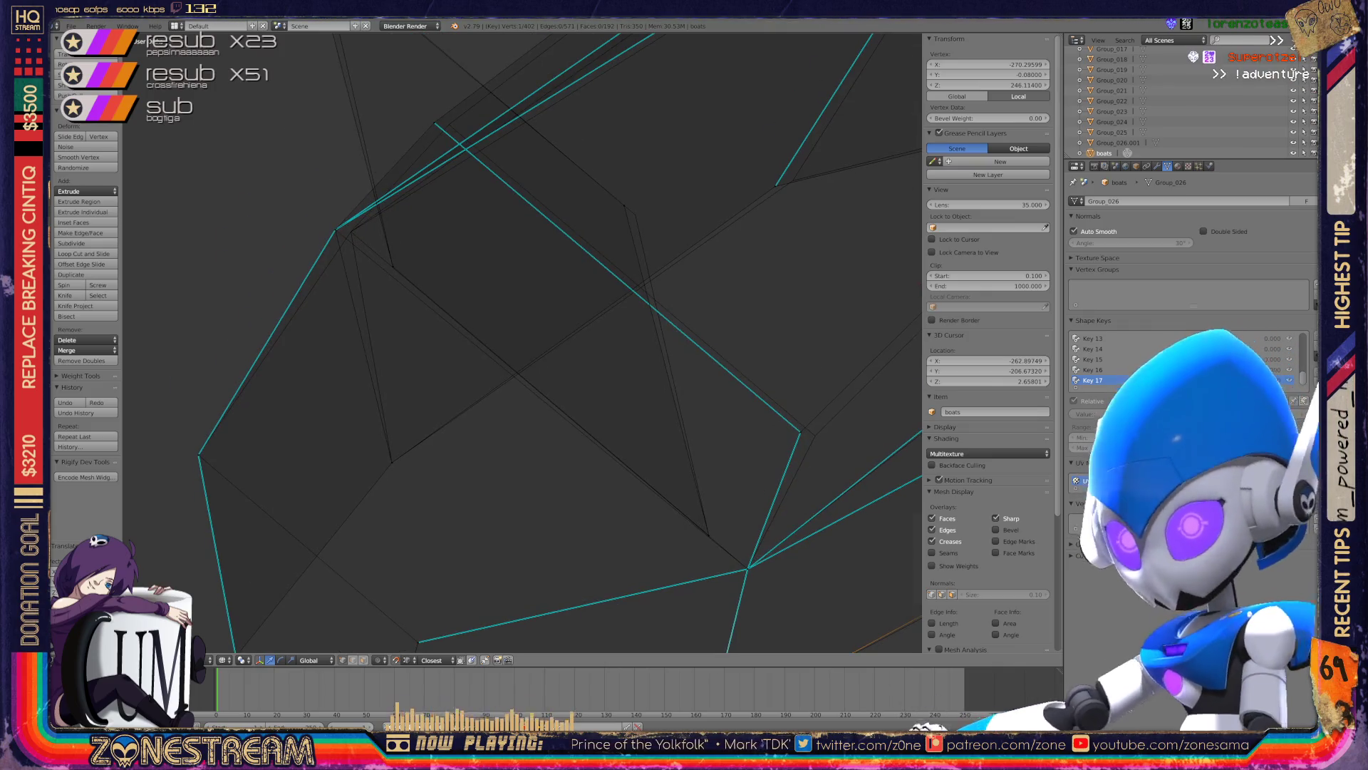
- Select a hull outline vertex and circle-select (C) the overlapping vertices along with it
right_click(335, 229)
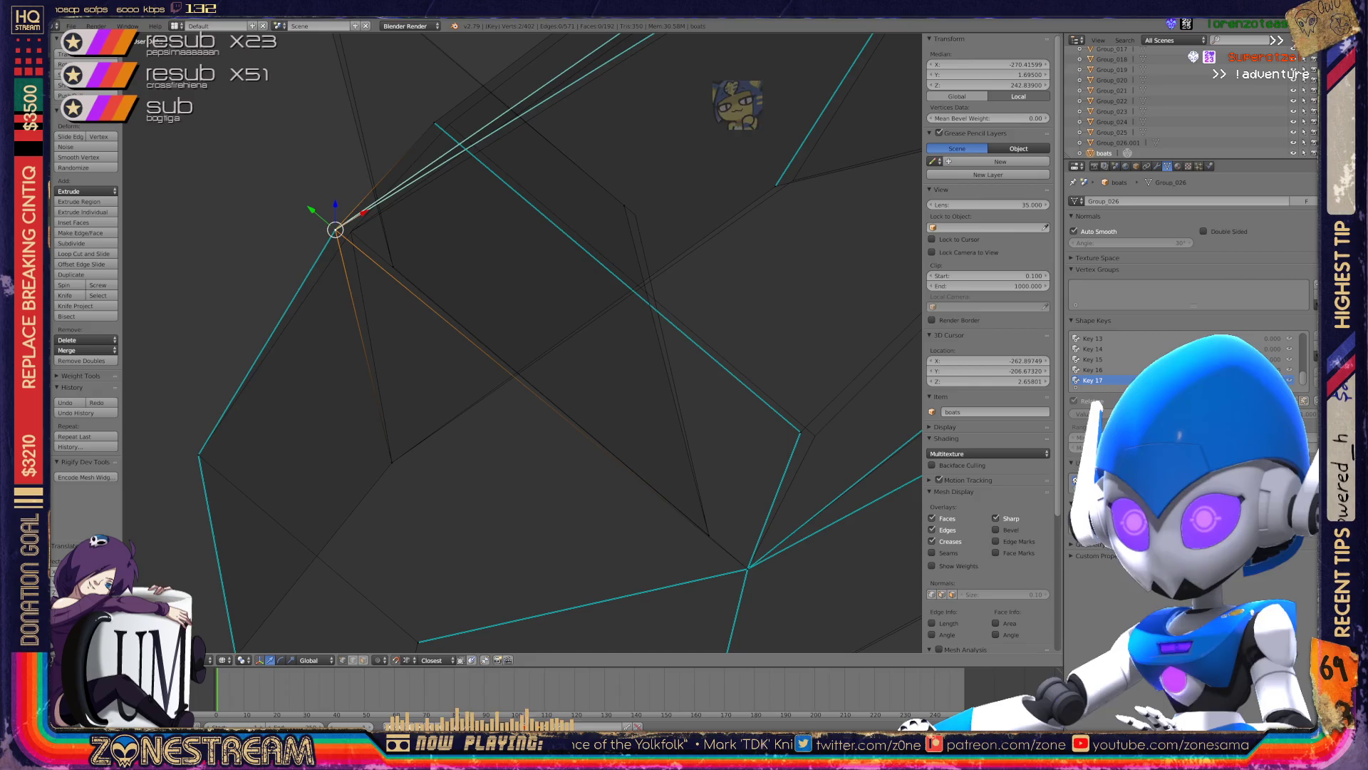
key(c)
click(352, 231)
key(Escape)
shift+middle_drag(351, 232, 292, 357)
- Slide a single outline vertex along its edge with Shift+V until it meets its neighbour
right_click(375, 248)
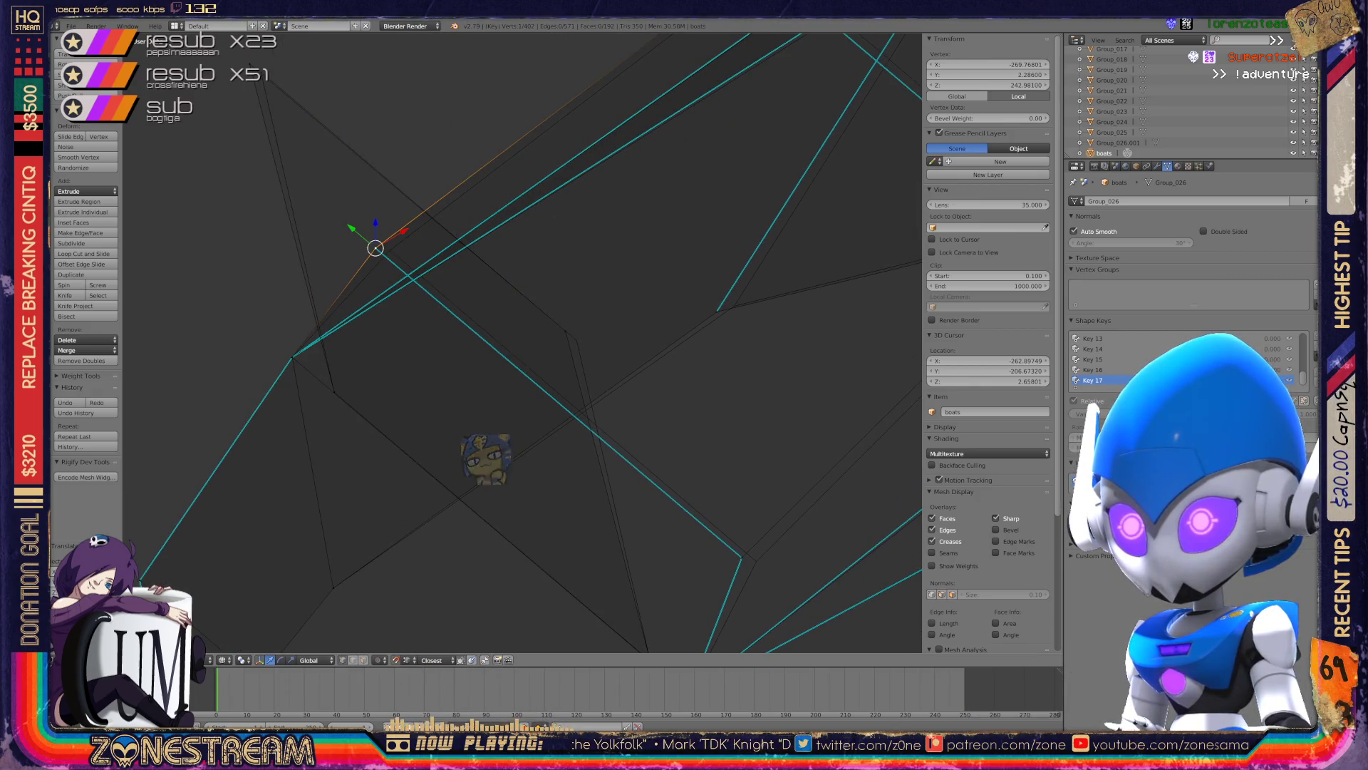
key(shift+v)
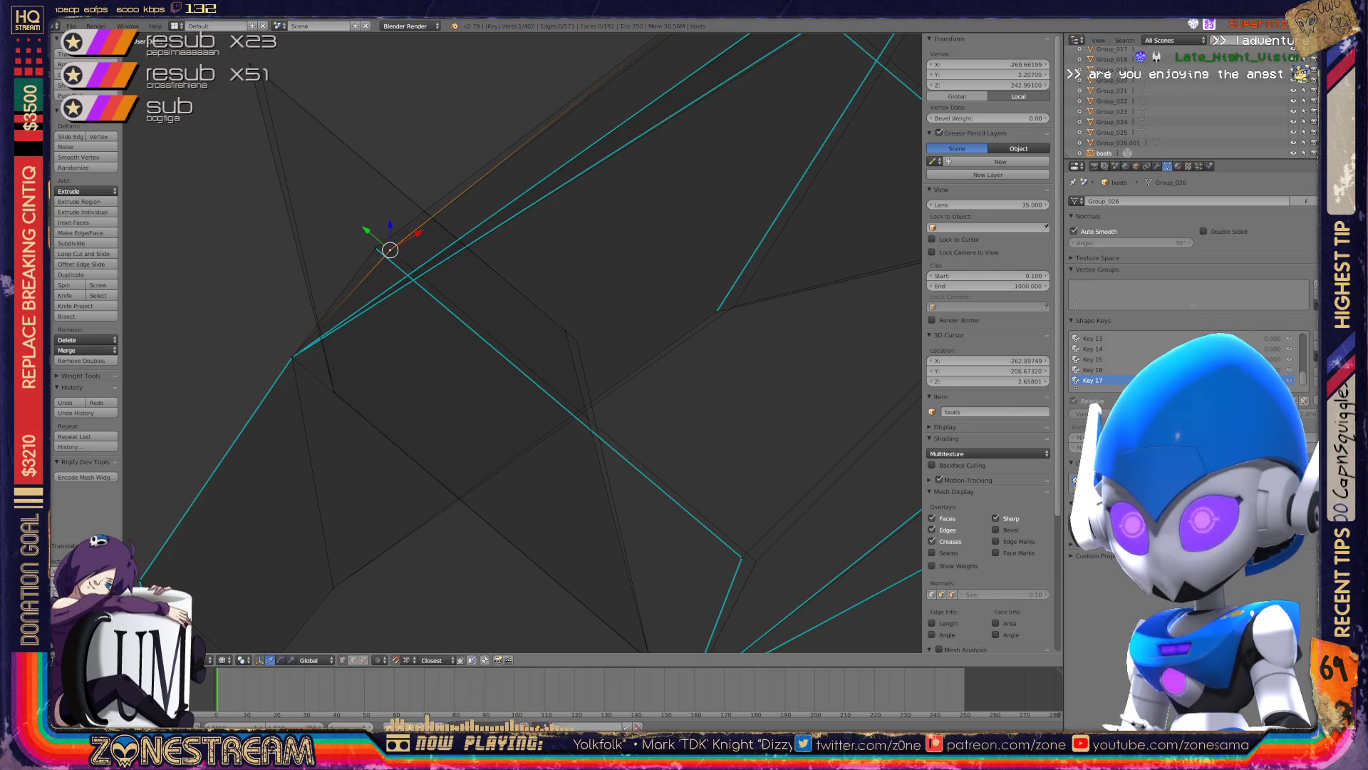
key(Return)
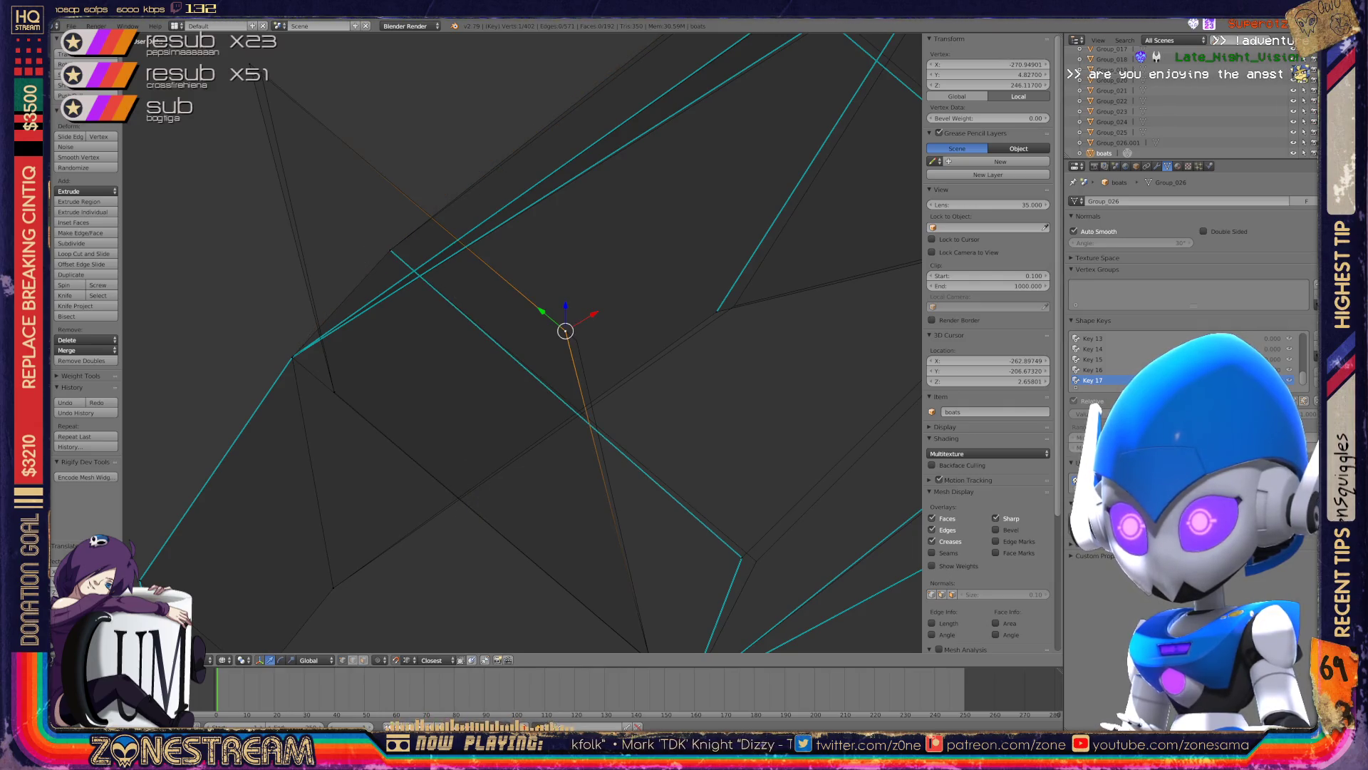
key(shift+v)
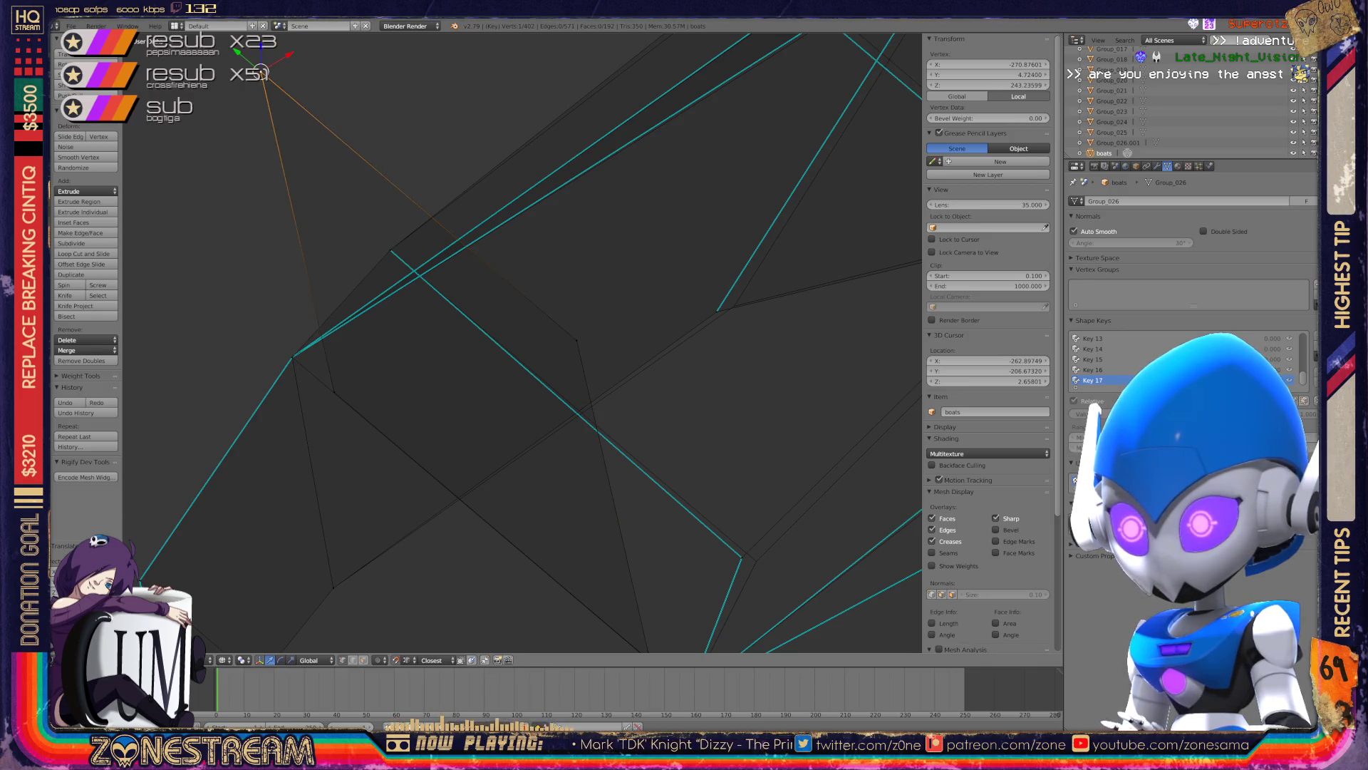
middle_drag(520, 342, 542, 313)
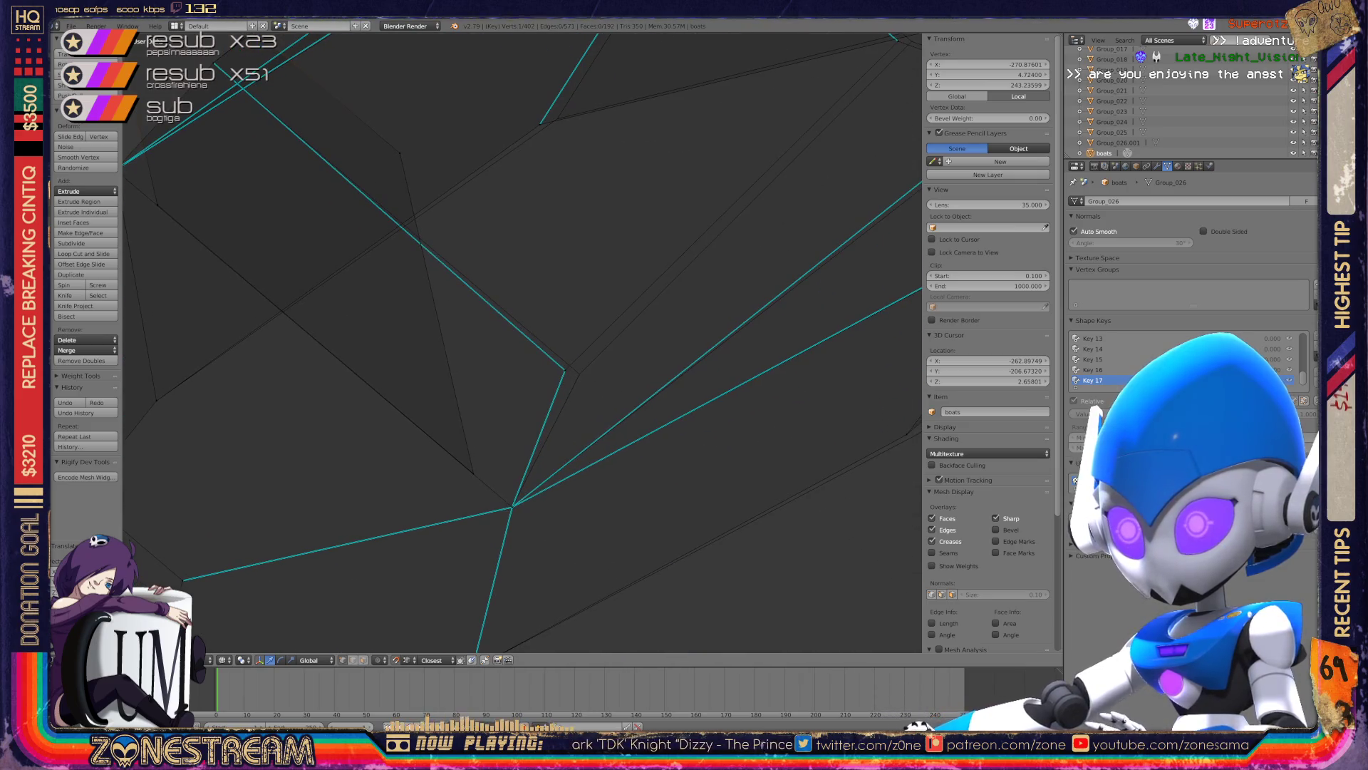
key(shift+v)
key(Return)
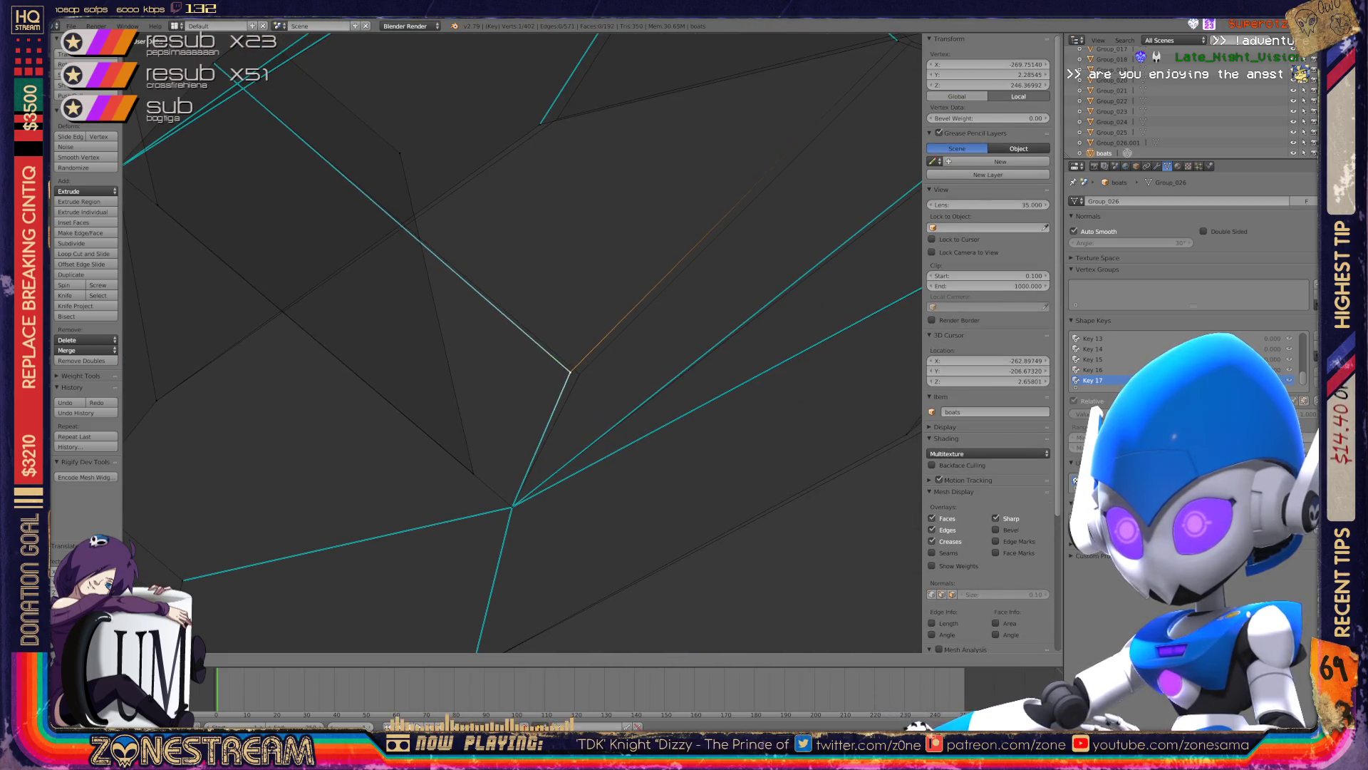
mouse_move(564, 370)
middle_down()
mouse_move(584, 335)
mouse_move(666, 349)
middle_up()
scroll(522, 342, down, 5)
scroll(541, 285, up, 5)
right_click(493, 451)
right_click(493, 451)
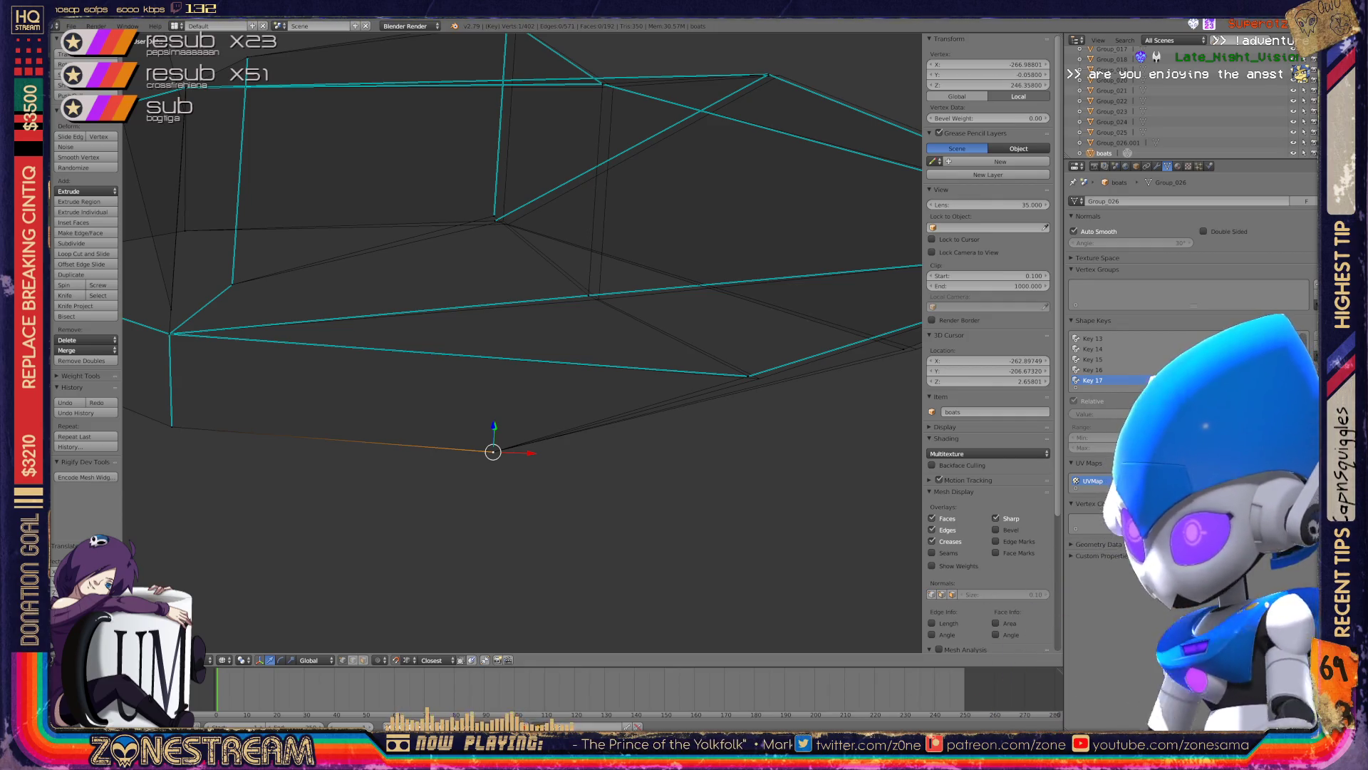
- Move the top vertex and nudge the neighbouring corner vertex into place on the hull outline
shift+middle_drag(498, 285, 485, 446)
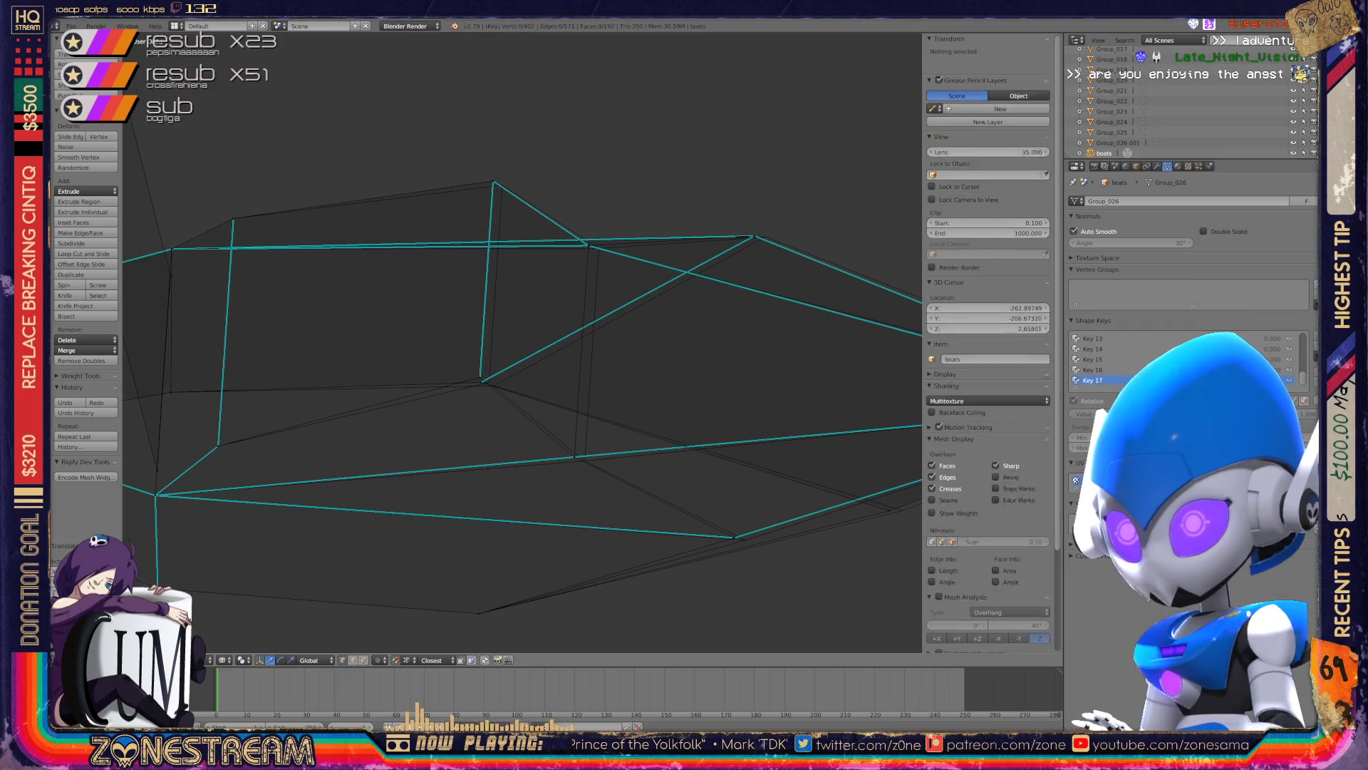
key(g)
scroll(522, 342, up, 5)
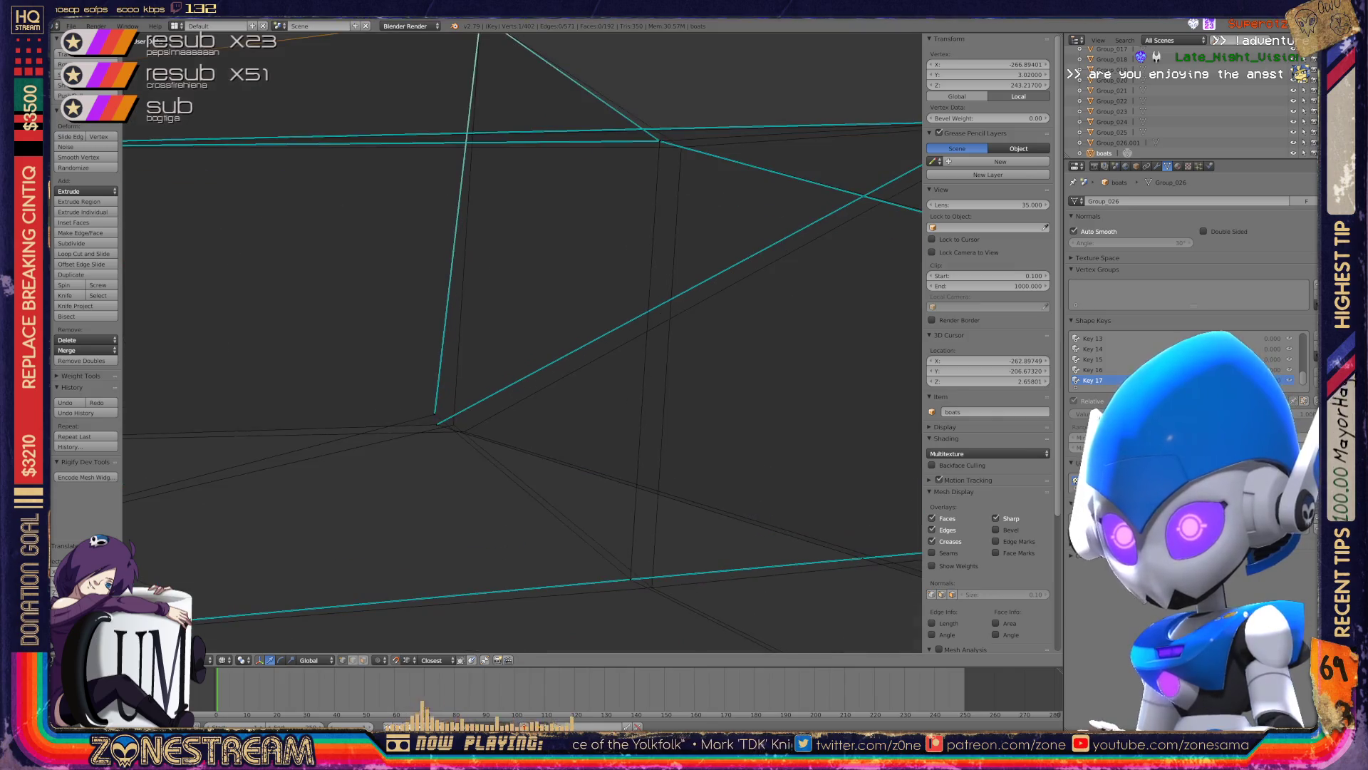
drag(397, 445, 423, 461)
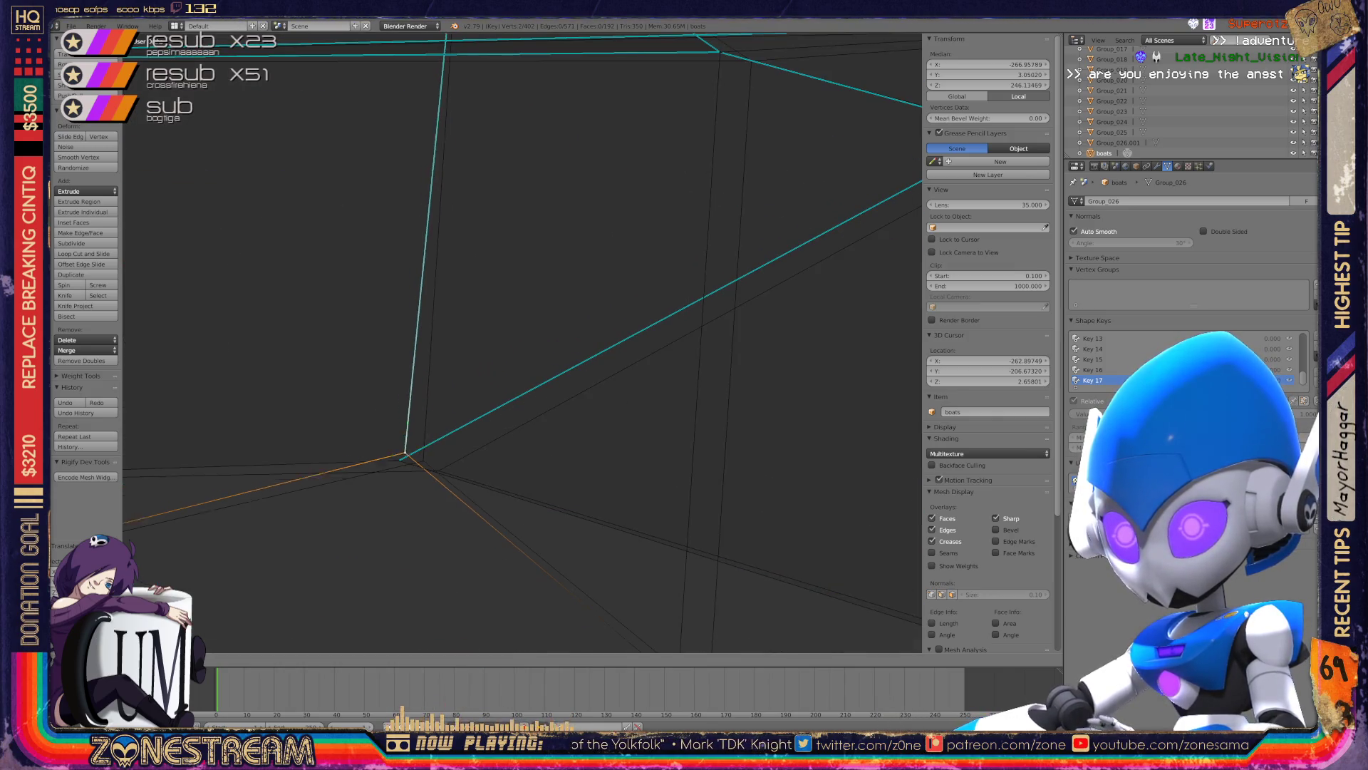
right_click(399, 460)
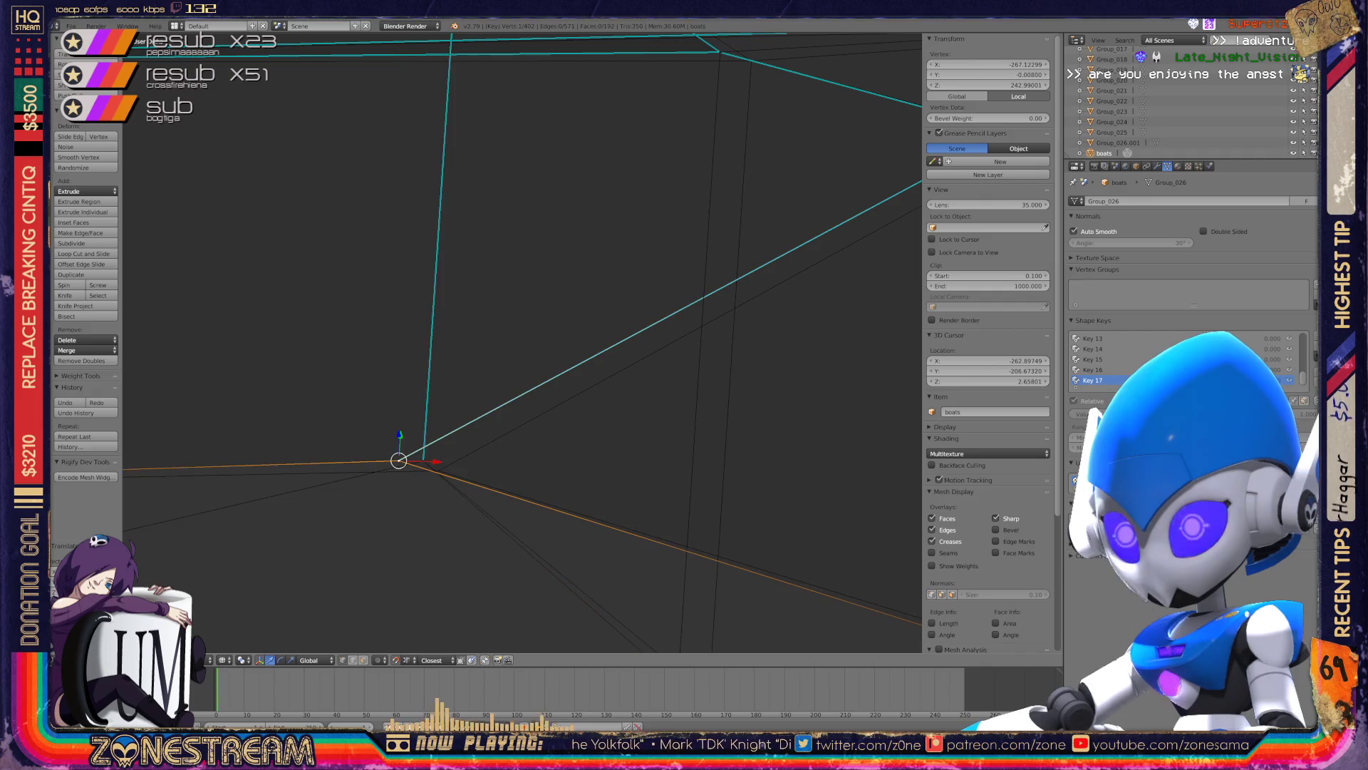
drag(399, 460, 433, 466)
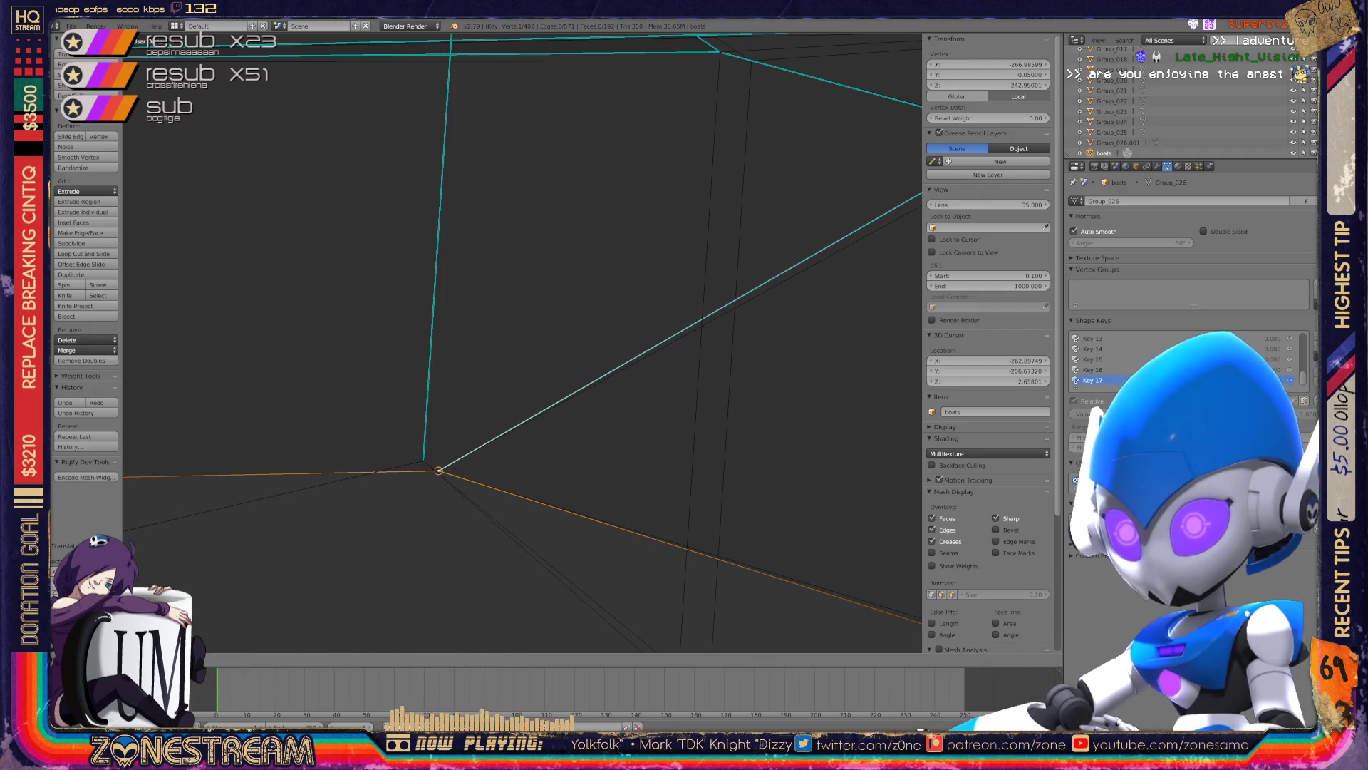
scroll(433, 466, down, 4)
scroll(523, 342, down, 2)
mouse_move(523, 342)
middle_down()
mouse_move(541, 271)
mouse_move(527, 285)
middle_up()
scroll(523, 342, up, 5)
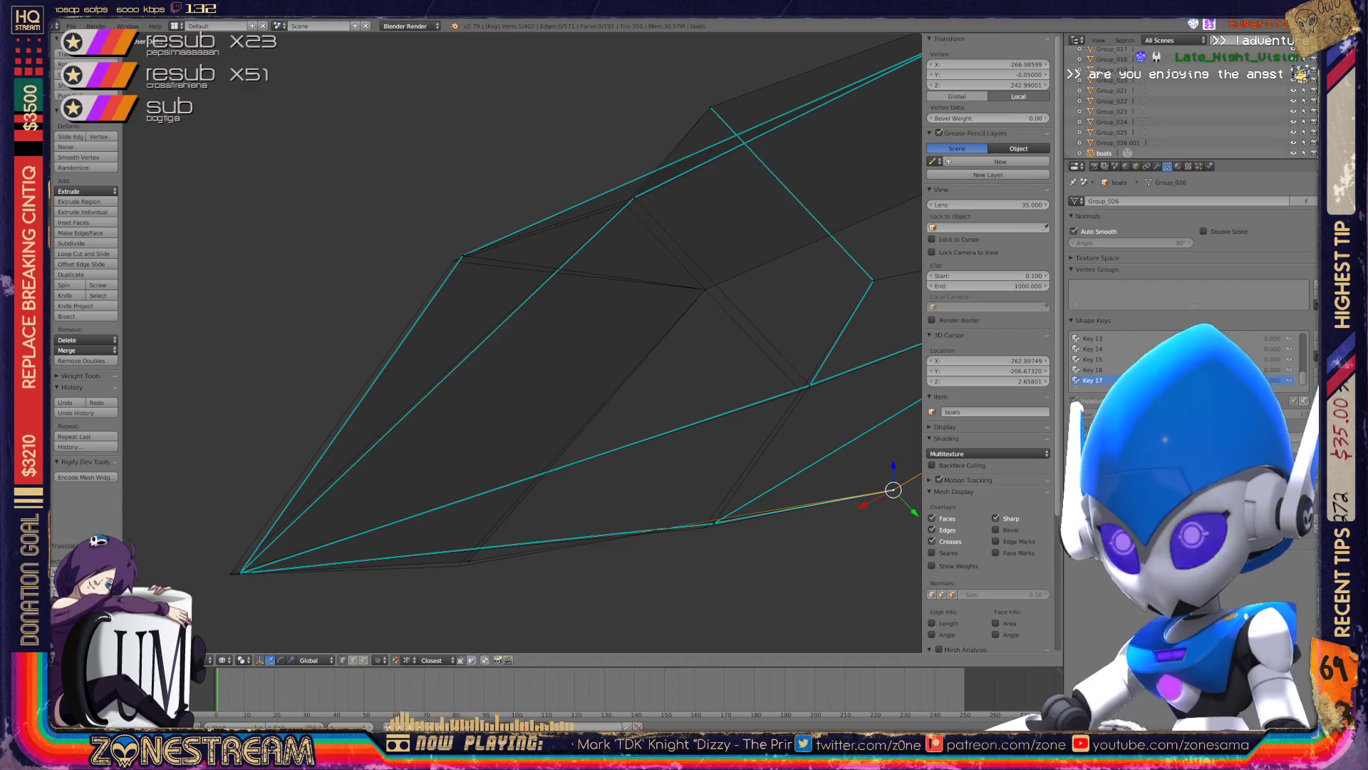
- Select the edge and tip vertex at the hull's lower tip and move them onto the outline
right_click(578, 493)
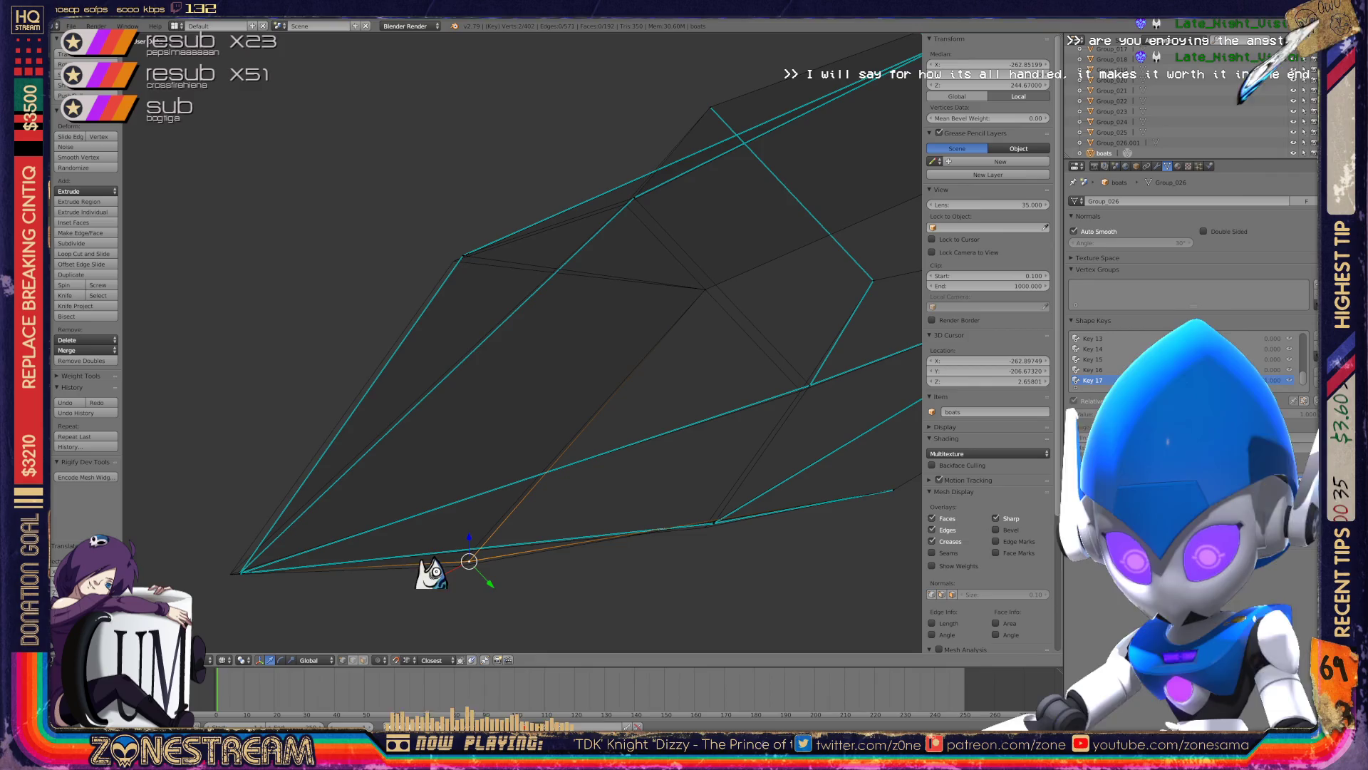
key(g)
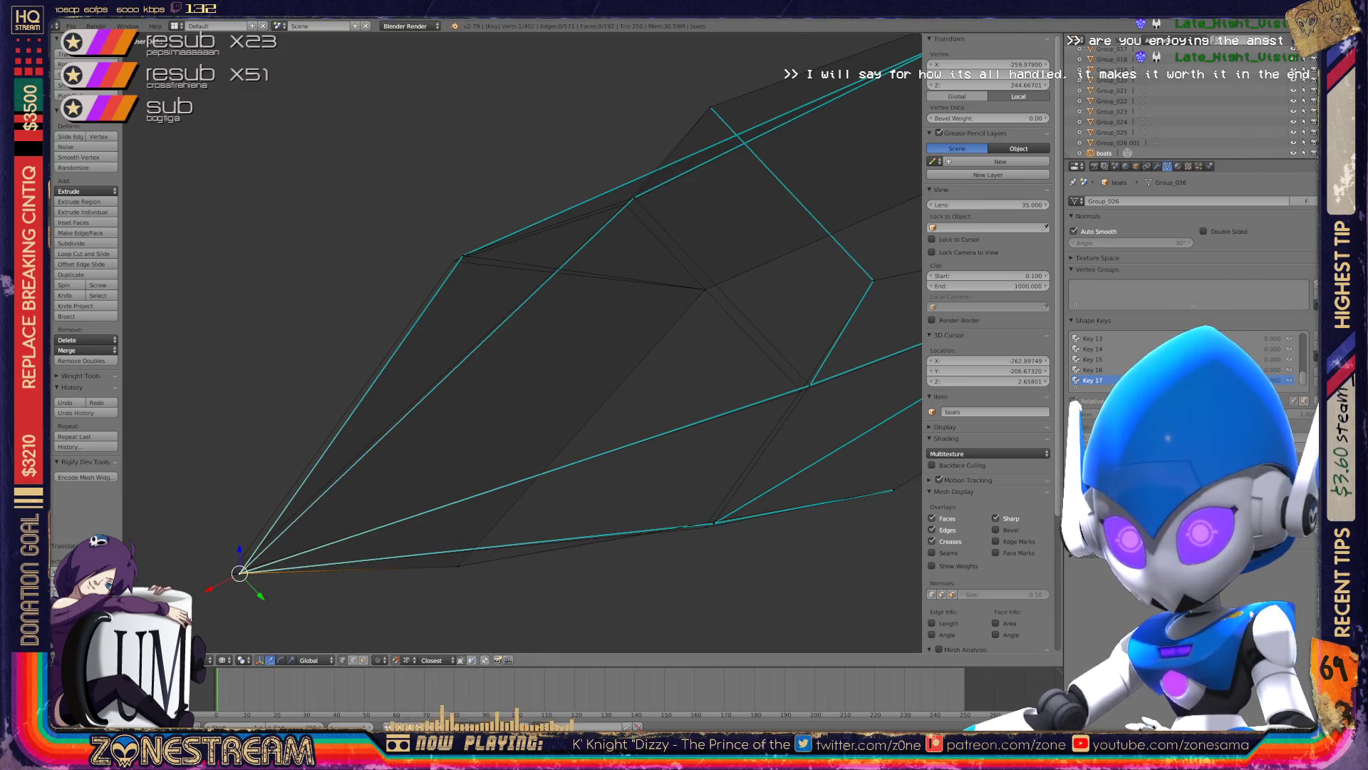
right_click(240, 573)
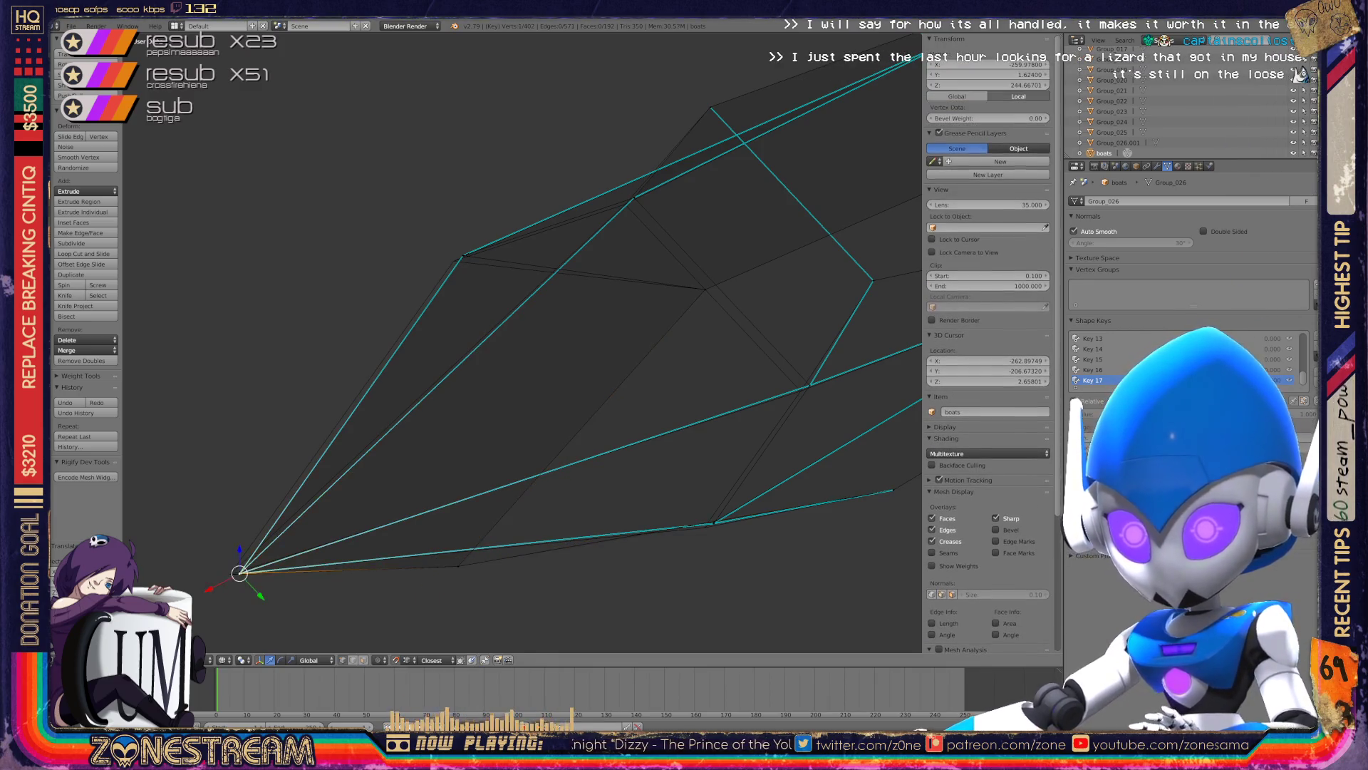
key(g)
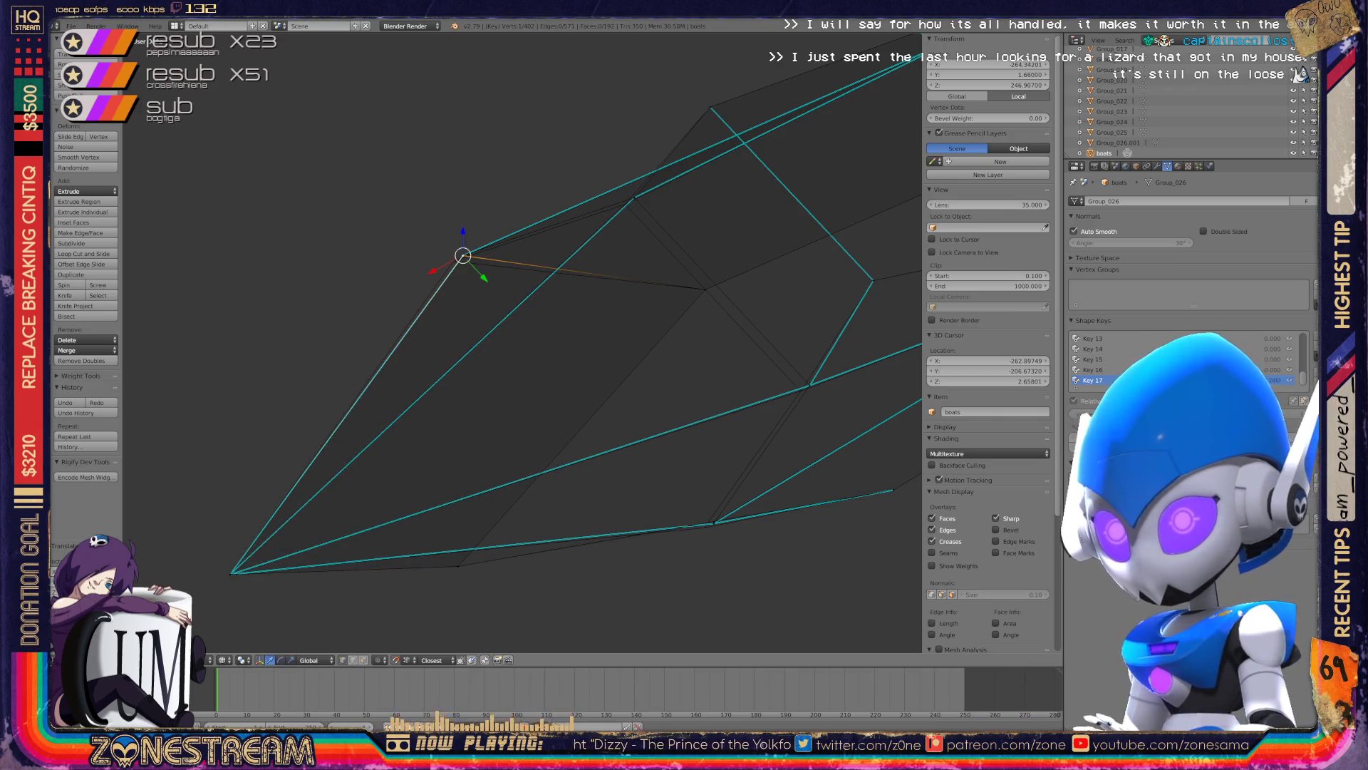
shift+right_click(634, 198)
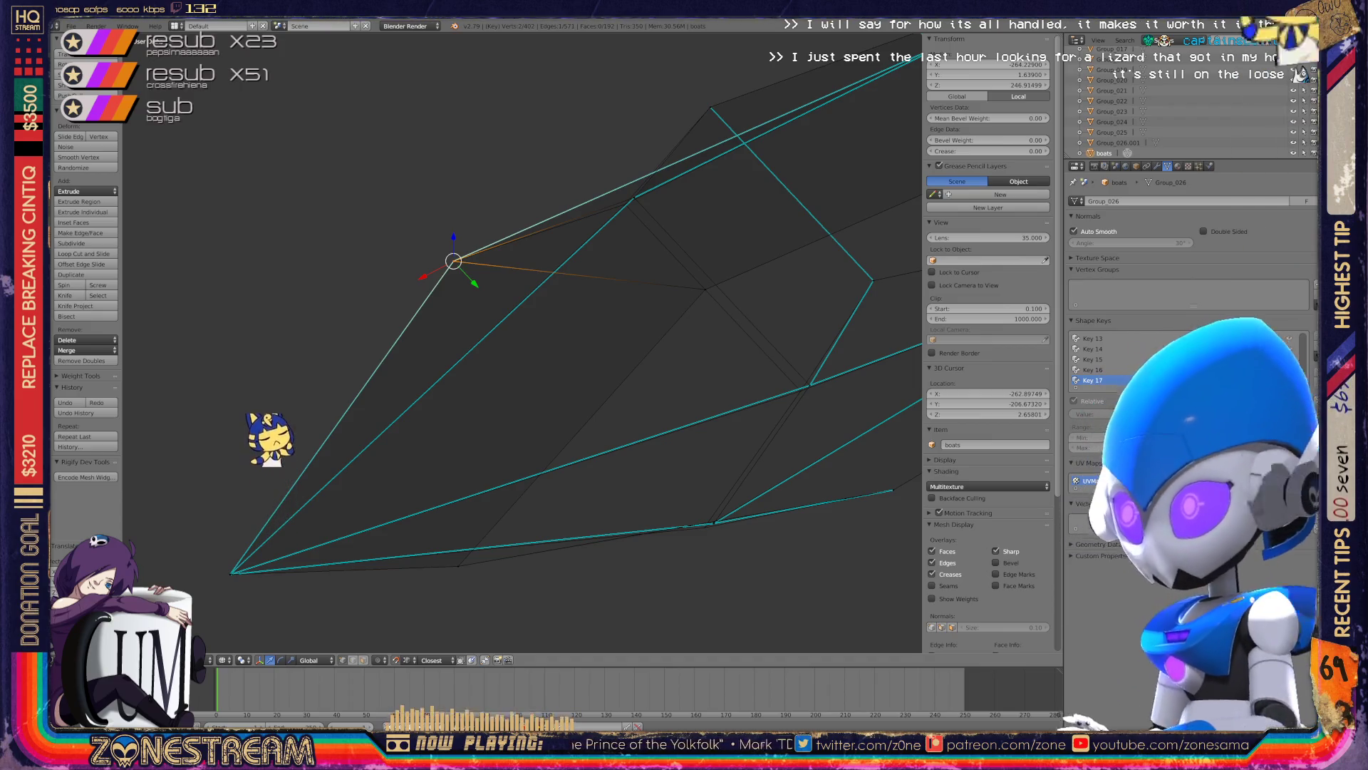
scroll(522, 342, up, 1)
scroll(522, 342, up, 1)
scroll(523, 342, up, 1)
scroll(522, 342, up, 2)
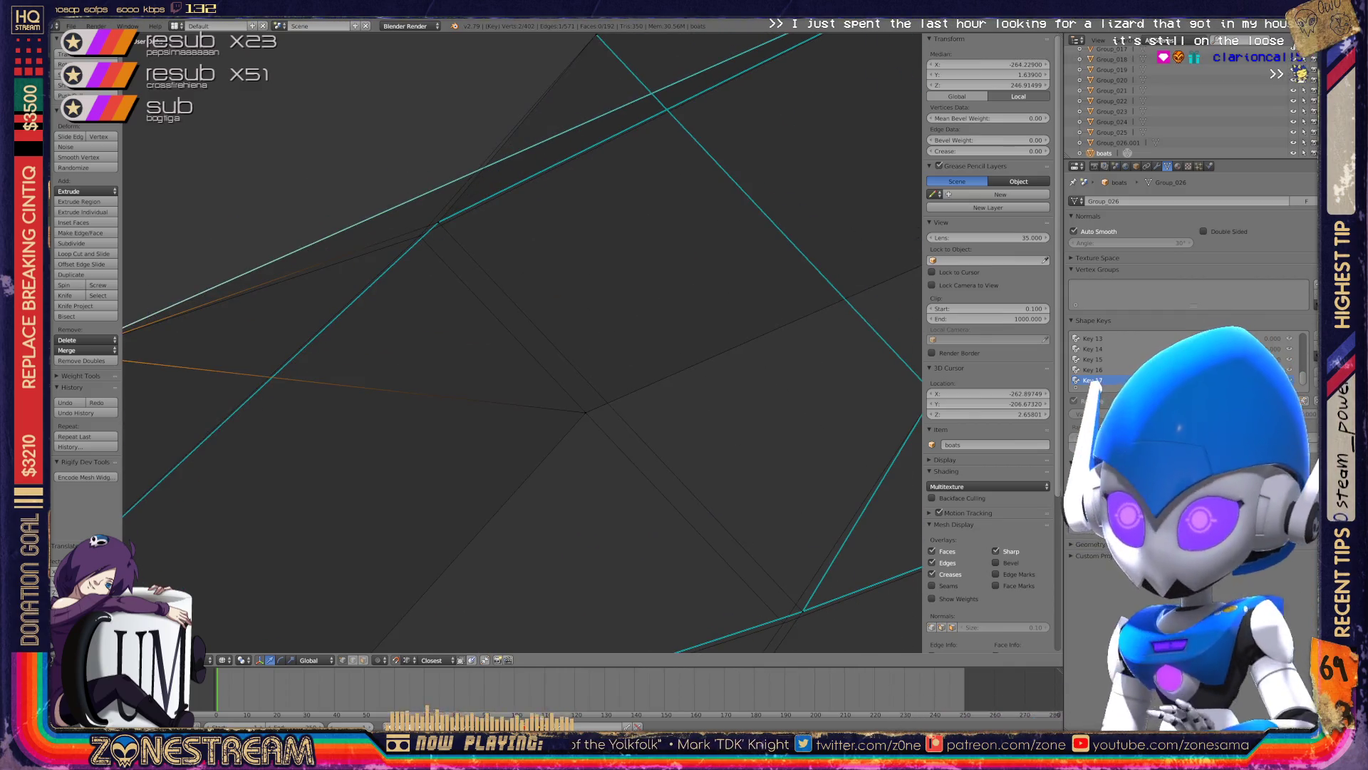
scroll(522, 342, down, 3)
scroll(523, 342, up, 1)
scroll(522, 342, up, 2)
scroll(522, 342, up, 2)
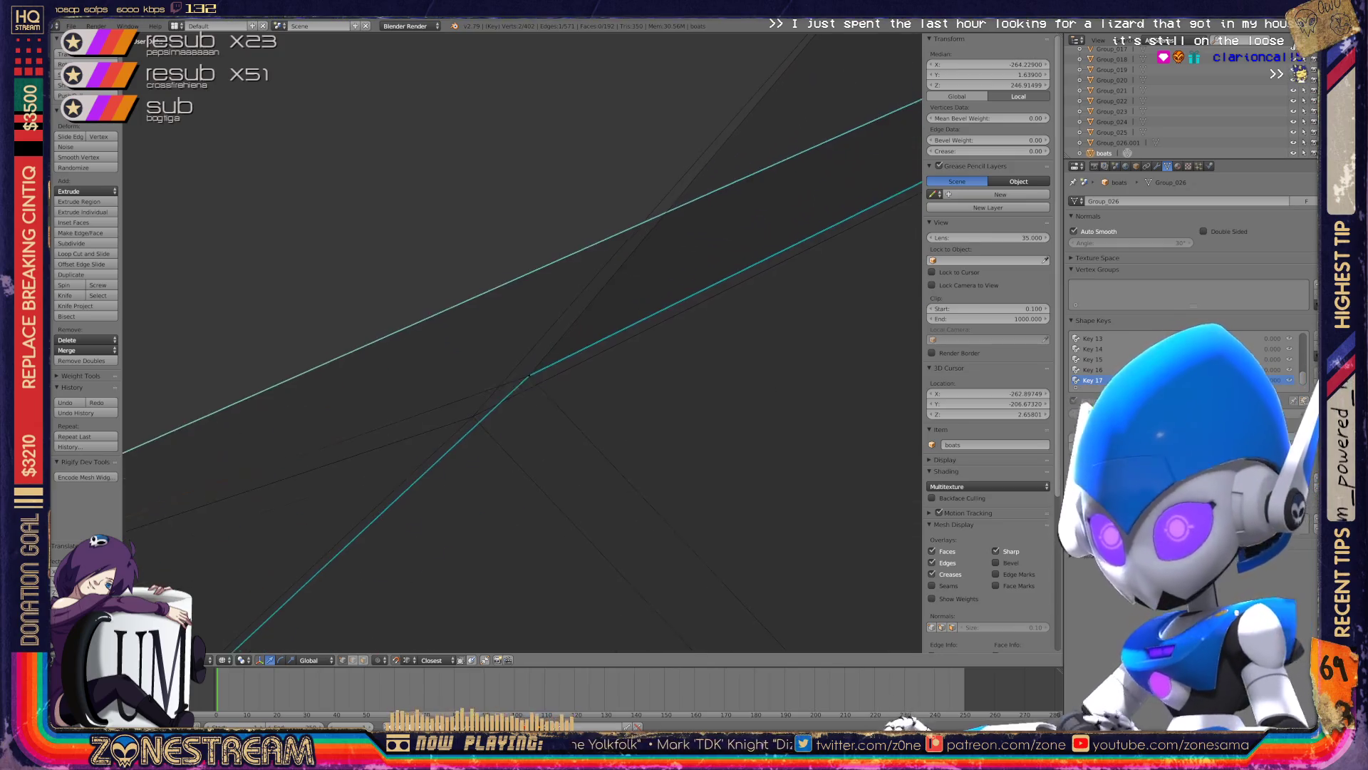
- Snap the junction vertices onto their neighbours, one landing near X -264.2, Y 1.65, Z 242.43
right_click(529, 365)
shift+right_click(528, 365)
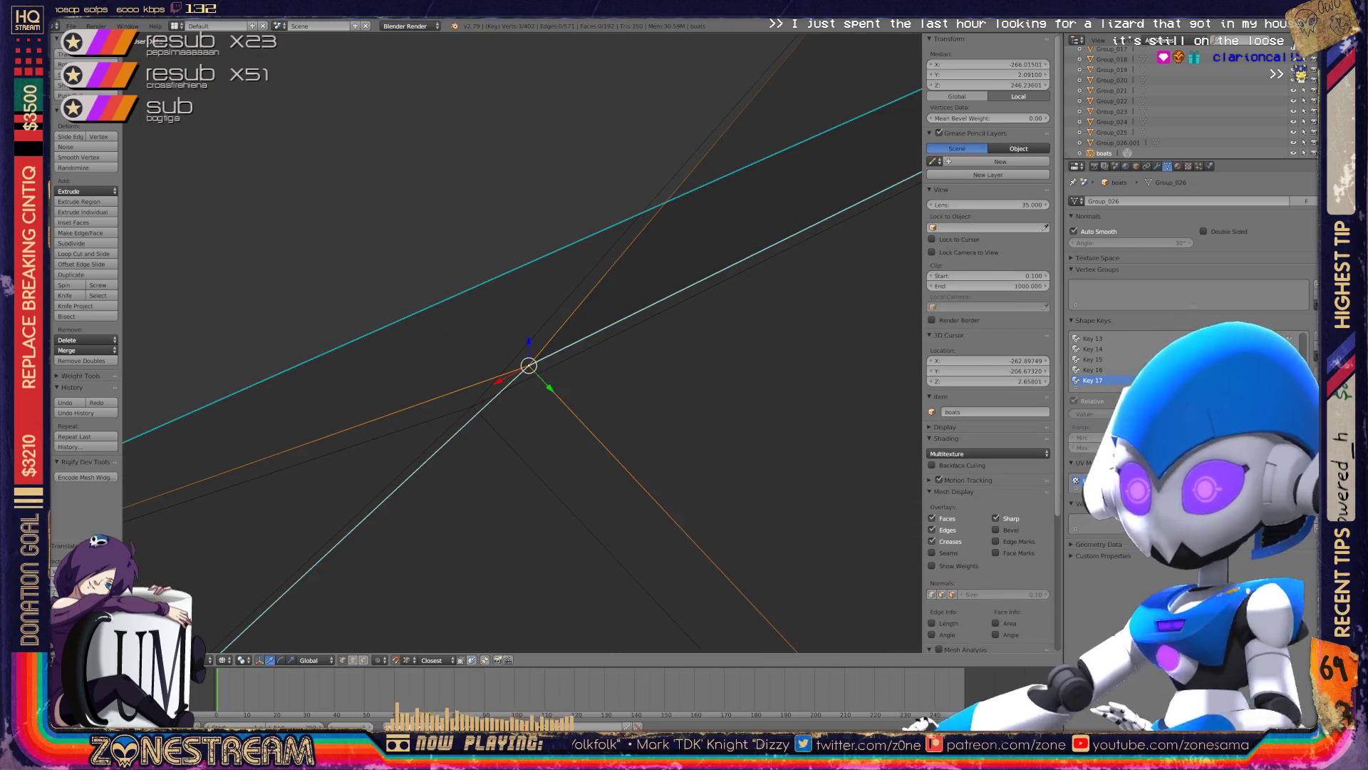
key(g)
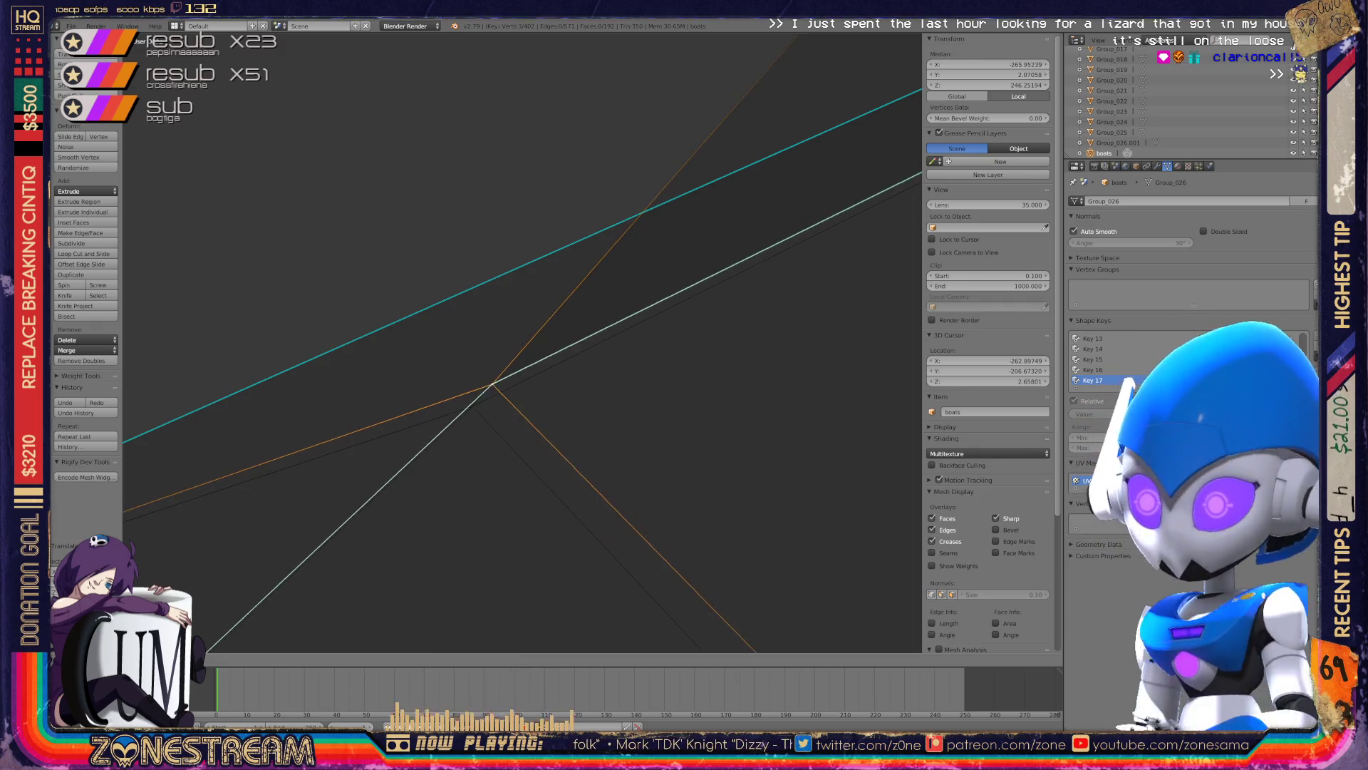
scroll(522, 342, down, 3)
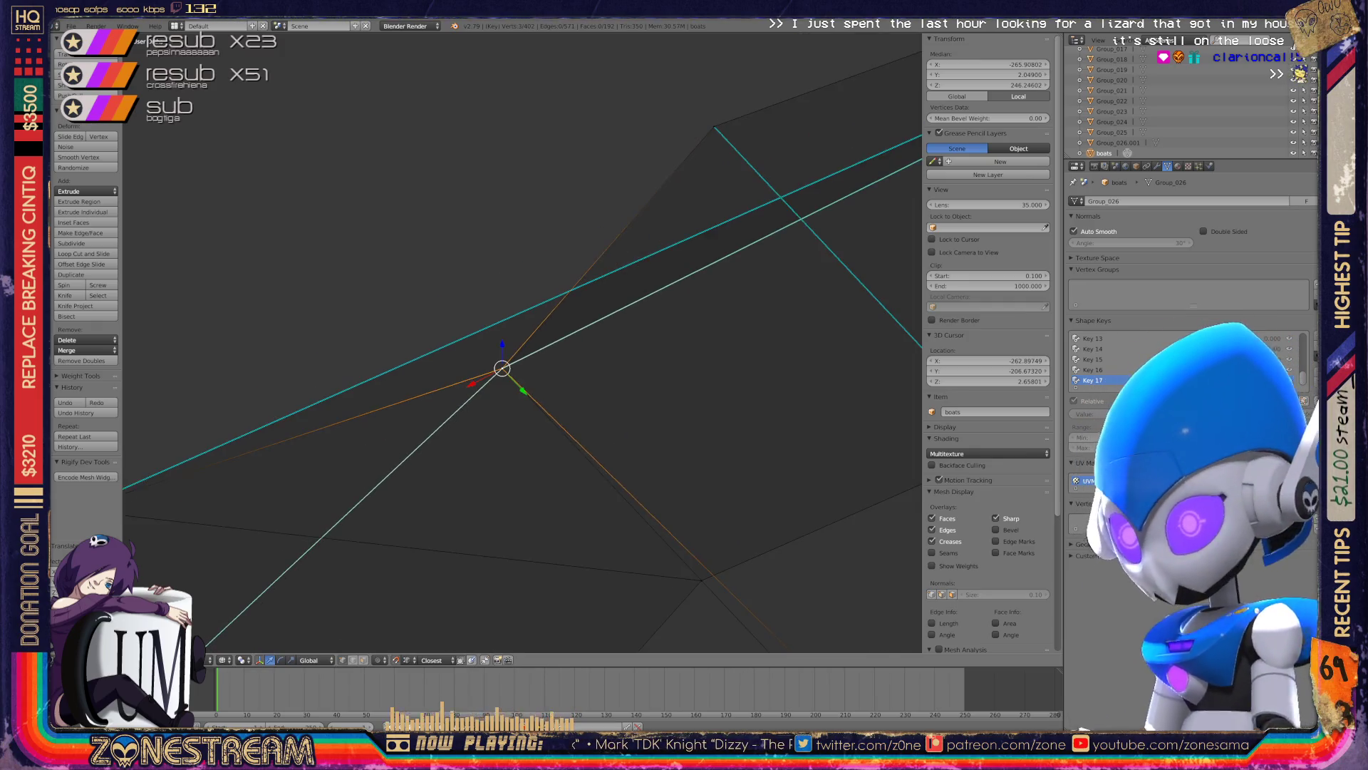
shift+middle_drag(522, 342, 404, 246)
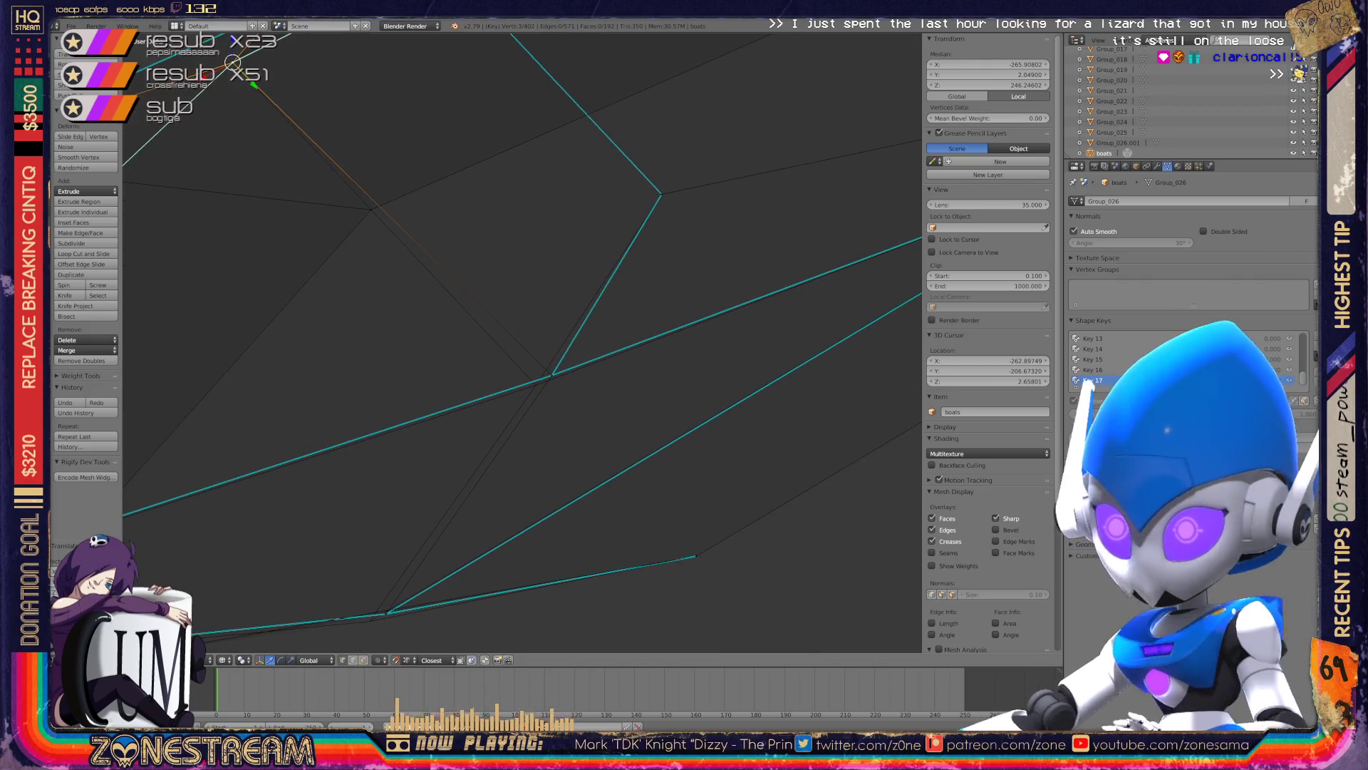
right_click(552, 374)
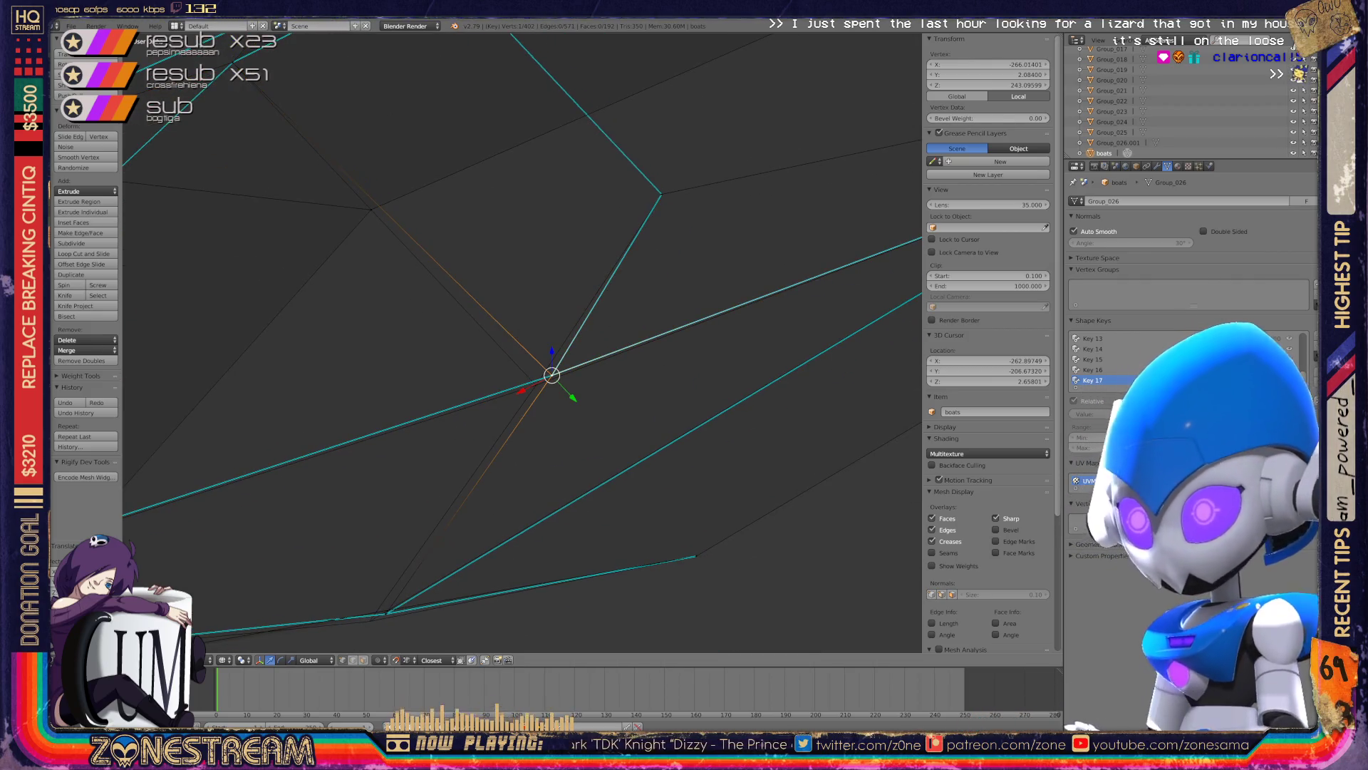
right_drag(551, 375, 536, 385)
key(g)
shift+middle_drag(522, 384, 634, 160)
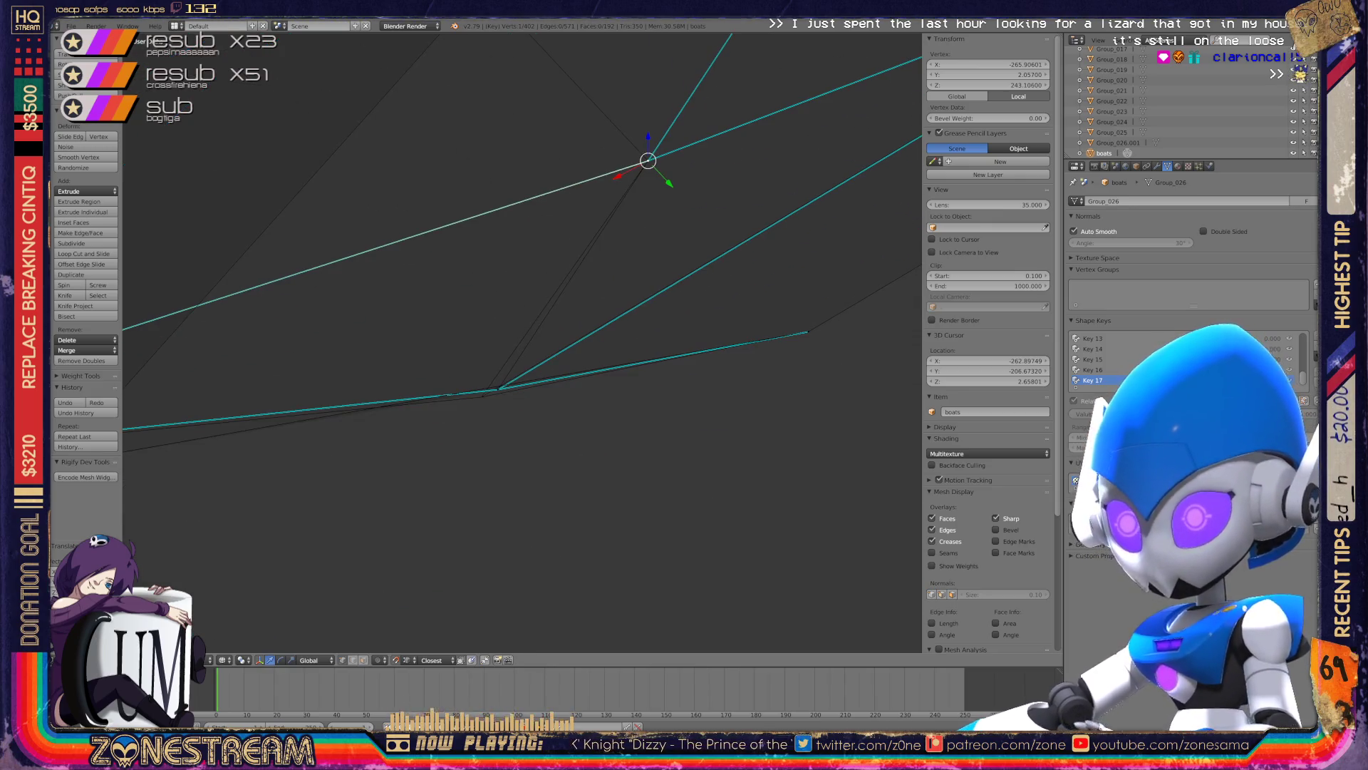
right_click(482, 396)
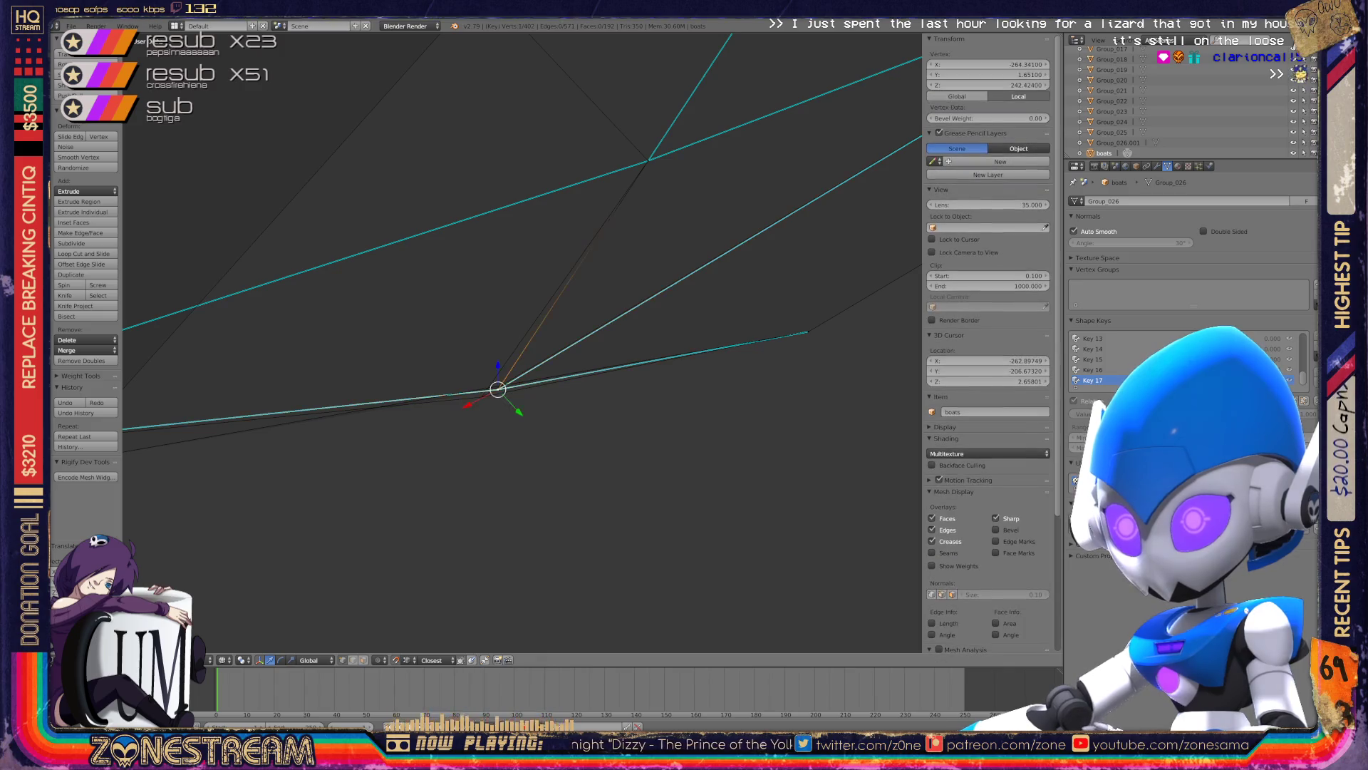
- Switch to Object Mode and zoom out to view all the boat hull parts
shift+middle_drag(482, 395, 125, 394)
scroll(690, 328, down, 5)
mouse_move(689, 327)
middle_down()
mouse_move(619, 333)
mouse_move(641, 285)
mouse_move(684, 299)
middle_up()
key(Tab)
scroll(684, 300, down, 3)
scroll(748, 271, up, 3)
scroll(748, 271, up, 3)
- Re-enter Edit Mode on the hull part and zoom in close to its lower corners
key(Tab)
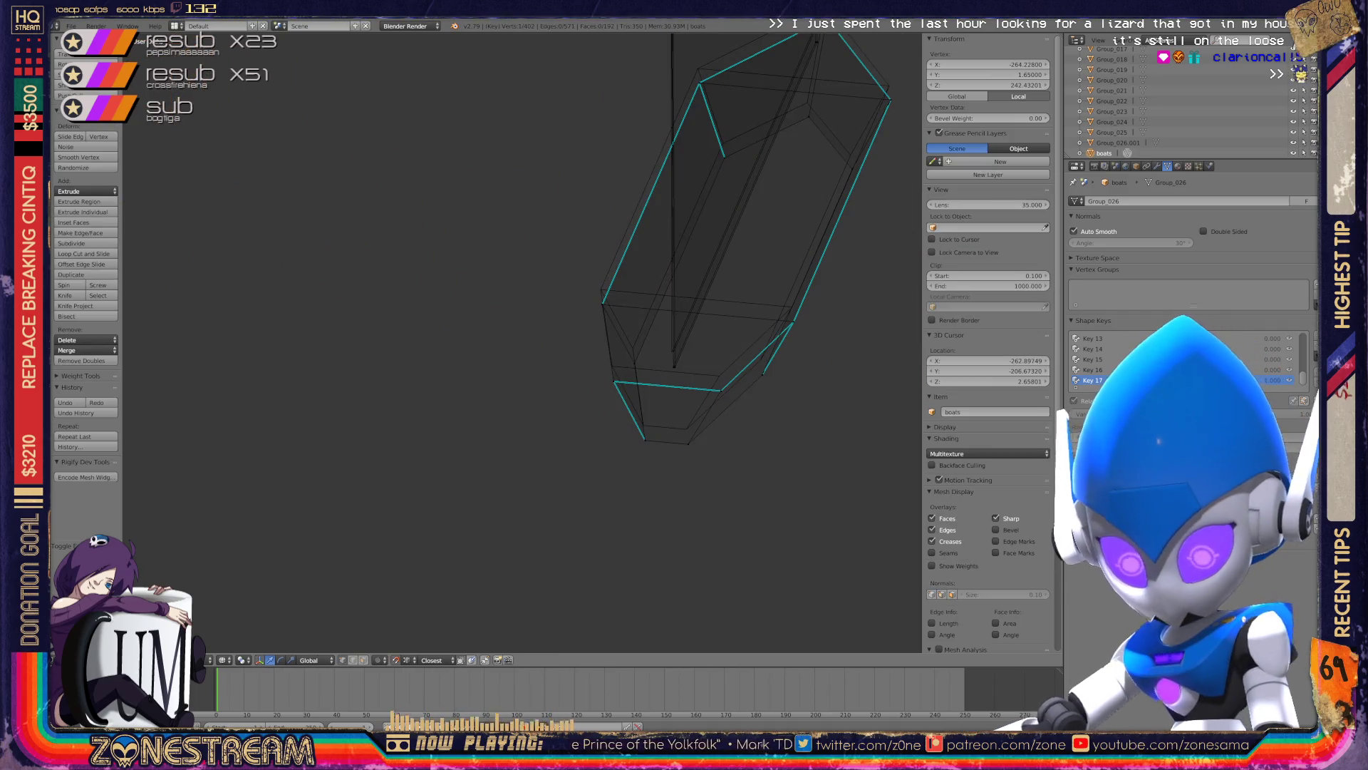
shift+middle_drag(641, 321, 413, 213)
shift+middle_drag(524, 285, 460, 285)
scroll(524, 342, up, 2)
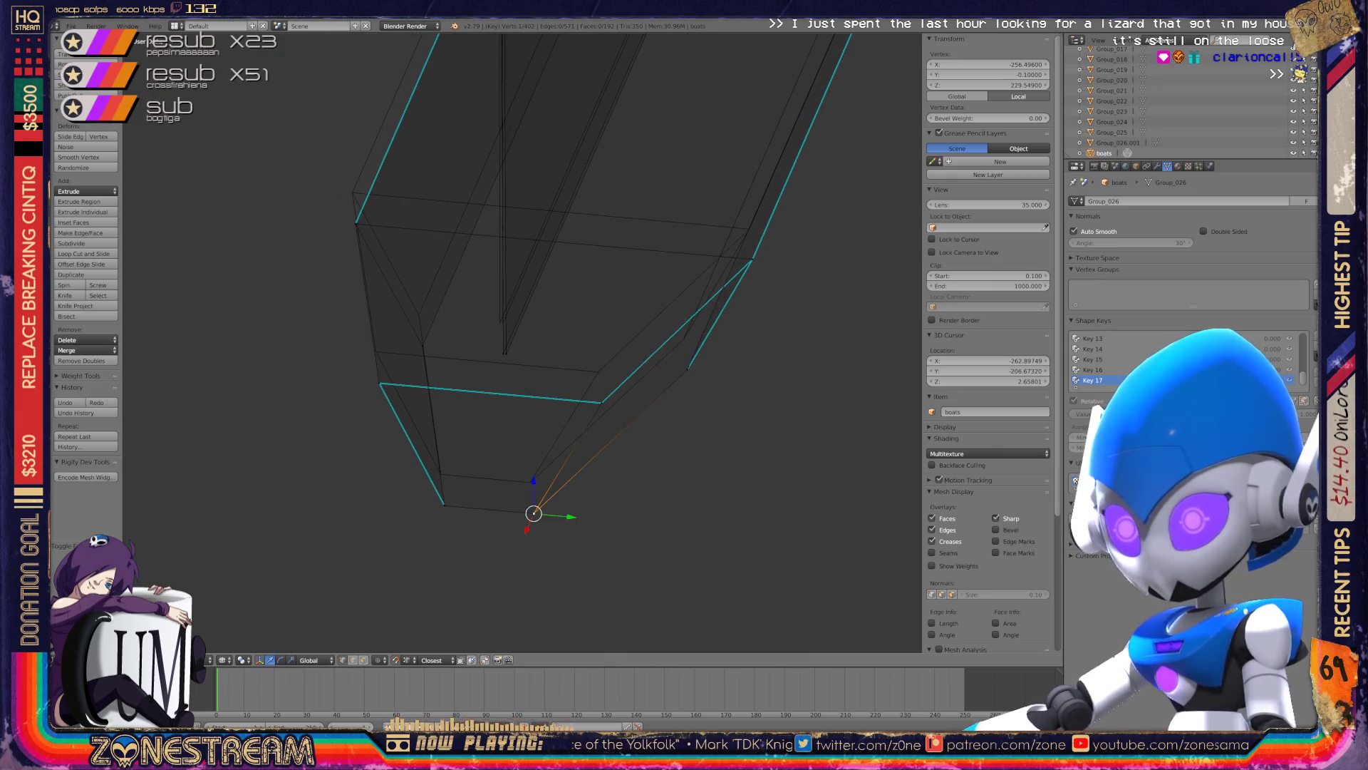
key(g)
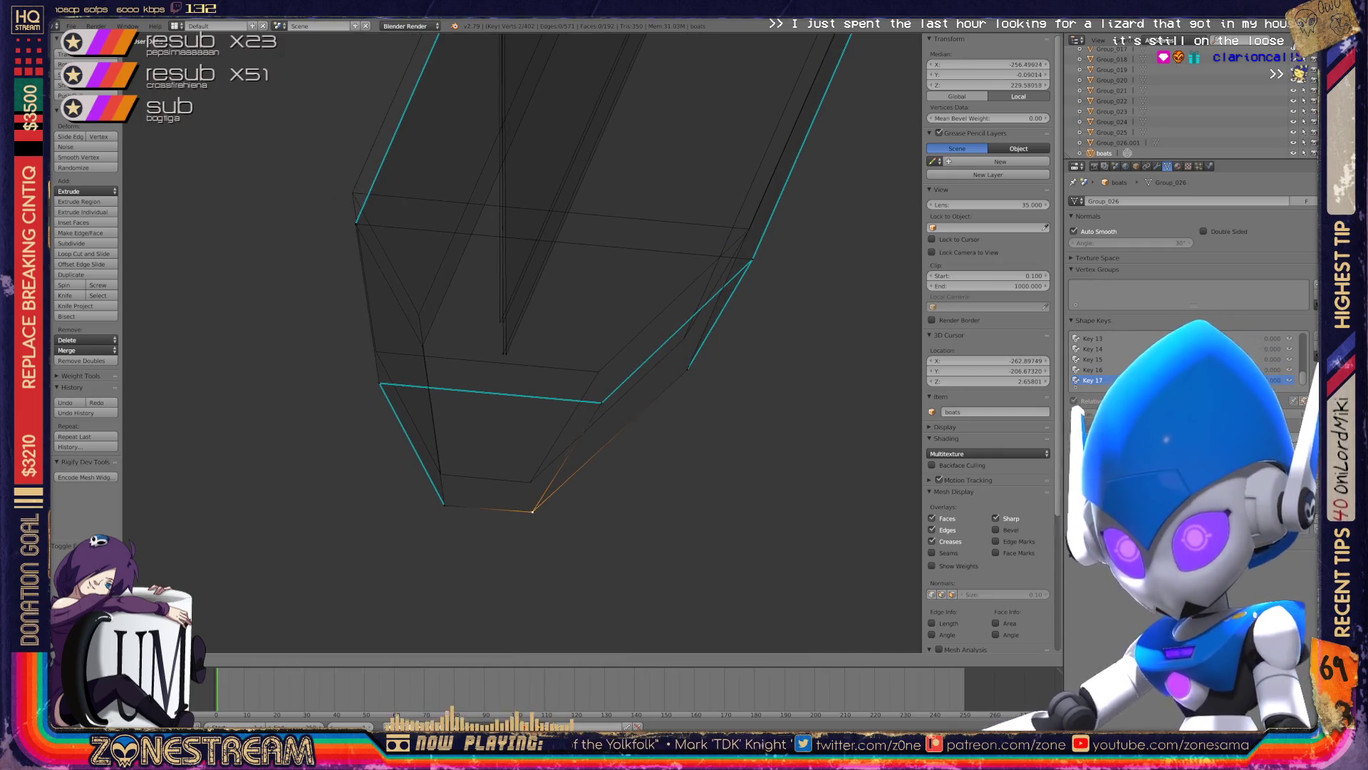
- Move the lower-left corner vertex up onto its neighbouring outline corner
right_click(444, 505)
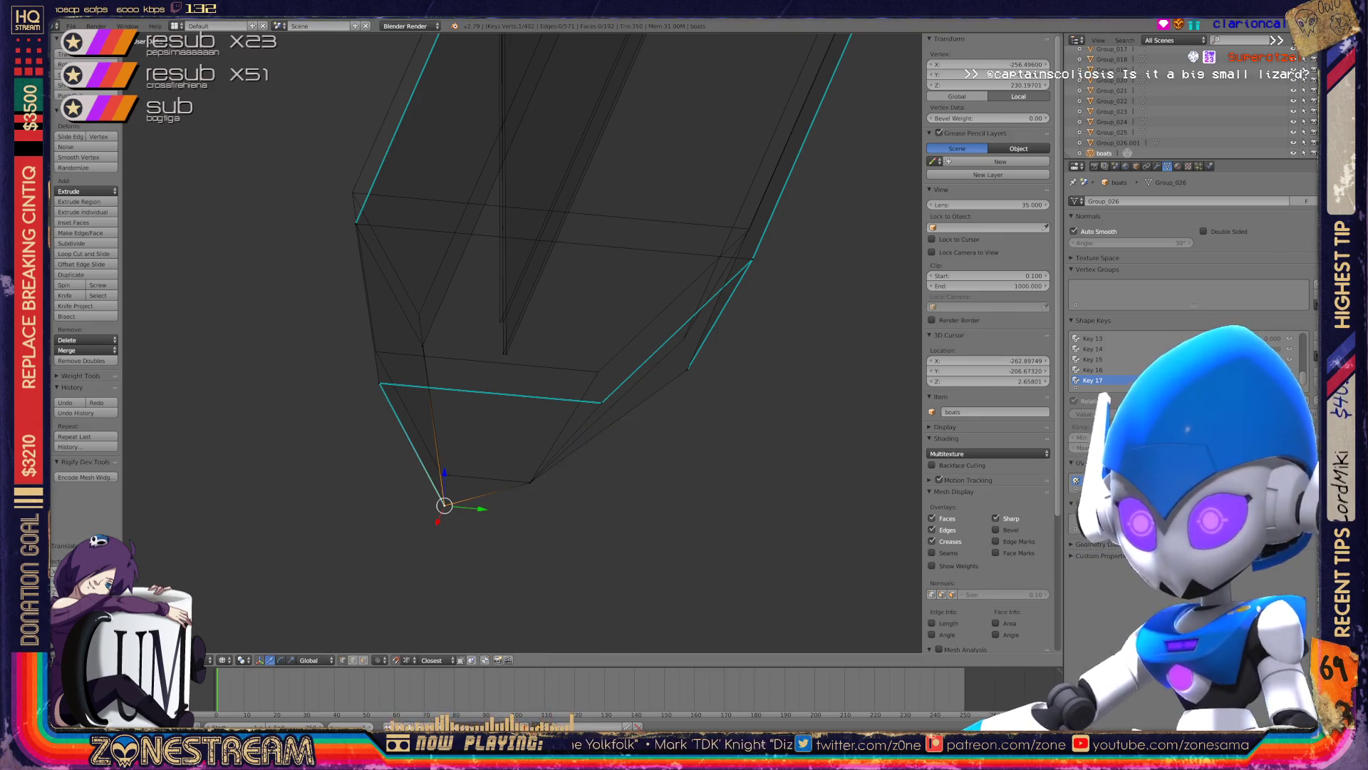
key(g)
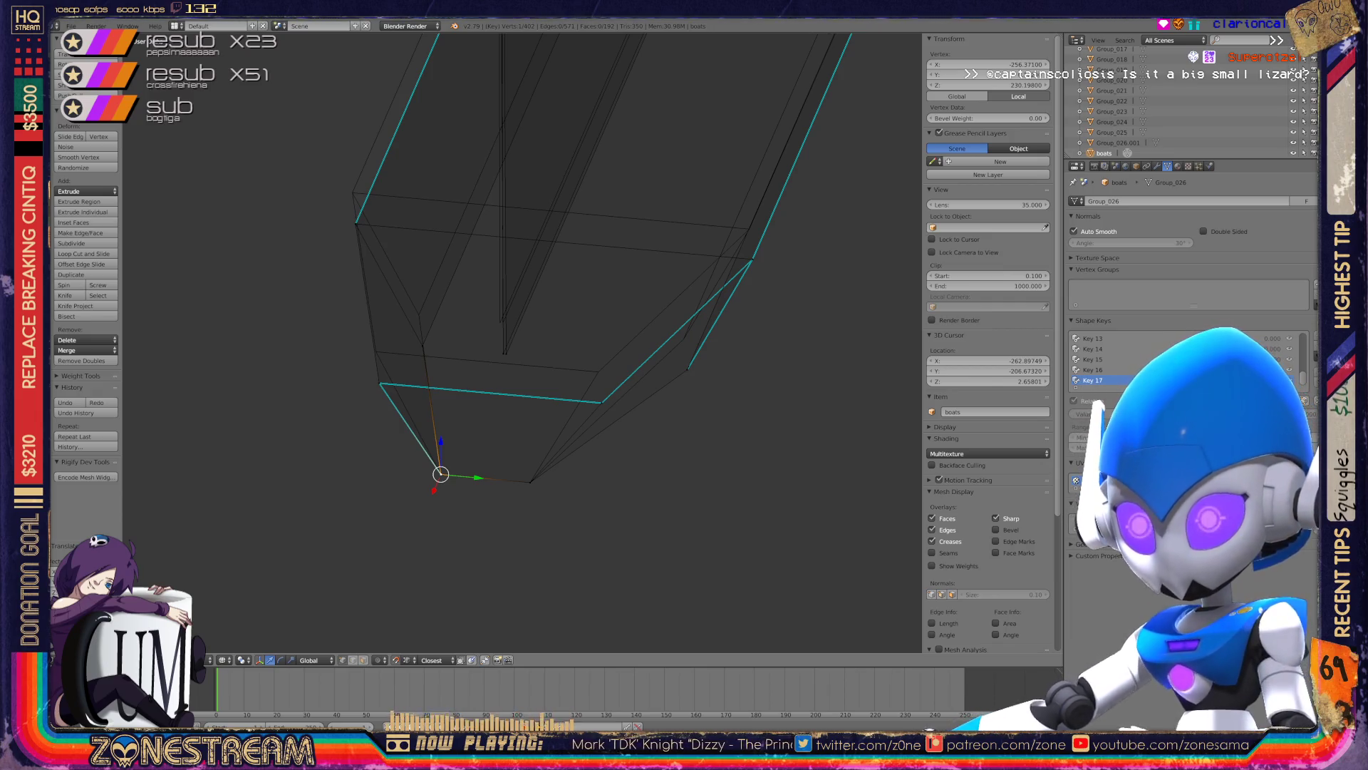
key(g)
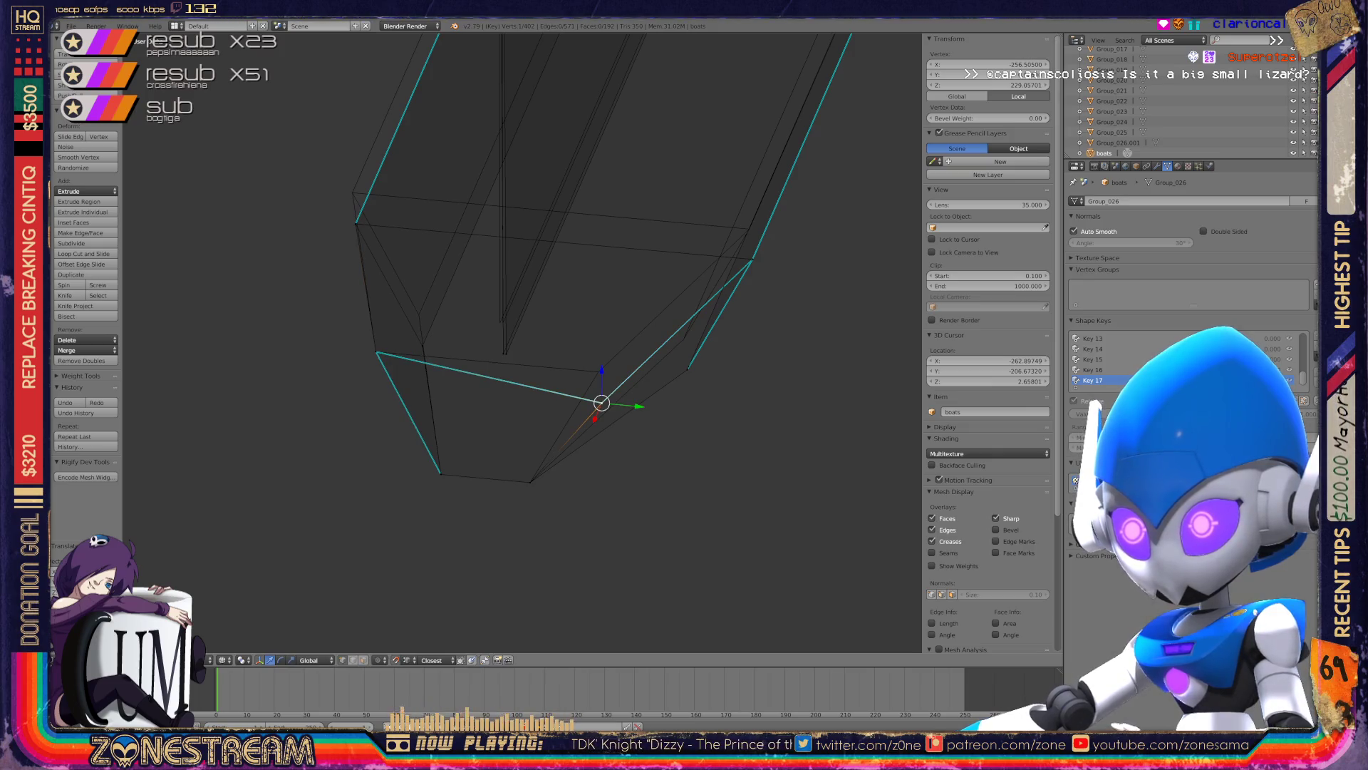
key(g)
shift+middle_drag(523, 342, 451, 441)
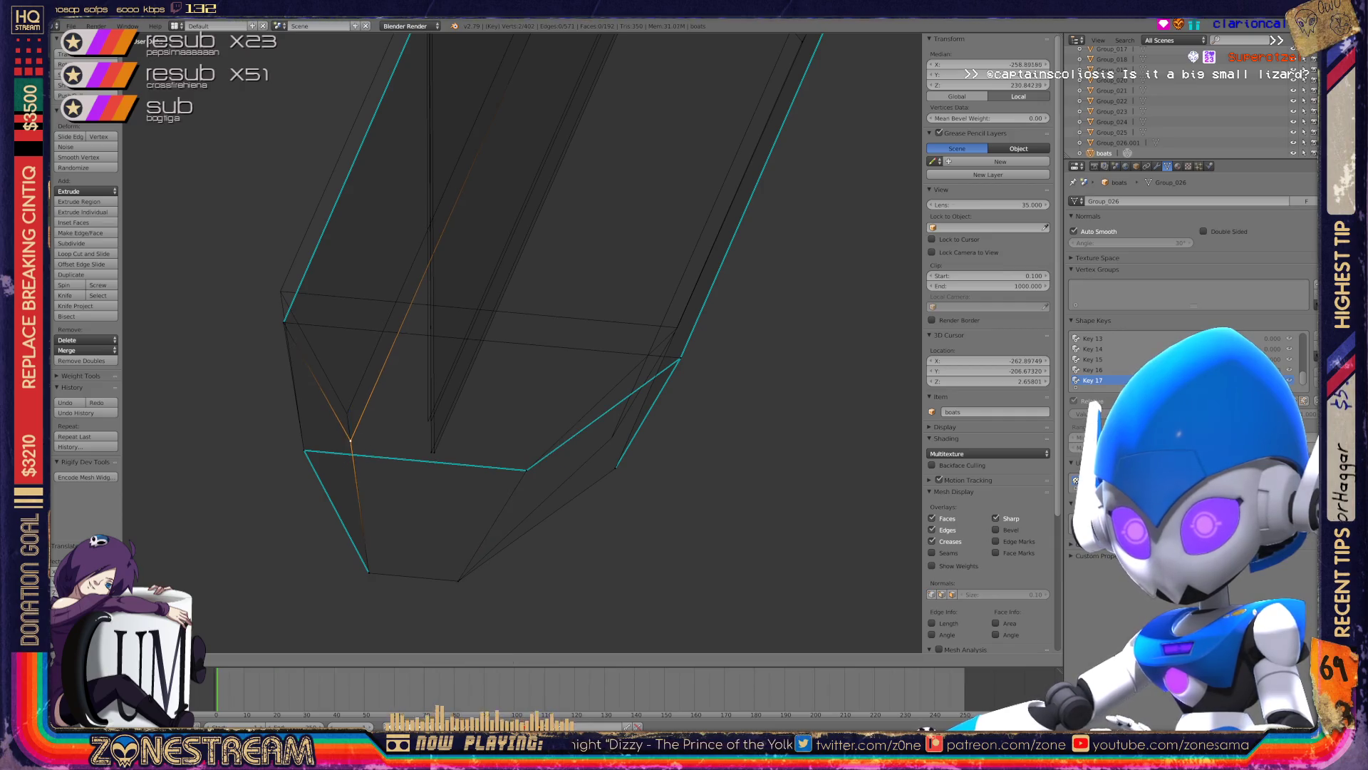
key(g)
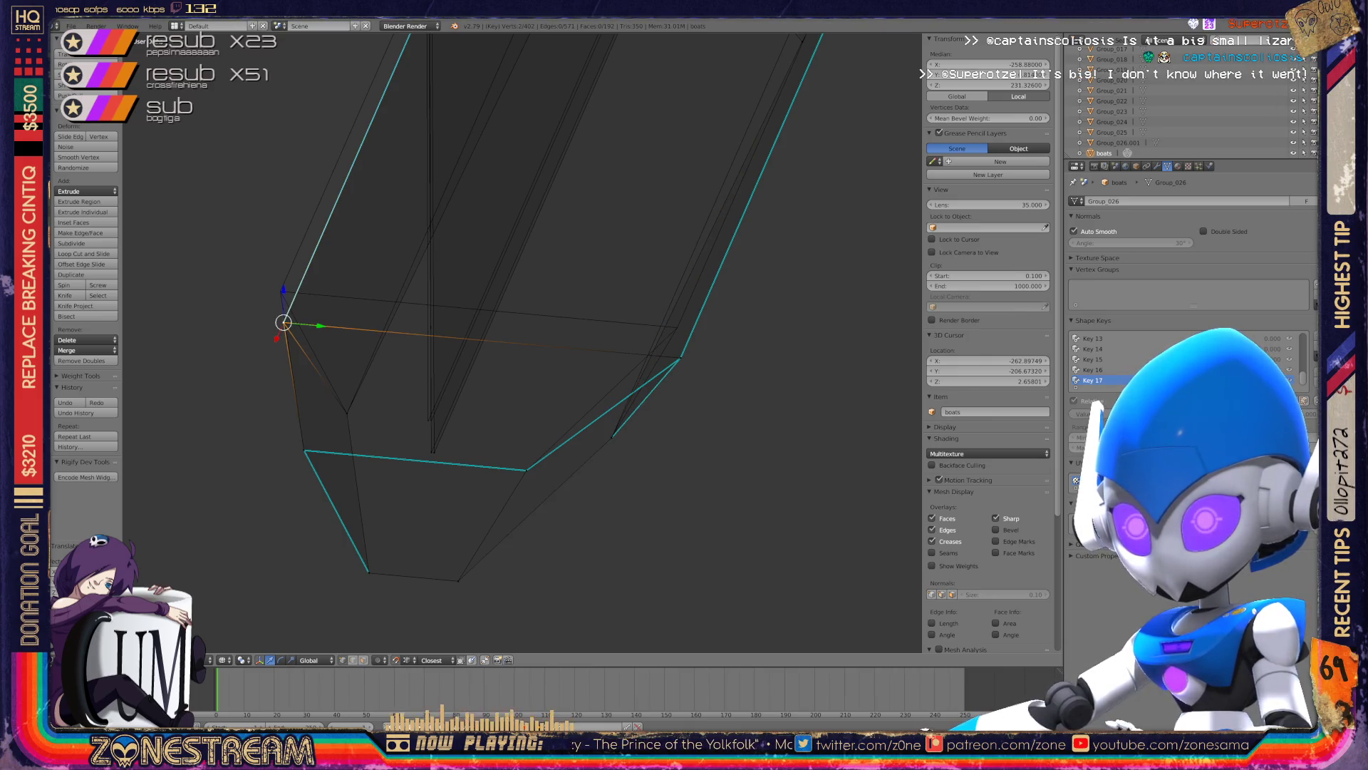
key(g)
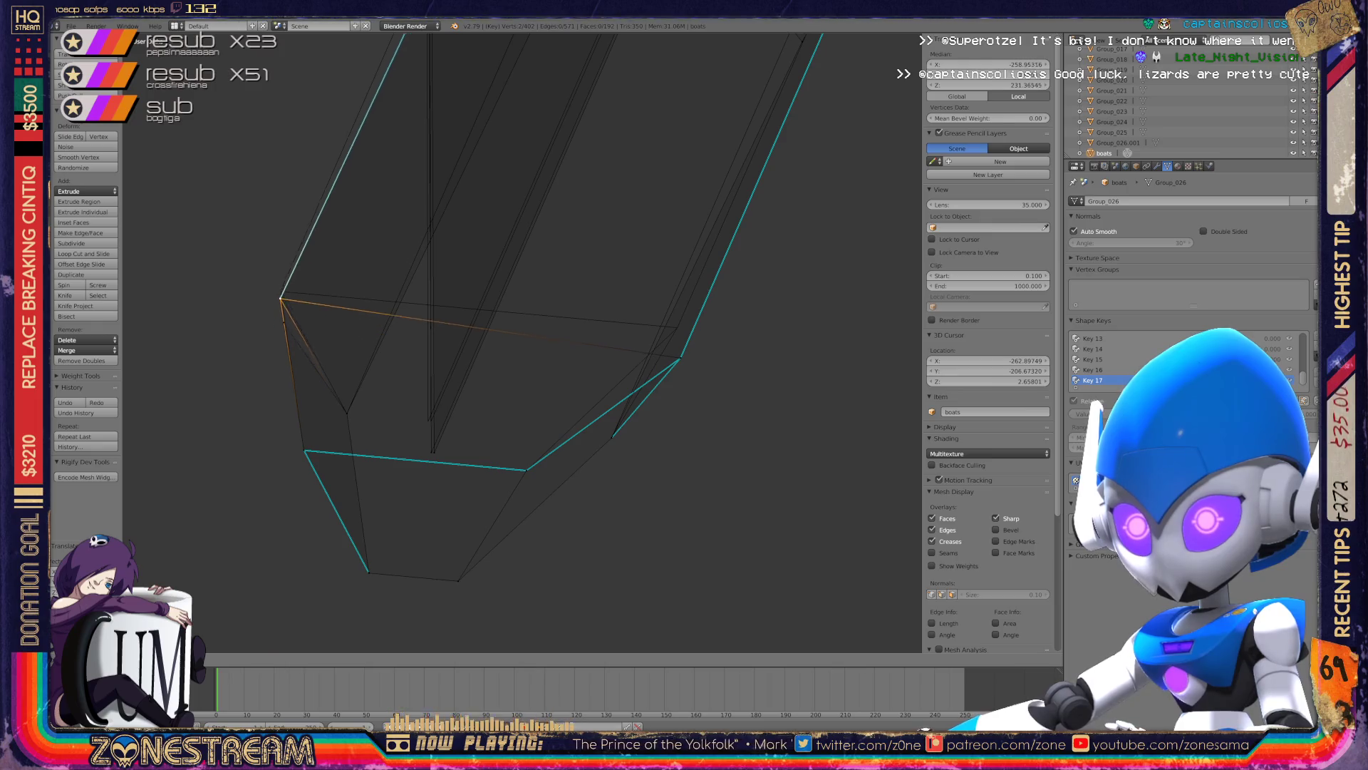
key(Return)
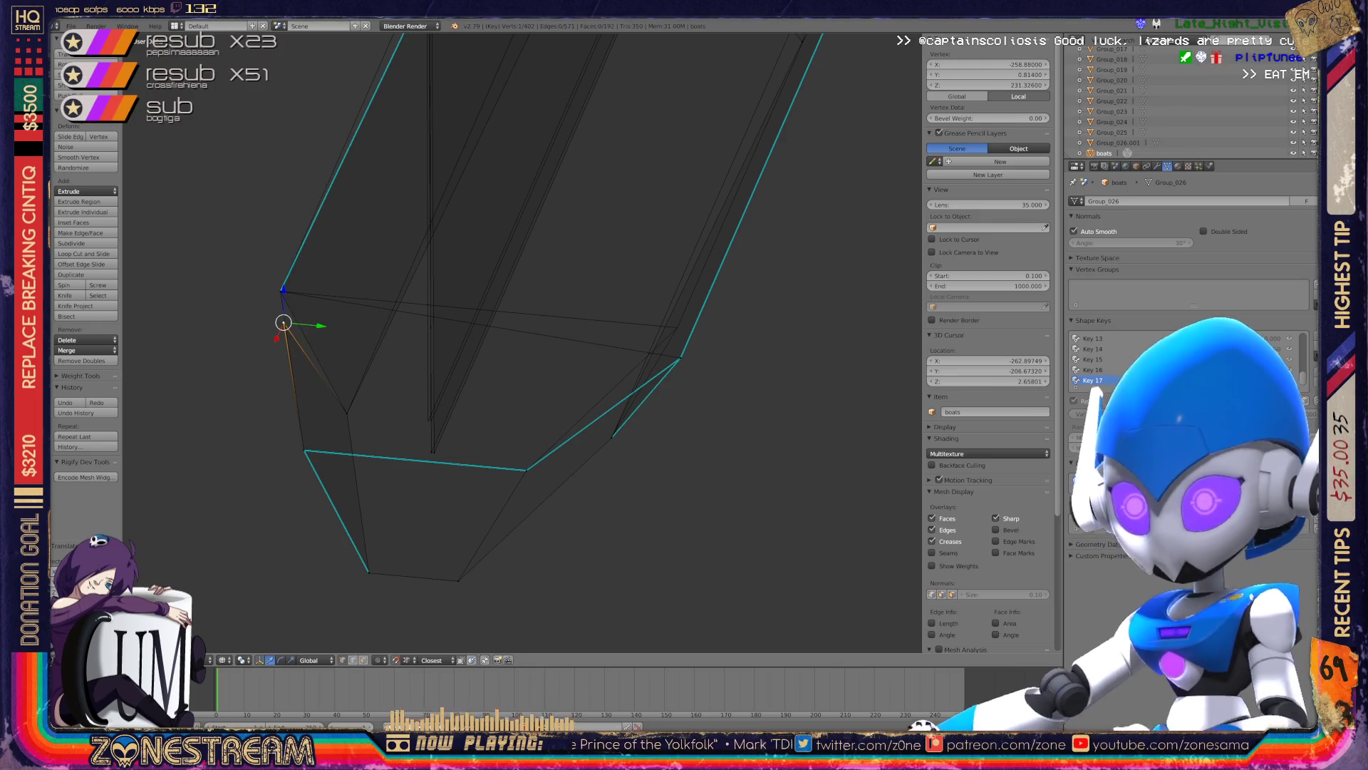
- Slide the right-edge and lower-edge vertices up, one resting near X -256.96, Y 1.15, Z 229.87
right_click(280, 290)
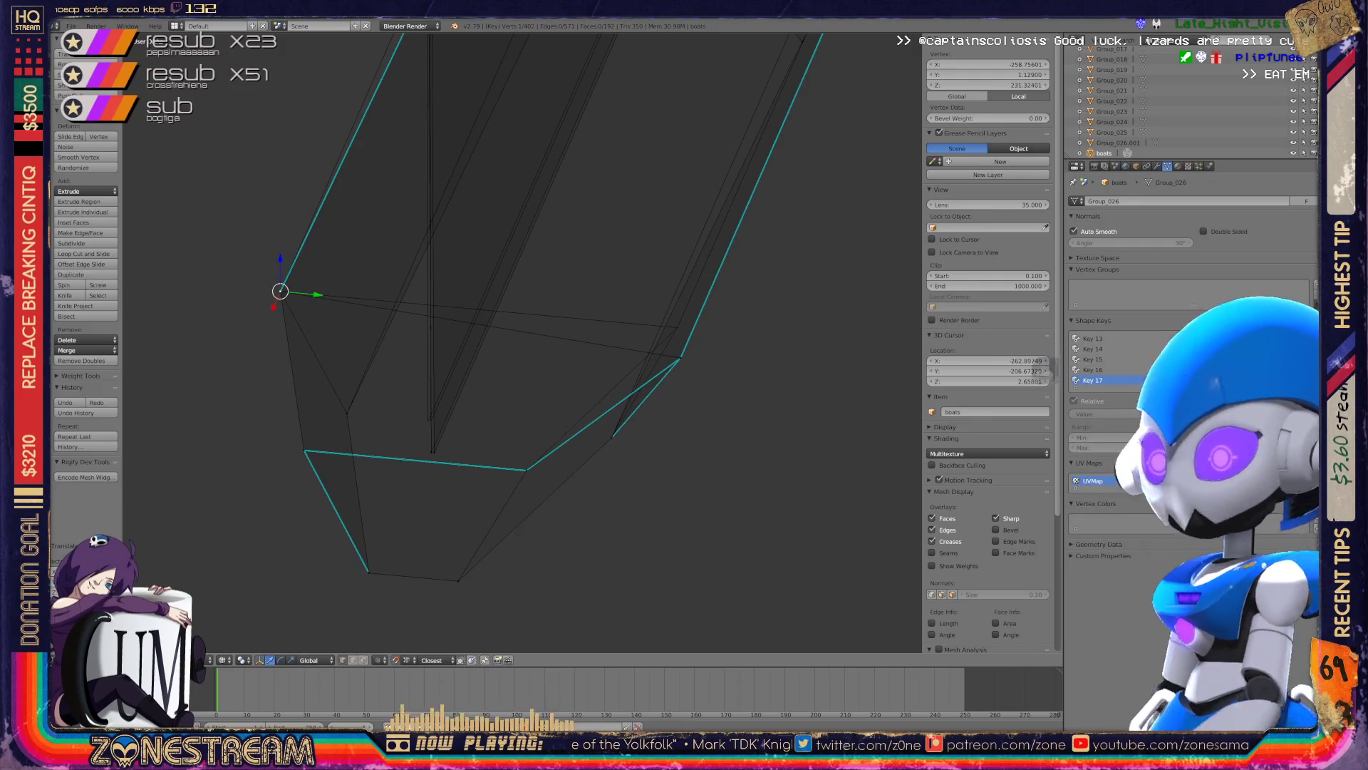
right_click(680, 358)
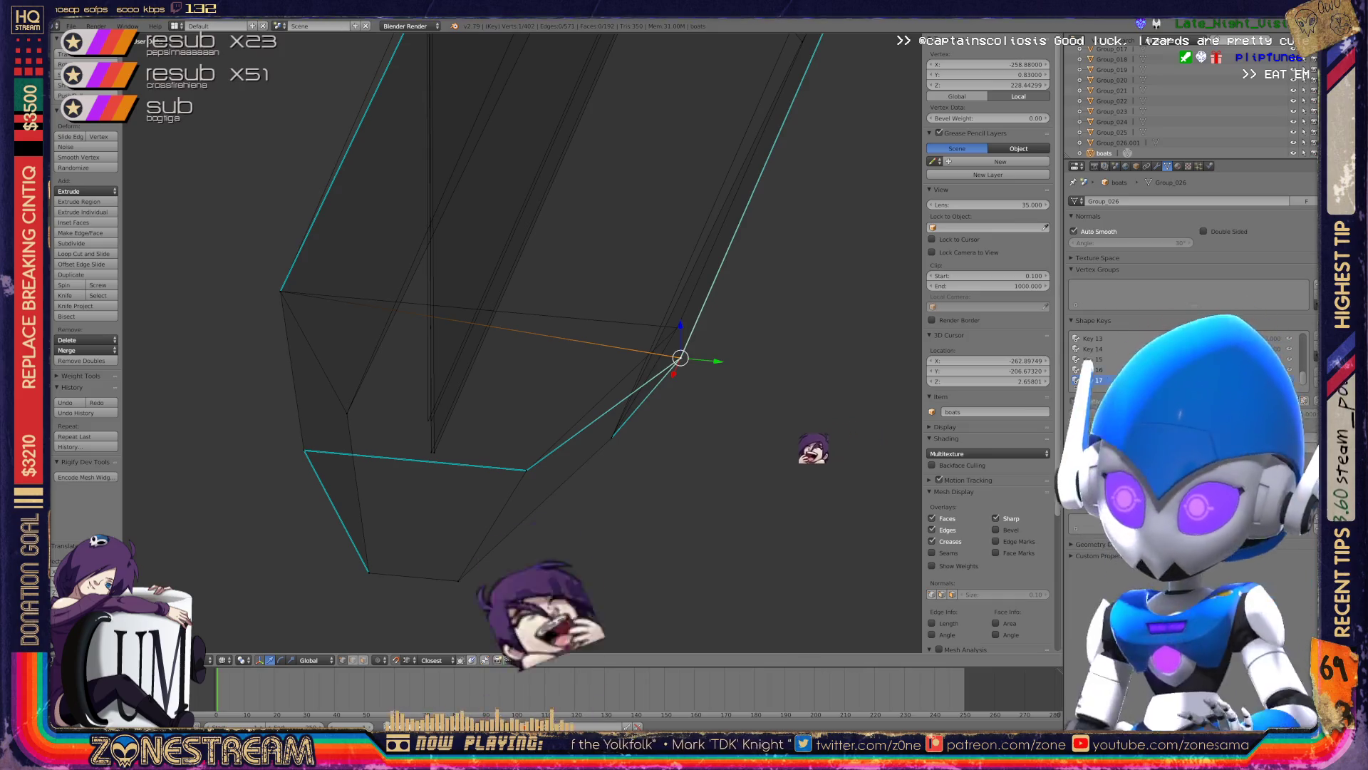
right_drag(680, 358, 677, 328)
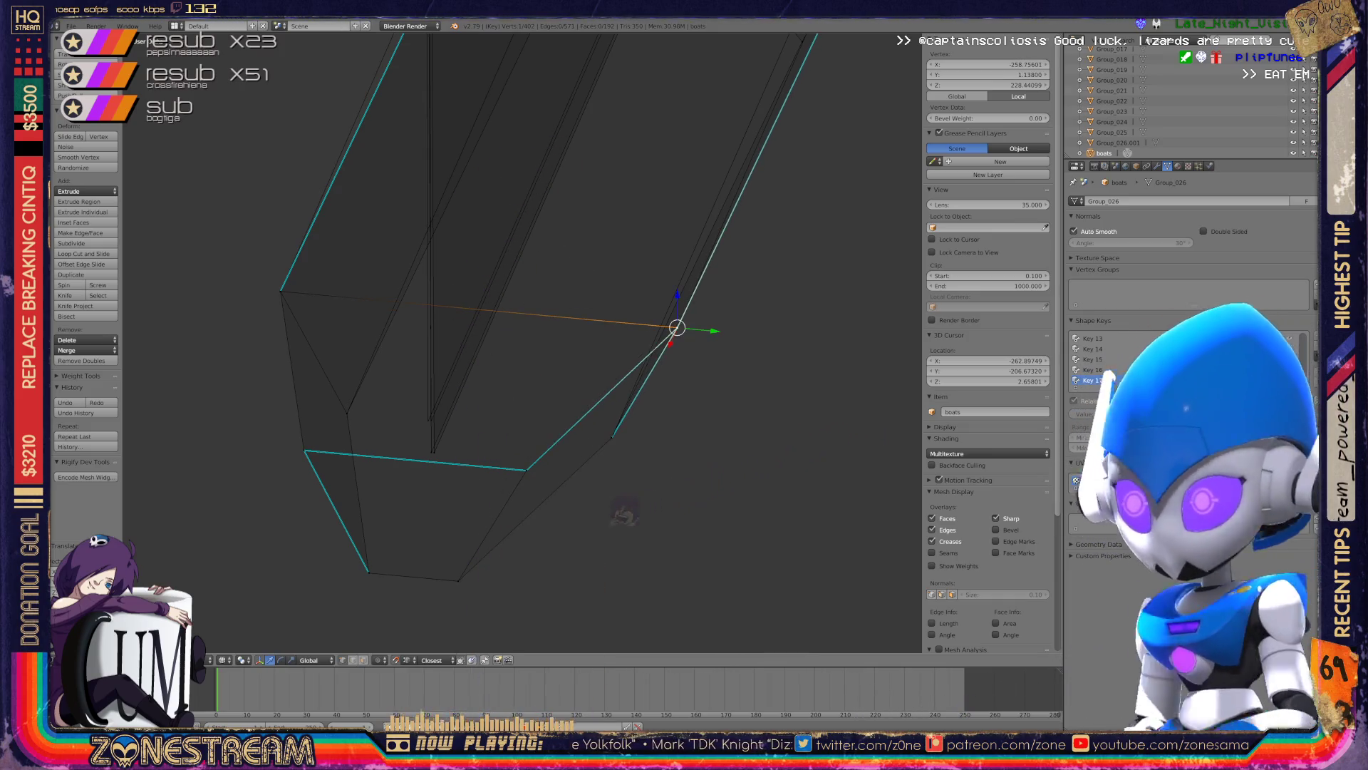
right_click(431, 452)
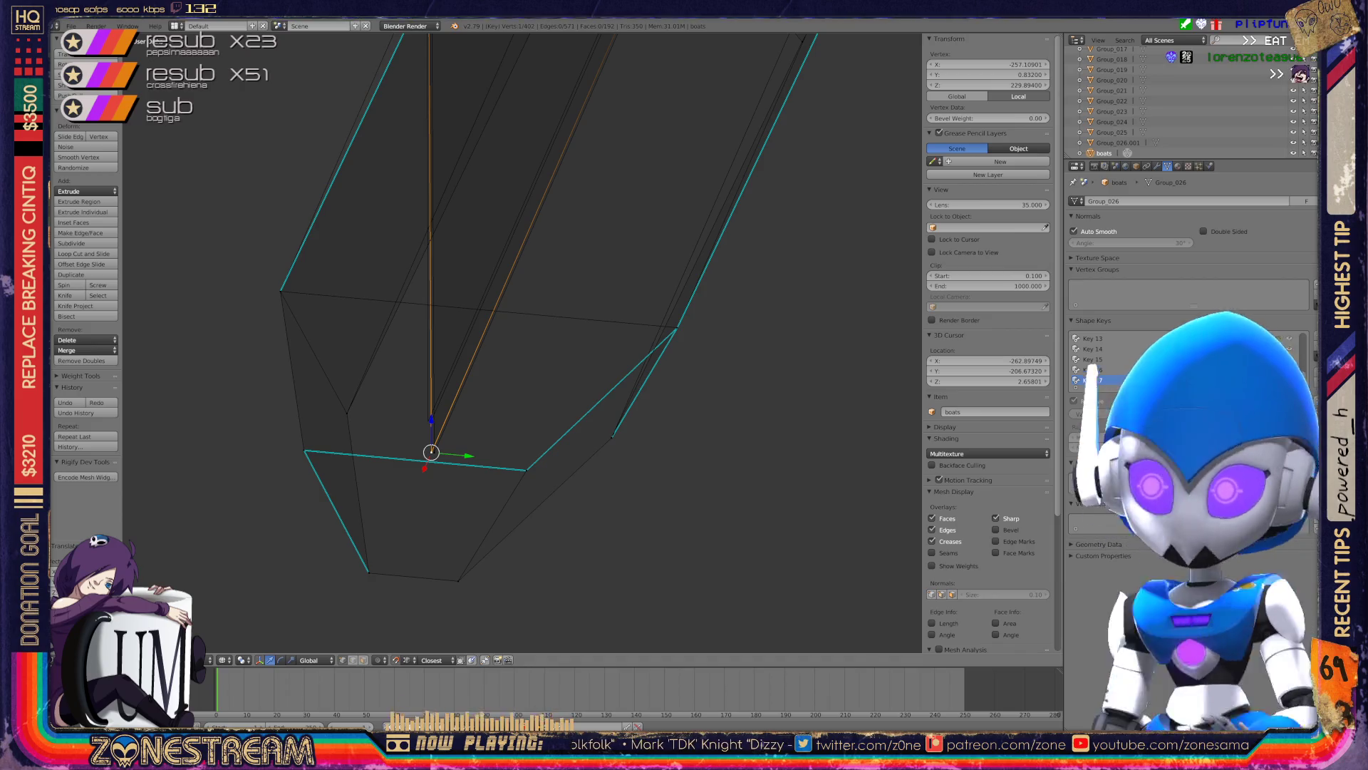
right_drag(431, 452, 431, 420)
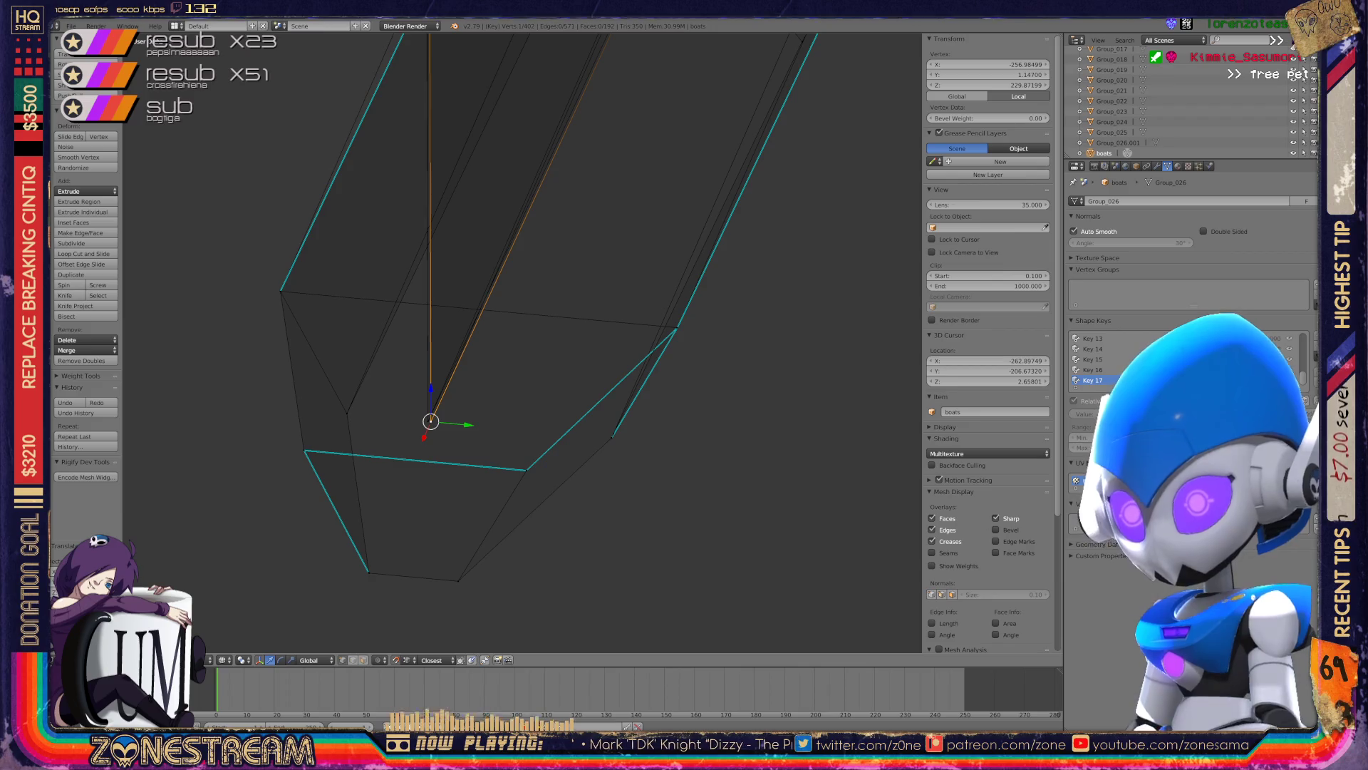
middle_drag(499, 356, 463, 320)
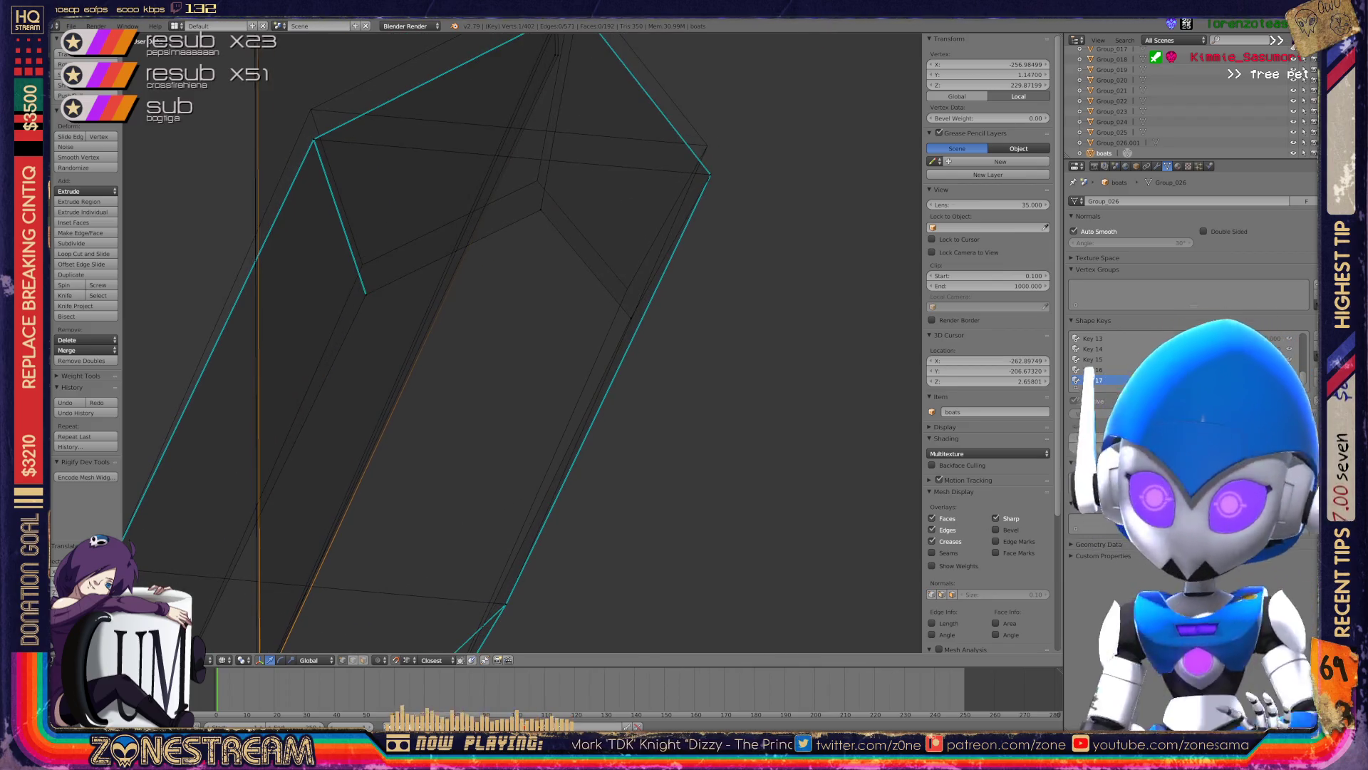
- Move the upper vertex at the hull's far end up onto its outline corner
right_click(363, 264)
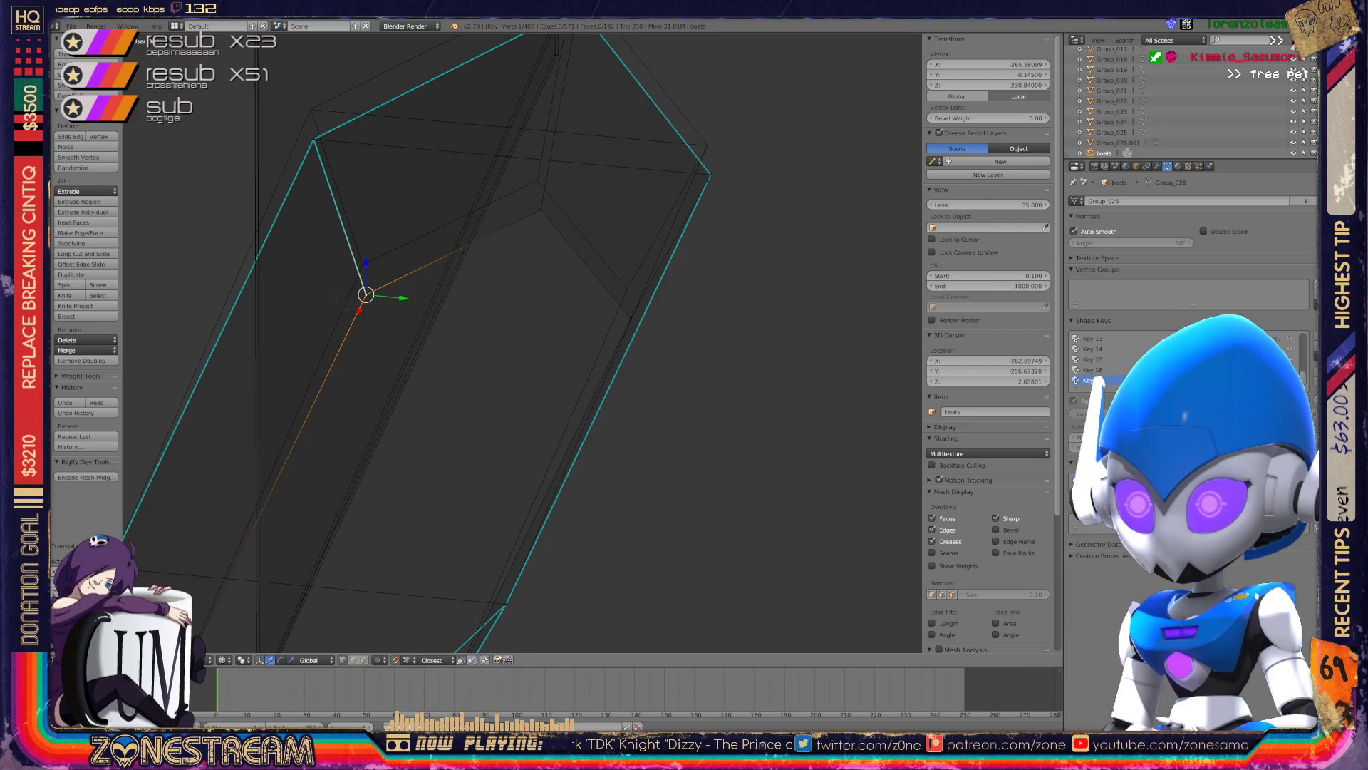
right_click(315, 140)
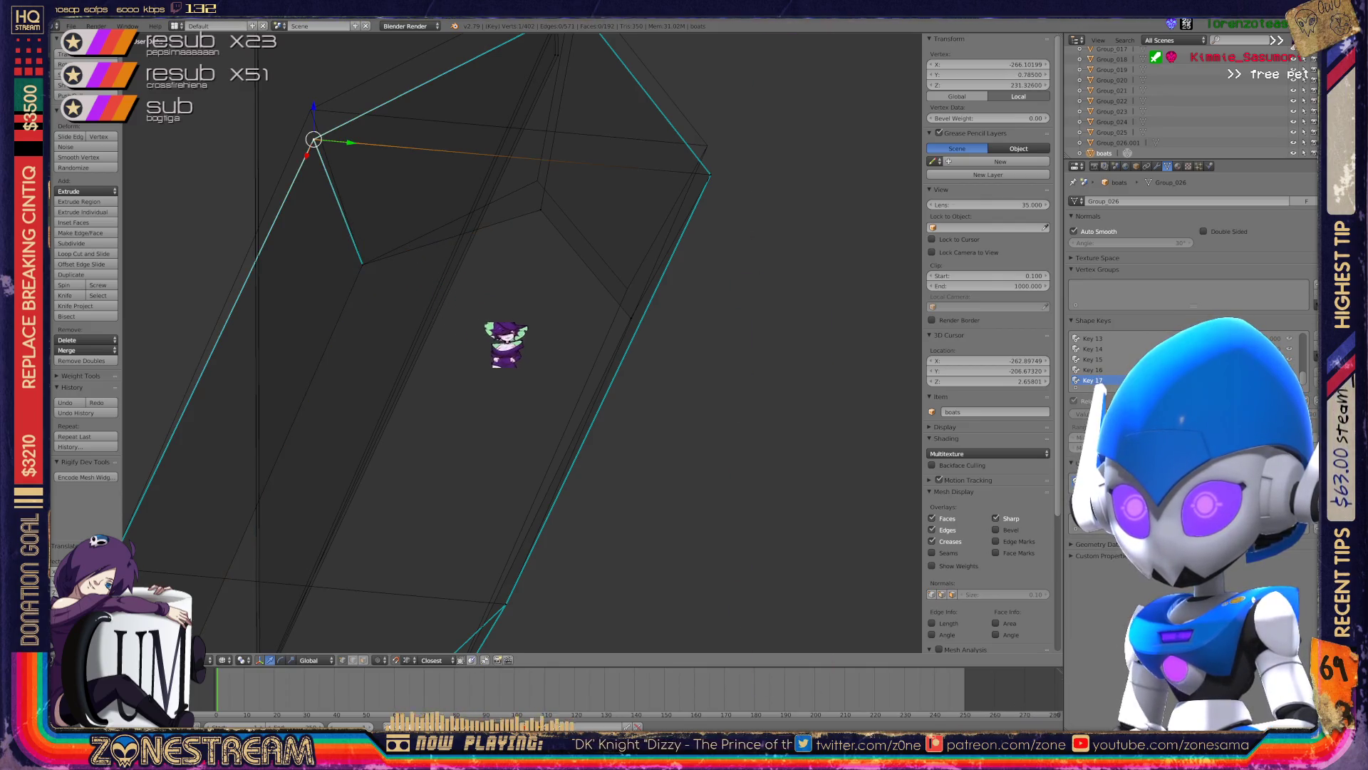
right_drag(311, 138, 311, 110)
shift+right_click(535, 187)
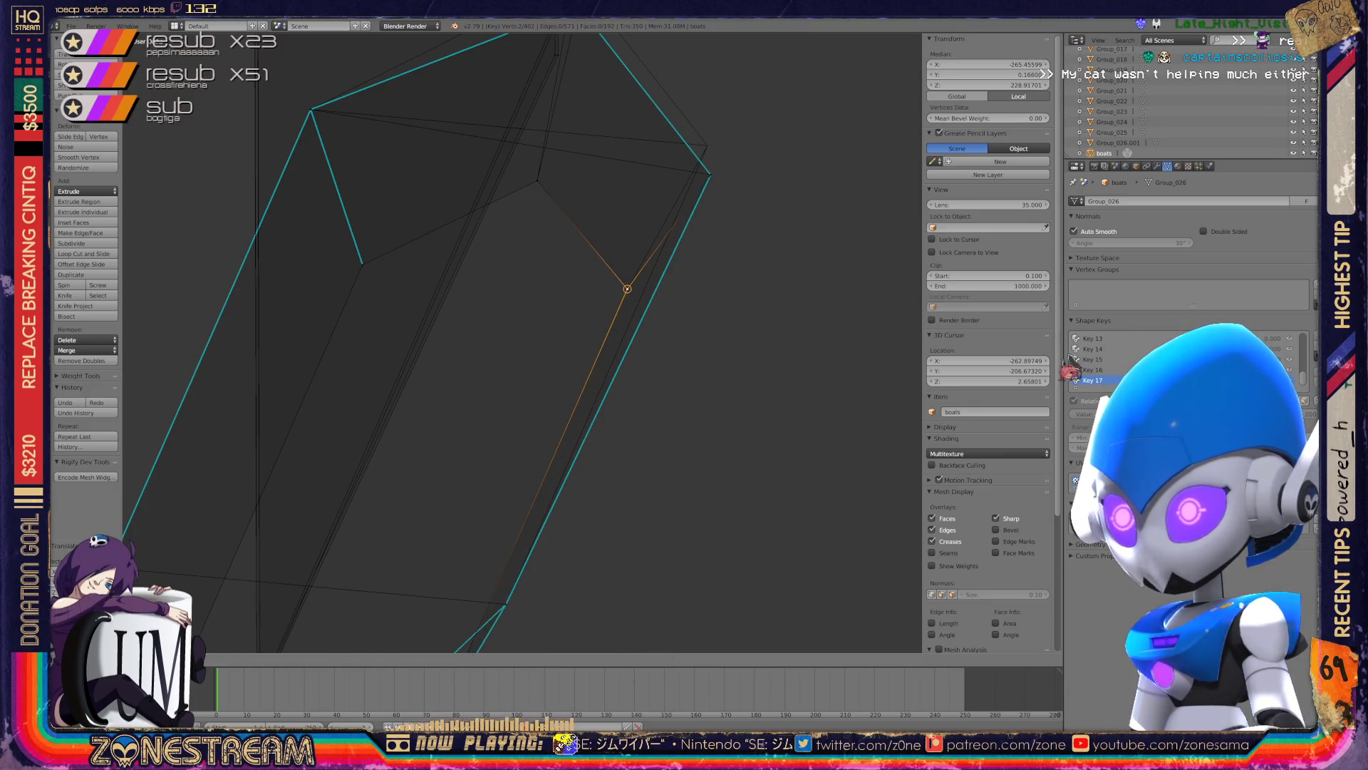
right_click(709, 174)
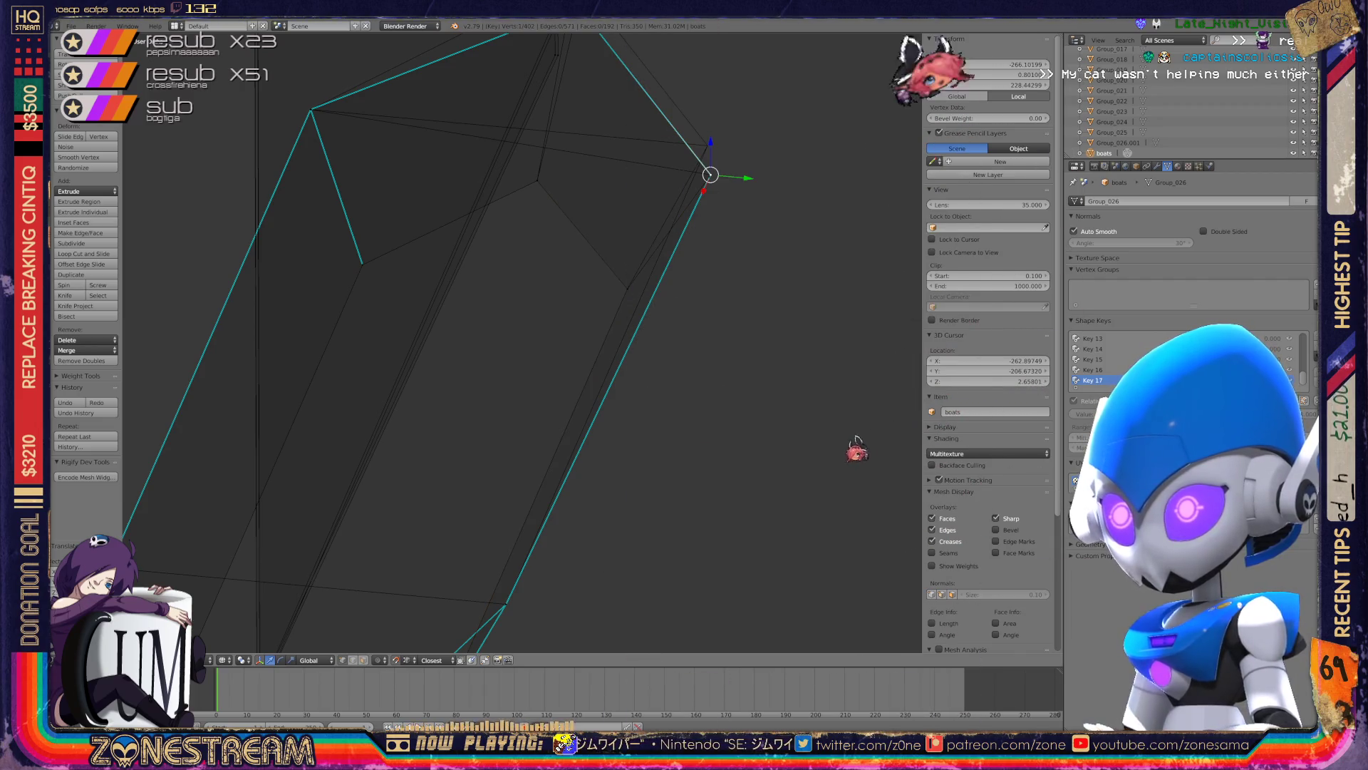
shift+right_click(707, 145)
middle_drag(641, 285, 585, 271)
- Move the top corner vertex to roughly X -267.6, Z 229.87 and nudge the vertex beneath it
right_click(558, 259)
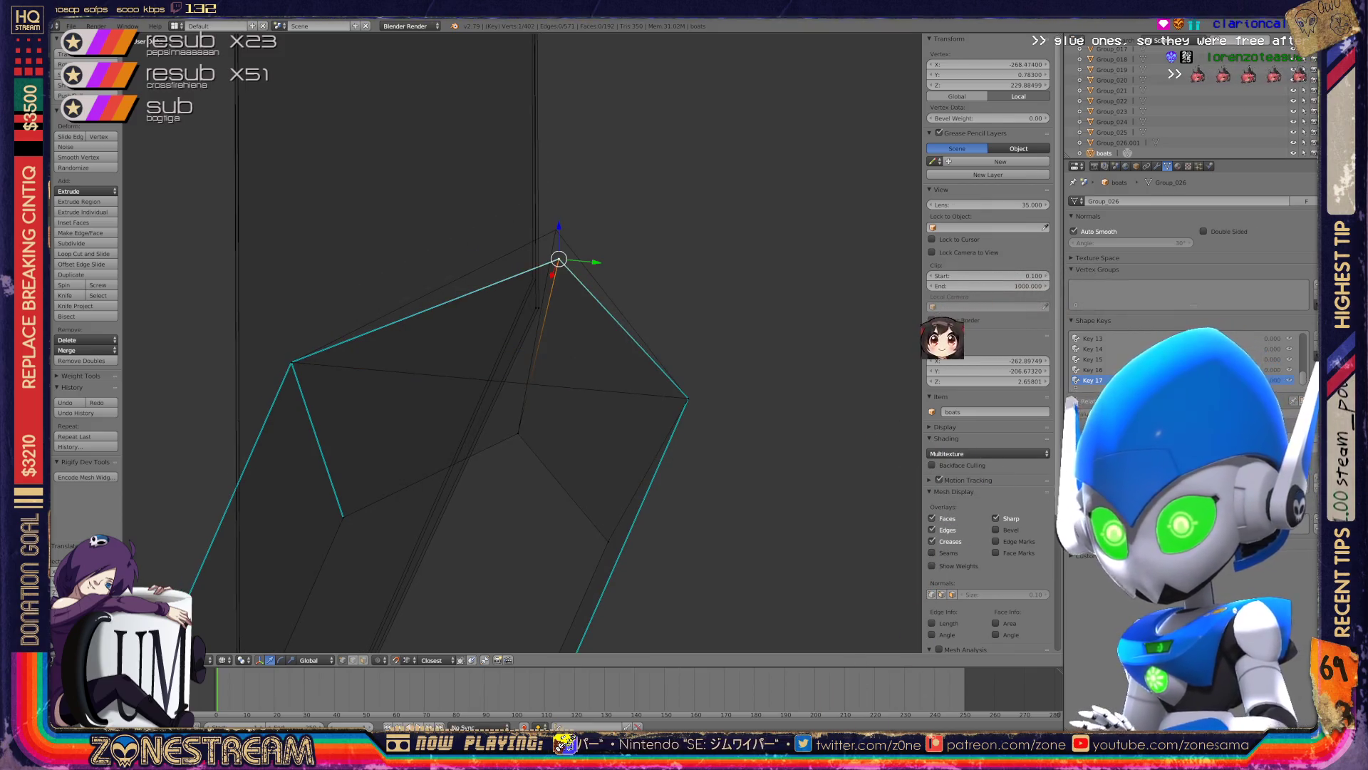
key(g)
key(Return)
right_click(533, 277)
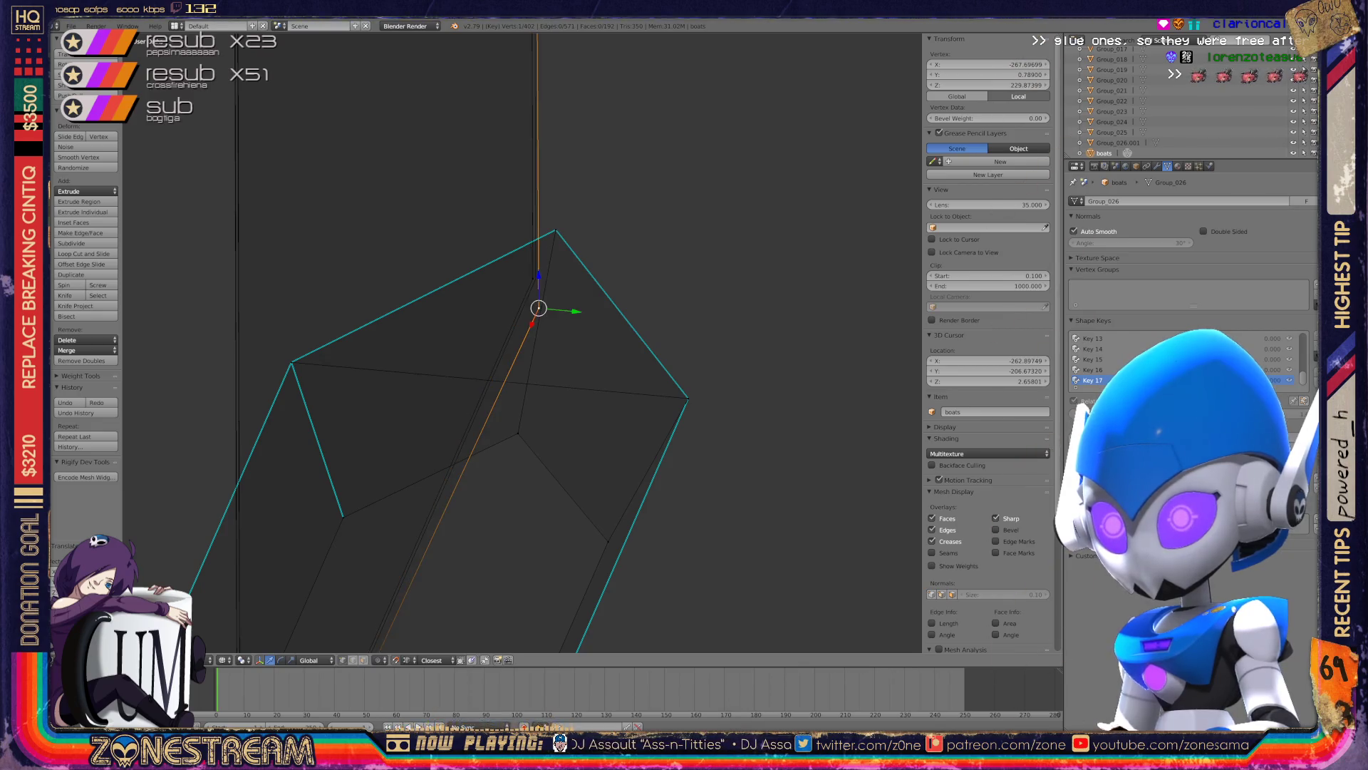
key(g)
key(Return)
scroll(527, 342, down, 2)
middle_drag(641, 356, 598, 357)
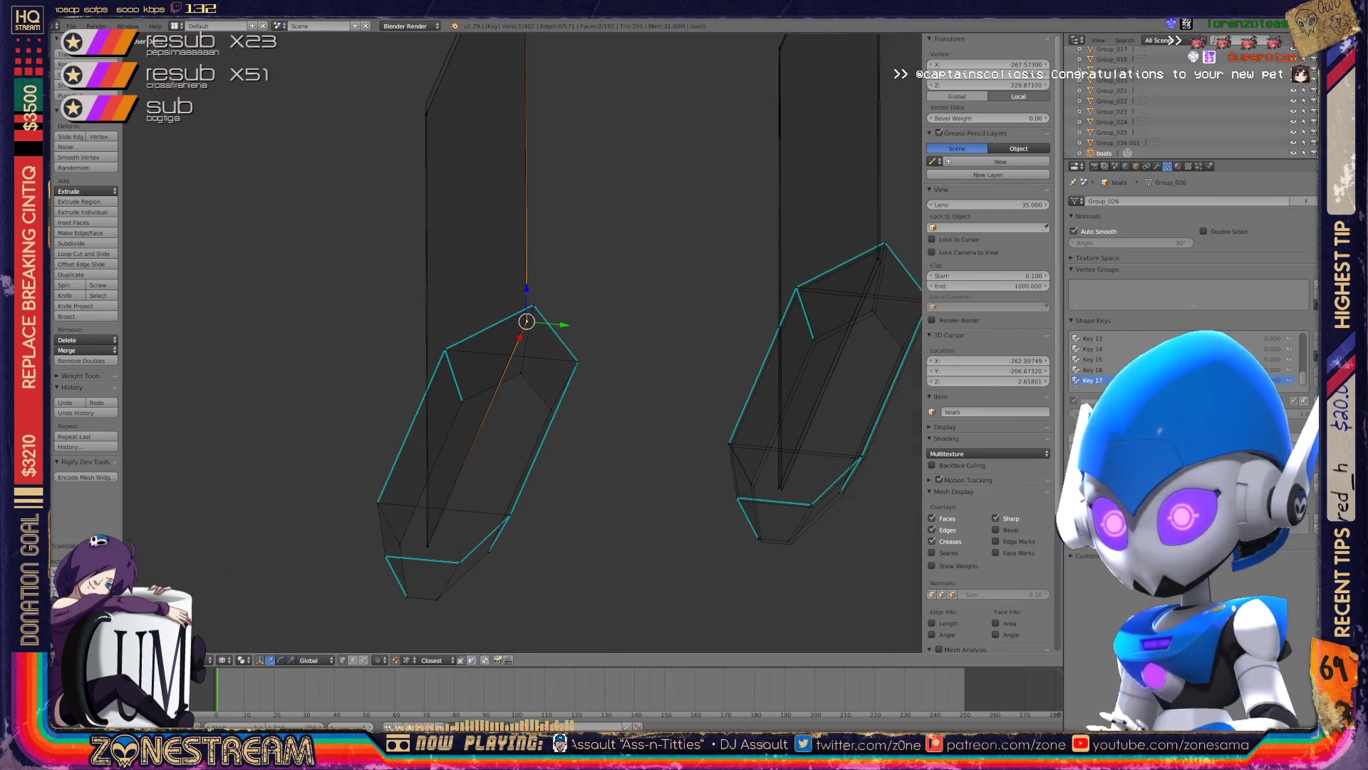
- Zoom in on the spike and move the vertex below its tip up the long edge onto the apex
mouse_move(527, 320)
shift+middle_down()
mouse_move(550, 467)
mouse_move(568, 495)
shift+middle_up()
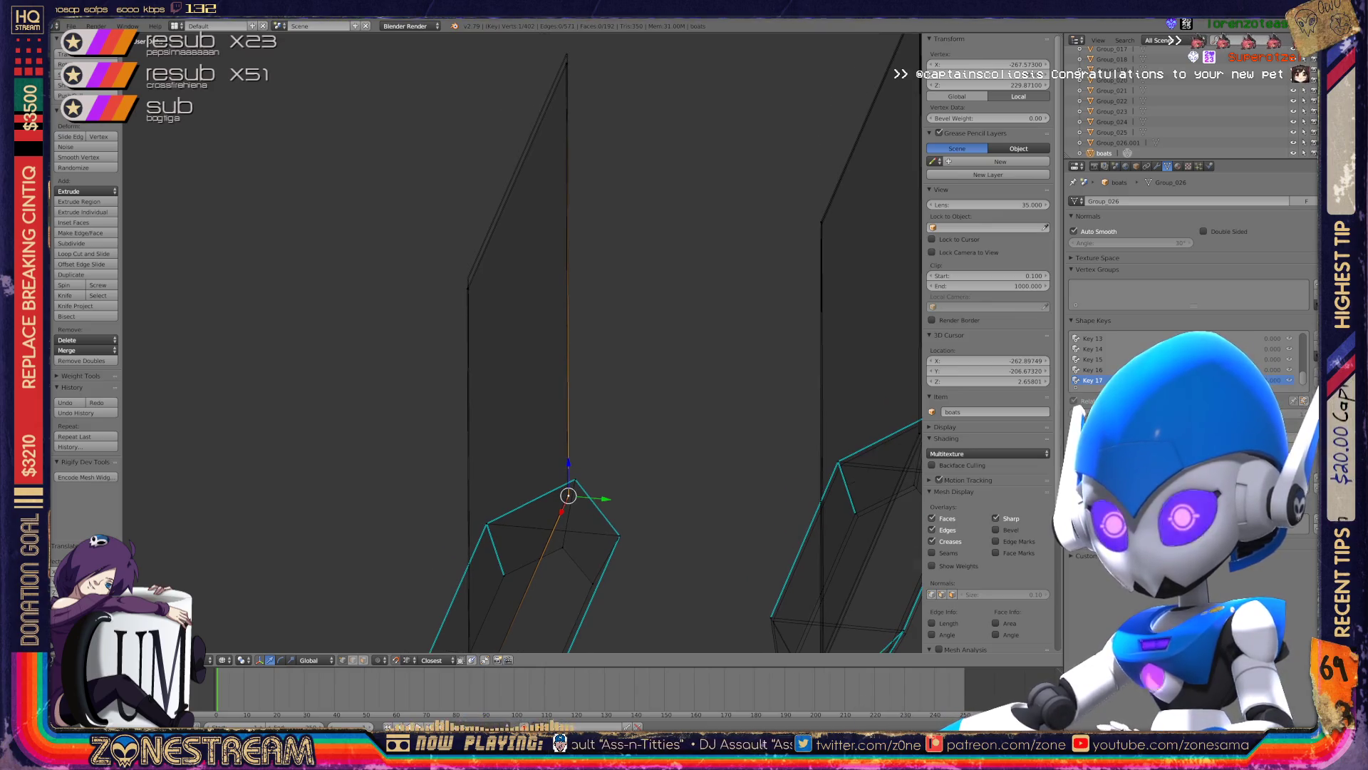
scroll(523, 342, up, 4)
scroll(523, 342, up, 2)
scroll(523, 342, up, 1)
right_click(439, 440)
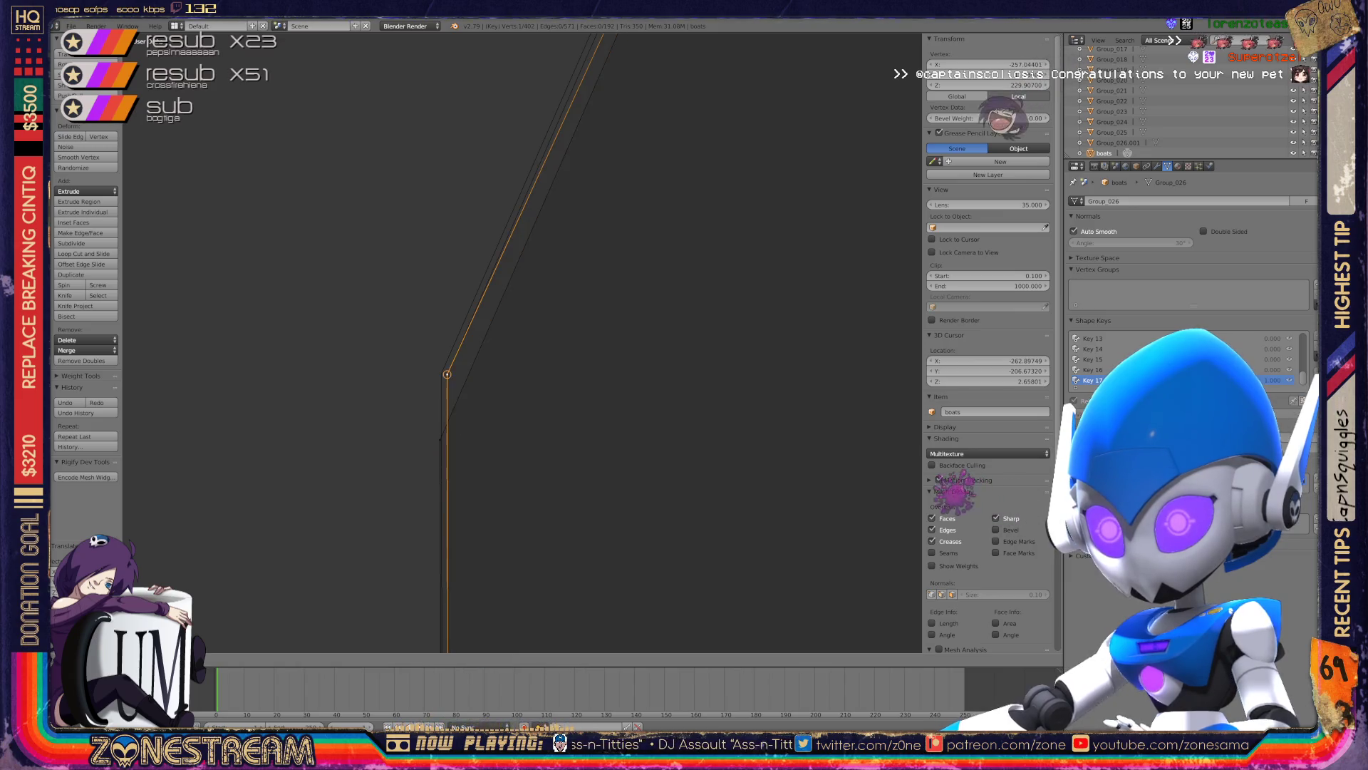
mouse_move(439, 439)
shift+middle_down()
mouse_move(442, 372)
mouse_move(617, 356)
shift+middle_up()
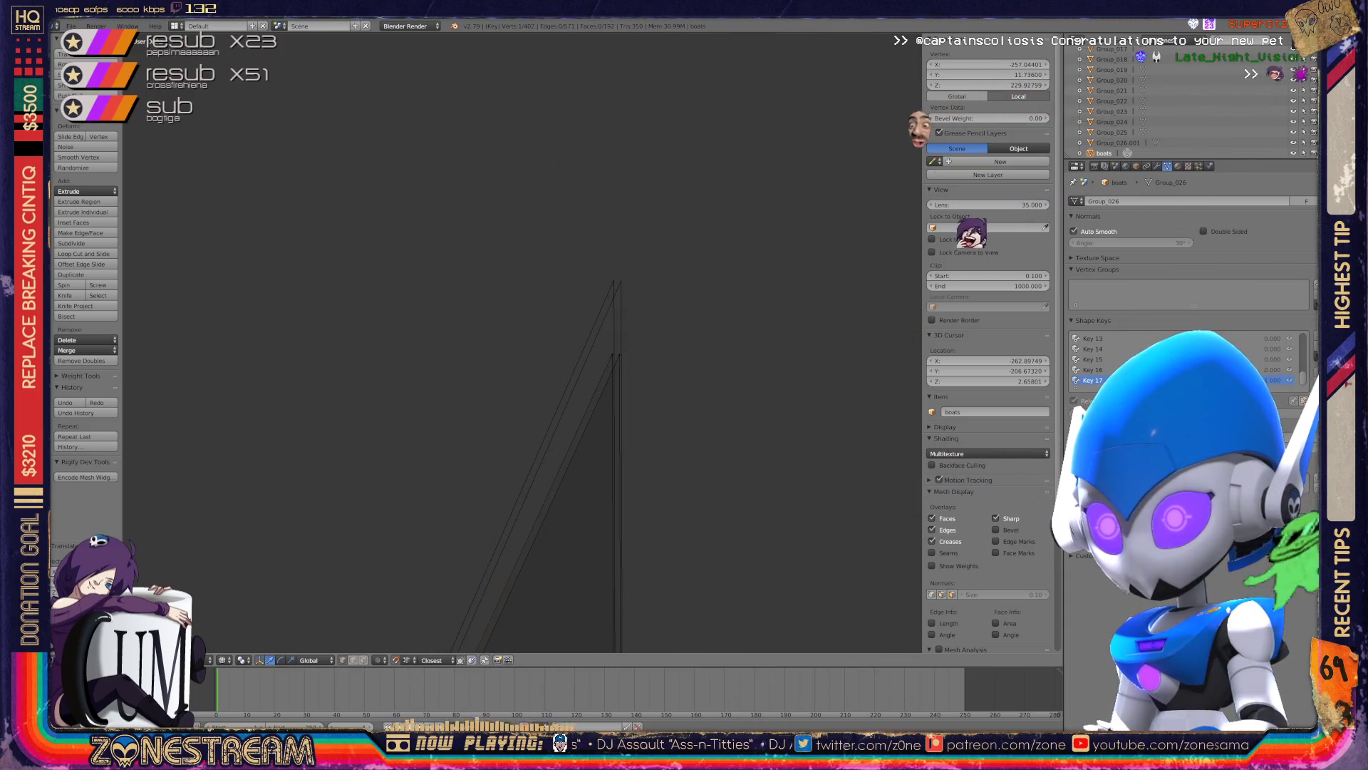
right_click(617, 356)
key(g)
key(Return)
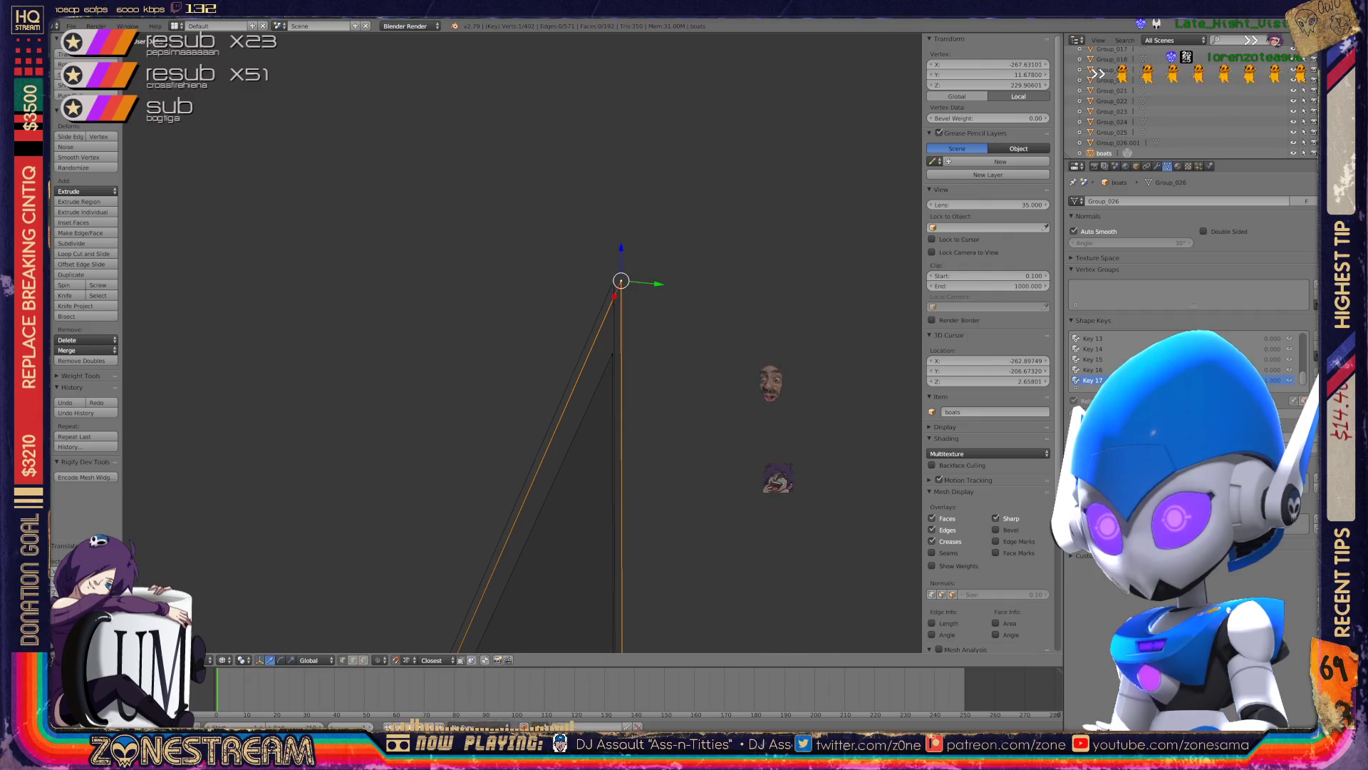
- Return to Object Mode to show the finished hull part beside its matching piece
scroll(542, 427, down, 2)
scroll(541, 427, down, 2)
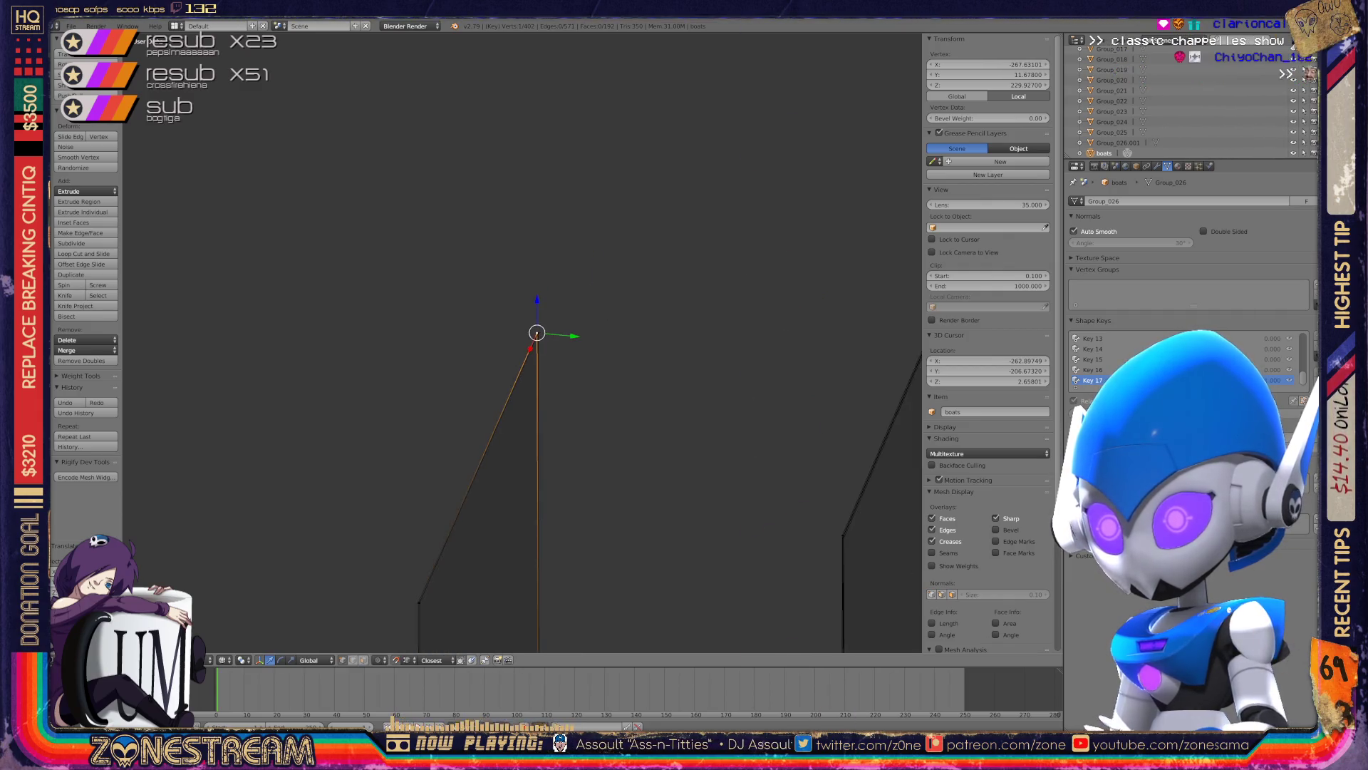
key(Tab)
scroll(522, 342, up, 4)
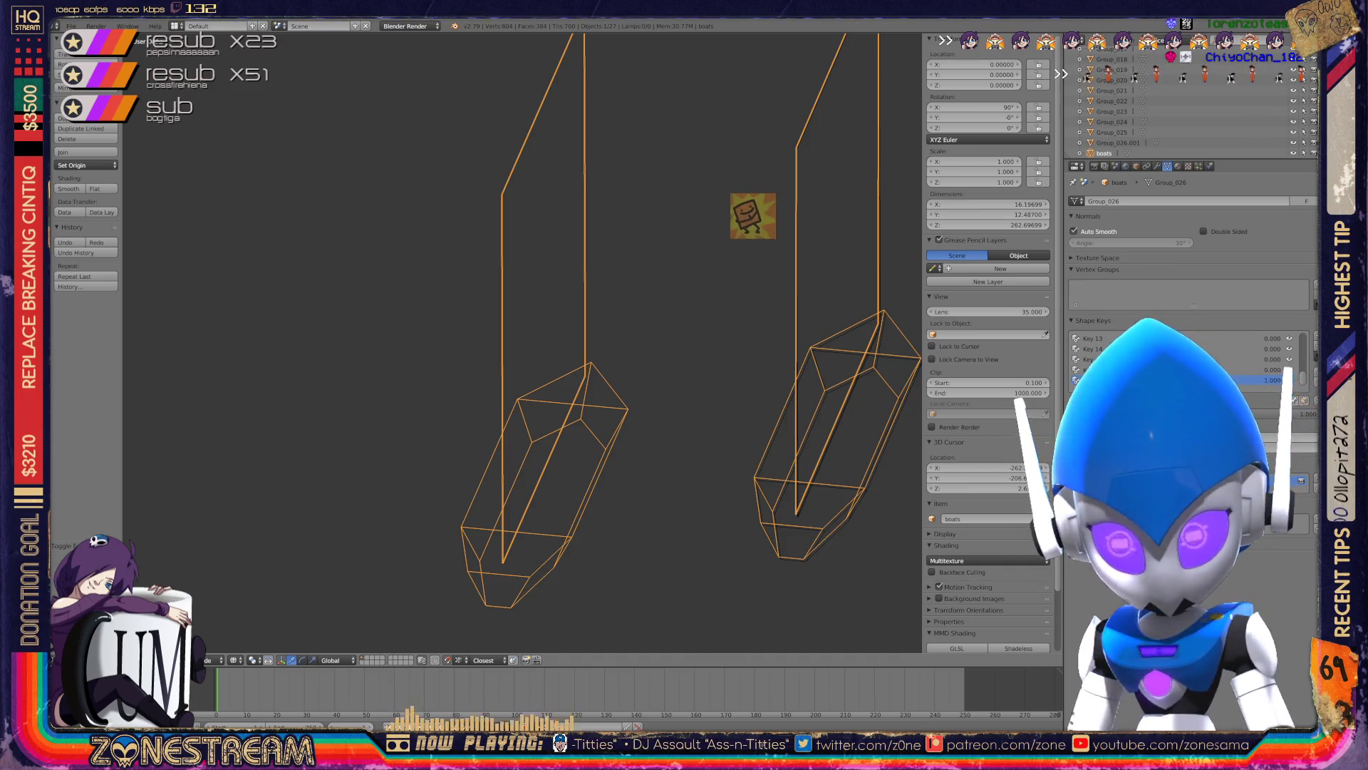
- Orbit and zoom onto the Group_026 hull part, then re-enter Edit Mode on it
middle_drag(564, 406, 767, 504)
key(Tab)
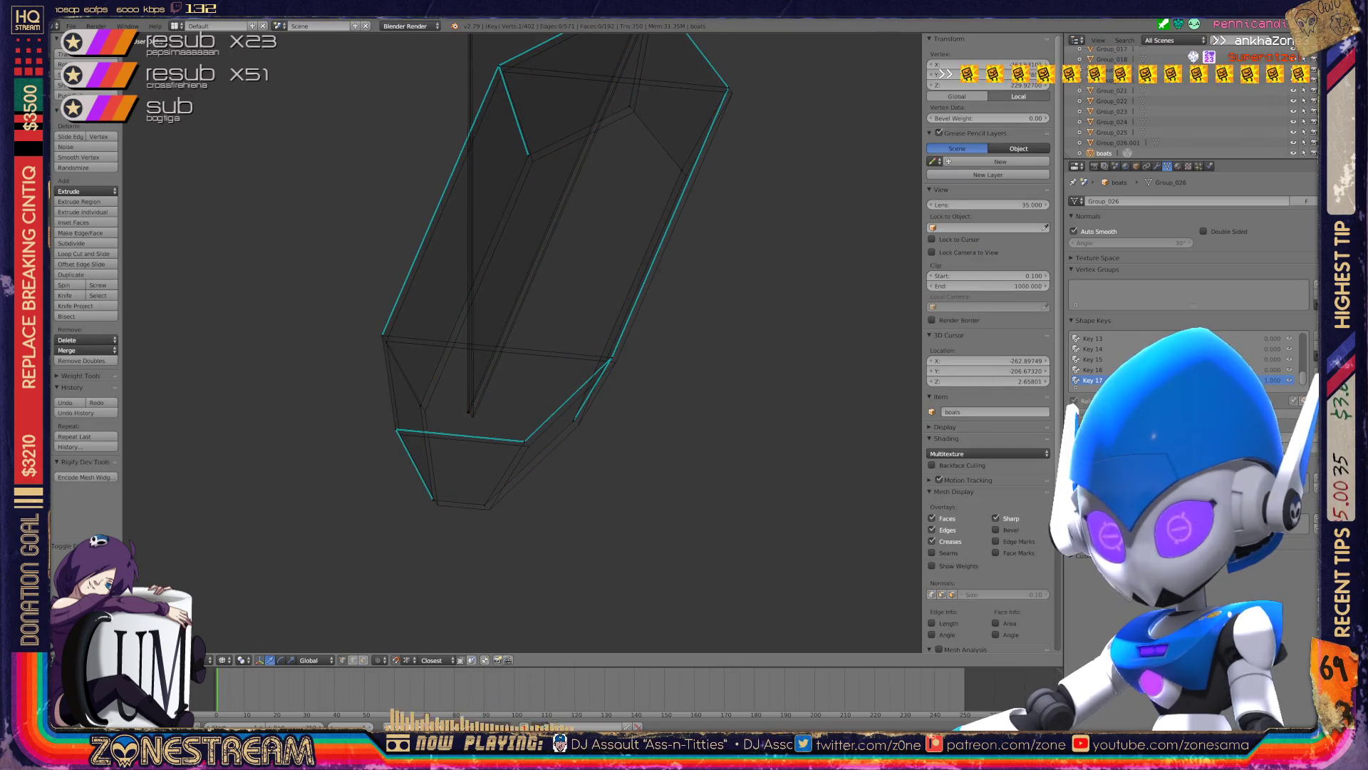
- Nudge the hull part's bottom, lower-outline, top-left and lower inner vertices into line
scroll(522, 342, up, 3)
shift+middle_drag(523, 342, 541, 270)
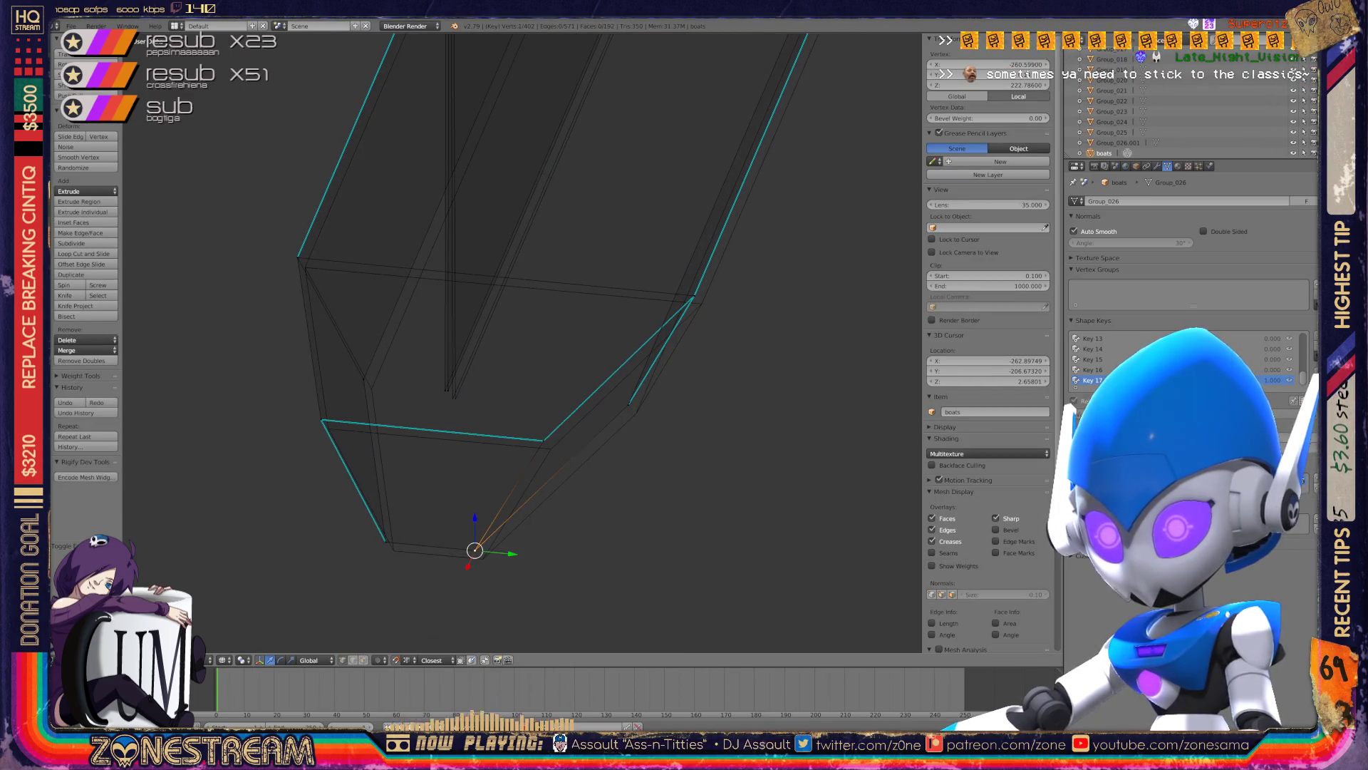
drag(475, 550, 482, 559)
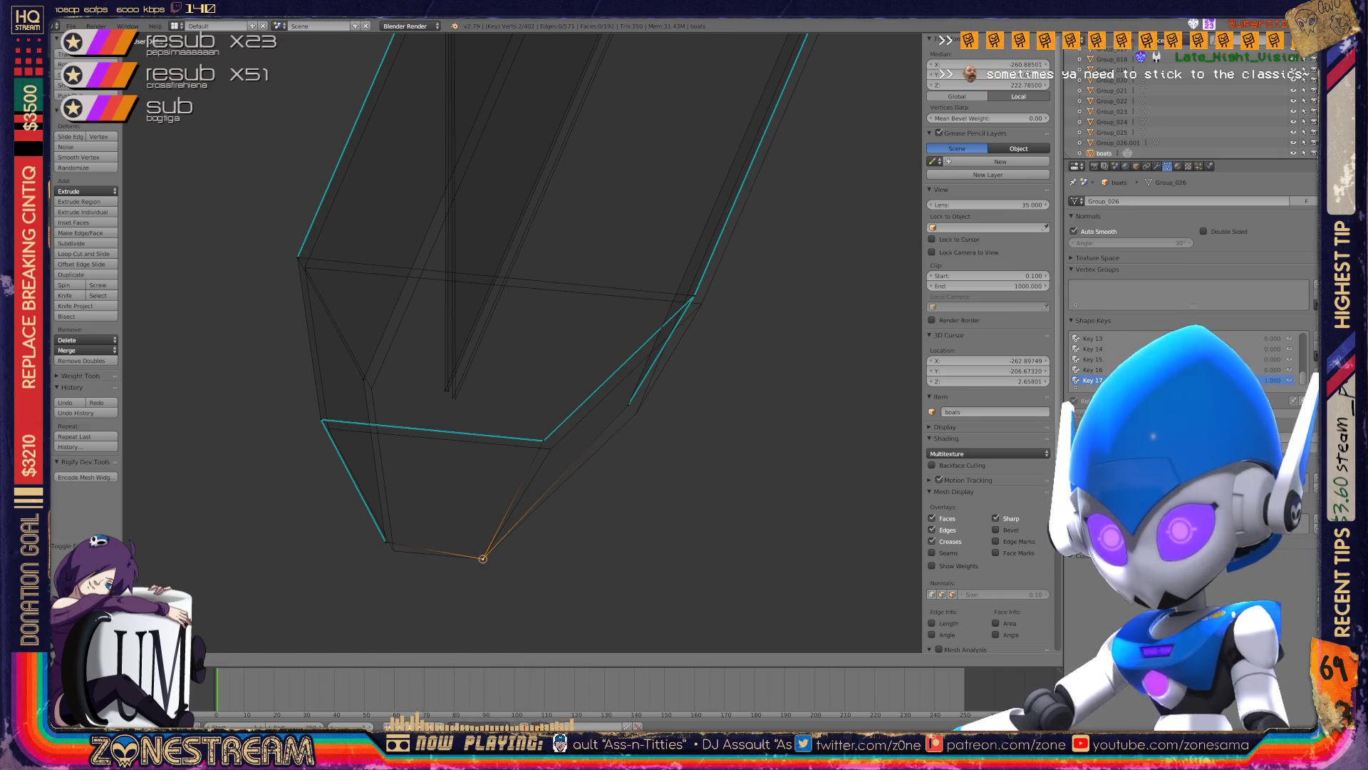
drag(543, 441, 551, 449)
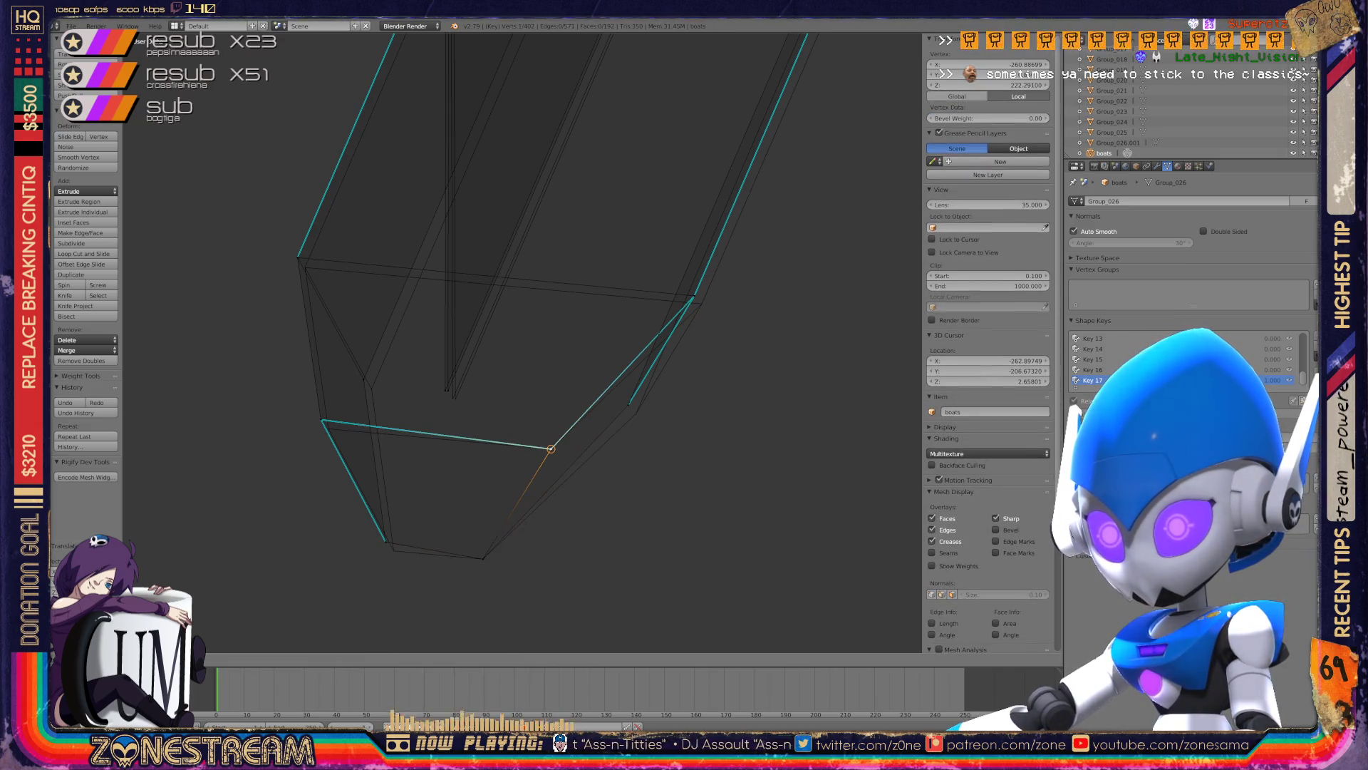
drag(384, 542, 393, 550)
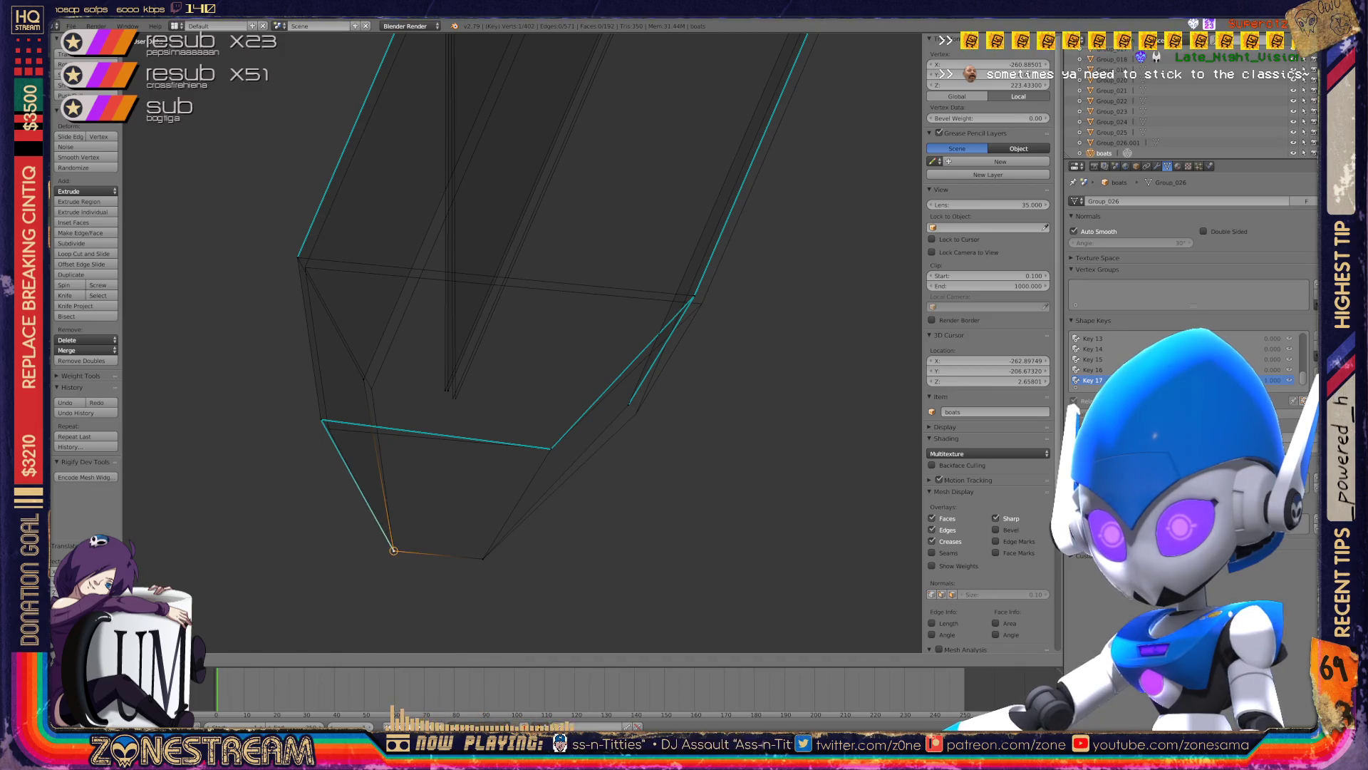
drag(320, 419, 328, 428)
drag(363, 379, 371, 388)
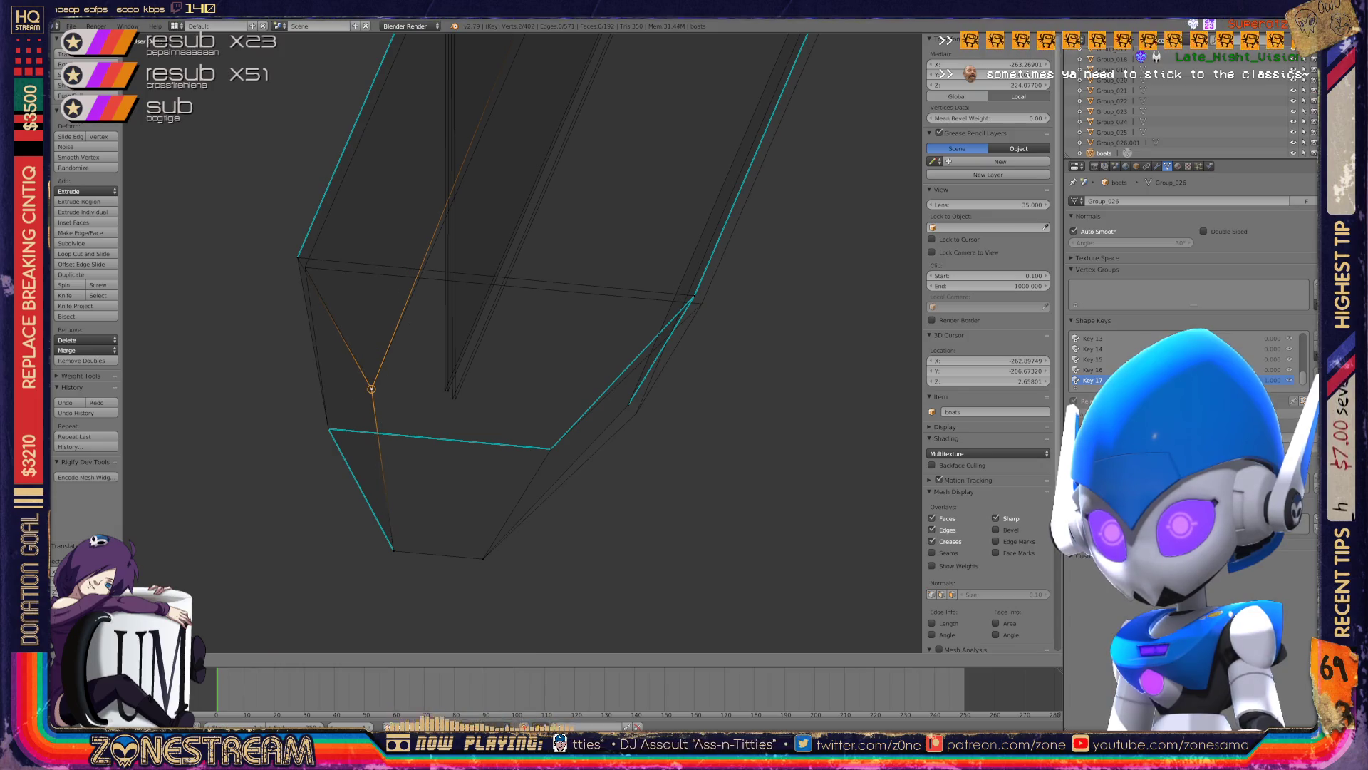
drag(297, 257, 304, 268)
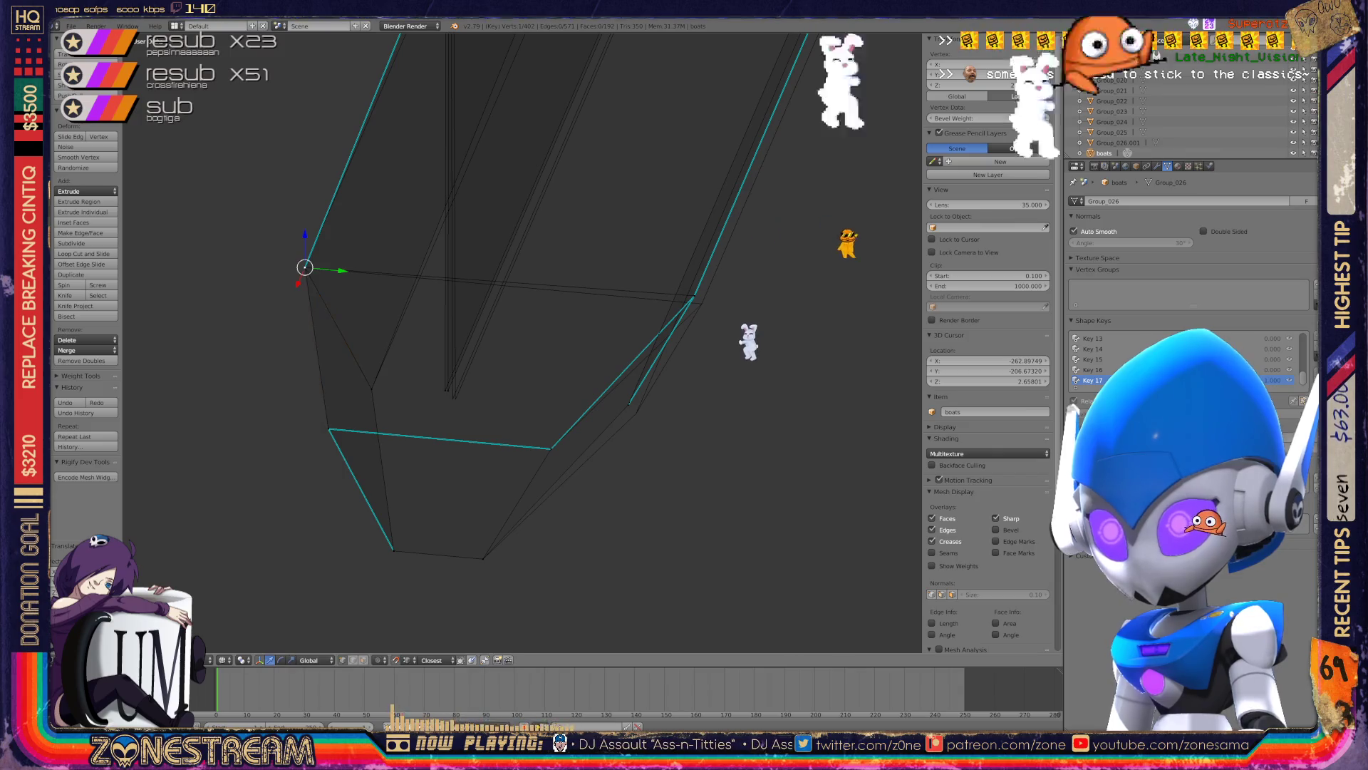
drag(445, 389, 453, 398)
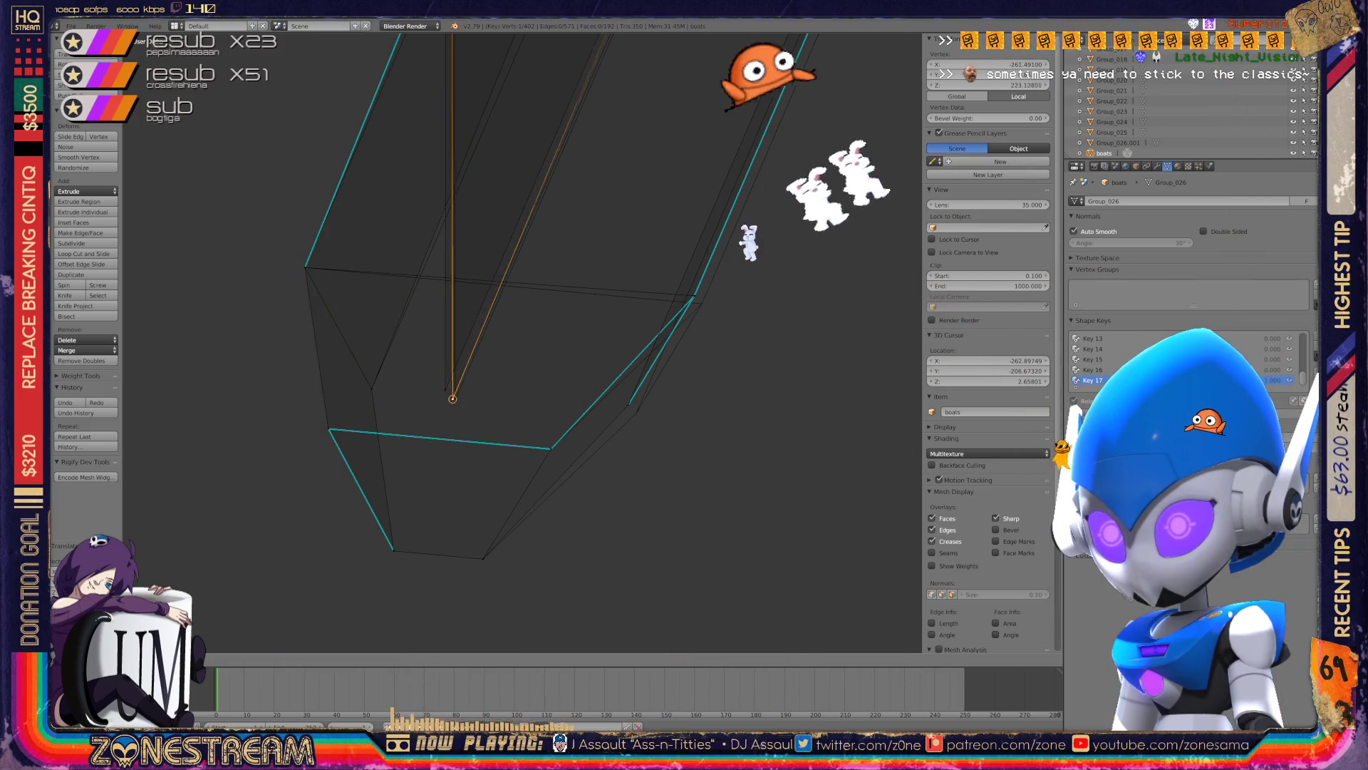
click(453, 398)
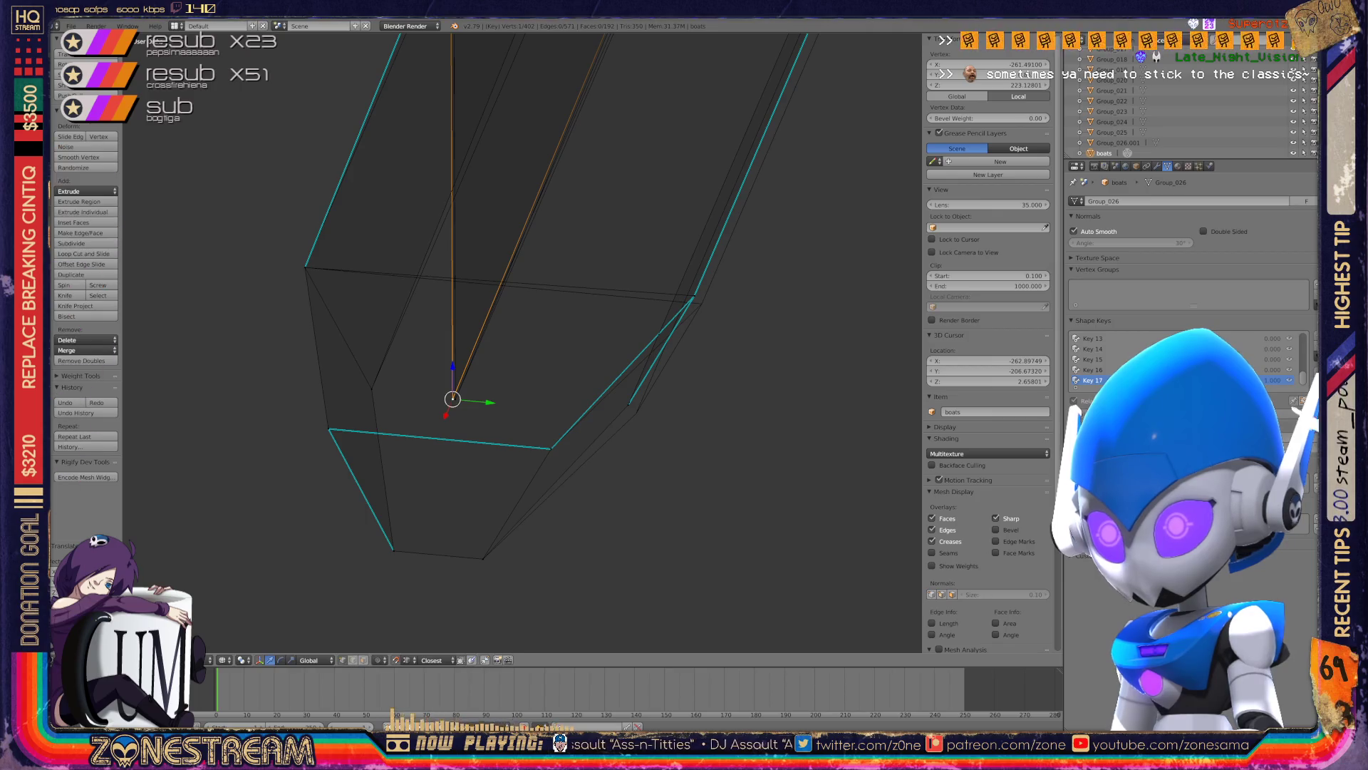
- Move the lower inner vertex onto its partner corner, then adjust the top-left corner vertex
mouse_move(453, 398)
mouse_down()
mouse_move(629, 400)
mouse_move(636, 414)
mouse_move(693, 296)
mouse_move(702, 304)
mouse_up()
click(702, 304)
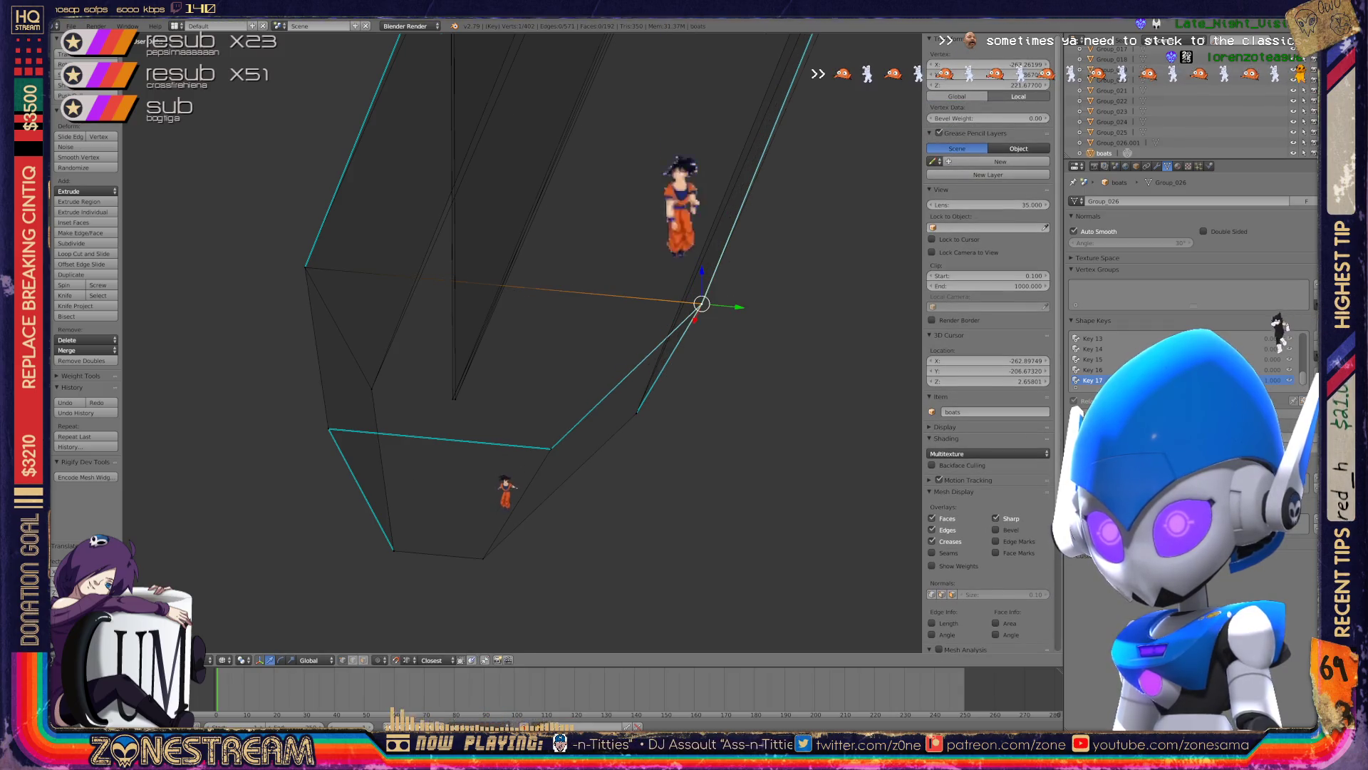
middle_drag(702, 303, 641, 357)
right_click(465, 321)
drag(465, 320, 472, 332)
right_click(414, 168)
key(g)
click(420, 177)
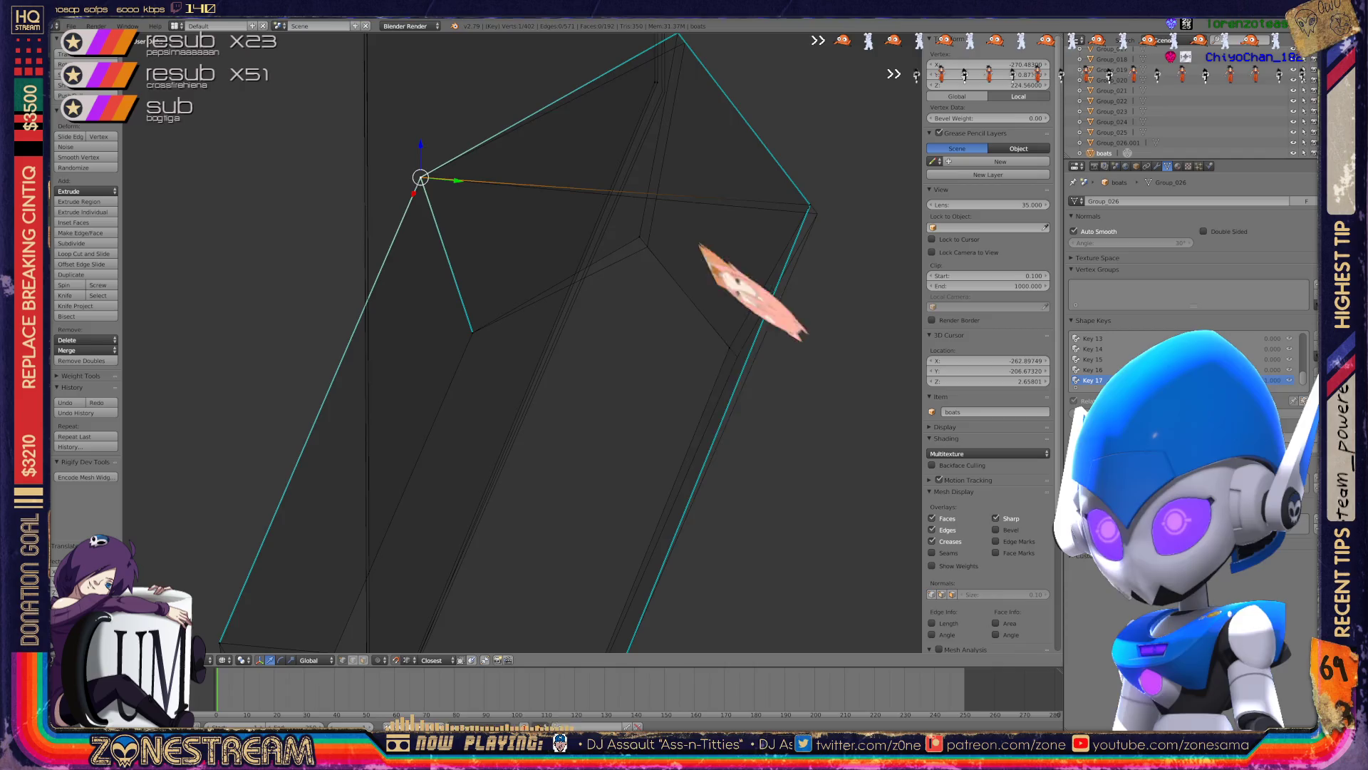
- Slide the right corner vertex along its edge at the part's upper end
shift+middle_drag(420, 177, 330, 302)
drag(587, 156, 595, 167)
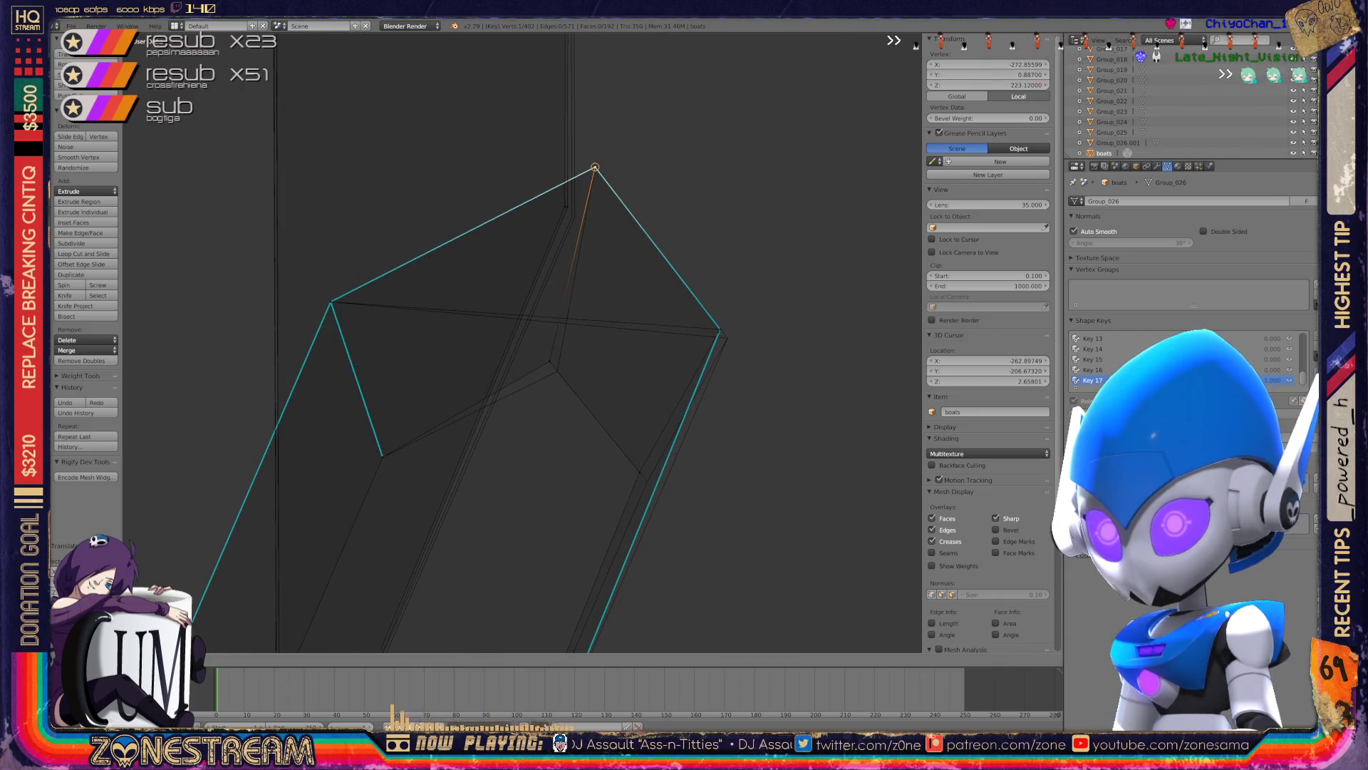
key(shift+v)
key(Escape)
key(shift+v)
key(Escape)
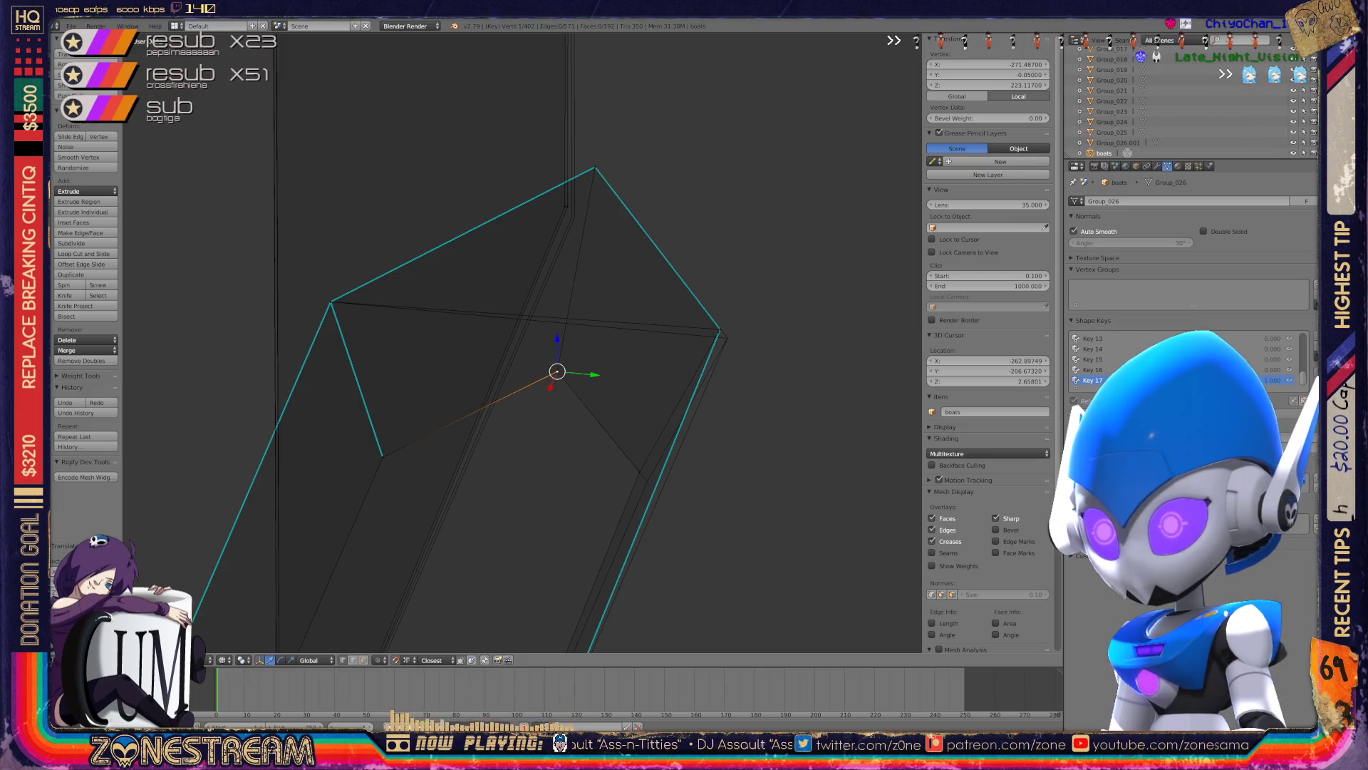
right_click(719, 329)
key(shift+v)
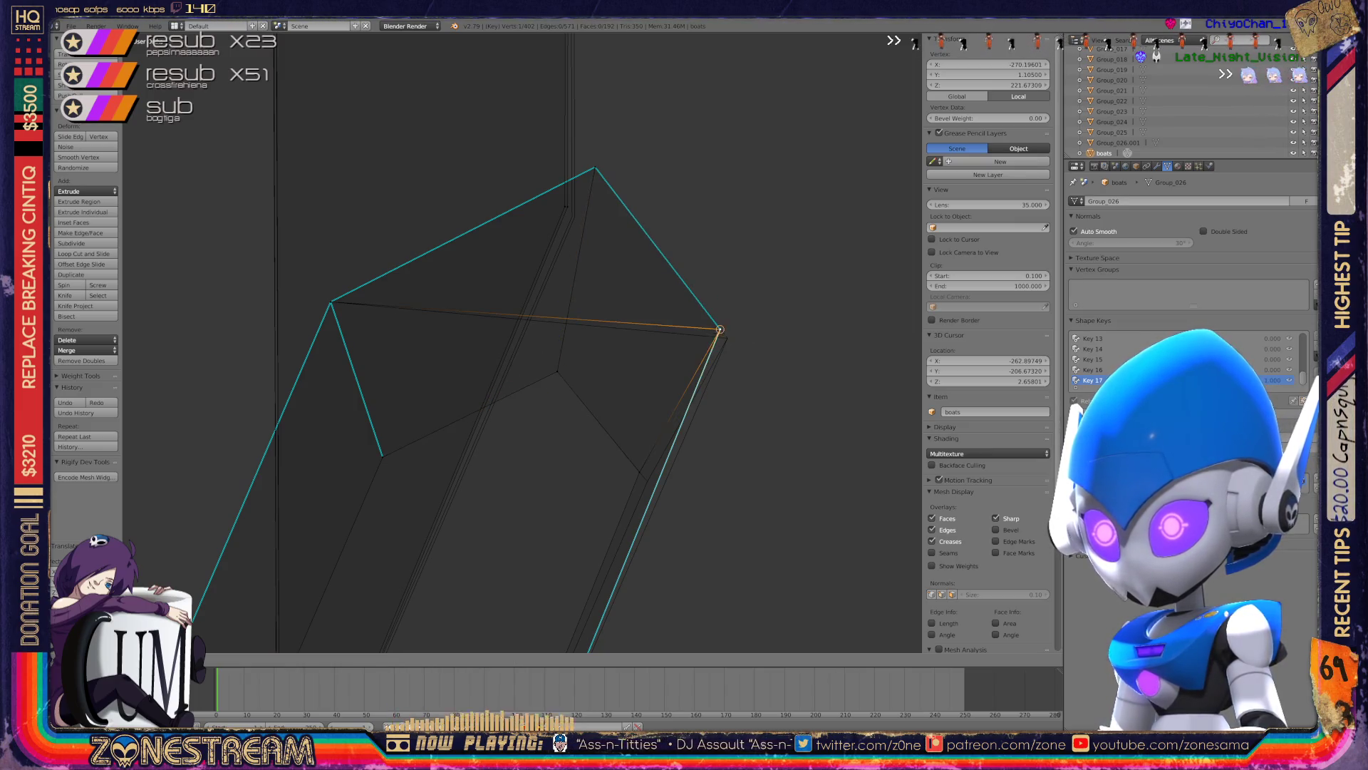
key(Return)
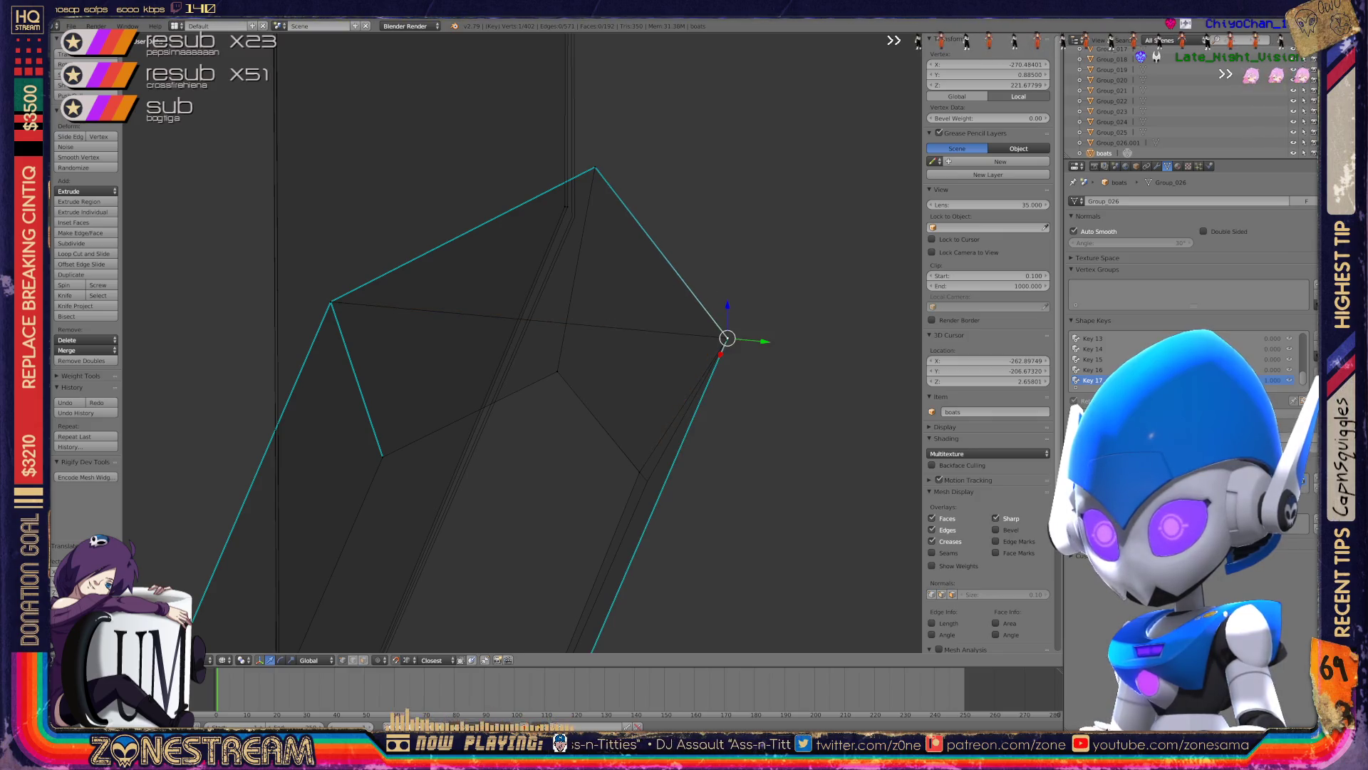
- Move the neighbouring top vertex down and select the tall part's tip vertex
right_click(647, 481)
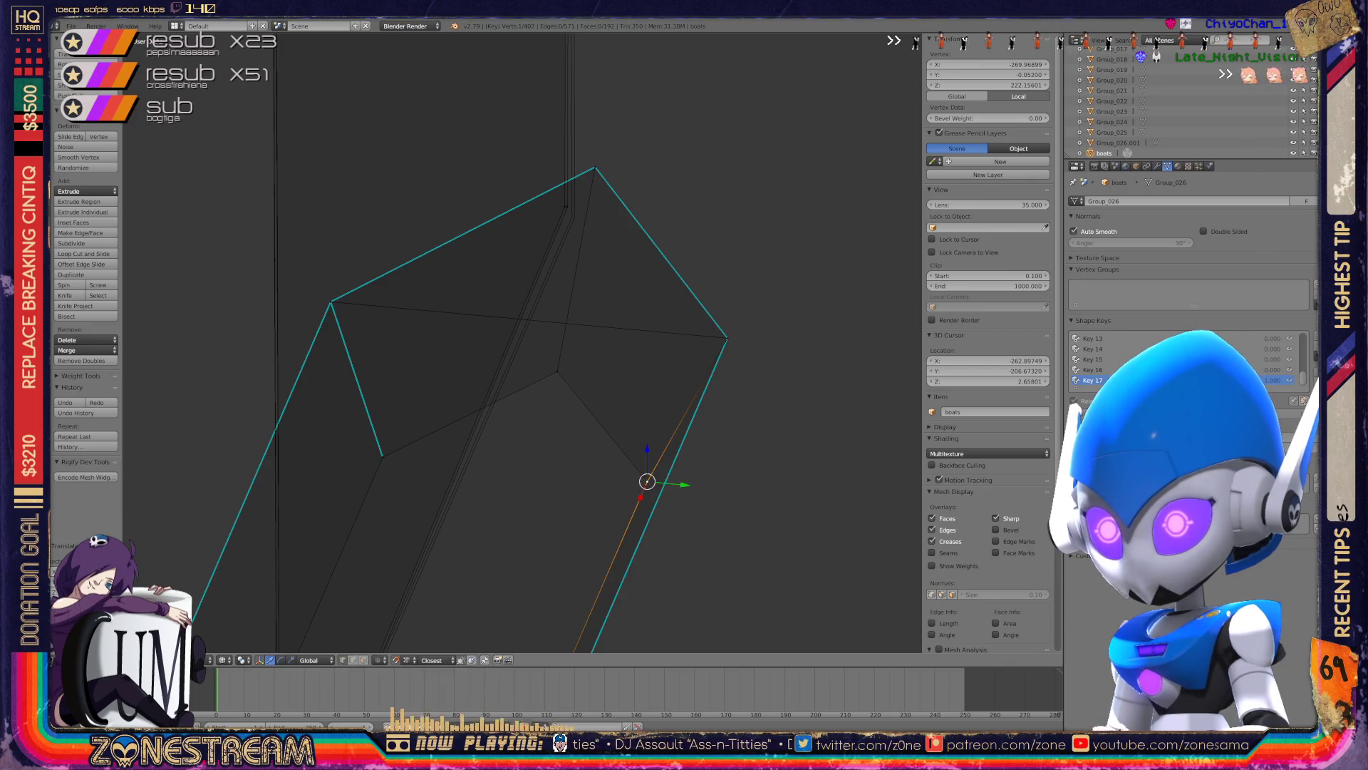
right_click(575, 216)
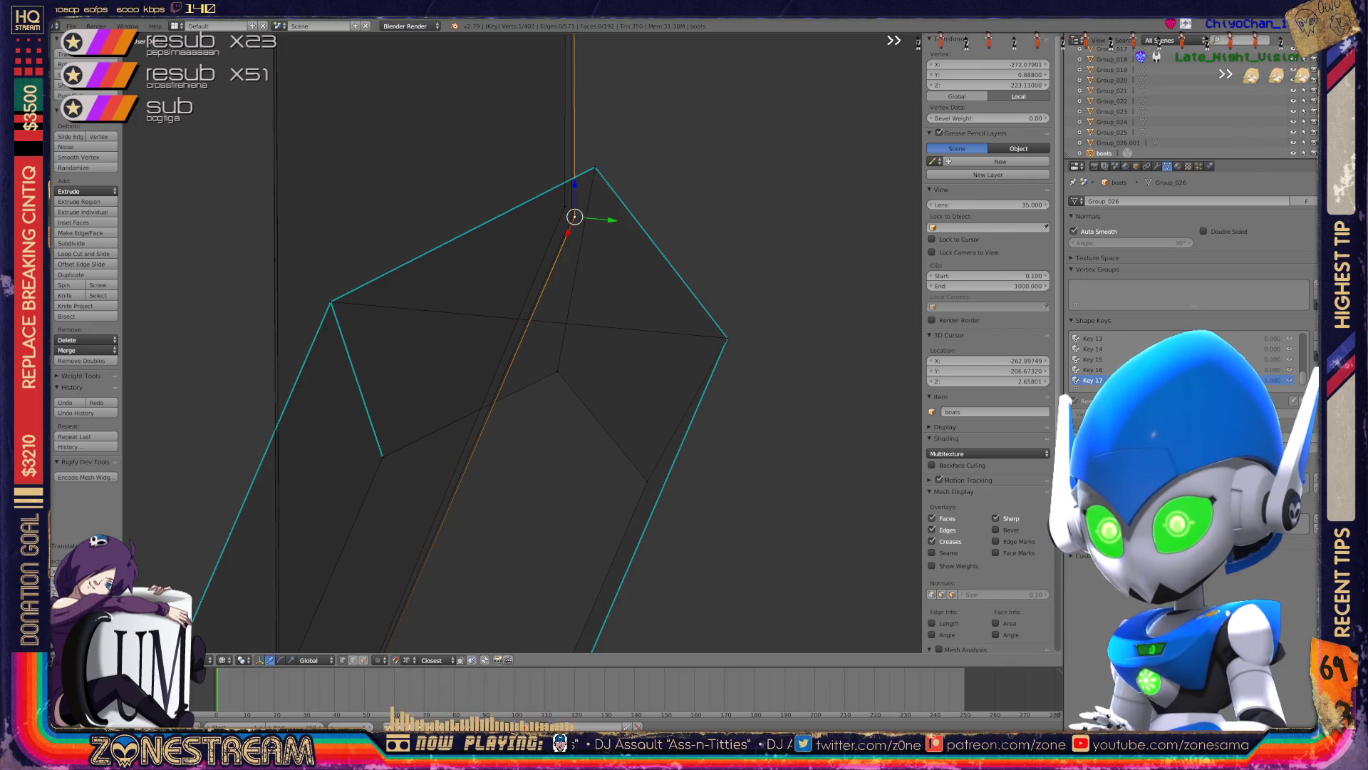
scroll(520, 342, down, 4)
scroll(521, 342, up, 3)
scroll(520, 342, up, 2)
scroll(521, 342, up, 3)
scroll(520, 342, up, 3)
scroll(520, 342, up, 2)
scroll(520, 342, down, 2)
key(g)
mouse_move(520, 342)
shift+middle_down()
mouse_move(611, 315)
mouse_move(513, 584)
shift+middle_up()
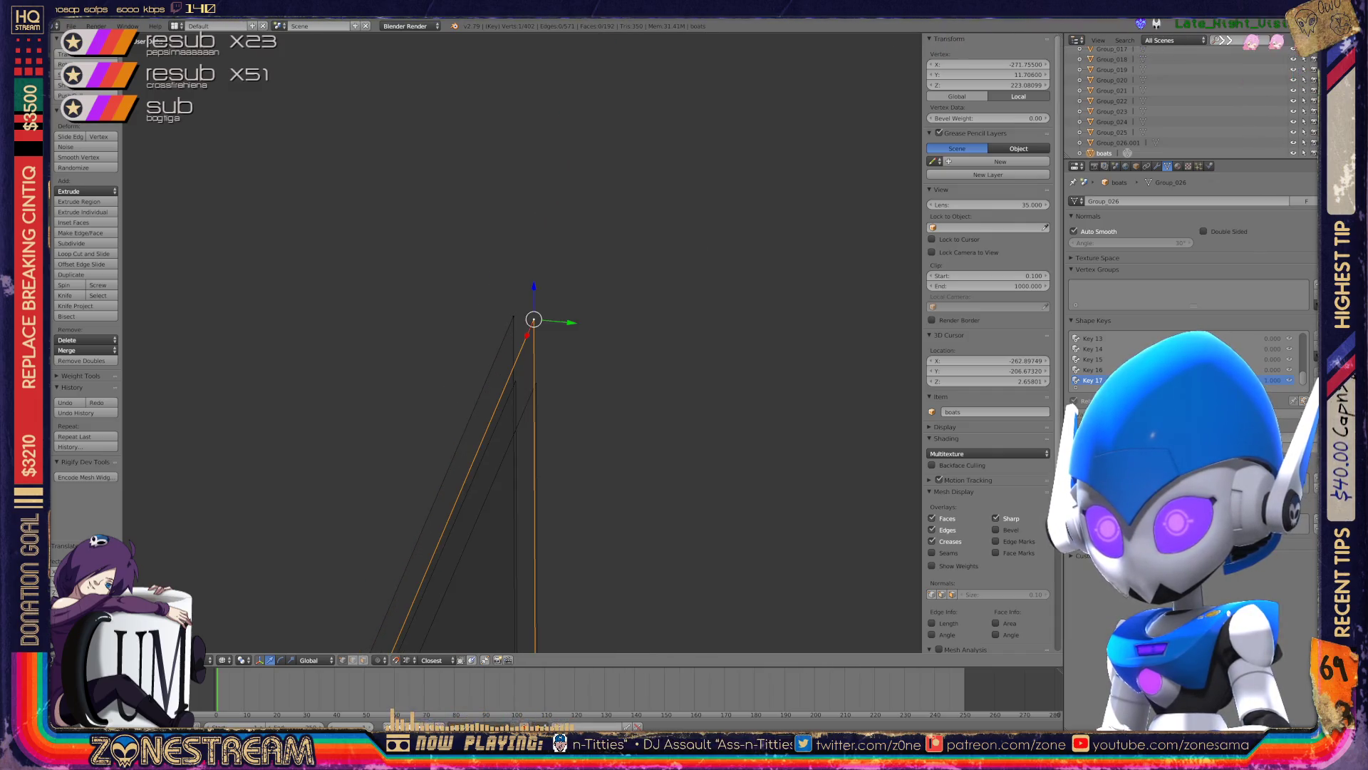
right_click(535, 382)
- Set the tip vertex at about X -272.05, Y 11.48, Z 223.16 and return to Object Mode
key(g)
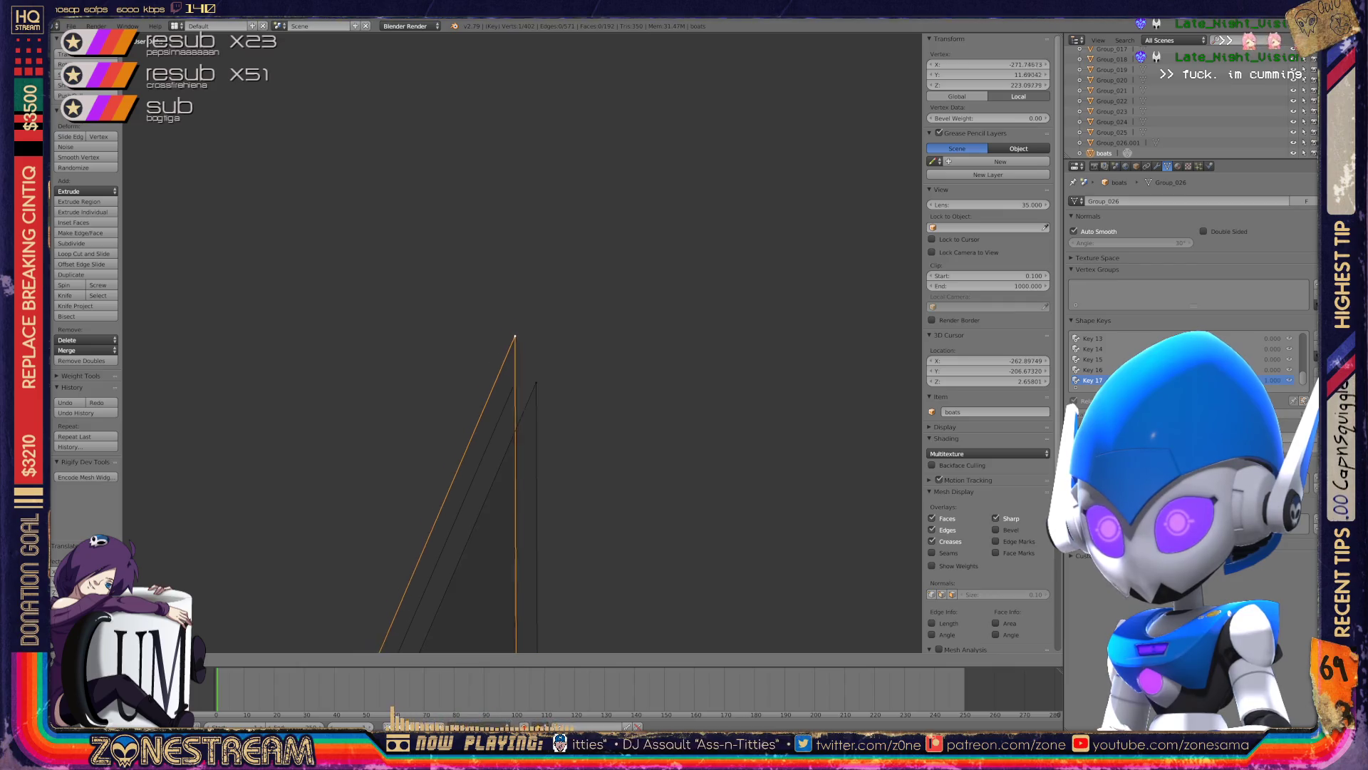
key(Return)
key(Tab)
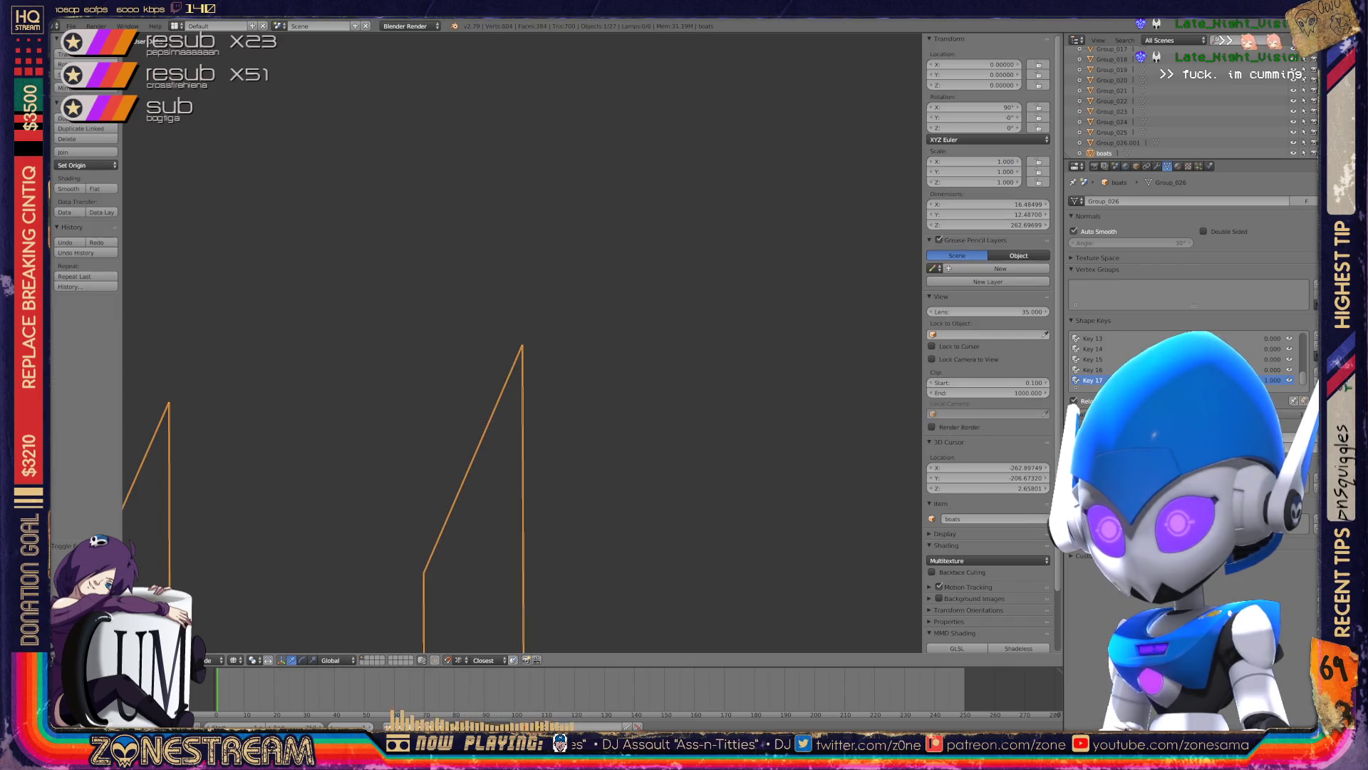
scroll(522, 342, up, 4)
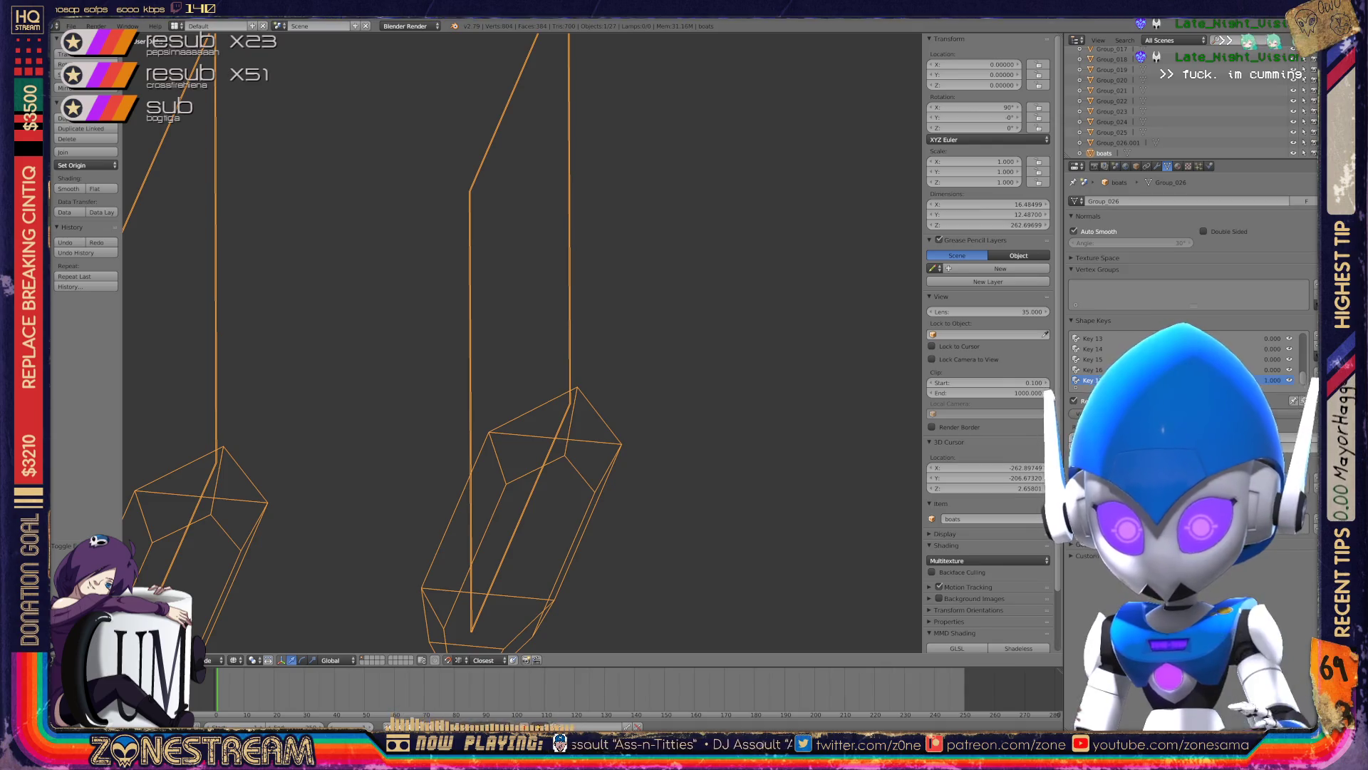
scroll(522, 342, down, 3)
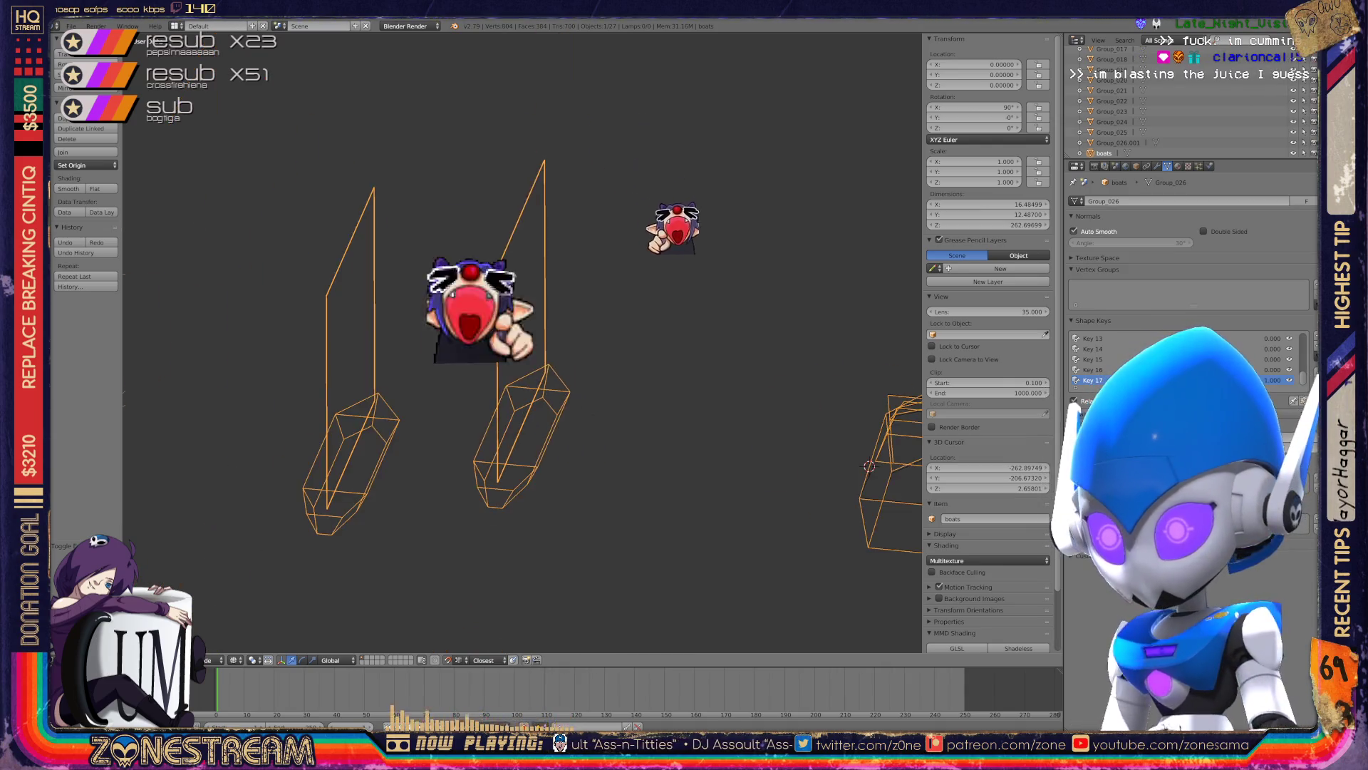
scroll(523, 342, down, 3)
- Select and frame the box-shaped hull part, then enter Edit Mode on it
key(a)
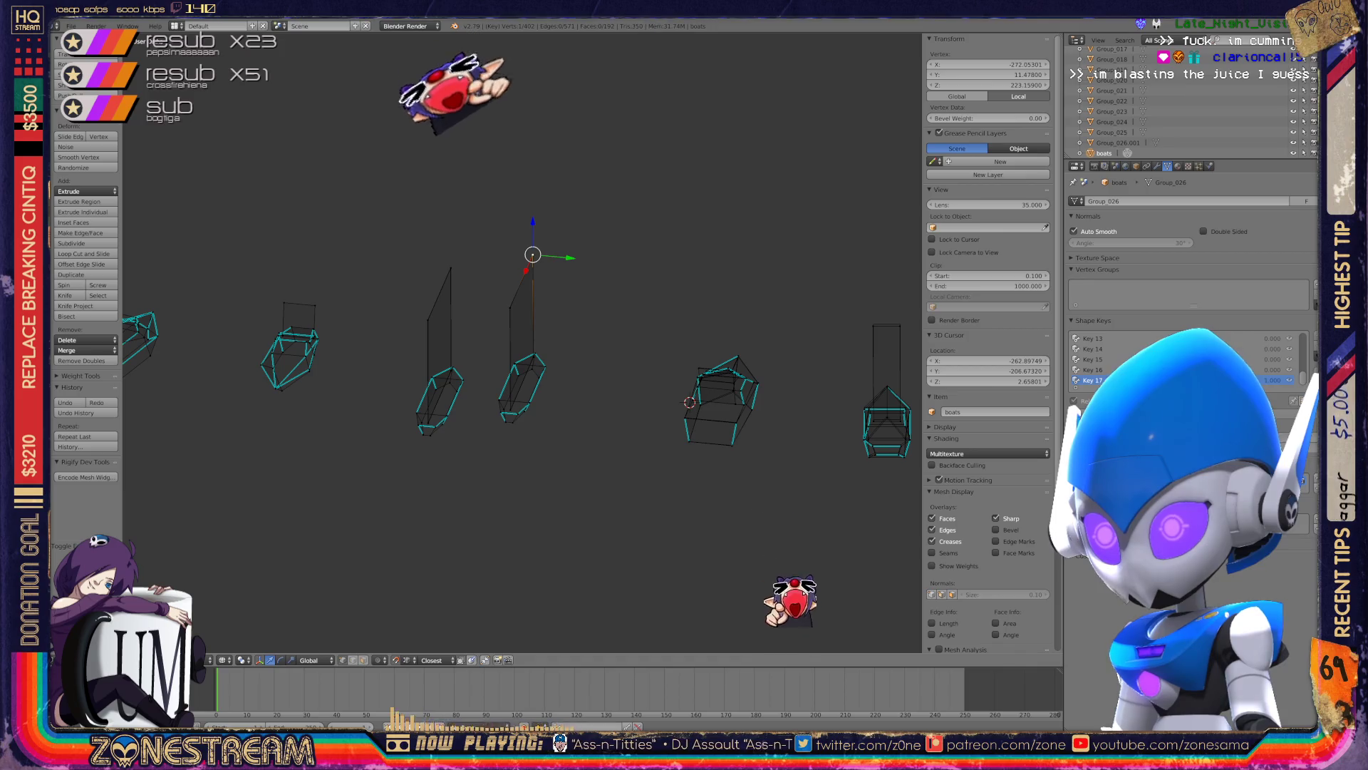
key(a)
shift+middle_drag(690, 401, 541, 356)
key(KP_Decimal)
key(Tab)
scroll(520, 599, up, 2)
scroll(520, 598, up, 1)
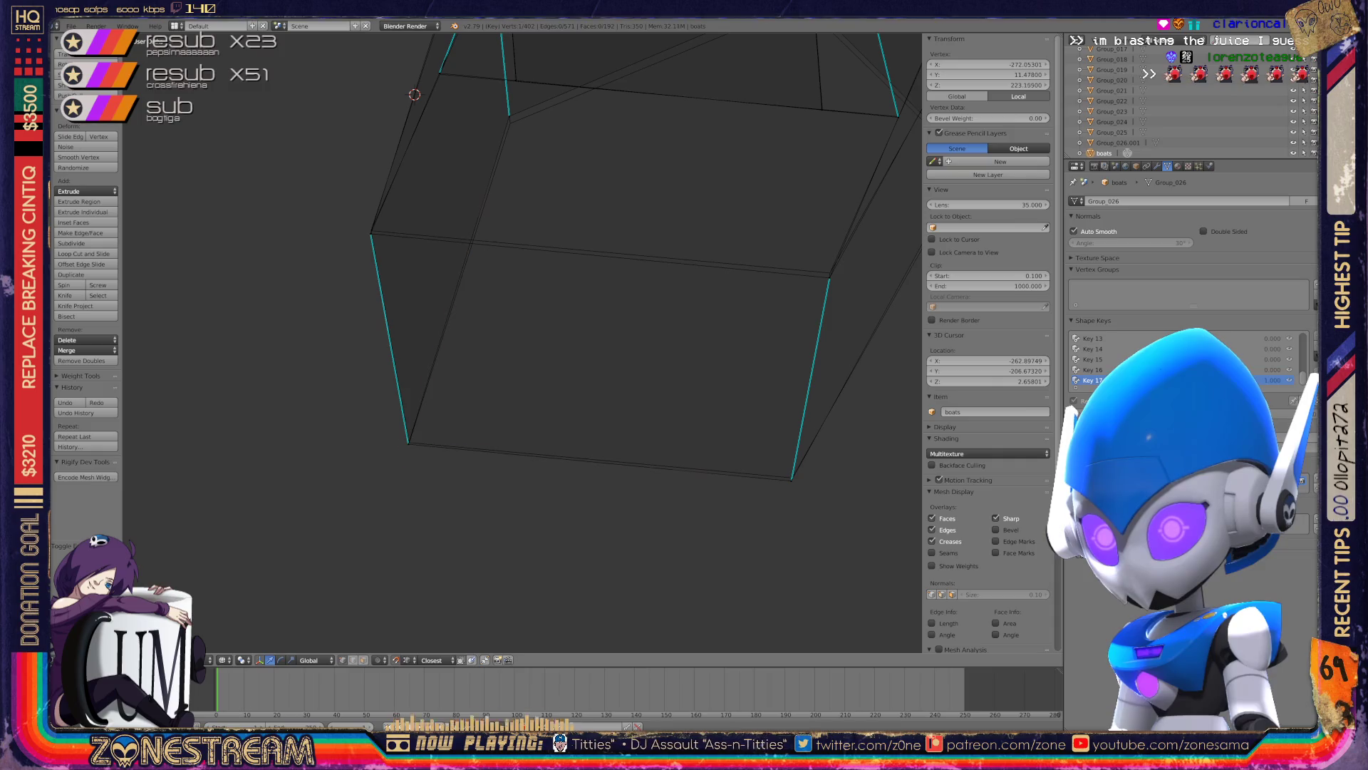
- Move the box's bottom-left corner vertex to about X -259.8, Z 206.1, then leave Edit Mode
right_click(388, 455)
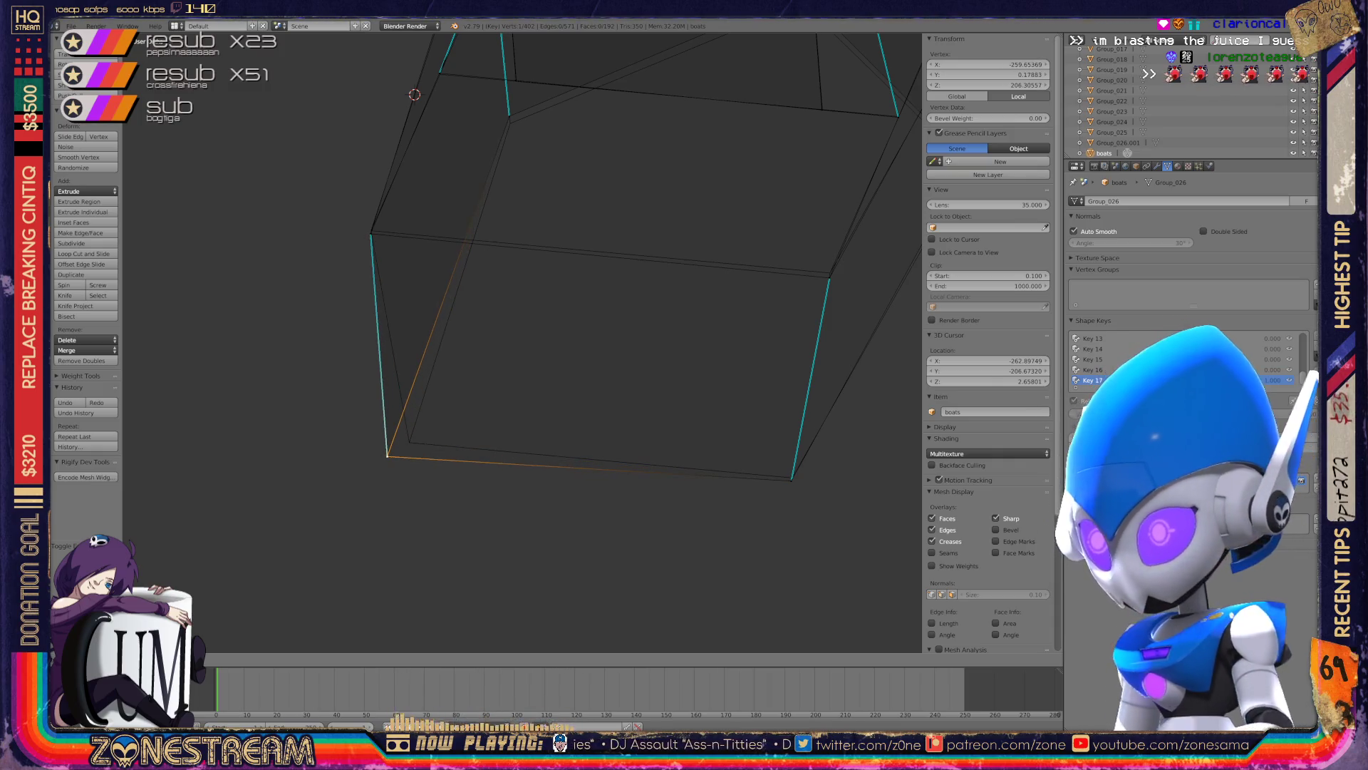
key(g)
key(Return)
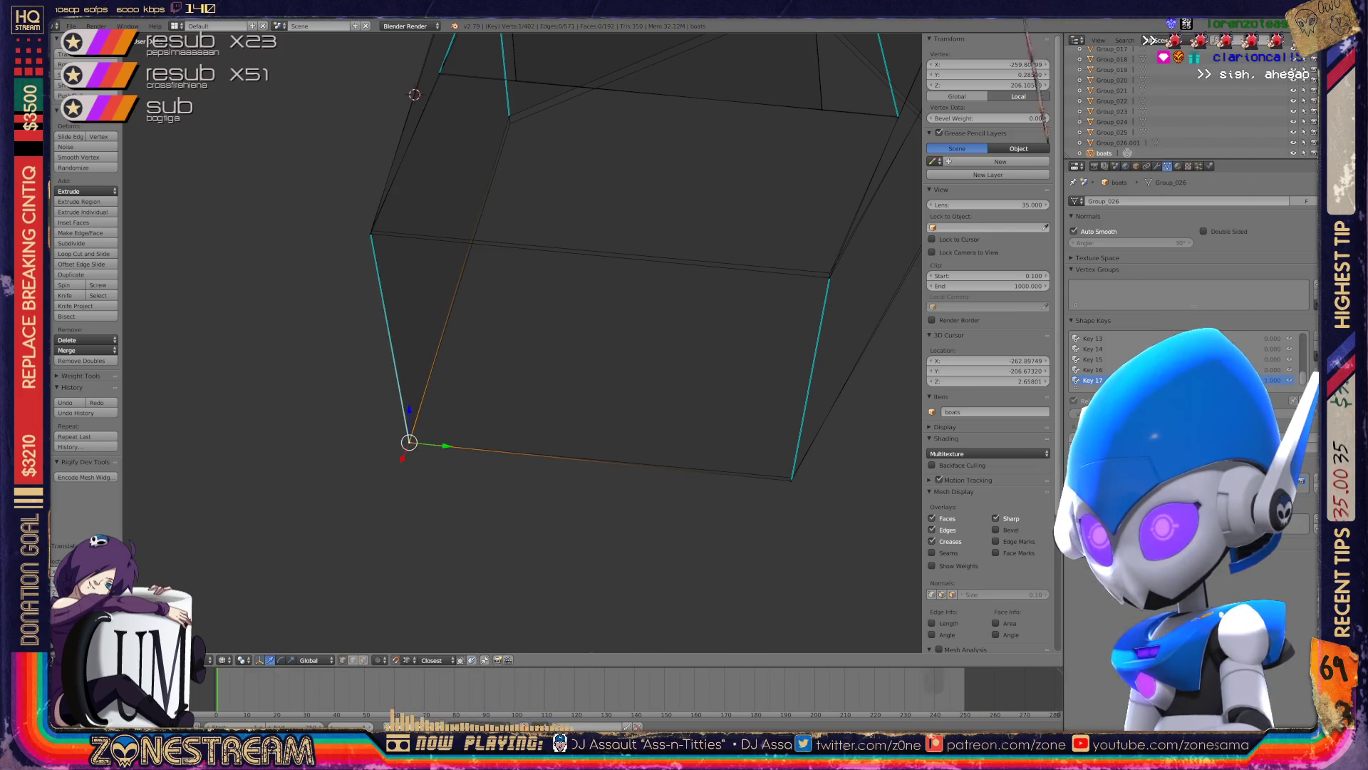
scroll(523, 342, down, 4)
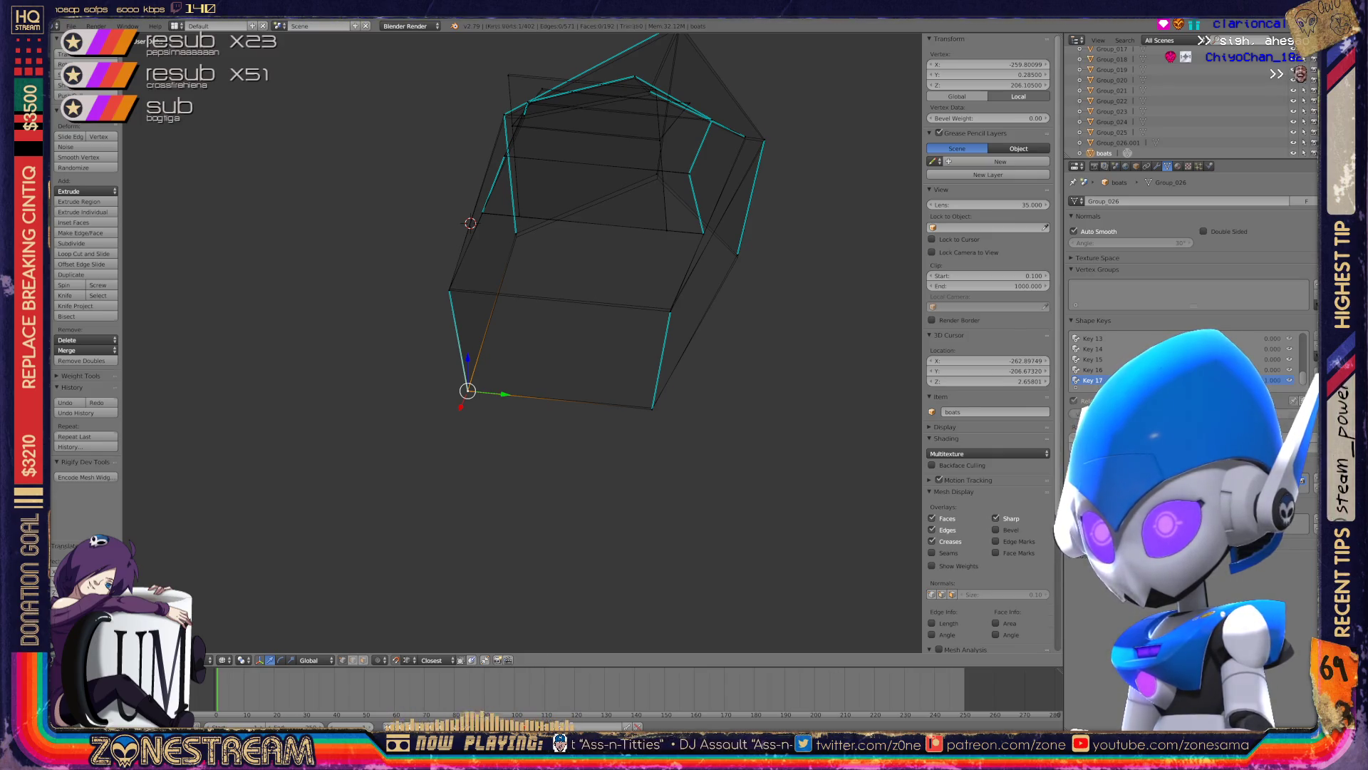
key(Tab)
scroll(523, 347, down, 4)
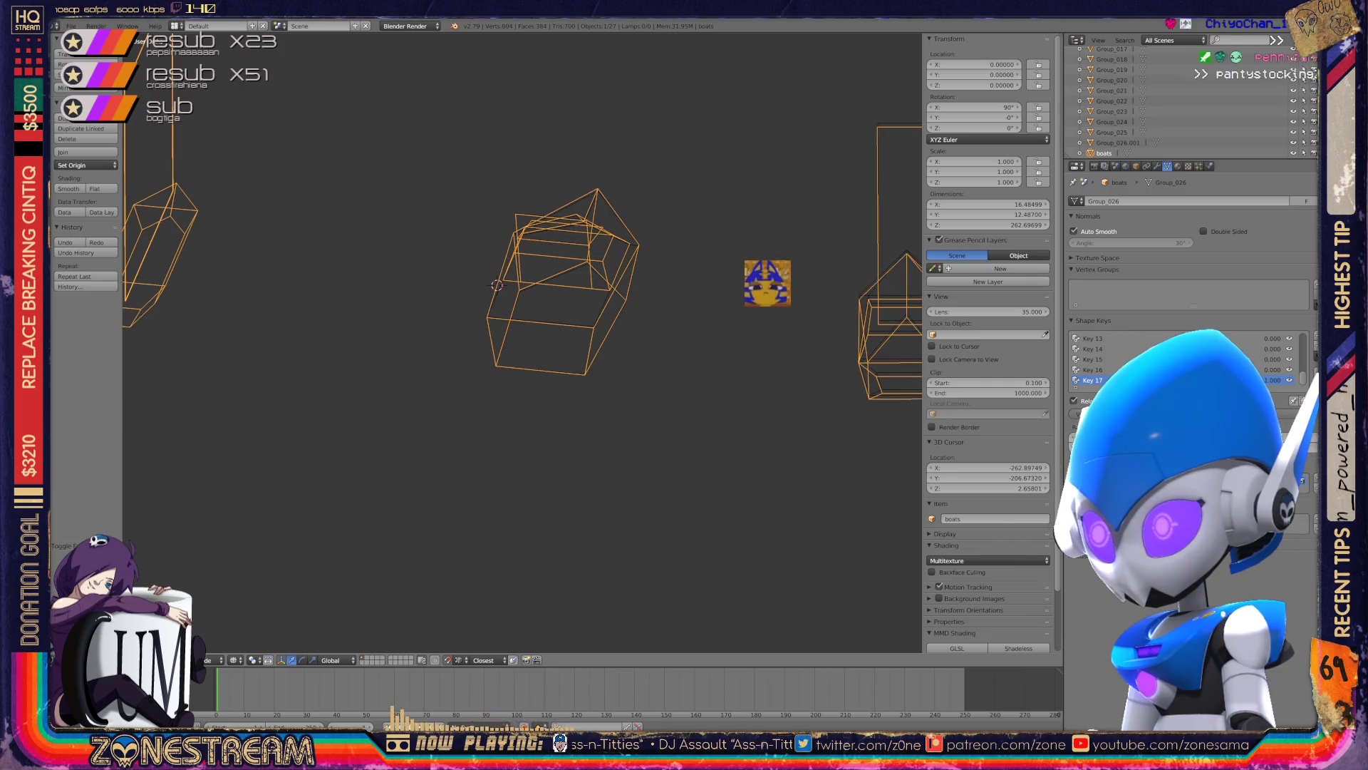
- Isolate the box-shaped hull part in Local View with numpad /
mouse_move(690, 331)
middle_down()
mouse_move(556, 606)
mouse_move(456, 613)
mouse_move(876, 613)
middle_up()
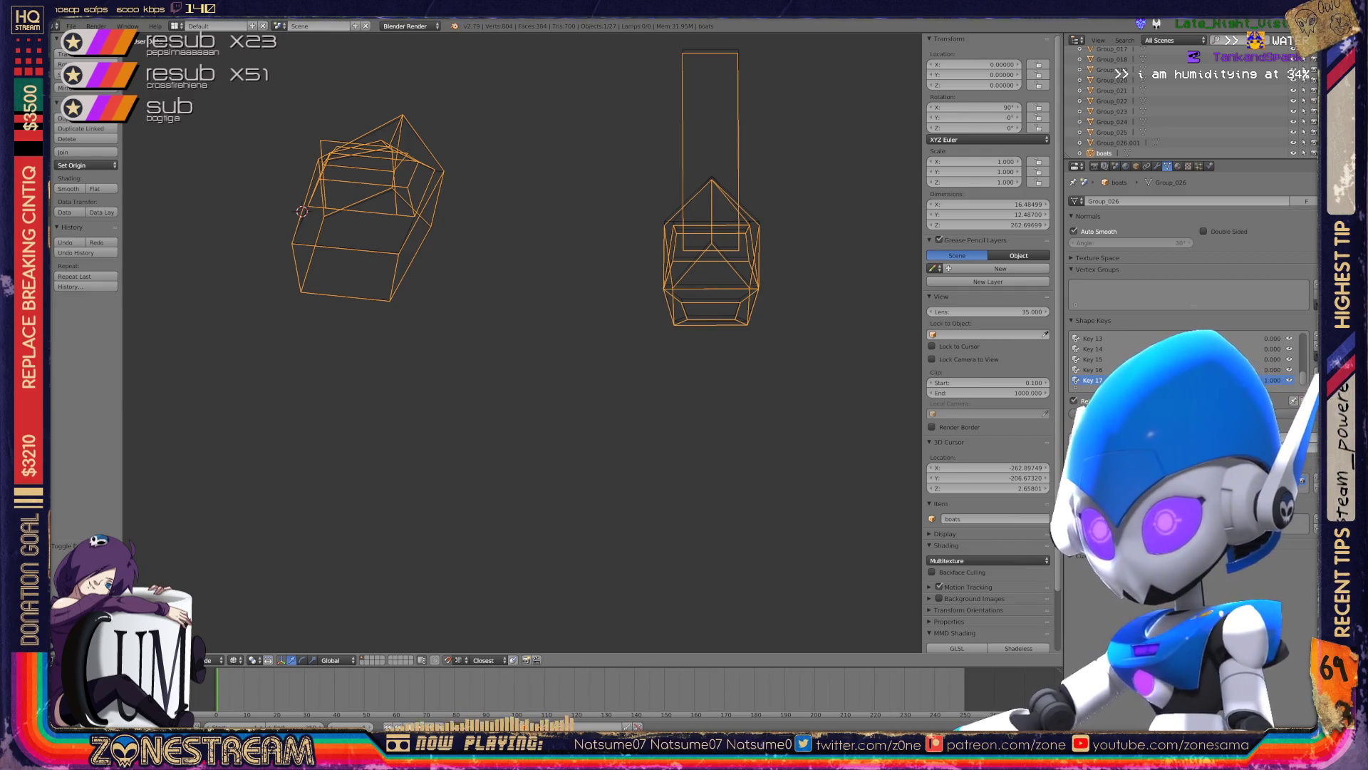
key(a)
key(a)
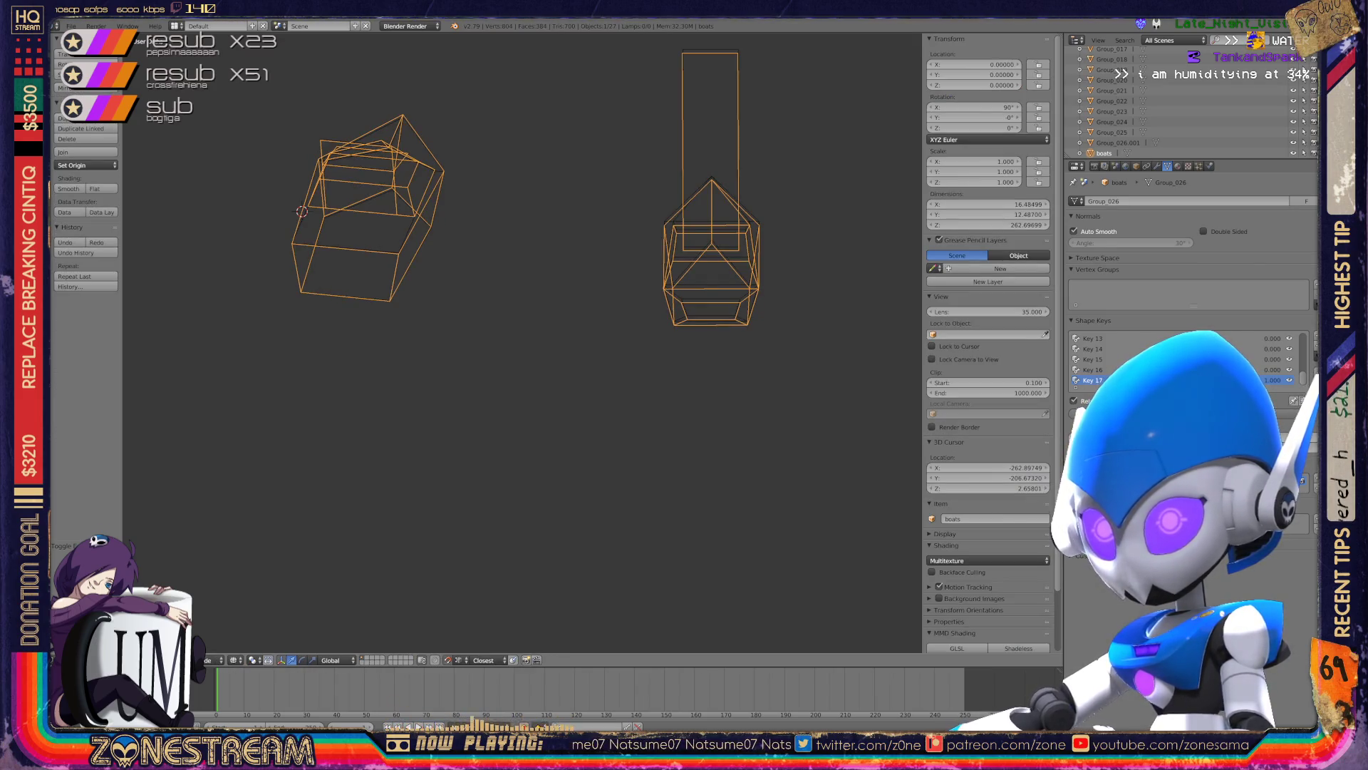
key(KP_Divide)
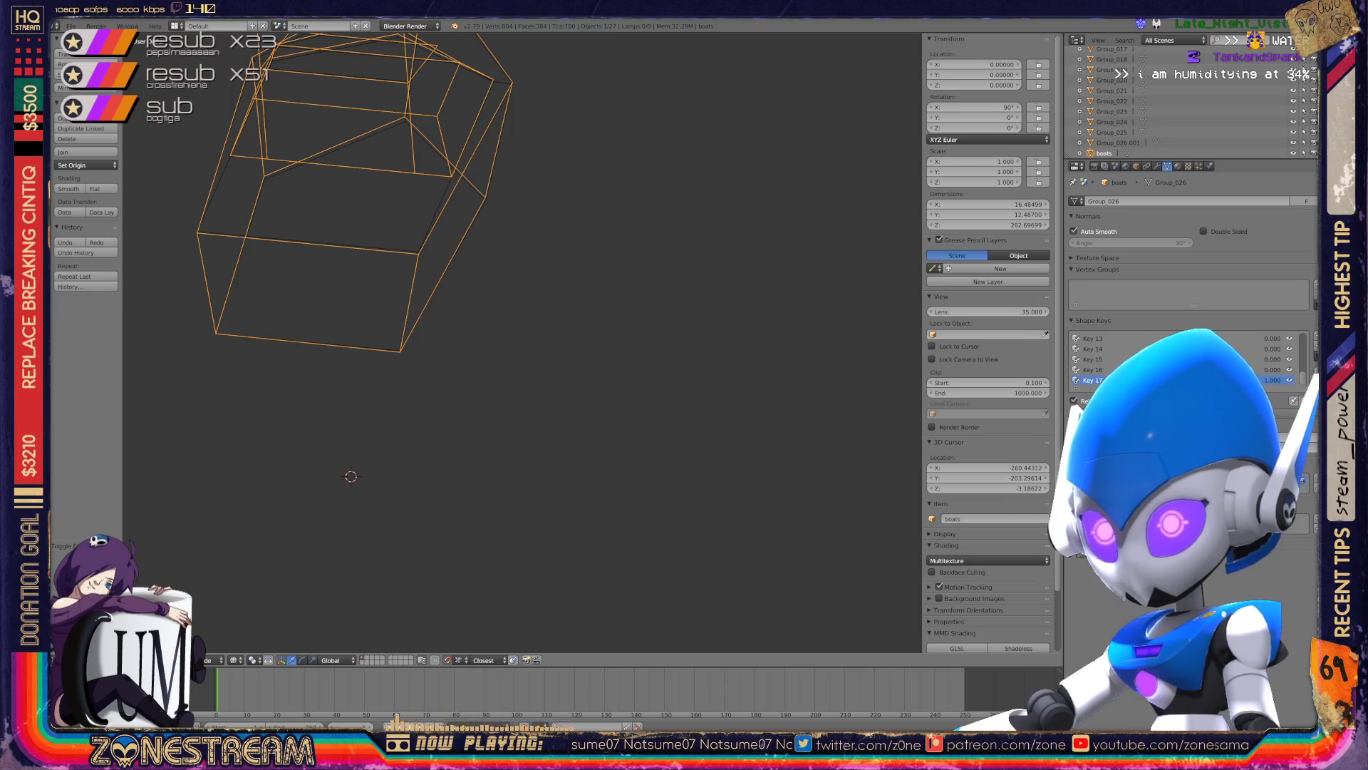
- Enter Edit Mode on the box part and nudge its bottom-front corner vertex into place
middle_drag(679, 342, 781, 376)
key(Tab)
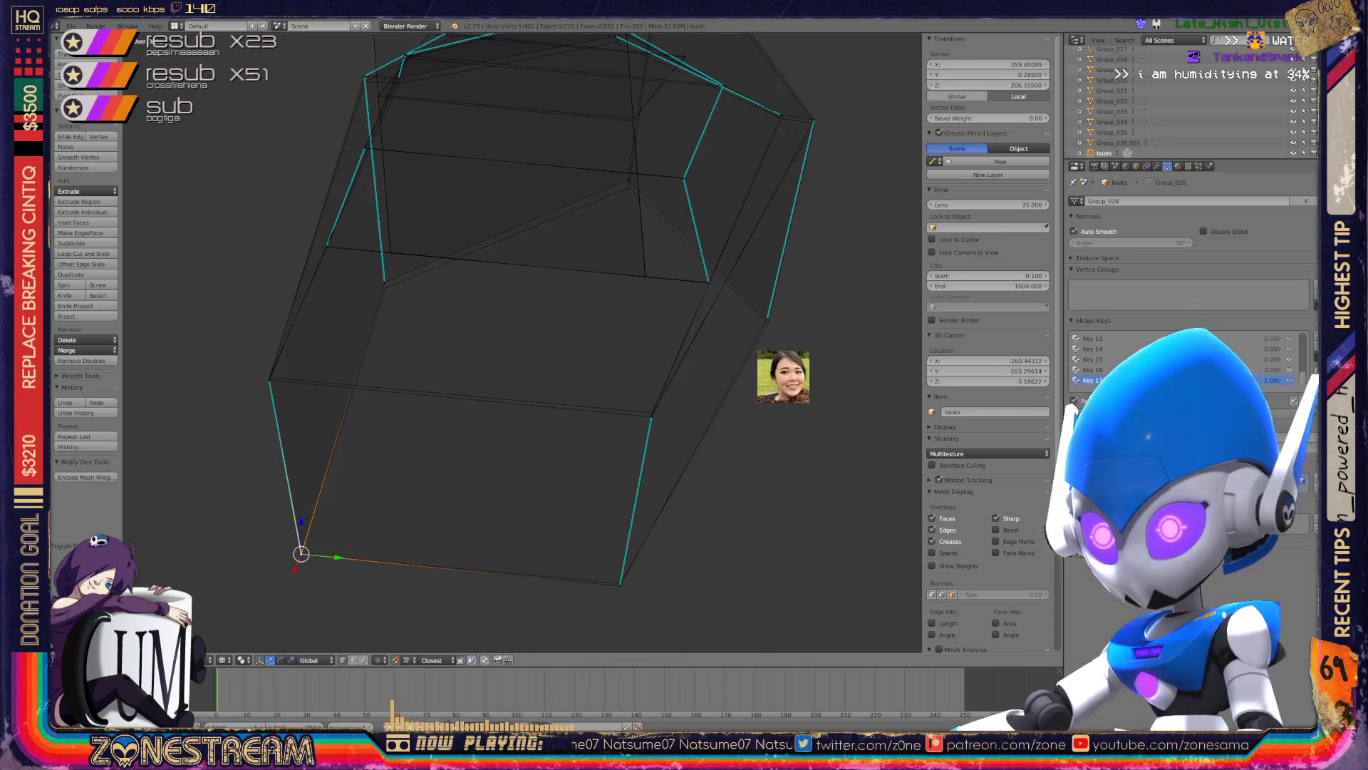
right_click(619, 585)
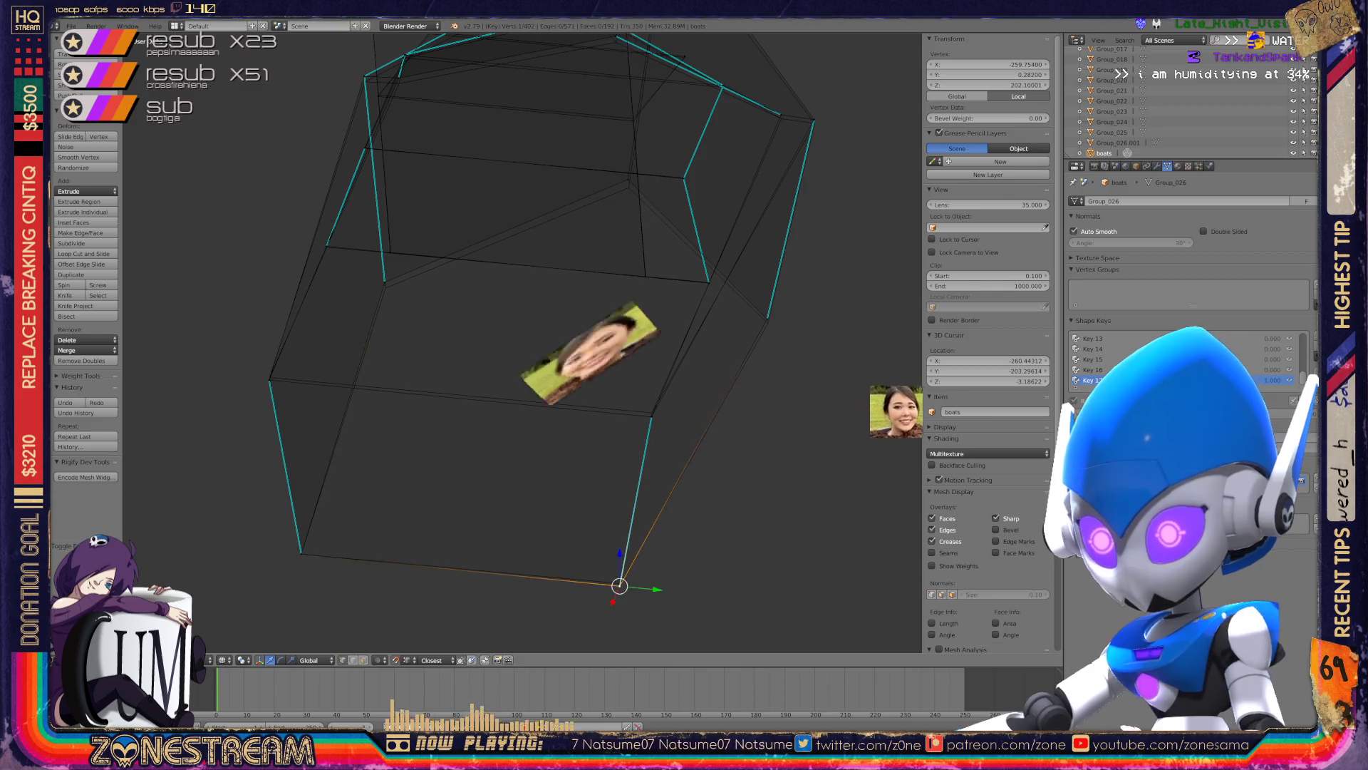
drag(619, 585, 652, 412)
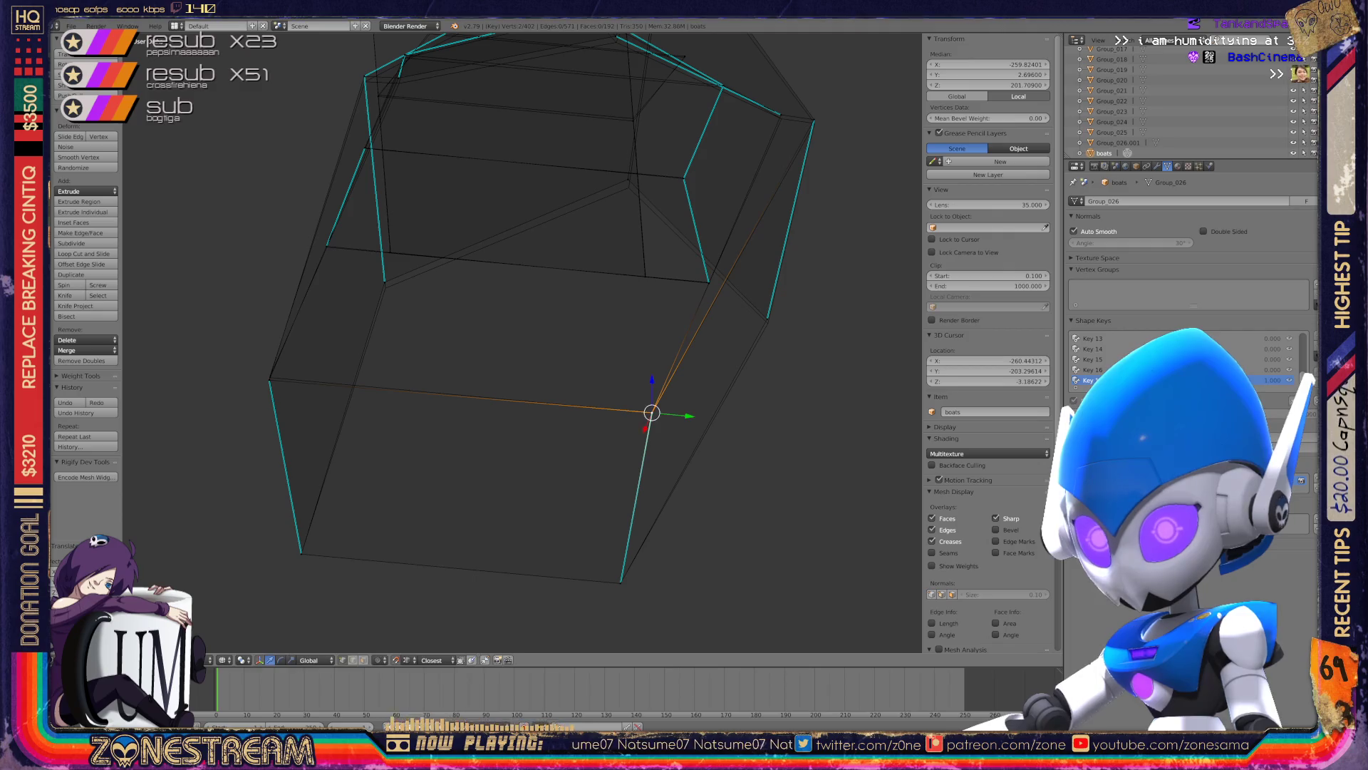
drag(268, 380, 270, 374)
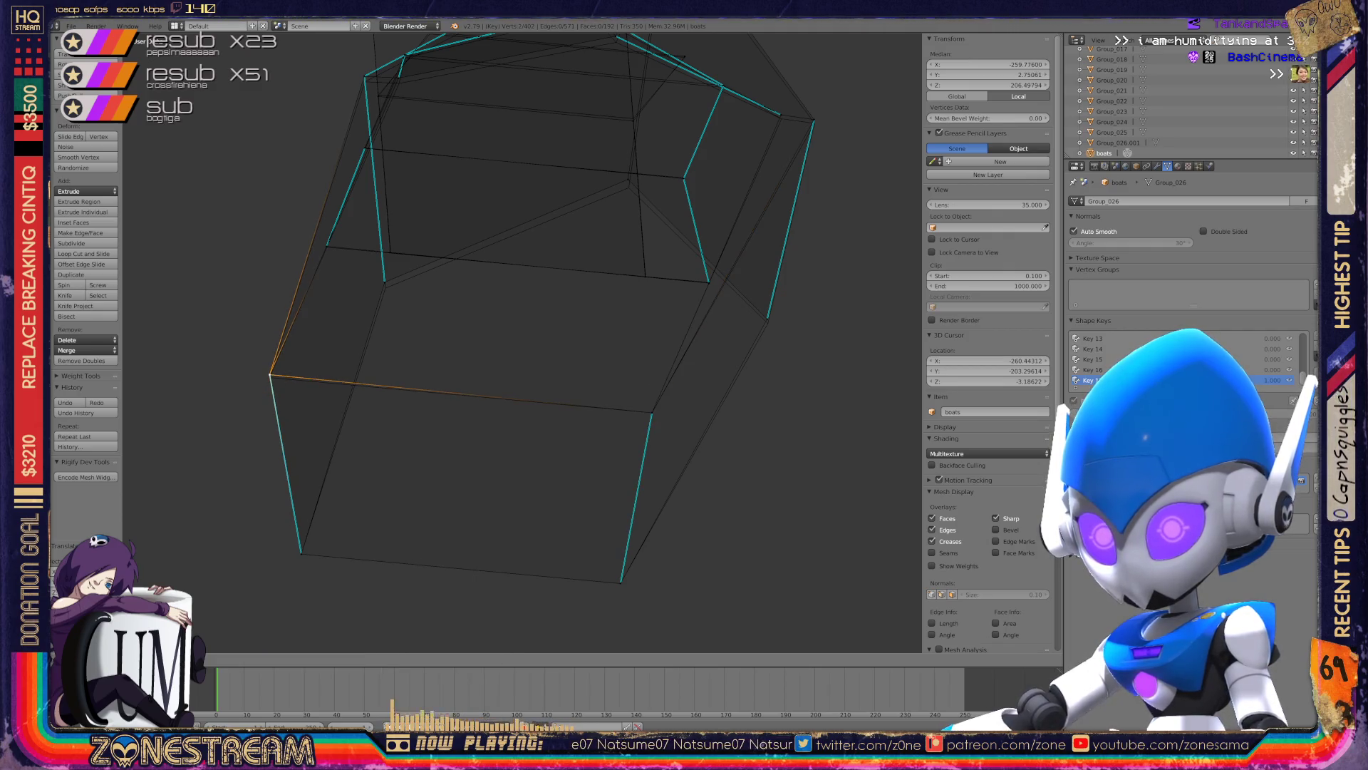
scroll(523, 342, up, 3)
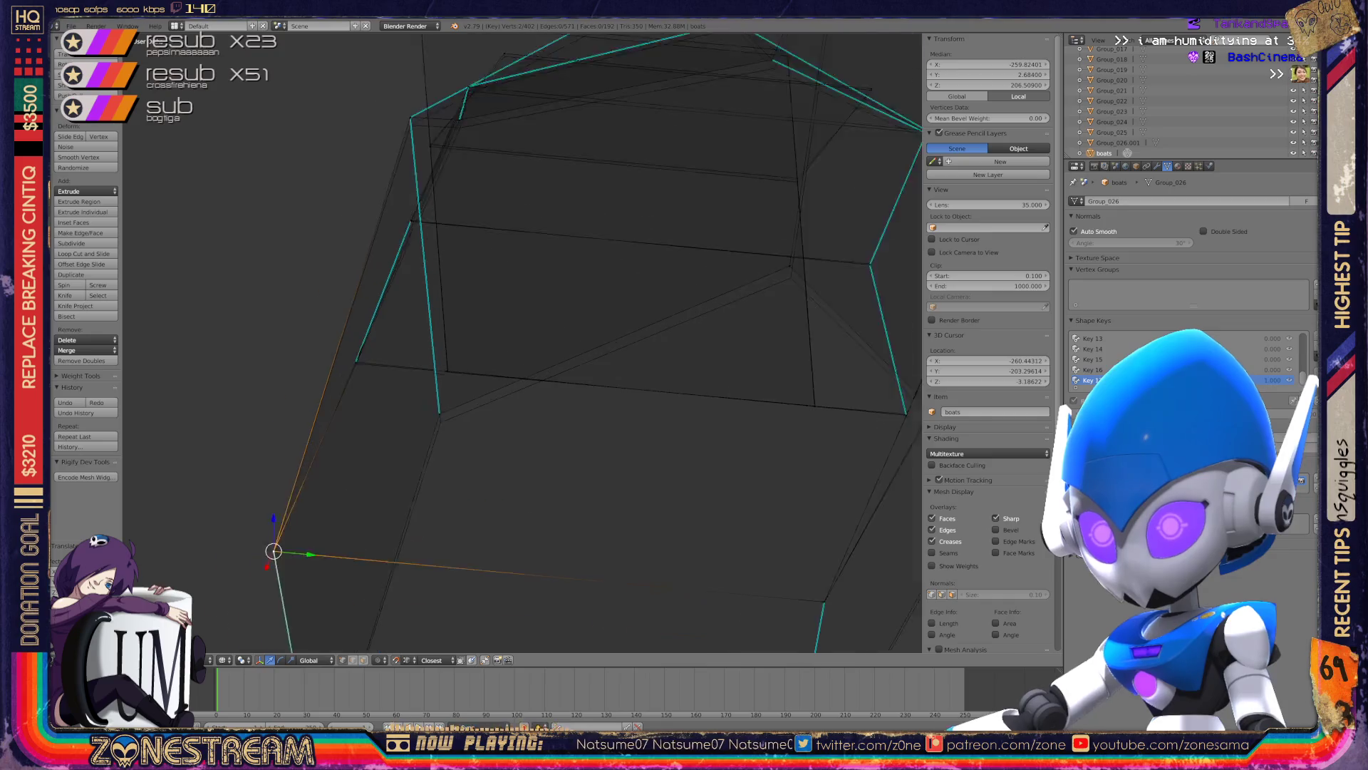
scroll(522, 342, up, 3)
- Adjust the left corner vertex, then zoom out and orbit to view the whole boat
right_click(402, 446)
mouse_move(403, 445)
mouse_down()
mouse_move(404, 457)
mouse_move(415, 385)
mouse_up()
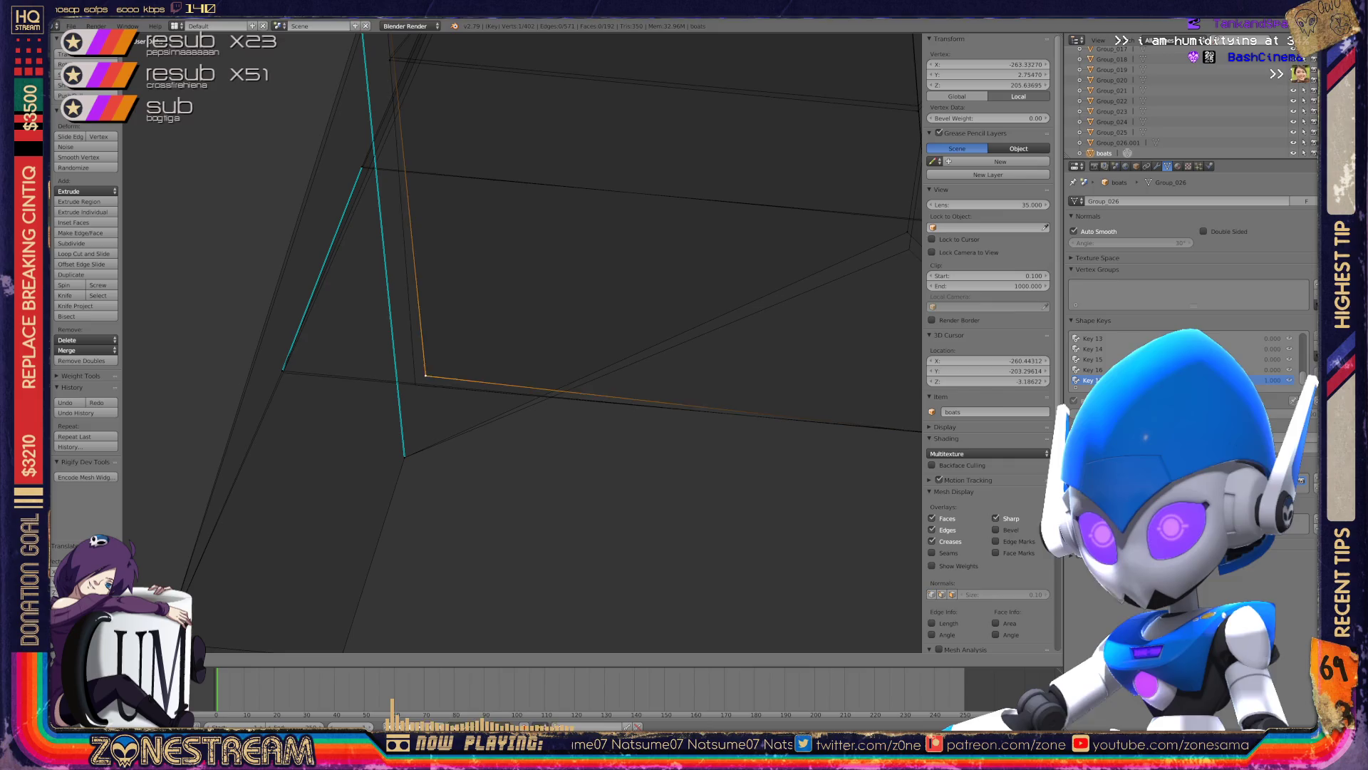
scroll(522, 342, down, 3)
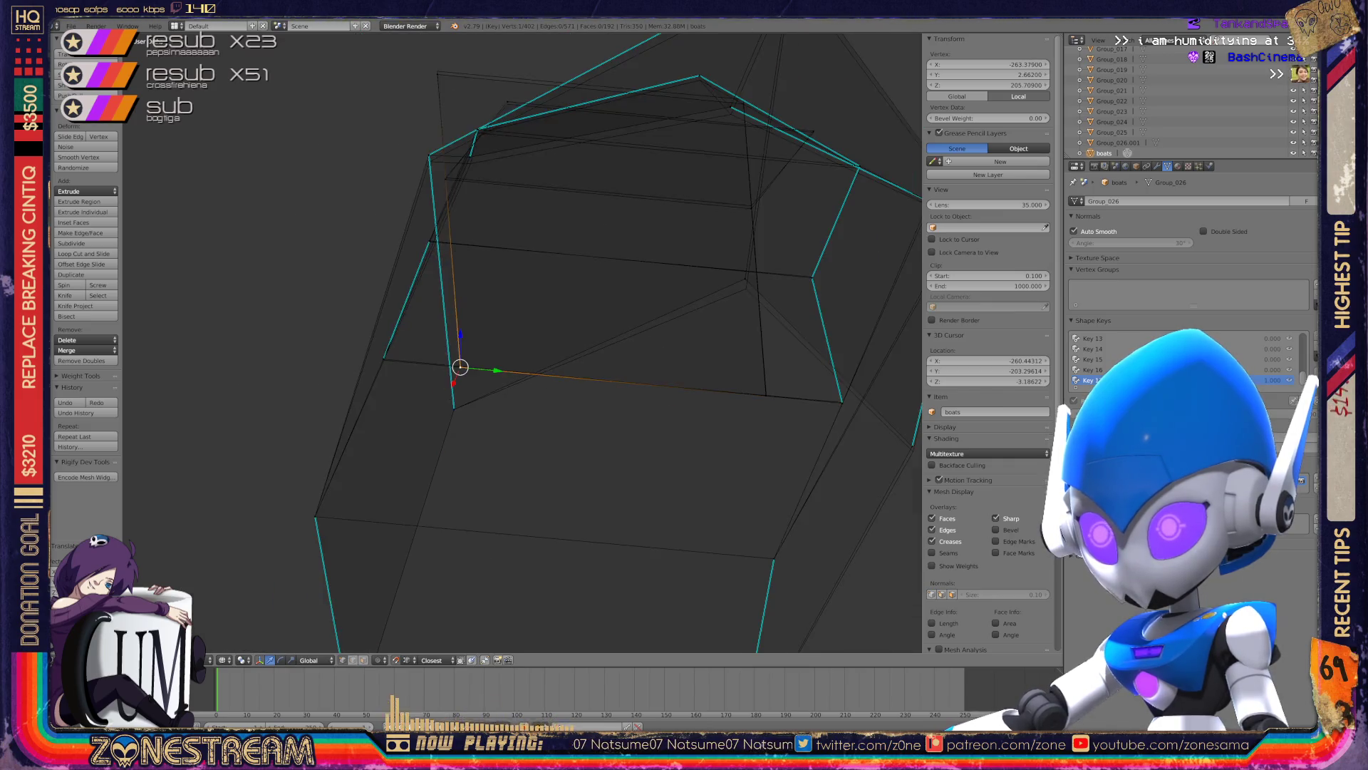
scroll(522, 342, down, 2)
scroll(522, 342, down, 2)
middle_drag(543, 571, 230, 497)
middle_drag(498, 356, 542, 371)
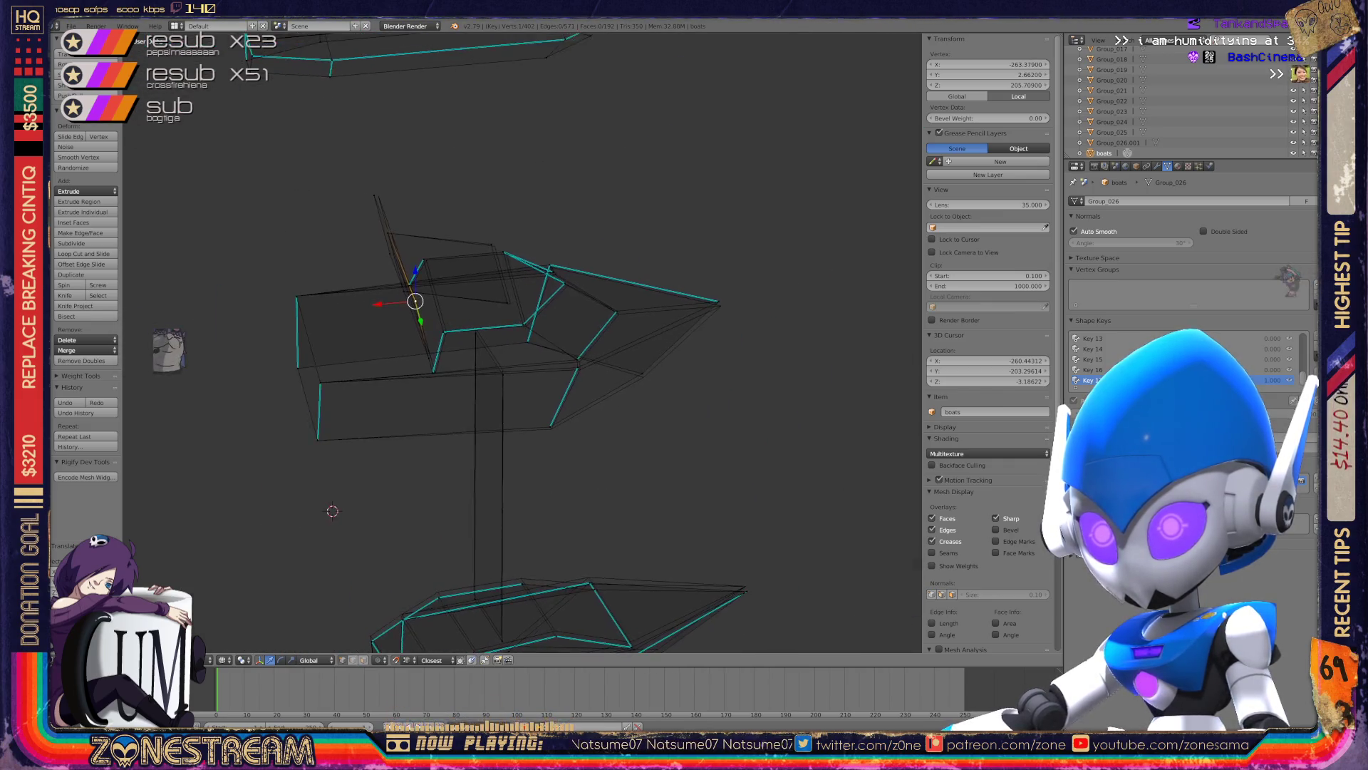
- Merge the hull's front corner vertex with the tip vertex using Alt+M
scroll(522, 342, up, 3)
right_click(570, 498)
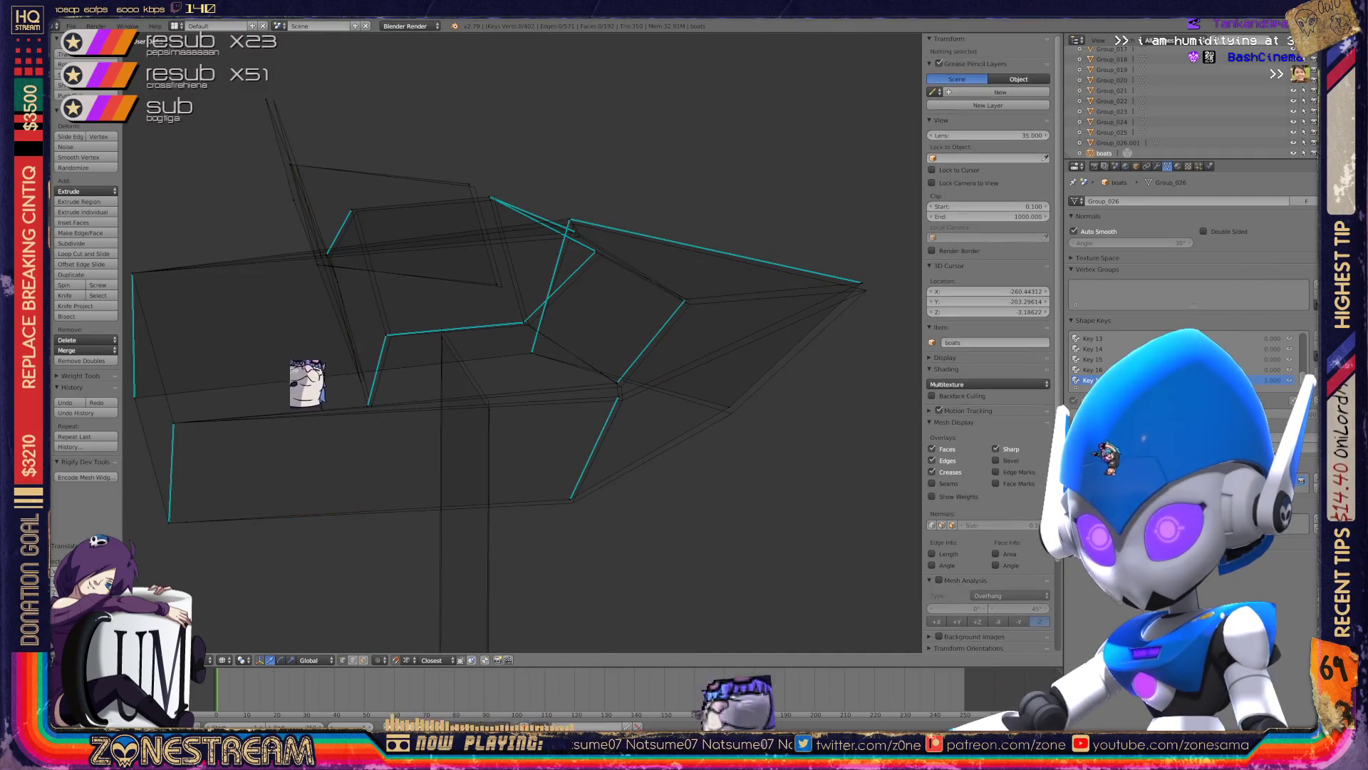
drag(570, 499, 572, 502)
shift+right_click(862, 284)
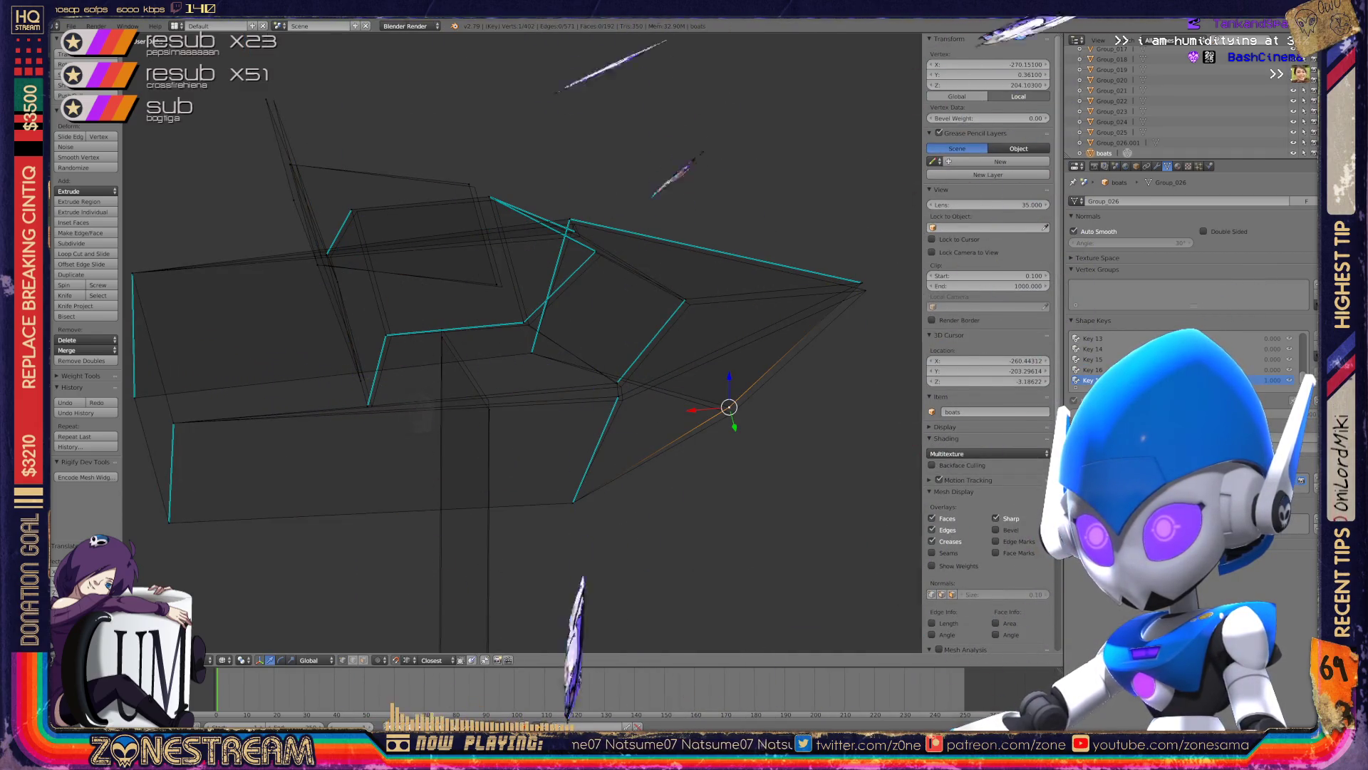
key(alt+m)
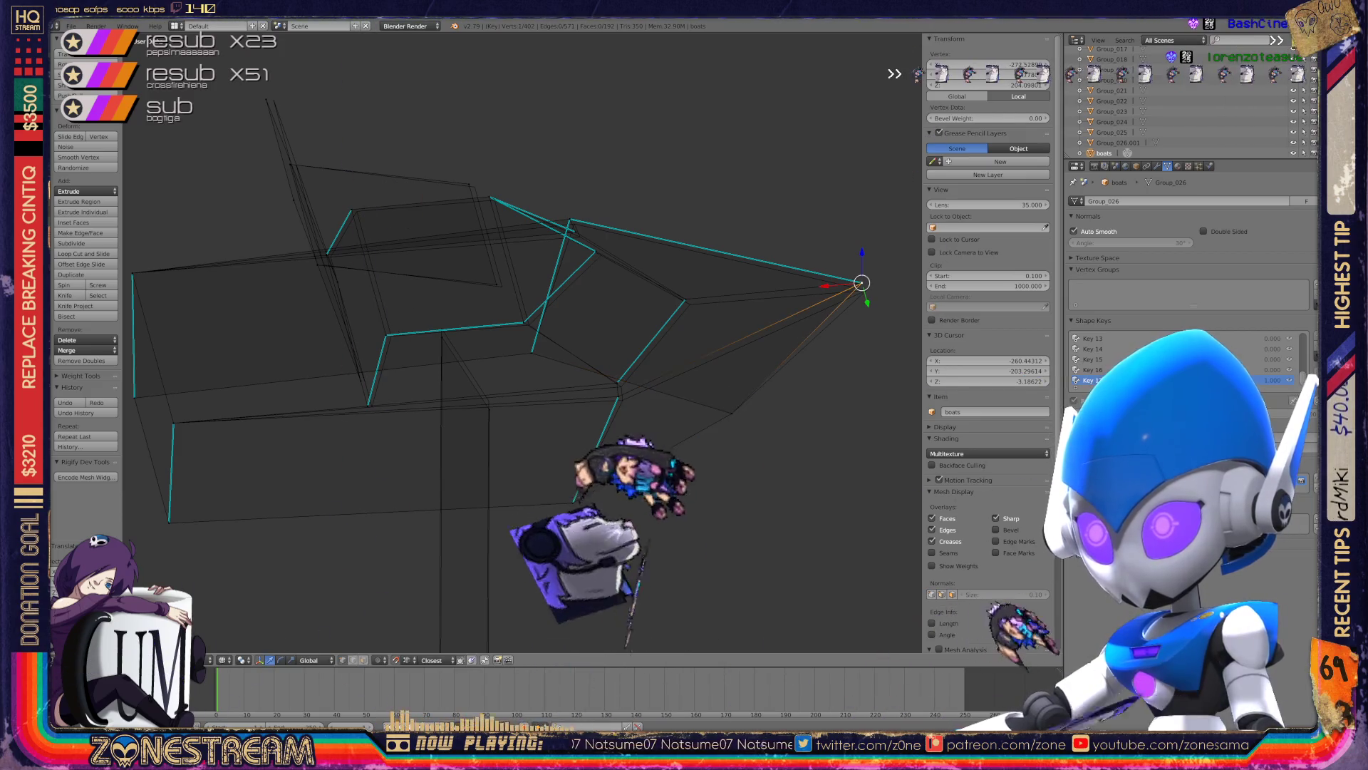
drag(861, 283, 866, 290)
- Nudge another corner vertex right and down to line up the outline
scroll(626, 388, up, 3)
scroll(627, 388, up, 2)
scroll(626, 388, up, 1)
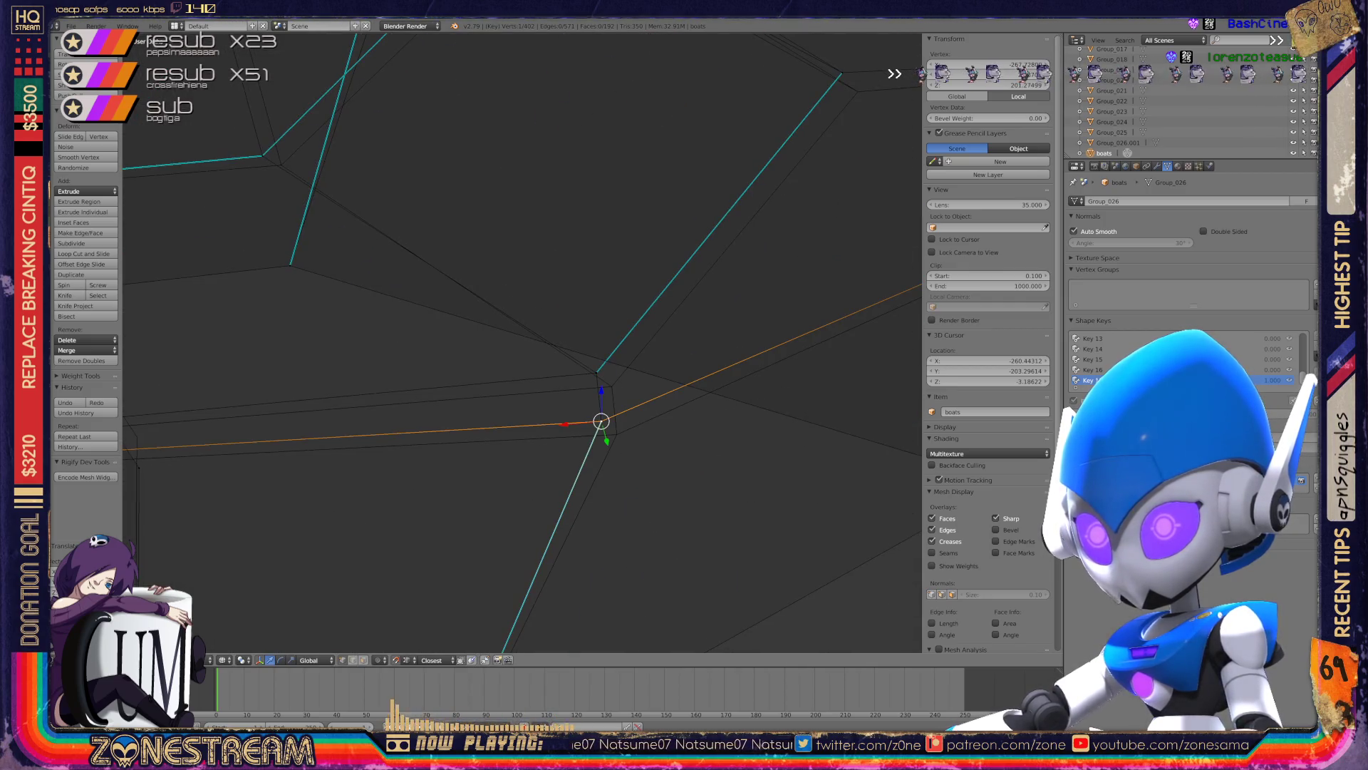
scroll(522, 342, down, 3)
middle_drag(522, 342, 641, 314)
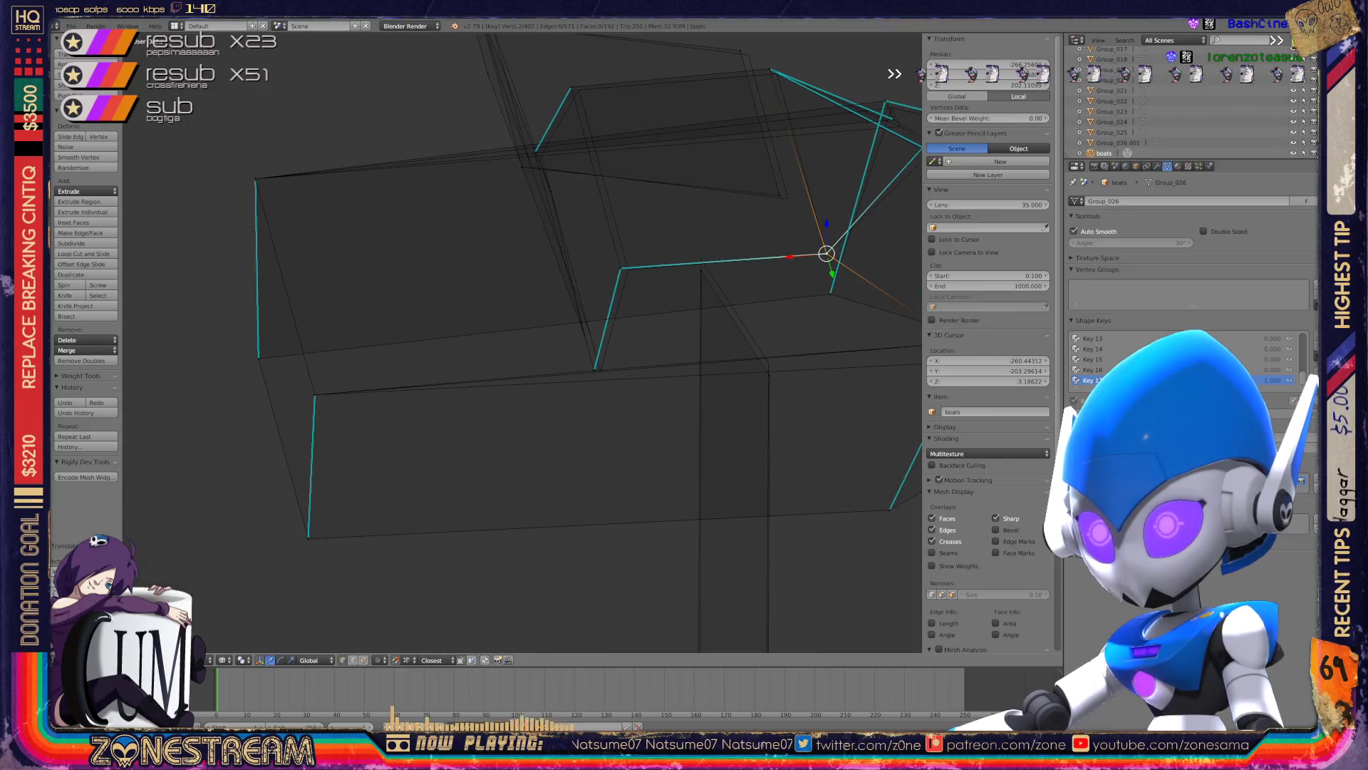
scroll(522, 342, up, 5)
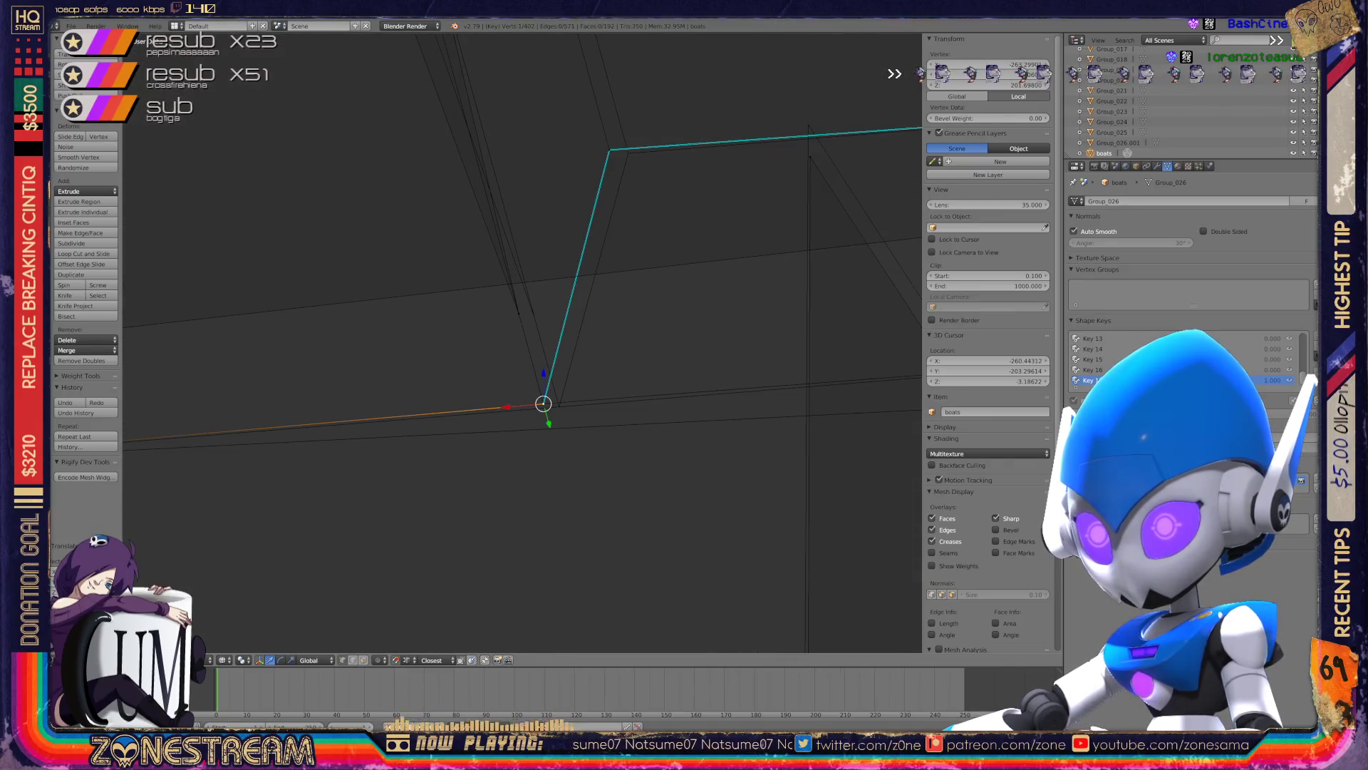
drag(543, 403, 559, 406)
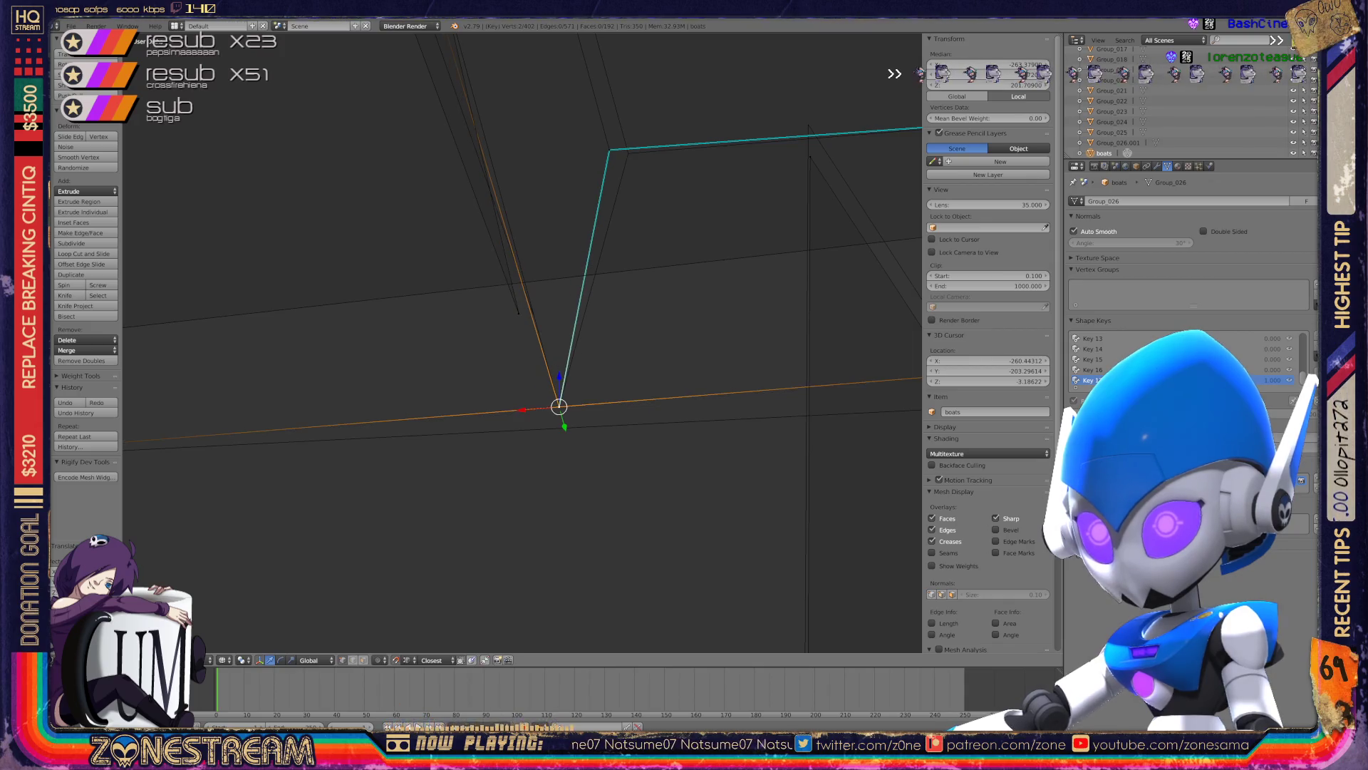
- Reposition a single hull corner vertex toward its neighbouring corner with repeated G moves
scroll(523, 342, down, 2)
scroll(522, 342, down, 2)
middle_drag(522, 342, 556, 299)
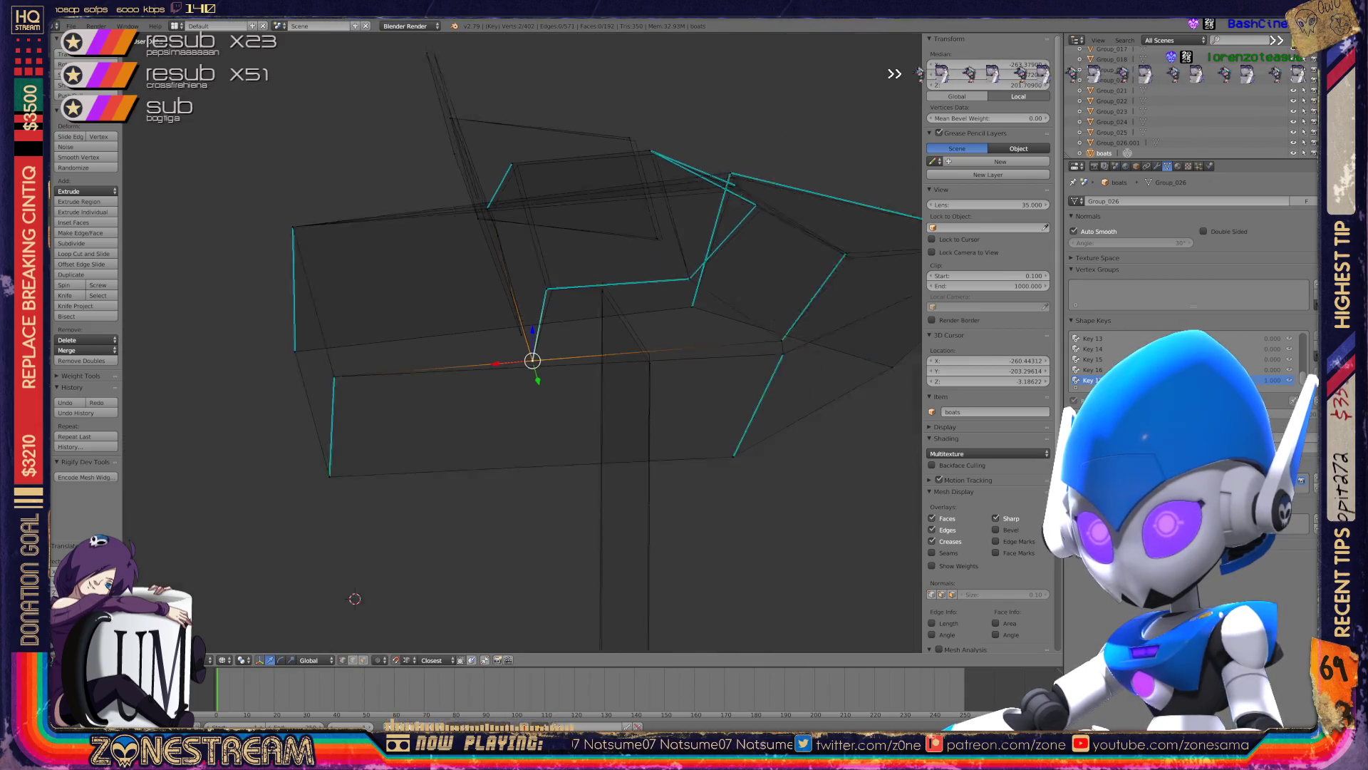
scroll(869, 470, up, 1)
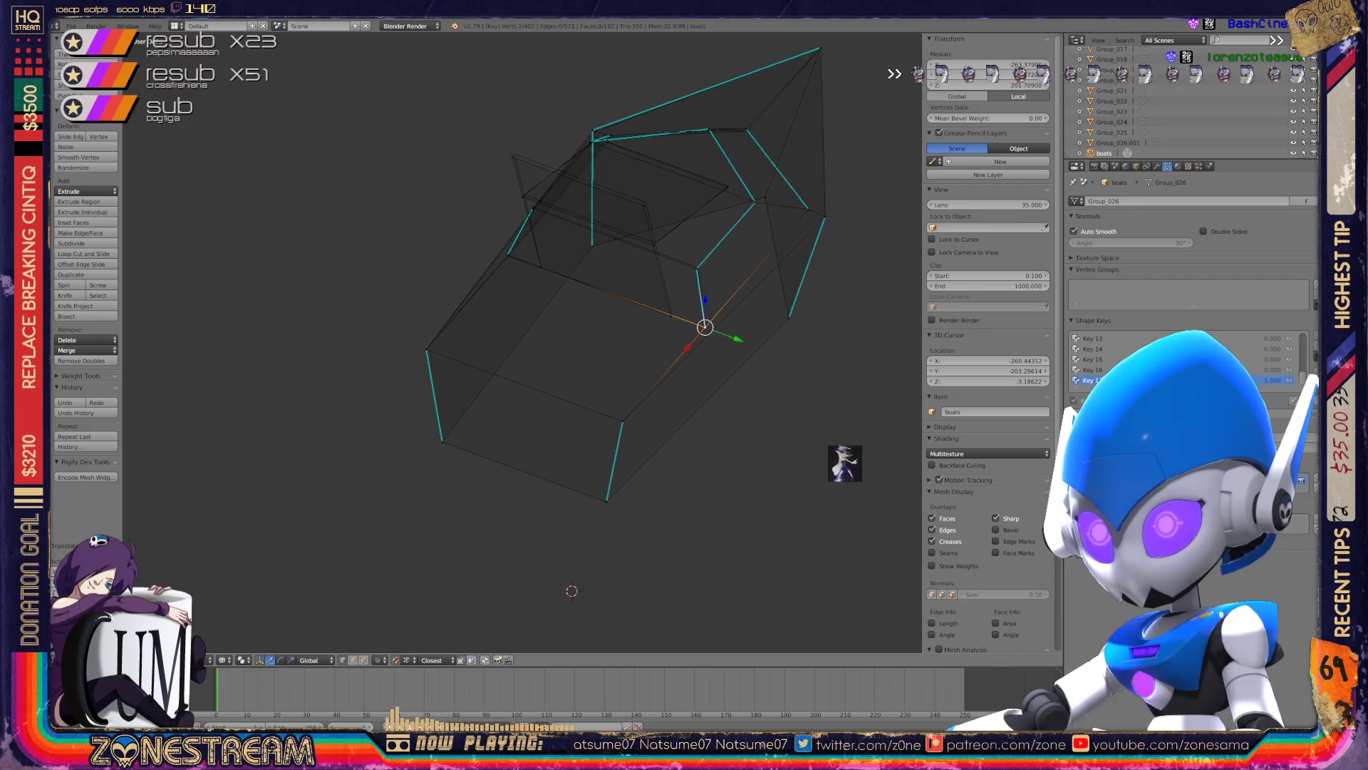
scroll(820, 450, up, 2)
scroll(773, 435, up, 3)
scroll(731, 419, up, 2)
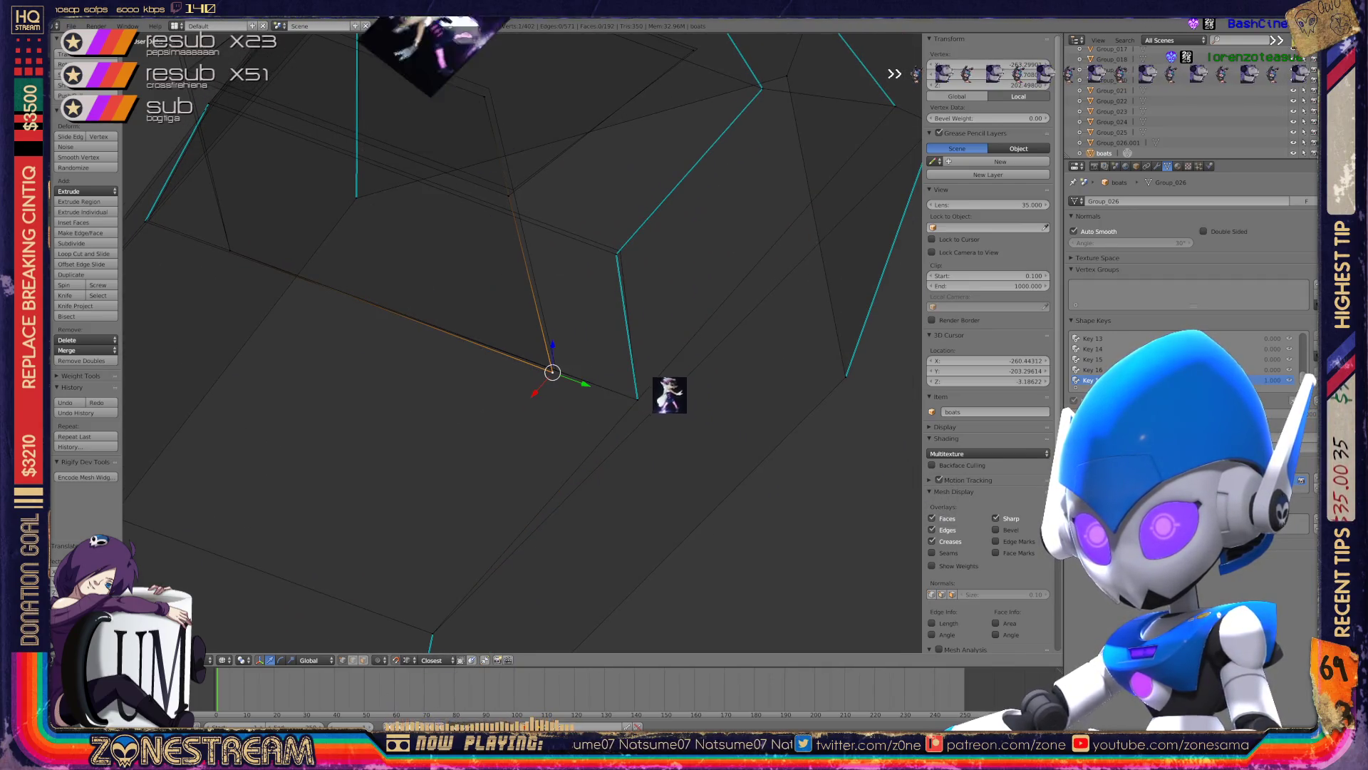
right_click(596, 369)
shift+middle_drag(595, 369, 621, 402)
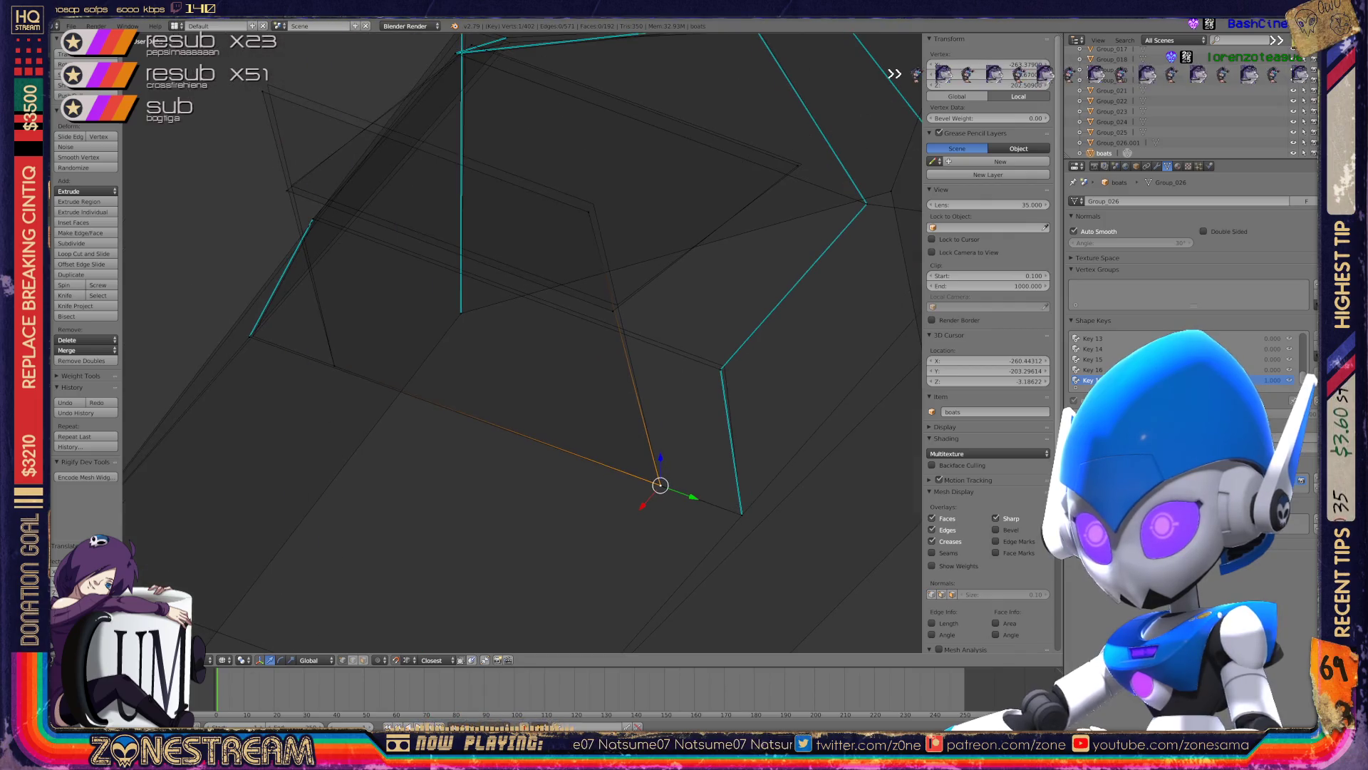
key(g)
key(Return)
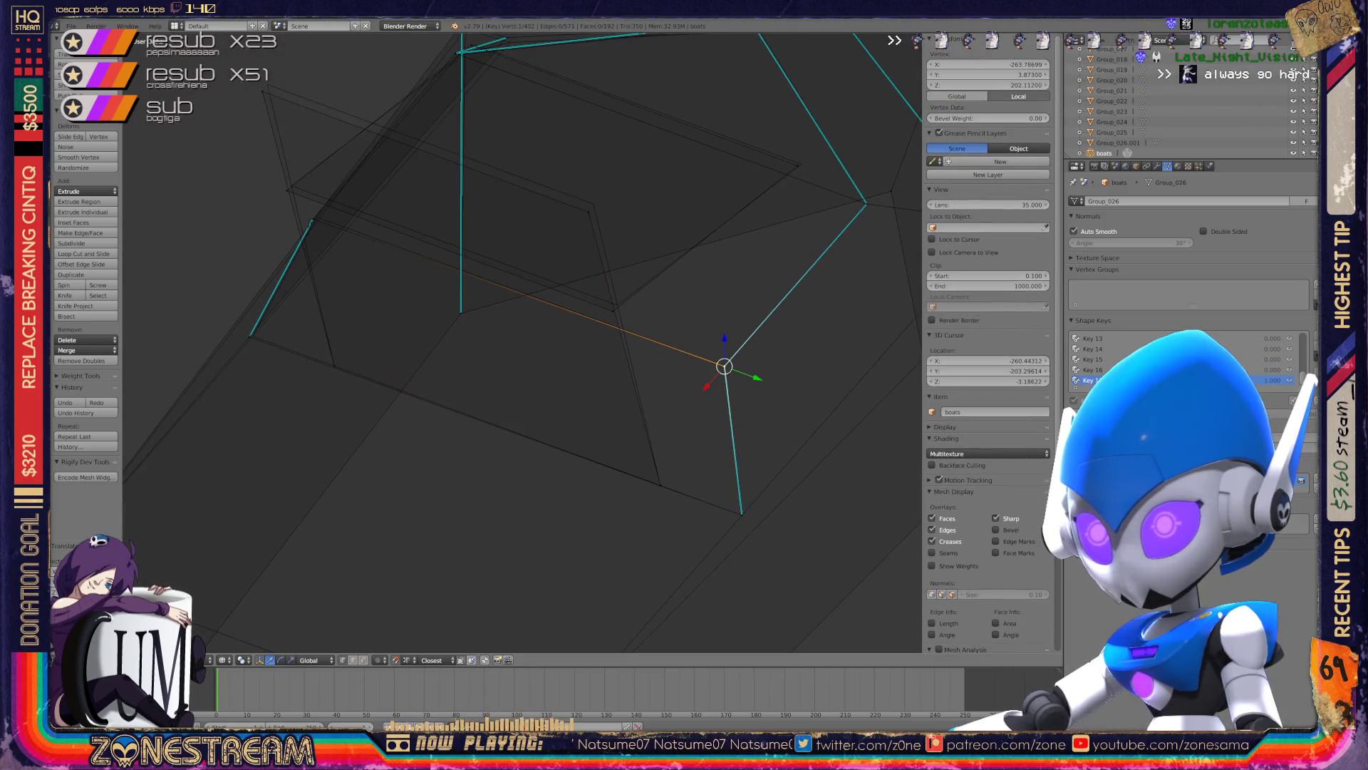
key(g)
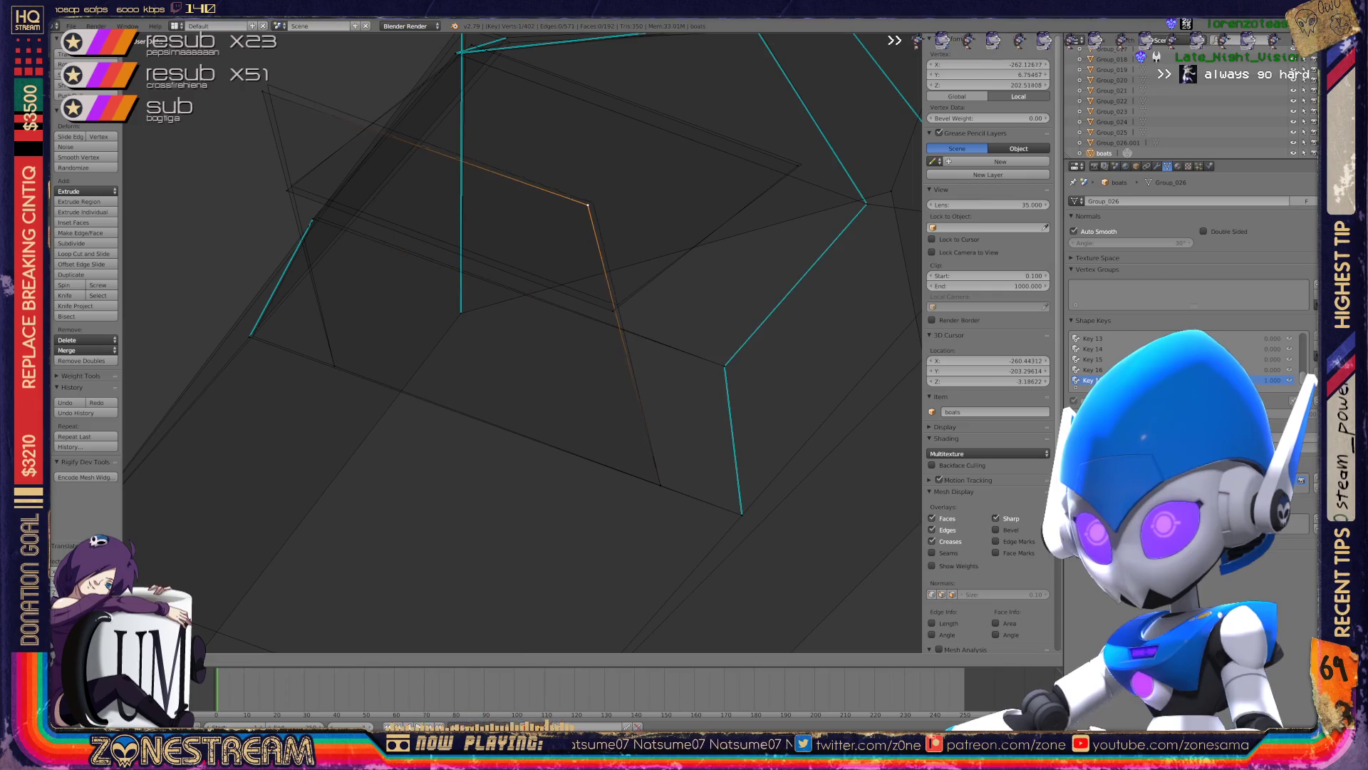
key(Return)
key(g)
key(Return)
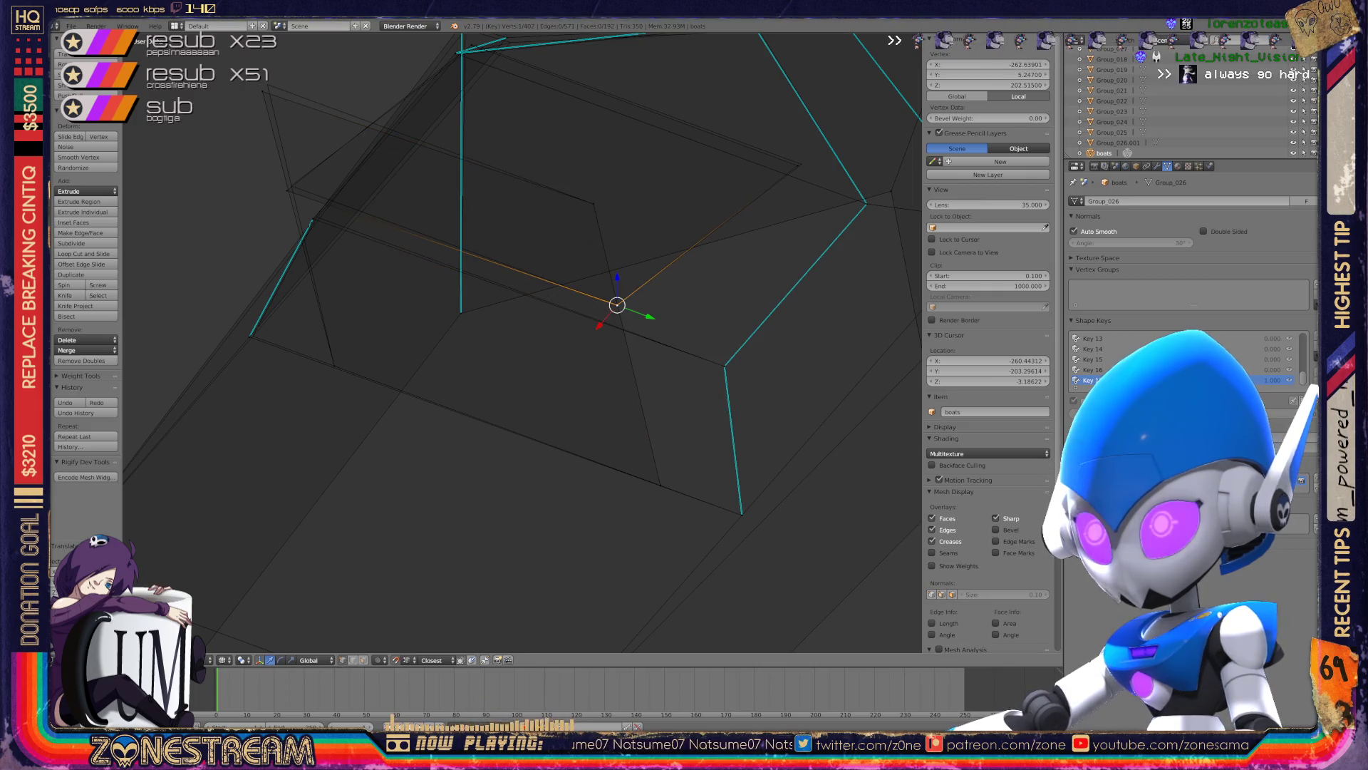
key(g)
key(Return)
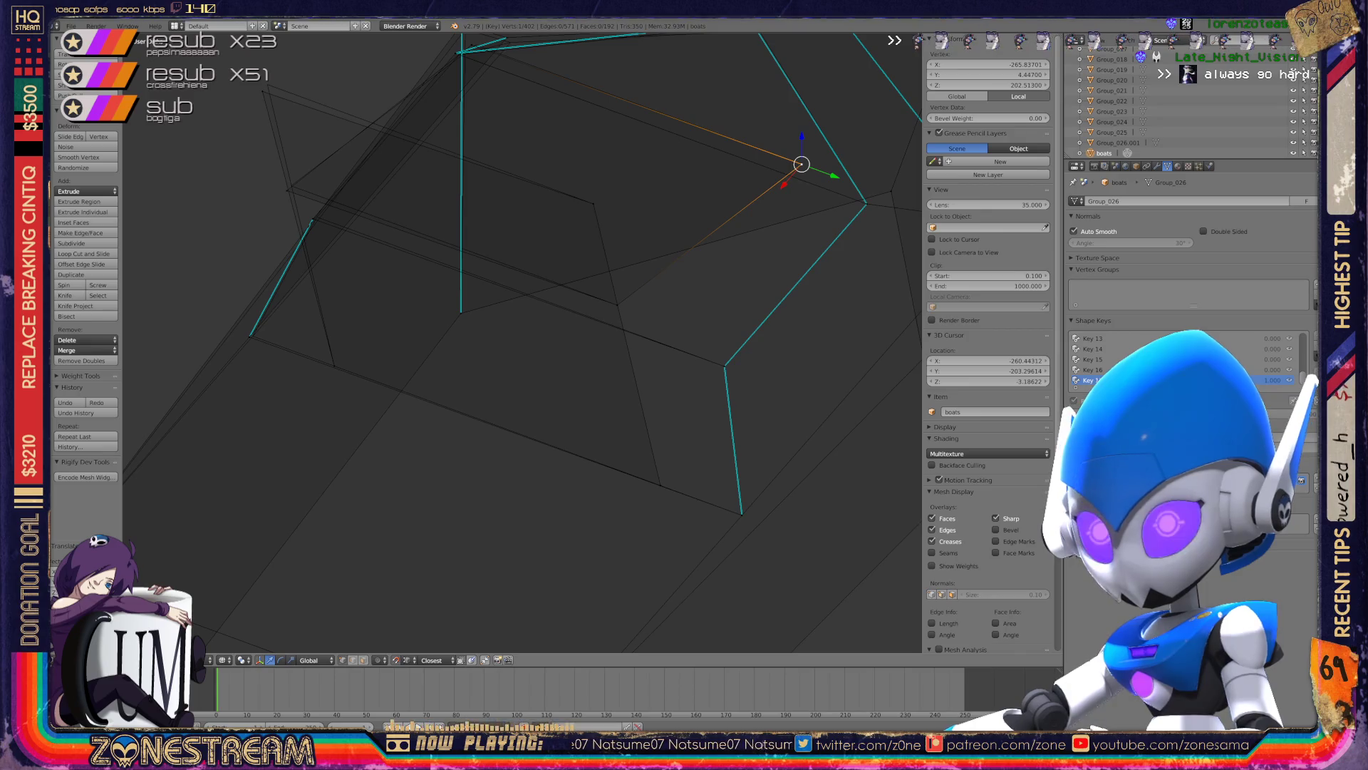
- Nudge the lower hull corner vertex up-right and the upper corner vertex left
middle_drag(802, 164, 890, 214)
right_click(584, 451)
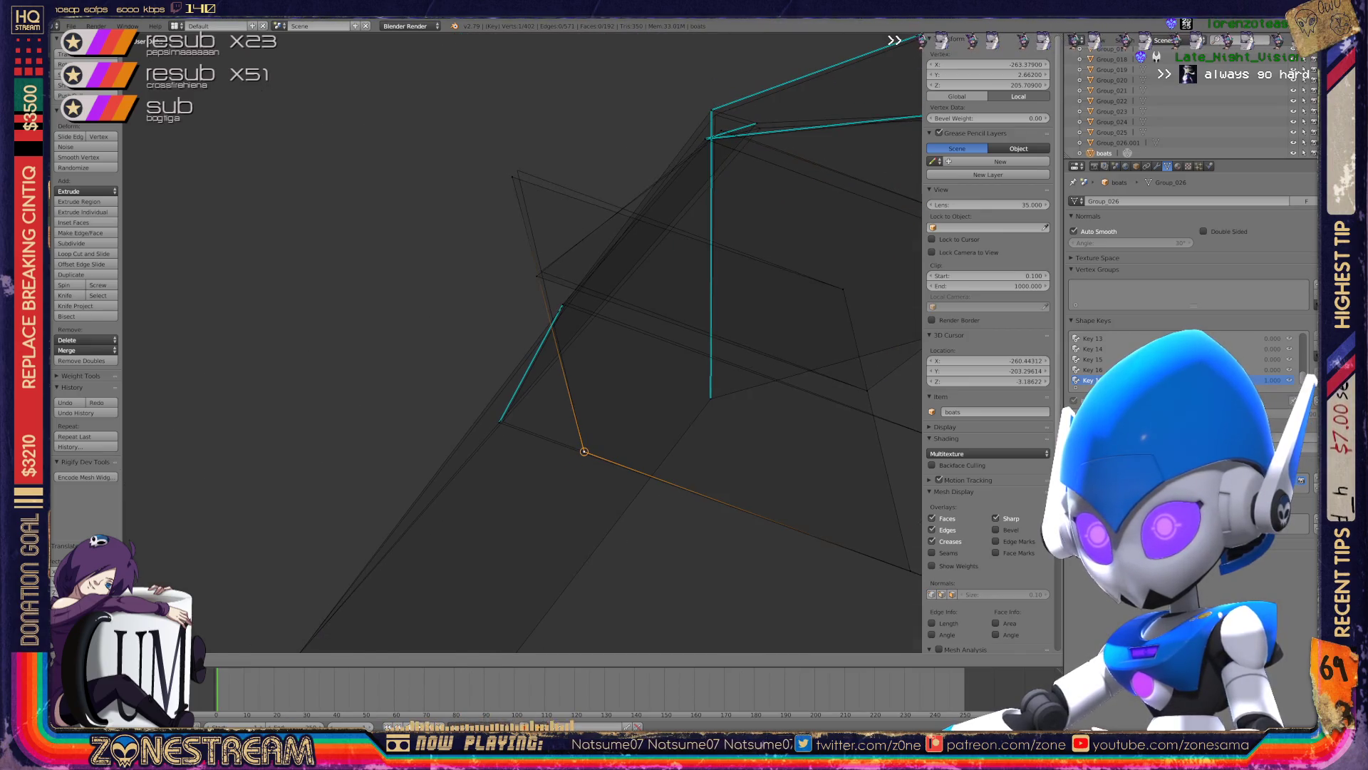
drag(513, 177, 540, 271)
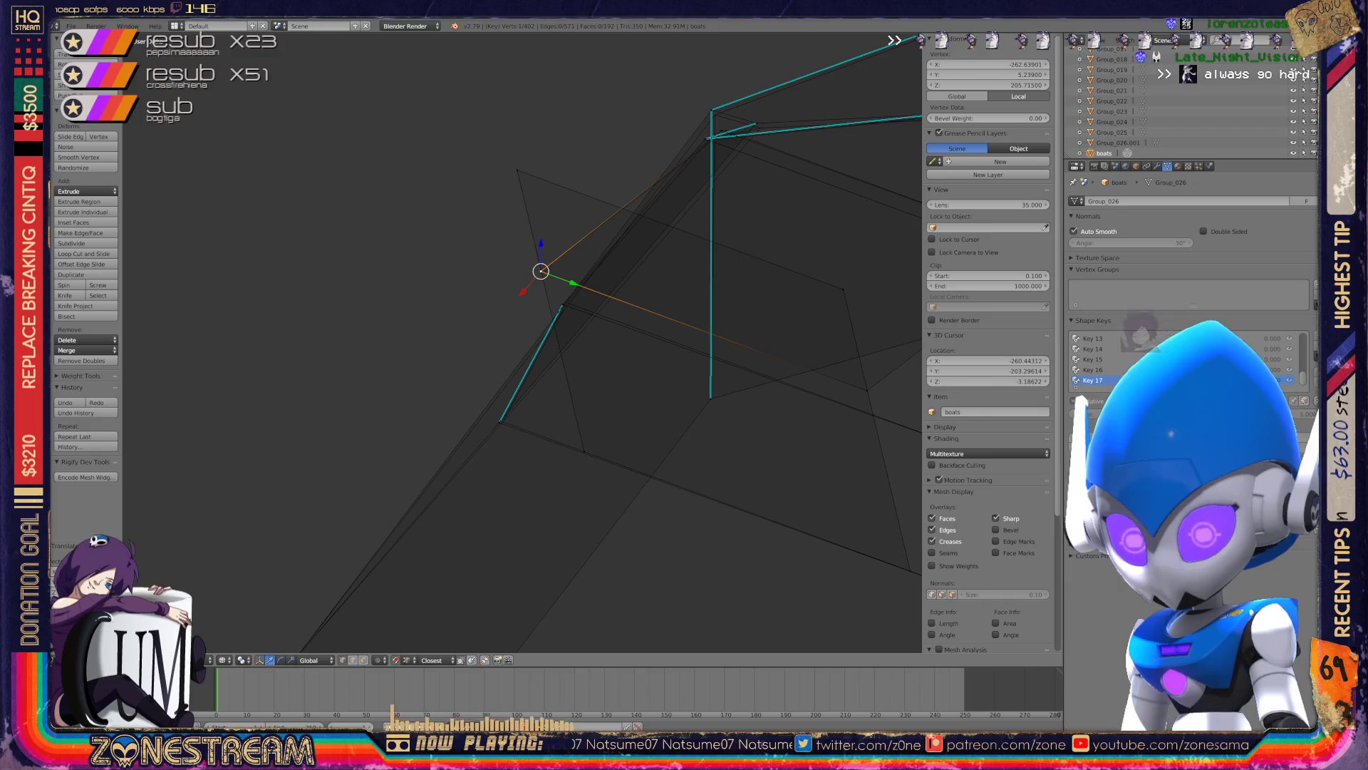
mouse_move(712, 427)
middle_down()
mouse_move(860, 650)
mouse_move(819, 606)
middle_up()
scroll(819, 606, up, 5)
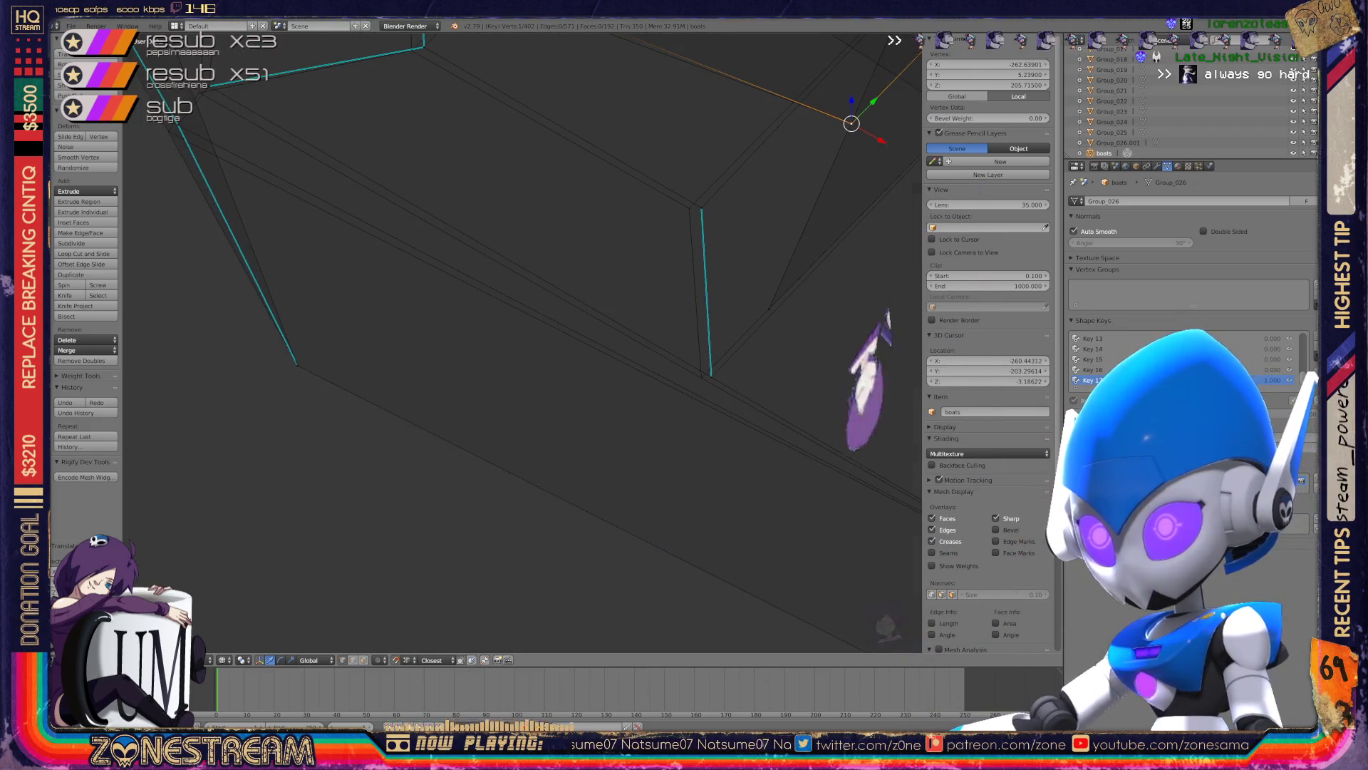
shift+right_click(594, 455)
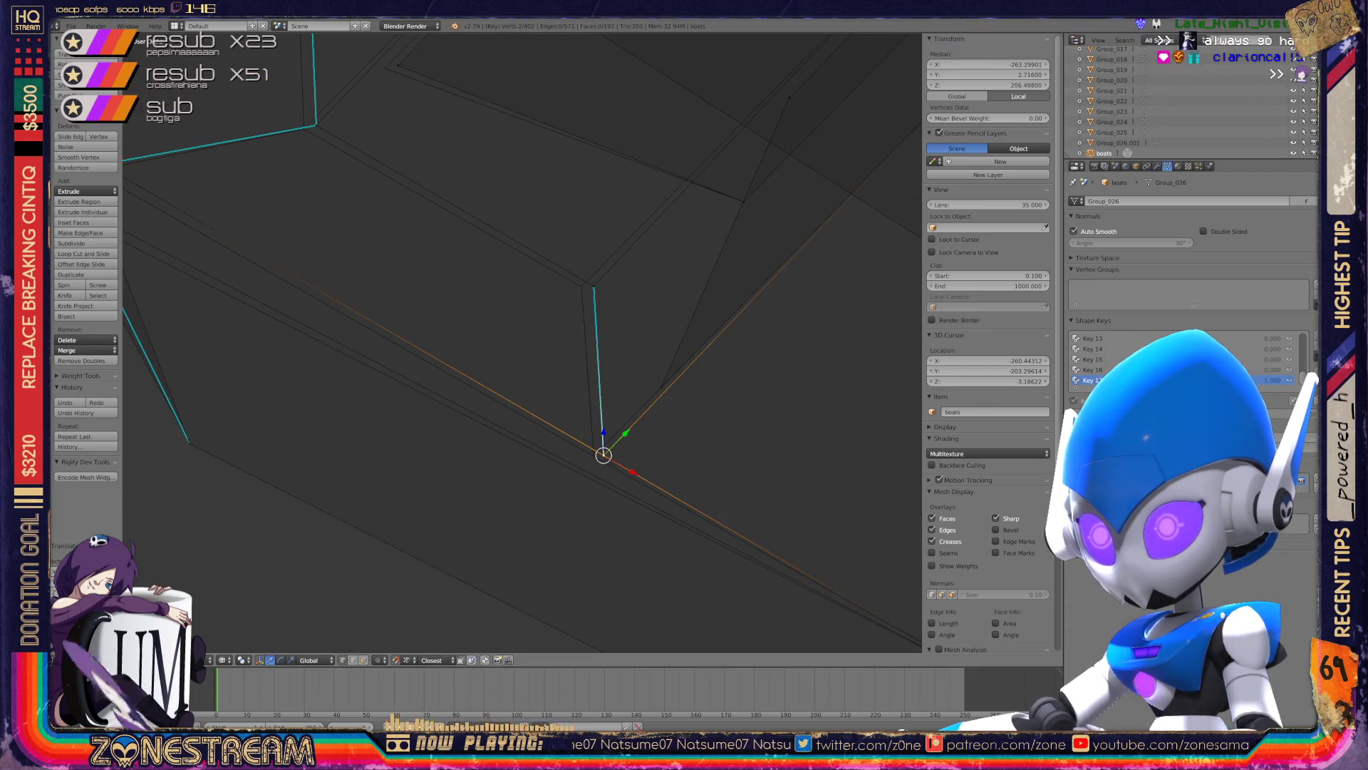
right_click(593, 285)
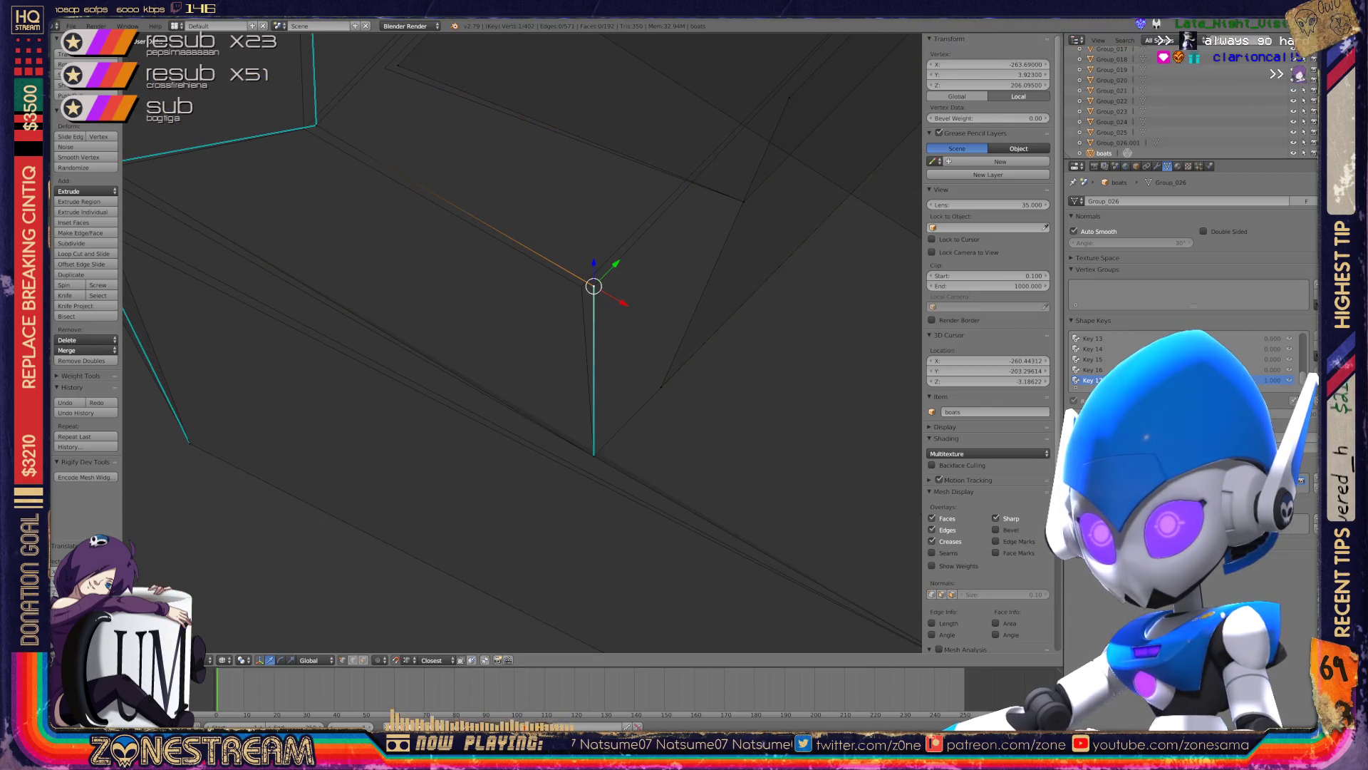
drag(594, 285, 581, 287)
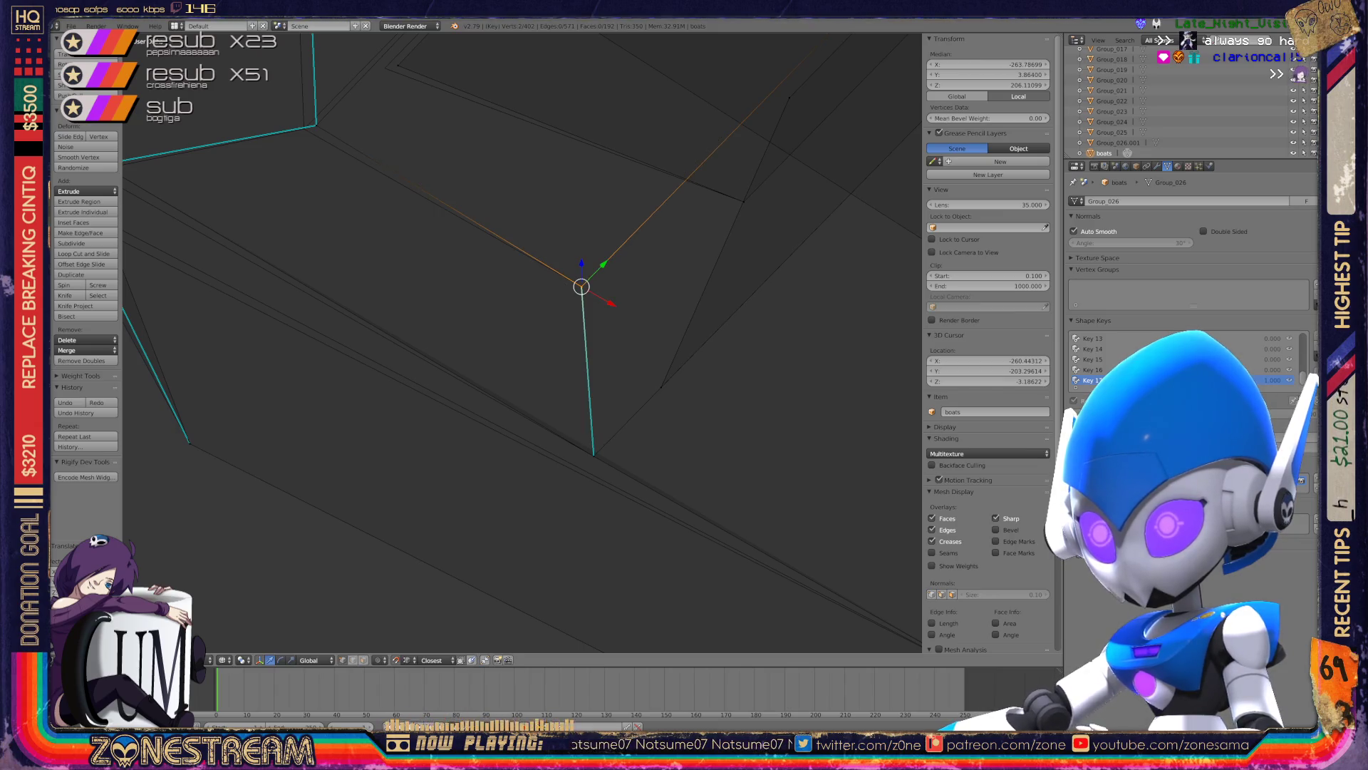
- Nudge the next corner vertex left and select the outer-edge and inner-corner vertices
shift+middle_drag(582, 286, 880, 420)
right_click(614, 260)
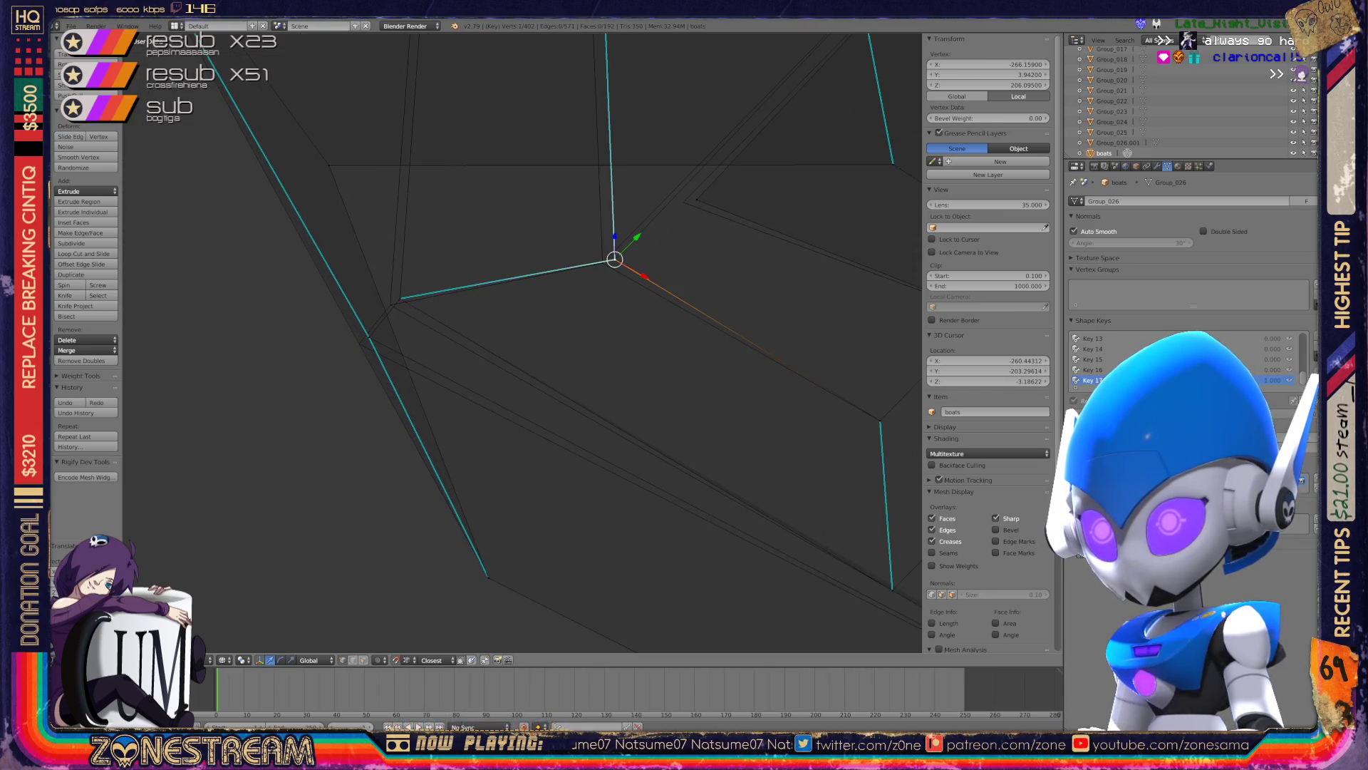
drag(614, 260, 602, 262)
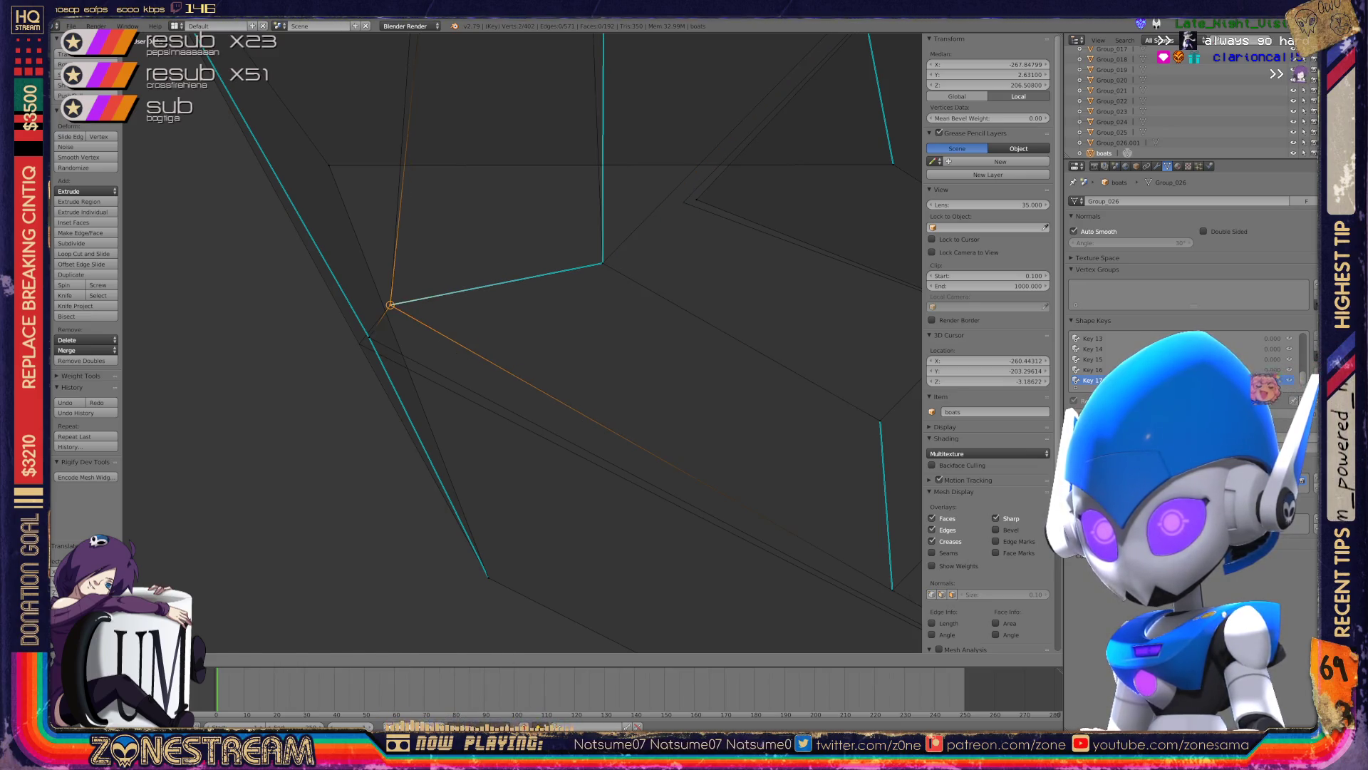
right_click(368, 337)
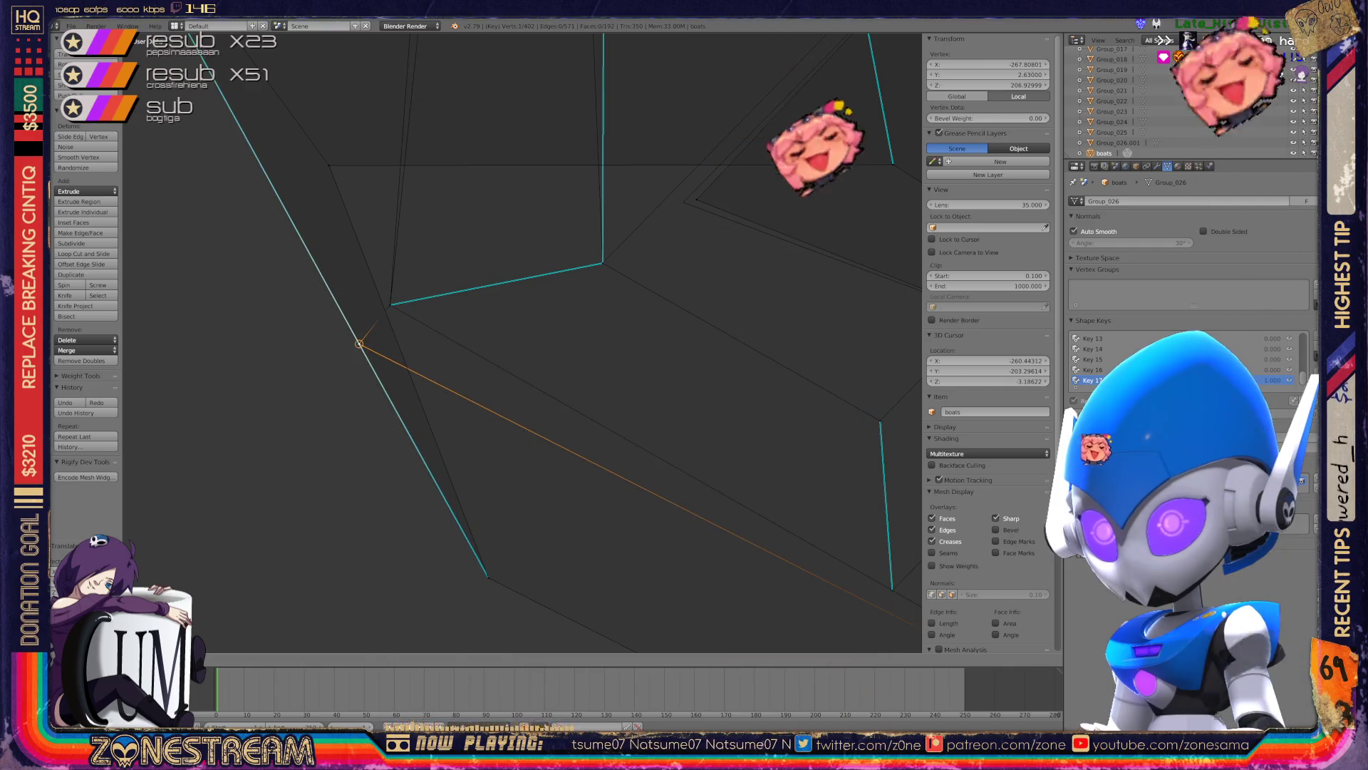
scroll(520, 342, down, 2)
scroll(521, 342, down, 2)
right_click(428, 301)
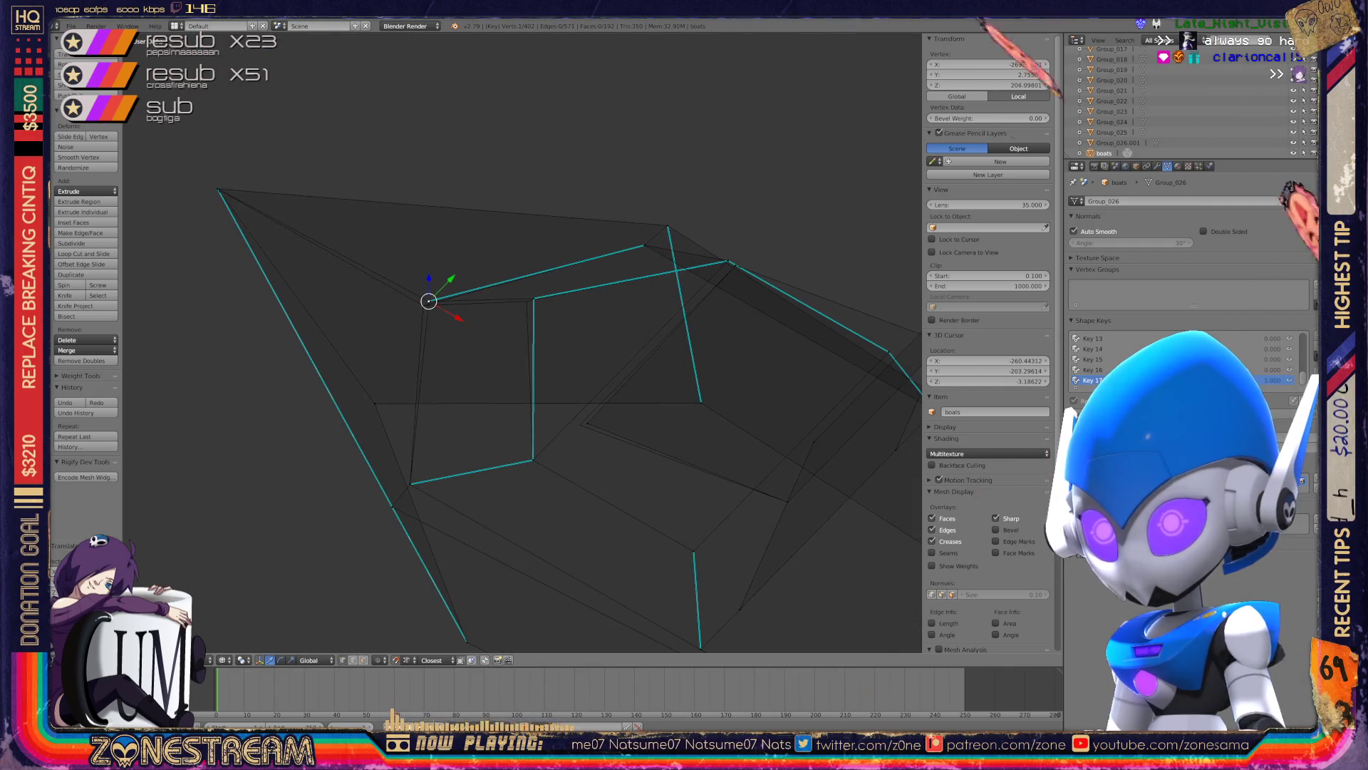
- Shift the inner-corner vertices and one more corner vertex into line, then leave Edit Mode
drag(428, 300, 423, 305)
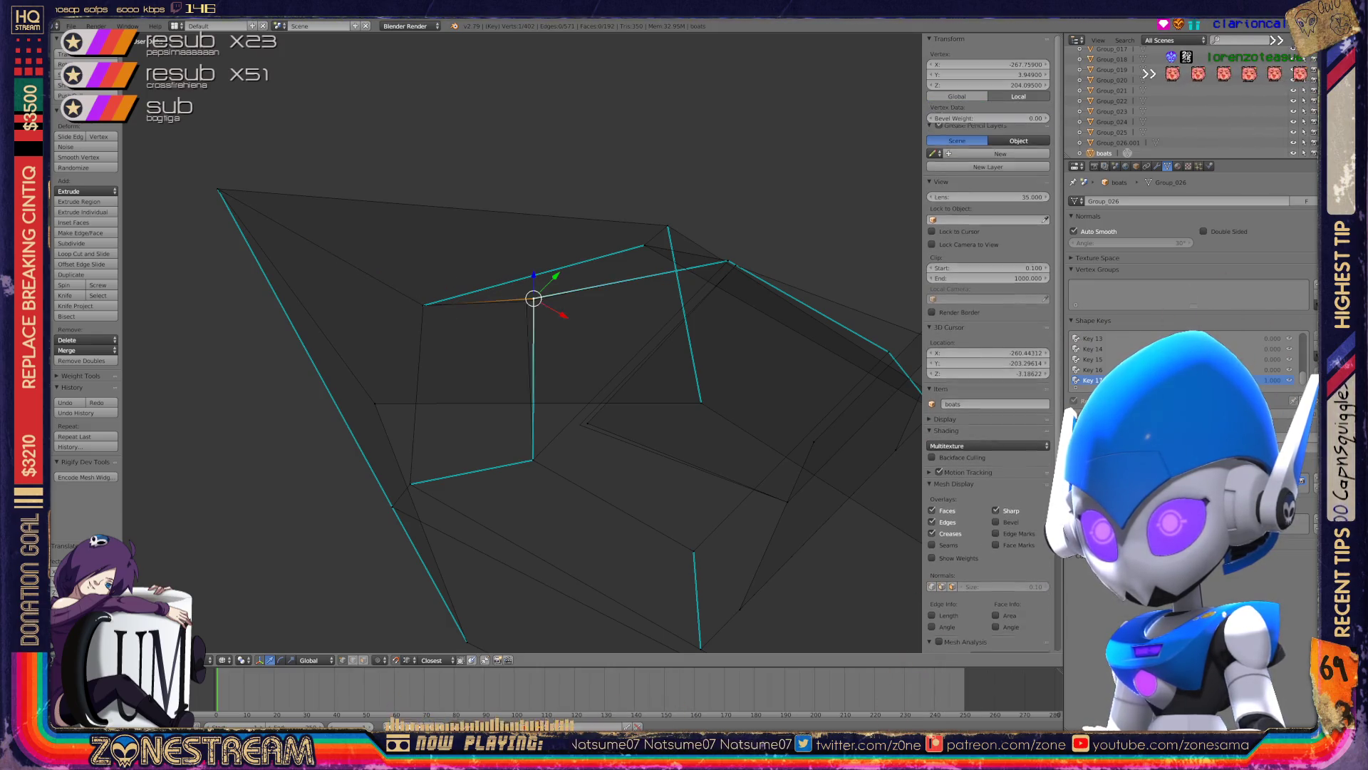
drag(534, 298, 579, 424)
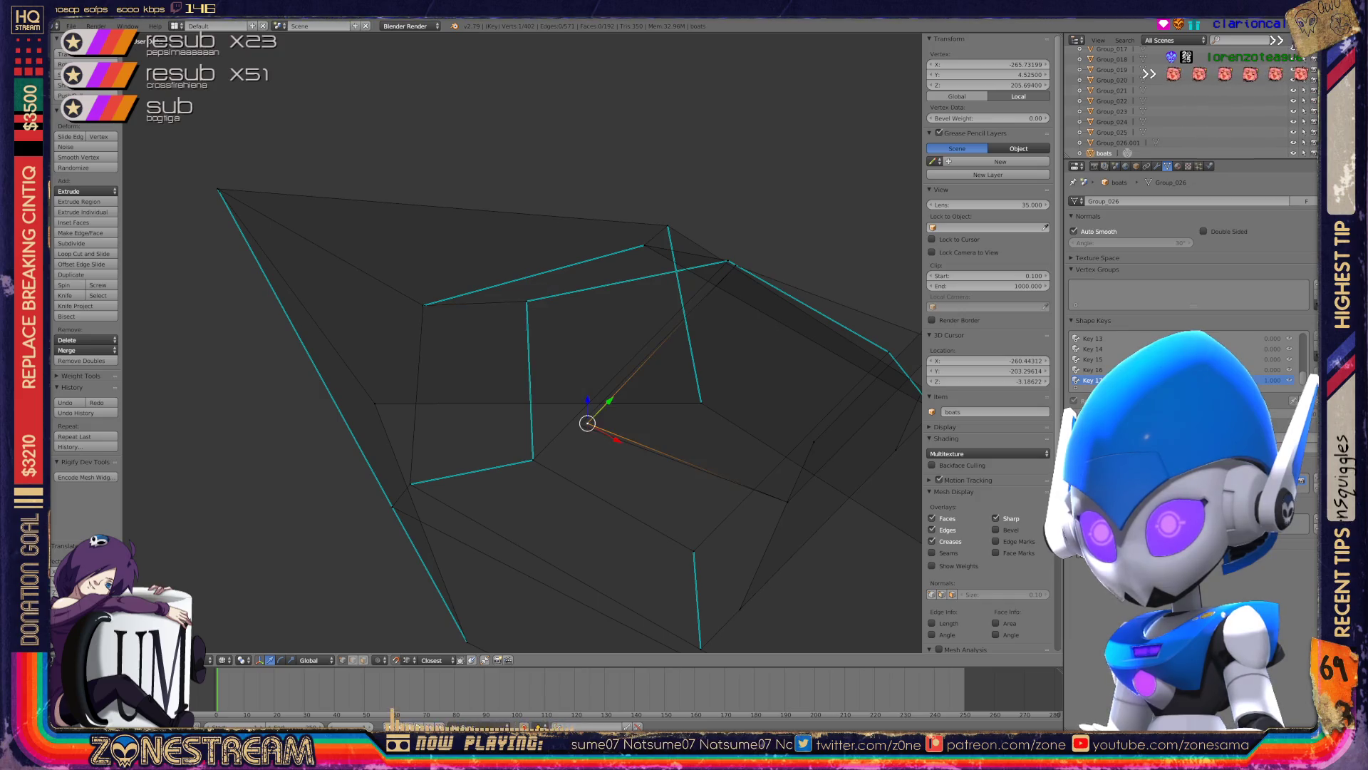
mouse_move(579, 425)
middle_down()
mouse_move(437, 384)
mouse_move(499, 342)
middle_up()
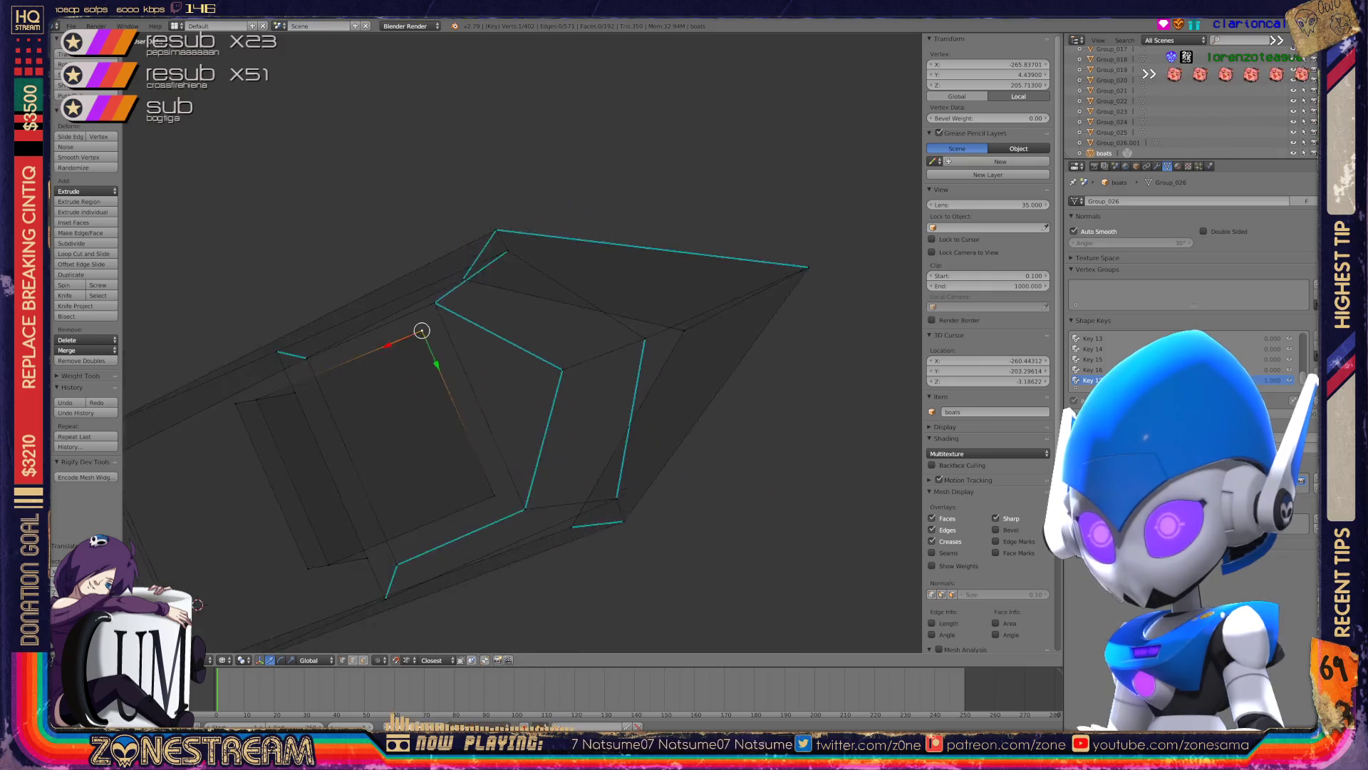
key(Tab)
scroll(522, 342, down, 4)
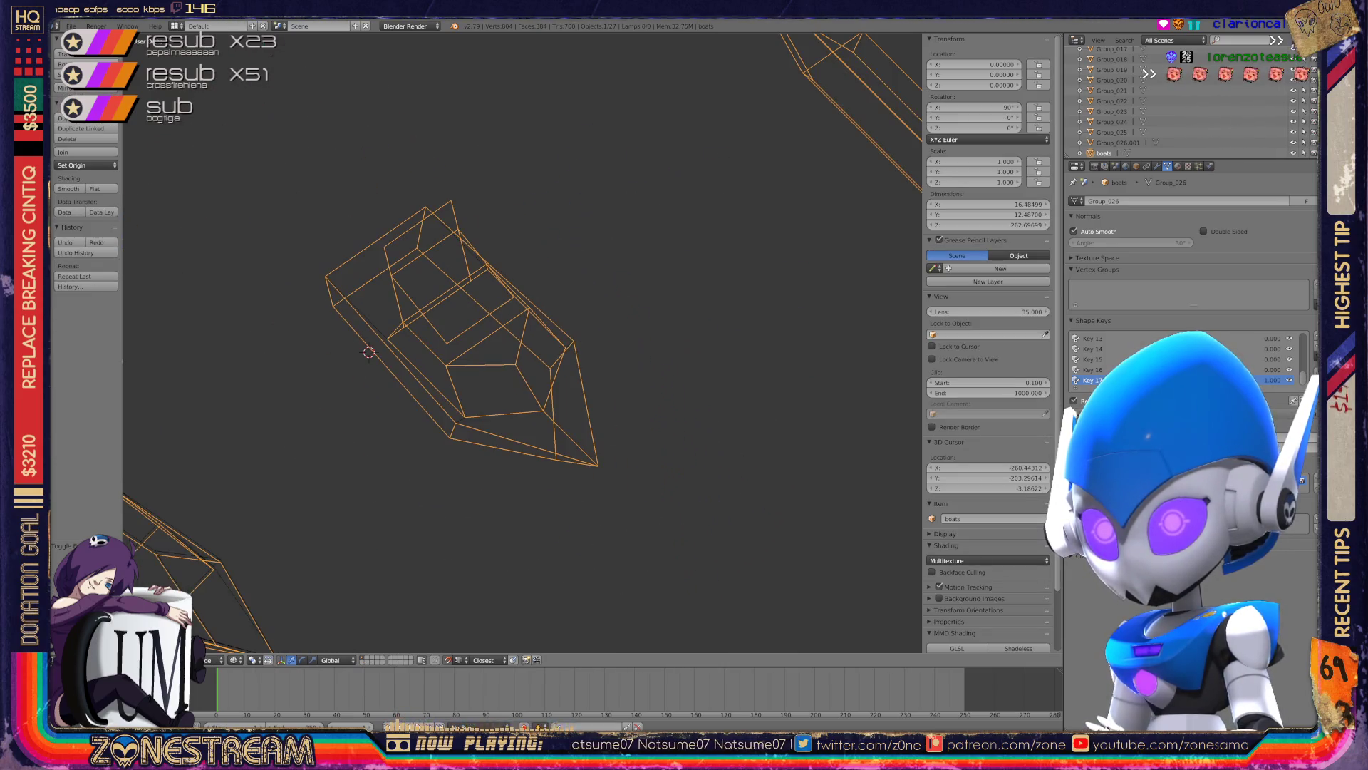
- Save the blend file with Ctrl+S
key(ctrl+s)
key(Return)
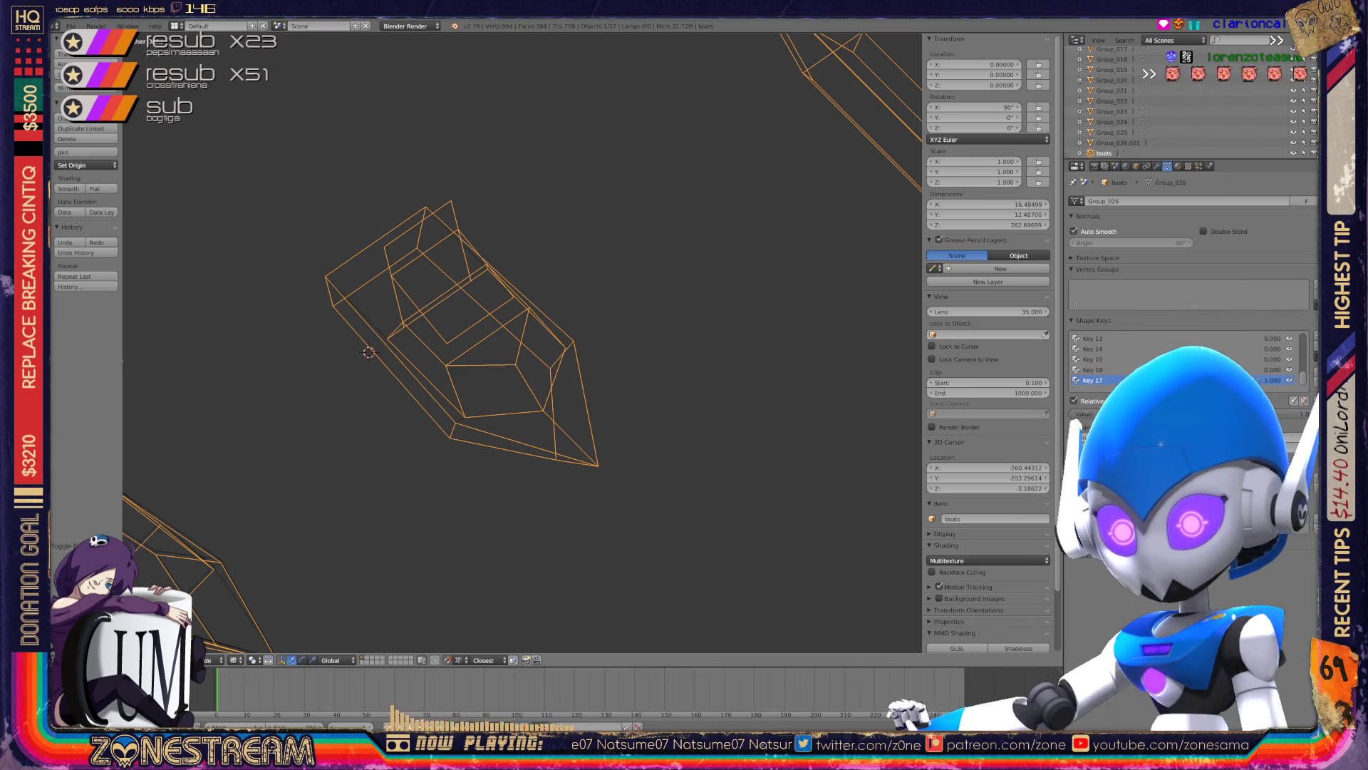
scroll(522, 342, down, 5)
- Frame the box-shaped hull part close up with numpad period and edit its vertices
key(Tab)
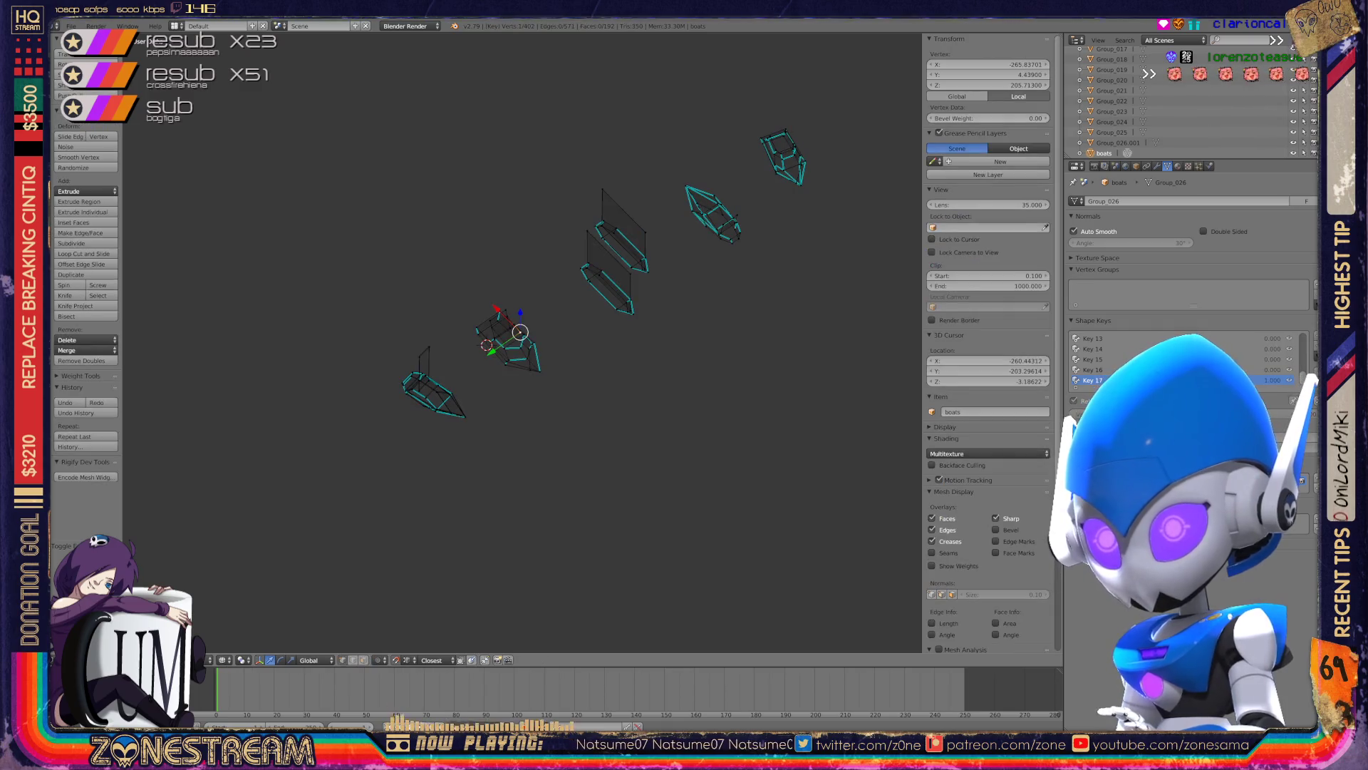
middle_drag(520, 331, 521, 348)
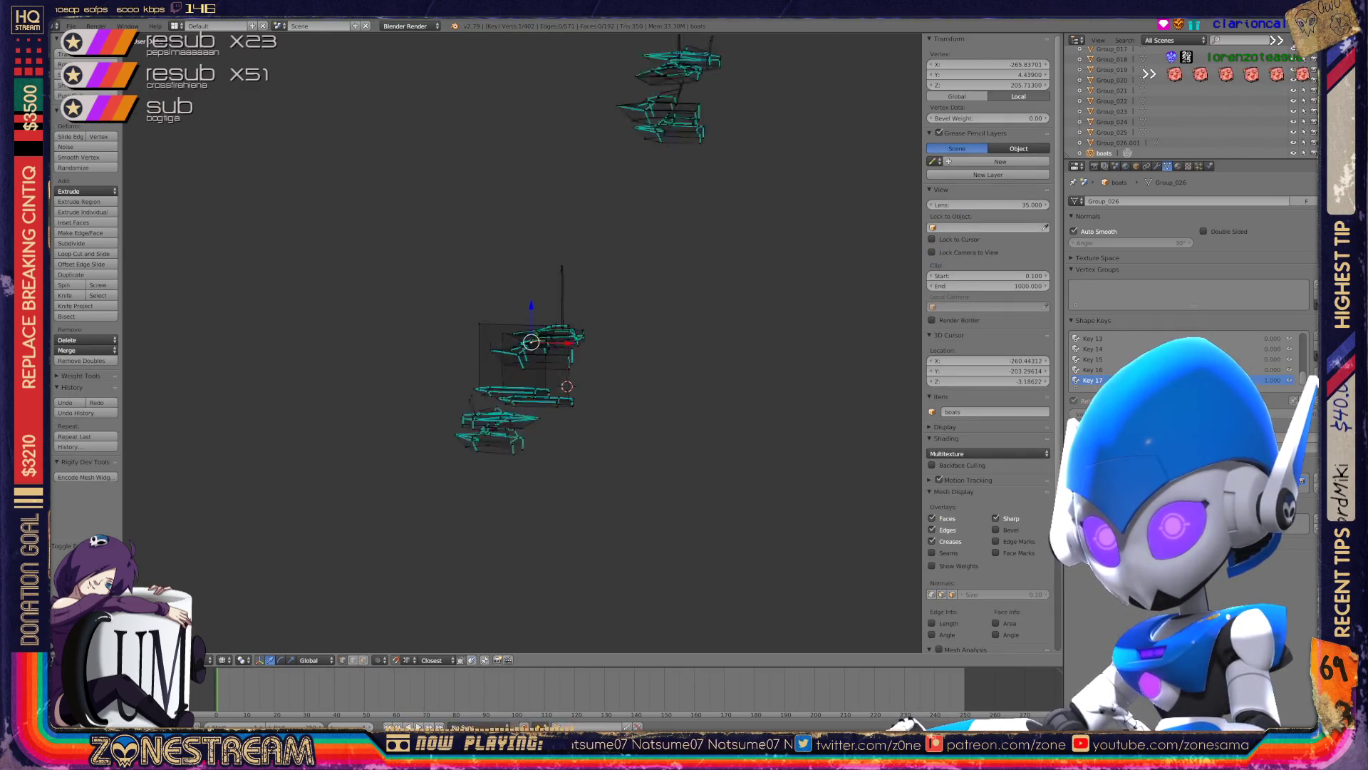
key(Tab)
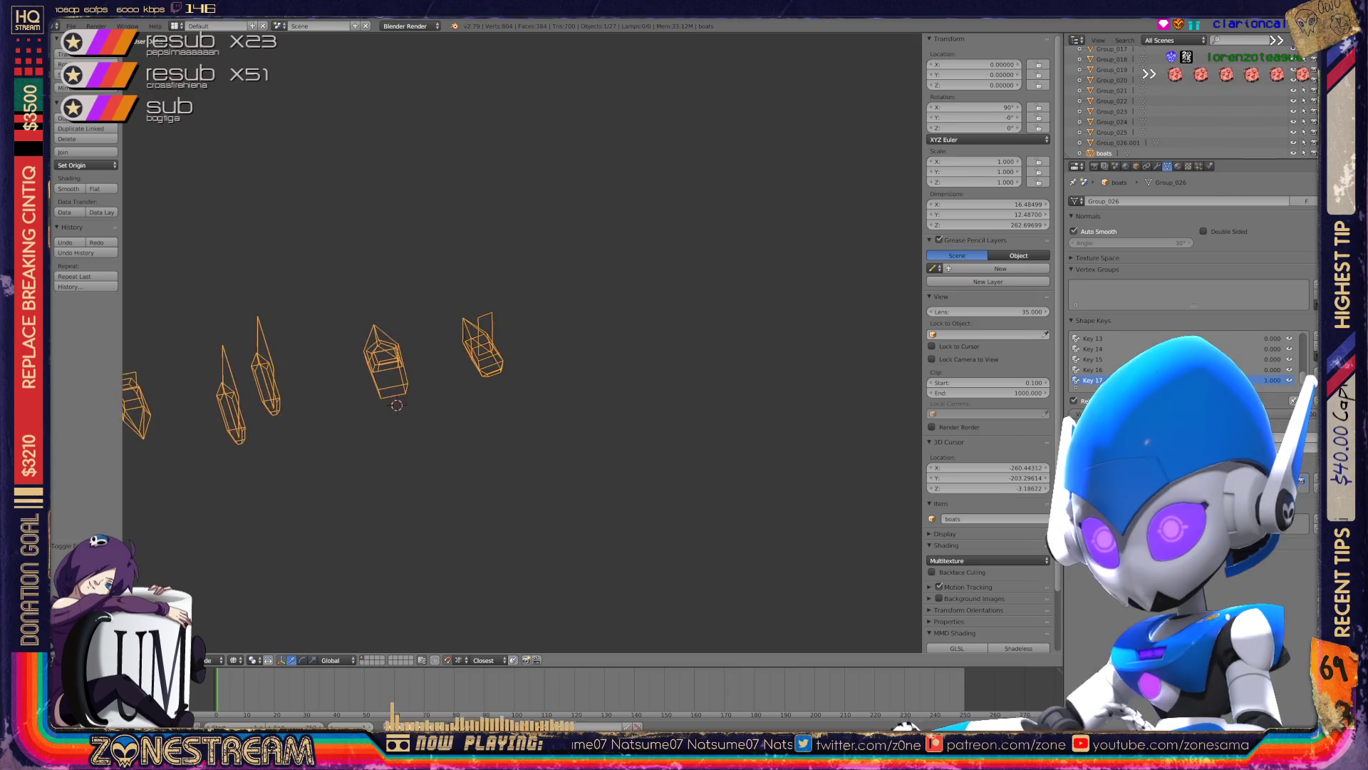
scroll(523, 342, up, 8)
key(KP_Decimal)
key(Tab)
scroll(522, 342, up, 3)
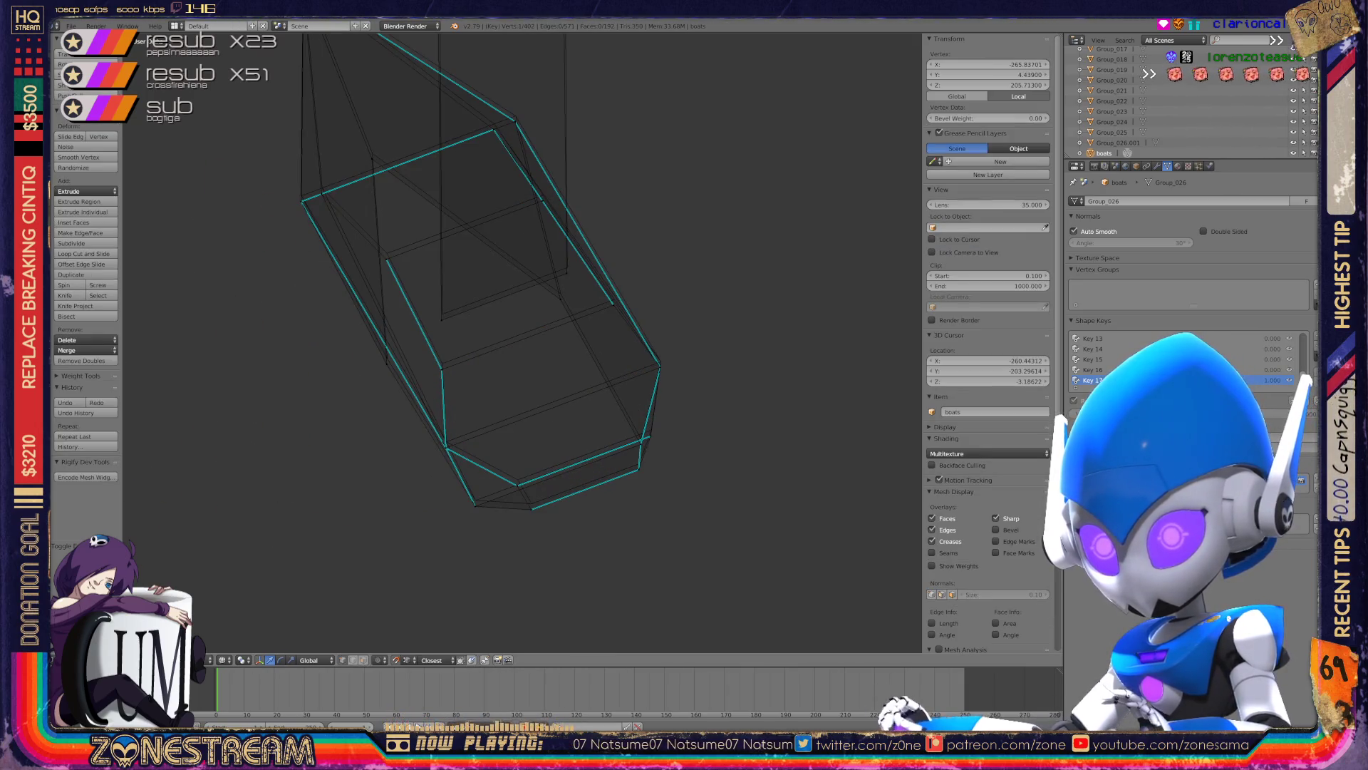
- Raise the selected bottom vertices of the hull slightly
scroll(522, 342, up, 2)
shift+middle_drag(523, 342, 525, 358)
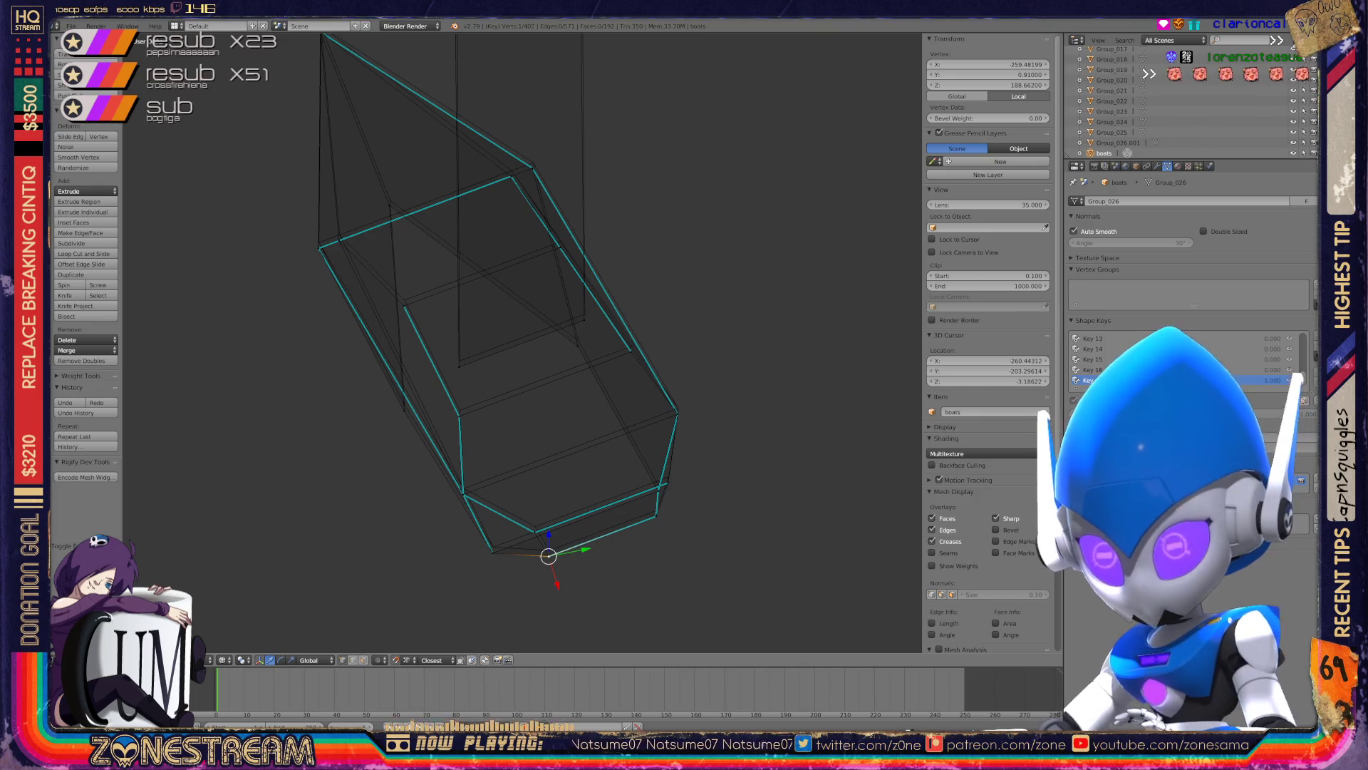
drag(548, 555, 549, 537)
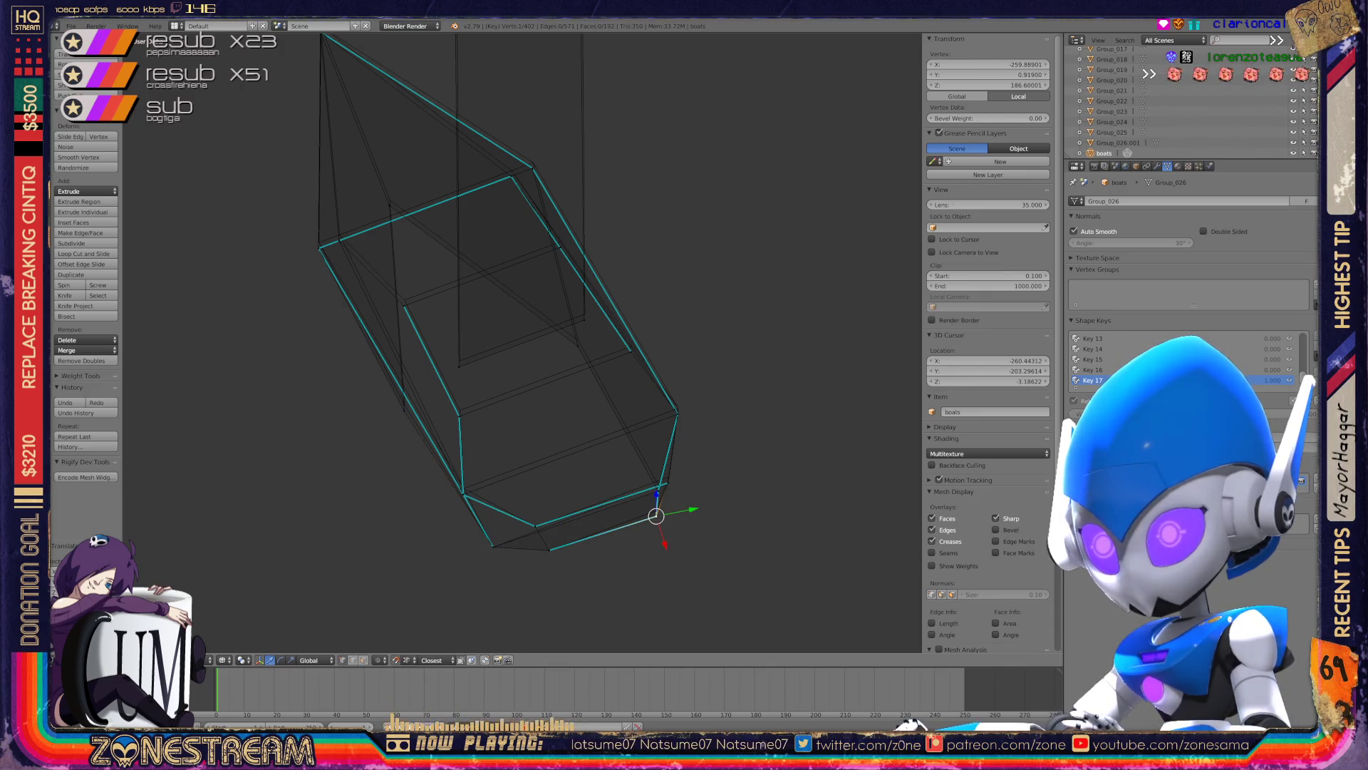
drag(548, 538, 548, 532)
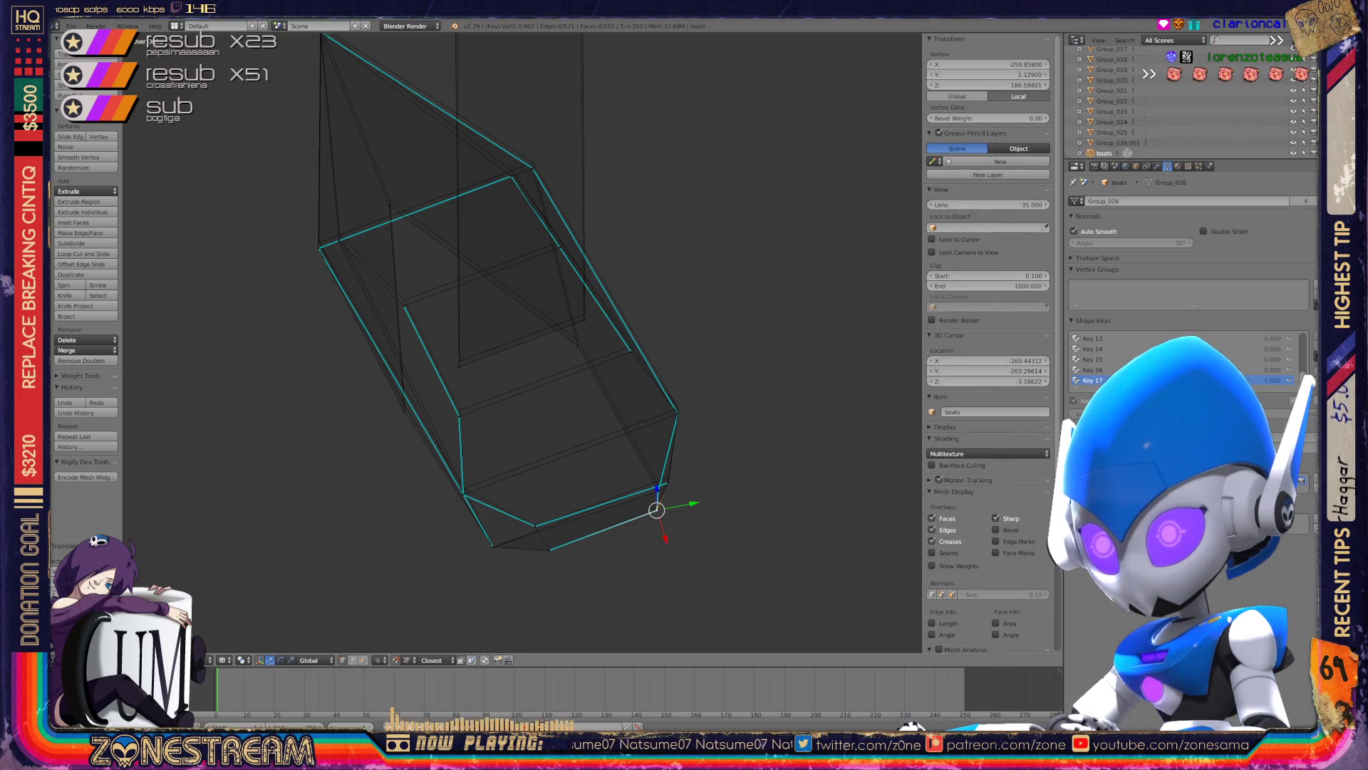
- Move the lower and upper corner vertices up slightly
scroll(698, 511, up, 2)
scroll(697, 511, up, 3)
scroll(697, 511, up, 2)
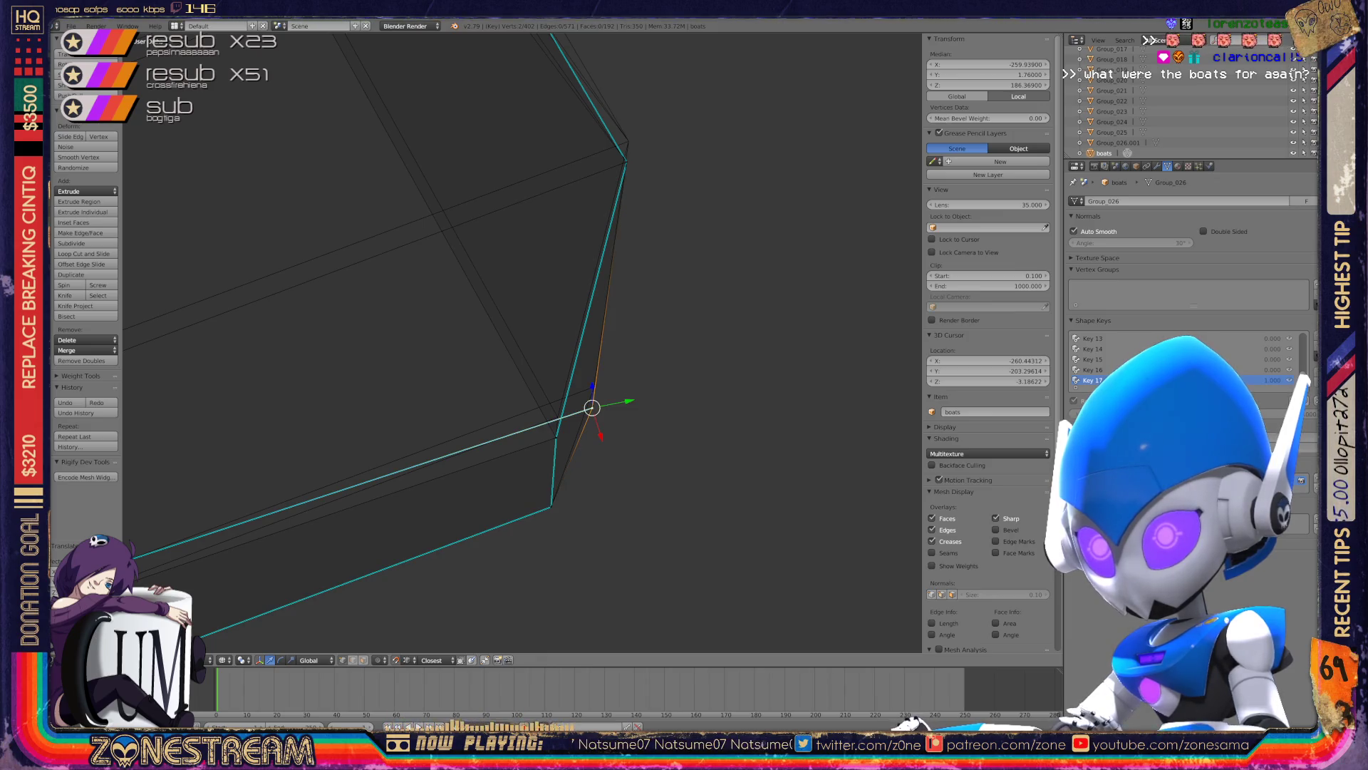
right_click(556, 438)
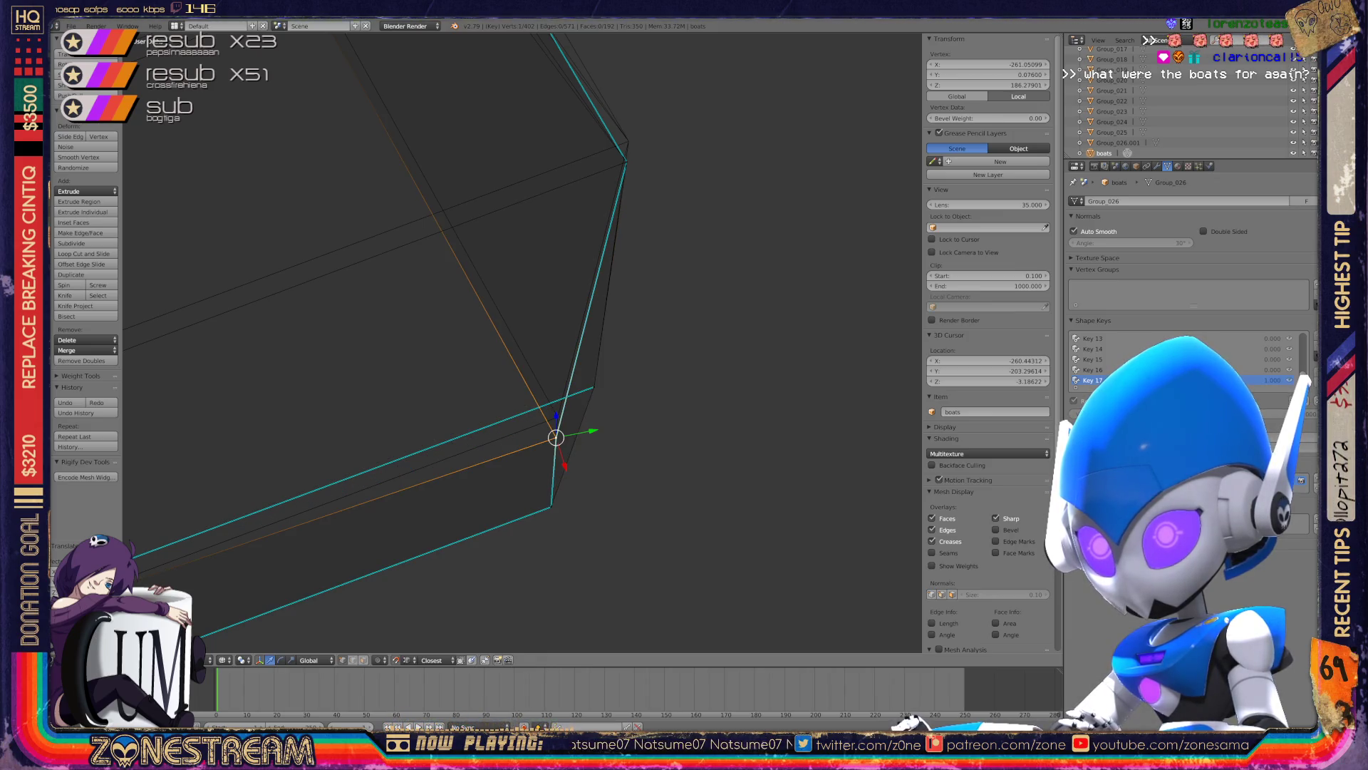
drag(555, 437, 556, 418)
shift+middle_drag(556, 418, 492, 531)
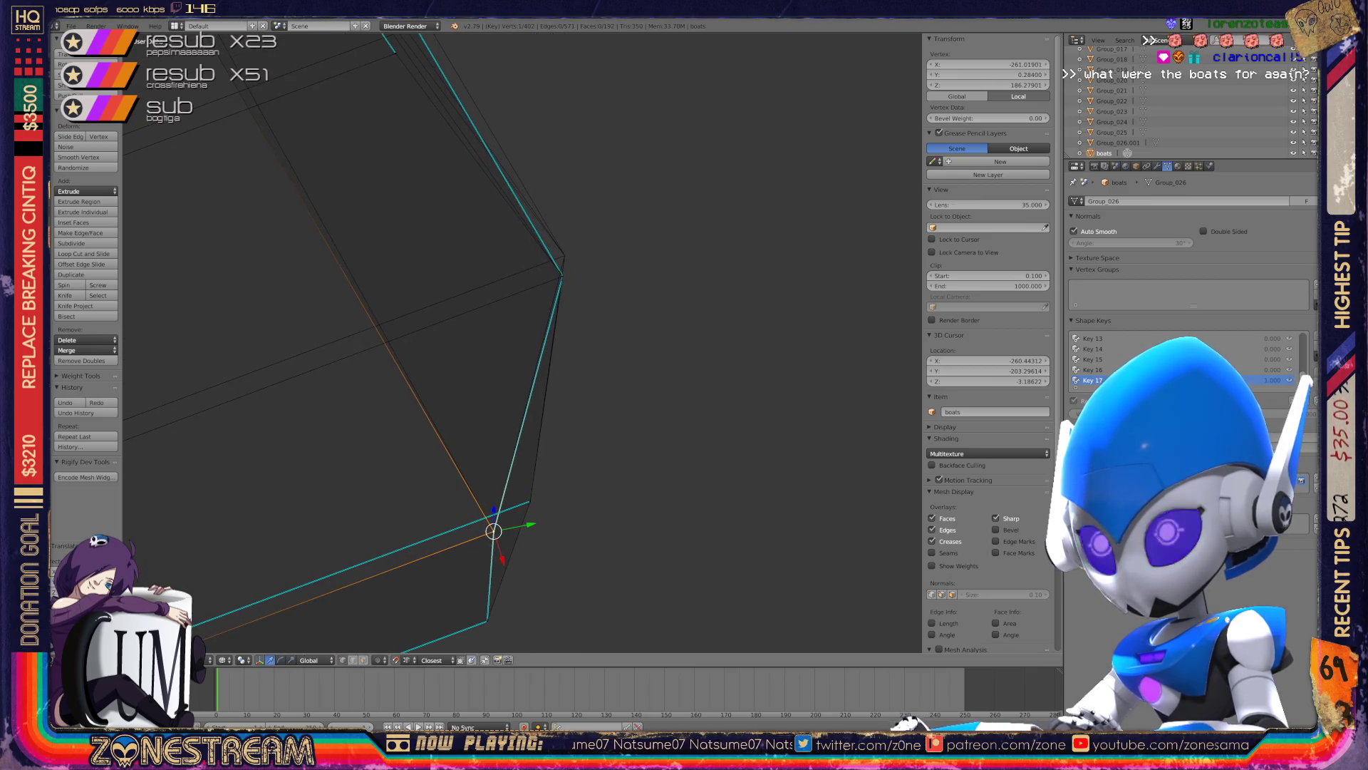
right_click(562, 276)
drag(562, 276, 565, 255)
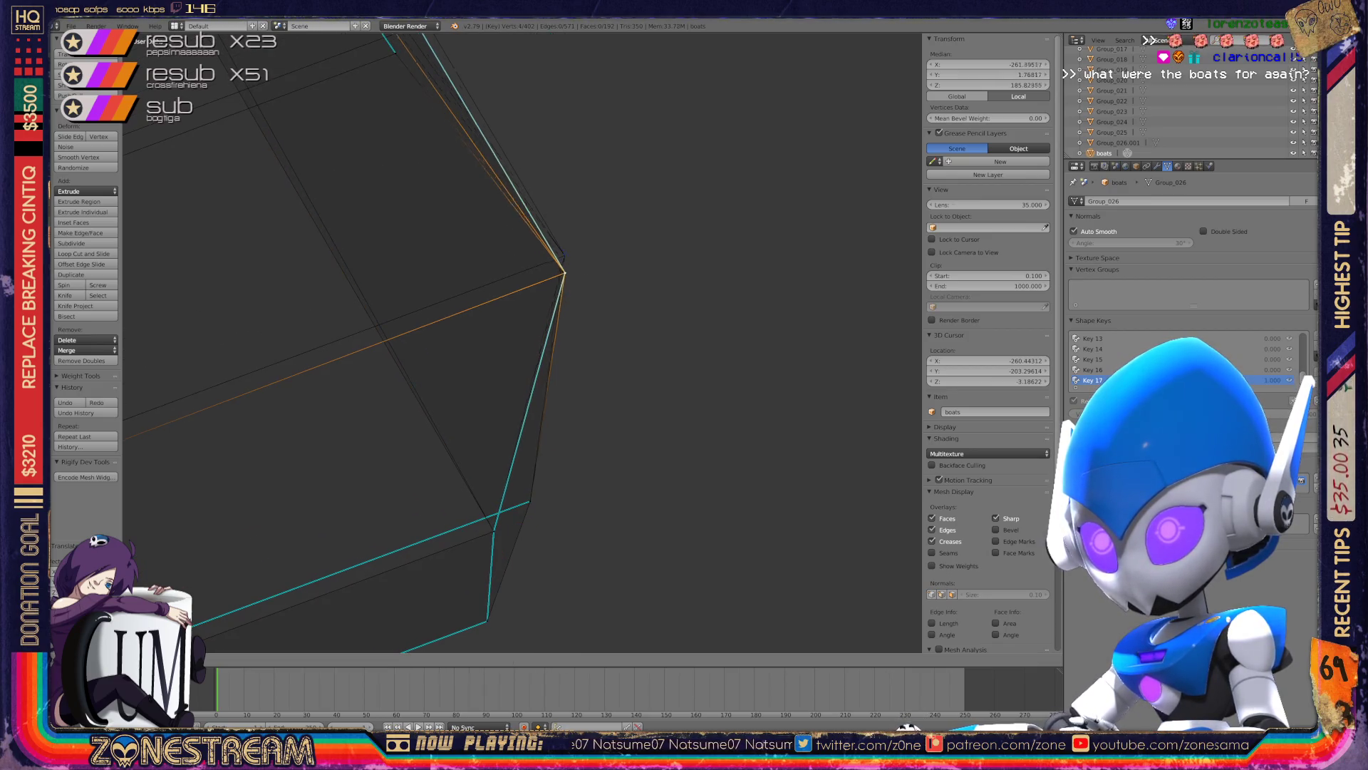
- Nudge a bottom corner vertex up onto the hull corner, near X -261.8, Y 2.8, Z 189.75
scroll(565, 255, down, 3)
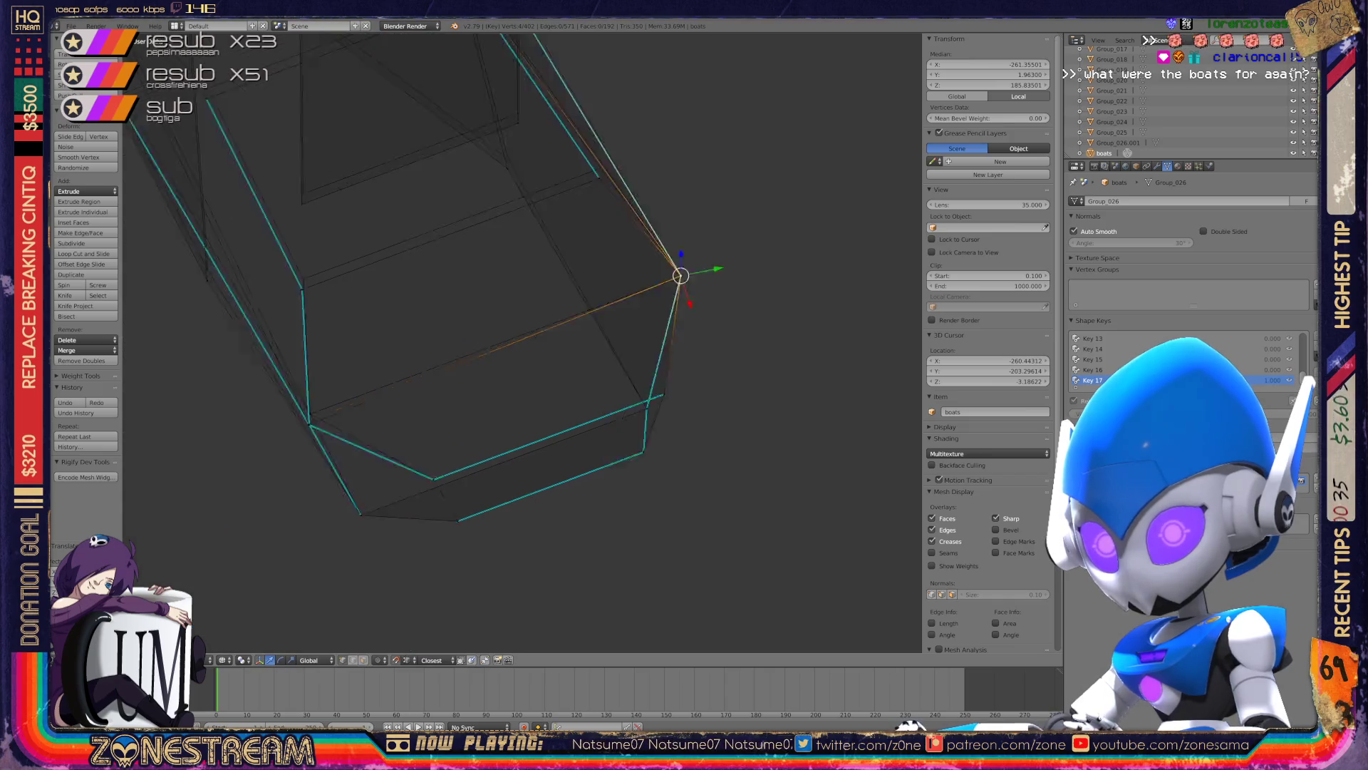
scroll(523, 342, up, 5)
right_click(402, 403)
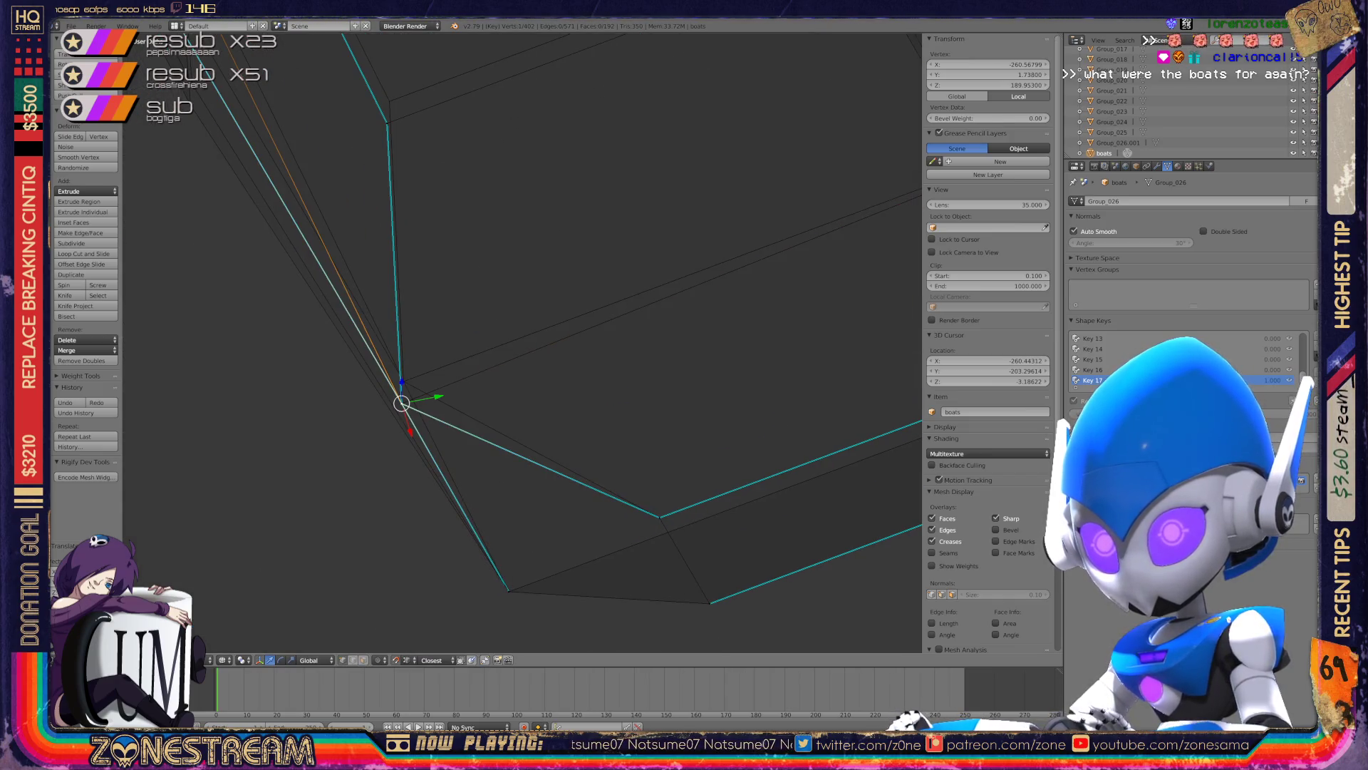
shift+right_click(404, 360)
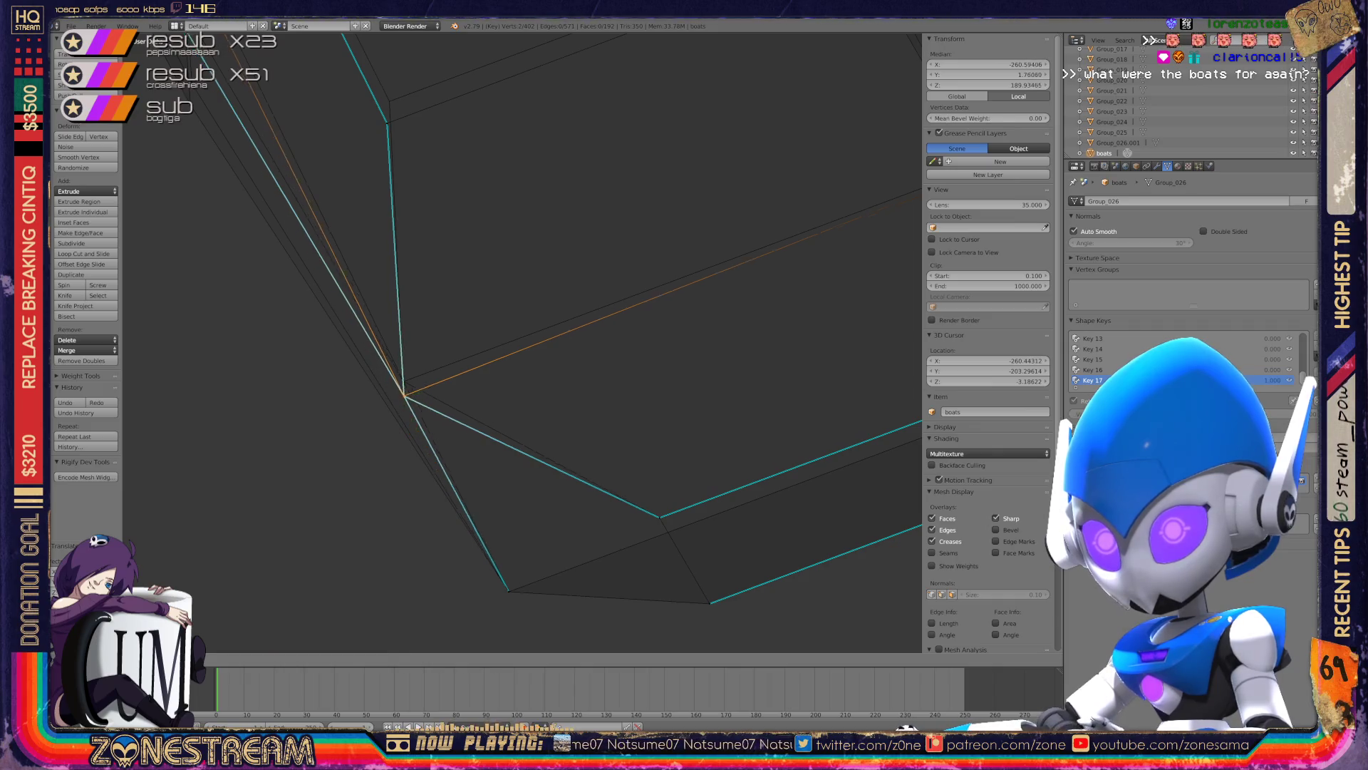
middle_drag(523, 342, 419, 390)
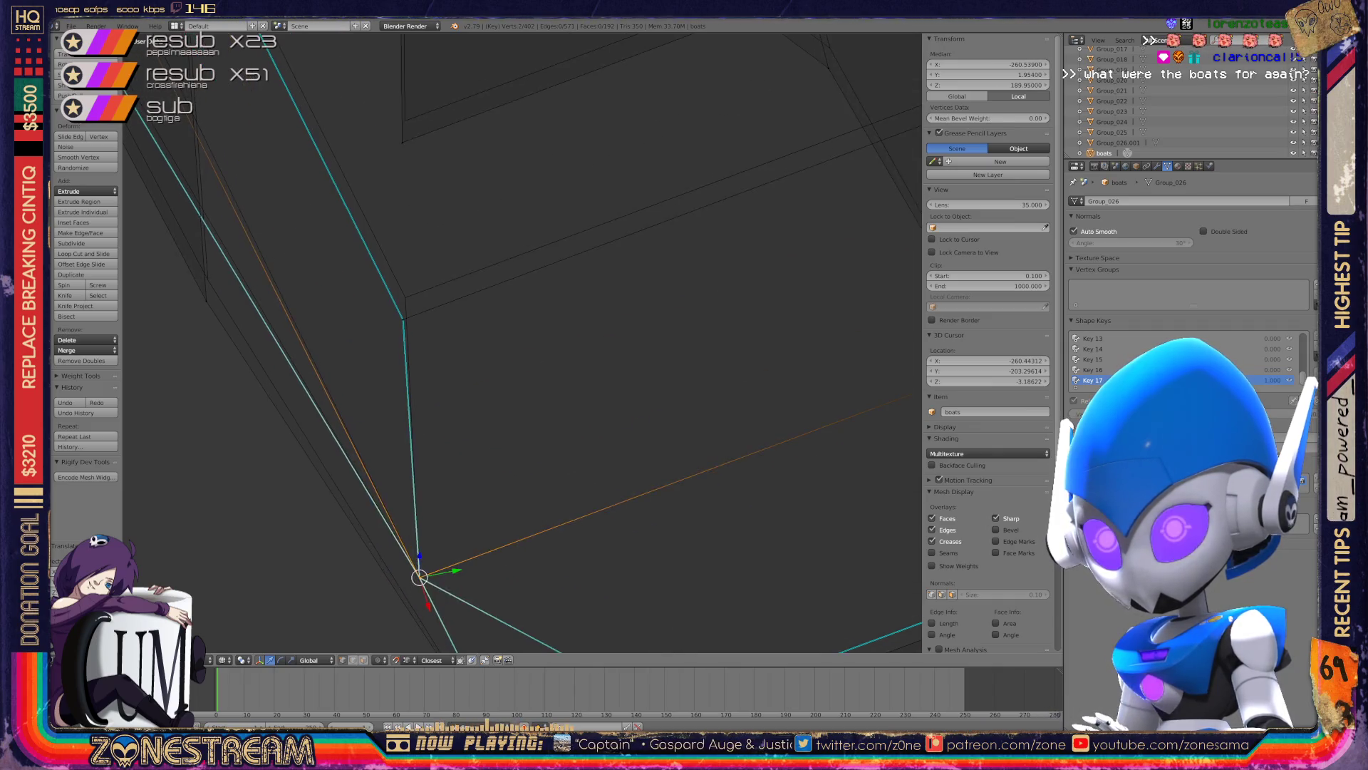
shift+right_click(419, 391)
right_drag(419, 391, 418, 382)
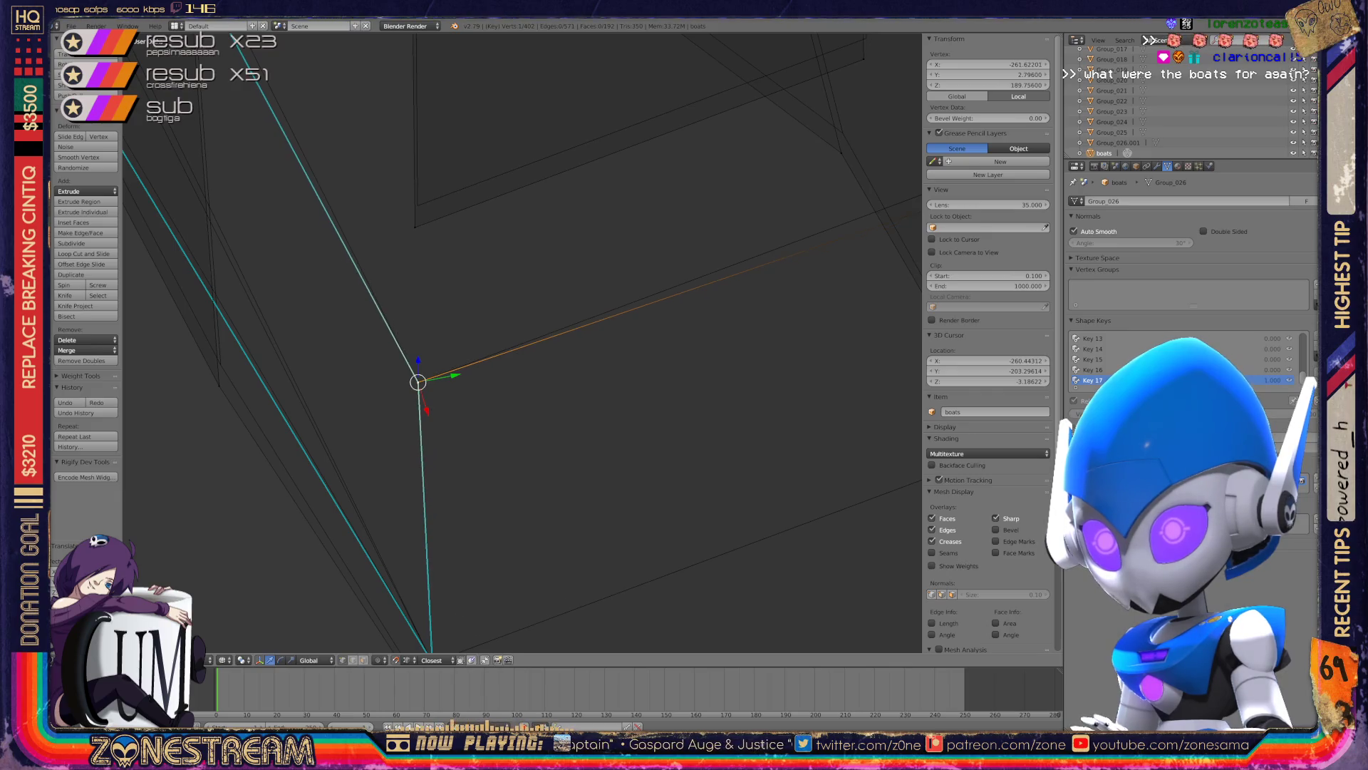
scroll(522, 342, down, 8)
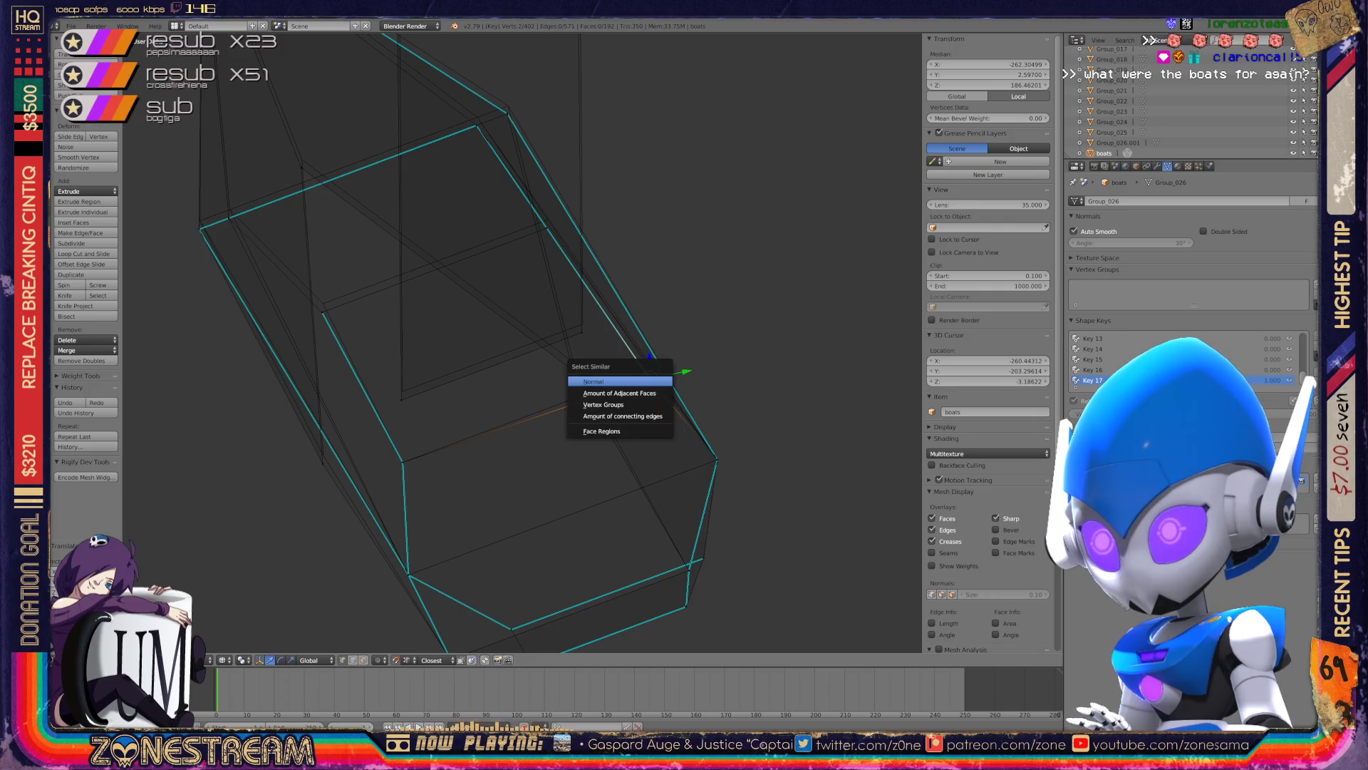
- Cancel the pending move, then nudge the top and upper-right hull vertices upward
click(623, 333)
key(Return)
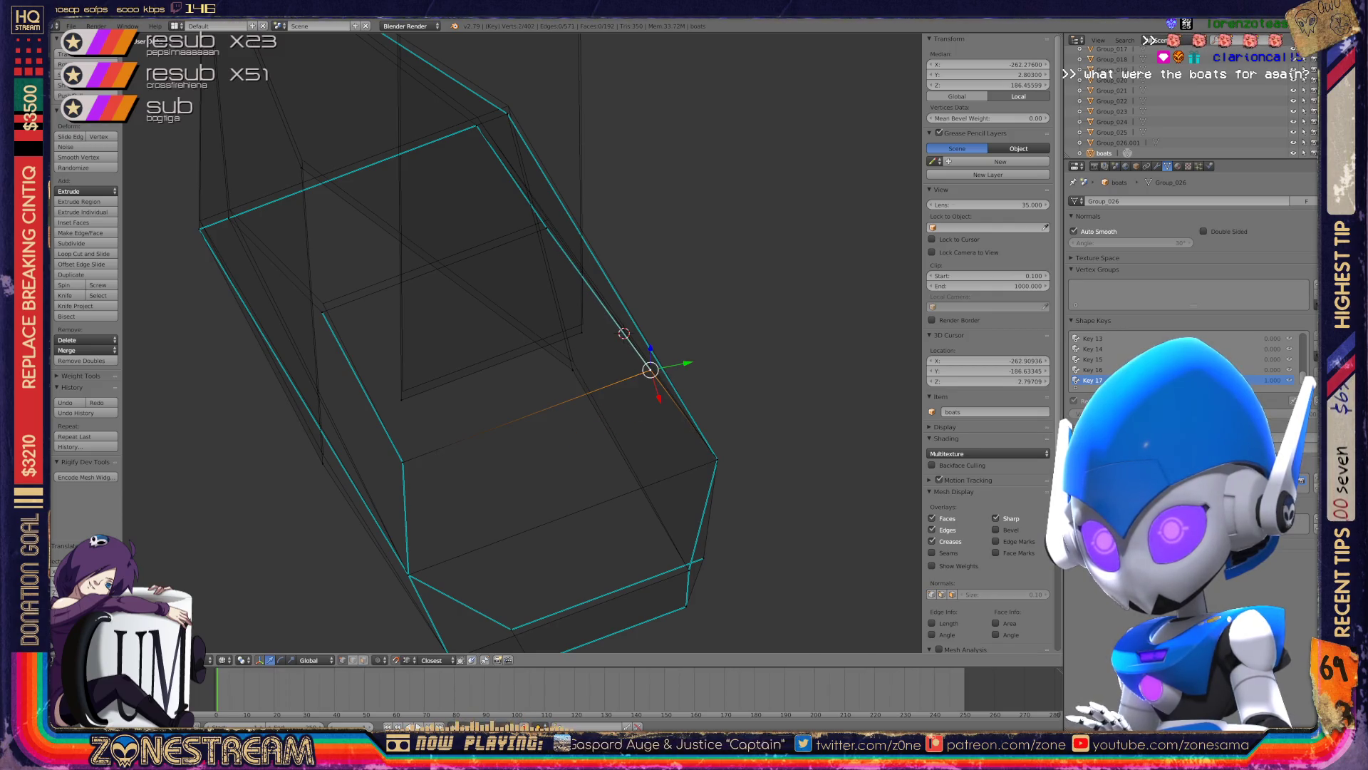
drag(401, 400, 582, 323)
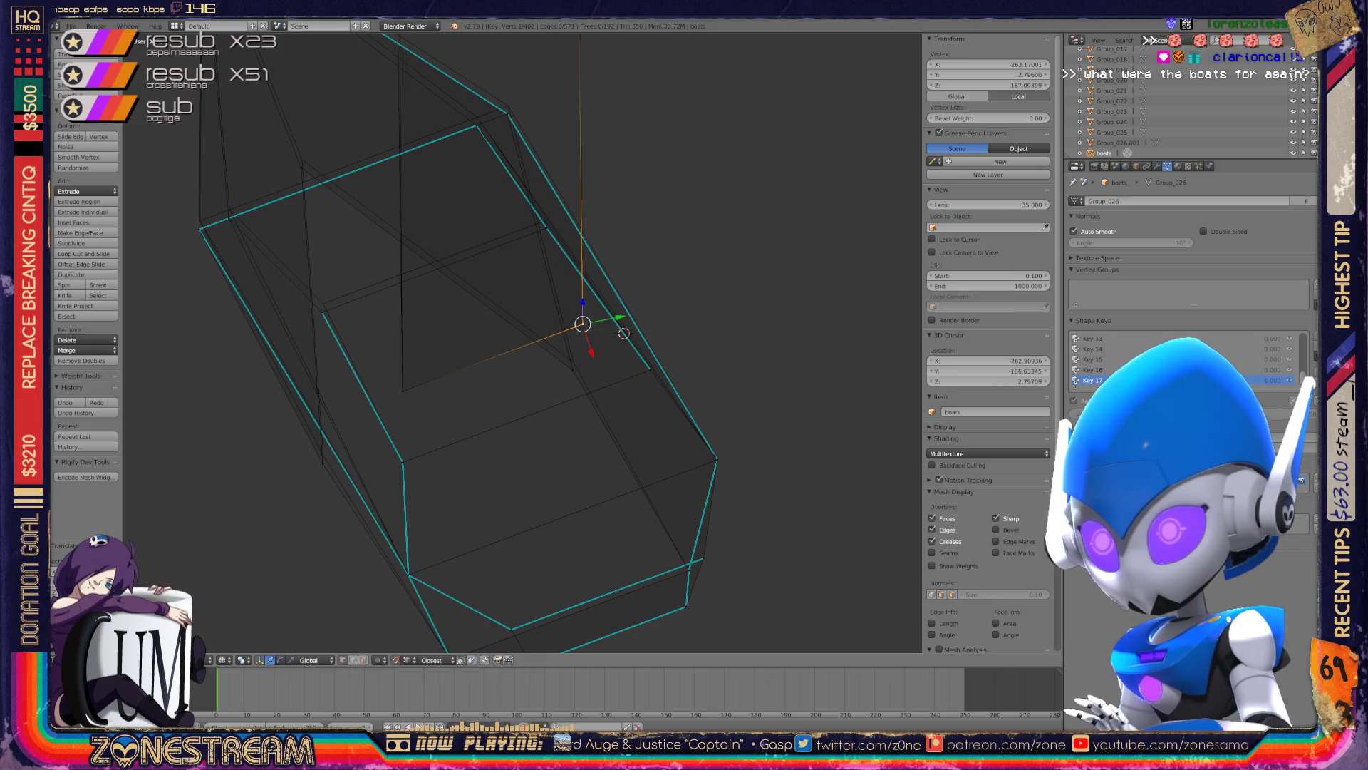
shift+right_click(574, 354)
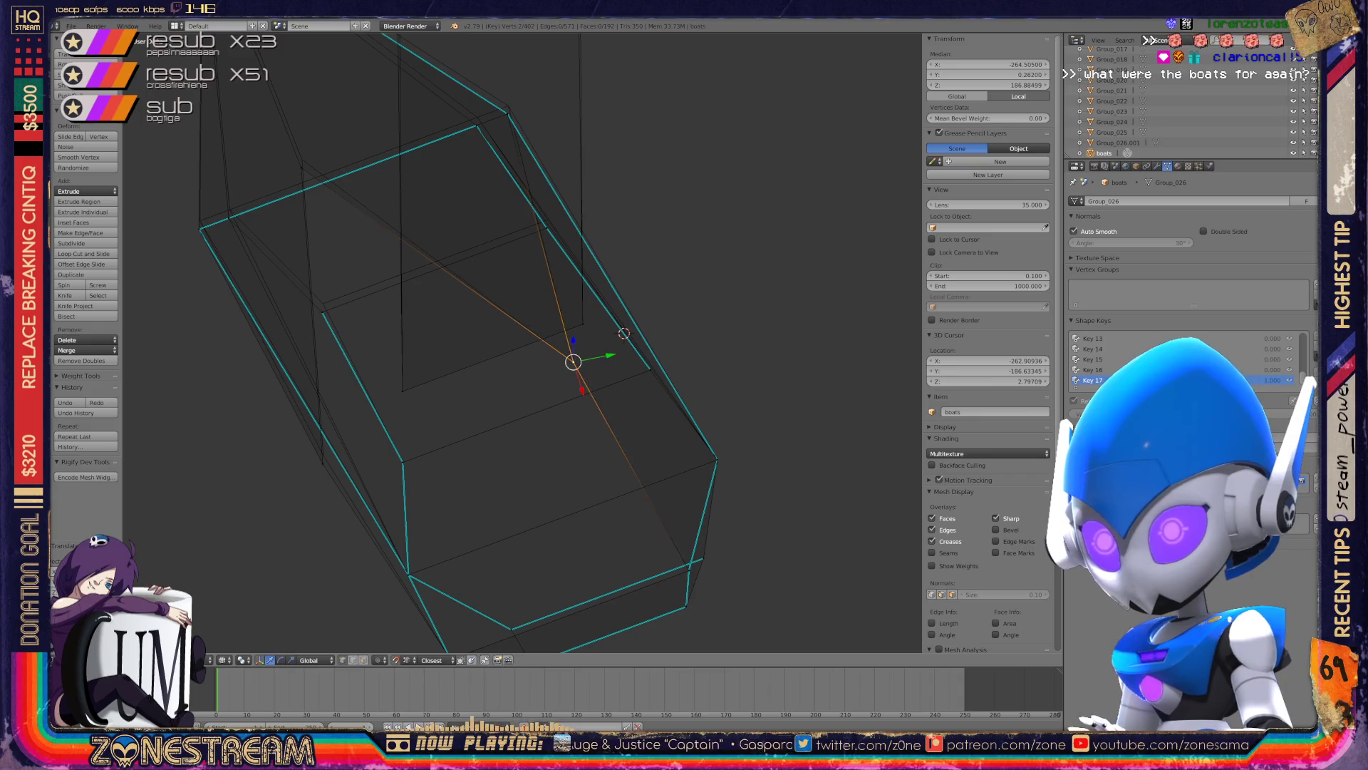
shift+middle_drag(573, 356, 604, 624)
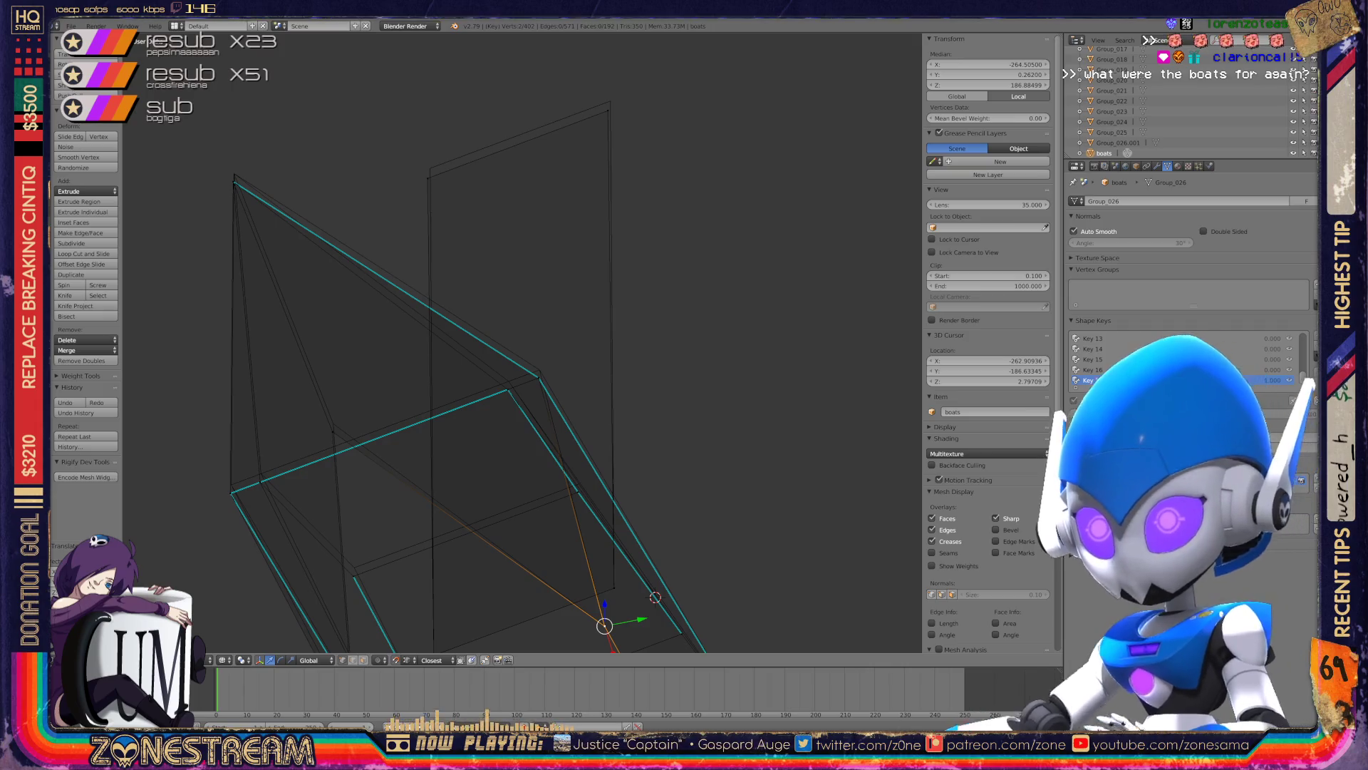
right_click(428, 178)
right_drag(427, 179, 430, 169)
right_drag(609, 109, 610, 101)
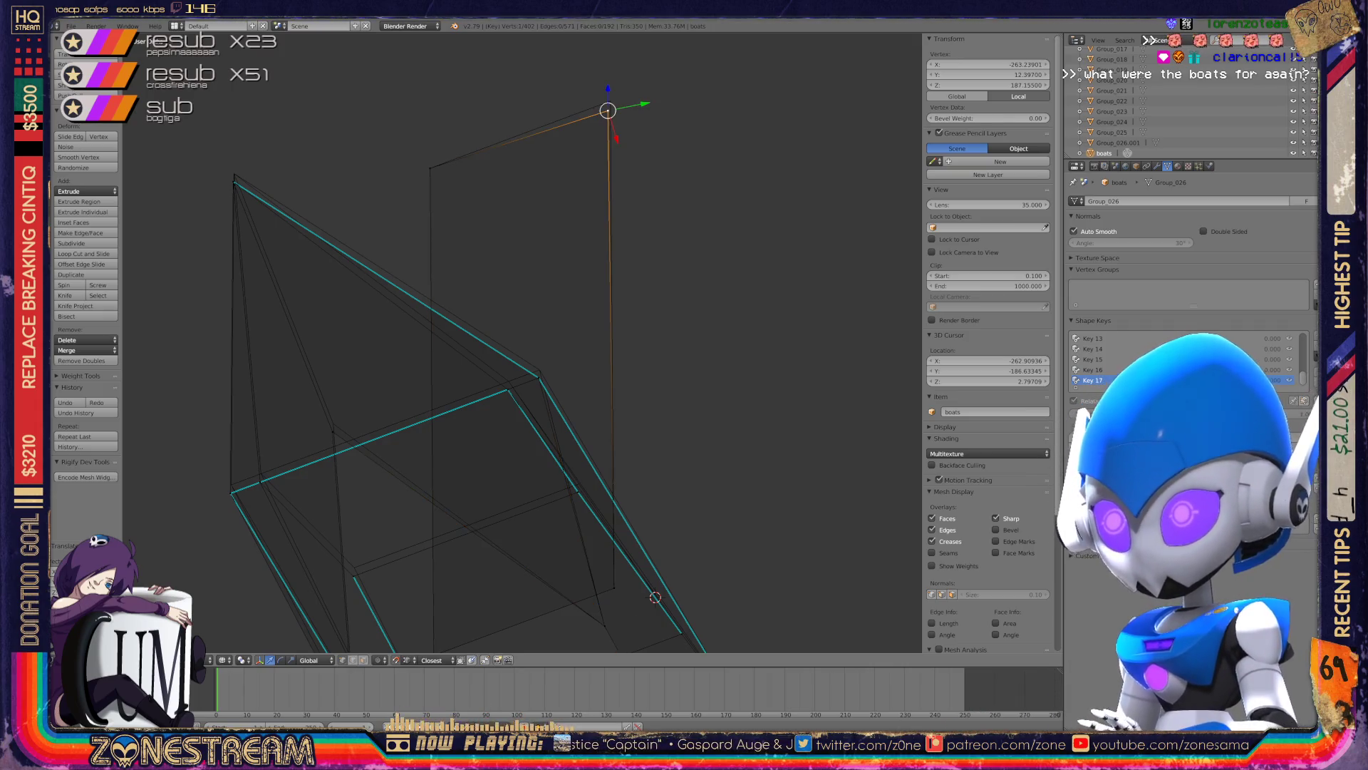
- Raise a side vertex onto the adjacent edge and shift the upper-edge vertex onto its corner
shift+middle_drag(612, 357, 718, 193)
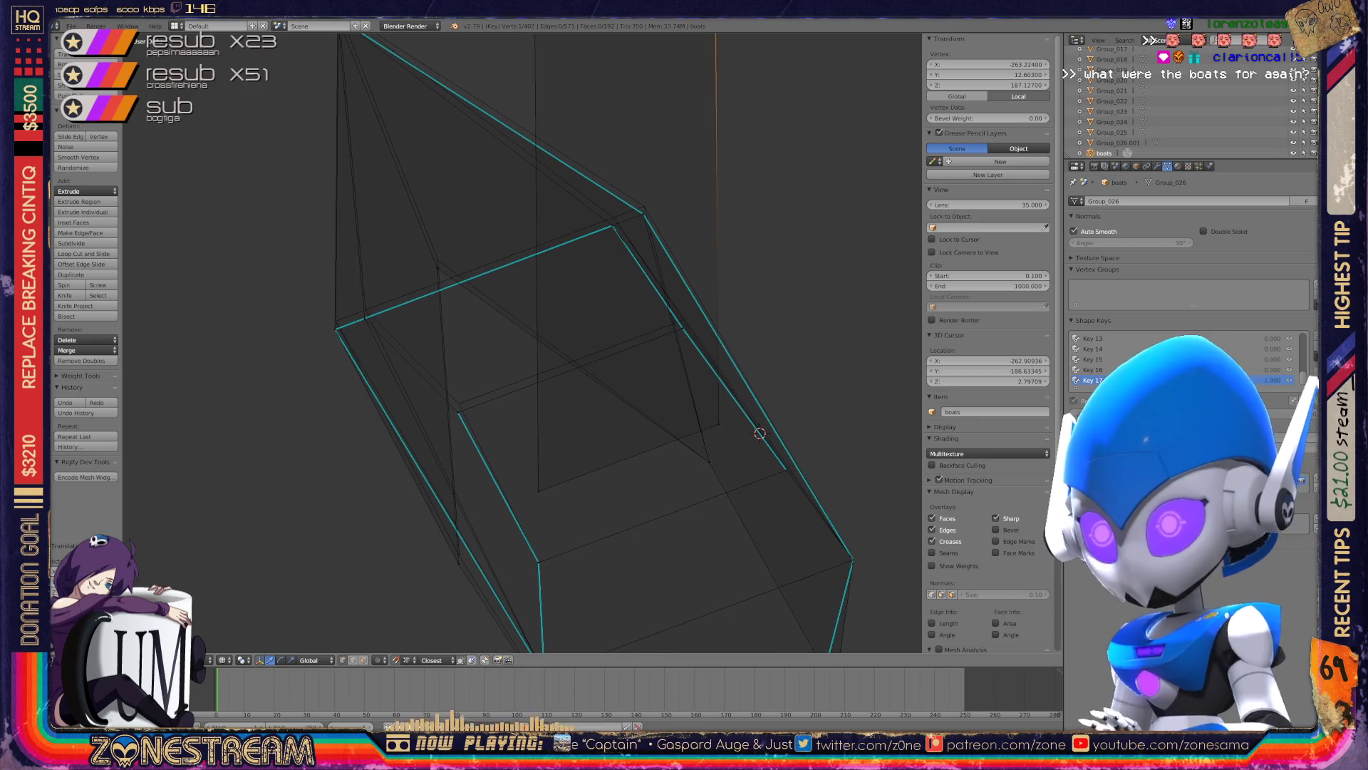
scroll(524, 342, up, 3)
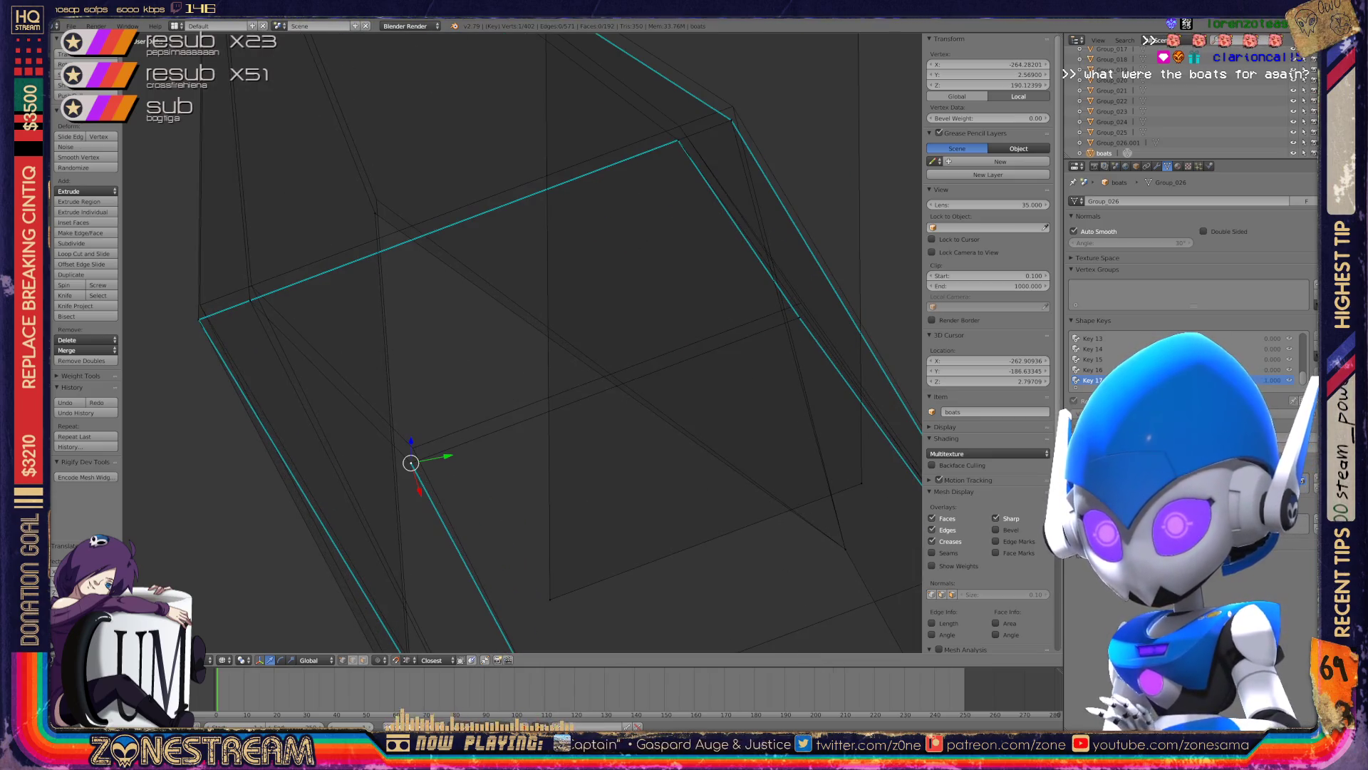
right_drag(411, 462, 412, 448)
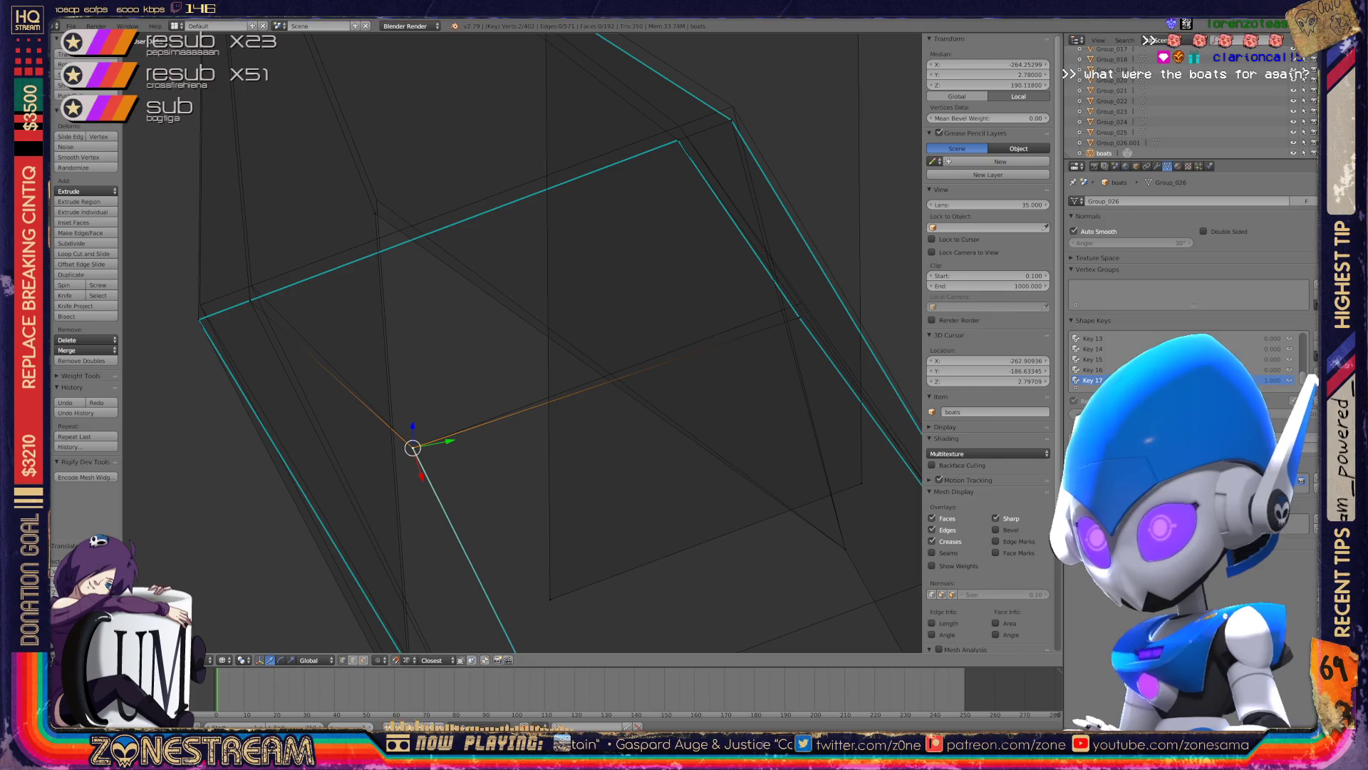
mouse_move(799, 317)
right_down()
mouse_move(732, 106)
mouse_move(679, 127)
right_up()
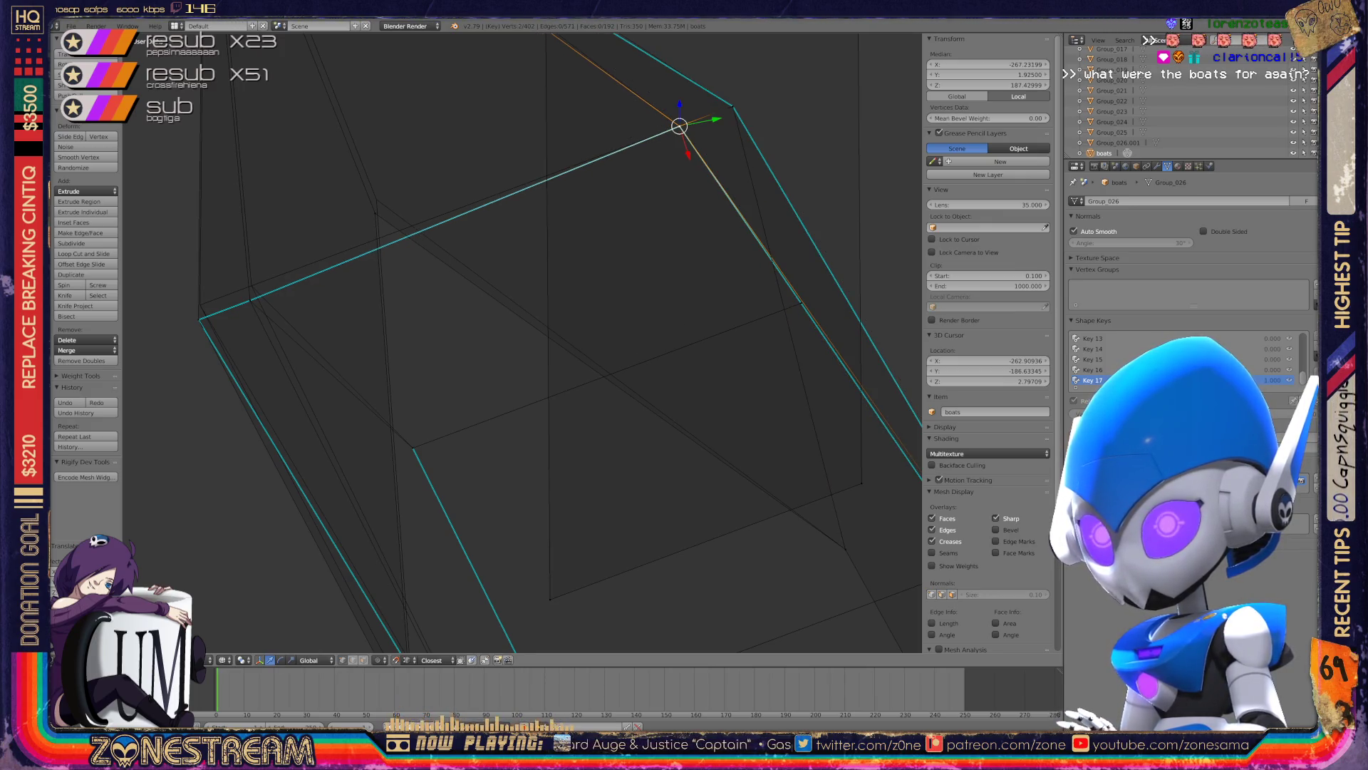
right_click(375, 213)
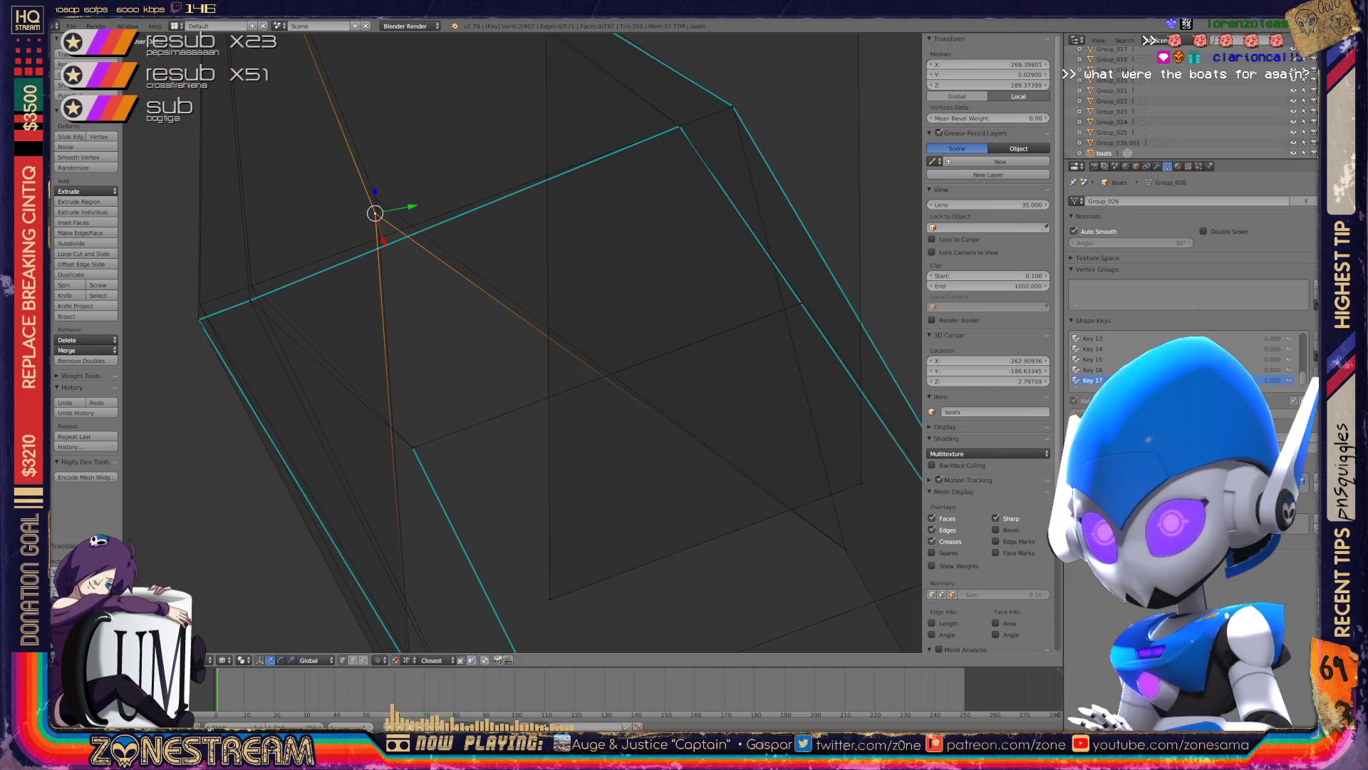
right_drag(374, 213, 382, 200)
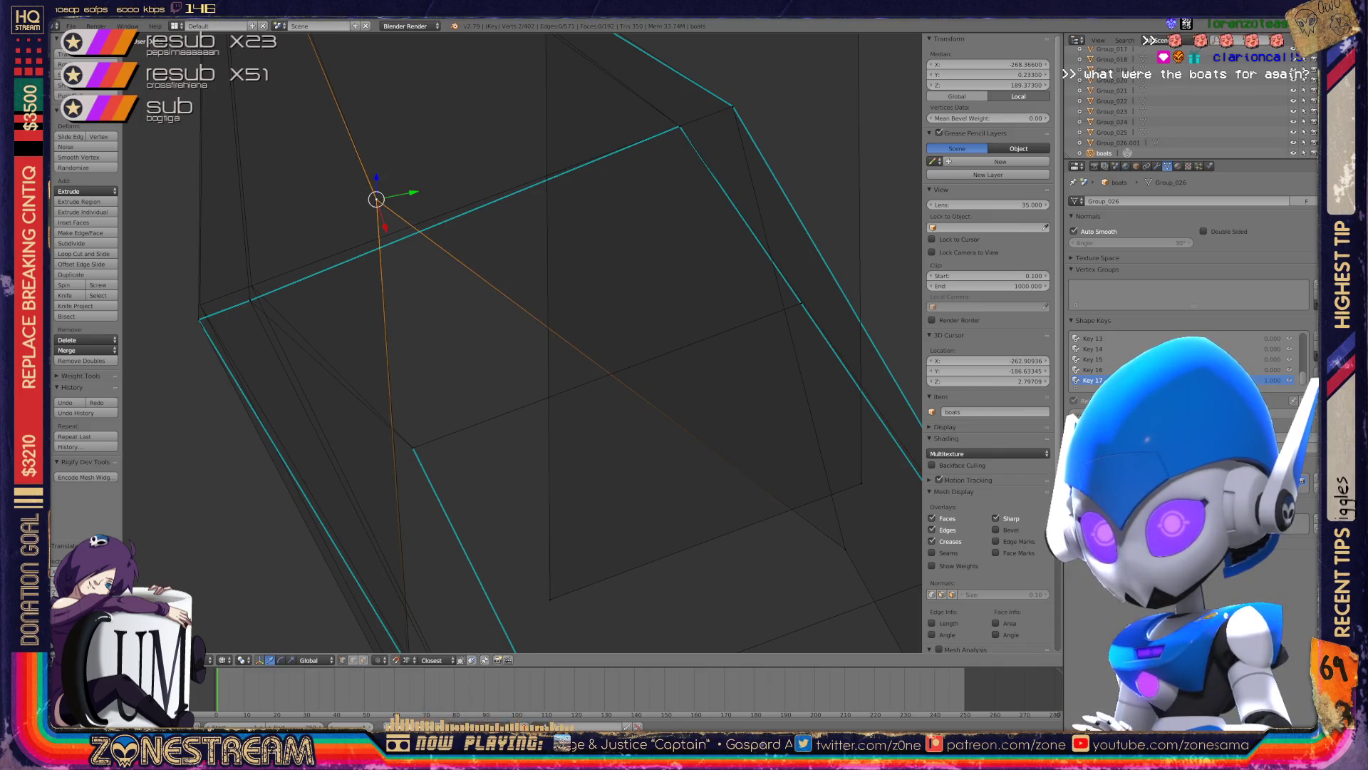
- Move the vertices near the left corner onto the hull corner
right_click(199, 320)
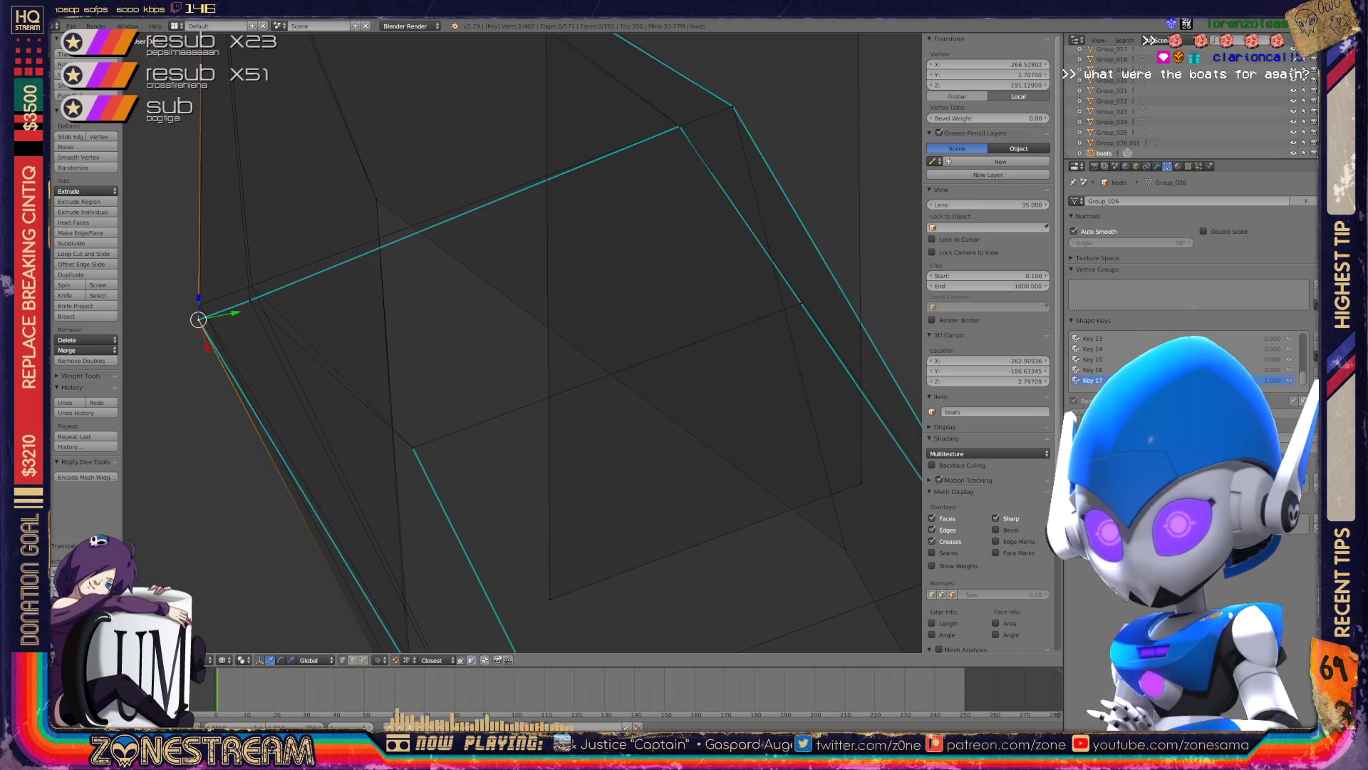
mouse_move(199, 319)
right_down()
mouse_move(200, 305)
mouse_move(251, 285)
right_up()
right_click(250, 300)
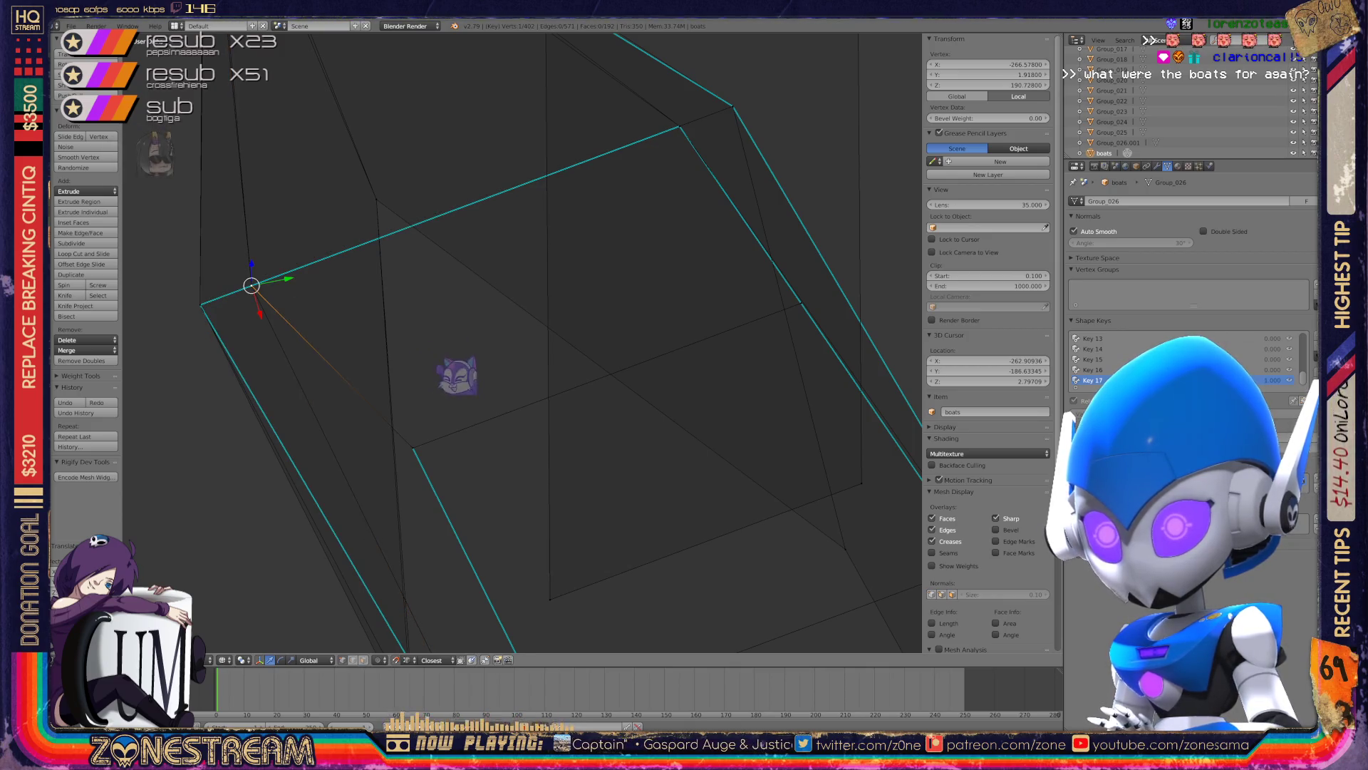
scroll(524, 342, down, 4)
scroll(523, 342, up, 5)
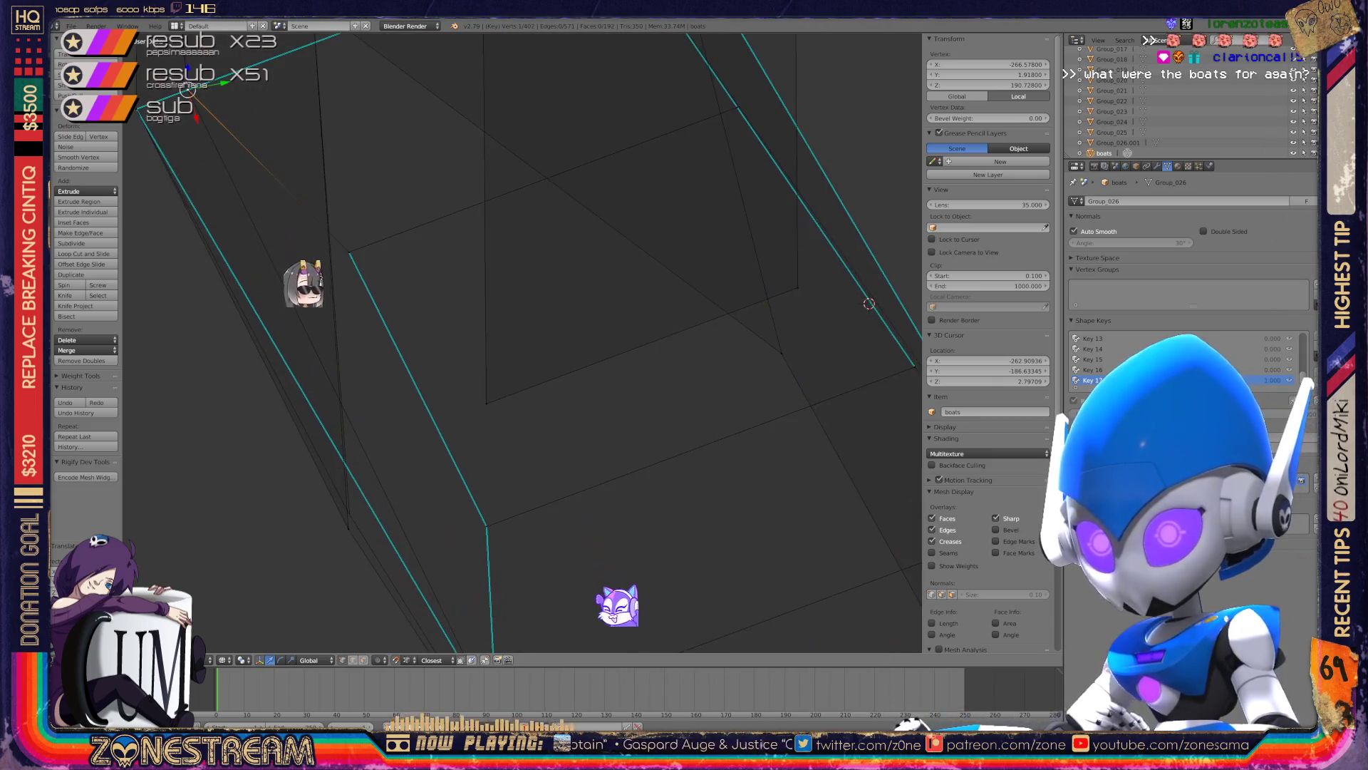
right_drag(336, 351, 397, 442)
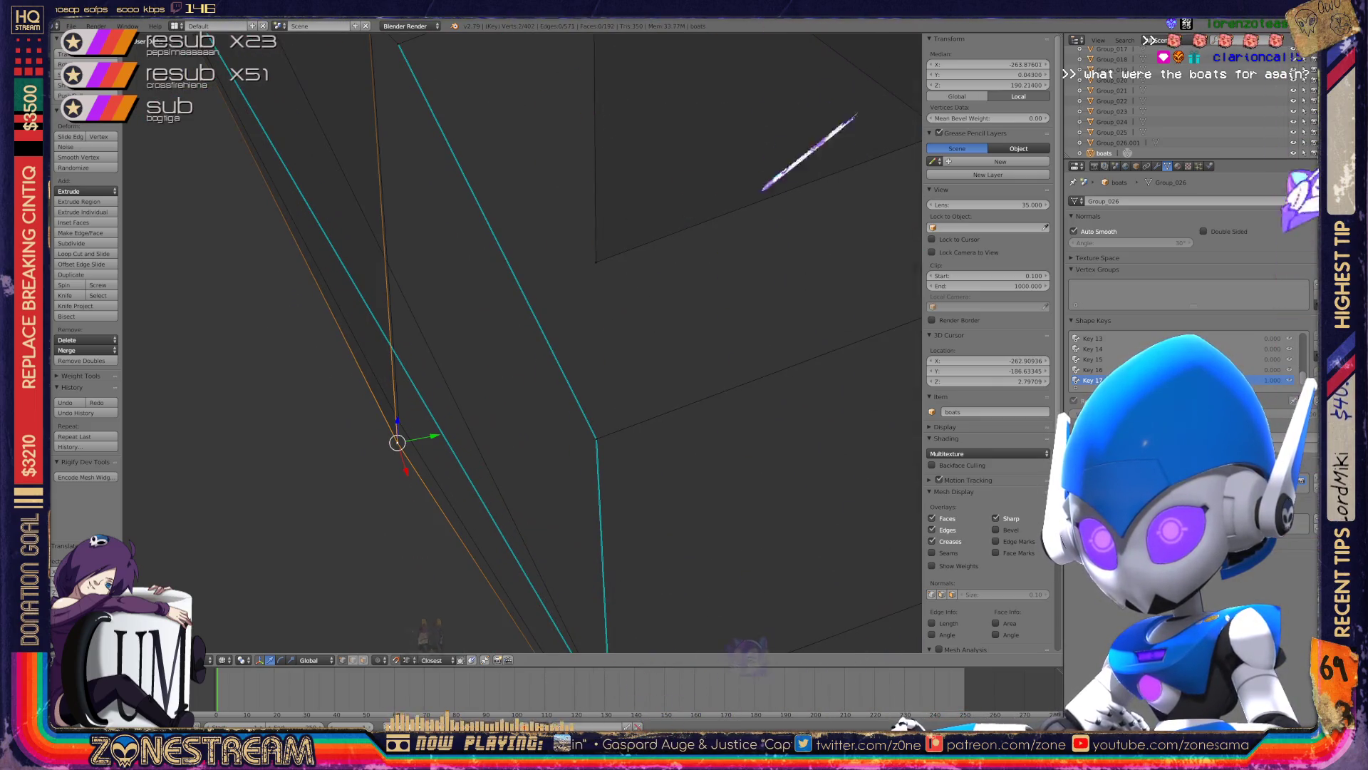
- Align the box-part tip vertex with its neighbour, near X -271.2, Z 189.8
shift+right_click(396, 399)
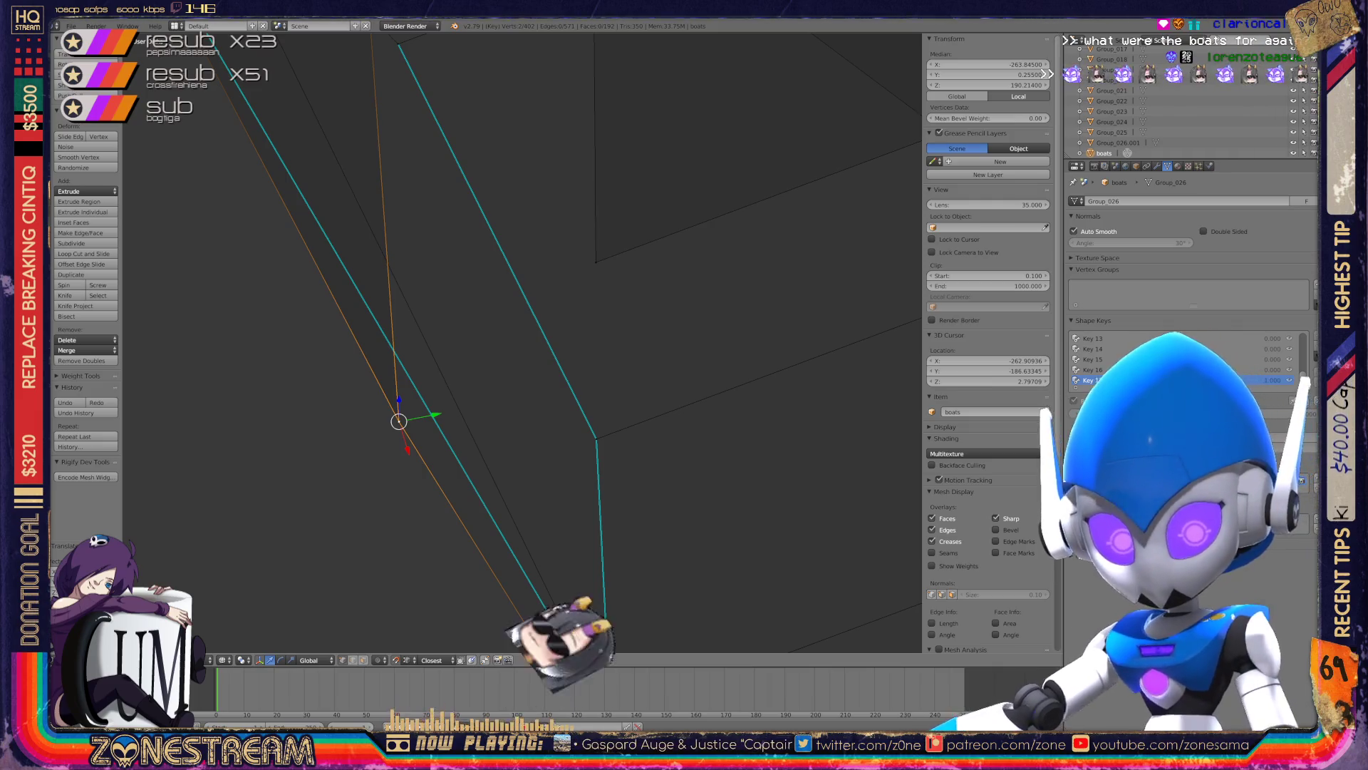
scroll(522, 342, down, 5)
scroll(522, 342, down, 4)
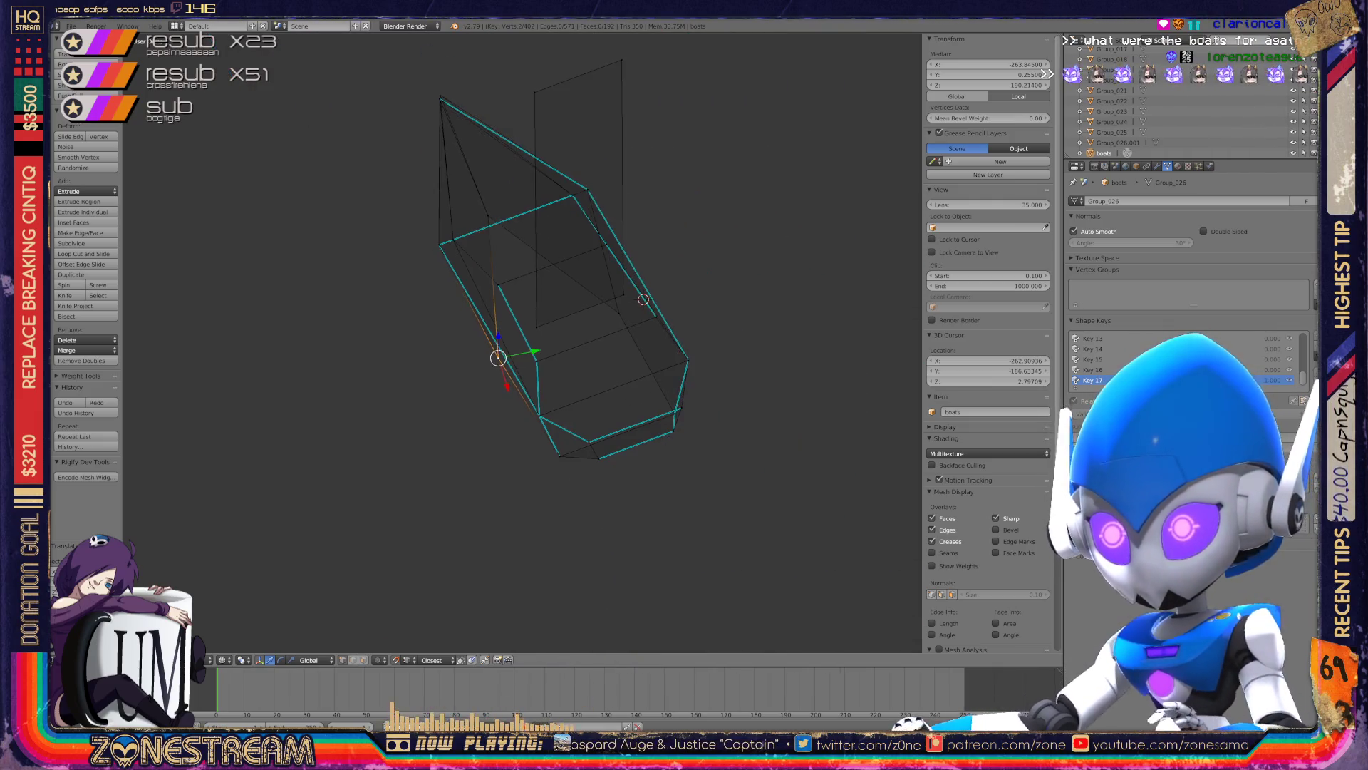
mouse_move(523, 342)
middle_down()
mouse_move(428, 370)
mouse_move(456, 356)
middle_up()
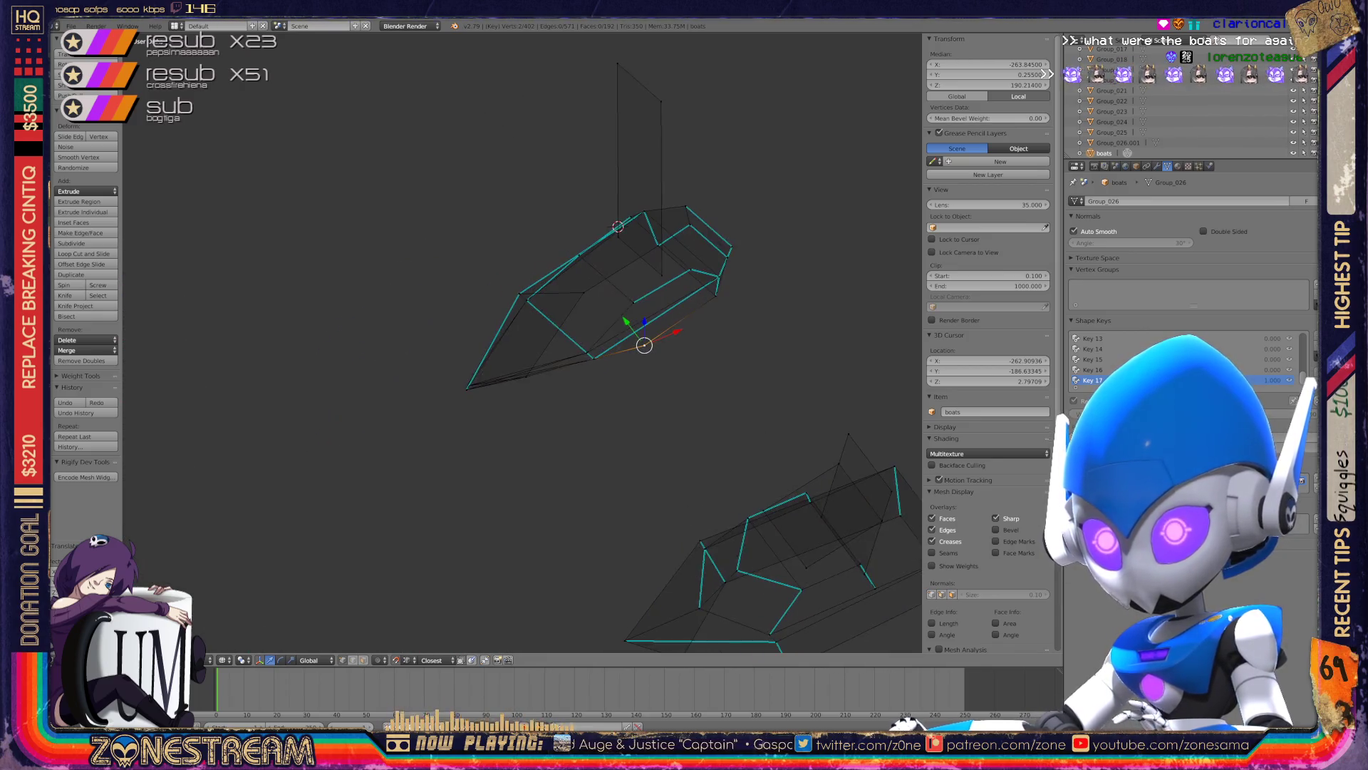
scroll(522, 342, up, 5)
scroll(521, 340, up, 3)
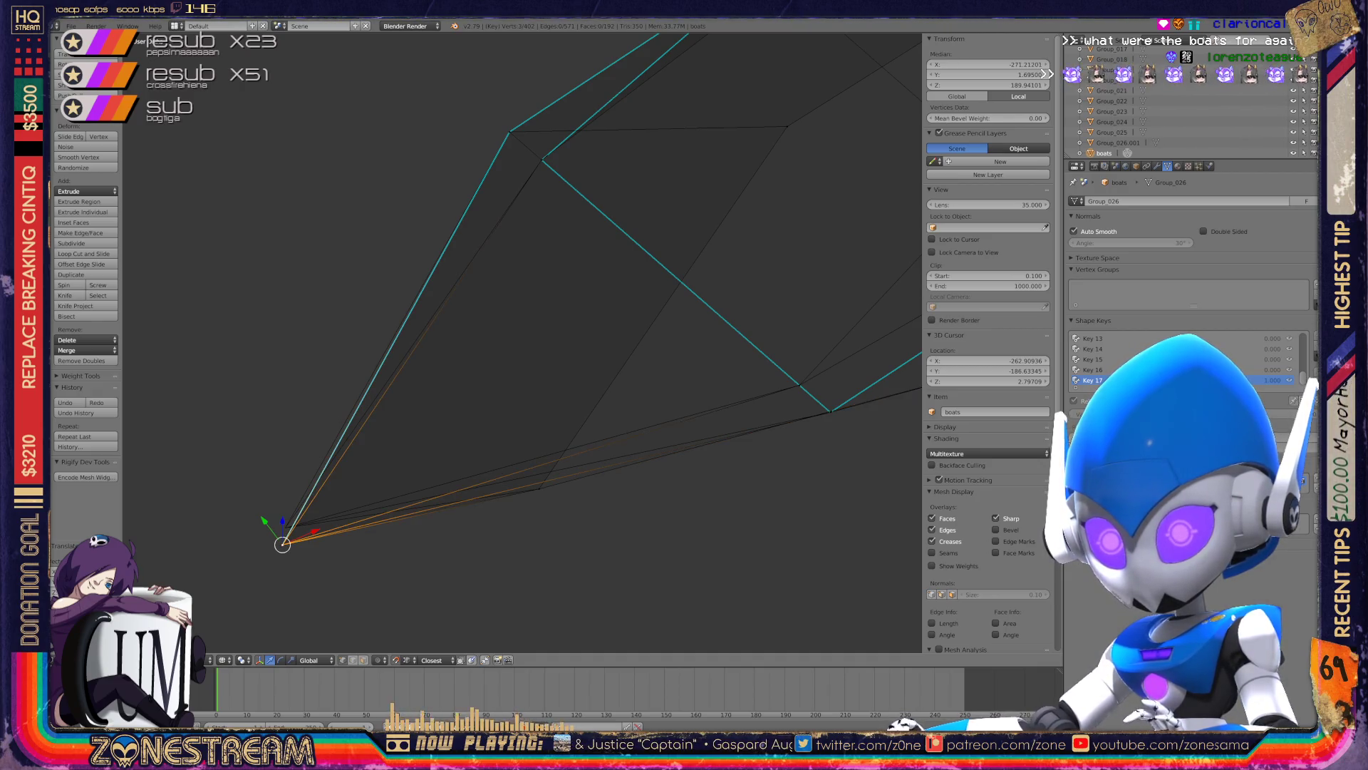
drag(282, 543, 285, 527)
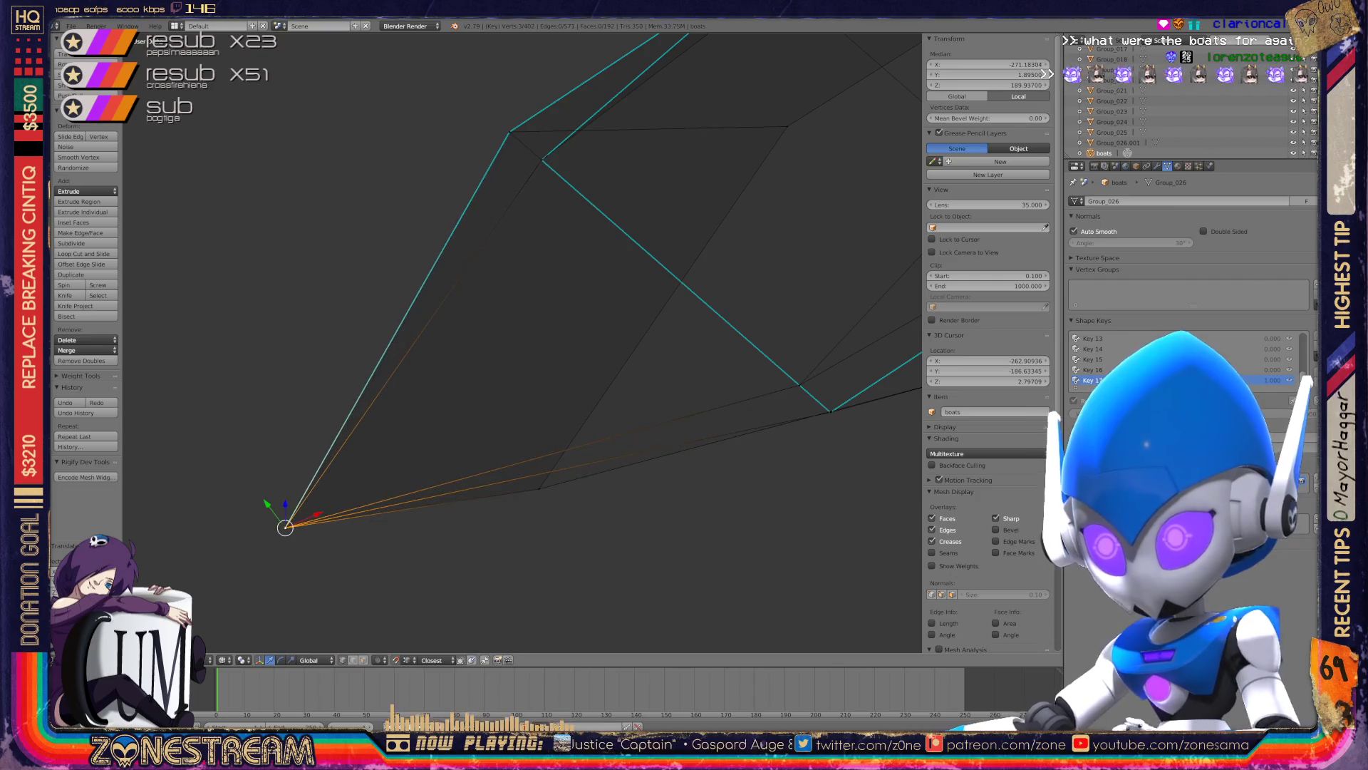
scroll(522, 342, down, 3)
- Survey all the boat parts in Object Mode, then return to Edit Mode on the box hull part
key(Tab)
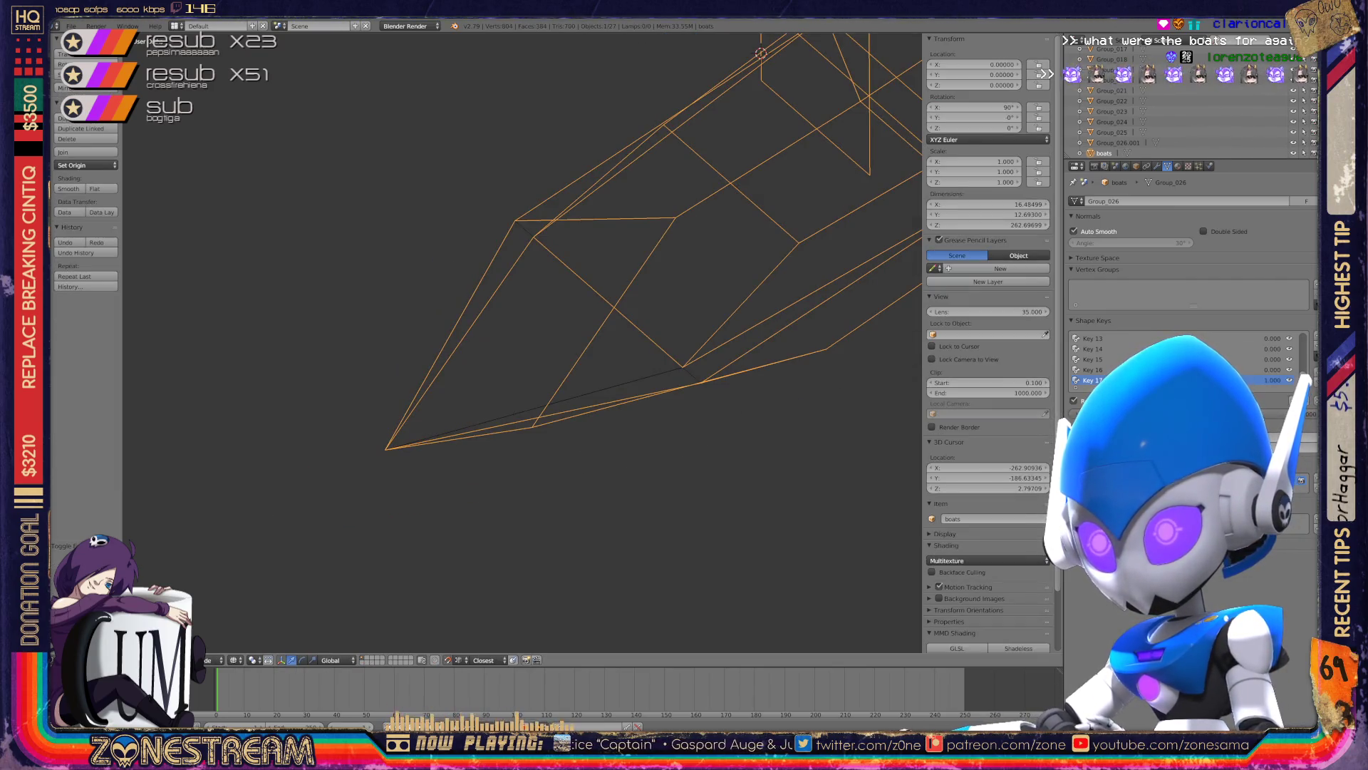
scroll(522, 342, down, 5)
middle_drag(522, 342, 542, 356)
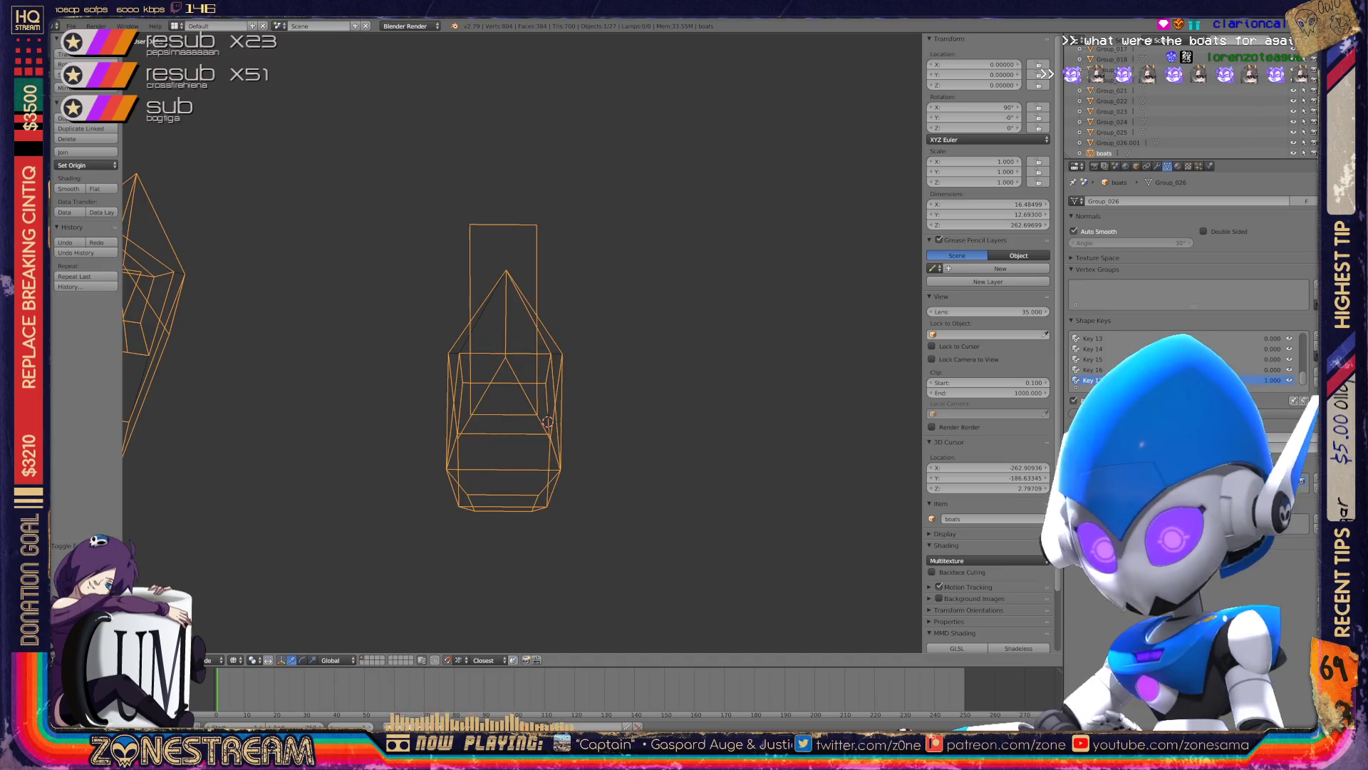
scroll(529, 364, down, 6)
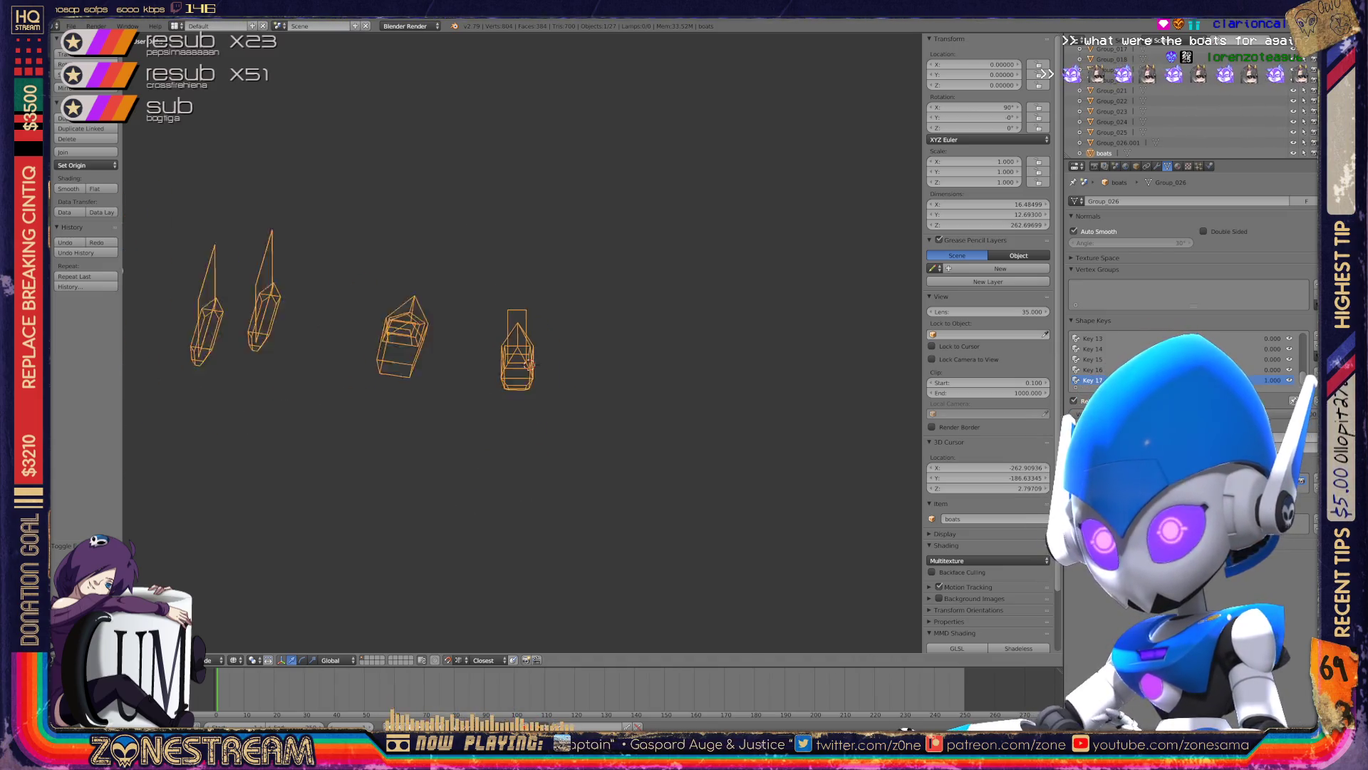
scroll(528, 364, down, 4)
middle_drag(527, 349, 499, 353)
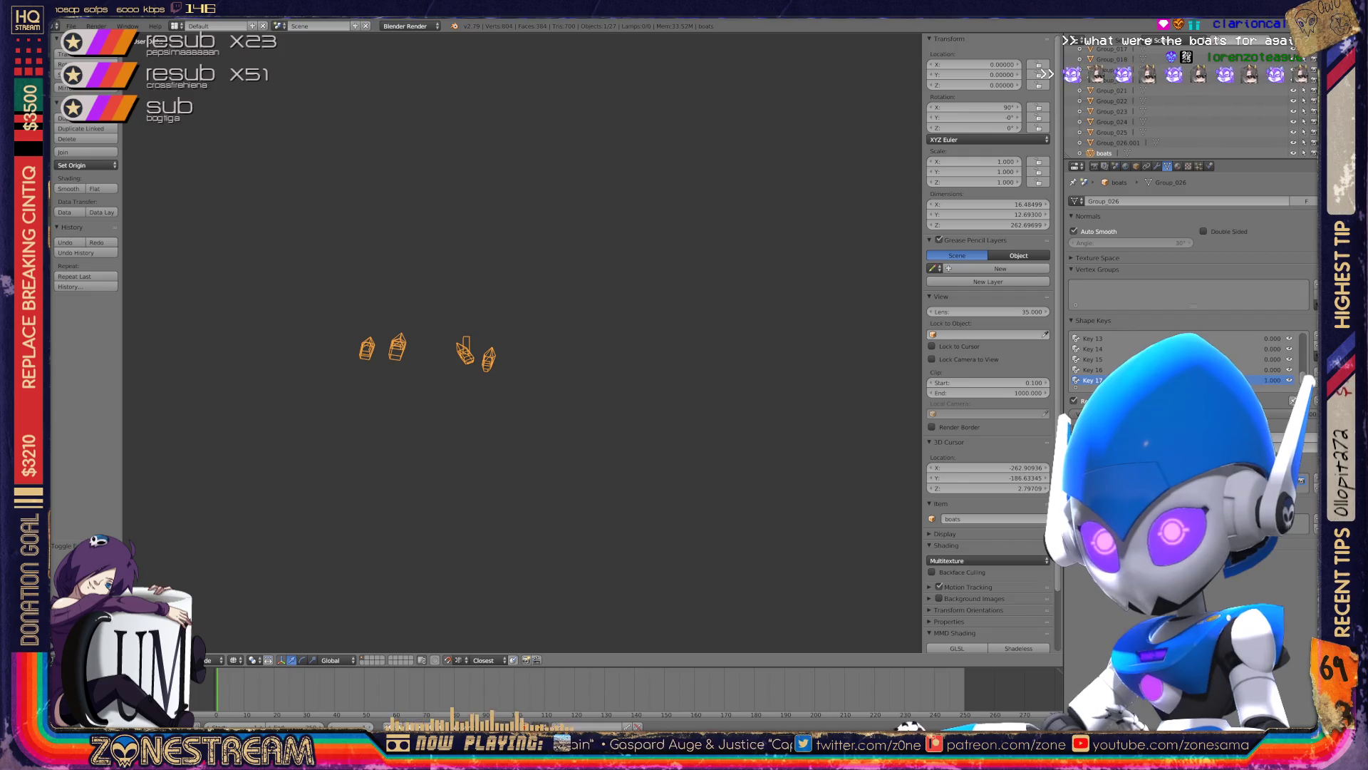
scroll(336, 354, up, 2)
scroll(336, 354, up, 2)
scroll(336, 354, up, 2)
scroll(337, 354, up, 2)
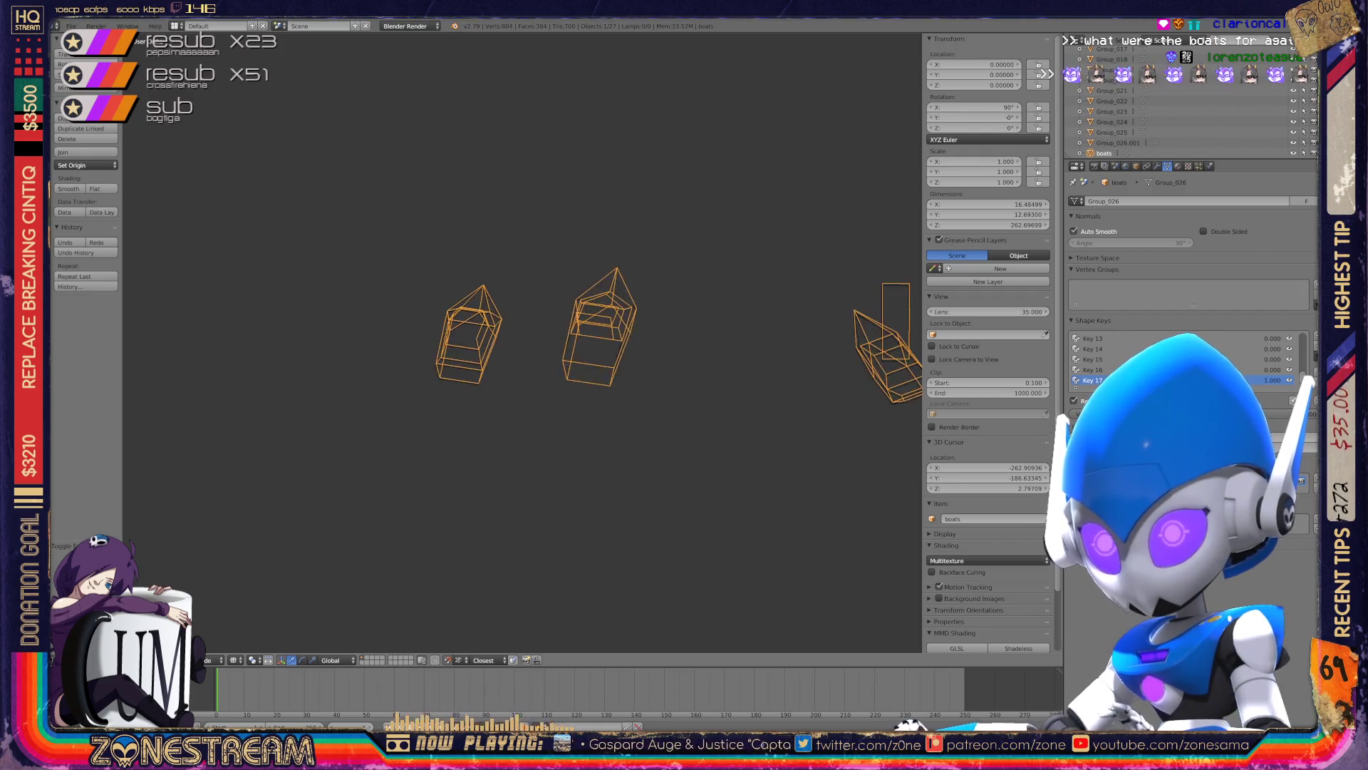
scroll(471, 335, up, 2)
scroll(470, 335, up, 2)
scroll(470, 335, up, 2)
key(Tab)
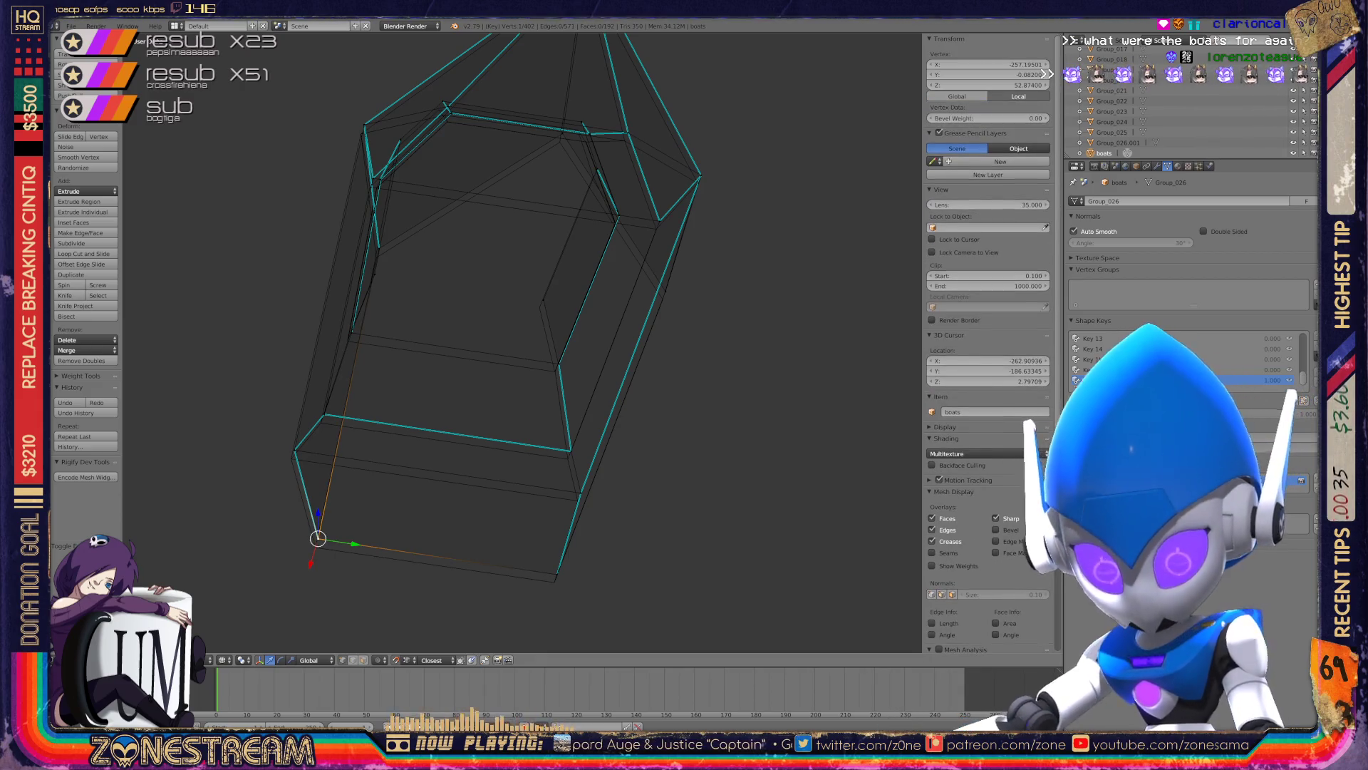
- Apply several small grab moves to the lower-right corner vertex
key(g)
key(Return)
right_click(555, 582)
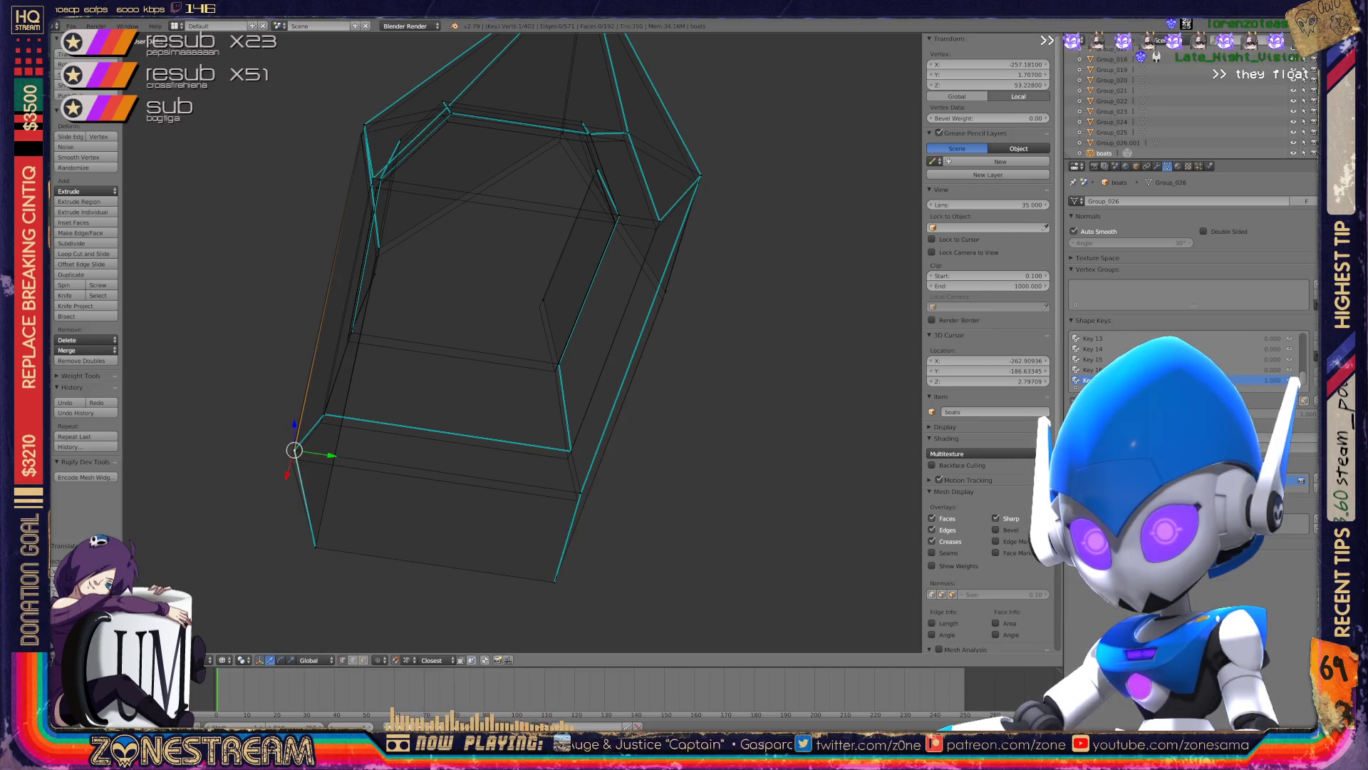
key(g)
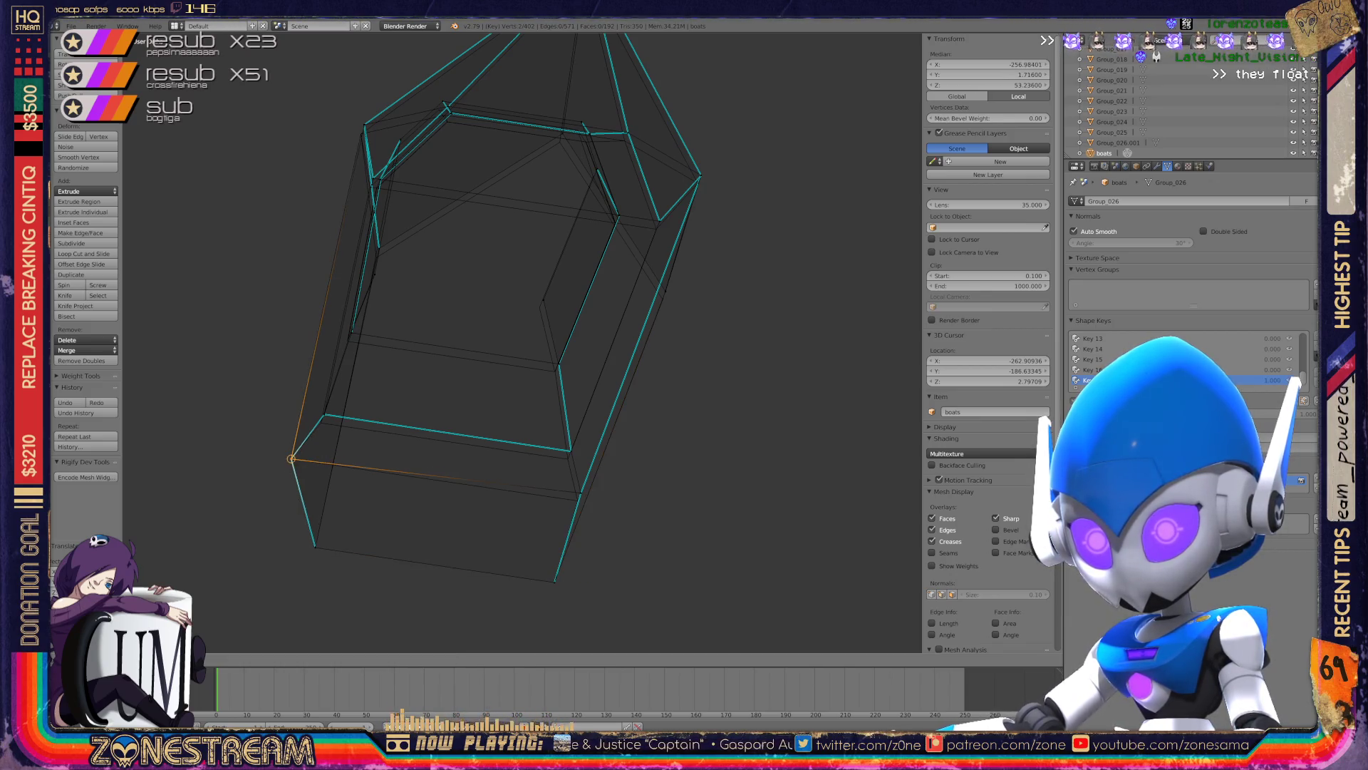
key(Return)
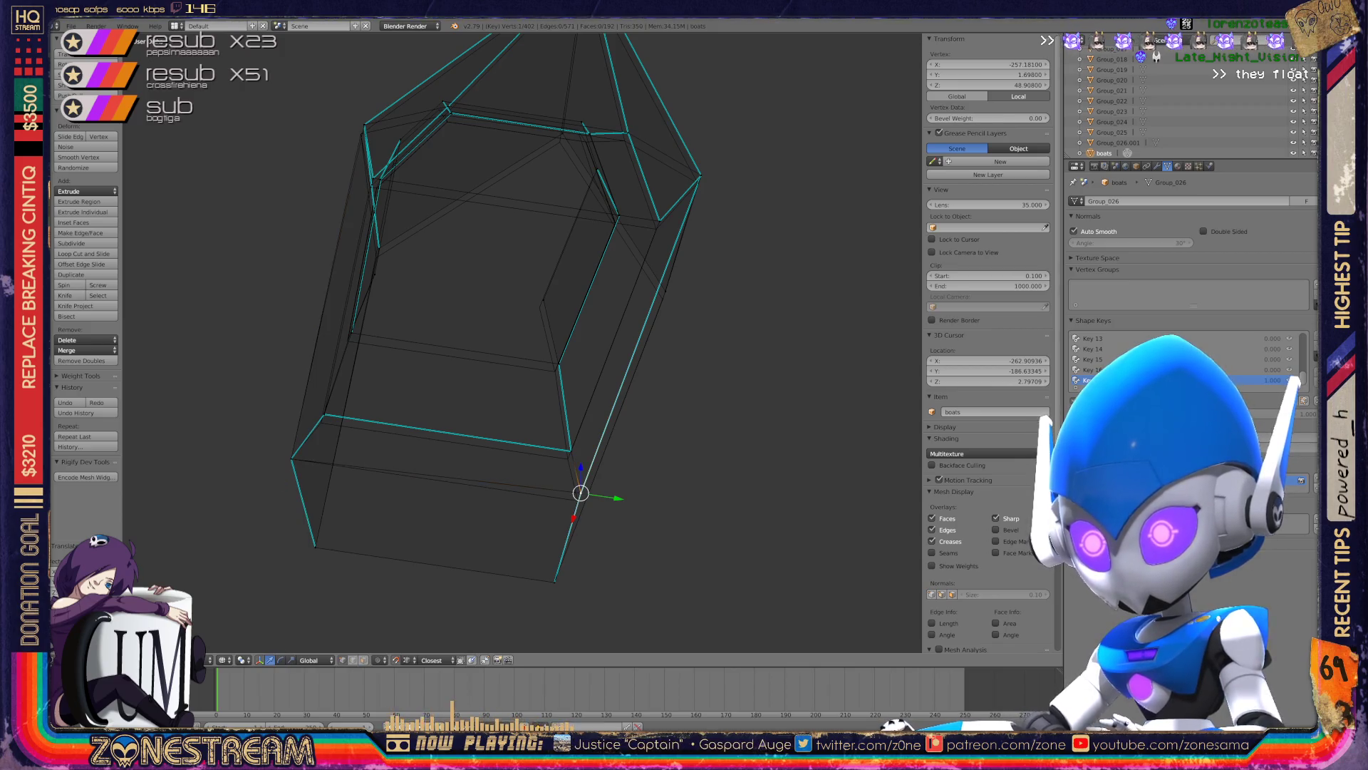
key(g)
key(Return)
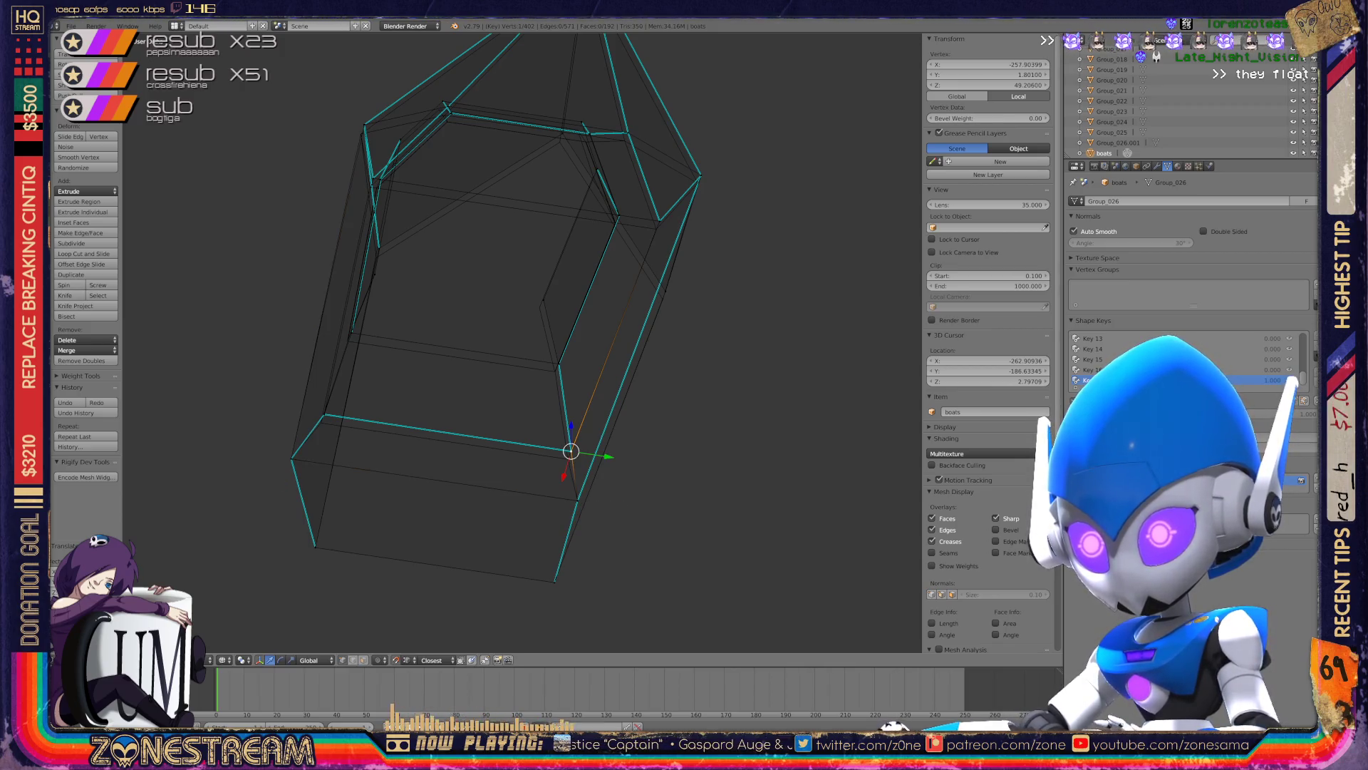
key(g)
key(Return)
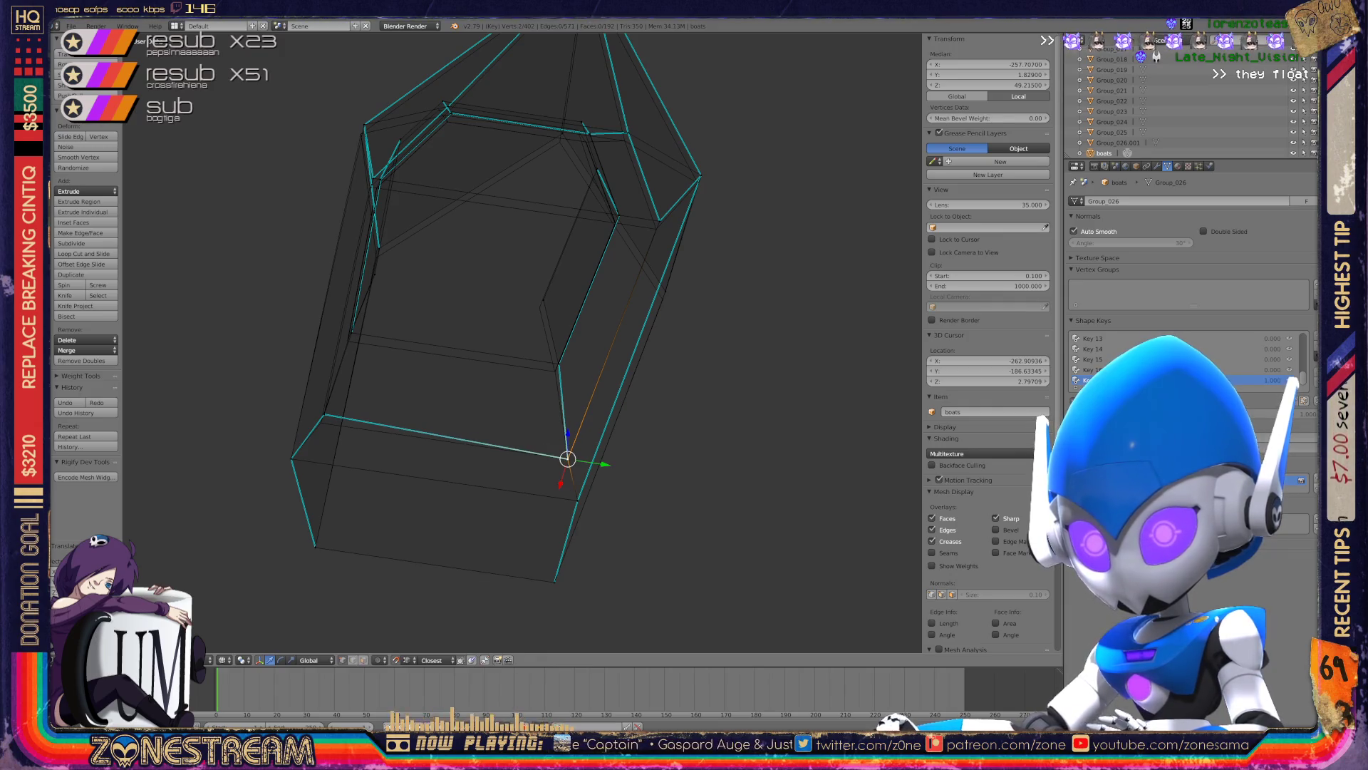
- Place an outline vertex onto its neighbouring corner, undoing one misplaced attempt
middle_drag(520, 342, 641, 285)
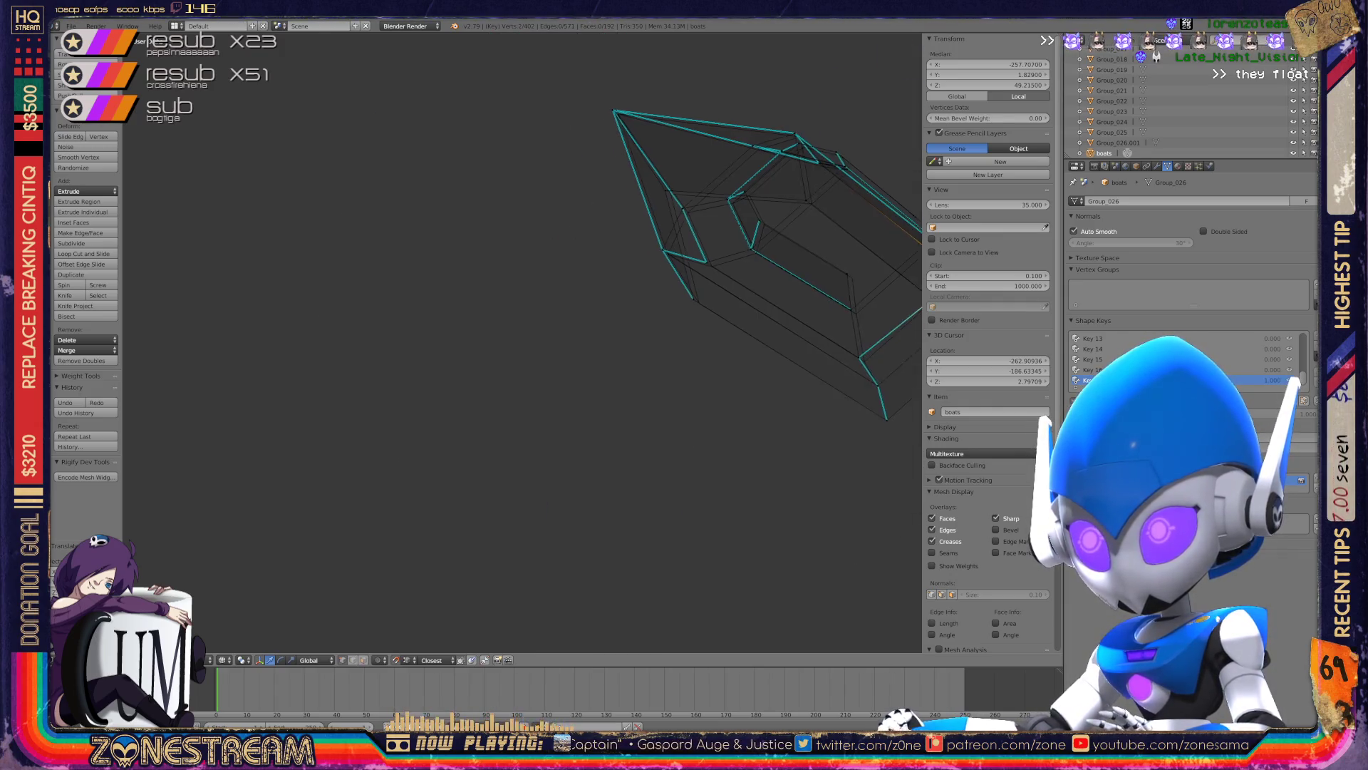
scroll(522, 342, up, 3)
scroll(522, 342, up, 3)
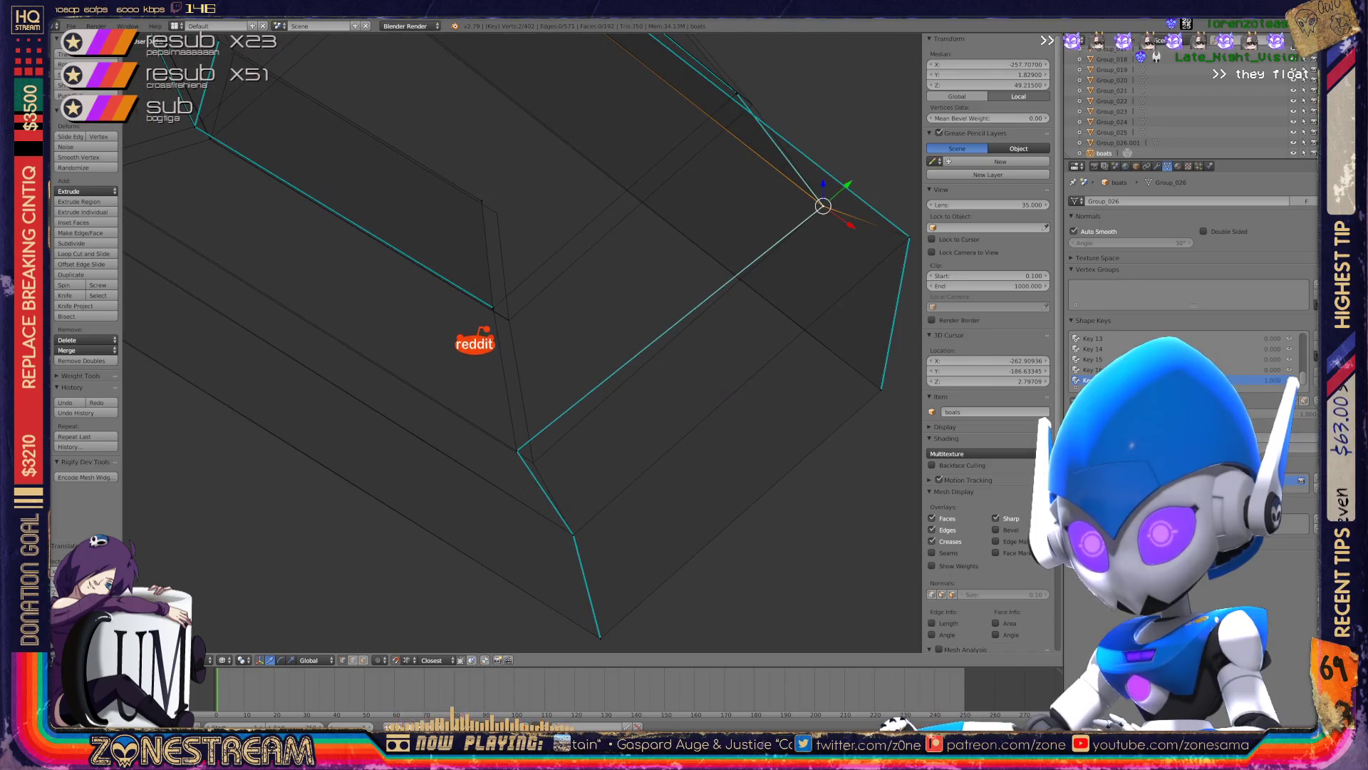
right_click(516, 450)
scroll(522, 342, up, 3)
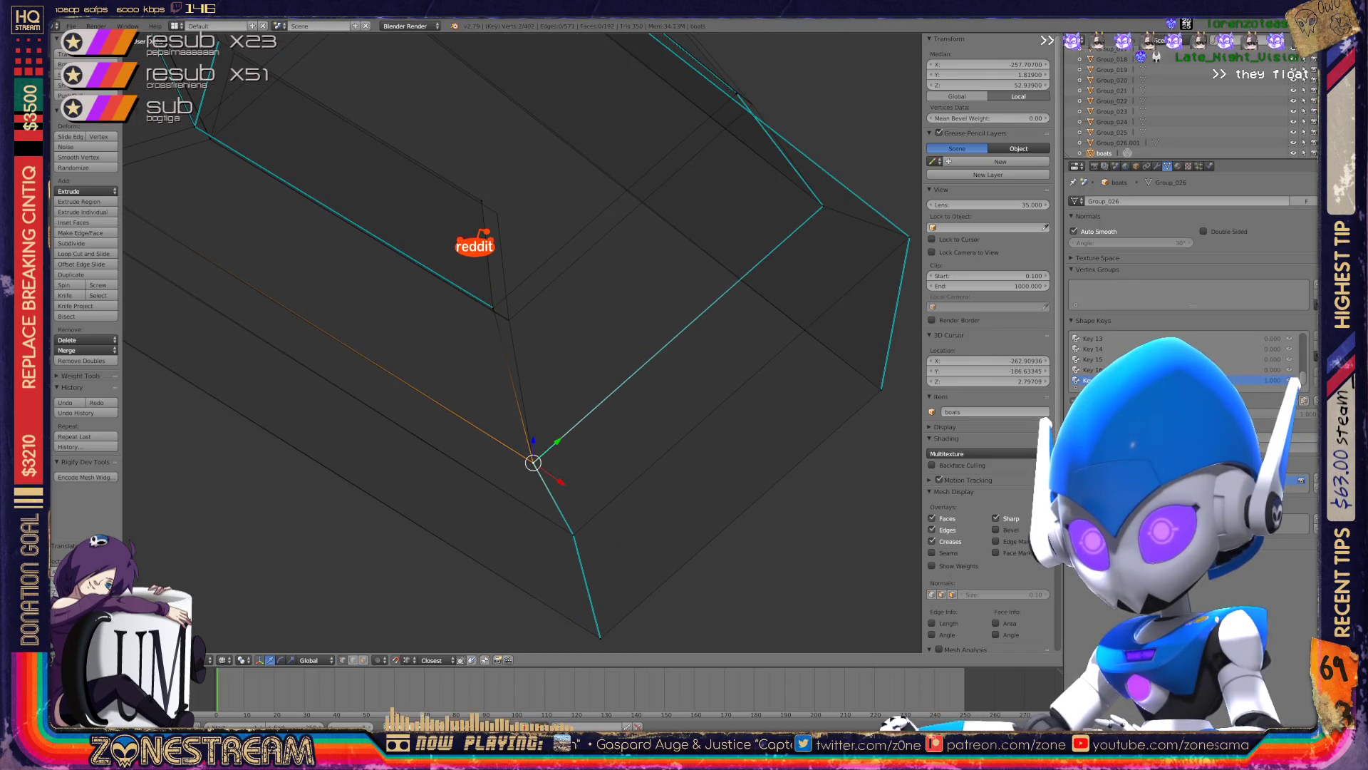
scroll(523, 342, up, 4)
scroll(522, 342, up, 2)
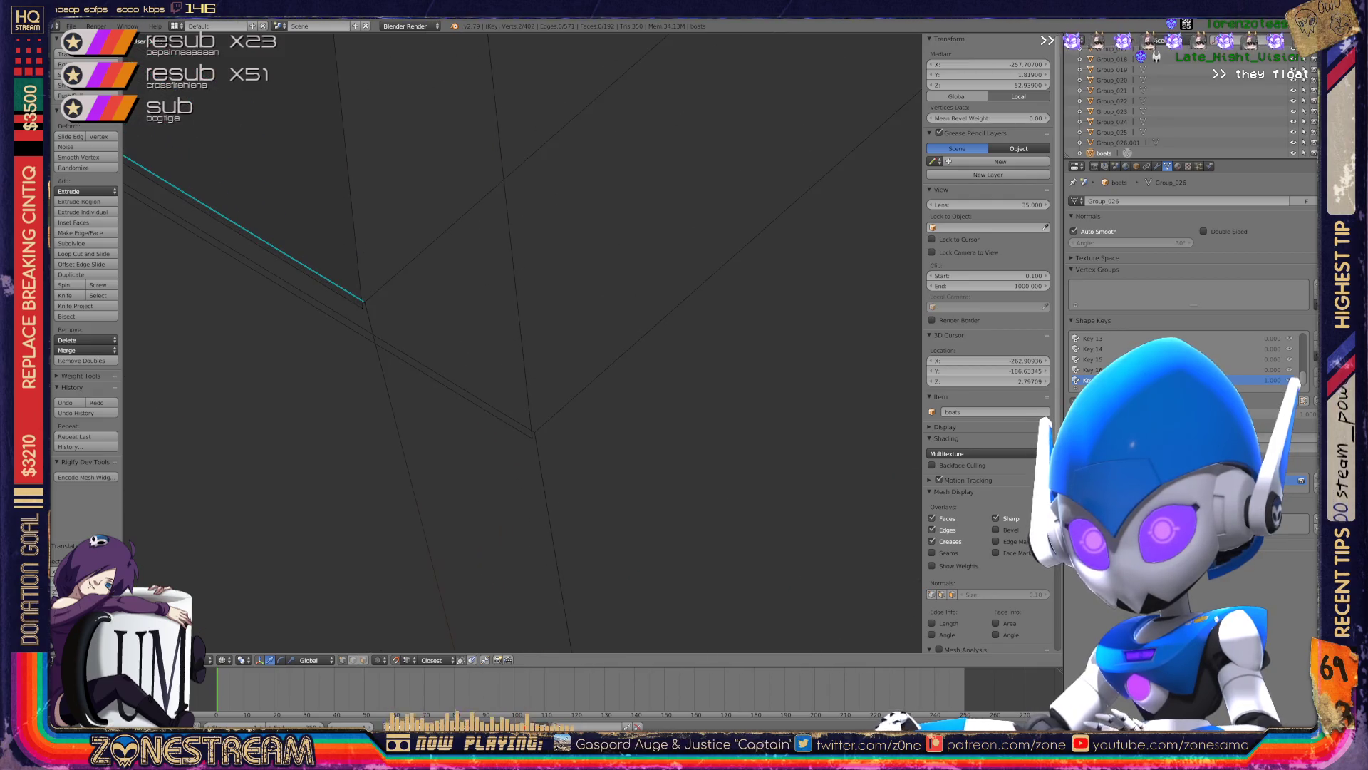
right_click(526, 434)
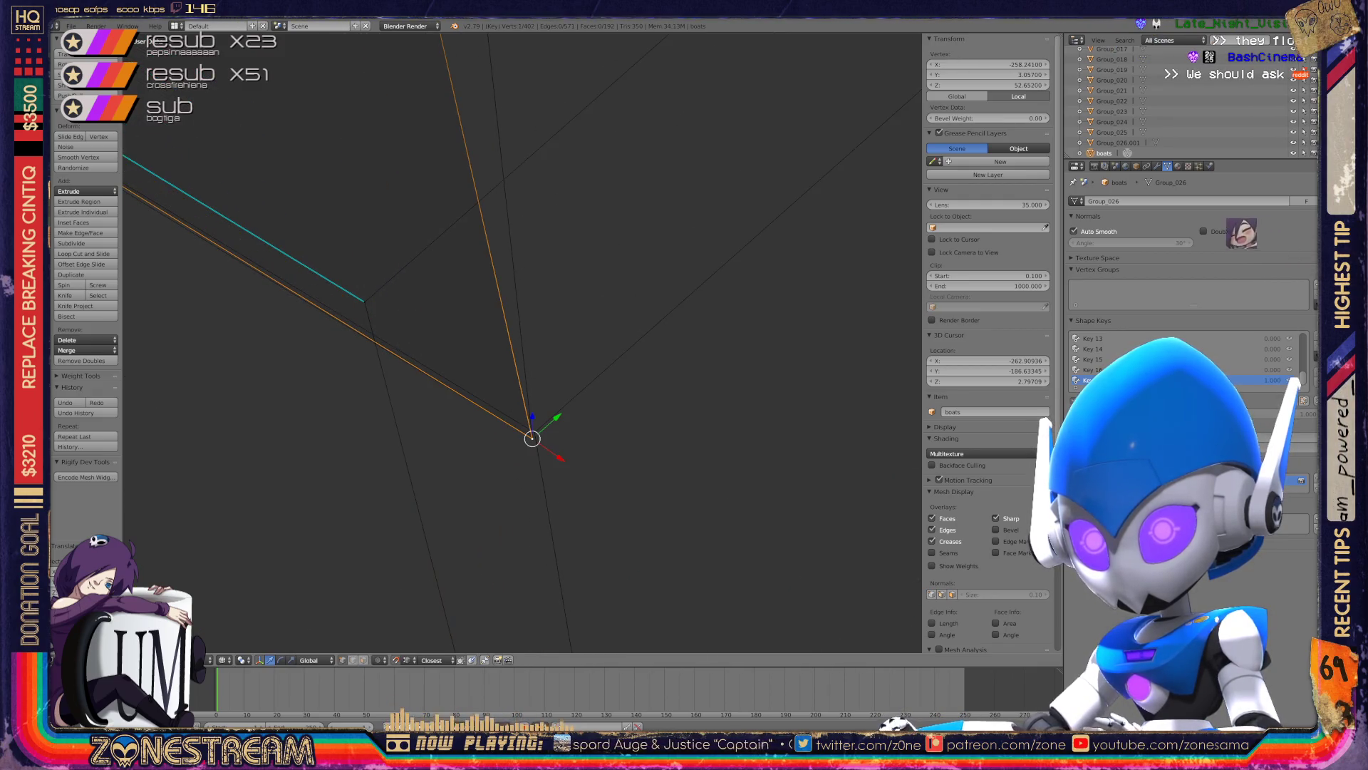
right_click(364, 301)
key(g)
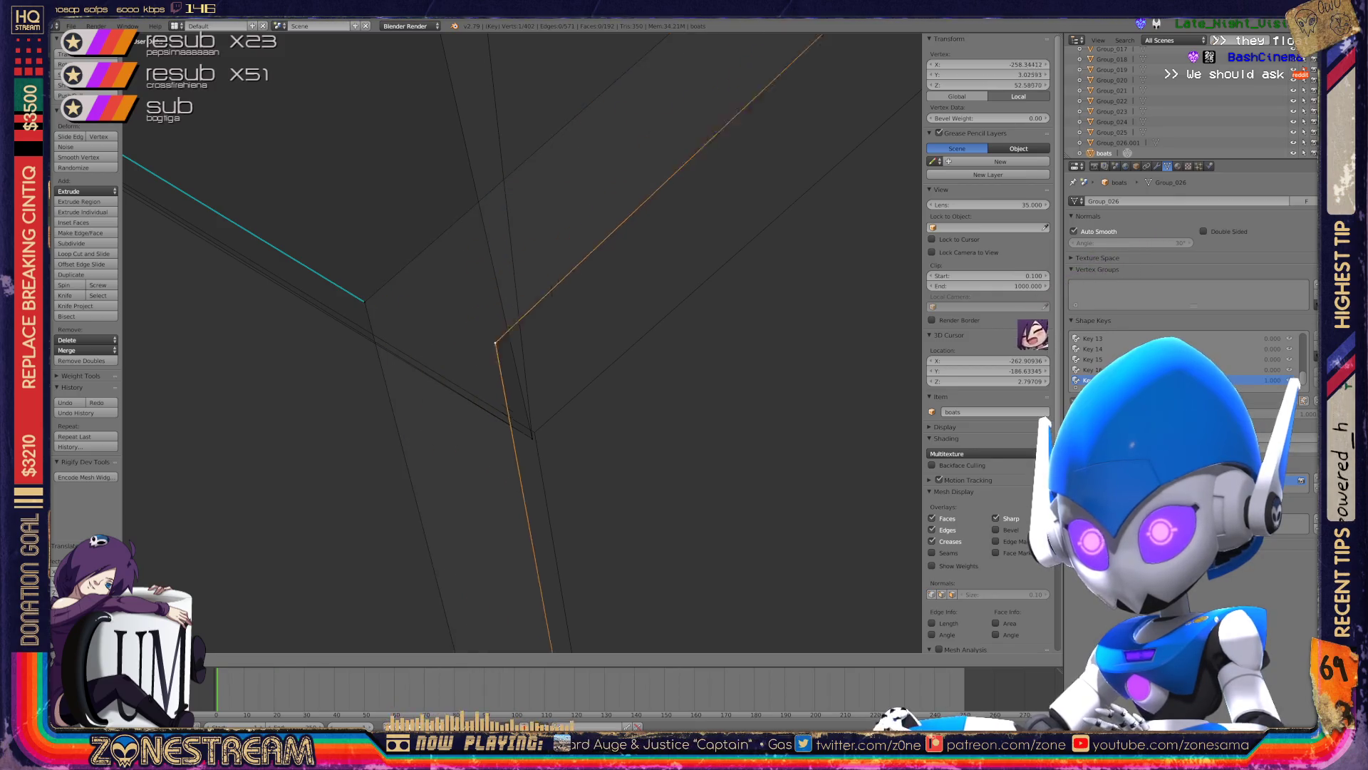
click(535, 432)
key(ctrl+z)
key(g)
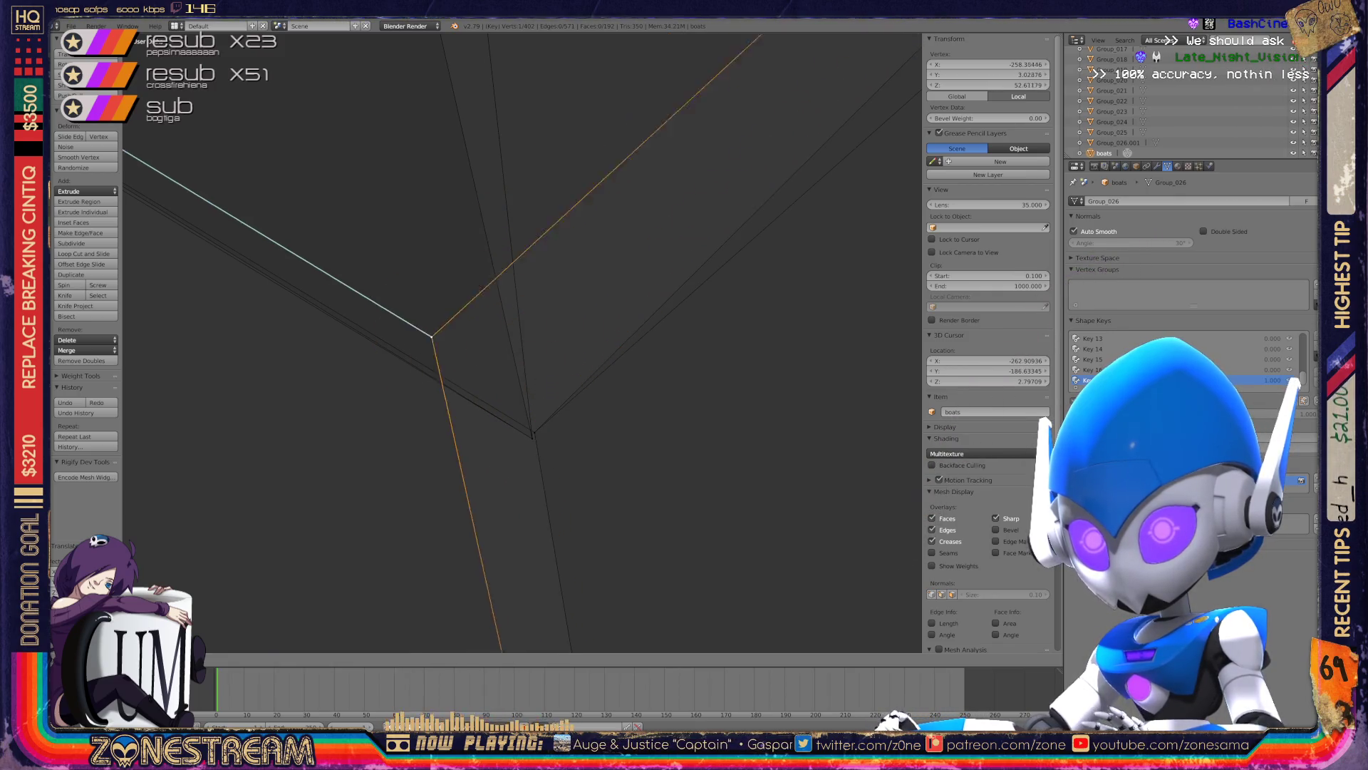
click(534, 431)
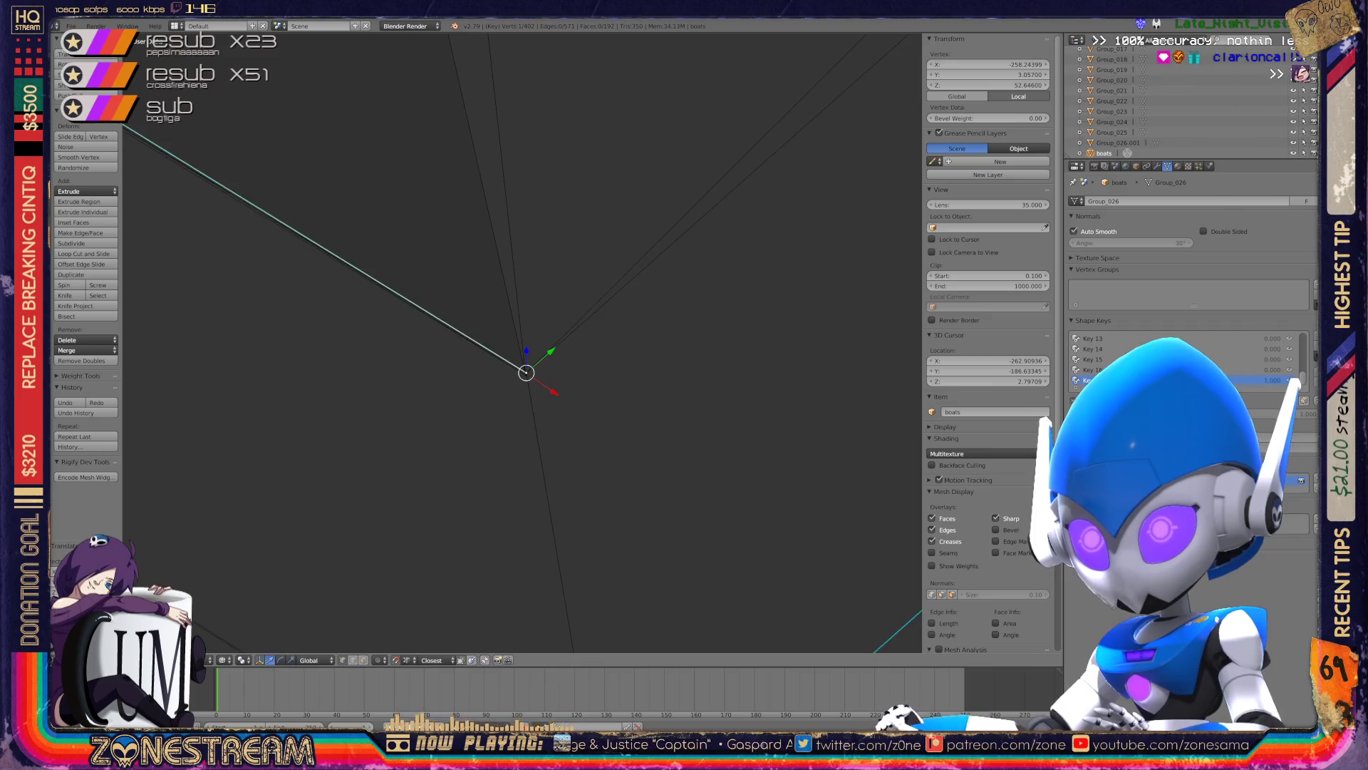
- Check the vertex from other angles and fine-tune its position
scroll(541, 421, up, 5)
middle_drag(562, 407, 587, 448)
key(g)
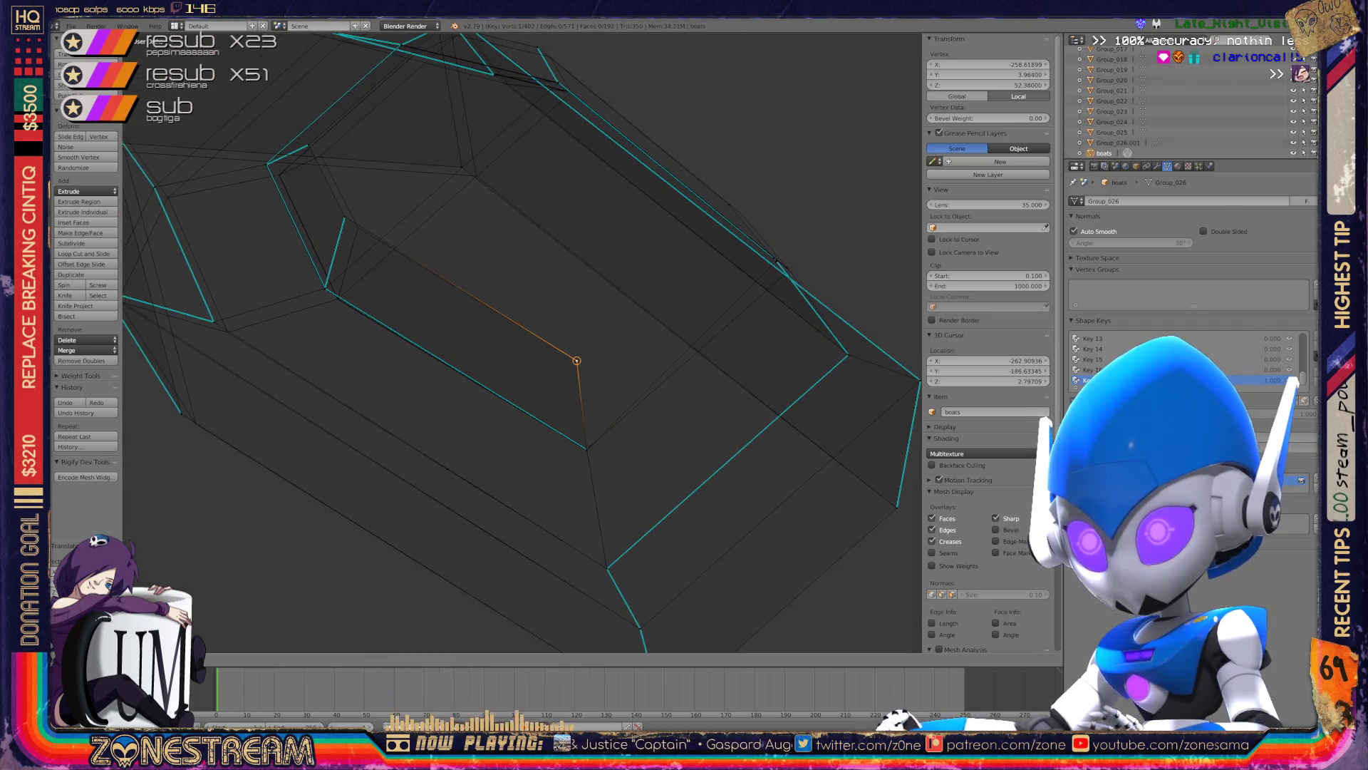
click(575, 358)
middle_drag(575, 358, 677, 463)
key(g)
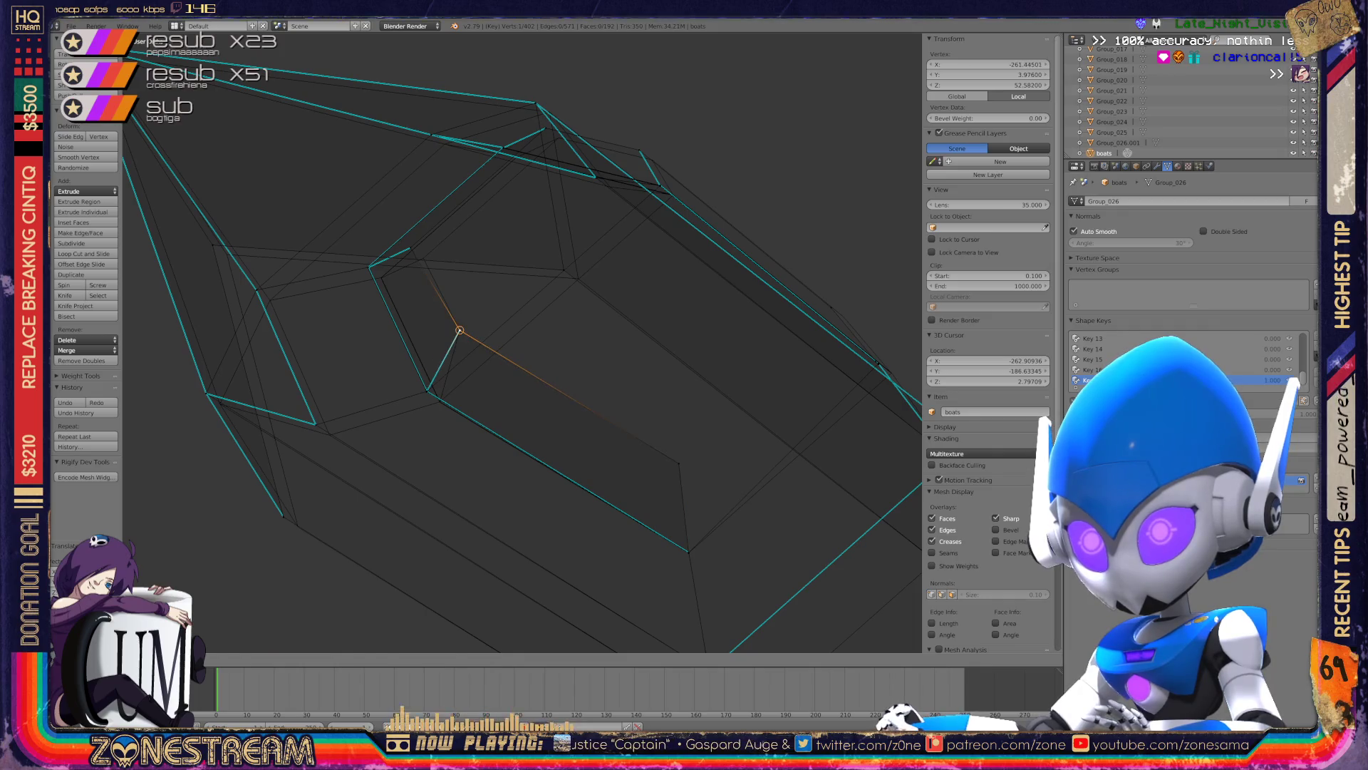
key(Escape)
key(g)
key(Return)
- Move the vertex onto the hull's upper corner, near X -262.35, Y 3.99, Z 50.04
middle_drag(499, 321, 428, 356)
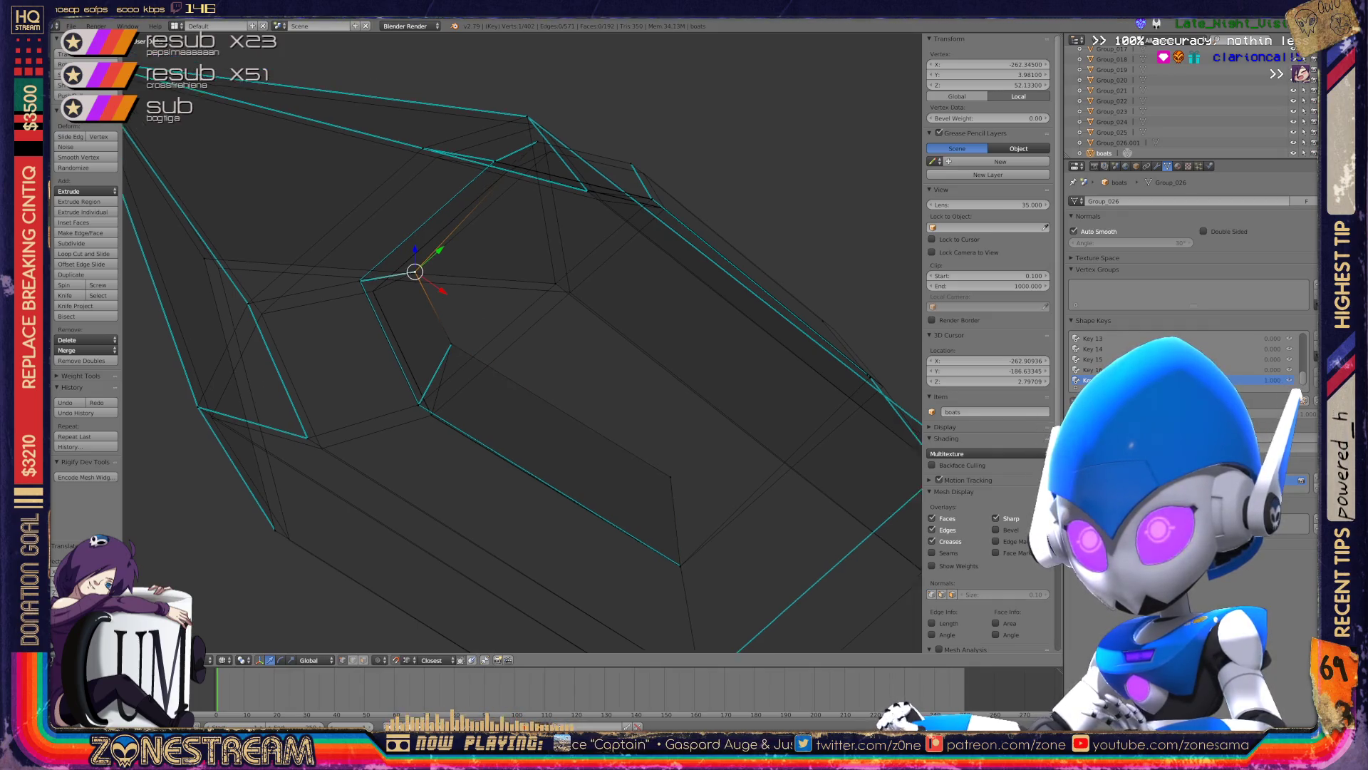
key(g)
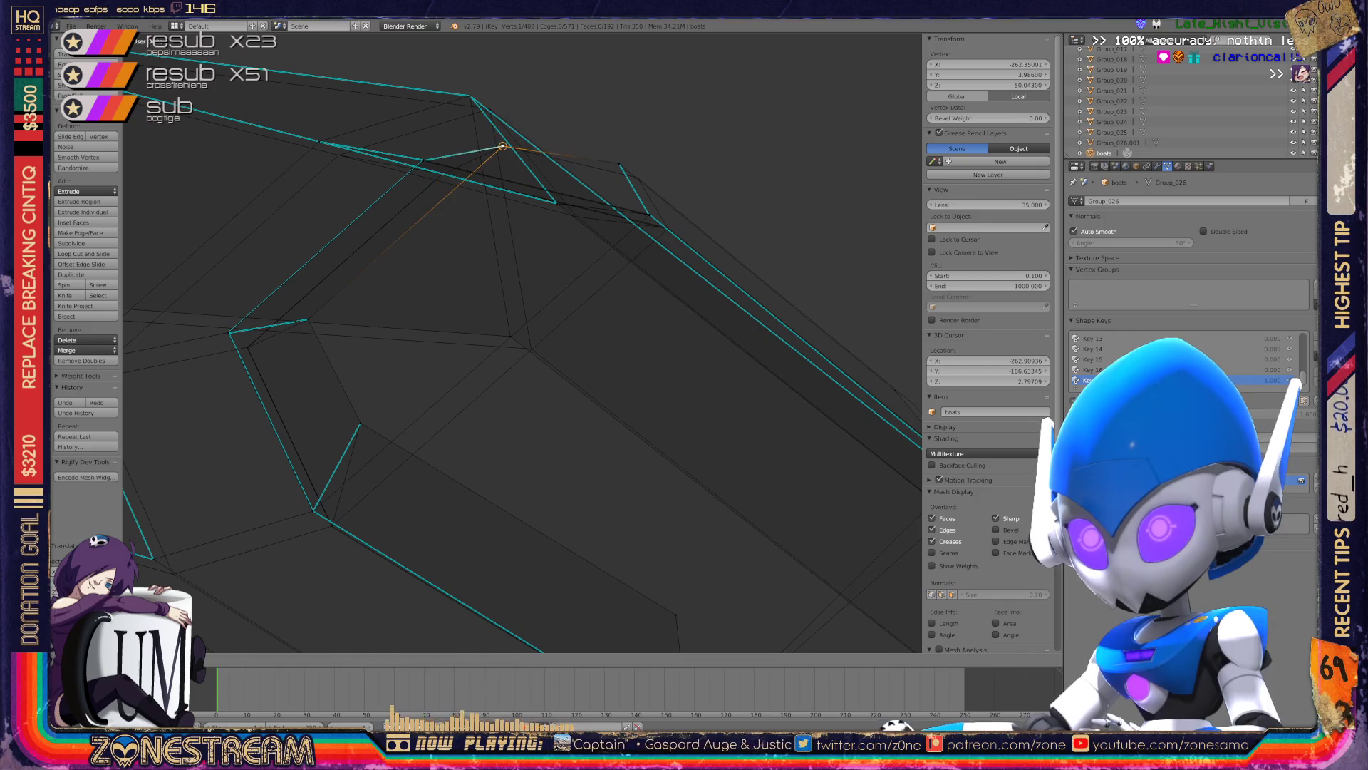
key(Return)
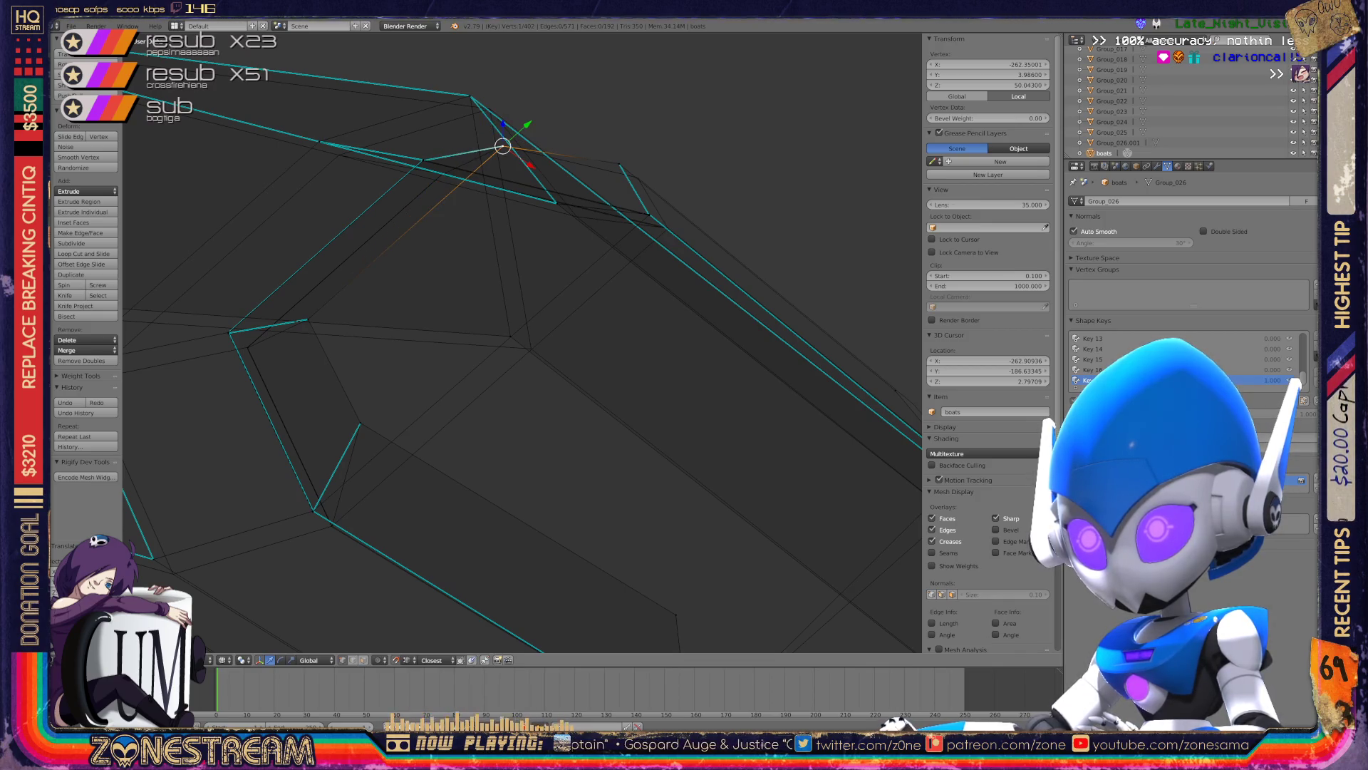
scroll(522, 342, down, 3)
scroll(522, 342, up, 3)
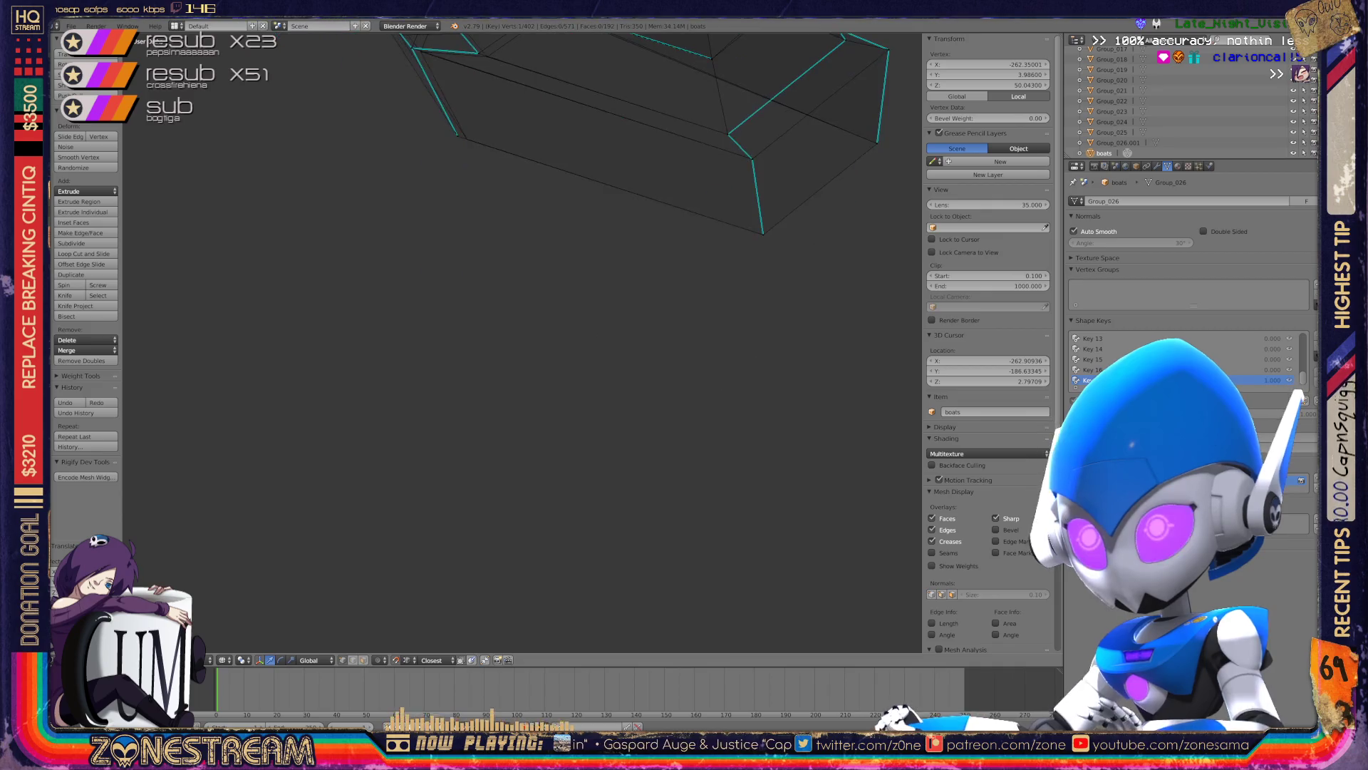
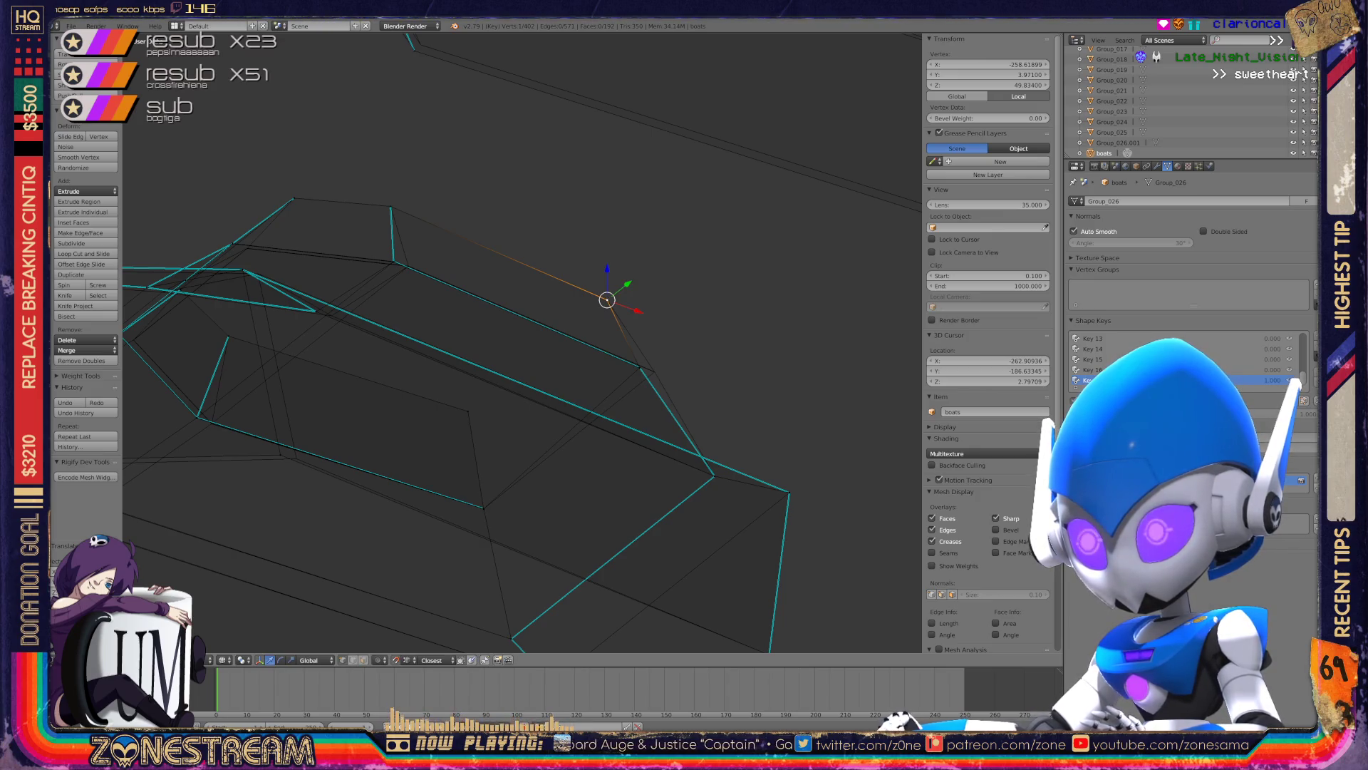
- Select the hull vertex where the edges meet and move it to a new position
middle_drag(522, 342, 499, 399)
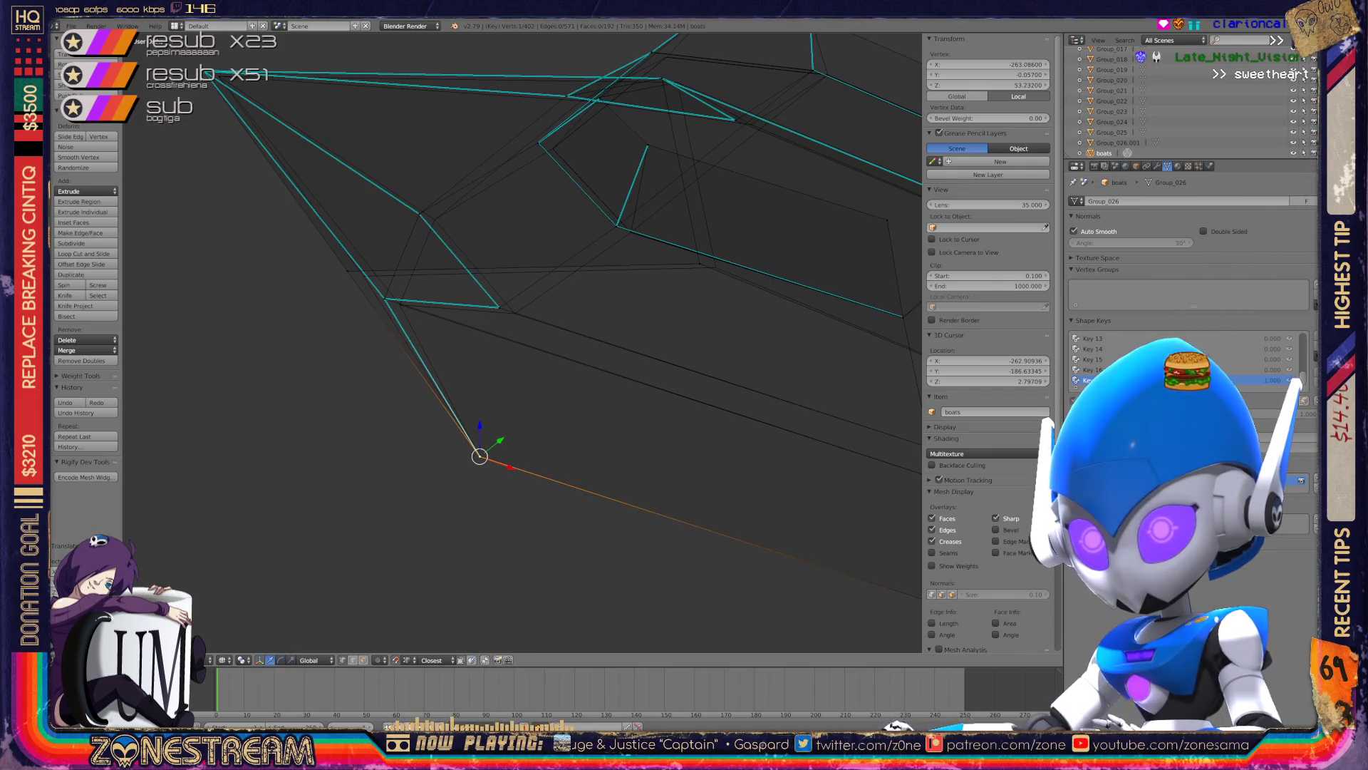
scroll(523, 342, up, 3)
scroll(522, 342, up, 3)
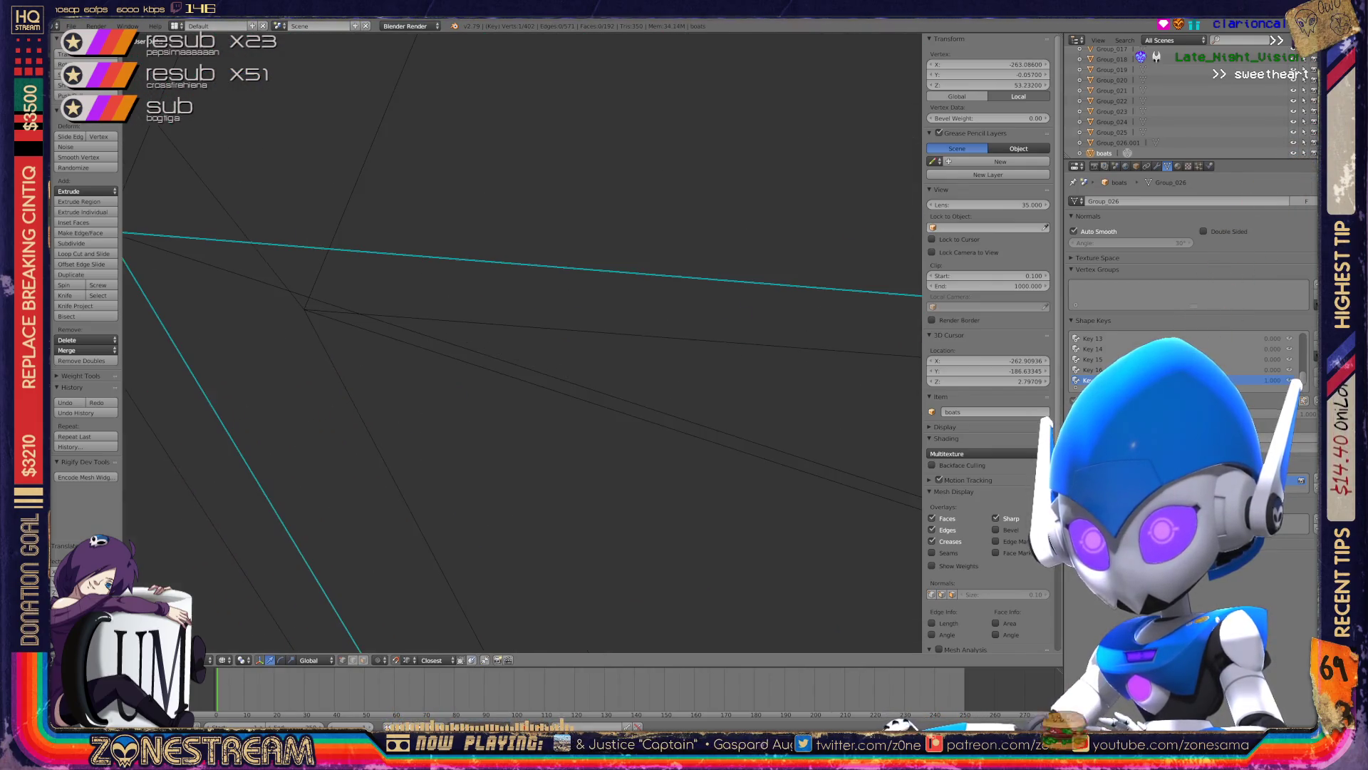
scroll(522, 342, up, 2)
right_click(365, 301)
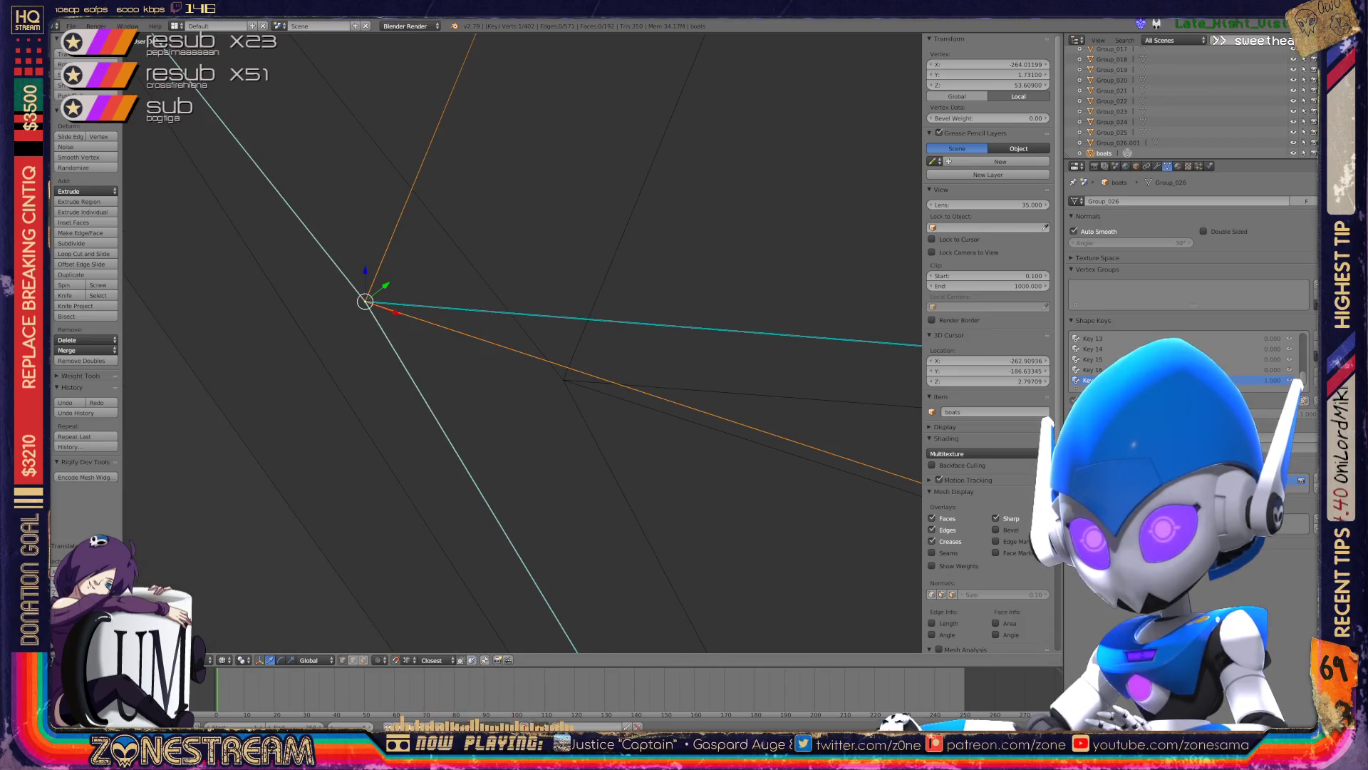
key(g)
key(g)
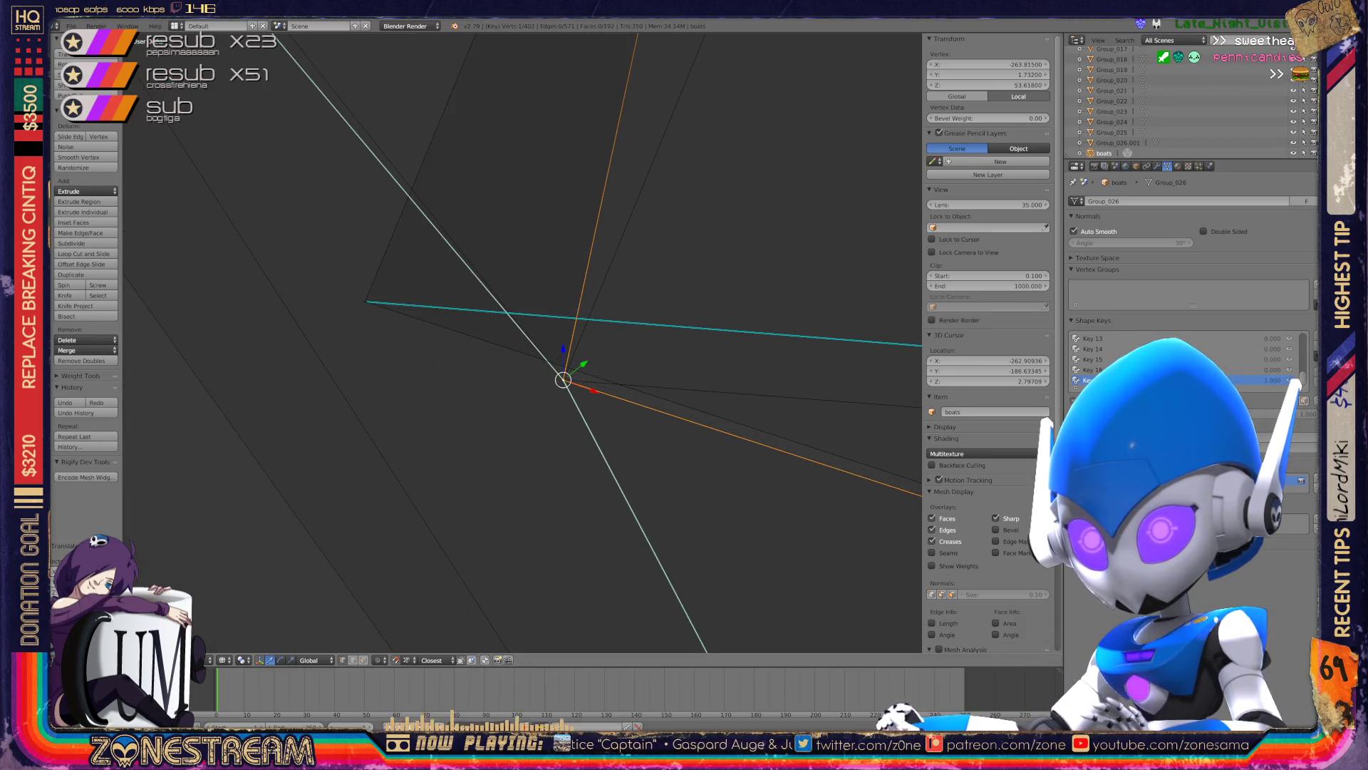
key(g)
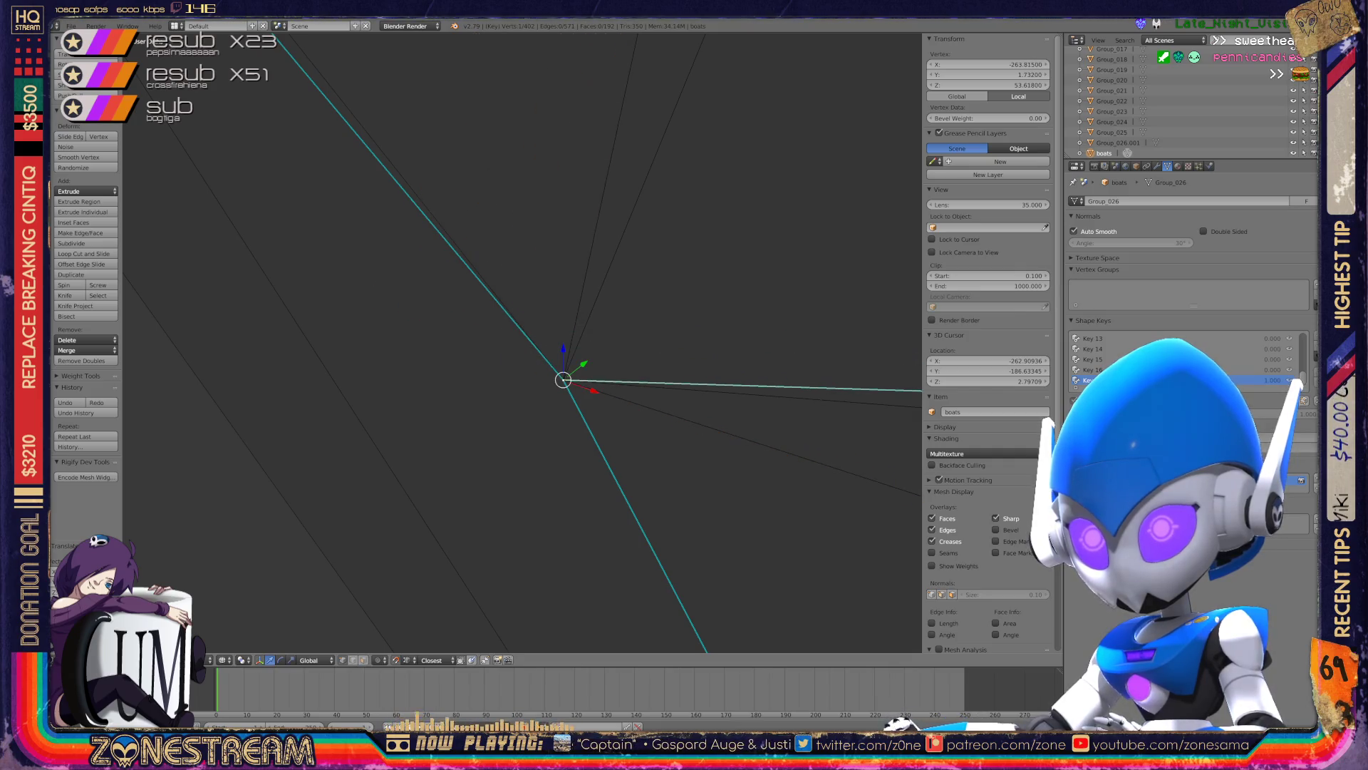
middle_drag(563, 380, 477, 376)
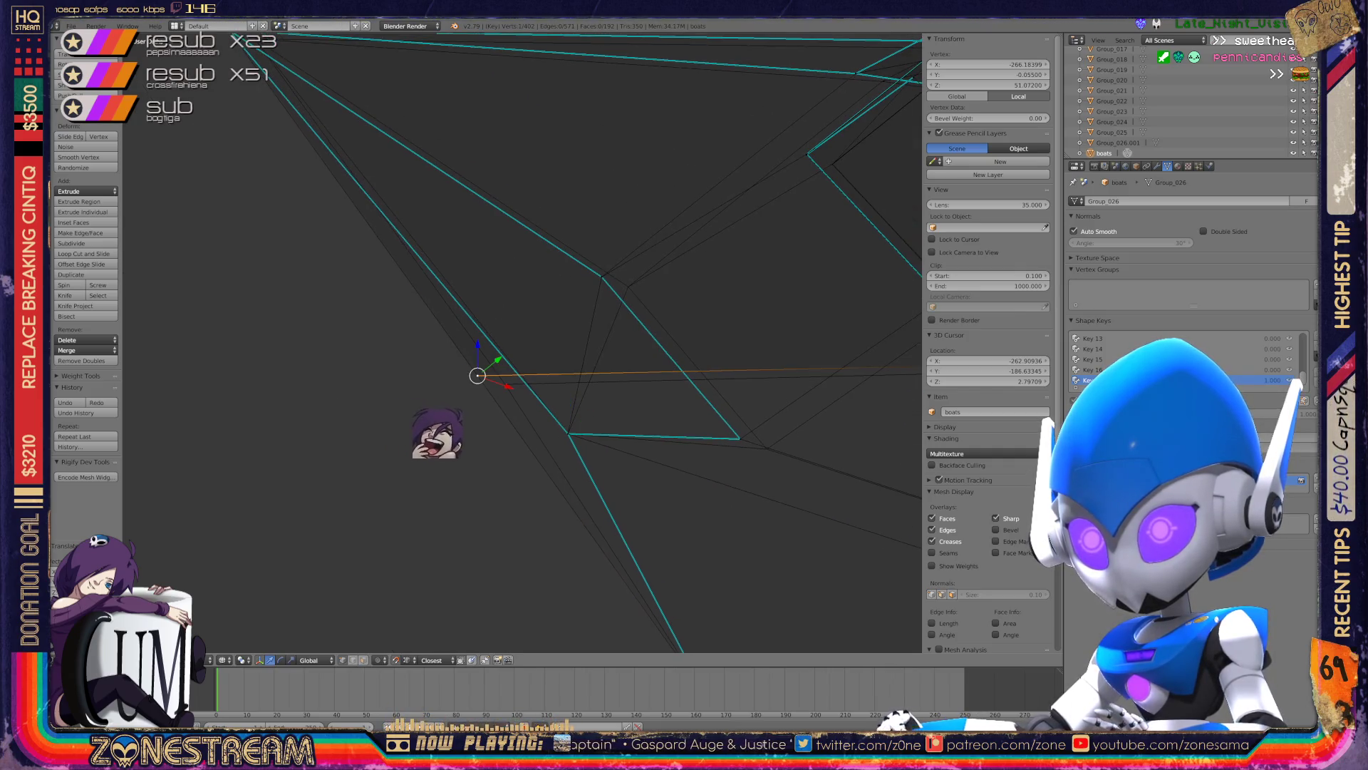
middle_drag(474, 446, 595, 492)
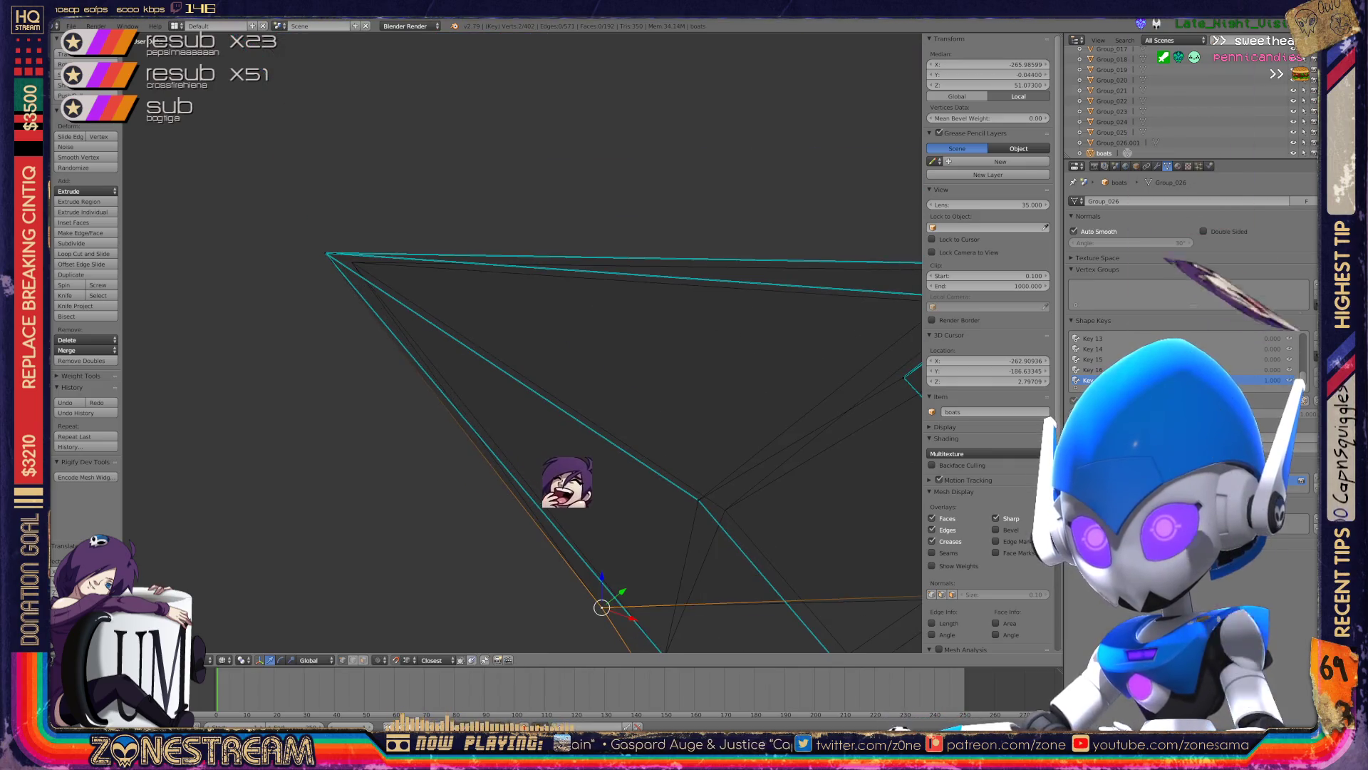
- Move that vertex again, then pick a different hull vertex and reposition it
key(g)
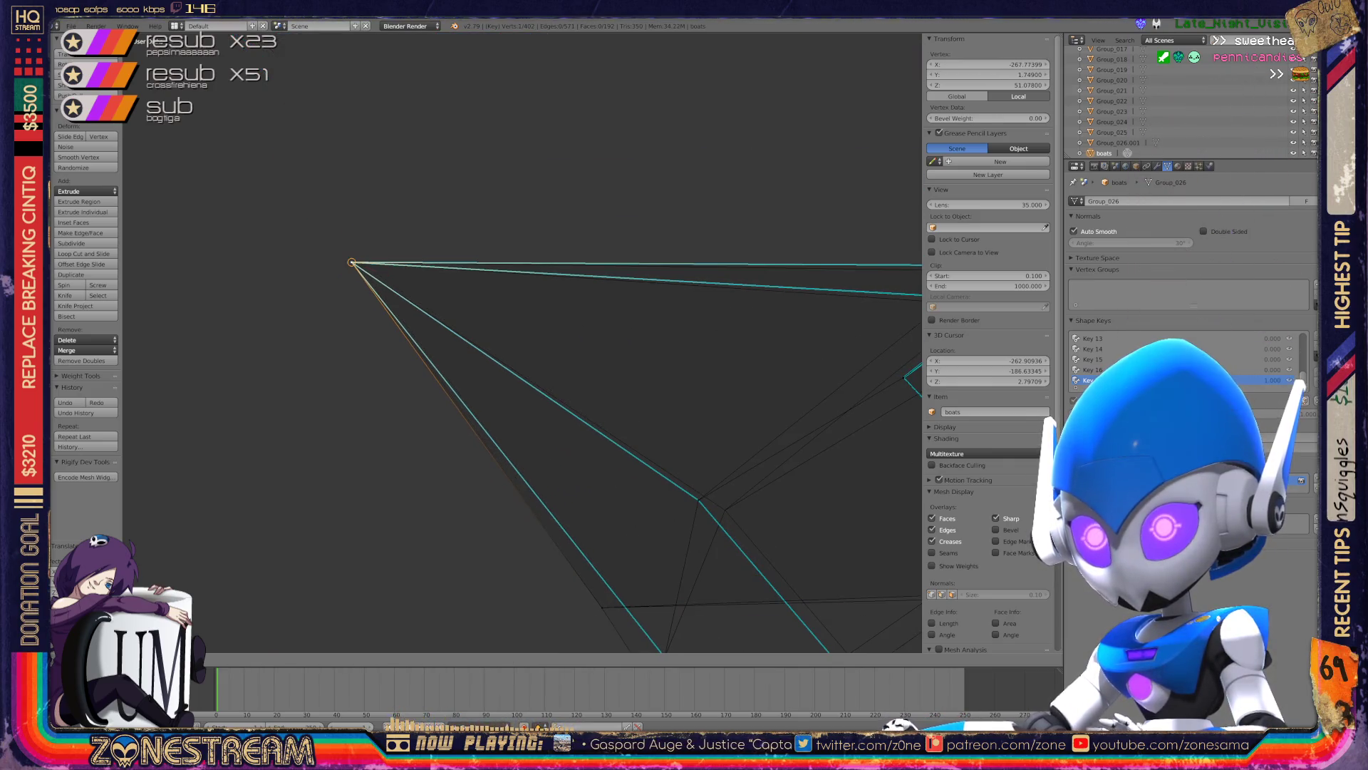
middle_drag(351, 262, 196, 121)
right_click(542, 358)
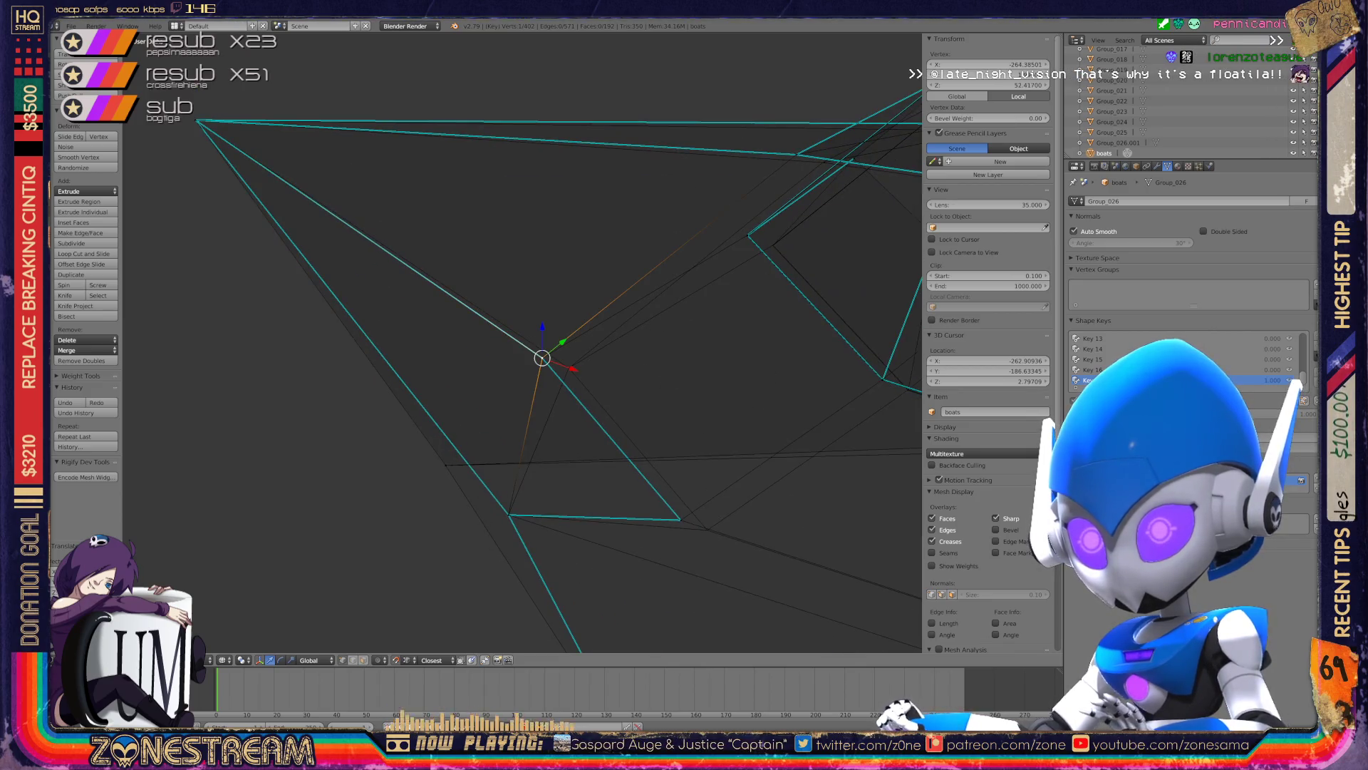
drag(542, 357, 568, 367)
key(g)
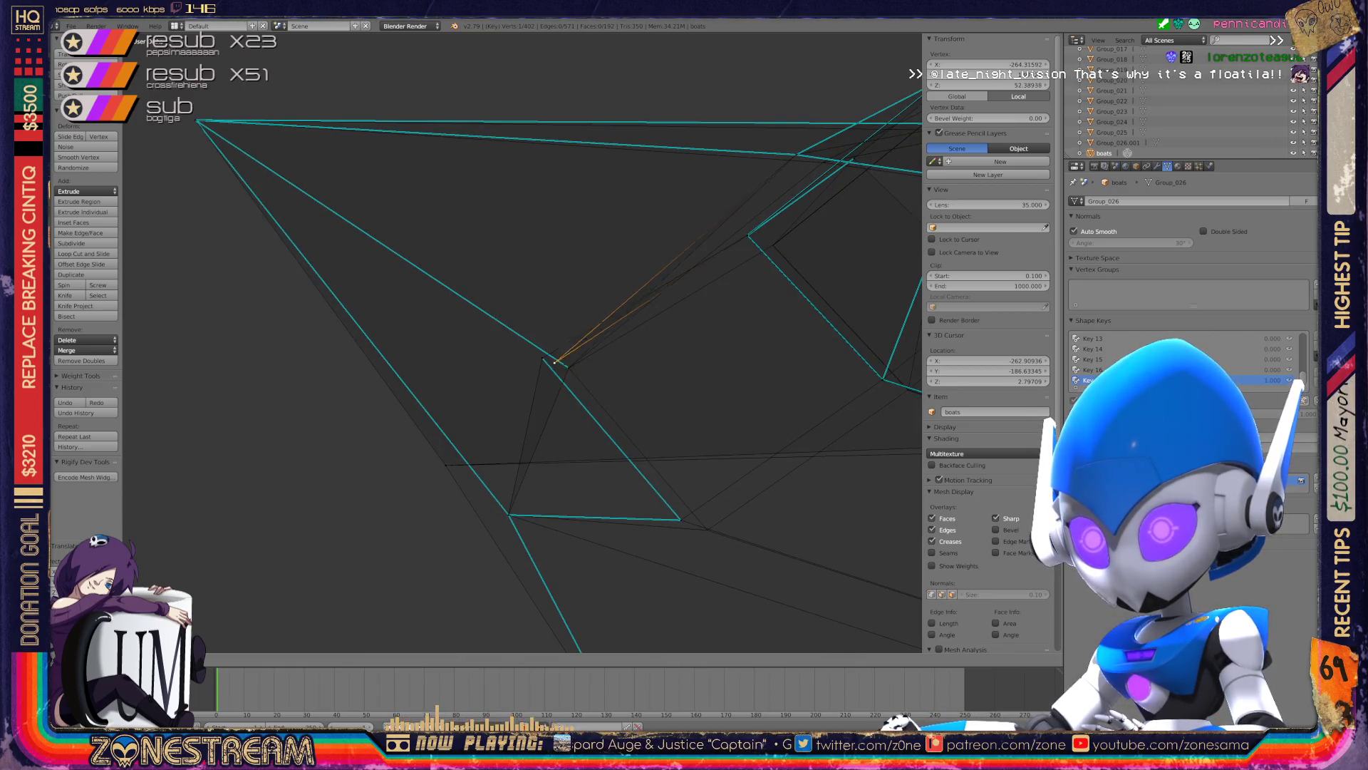
middle_drag(522, 342, 356, 371)
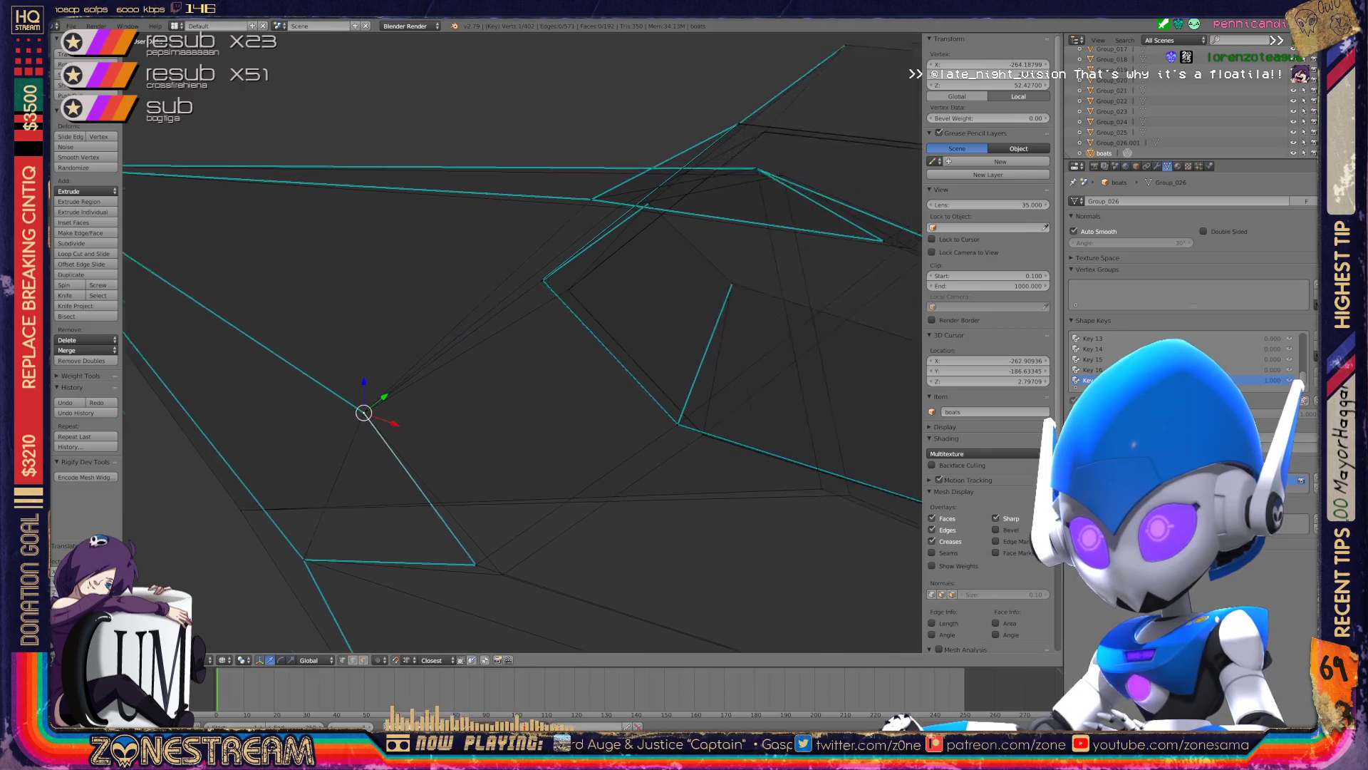
scroll(522, 342, down, 10)
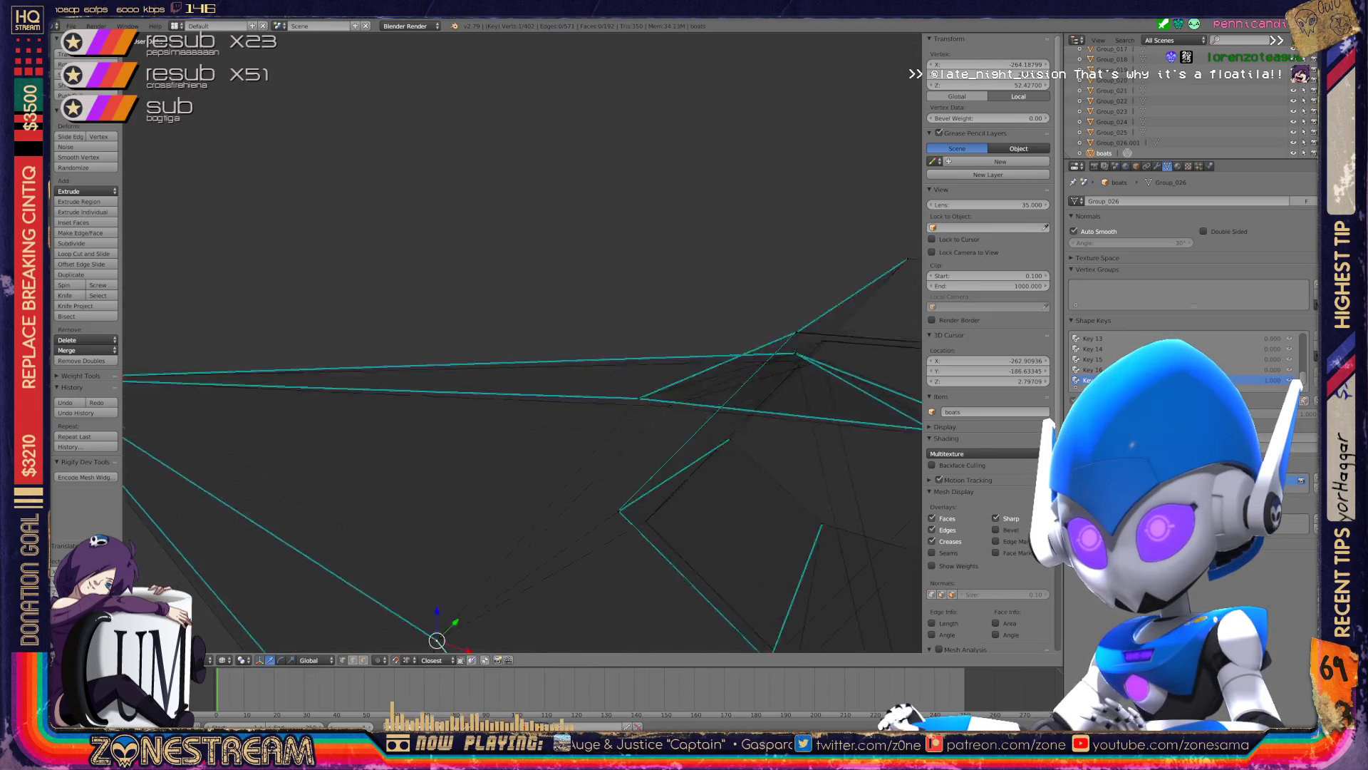
middle_drag(523, 342, 427, 357)
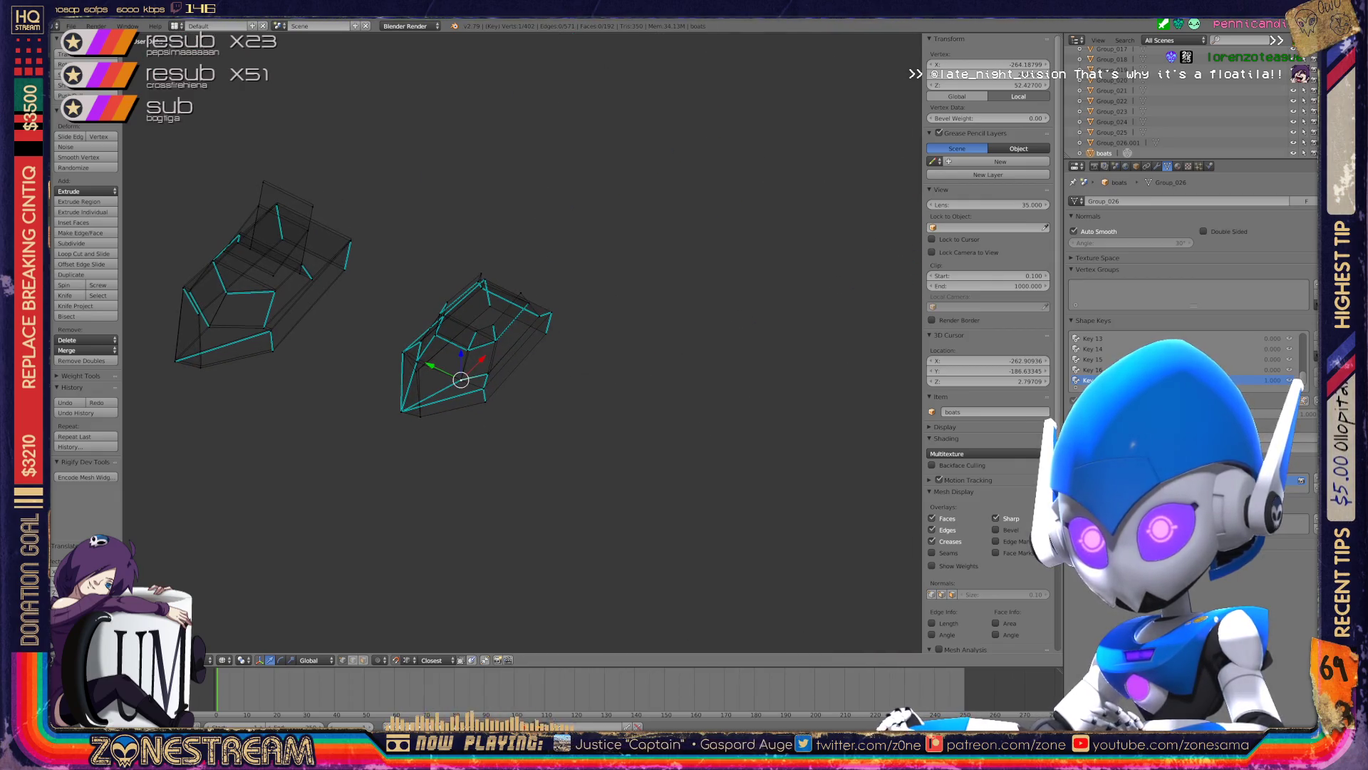
scroll(522, 342, up, 10)
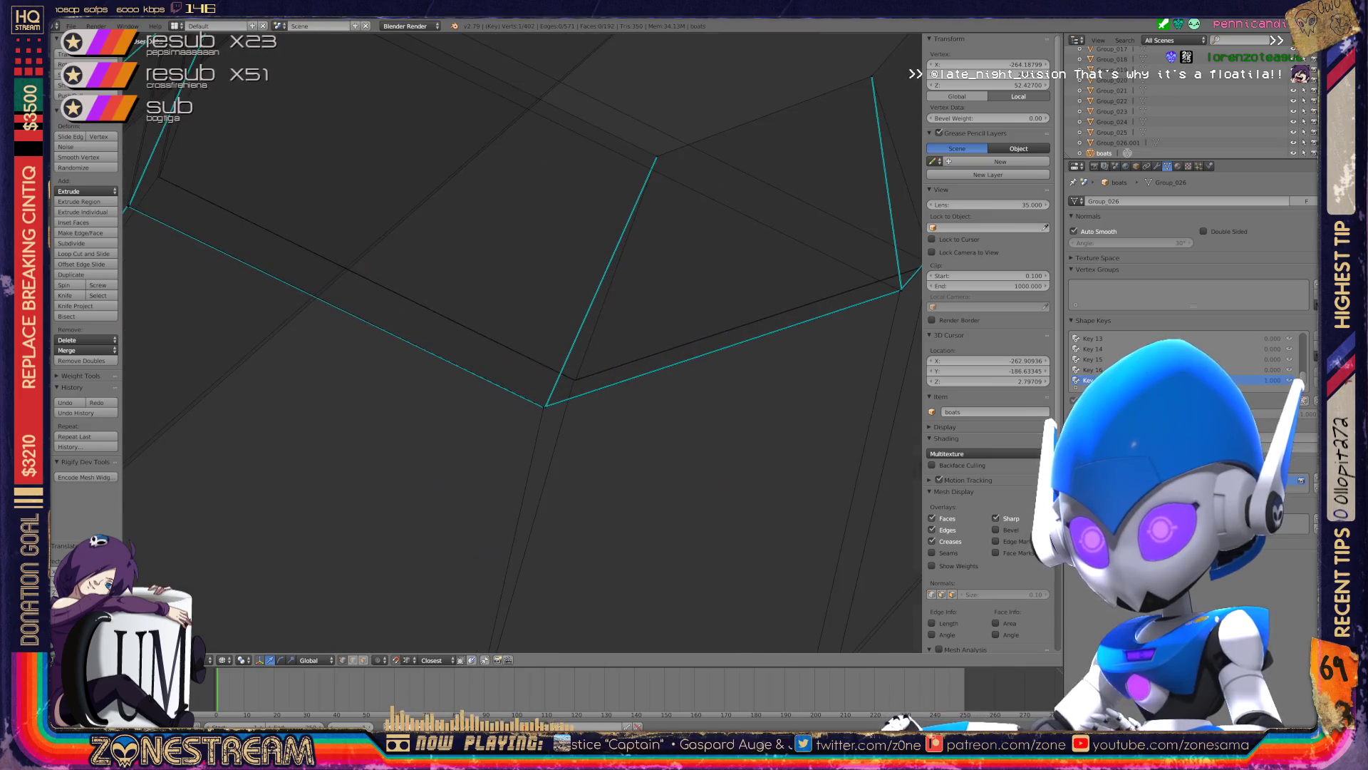
scroll(522, 342, up, 5)
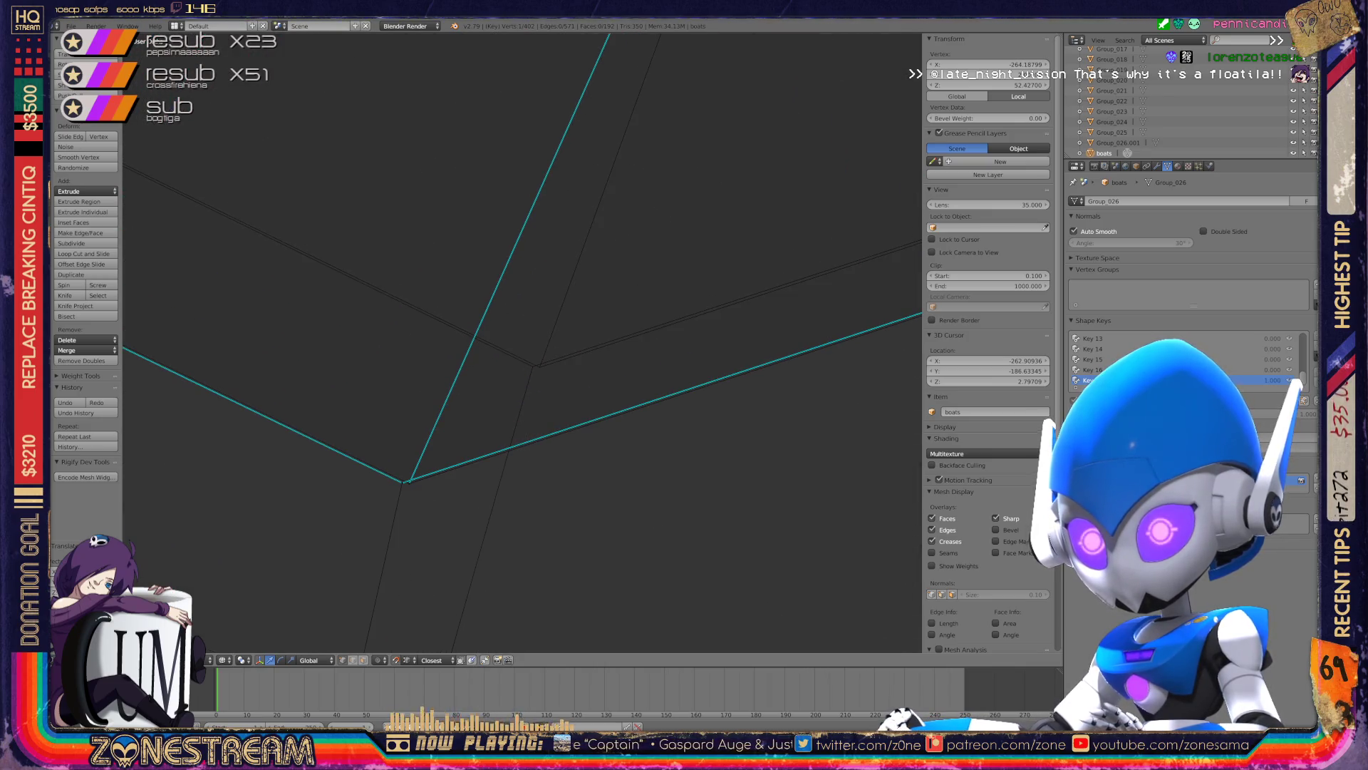
- Snap the vertex onto the nearby corner so it aligns with its adjoining edges
key(g)
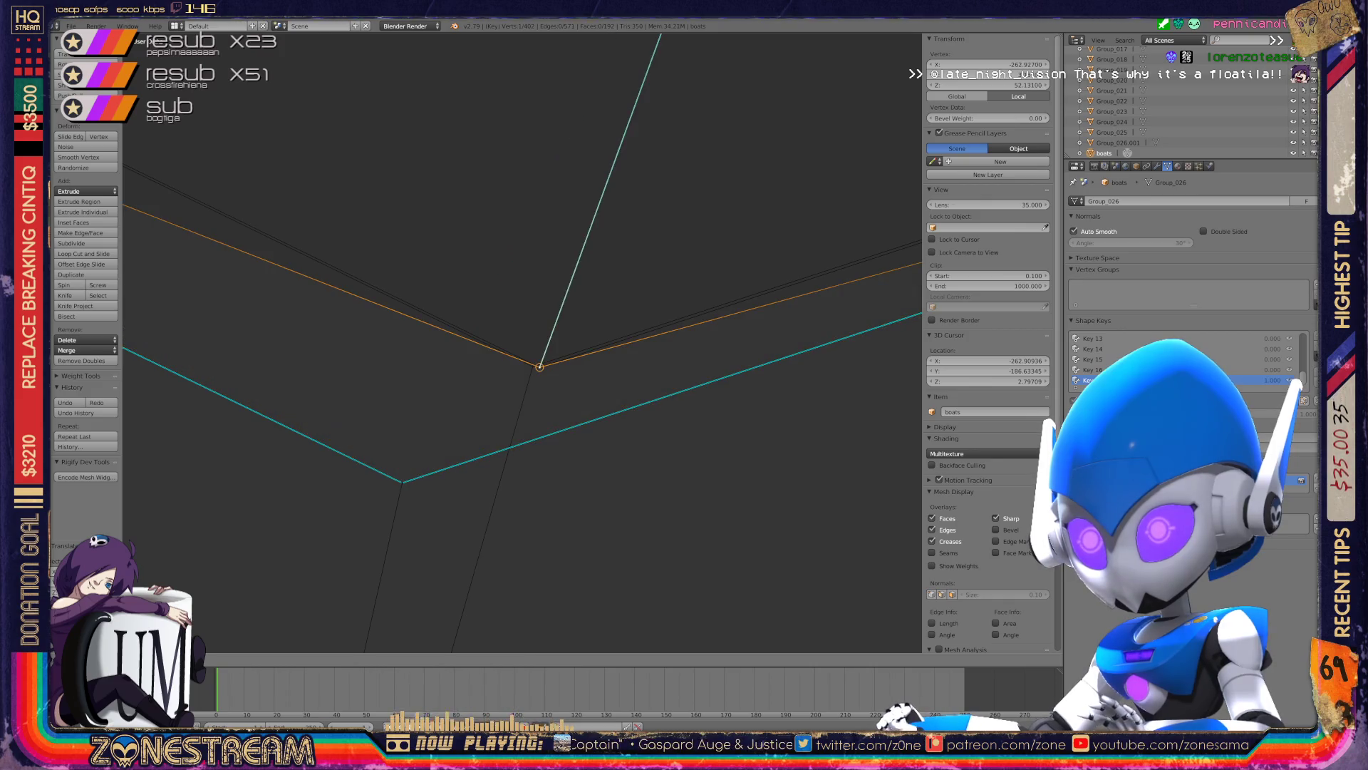
key(Escape)
key(g)
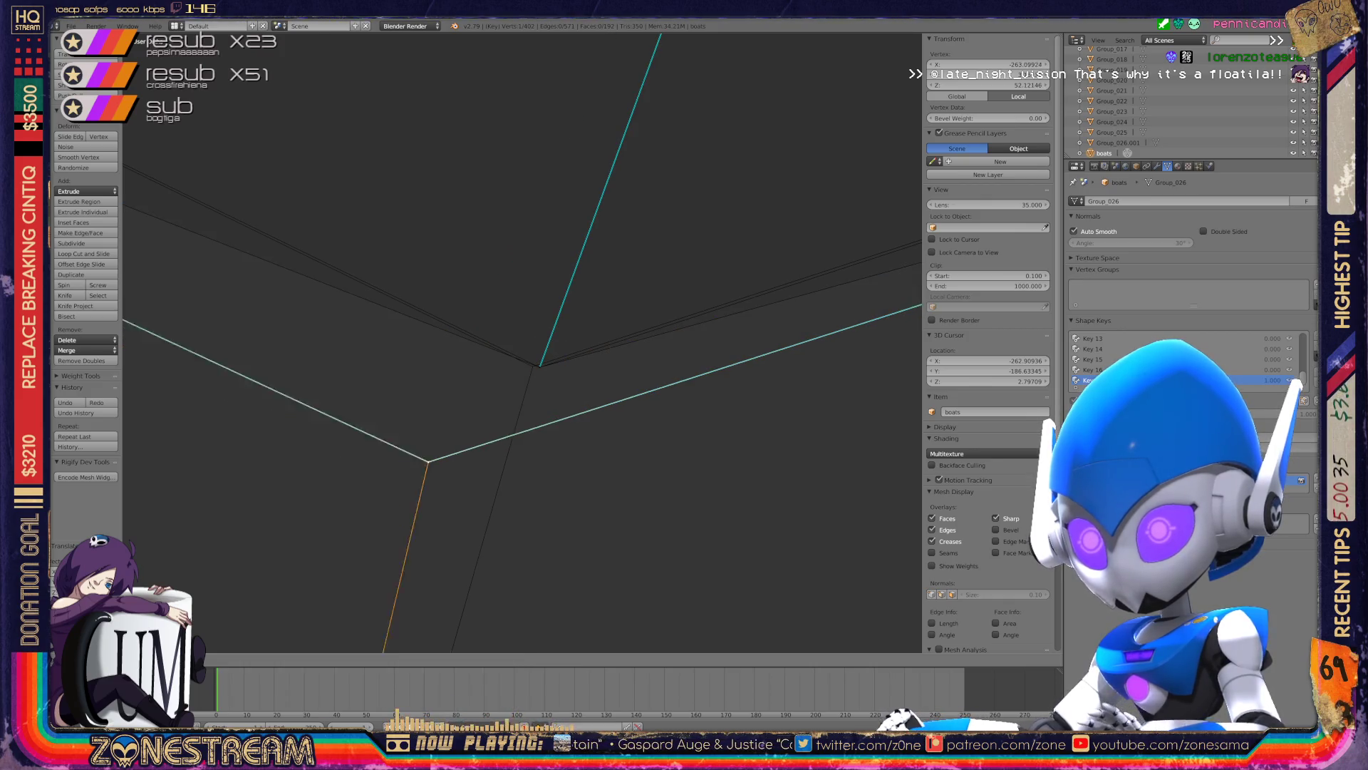
scroll(533, 366, down, 2)
scroll(533, 367, down, 3)
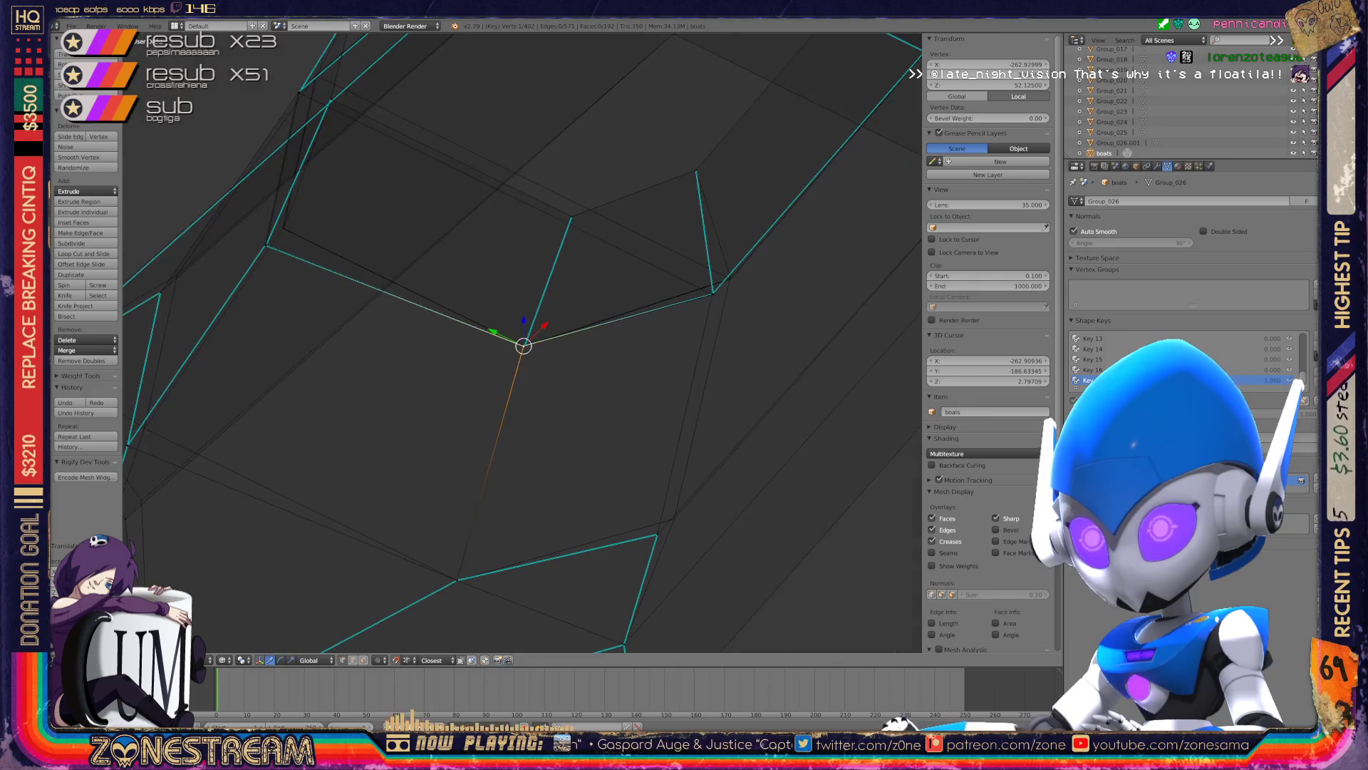
shift+middle_drag(525, 349, 370, 500)
scroll(522, 343, down, 1)
scroll(522, 343, down, 2)
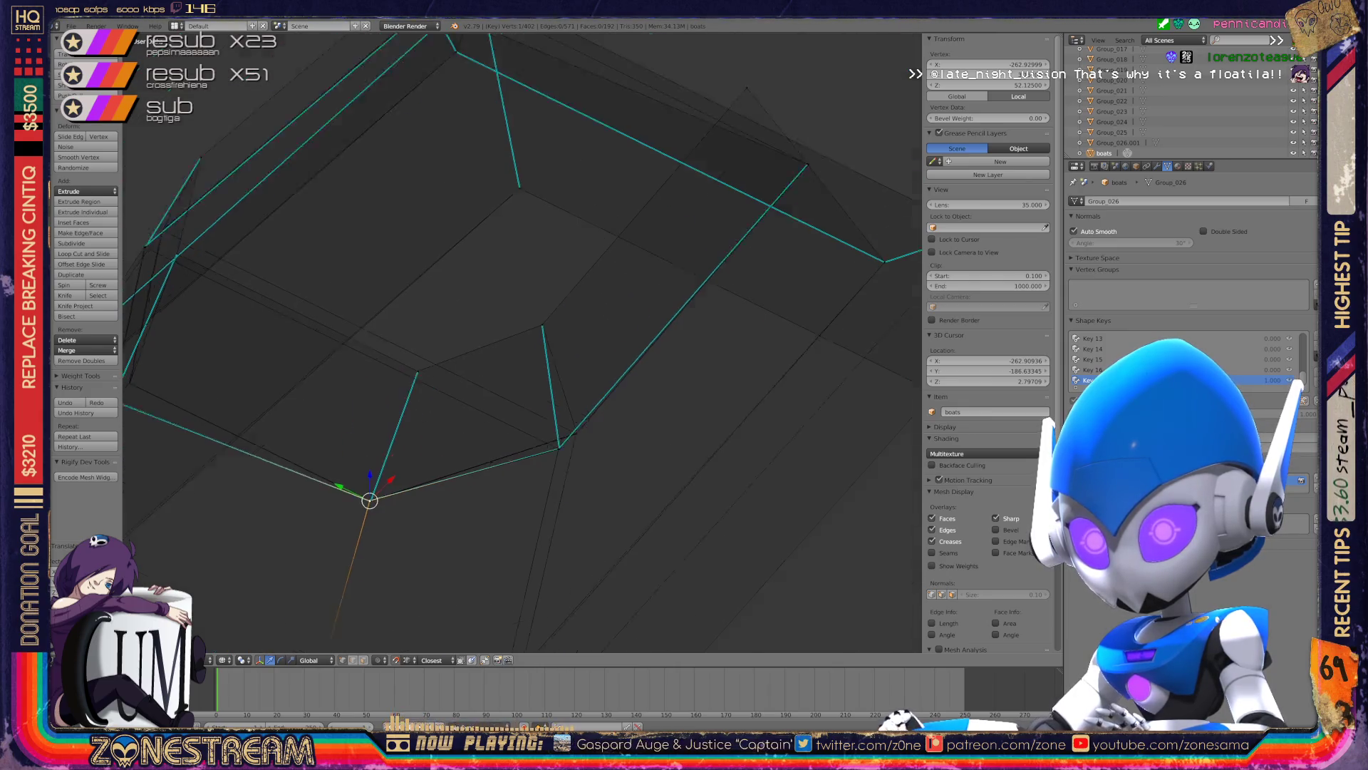
scroll(523, 343, down, 1)
scroll(522, 343, down, 2)
middle_drag(498, 356, 606, 321)
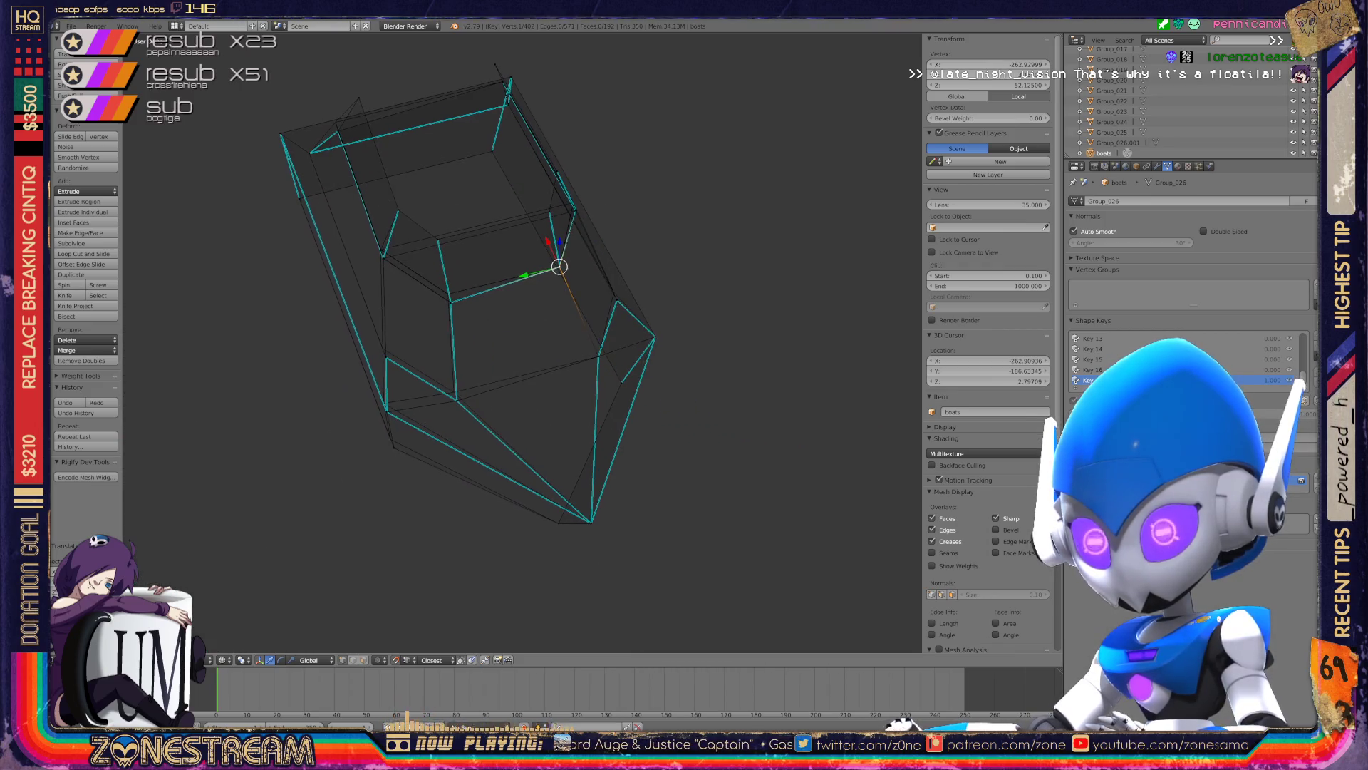
- Move the two picked hull vertices up and to the left
scroll(742, 577, up, 1)
scroll(742, 577, up, 1)
scroll(399, 509, up, 1)
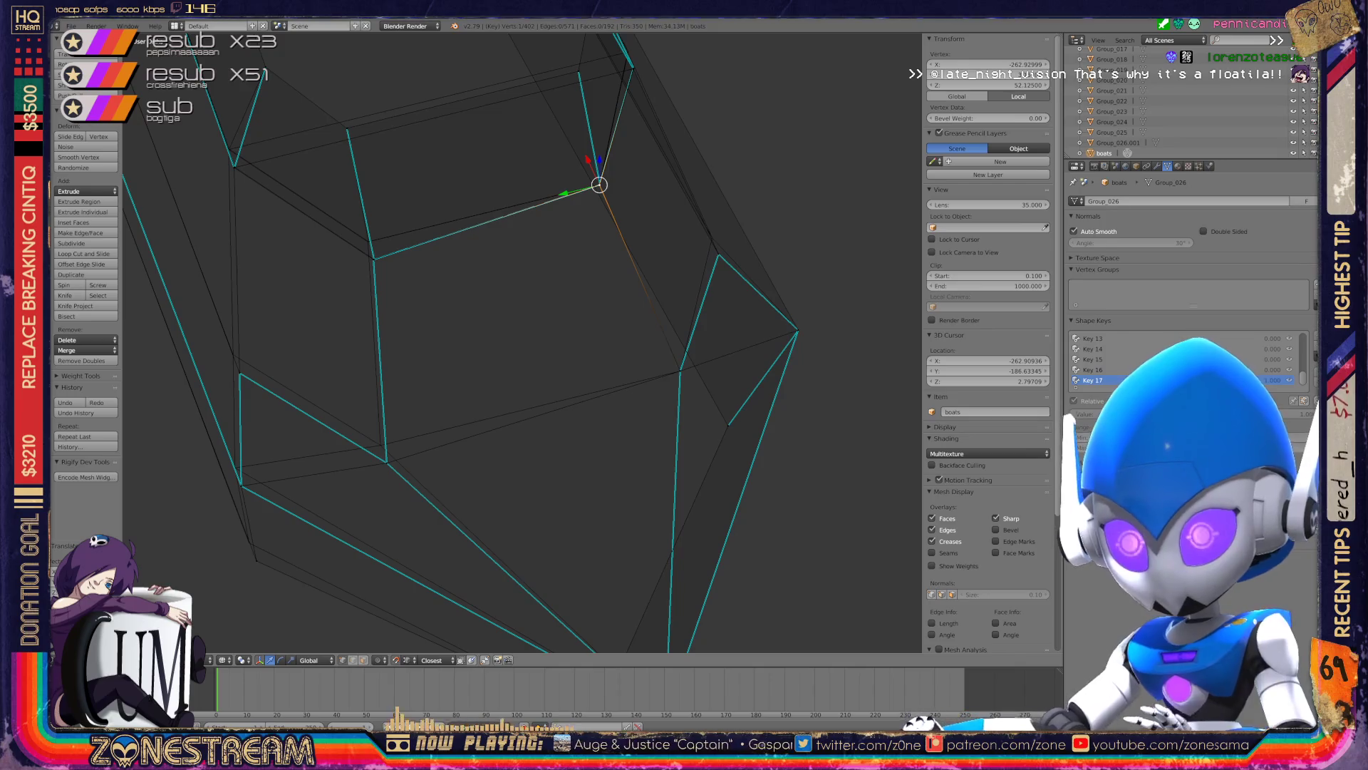
scroll(399, 509, up, 1)
scroll(399, 509, up, 1)
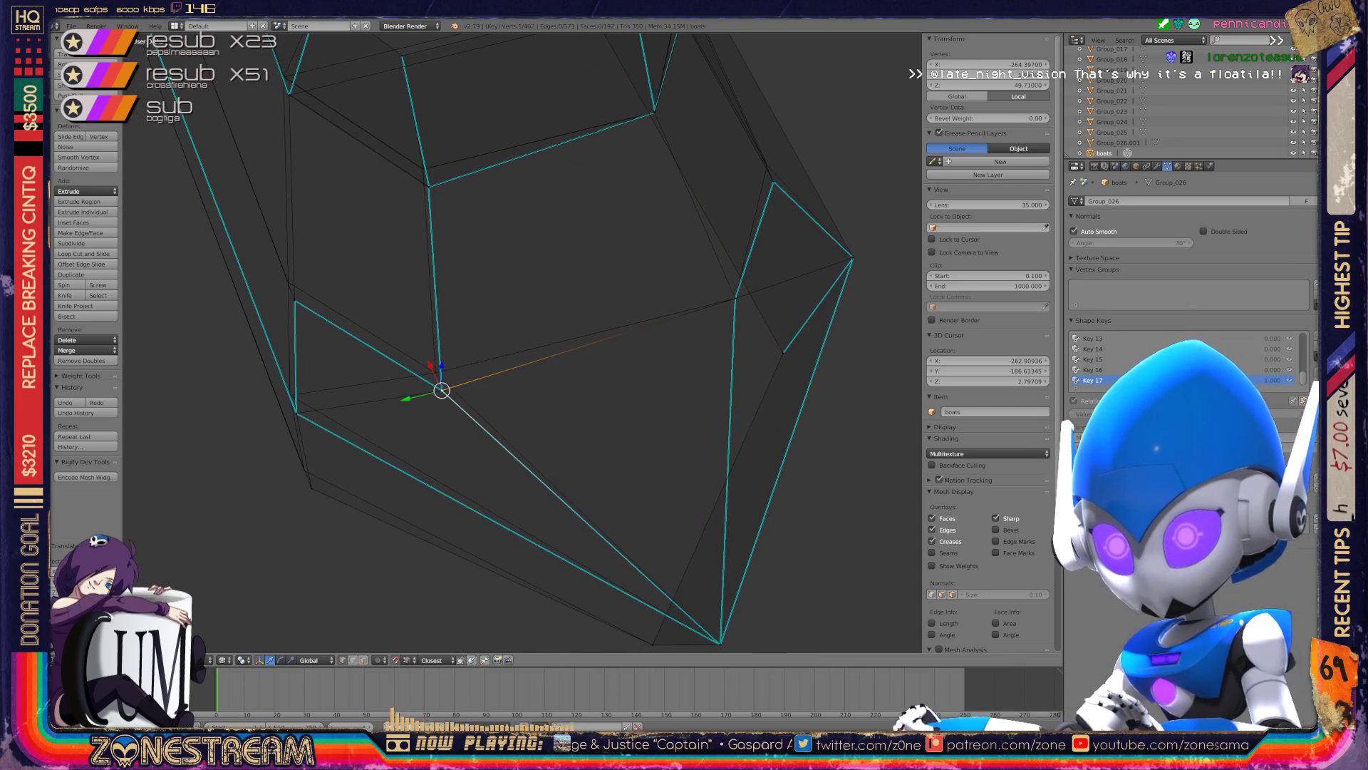
key(g)
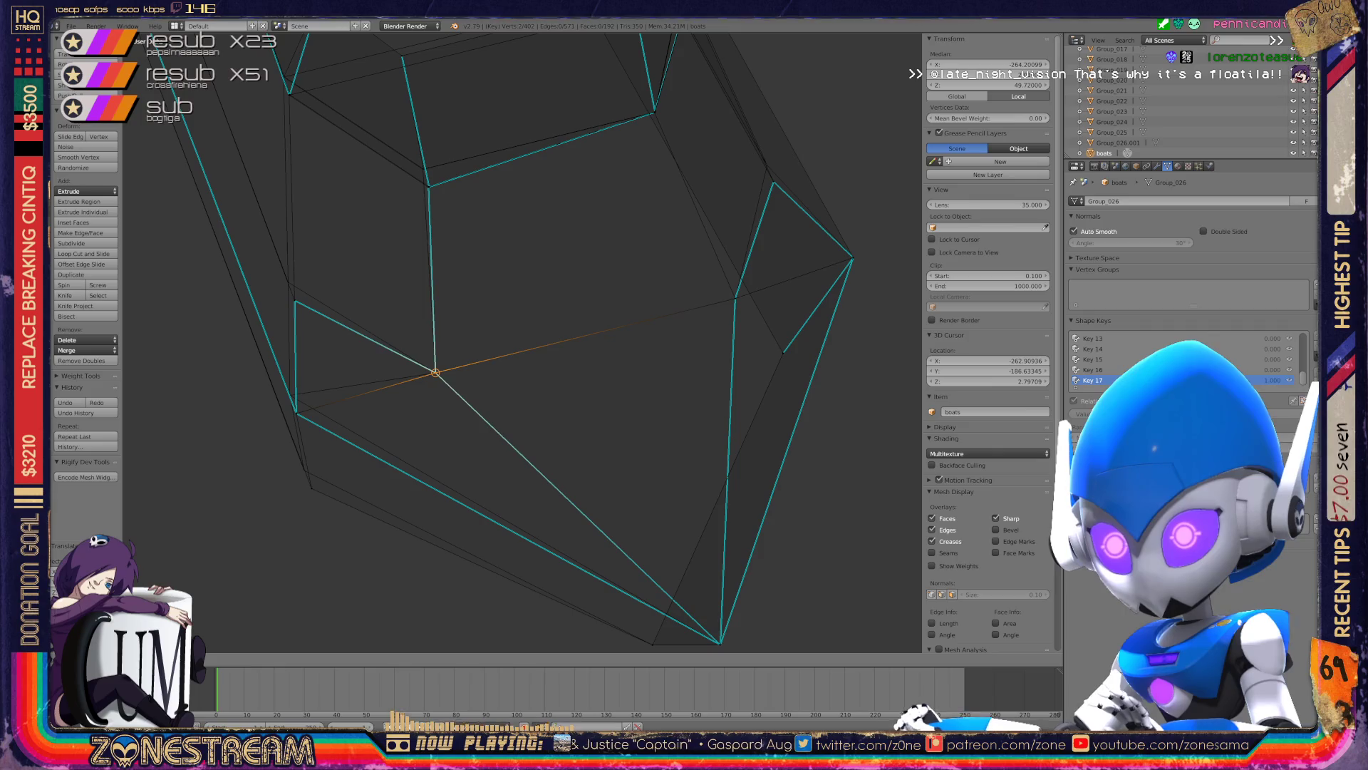
scroll(504, 382, down, 2)
middle_drag(503, 382, 598, 392)
scroll(598, 391, up, 3)
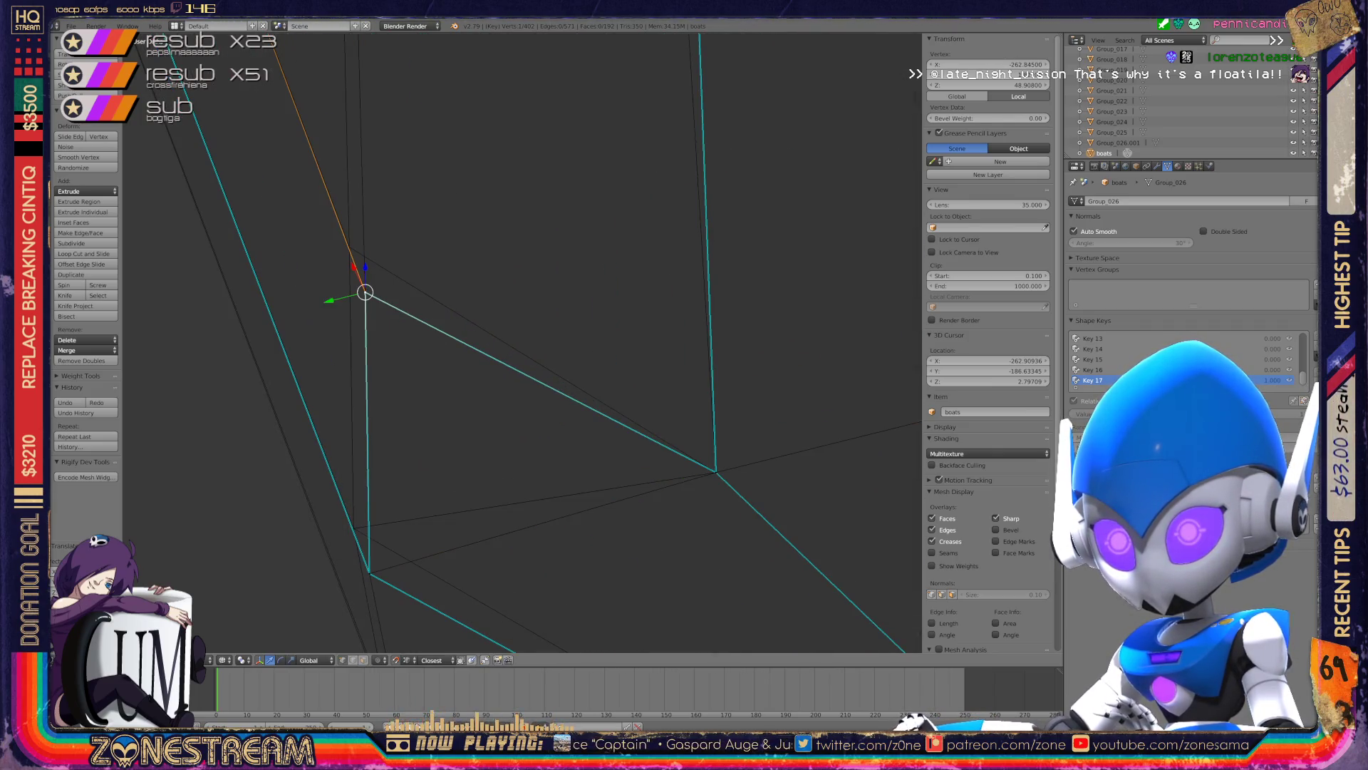
drag(365, 292, 350, 247)
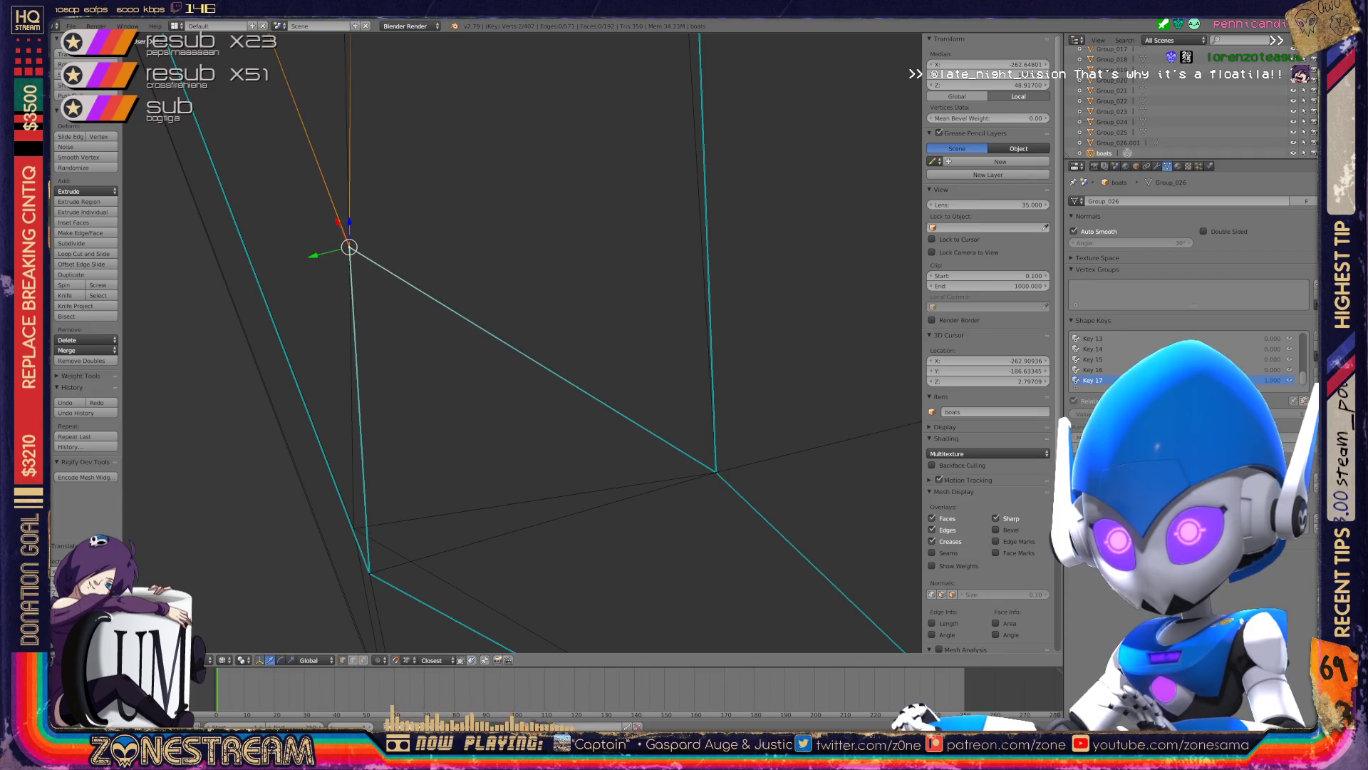
- Reposition another vertex lower on the hull to tighten its bottom edge
scroll(521, 342, down, 4)
mouse_move(521, 342)
middle_down()
mouse_move(541, 314)
mouse_move(499, 335)
middle_up()
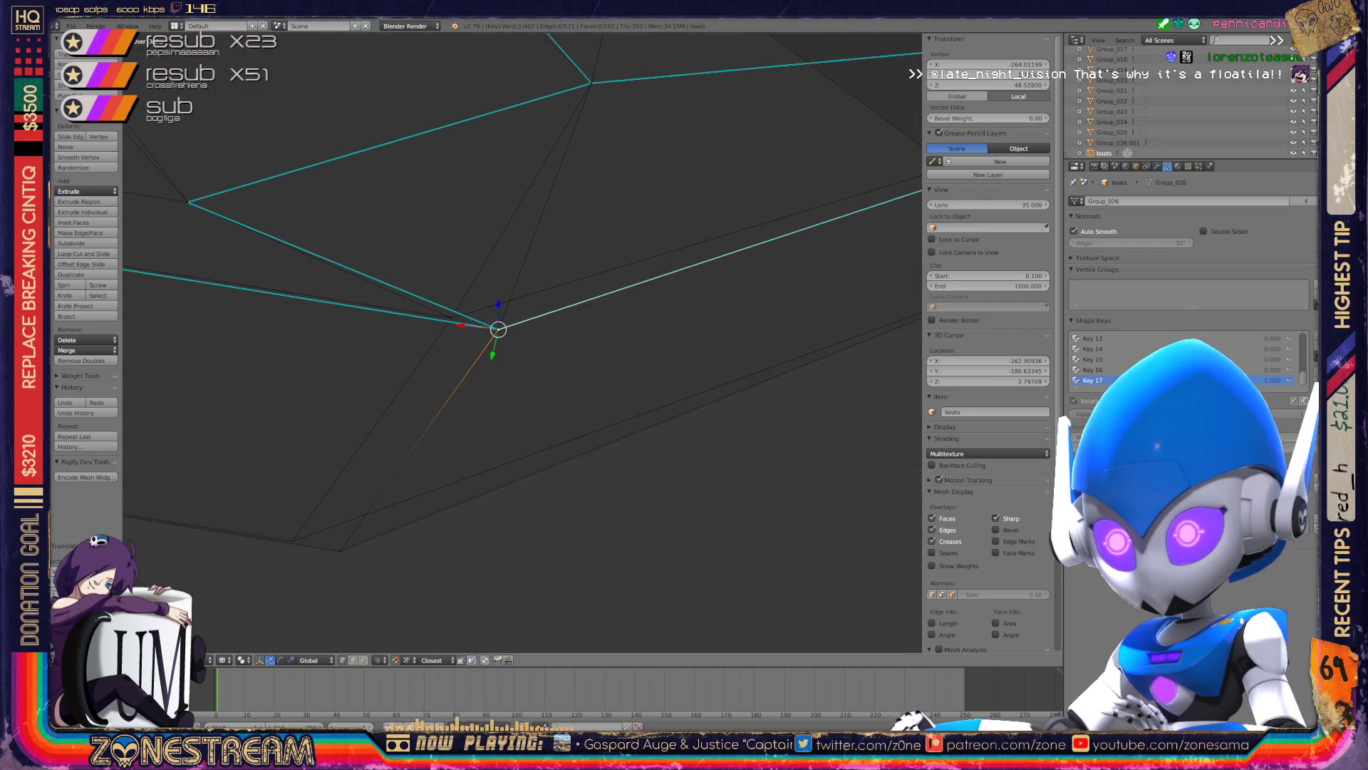
key(g)
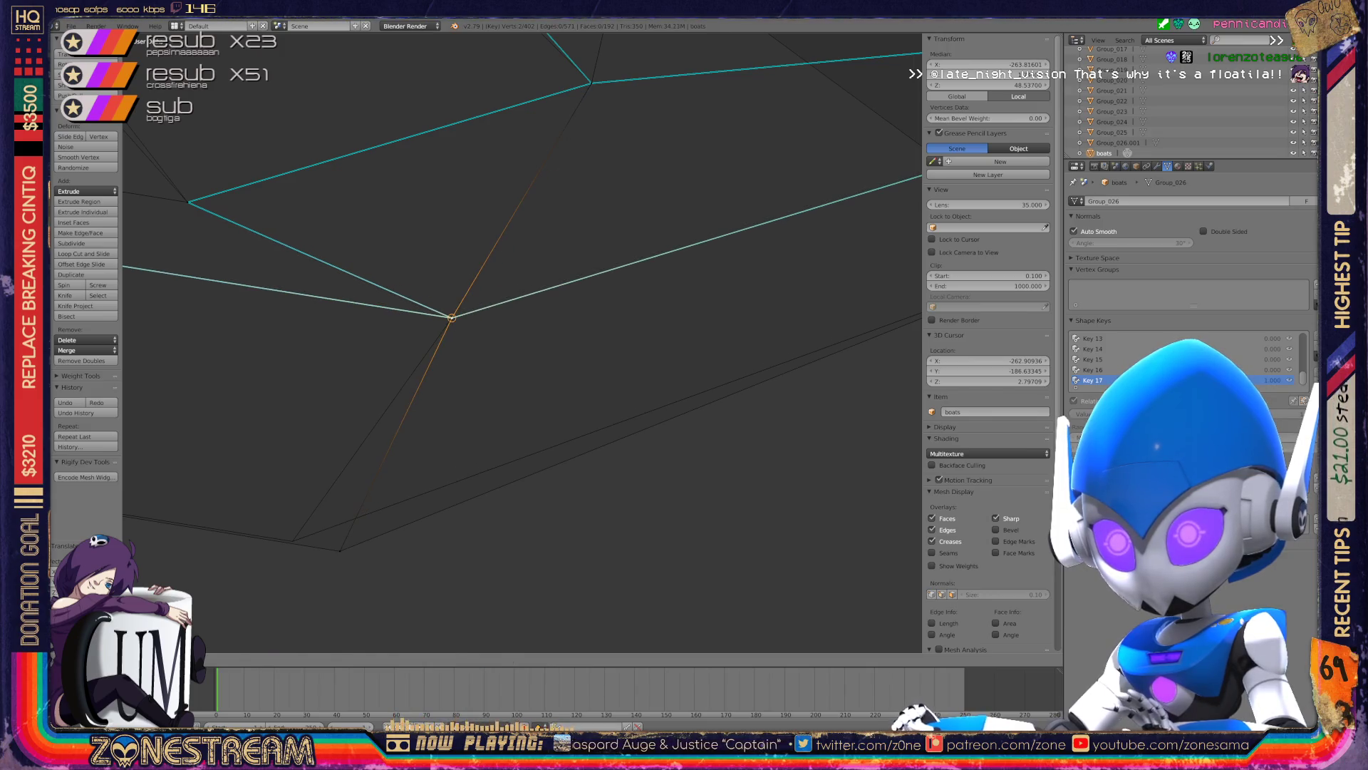
right_click(340, 550)
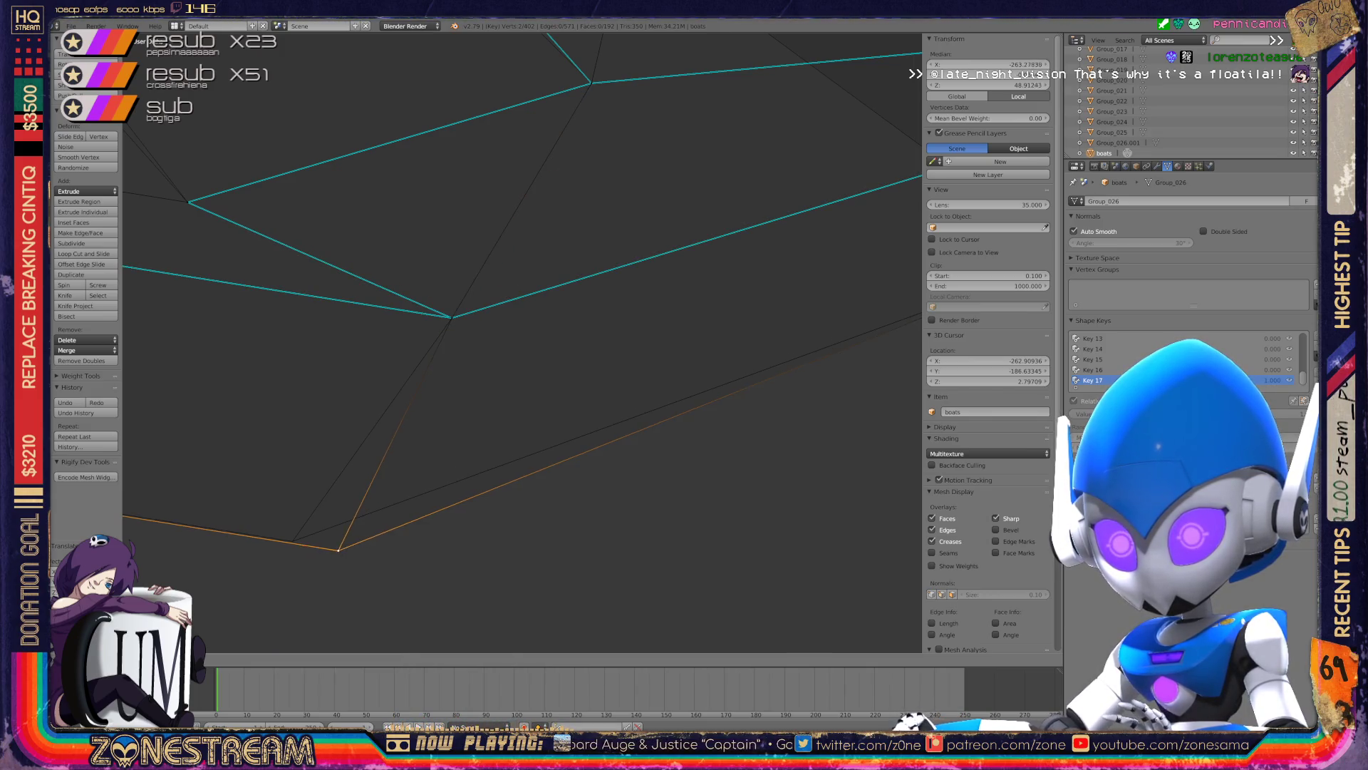
key(g)
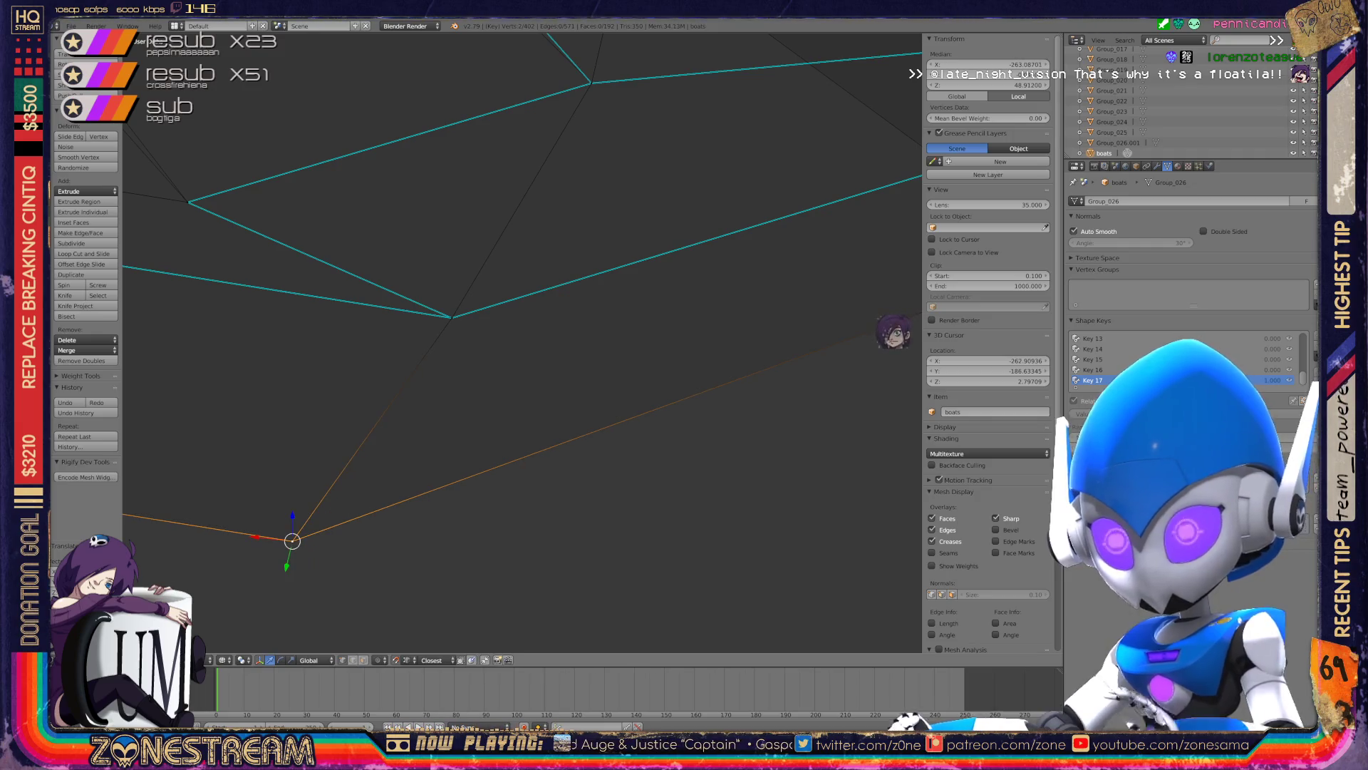
mouse_move(520, 342)
middle_down()
mouse_move(570, 300)
mouse_move(584, 371)
middle_up()
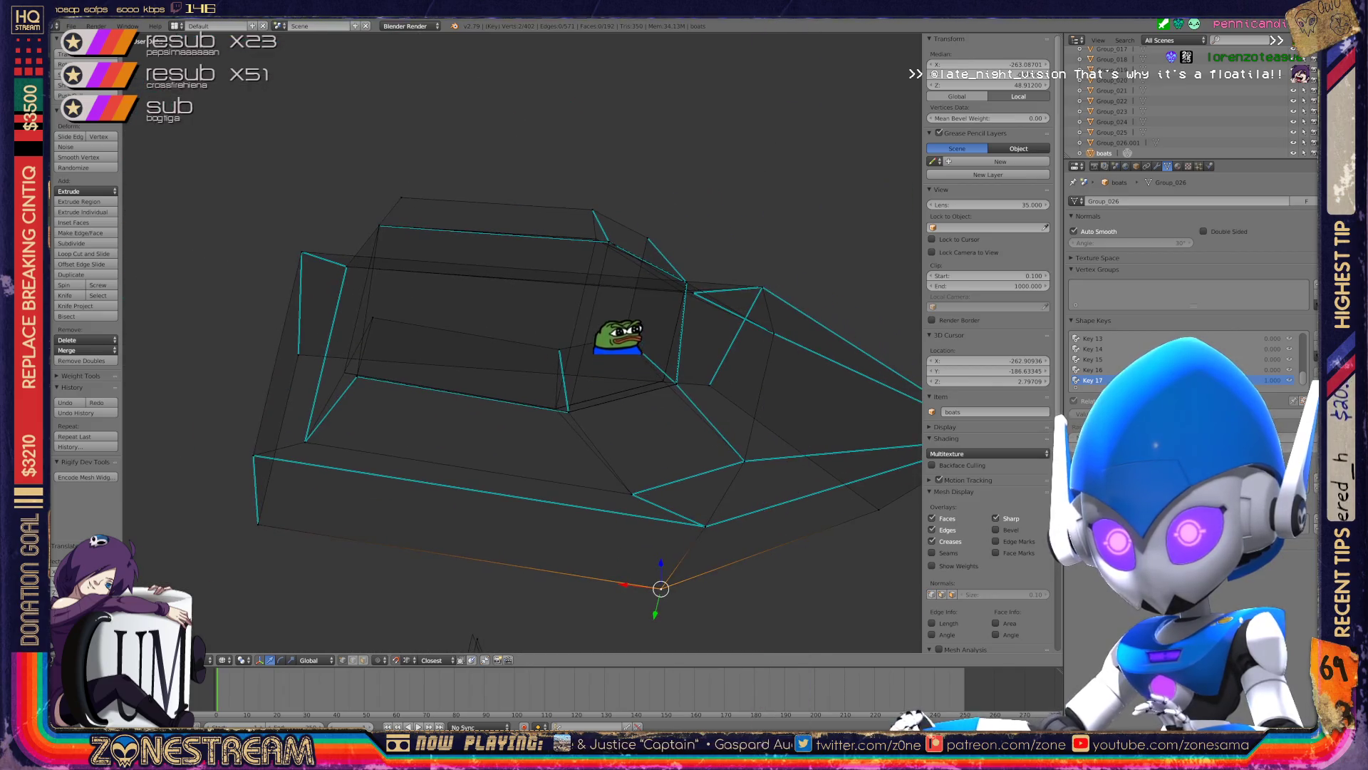
- Select the vertex at the edge junction and frame the view on it
scroll(520, 342, up, 4)
scroll(520, 342, up, 4)
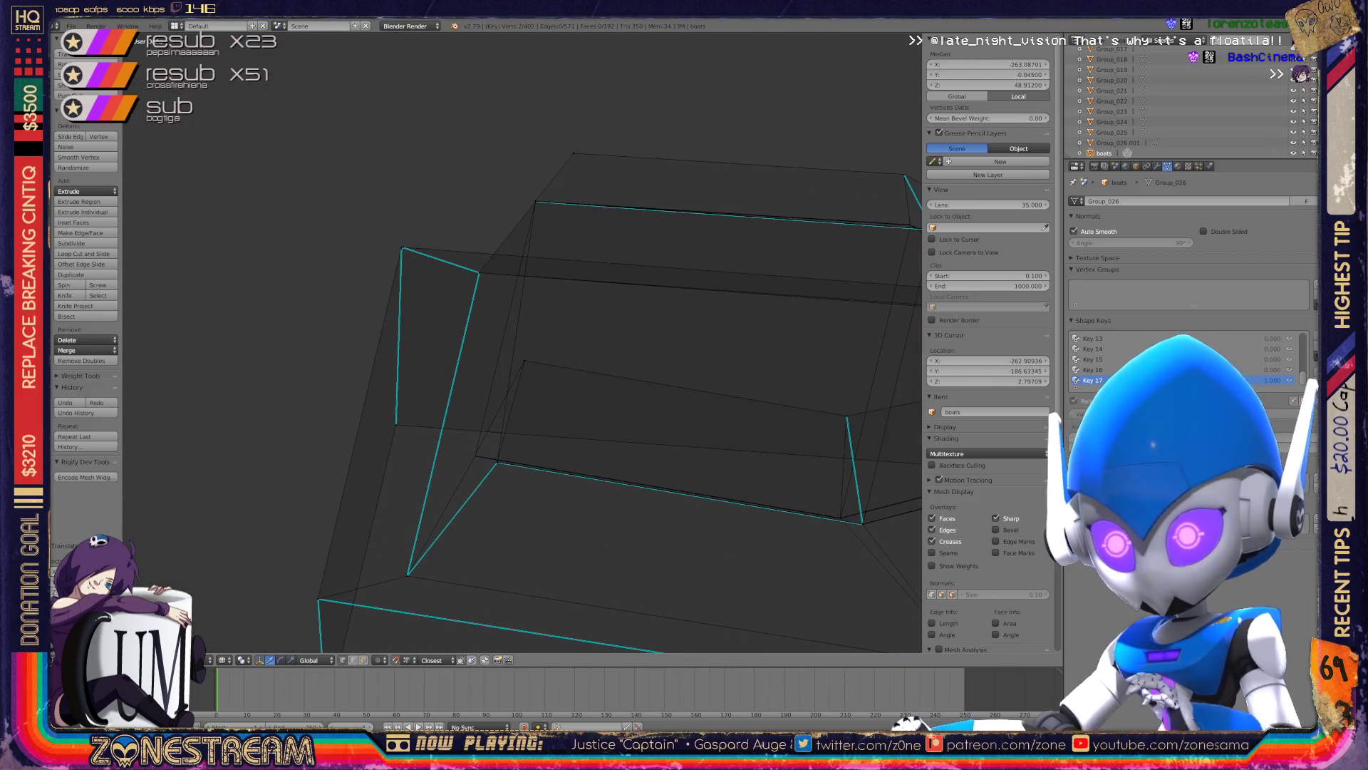
scroll(522, 342, up, 4)
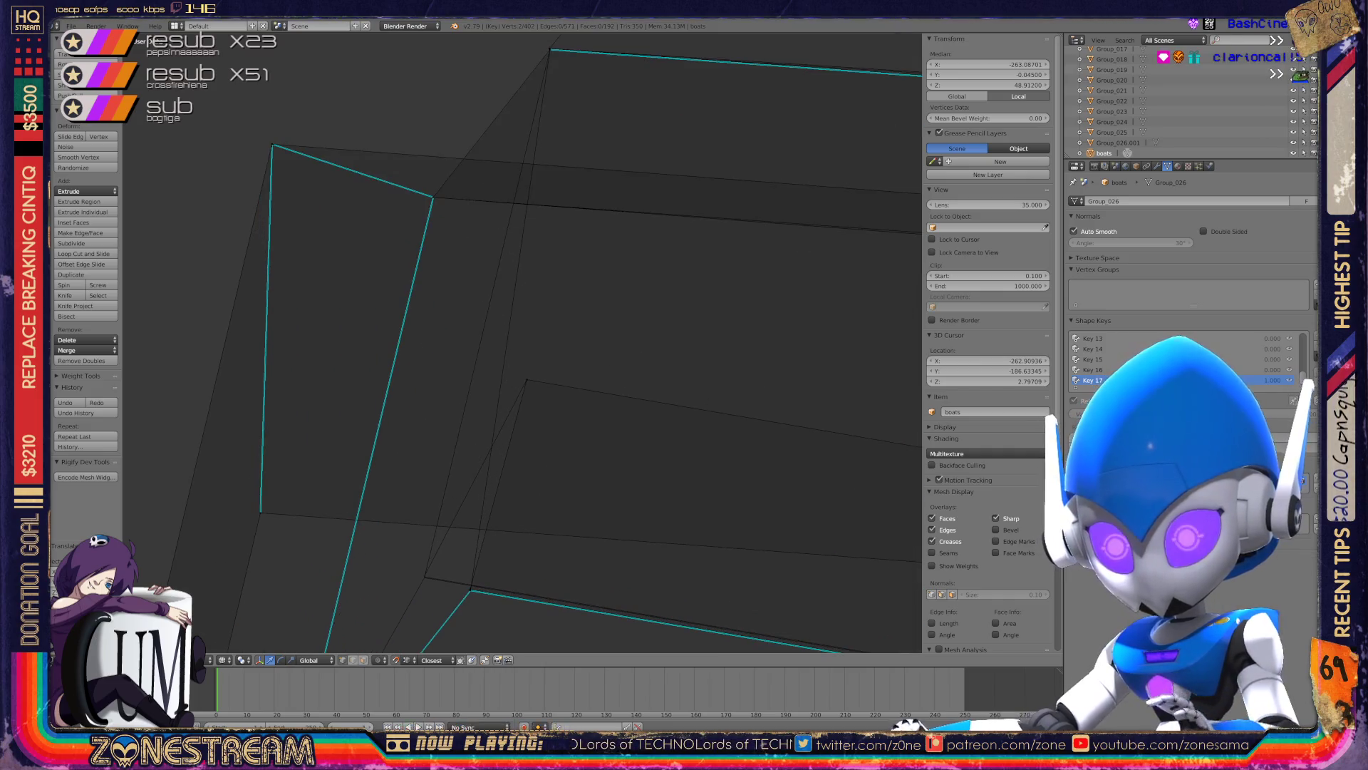
mouse_move(471, 590)
shift+middle_down()
mouse_move(559, 397)
mouse_move(613, 445)
shift+middle_up()
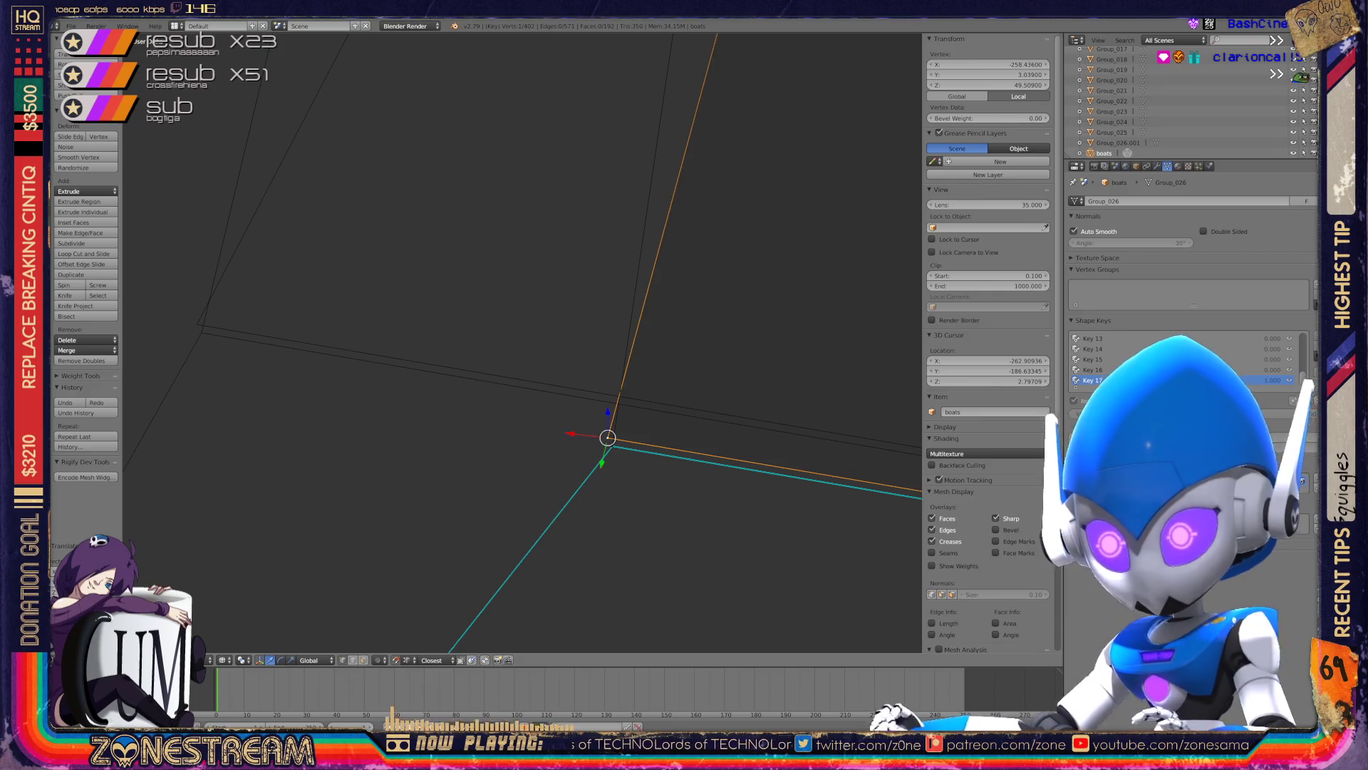
right_click(196, 325)
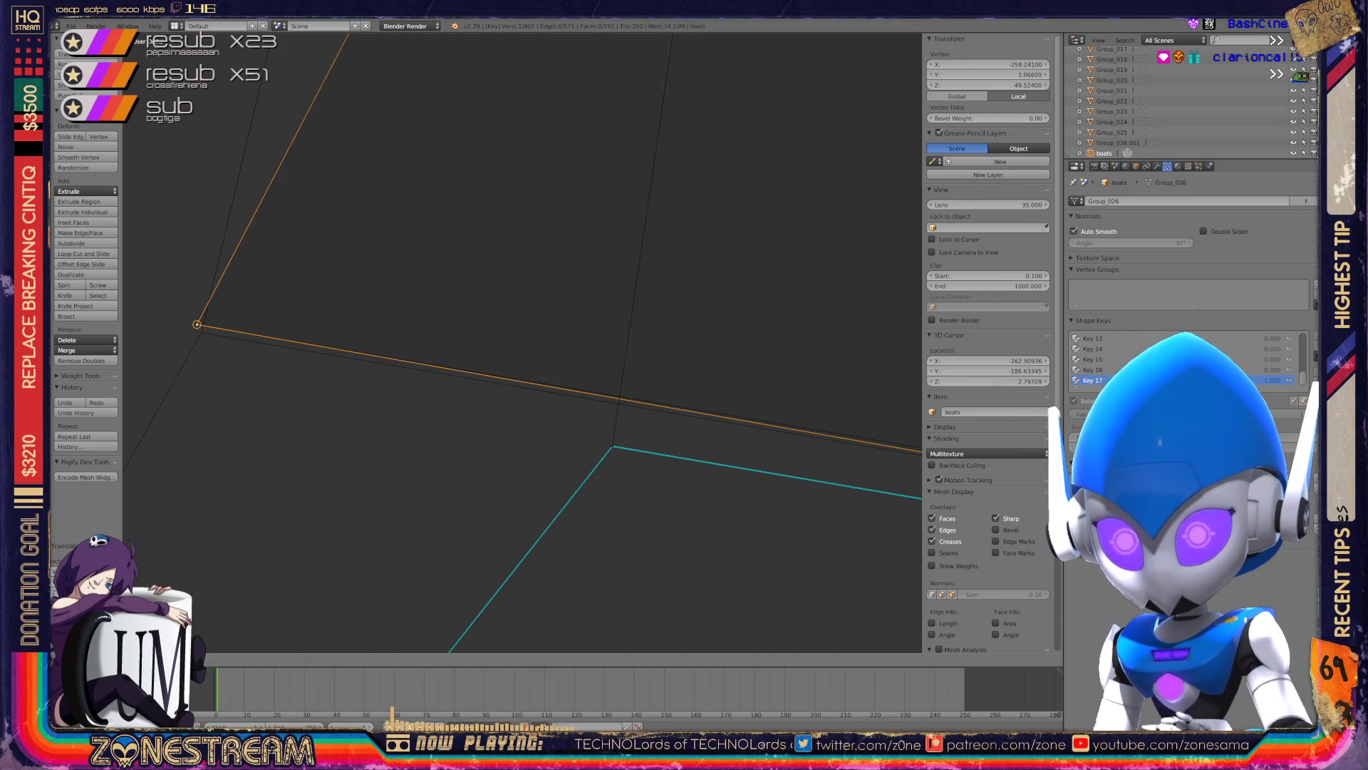
key(ctrl+z)
key(ctrl+shift+z)
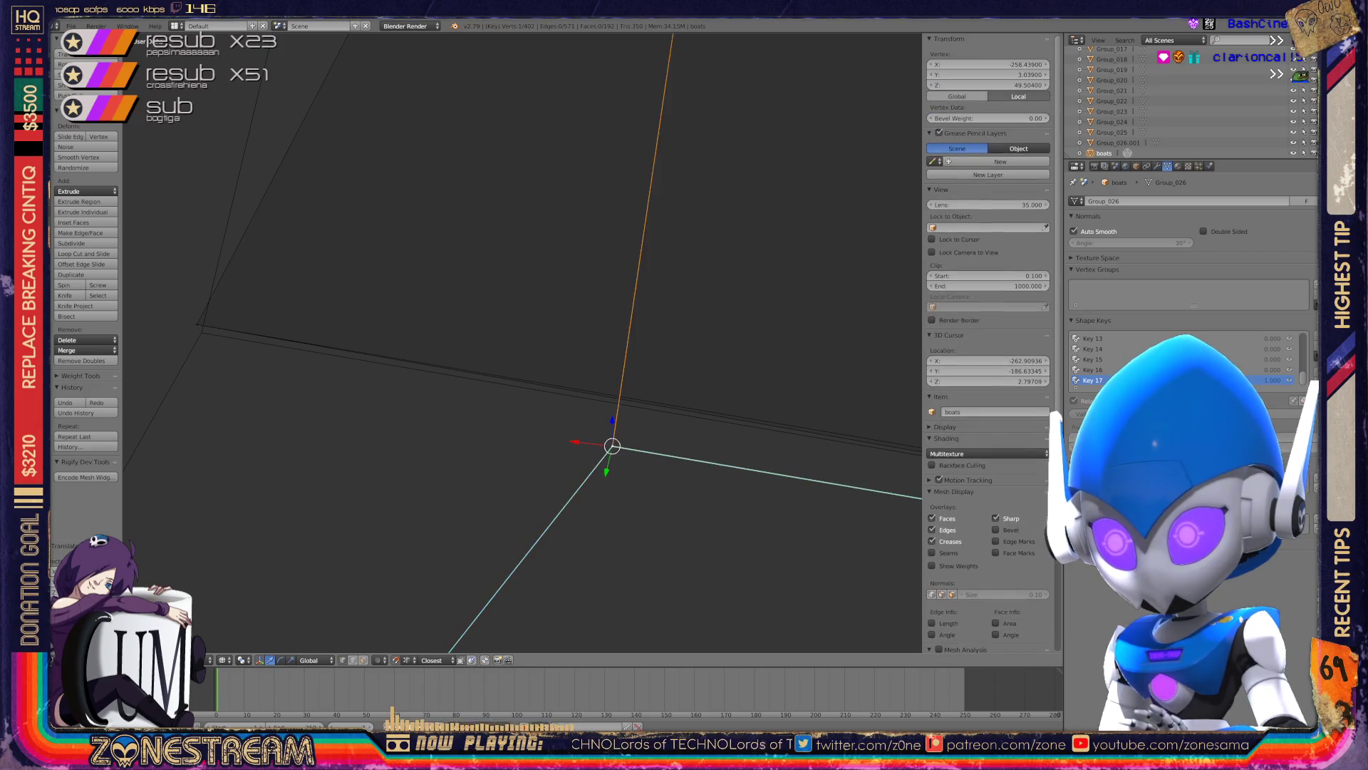
key(ctrl+z)
key(KP_Decimal)
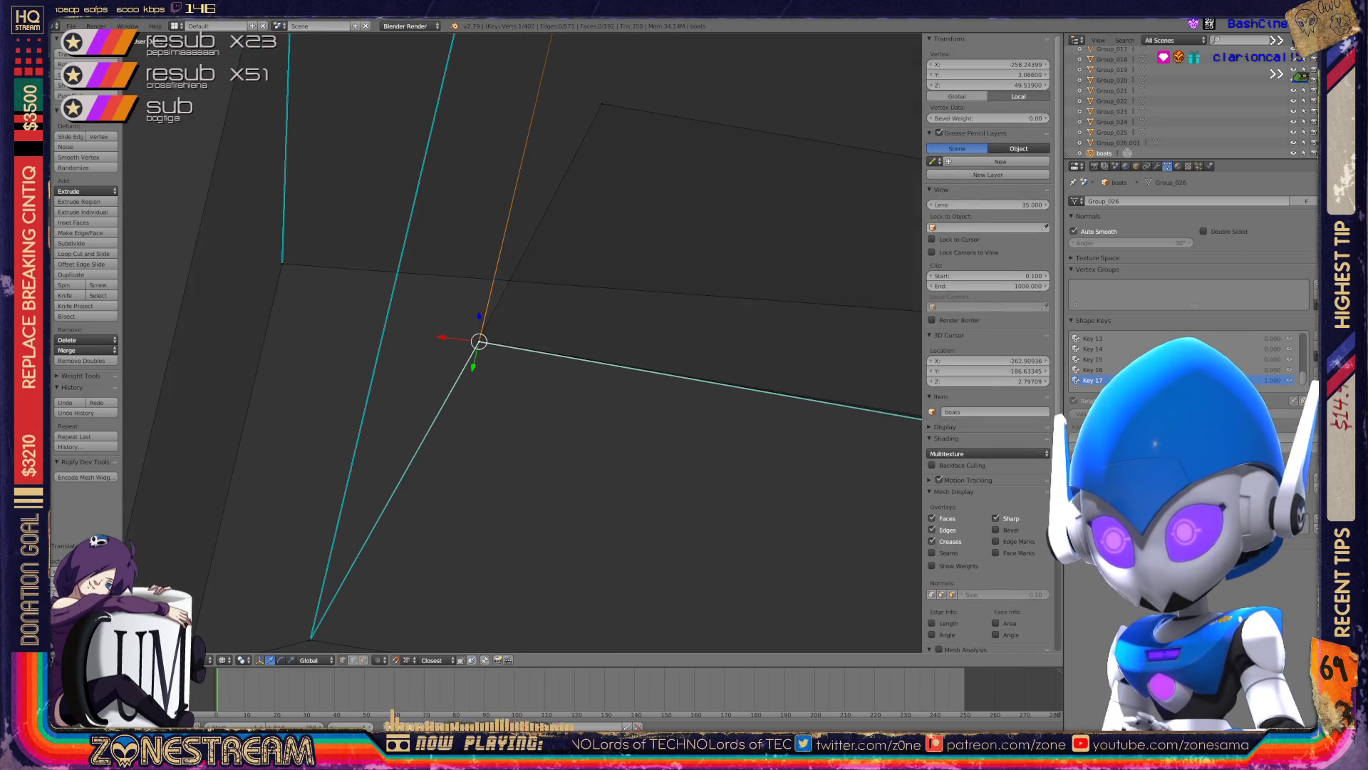
- Undo back to the earlier corner vertex selection with its neighbouring vertices
scroll(522, 342, down, 3)
mouse_move(522, 342)
middle_down()
mouse_move(580, 447)
mouse_move(656, 443)
middle_up()
key(ctrl+z)
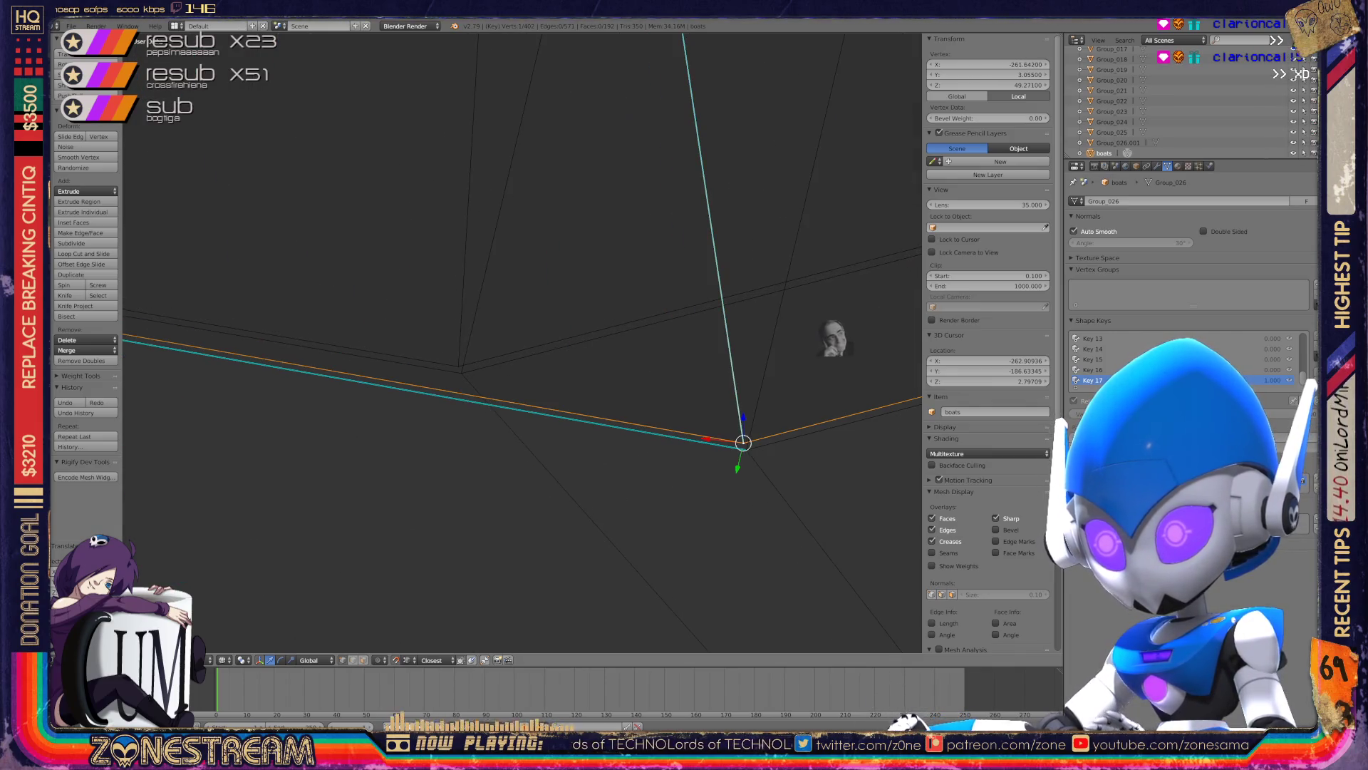
middle_drag(782, 349, 697, 373)
key(ctrl+z)
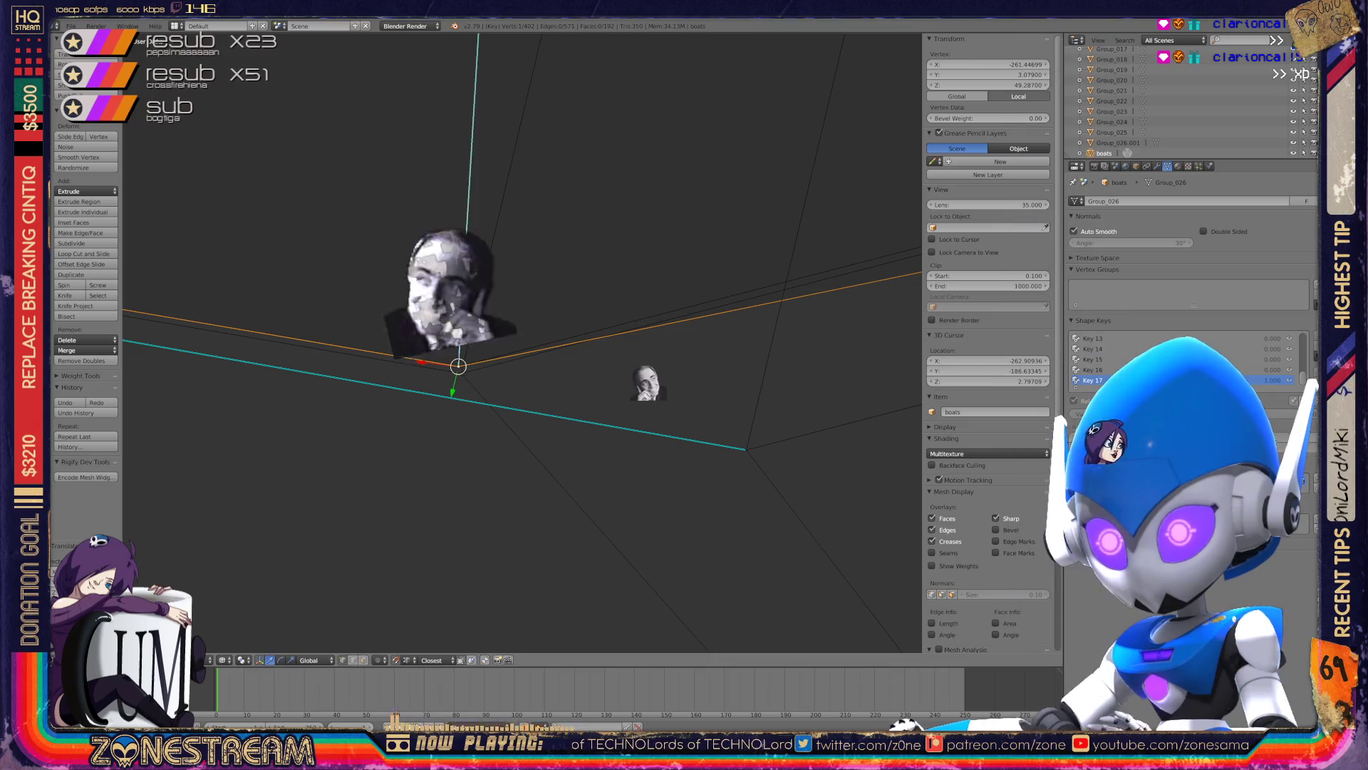
key(ctrl+z)
key(ctrl+z)
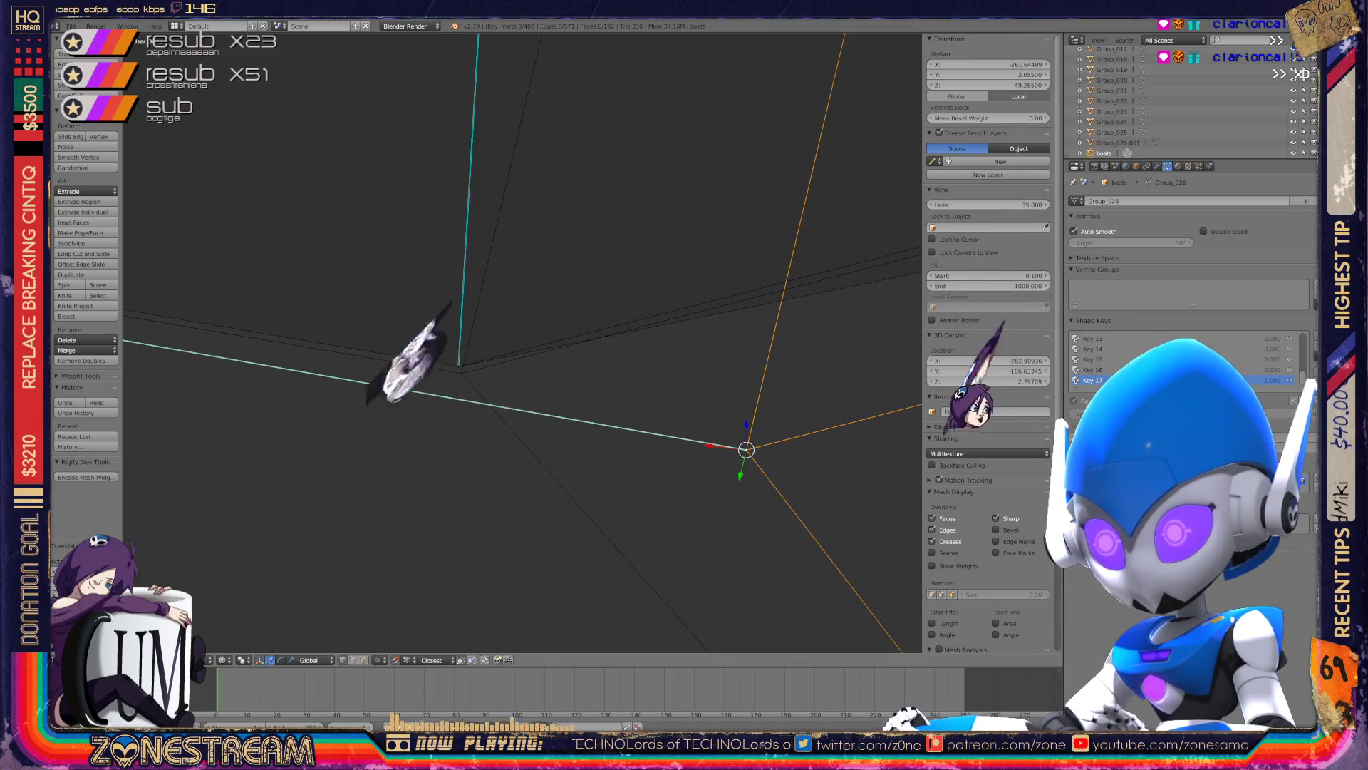
key(ctrl+z)
key(ctrl+z)
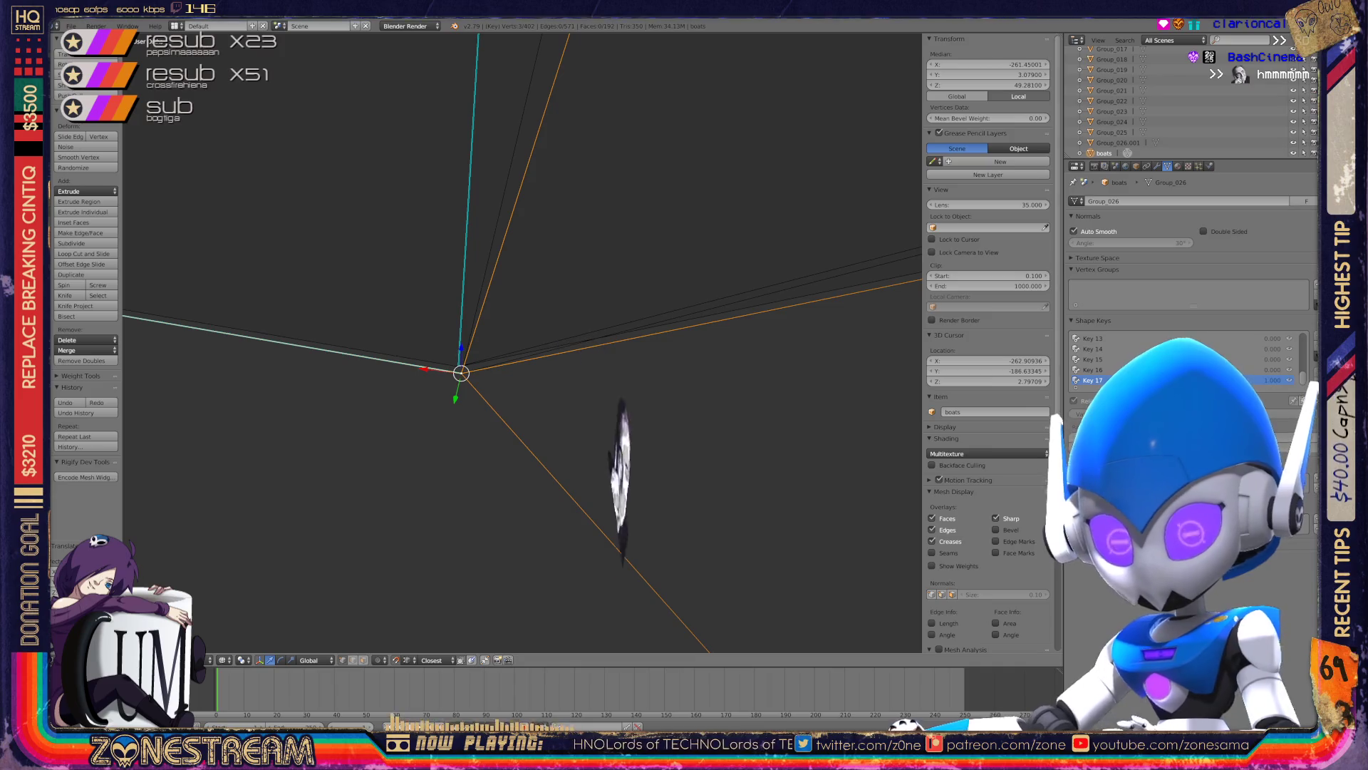
- Pull two stray vertices onto their neighbouring hull corners
middle_drag(542, 399, 570, 385)
scroll(522, 342, down, 2)
scroll(523, 342, down, 2)
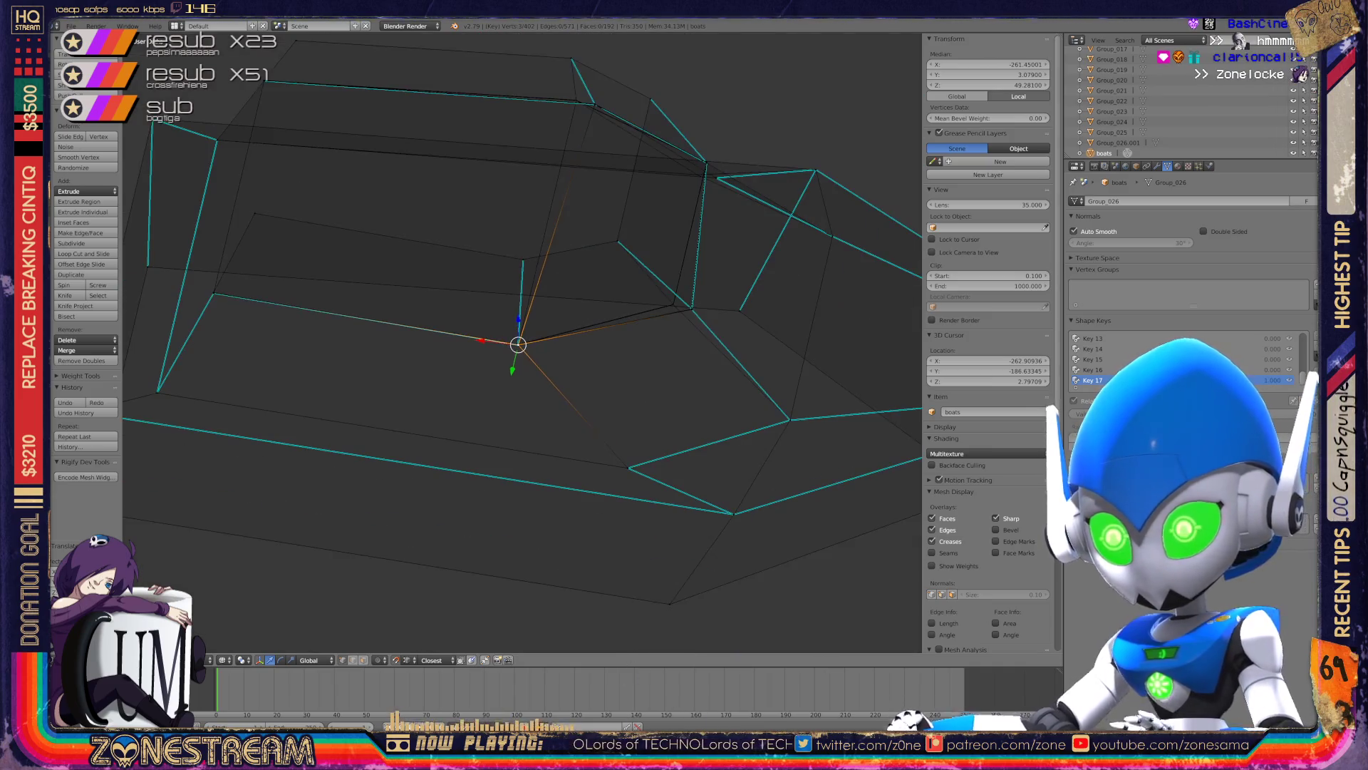
scroll(522, 342, down, 2)
scroll(522, 342, up, 3)
mouse_move(522, 342)
middle_down()
mouse_move(563, 370)
mouse_move(481, 353)
mouse_move(809, 488)
middle_up()
scroll(563, 371, up, 2)
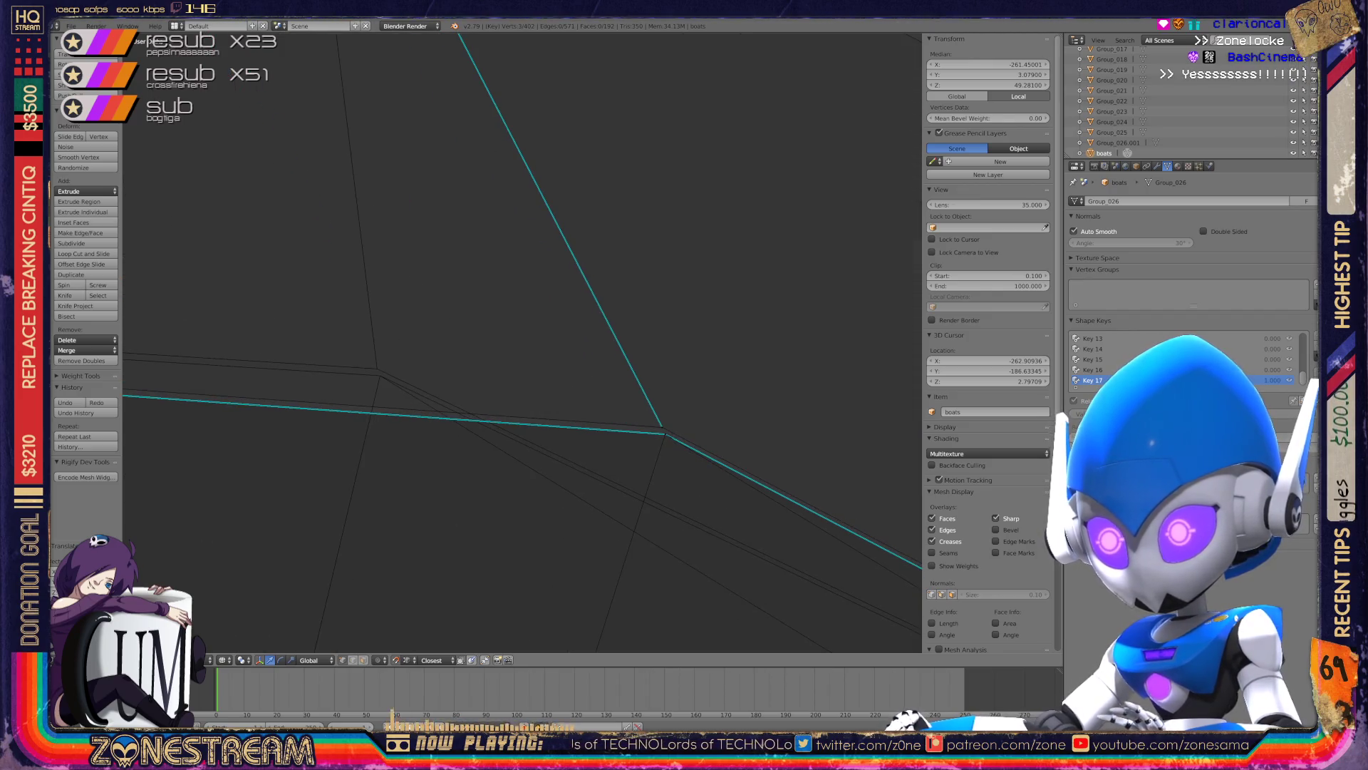
drag(662, 427, 377, 369)
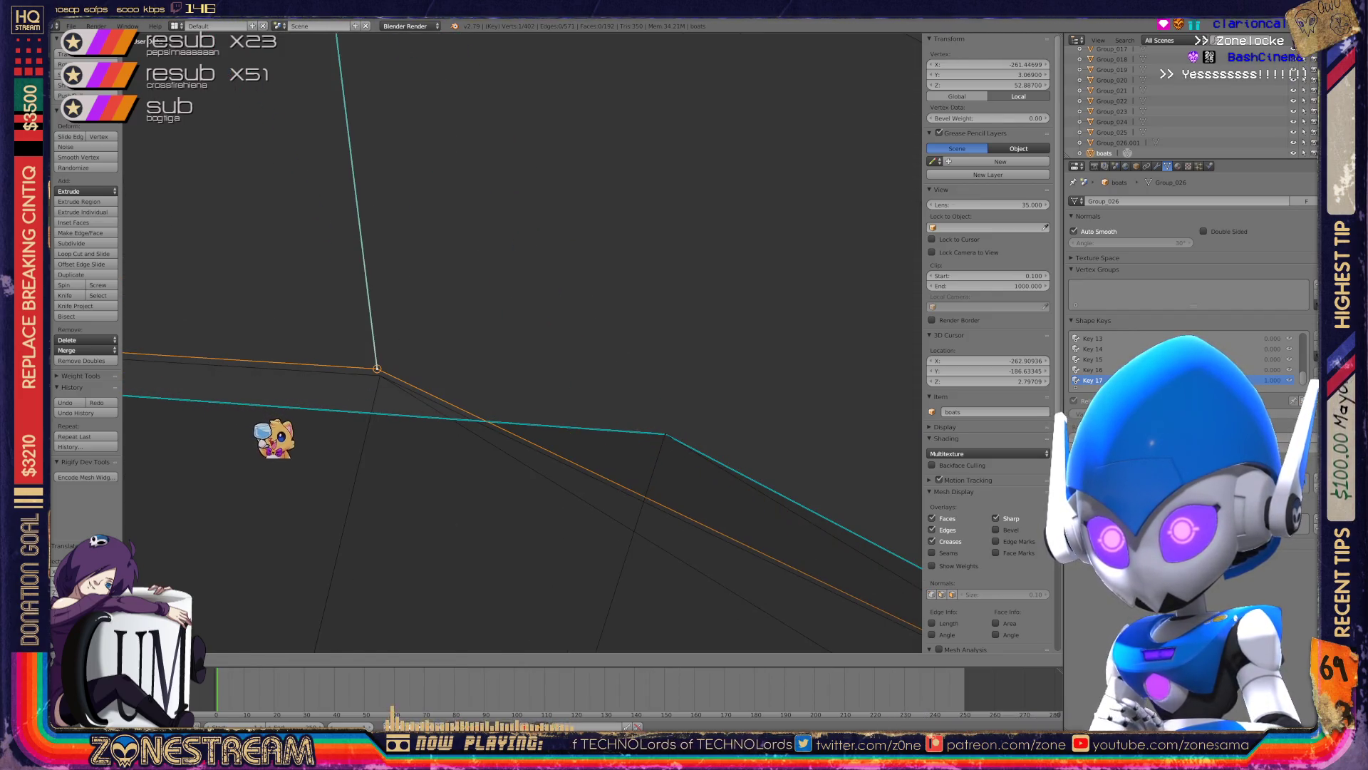
right_click(664, 433)
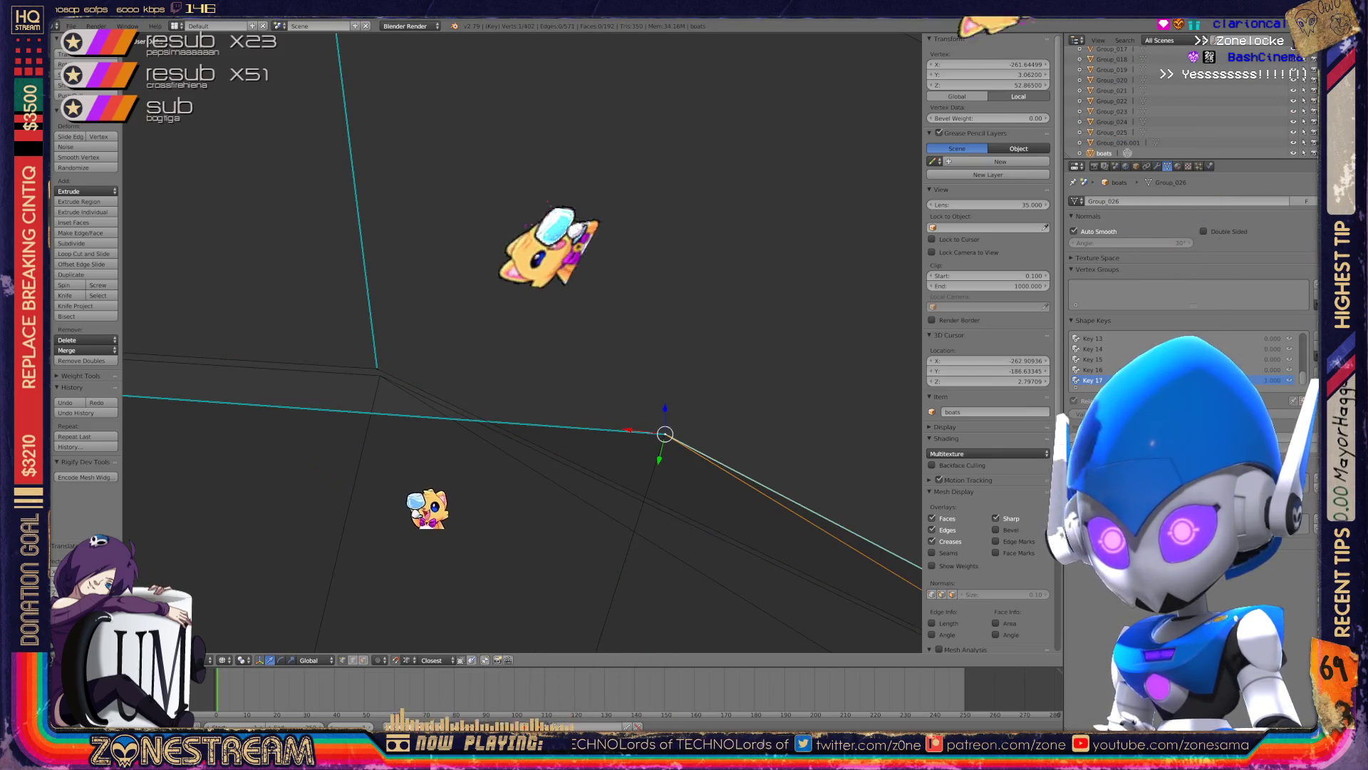
drag(665, 433, 380, 376)
- From a near top-down view, snap the lower vertex of a pair onto its upper neighbour
scroll(380, 376, down, 4)
scroll(380, 376, down, 3)
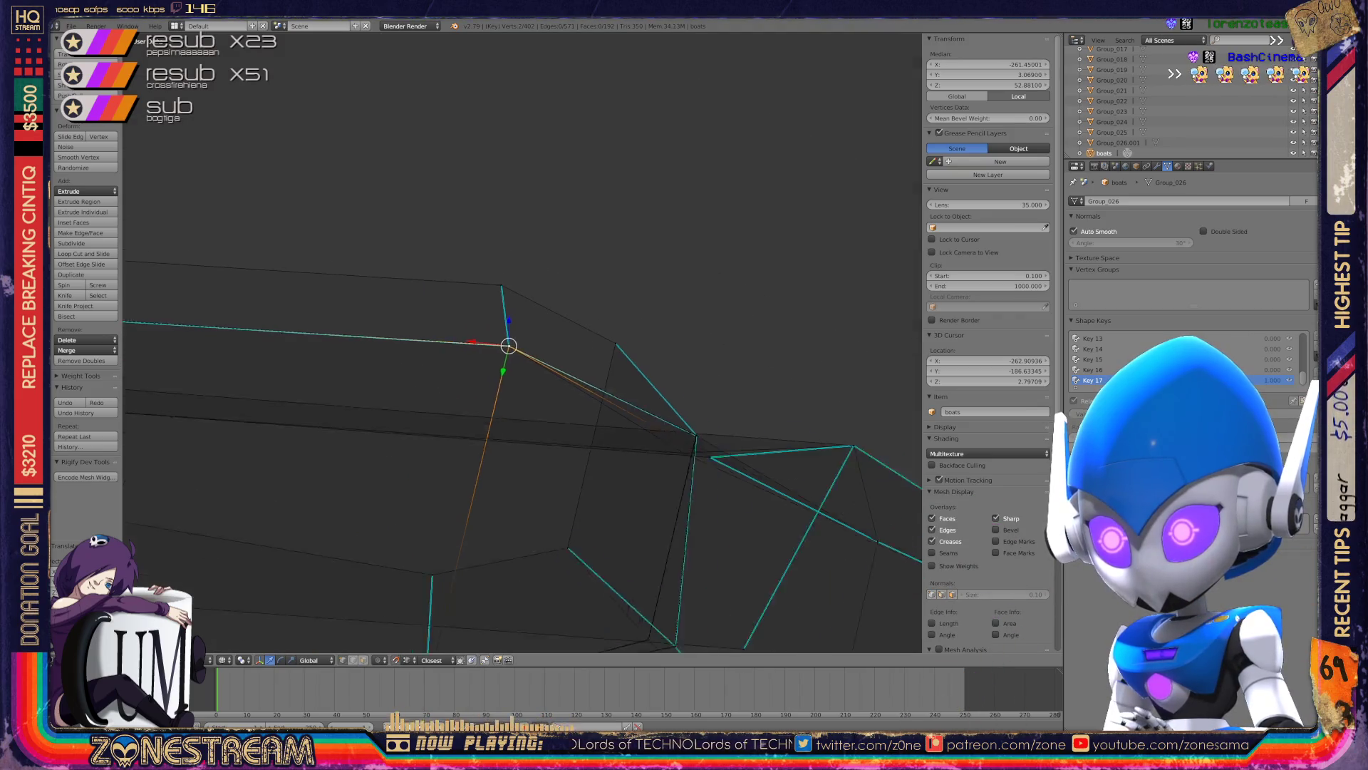
middle_drag(380, 375, 427, 321)
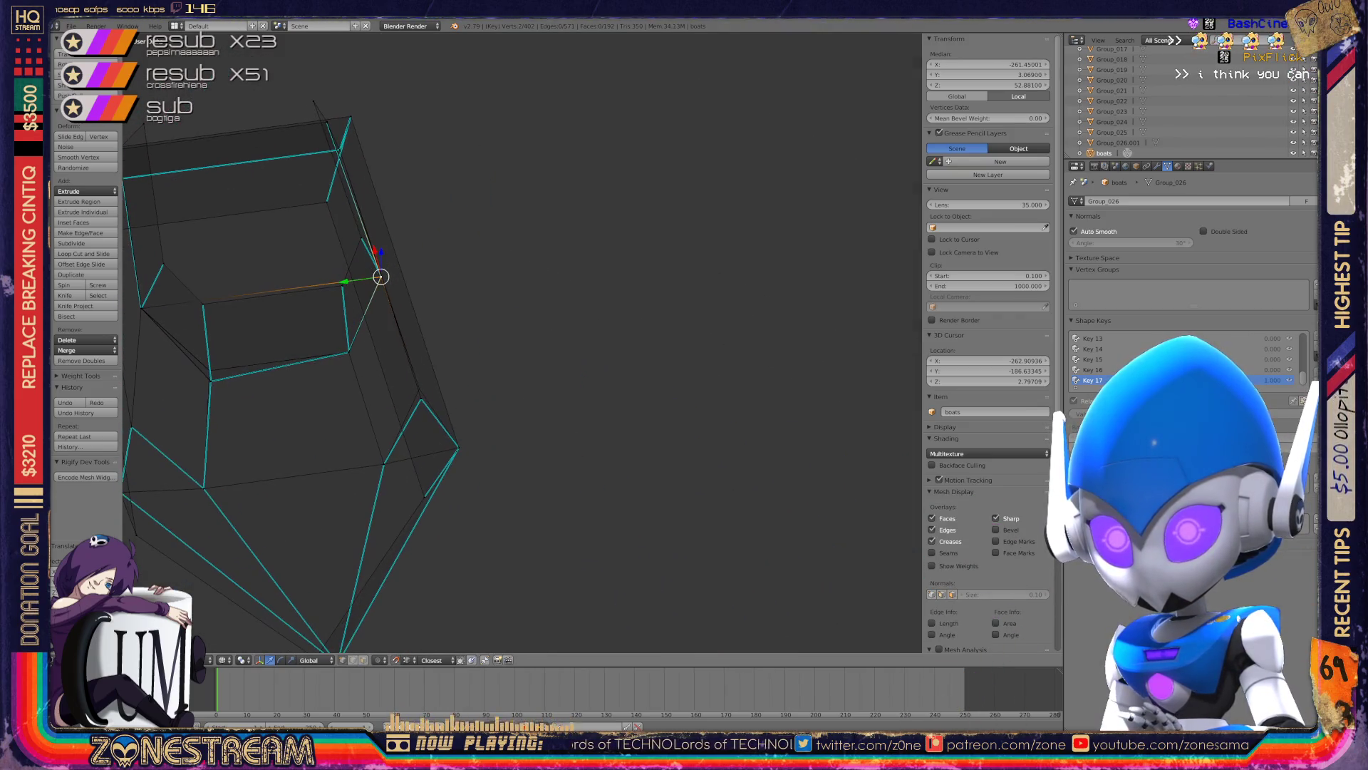
scroll(522, 342, up, 3)
scroll(522, 342, up, 3)
scroll(523, 342, up, 2)
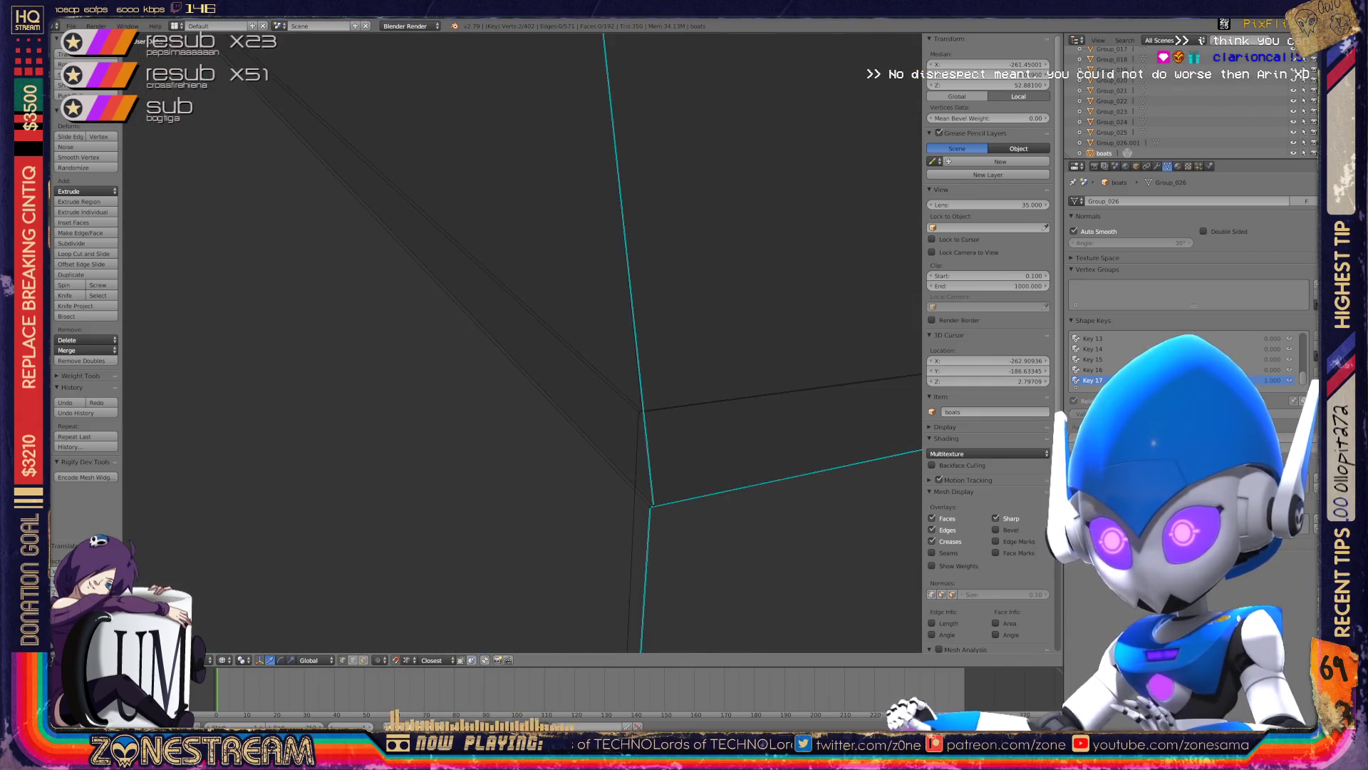
scroll(522, 342, up, 2)
shift+middle_drag(776, 488, 509, 492)
right_click(513, 495)
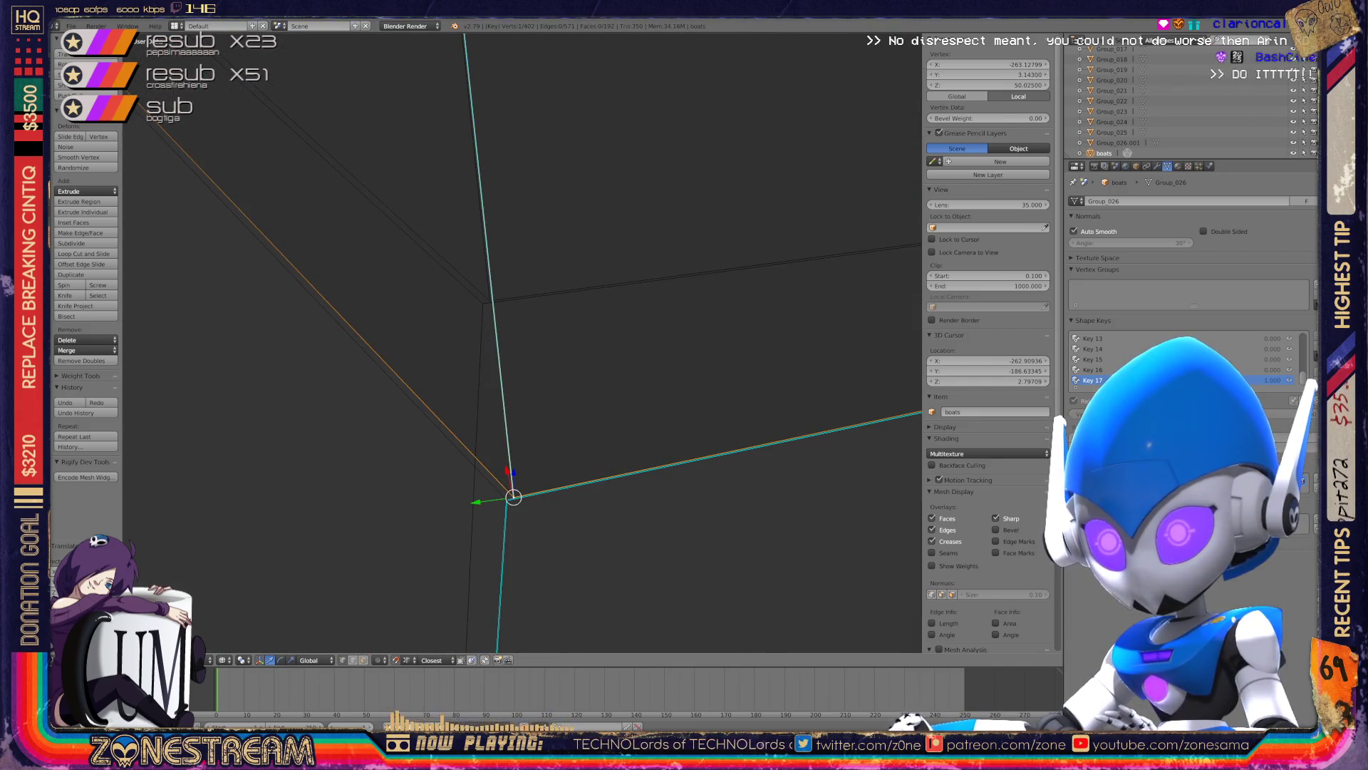
right_click(489, 300)
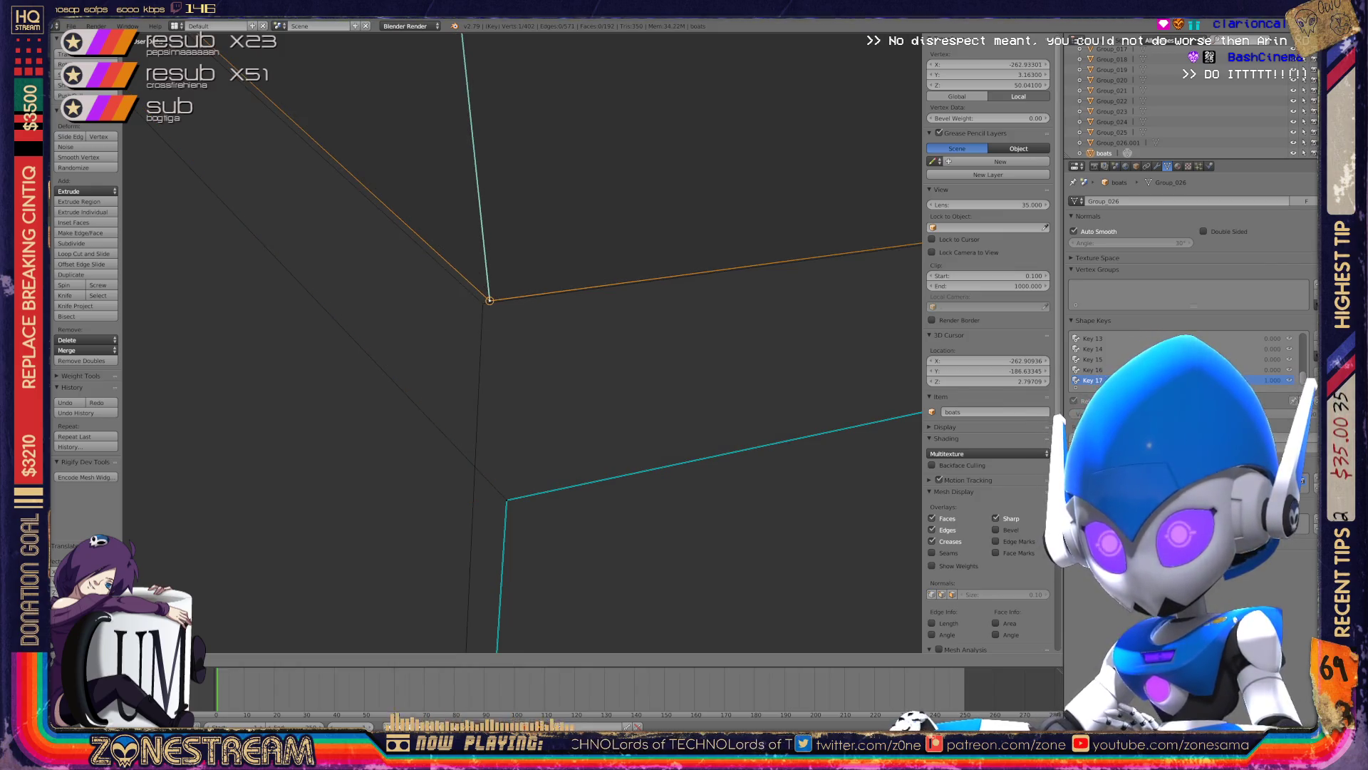
key(g)
click(507, 497)
shift+middle_drag(507, 497, 489, 310)
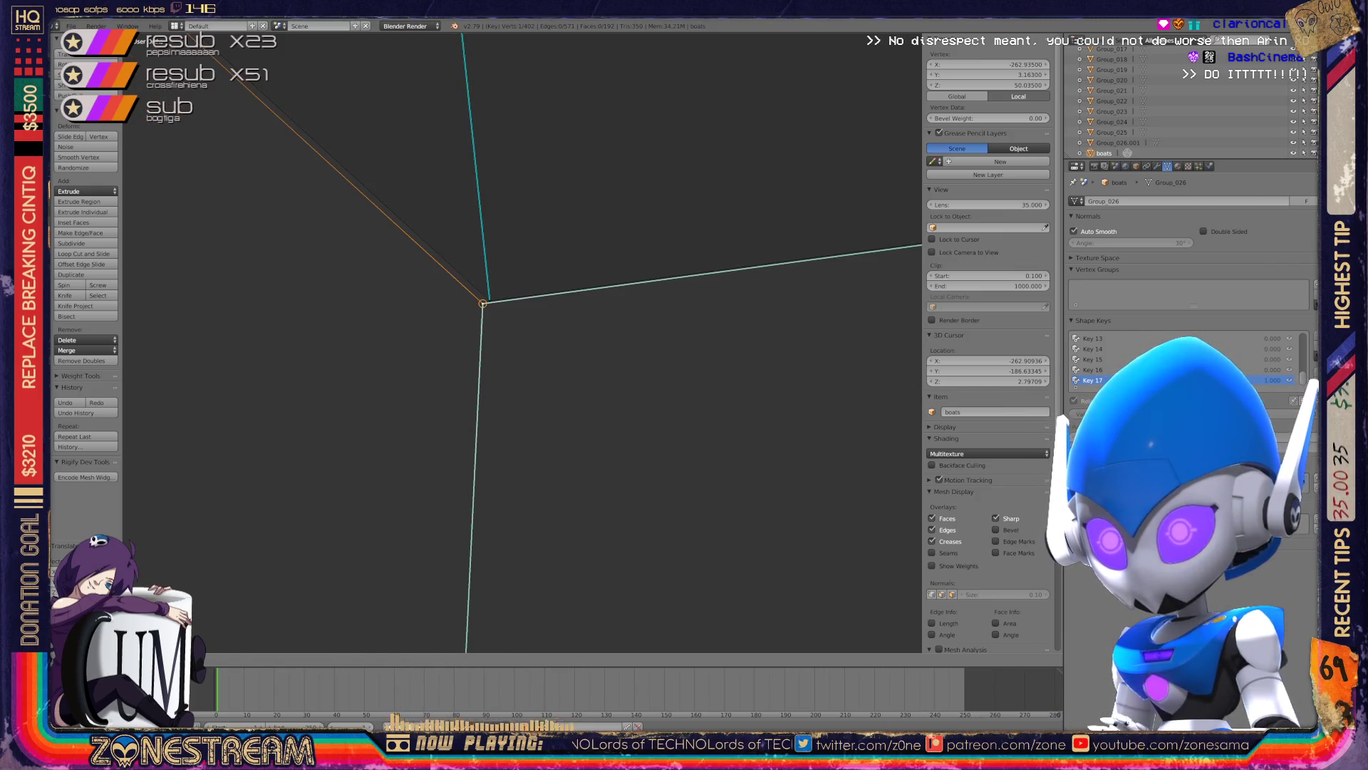
- Check both boat hulls in Object Mode, then return to Edit Mode
scroll(522, 342, down, 5)
scroll(522, 342, down, 5)
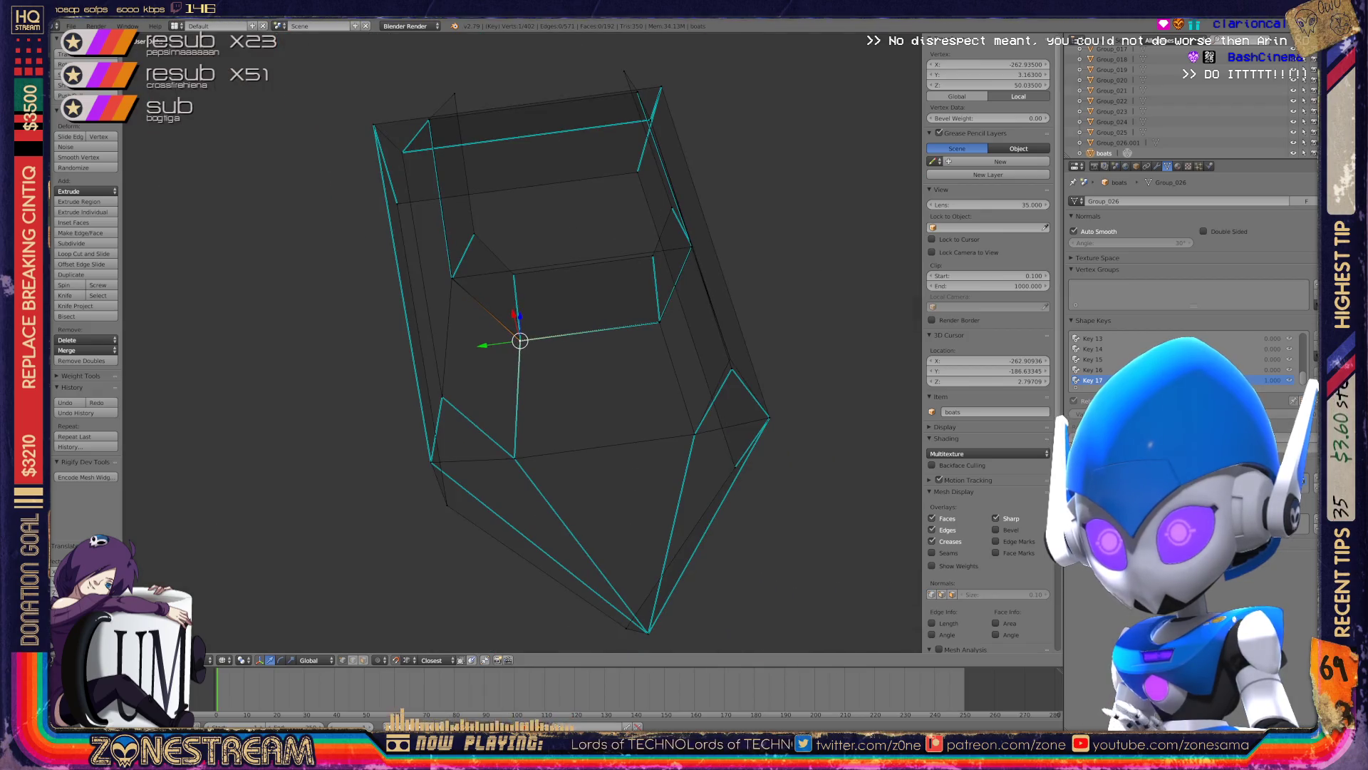
middle_drag(522, 342, 563, 335)
key(Tab)
scroll(522, 342, up, 5)
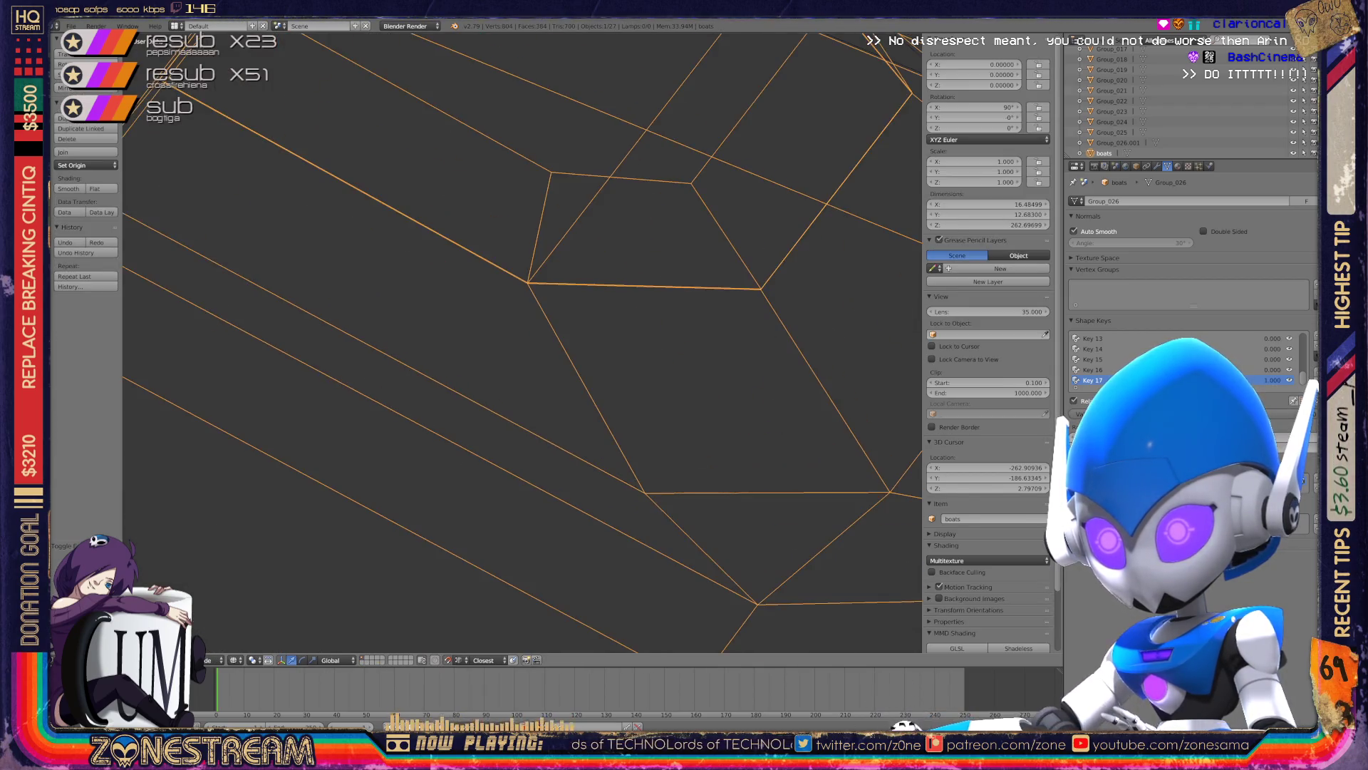
scroll(522, 342, down, 3)
scroll(522, 342, down, 3)
scroll(522, 342, down, 3)
scroll(522, 342, up, 1)
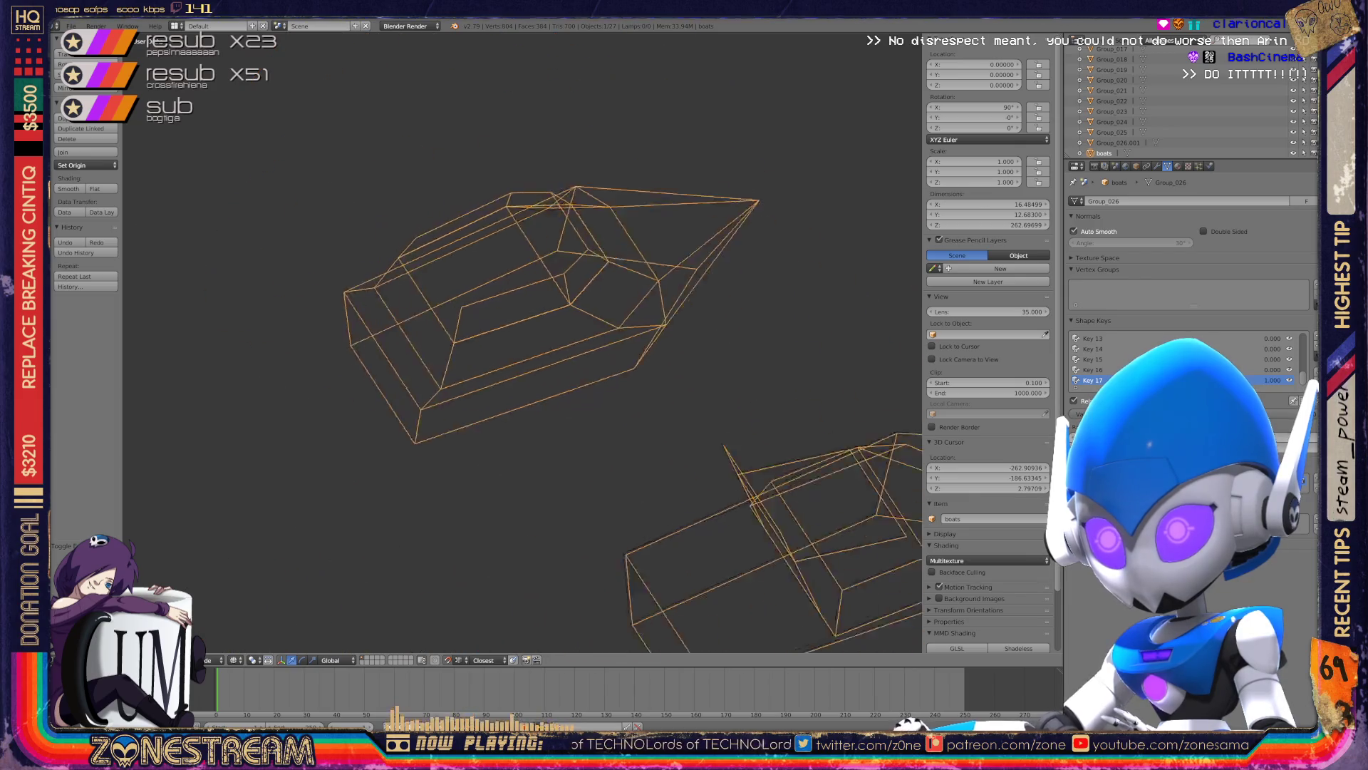
middle_drag(523, 342, 584, 327)
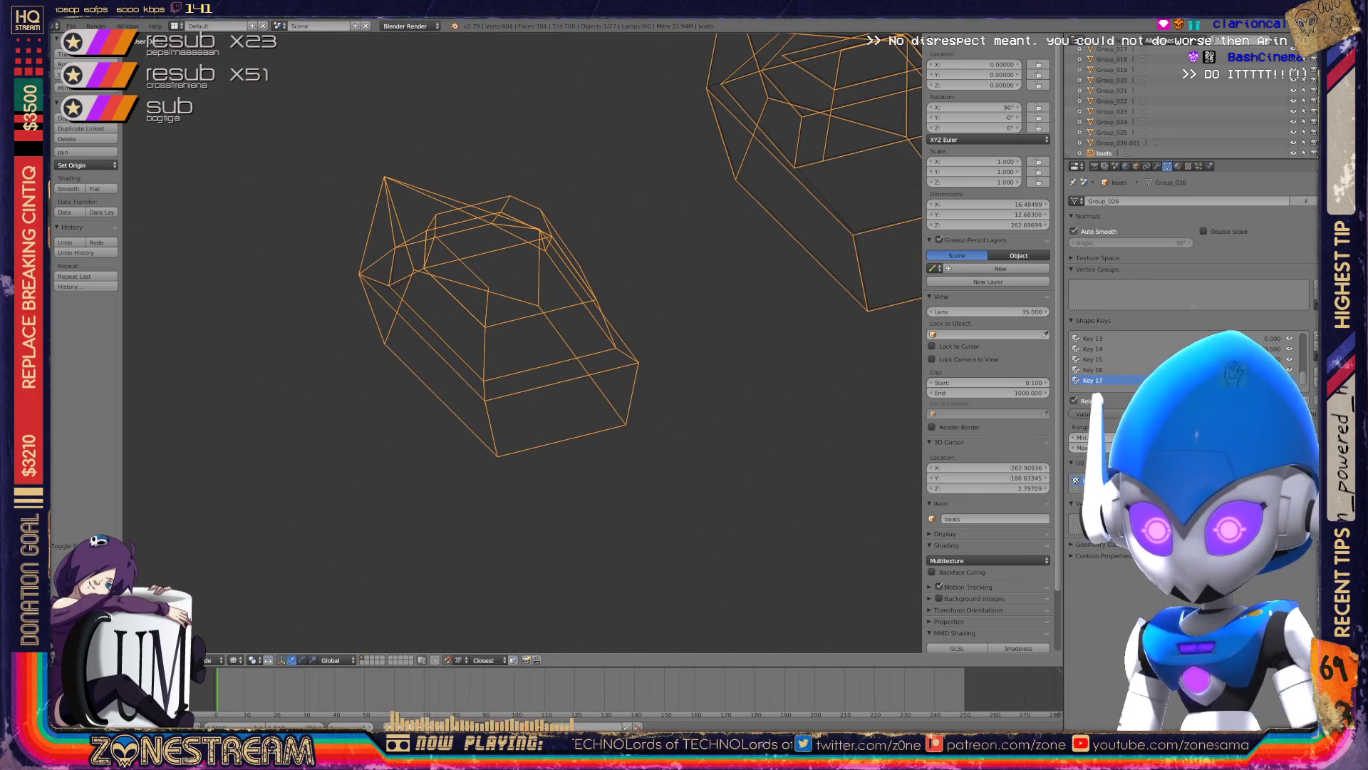
key(Tab)
scroll(522, 342, up, 5)
scroll(522, 342, up, 2)
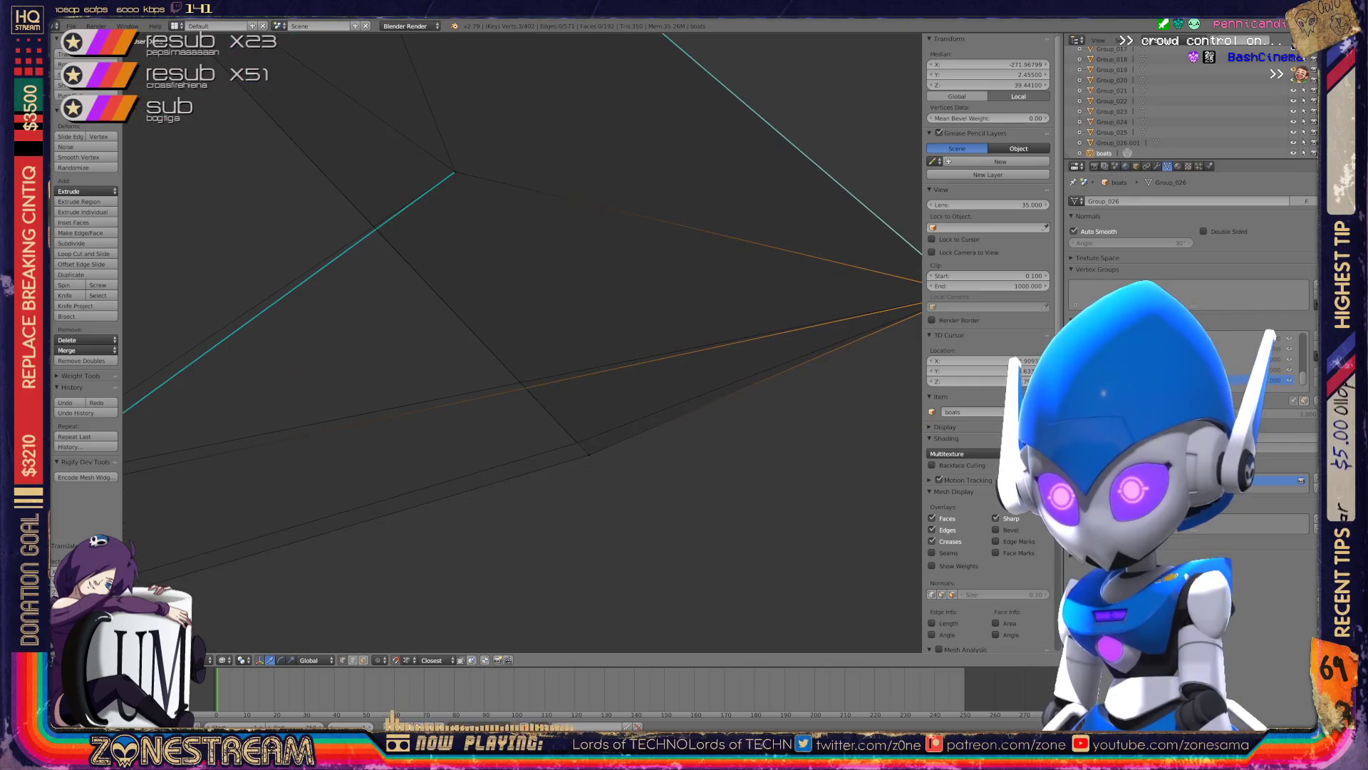
- Select a hull corner vertex in Key 17 and snap the 3D cursor to it
right_click(589, 454)
drag(588, 454, 576, 442)
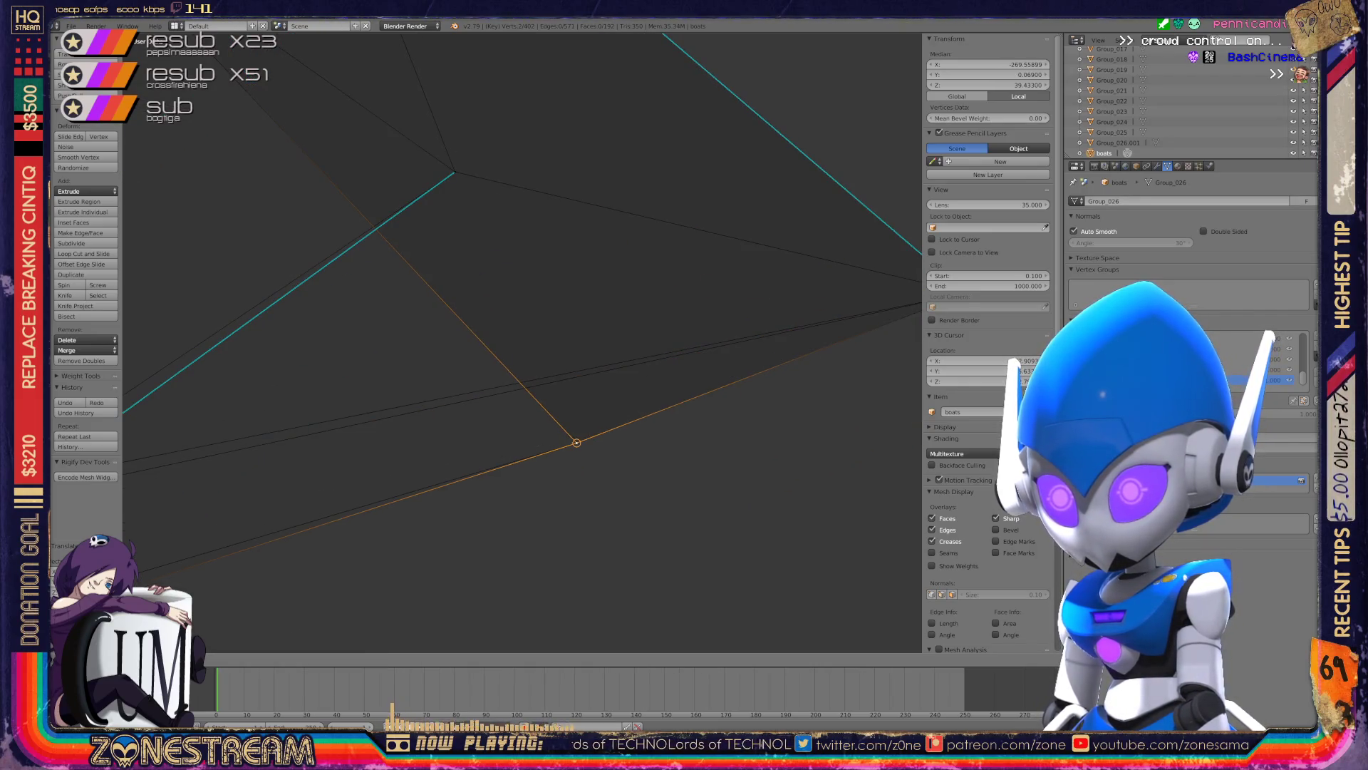
right_click(576, 443)
middle_drag(576, 442, 494, 433)
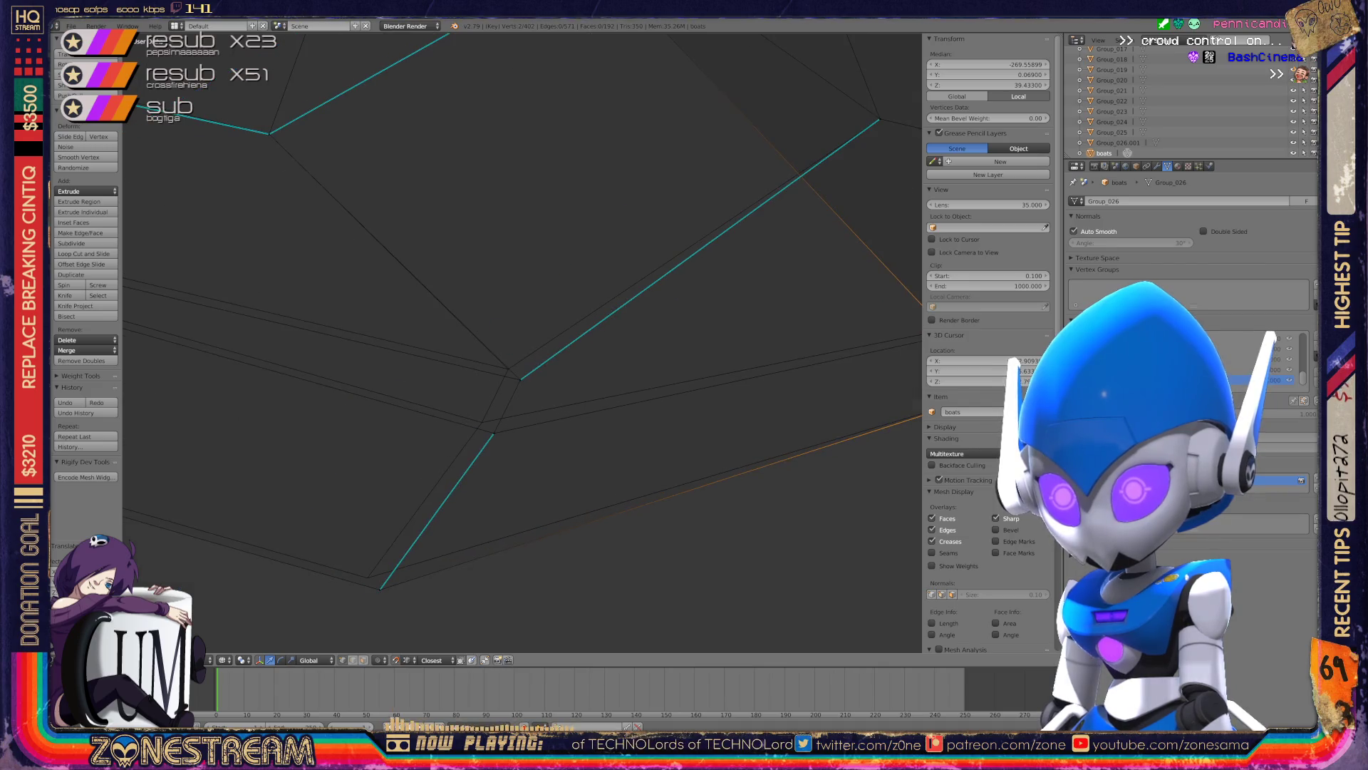
shift+right_click(470, 415)
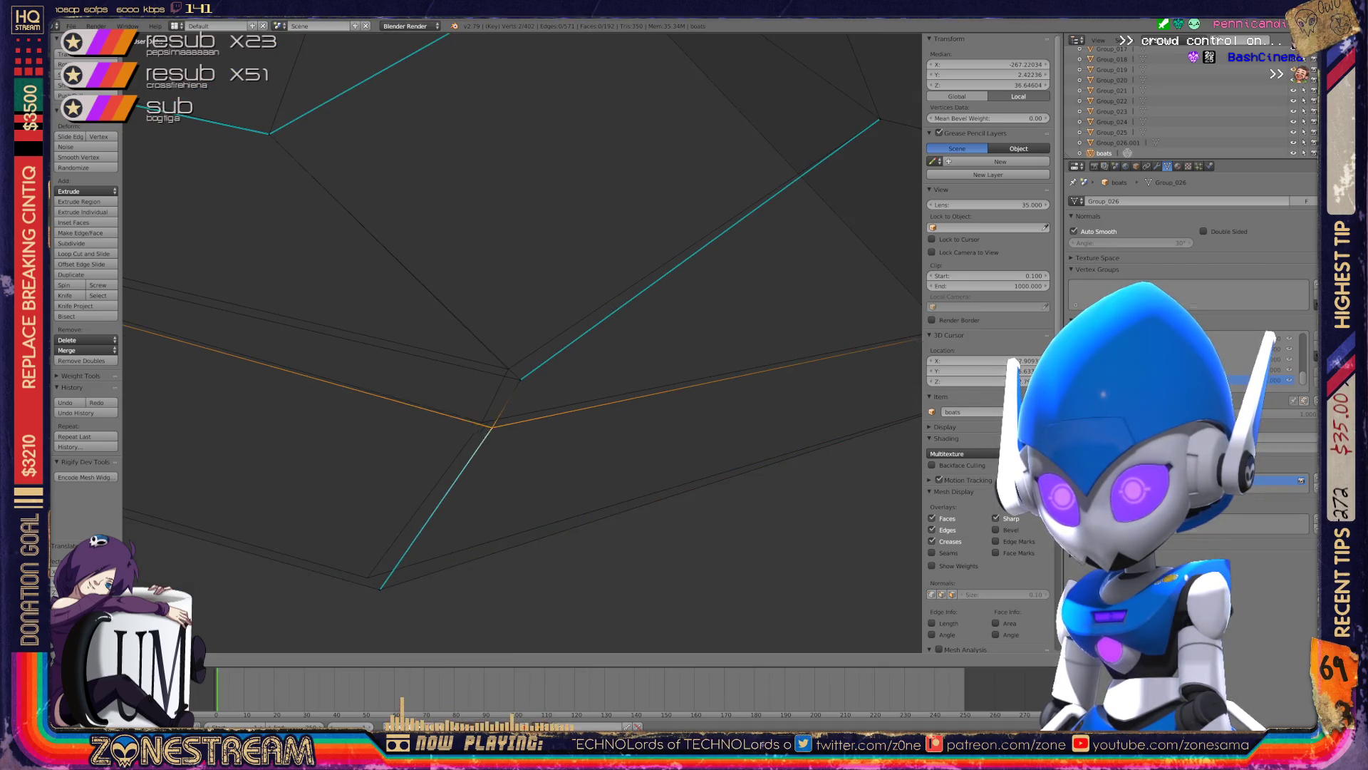
right_click(367, 577)
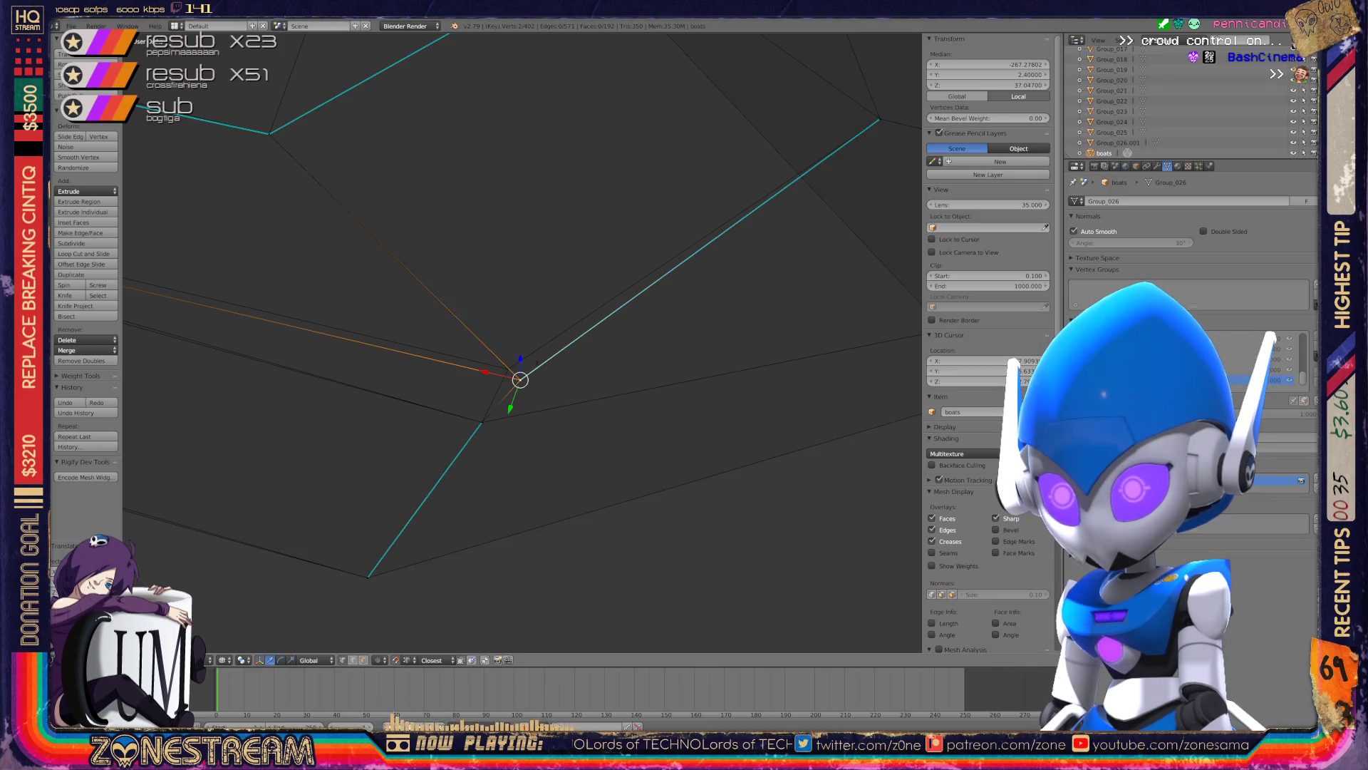
key(shift+s)
key(Return)
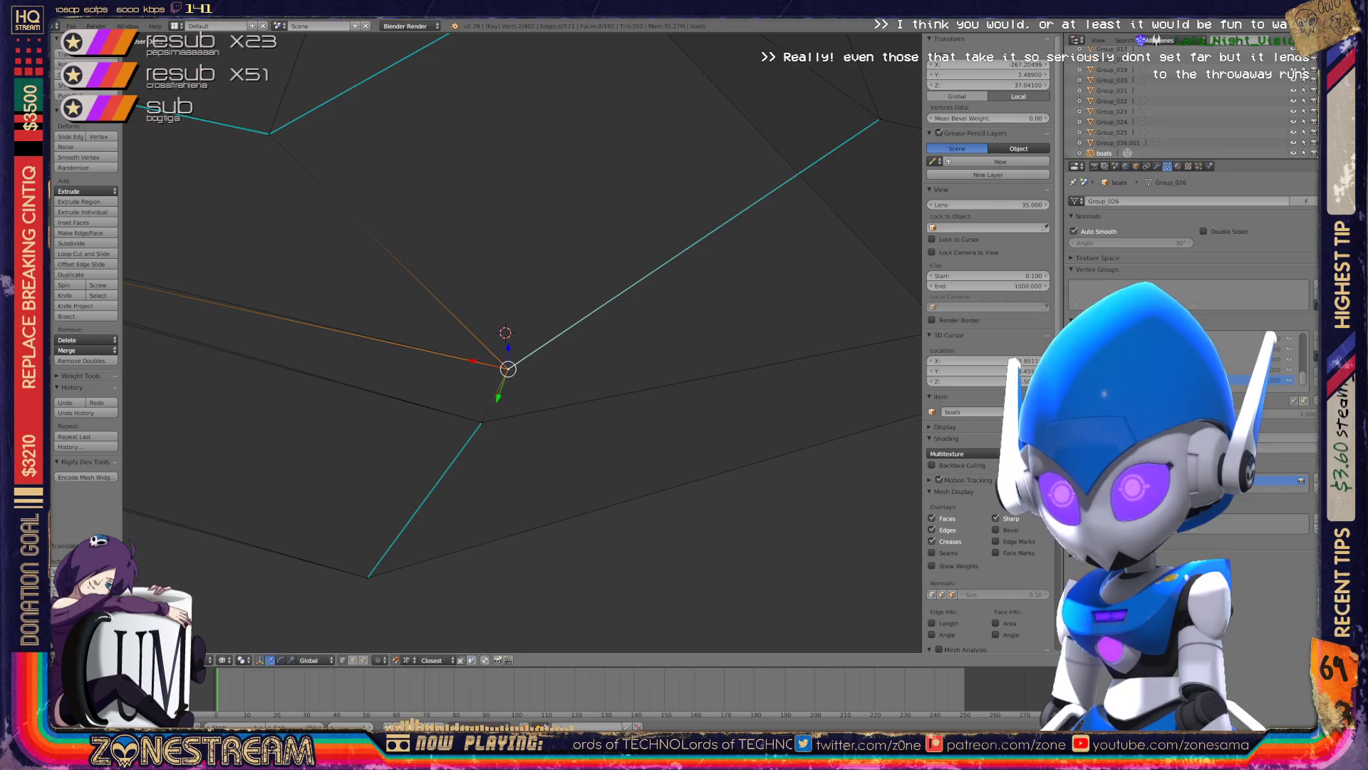
- Move a vertex at the hull's upper corner and drop it onto the cyan adjacent corner
scroll(521, 342, down, 6)
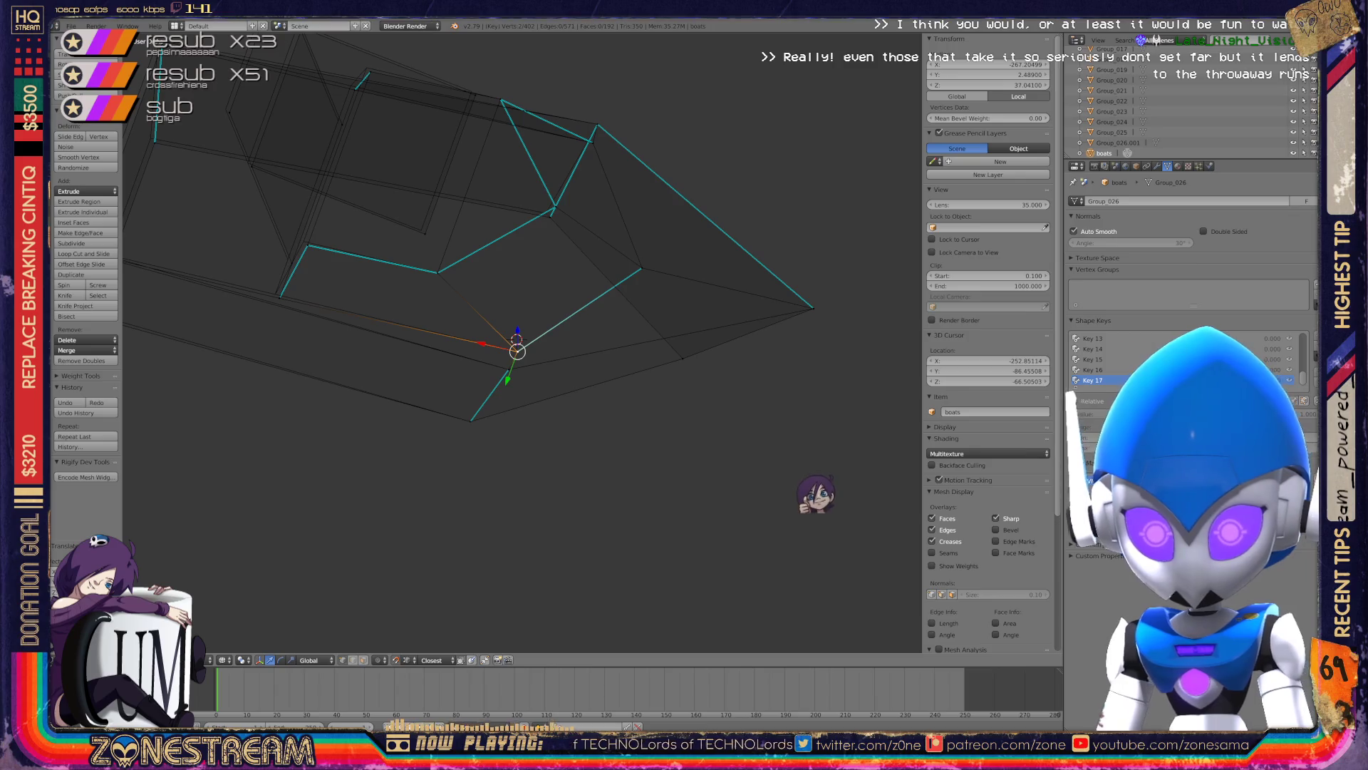
middle_drag(520, 357, 570, 306)
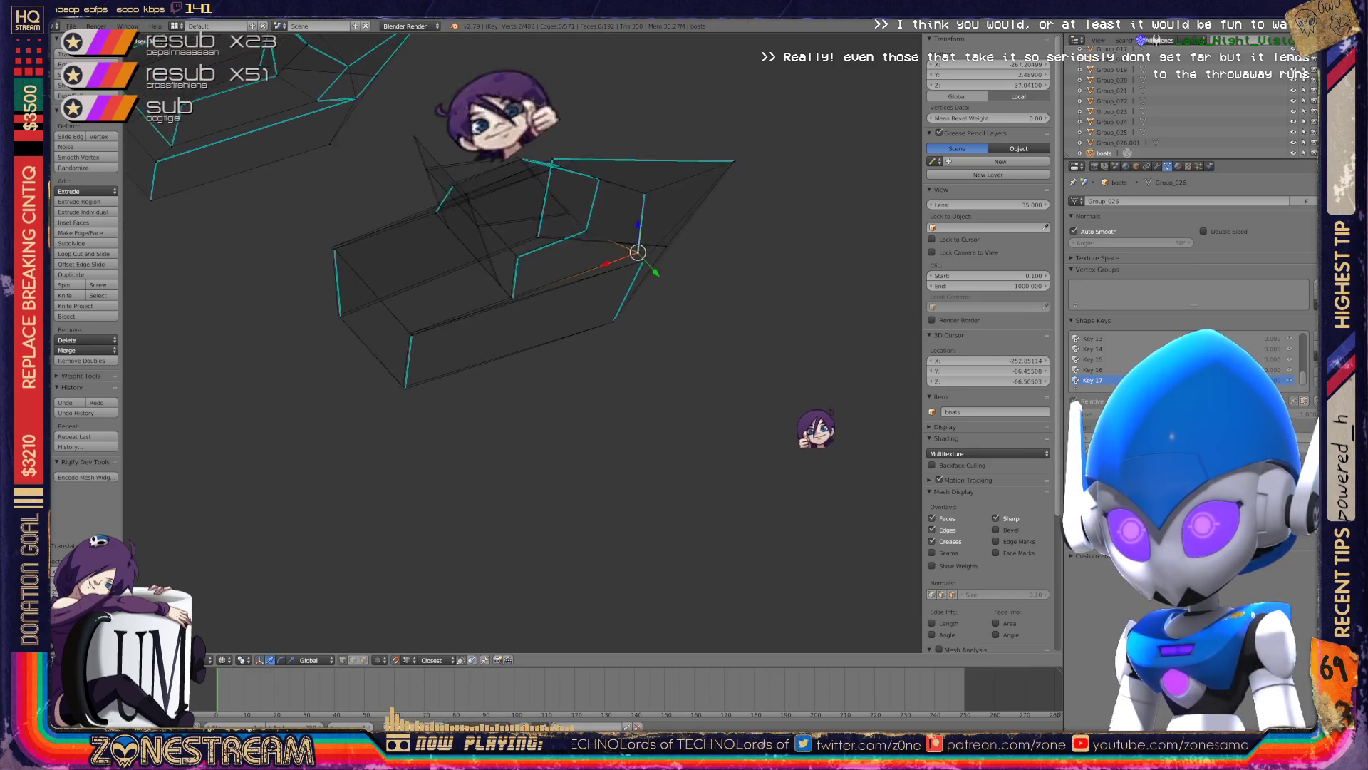
scroll(522, 342, up, 2)
scroll(522, 342, up, 3)
scroll(522, 342, up, 2)
scroll(523, 342, up, 2)
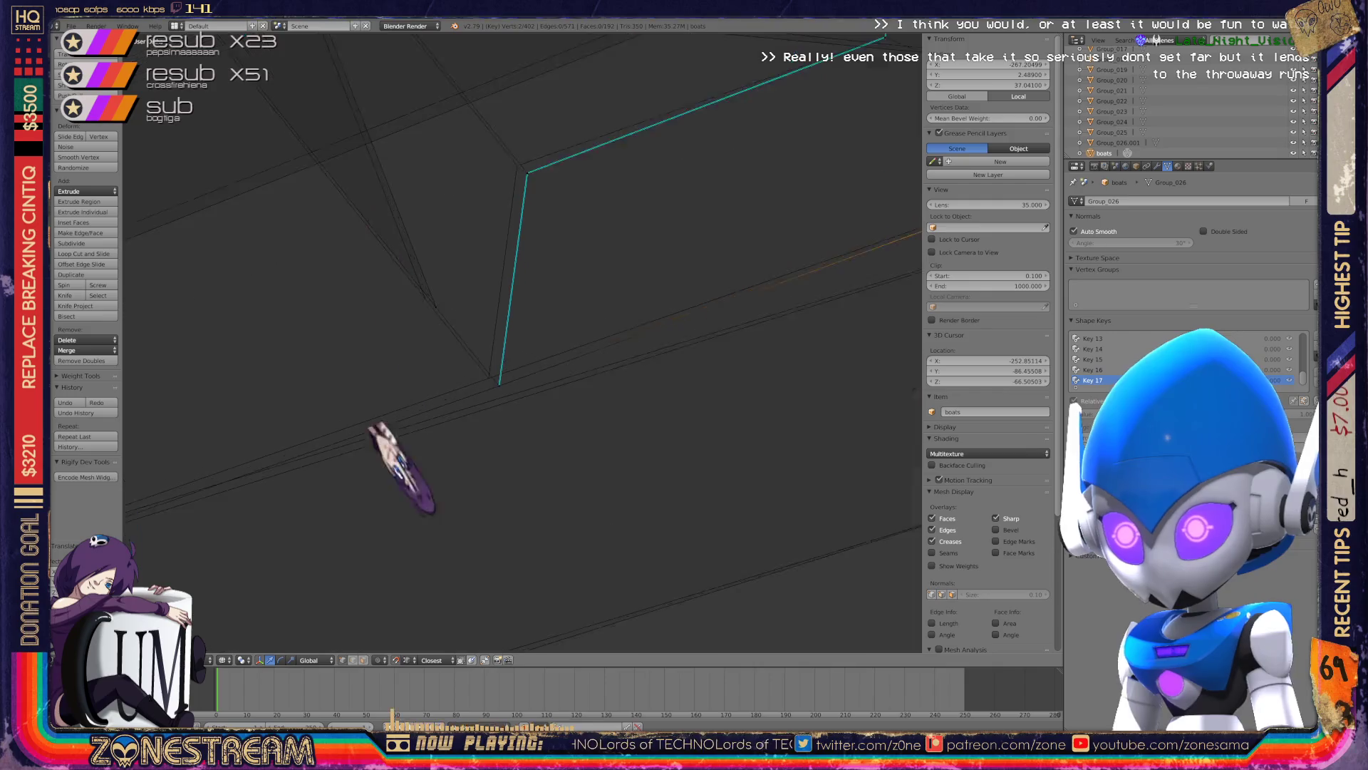
middle_drag(522, 342, 542, 328)
right_click(482, 416)
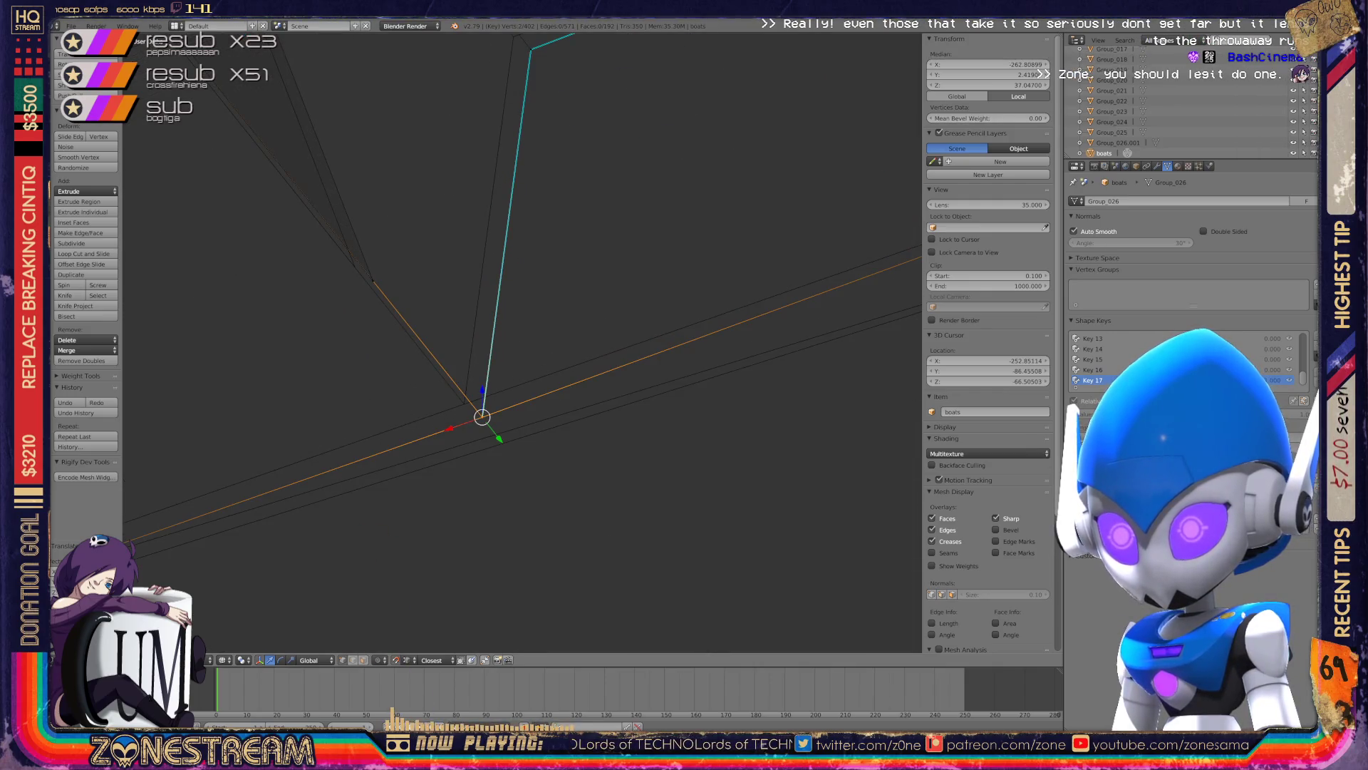
key(g)
shift+middle_drag(464, 404, 520, 484)
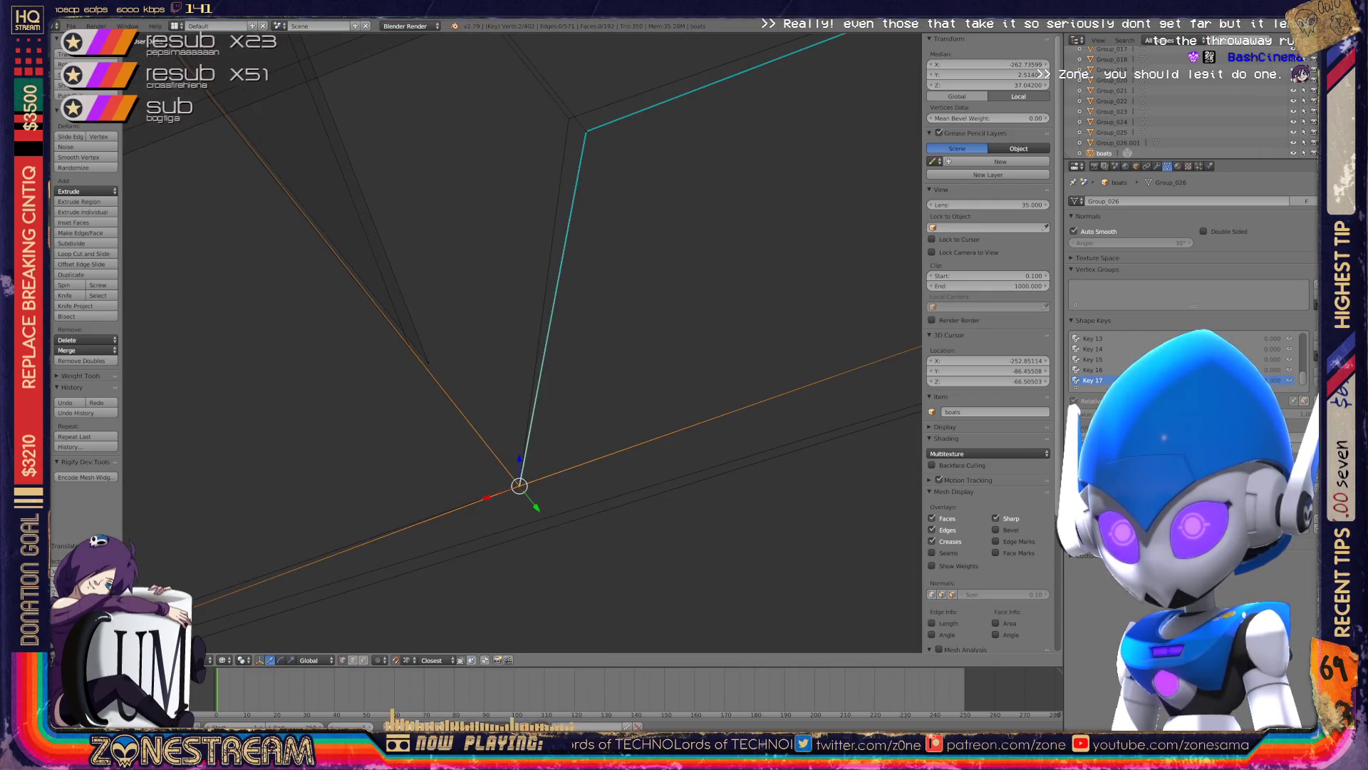
right_click(429, 362)
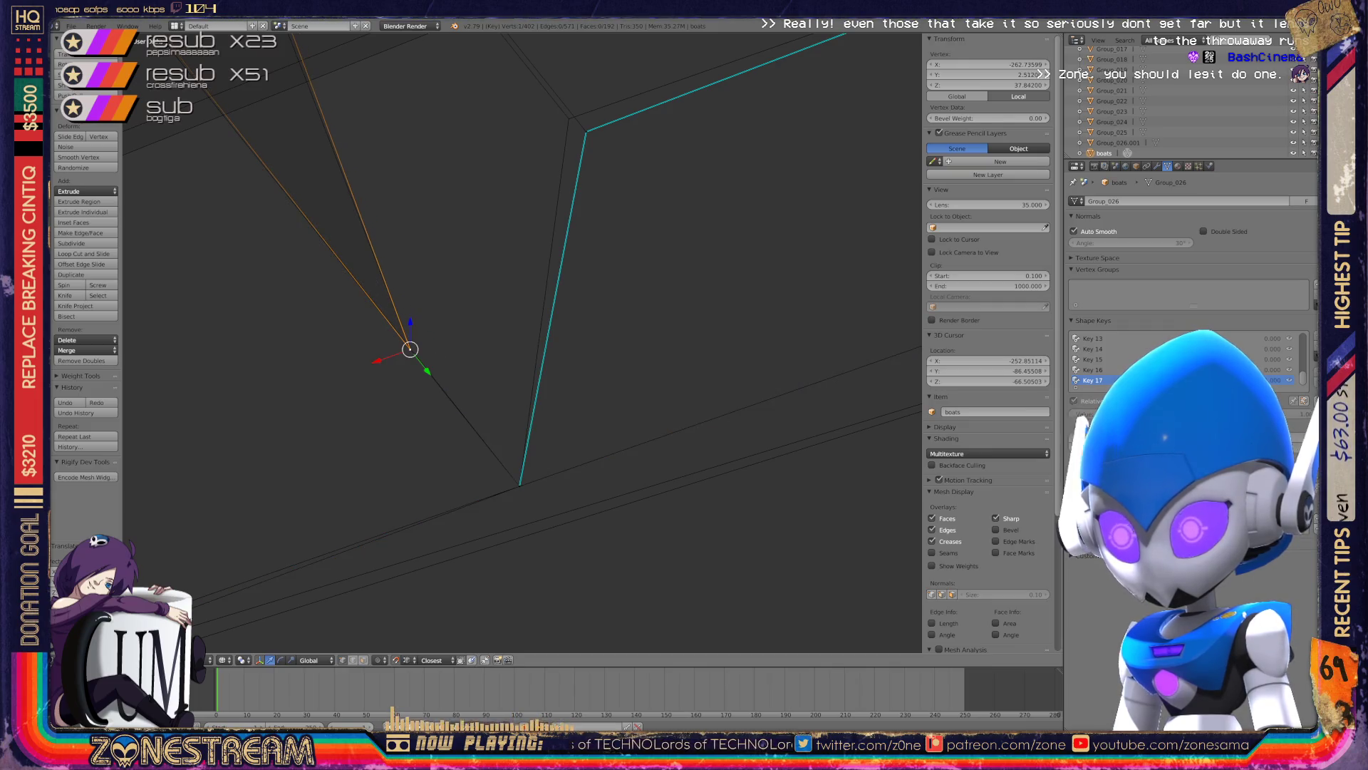
shift+middle_drag(409, 349, 332, 548)
key(g)
click(508, 331)
- Move the selected vertex to further reshape the hull
key(g)
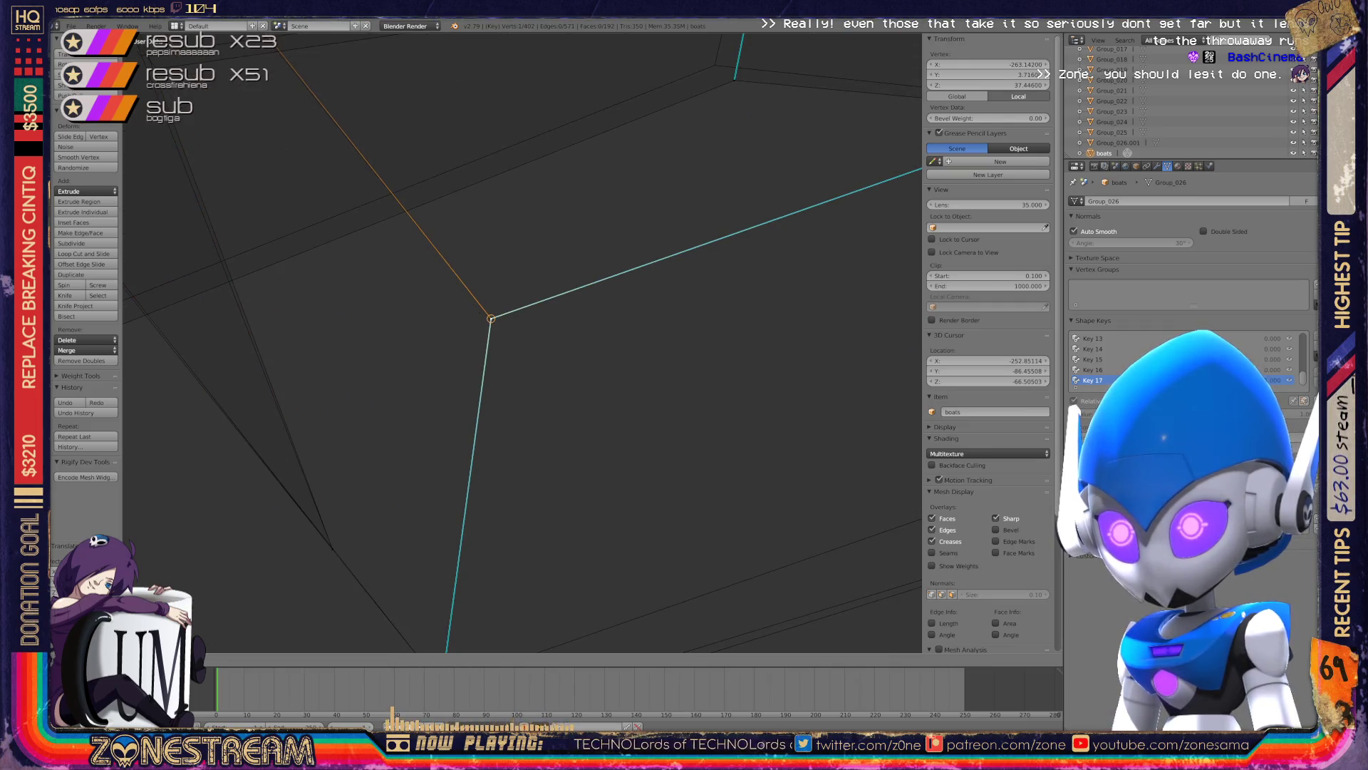
scroll(522, 342, down, 8)
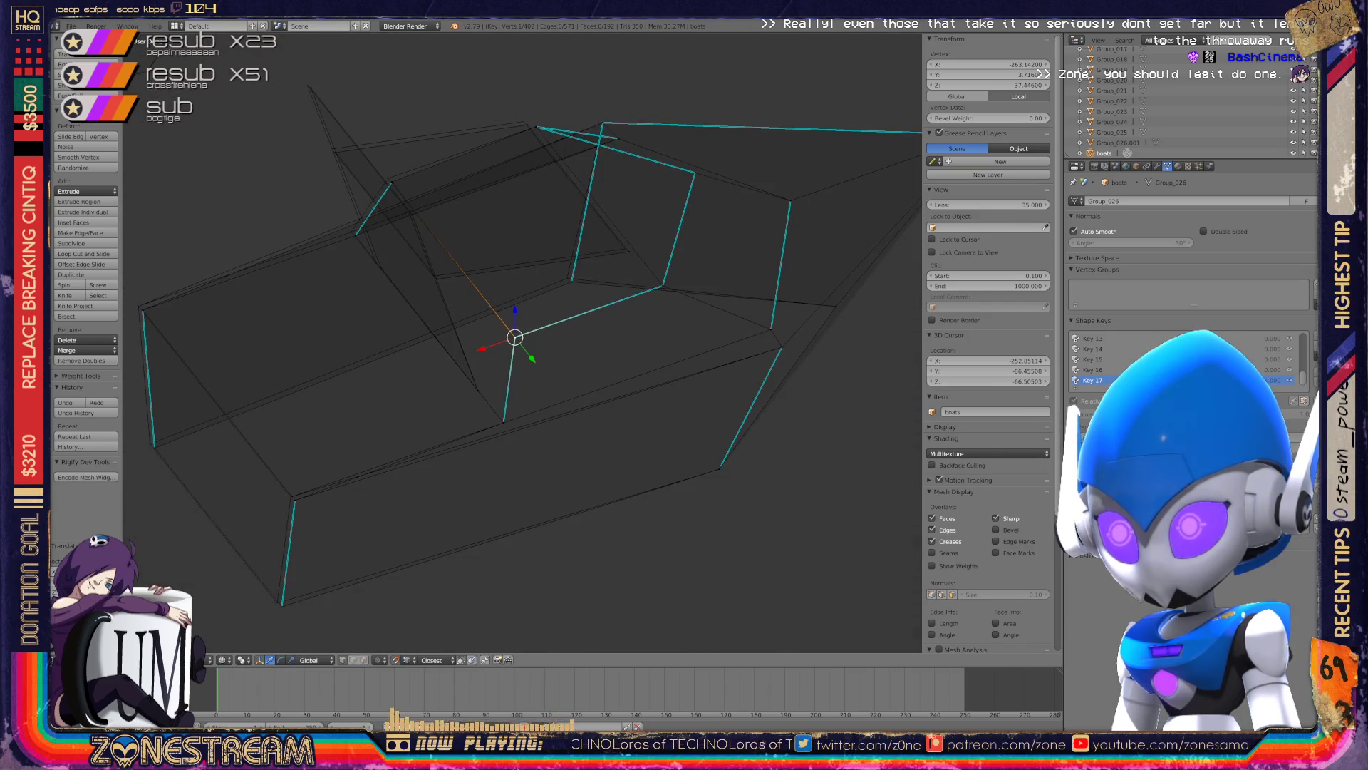
scroll(634, 159, up, 2)
scroll(634, 159, up, 2)
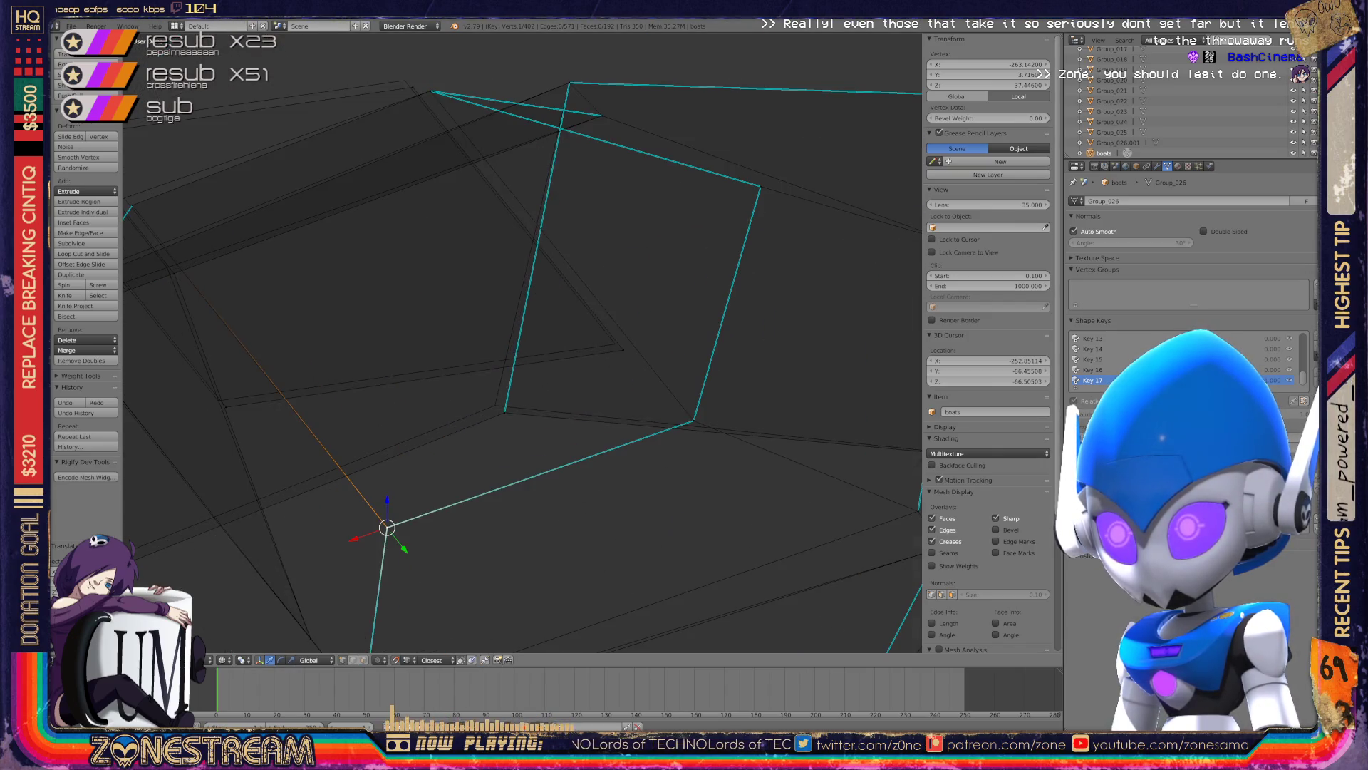
key(g)
shift+middle_drag(523, 342, 597, 438)
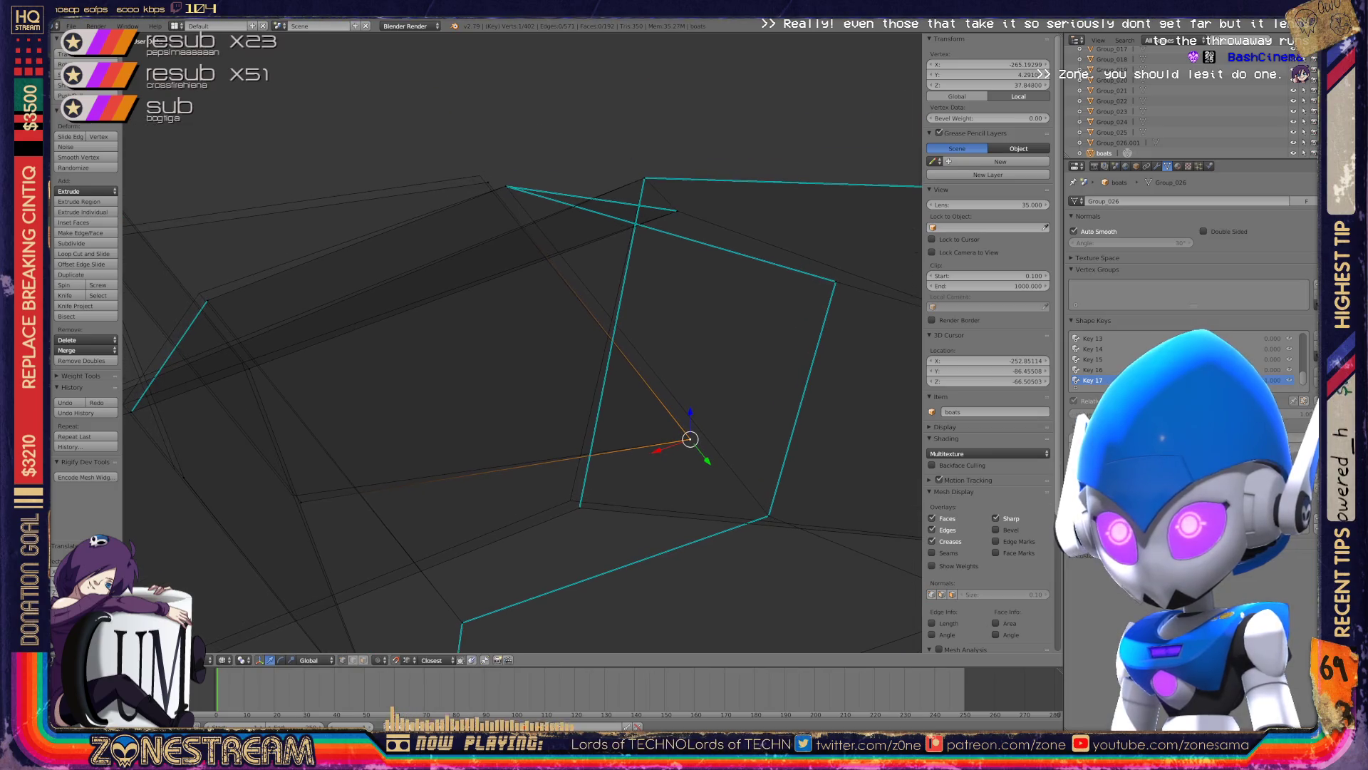
key(g)
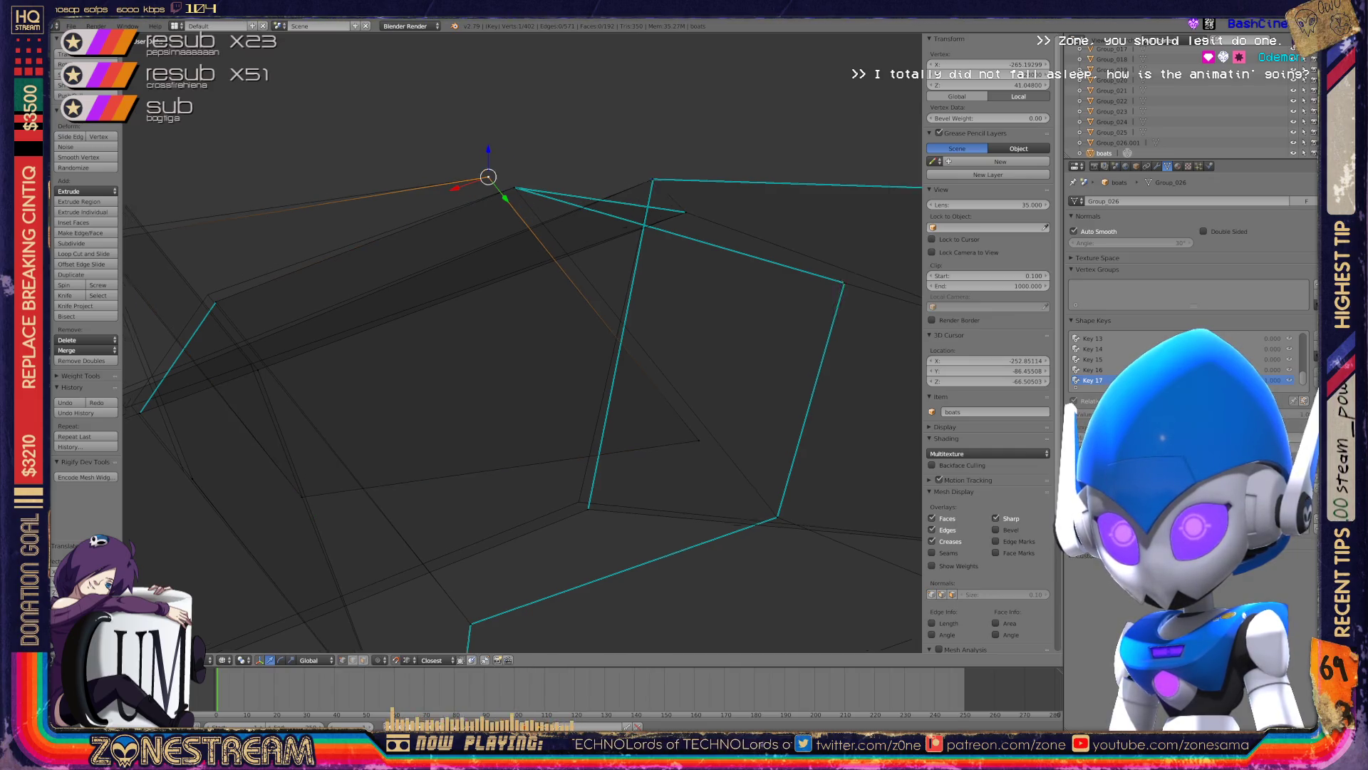
shift+middle_drag(499, 357, 768, 366)
- Undo the last change and slide the upper corner vertex along its edge
key(ctrl+z)
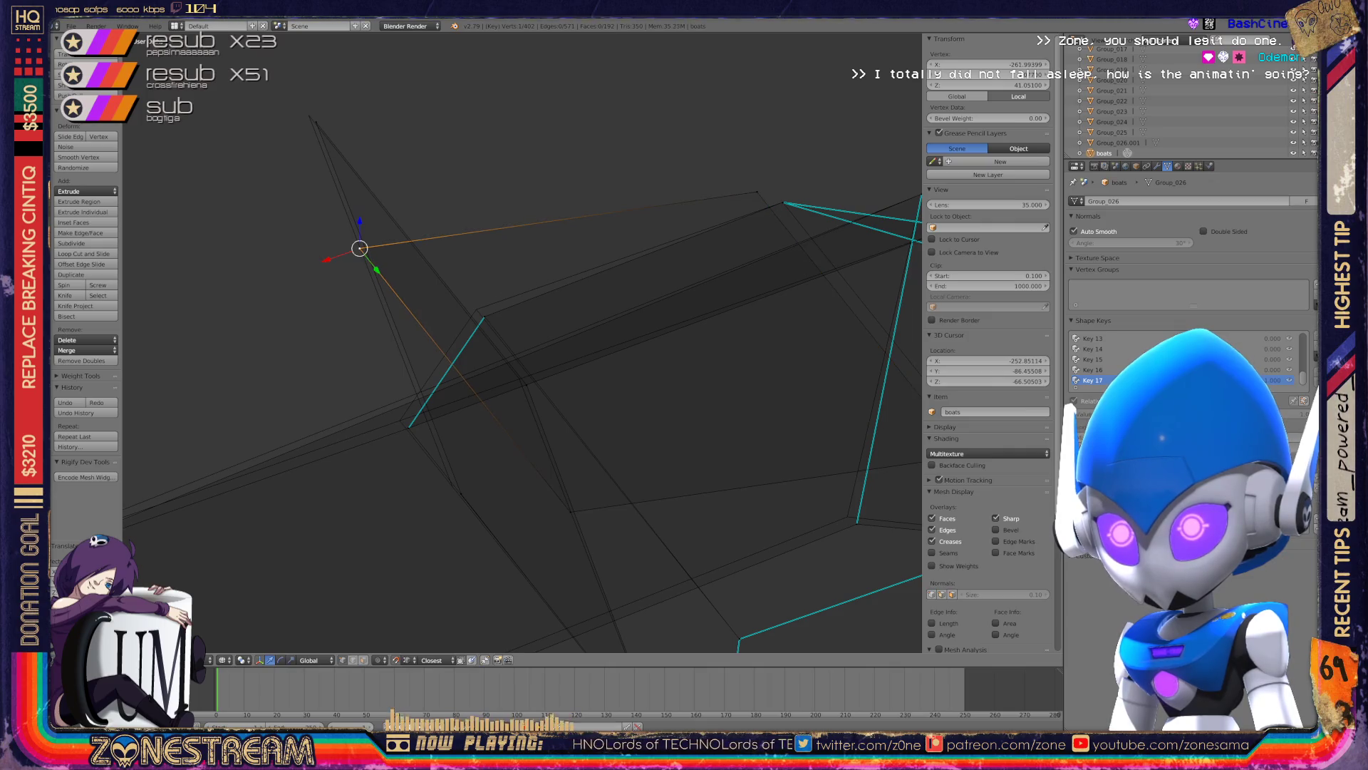
key(g)
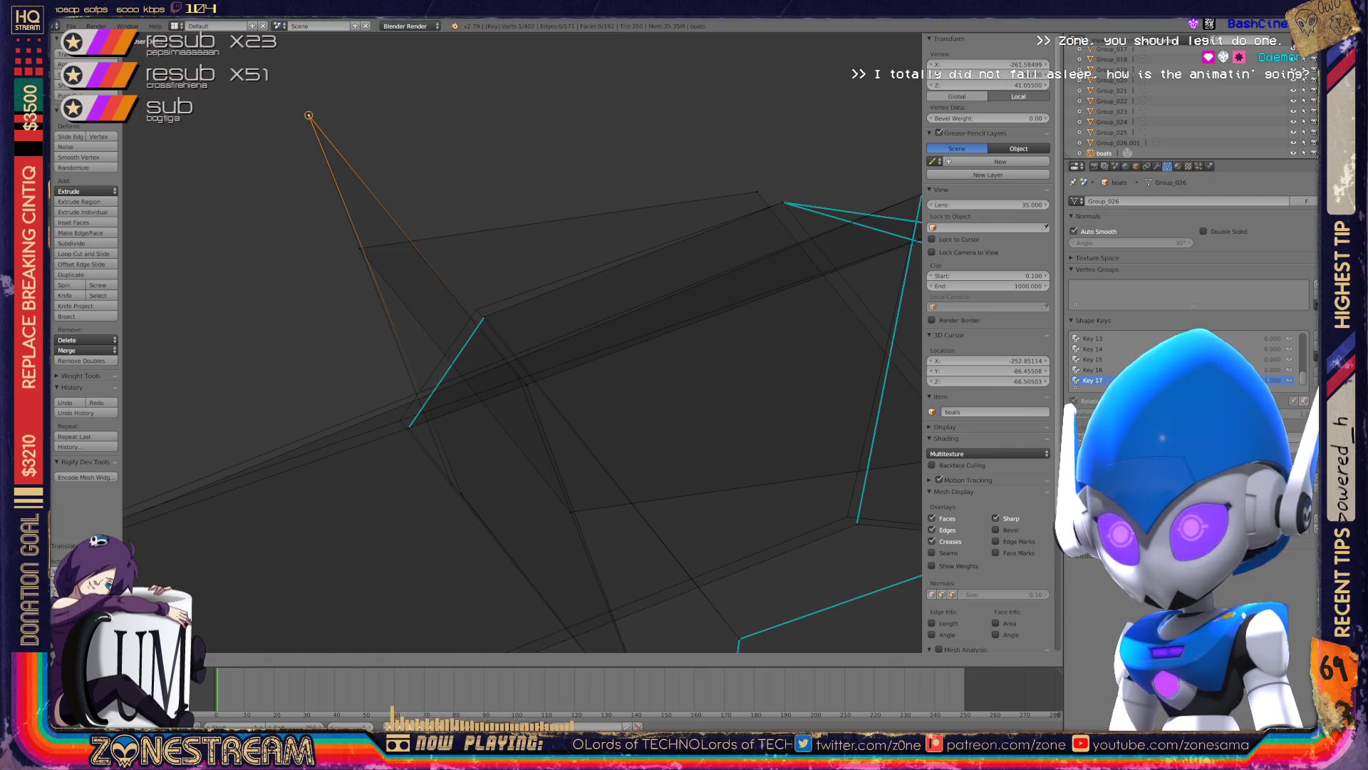
shift+middle_drag(499, 357, 499, 255)
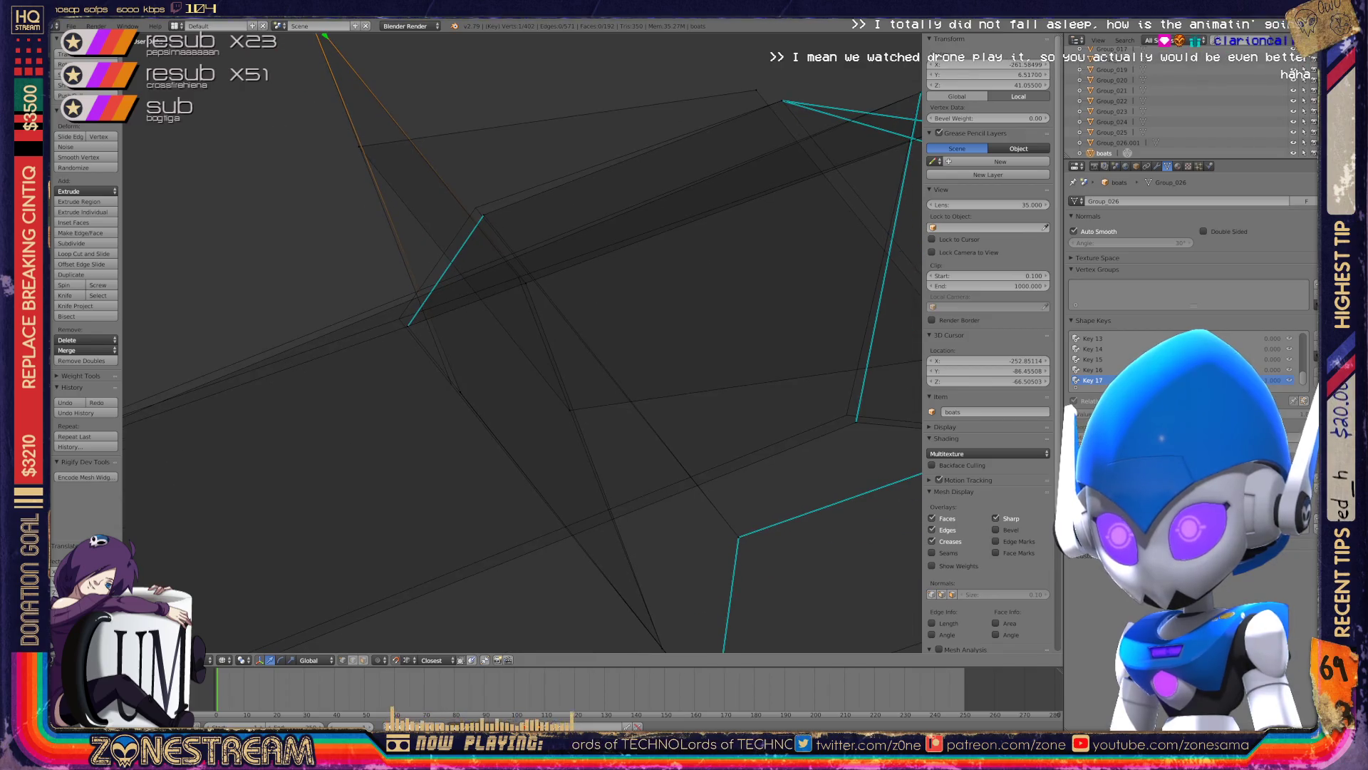
key(g)
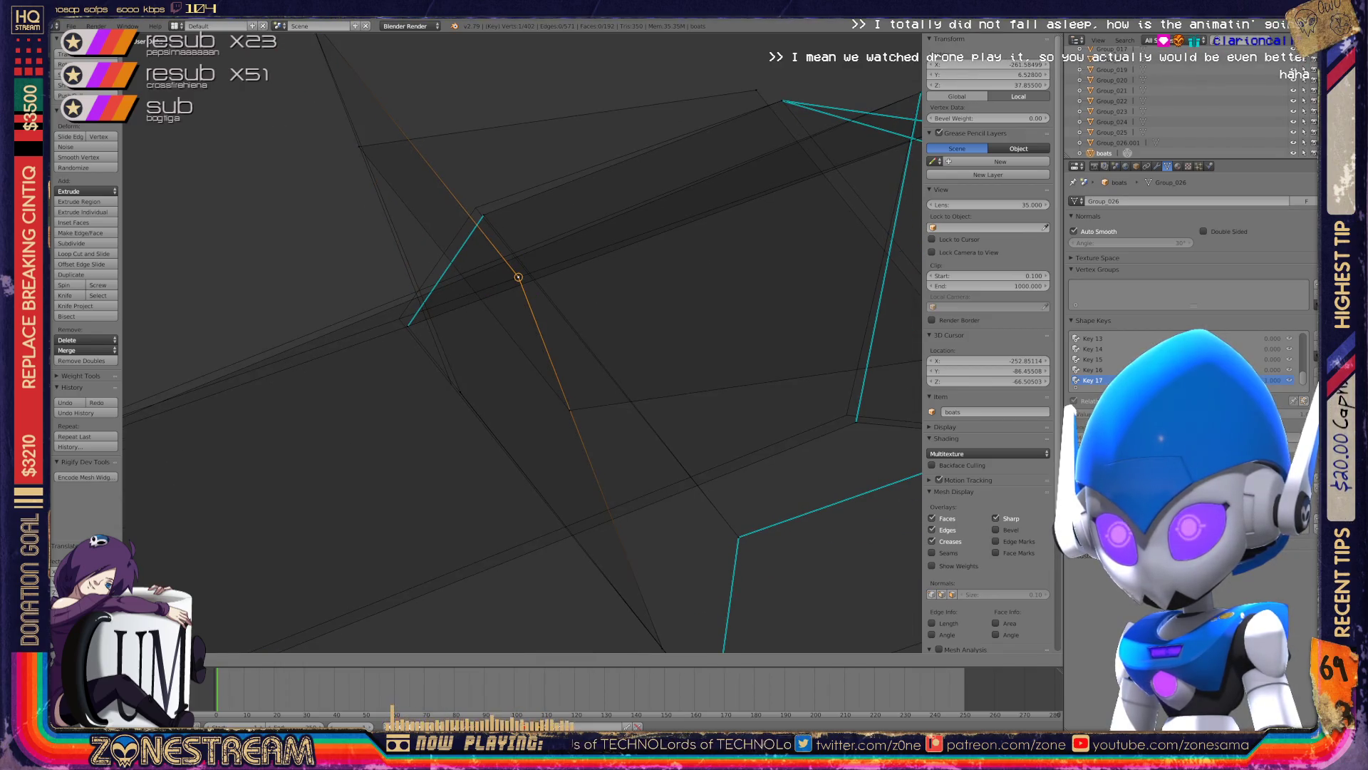
key(g)
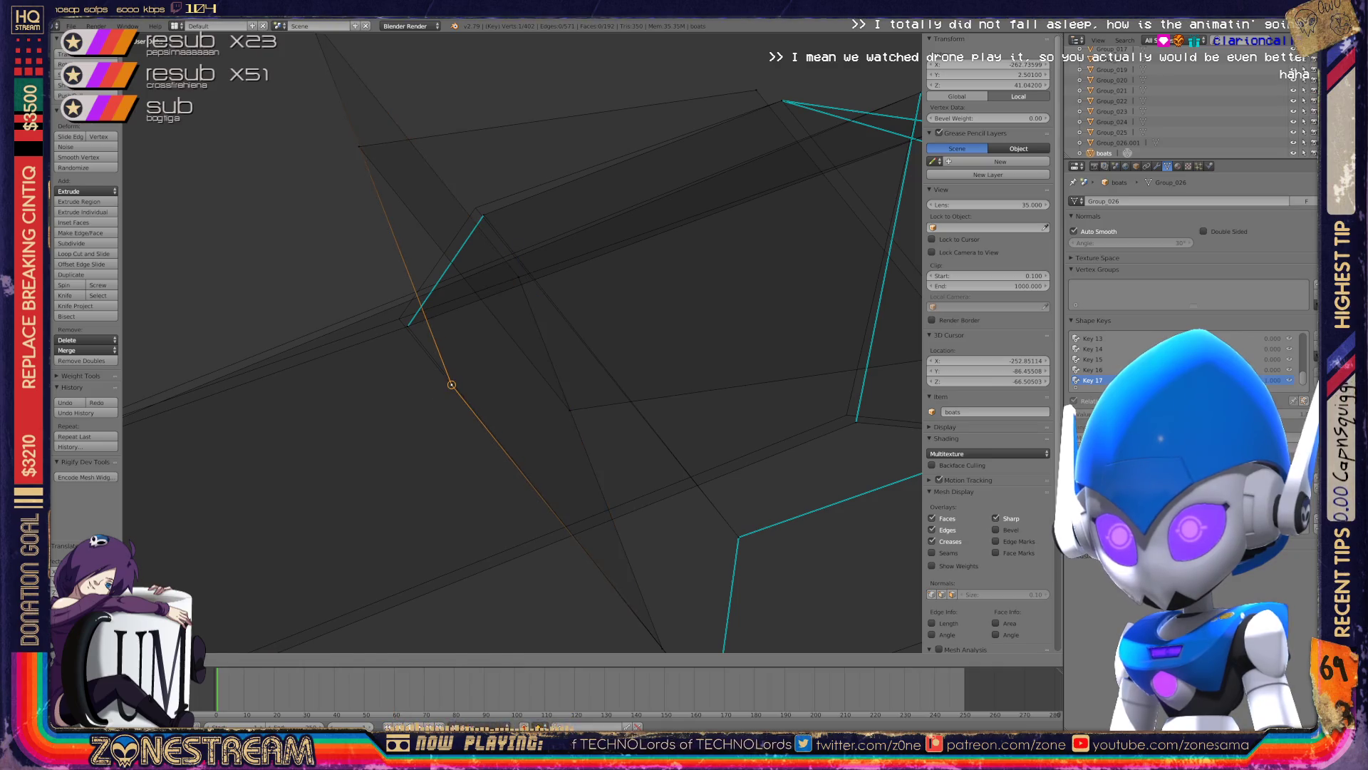
middle_drag(499, 357, 641, 299)
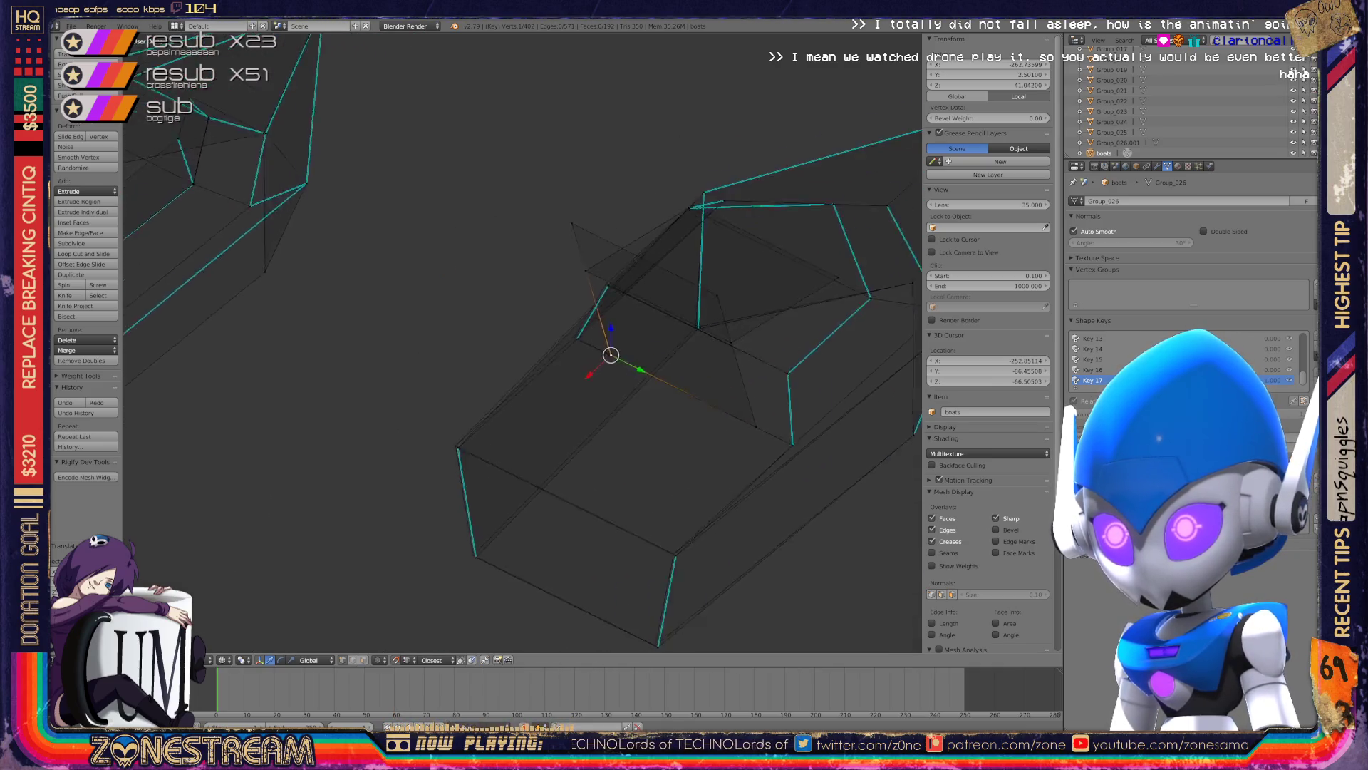
- Zoom in on the hull and nudge a corner vertex slightly up and right
scroll(522, 342, up, 3)
scroll(522, 342, up, 3)
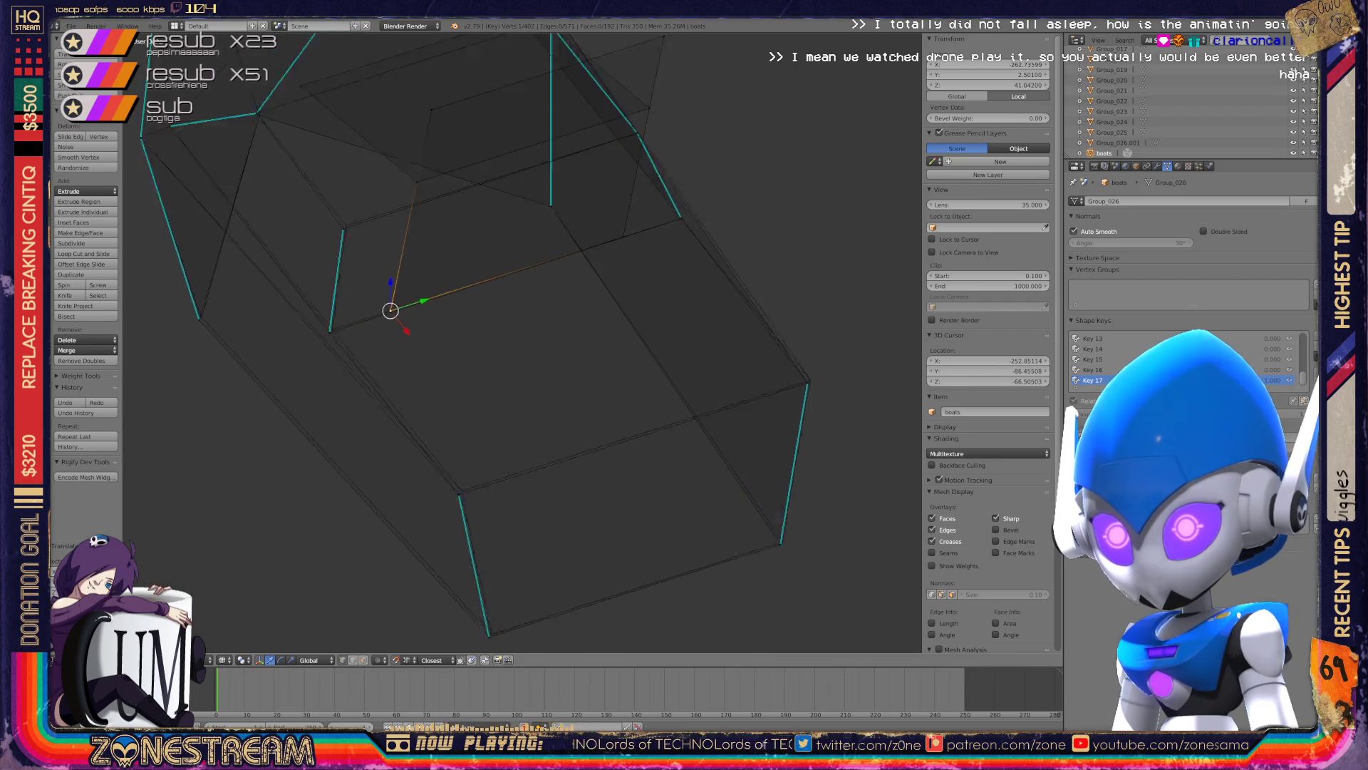
scroll(523, 342, up, 3)
scroll(523, 342, up, 3)
scroll(522, 342, up, 3)
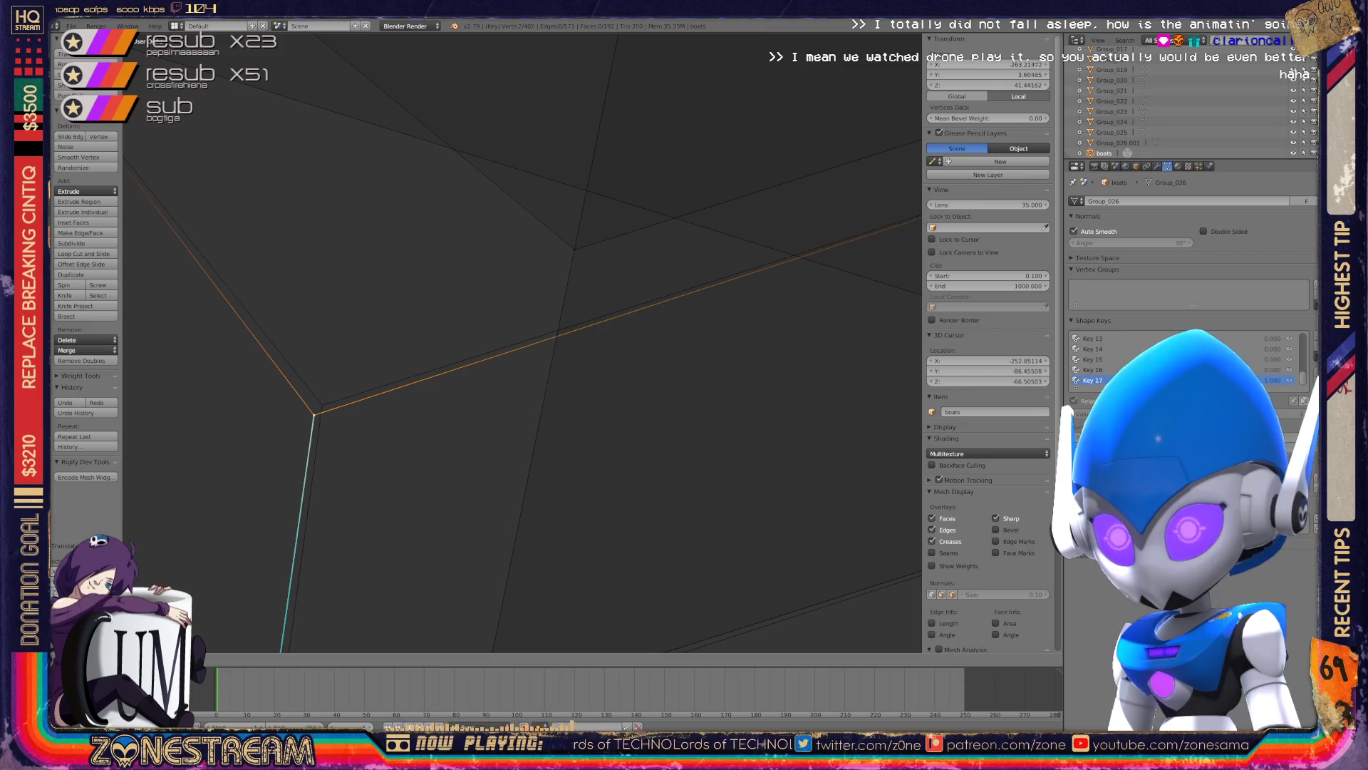
scroll(523, 342, down, 2)
scroll(522, 342, down, 3)
scroll(522, 342, down, 1)
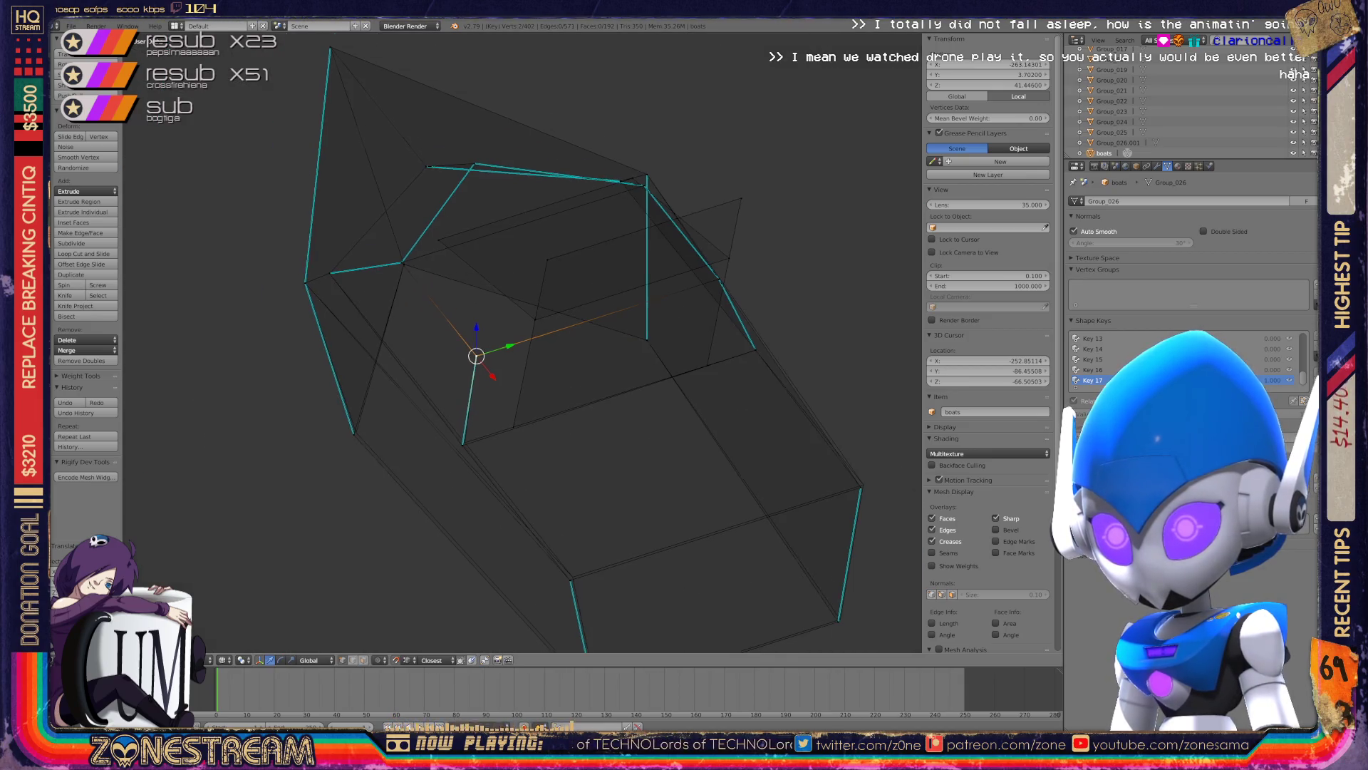
shift+scroll(523, 342, down, 2)
shift+scroll(522, 342, down, 1)
middle_drag(522, 342, 555, 300)
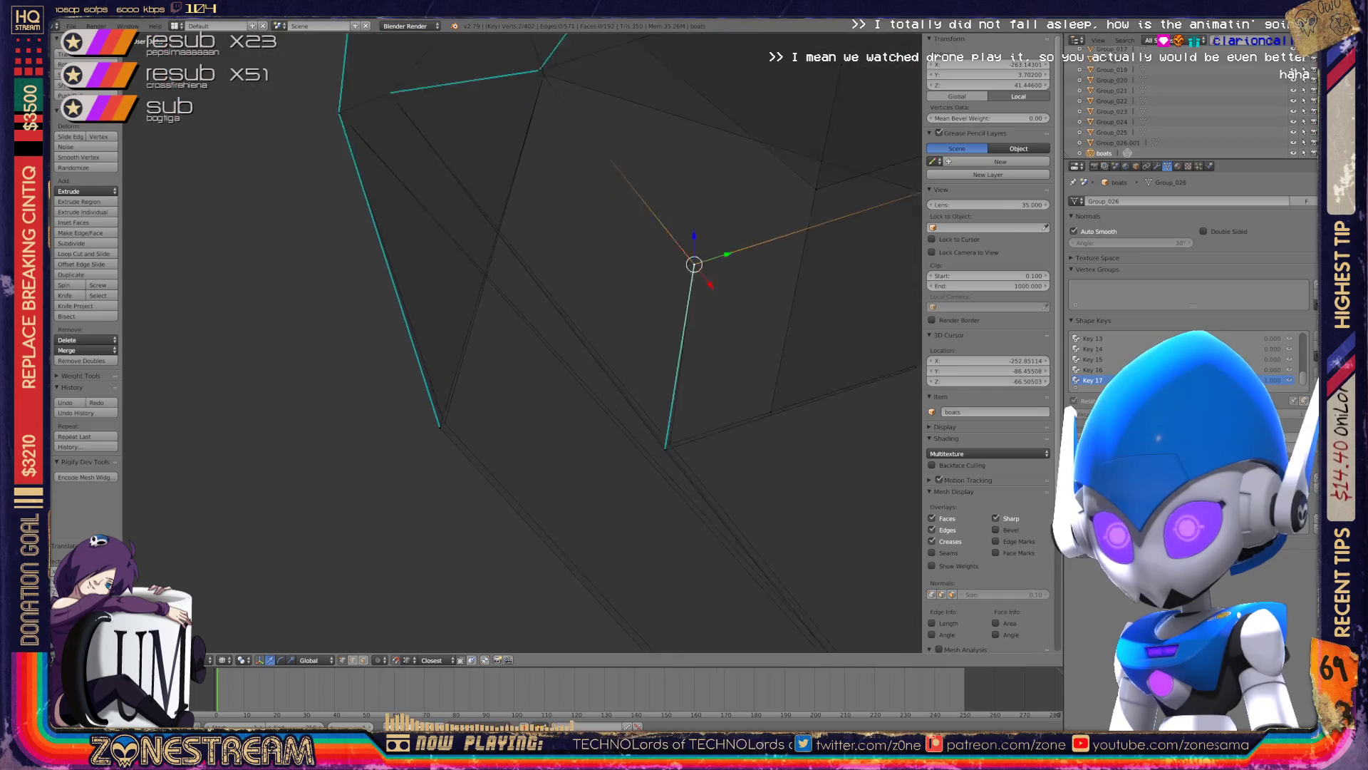
right_click(423, 444)
drag(423, 444, 429, 438)
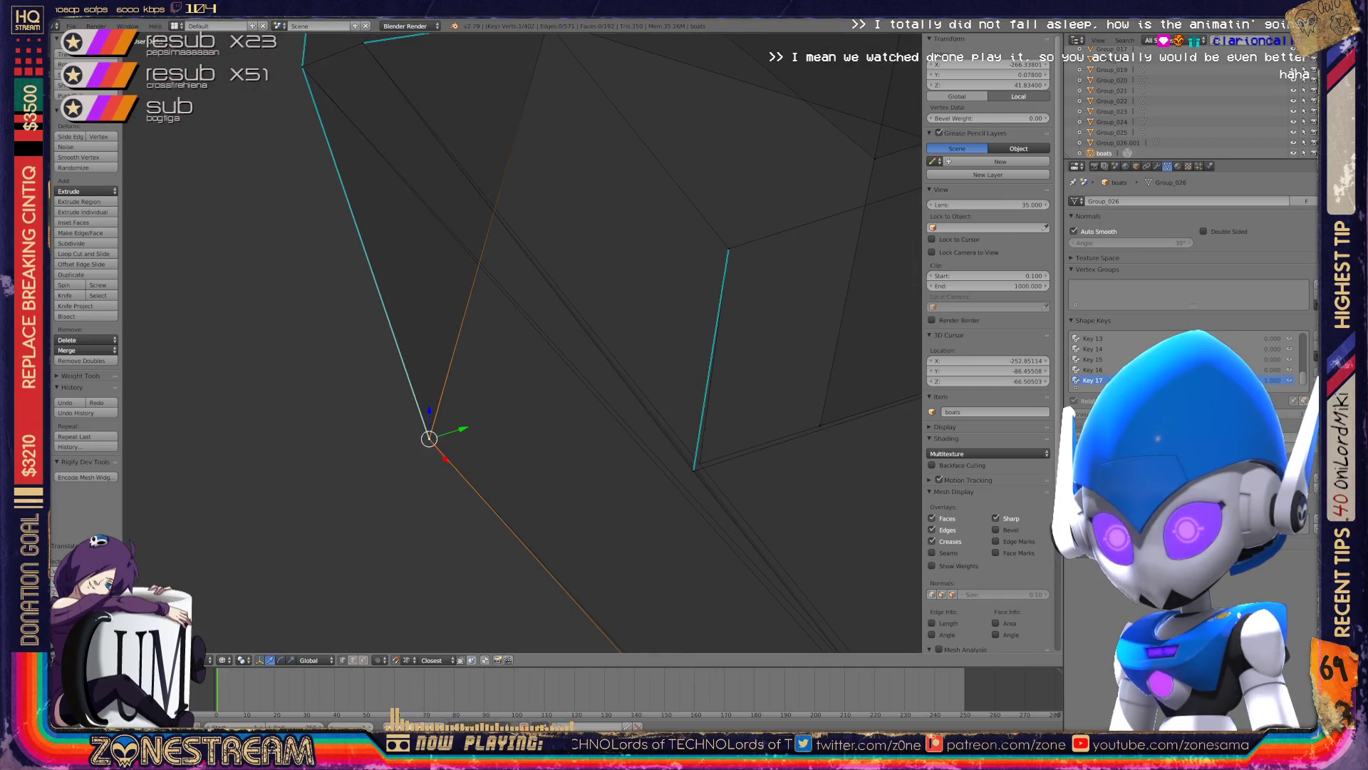
- Nudge more vertices, including the hull's lower corner vertex, slightly up and right
middle_drag(499, 356, 442, 285)
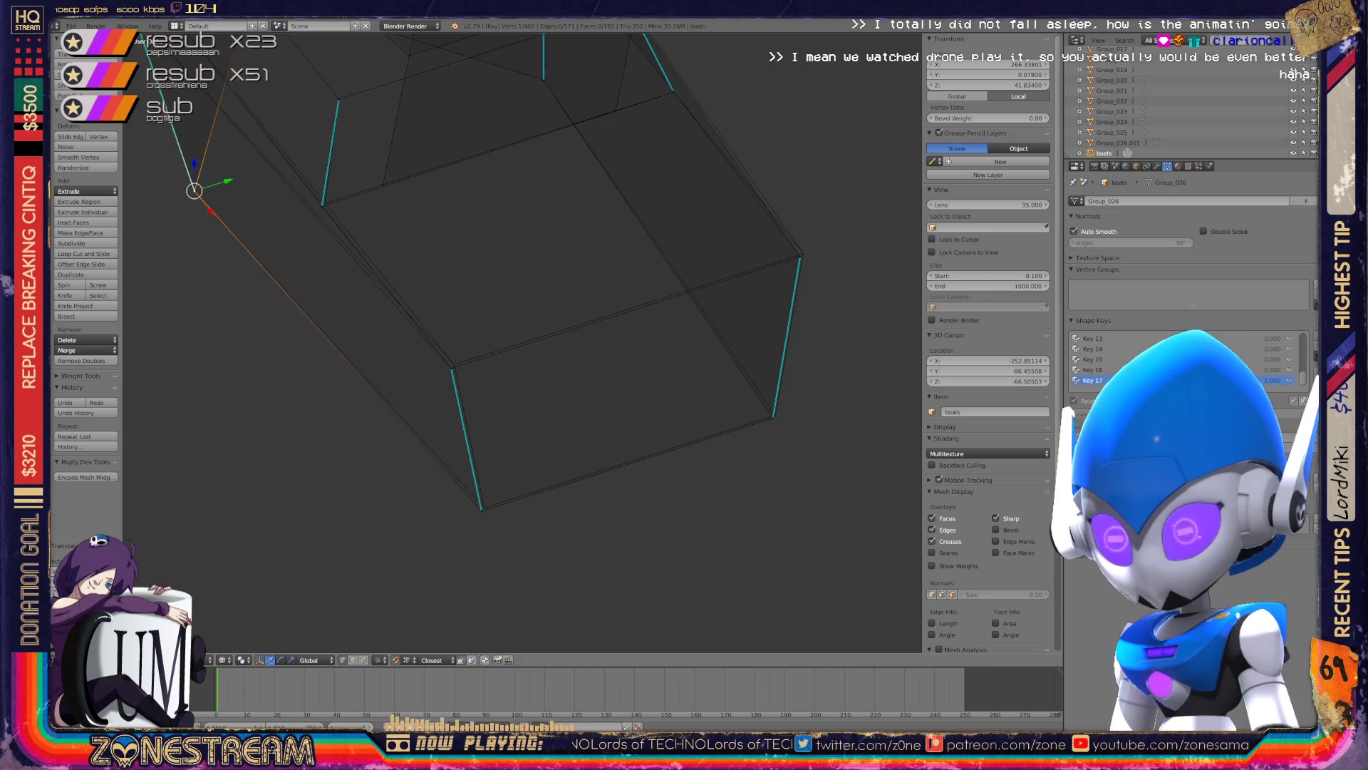
drag(431, 531, 435, 526)
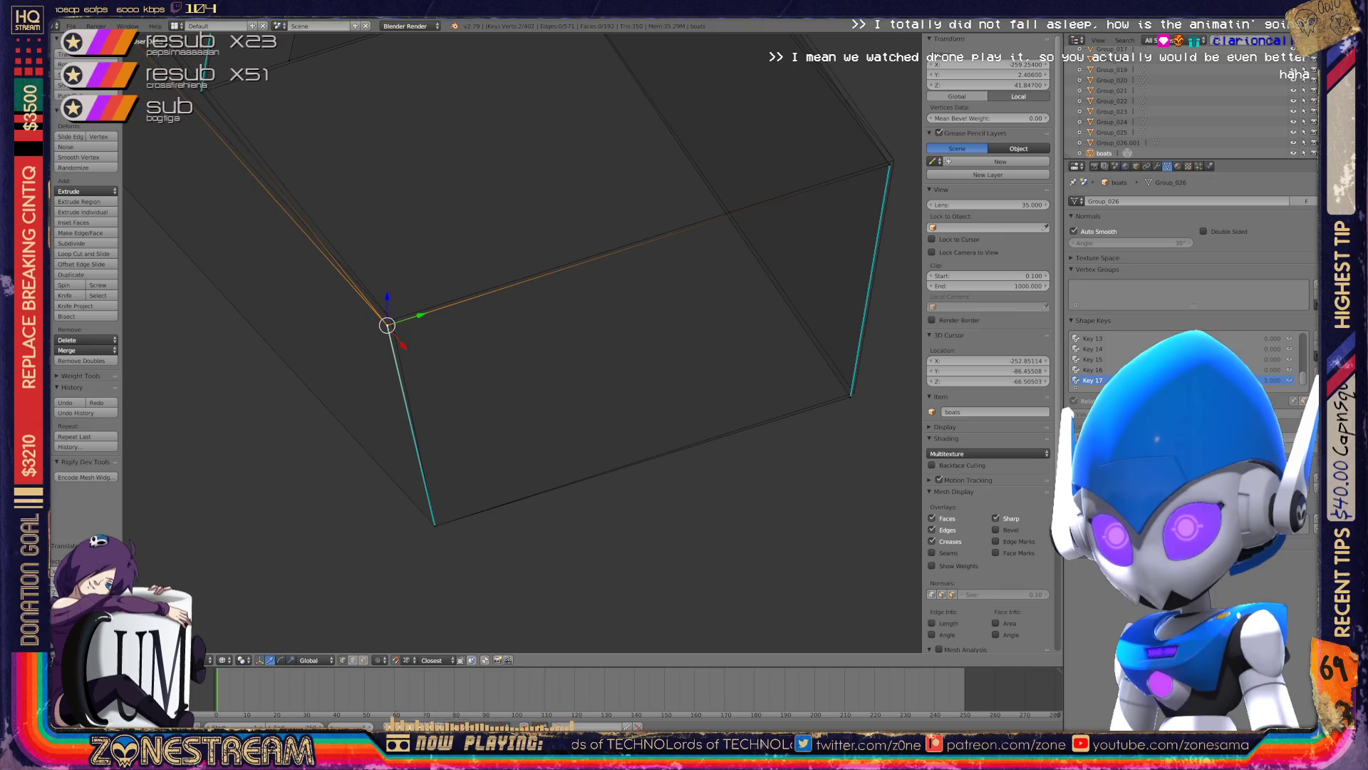
drag(387, 325, 391, 320)
middle_drag(499, 357, 570, 399)
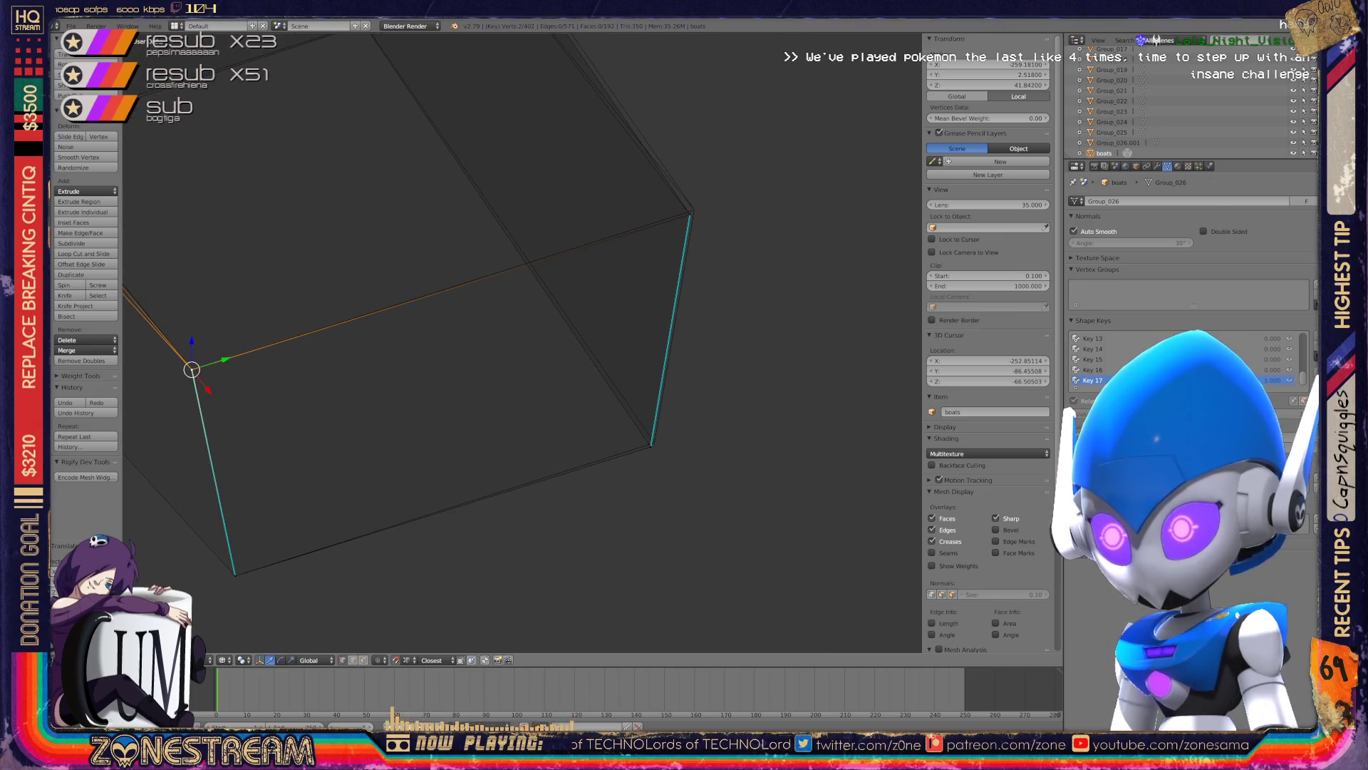
right_click(649, 446)
drag(650, 447, 654, 442)
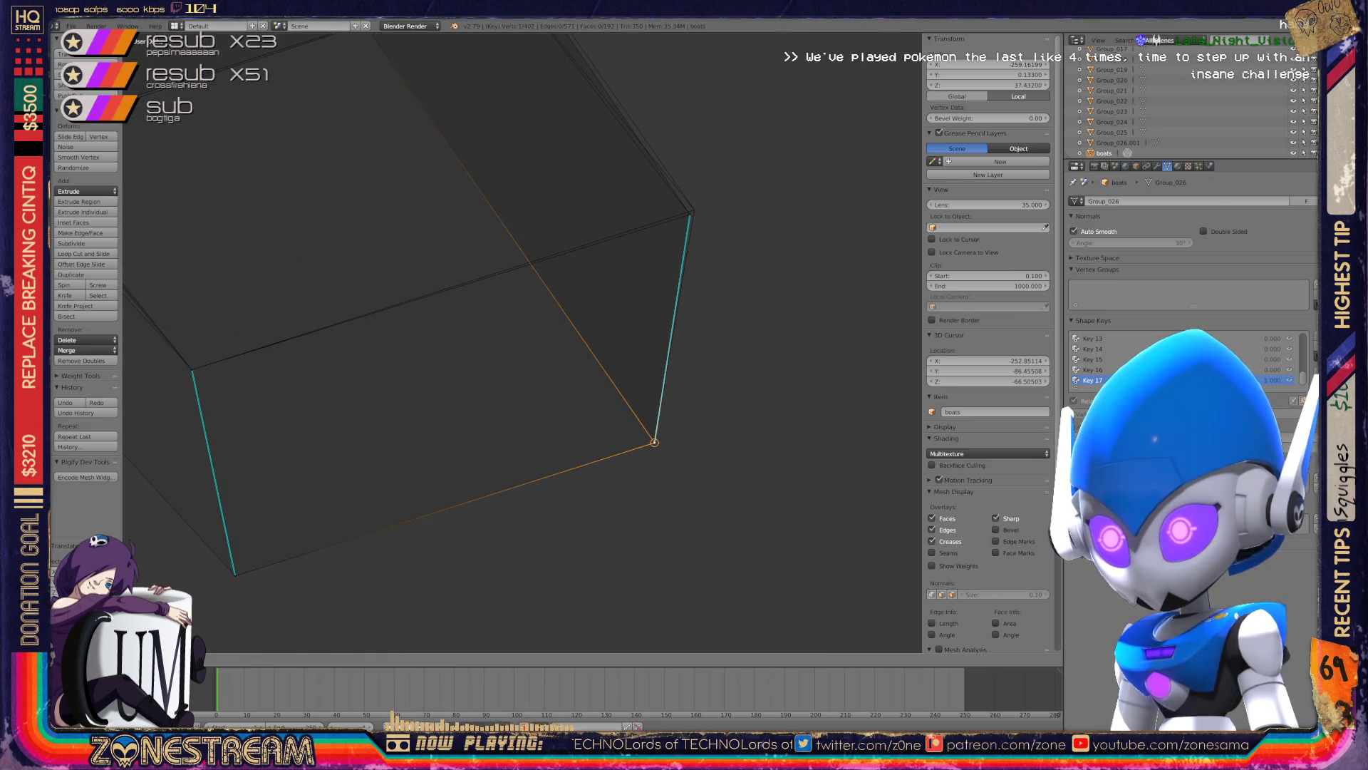
- Make further small up-and-right adjustments to the selected hull vertex
shift+middle_drag(499, 320, 417, 490)
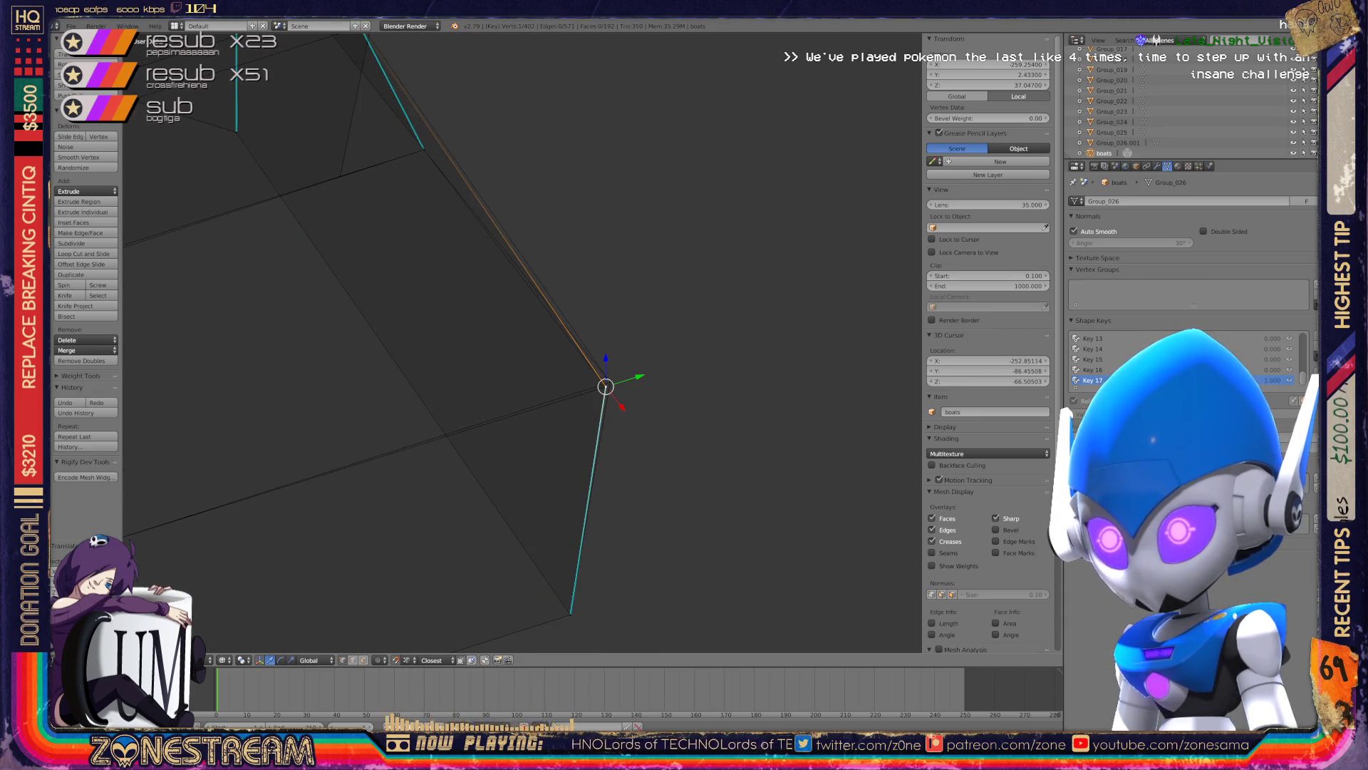
drag(605, 386, 608, 383)
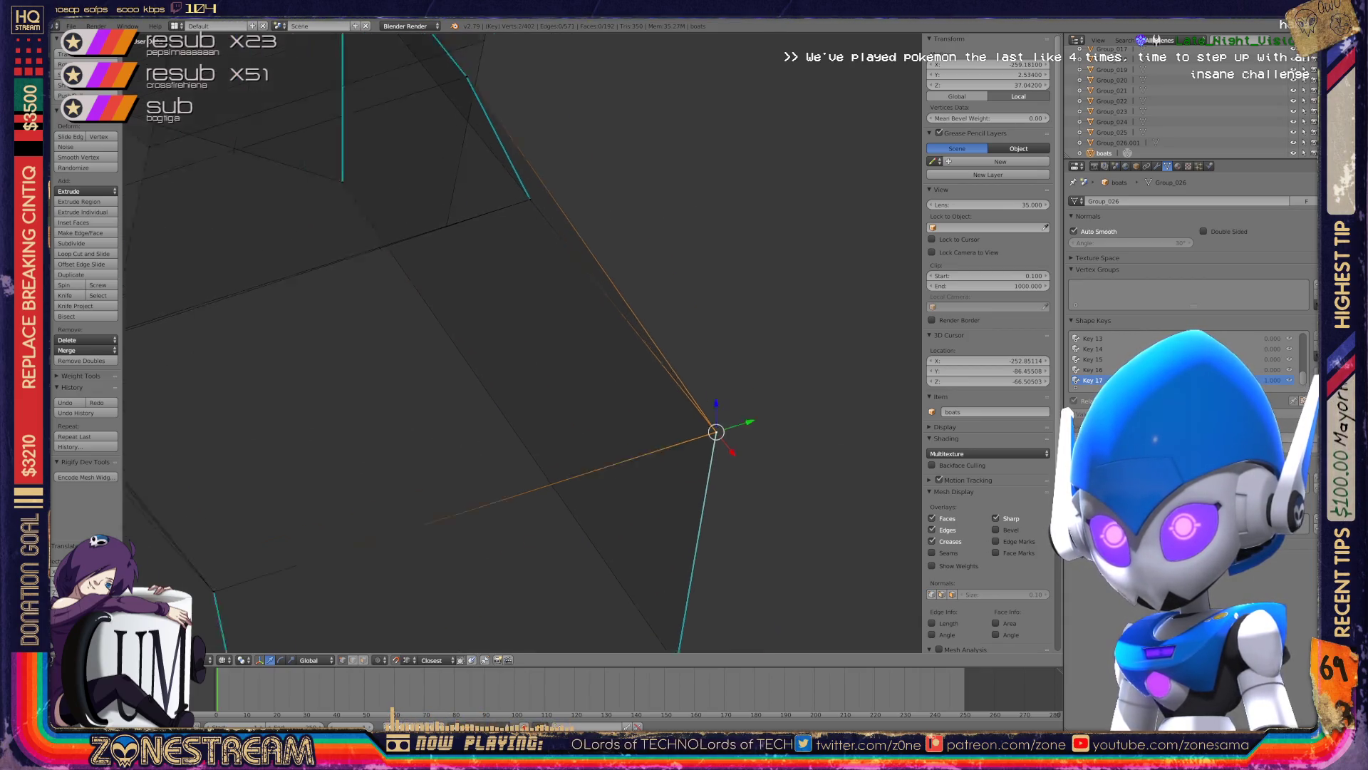
middle_drag(606, 385, 713, 427)
shift+middle_drag(321, 292, 499, 328)
scroll(498, 327, up, 3)
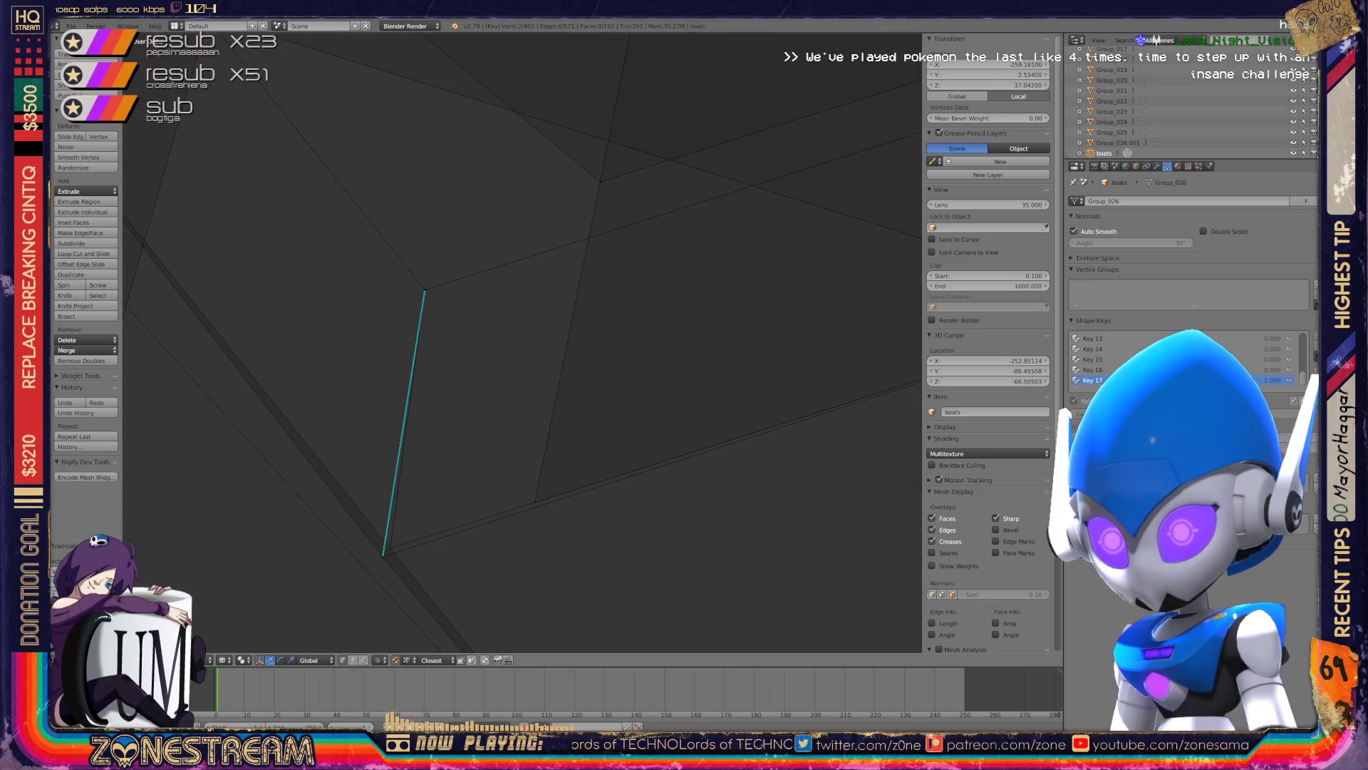
drag(383, 556, 390, 547)
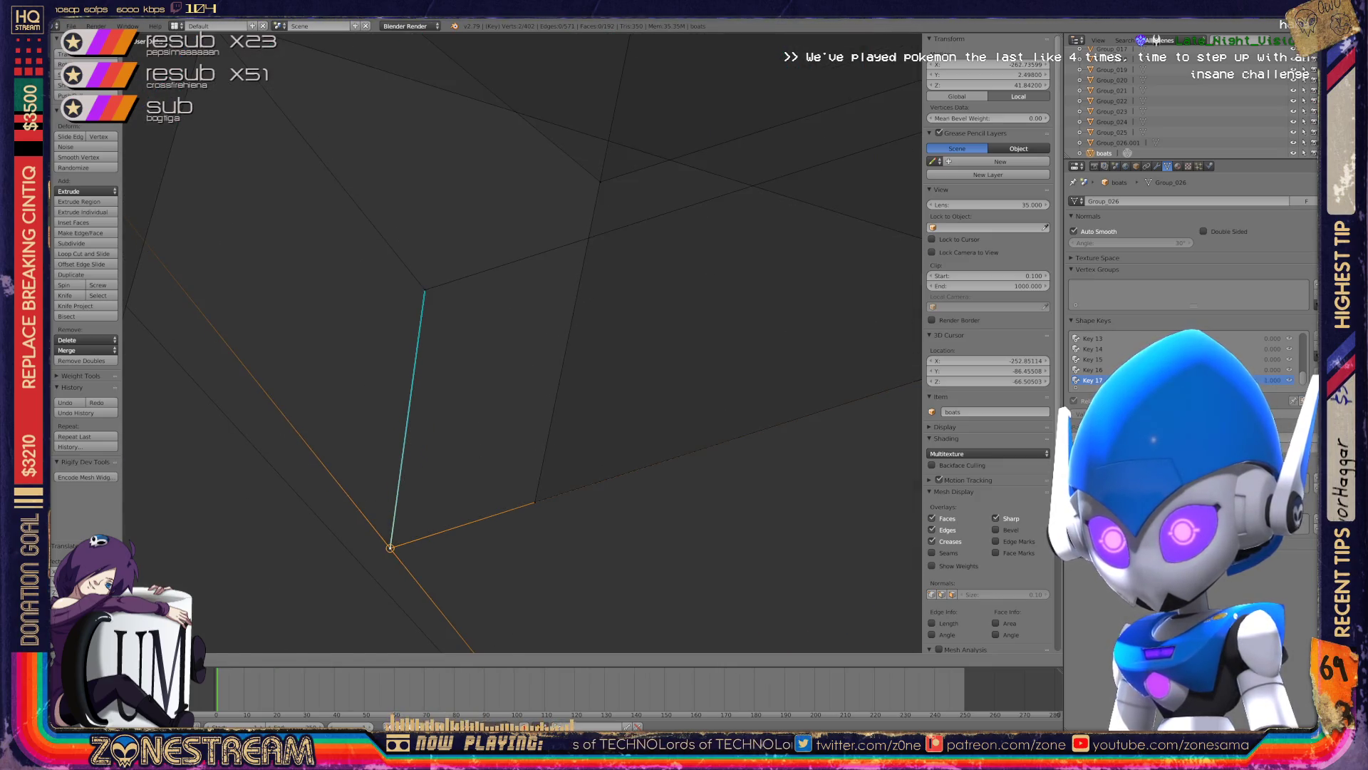
- Switch the whole hull to wireframe display and return to Object Mode
scroll(522, 342, down, 4)
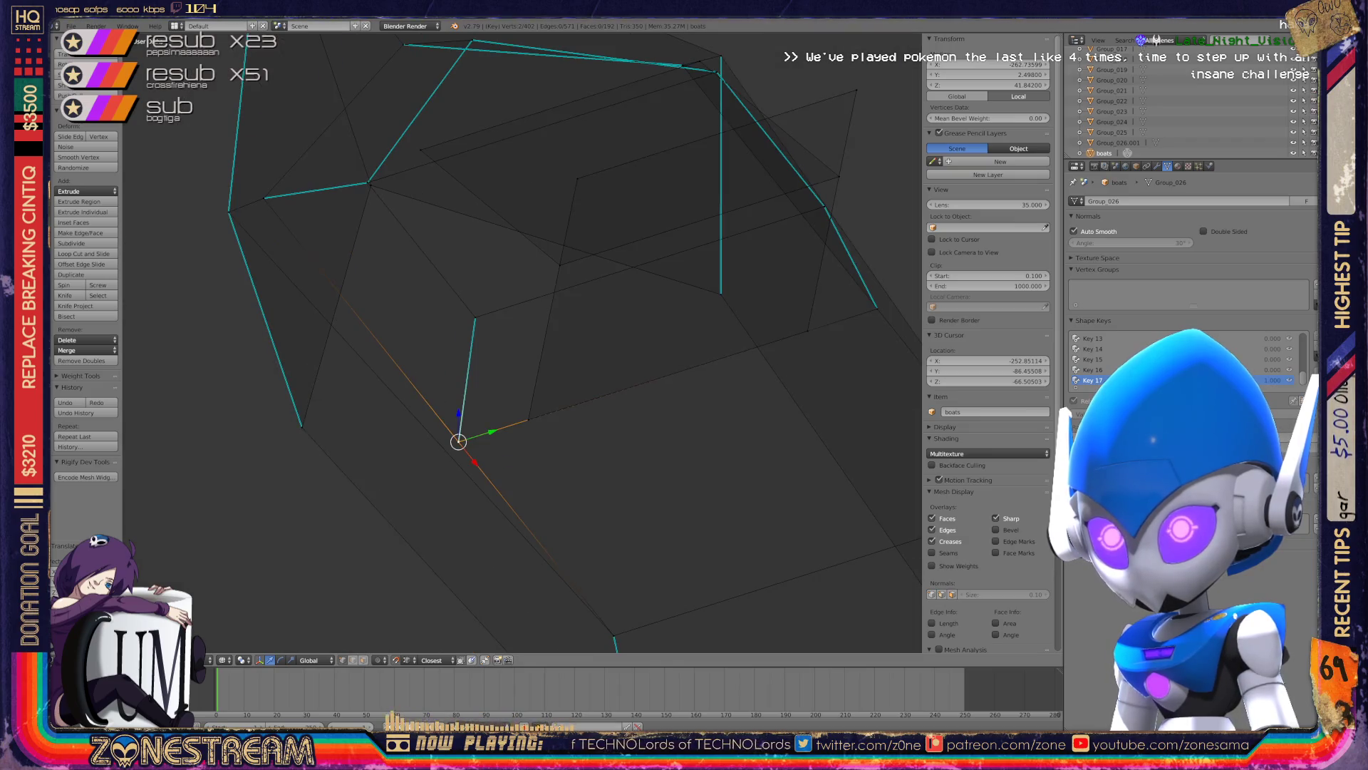
shift+middle_drag(523, 342, 397, 413)
middle_drag(523, 342, 456, 300)
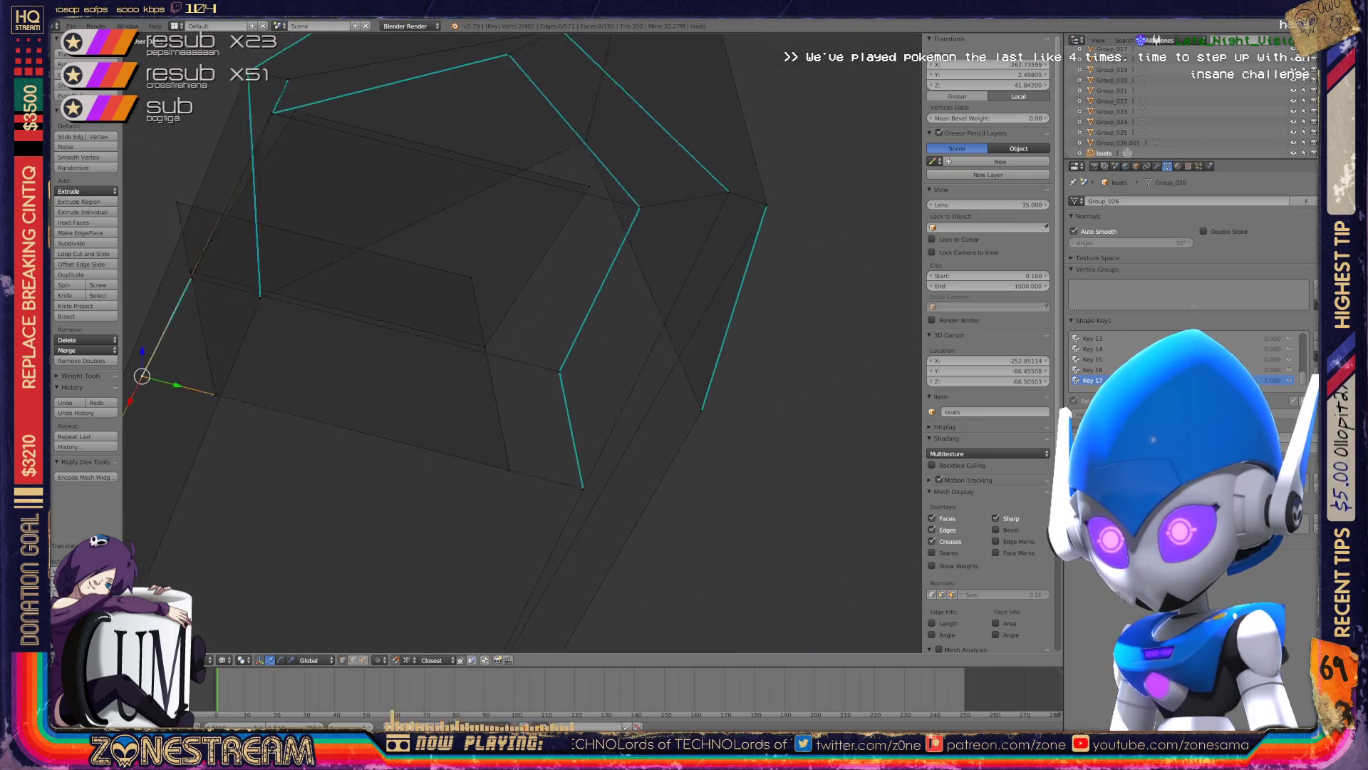
scroll(522, 342, down, 3)
middle_drag(522, 342, 627, 242)
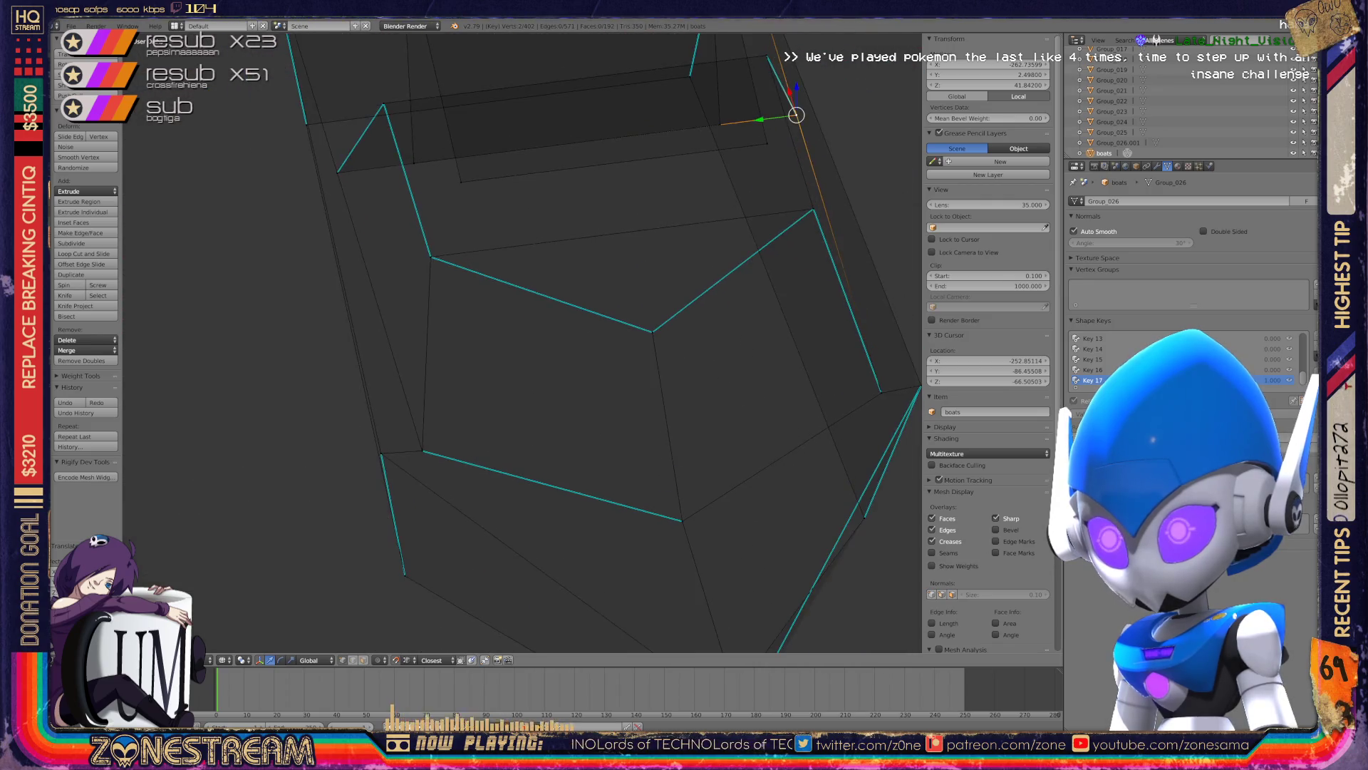
key(z)
key(Tab)
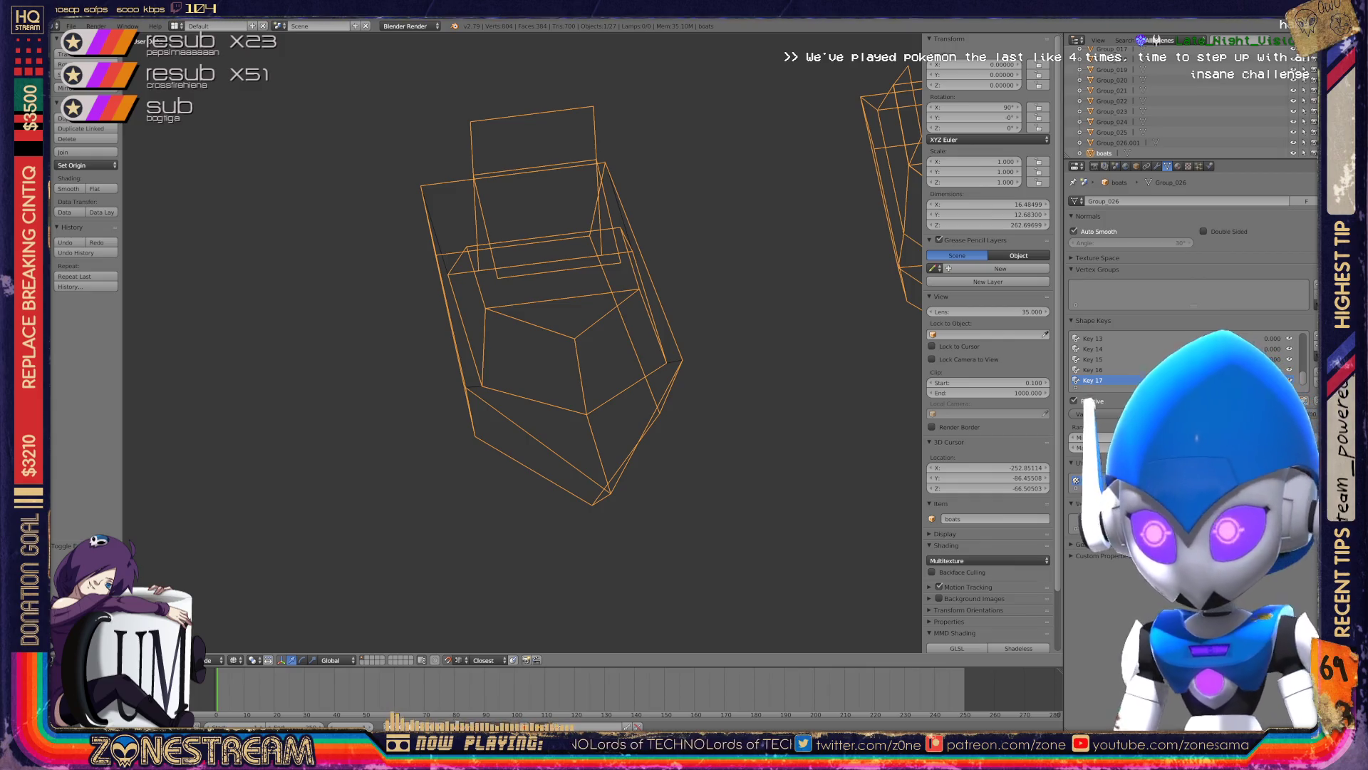
- Zoom out to survey all the boats, then frame the flat boat and enter Edit Mode
scroll(520, 342, down, 4)
scroll(521, 342, down, 2)
scroll(753, 550, down, 2)
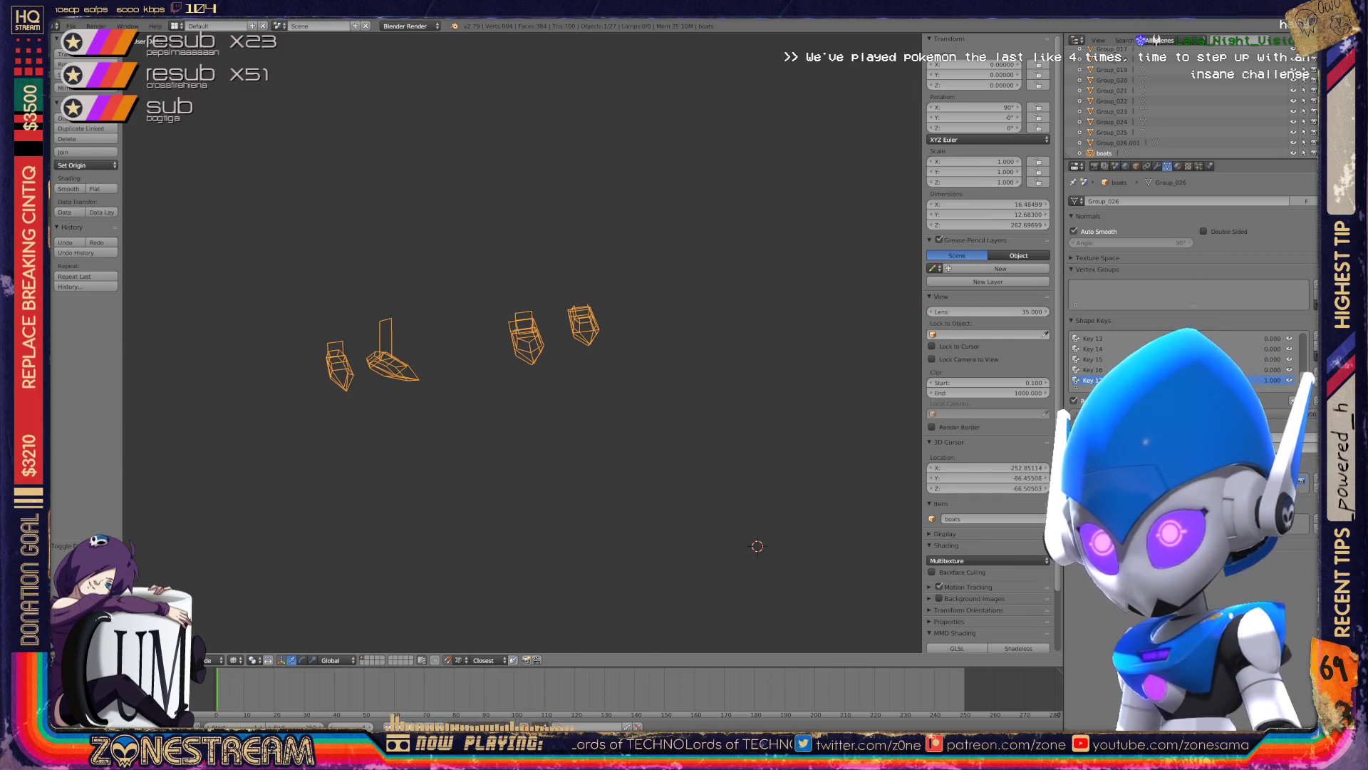
scroll(656, 457, up, 2)
scroll(520, 342, up, 3)
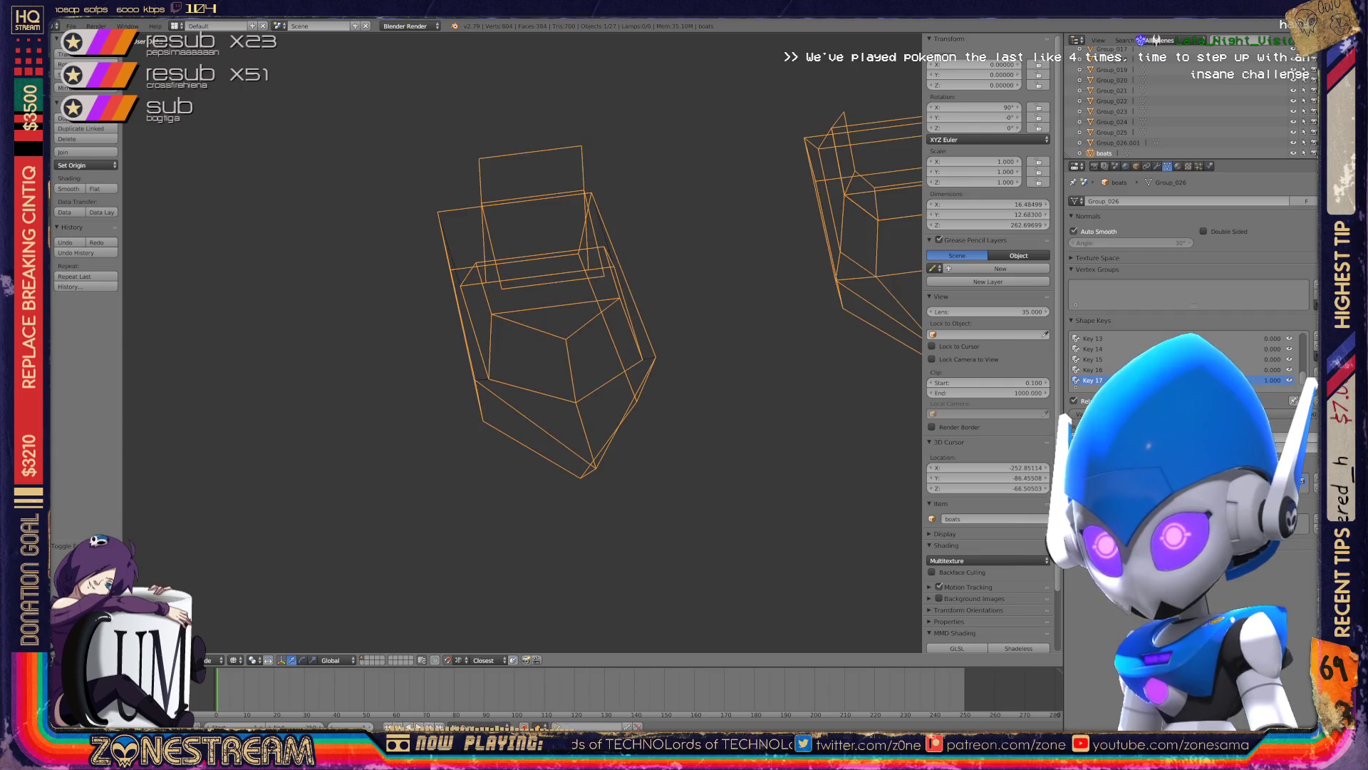
shift+middle_drag(520, 342, 784, 342)
scroll(520, 342, up, 2)
key(Tab)
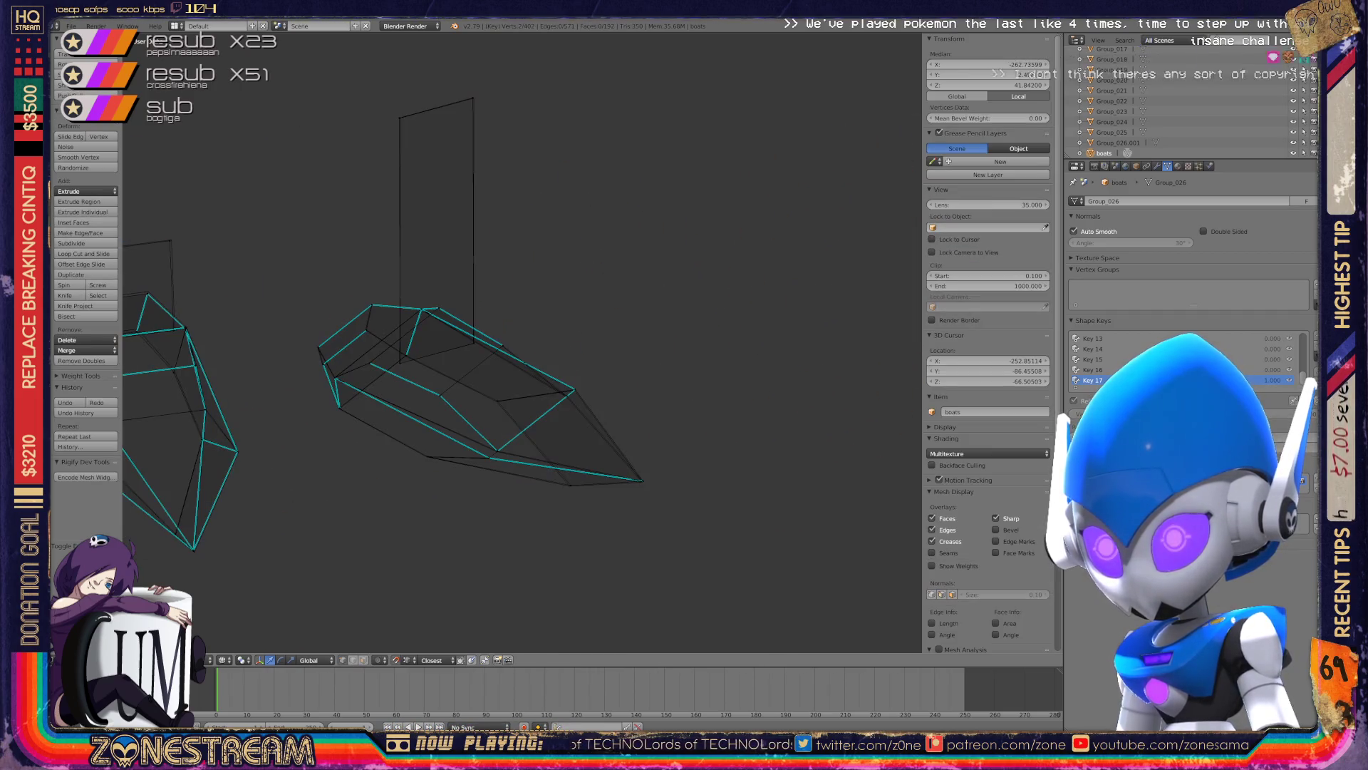
- Orbit and zoom around the flat boat's hull mesh to inspect it
scroll(520, 342, up, 2)
scroll(520, 342, up, 2)
middle_drag(520, 342, 606, 299)
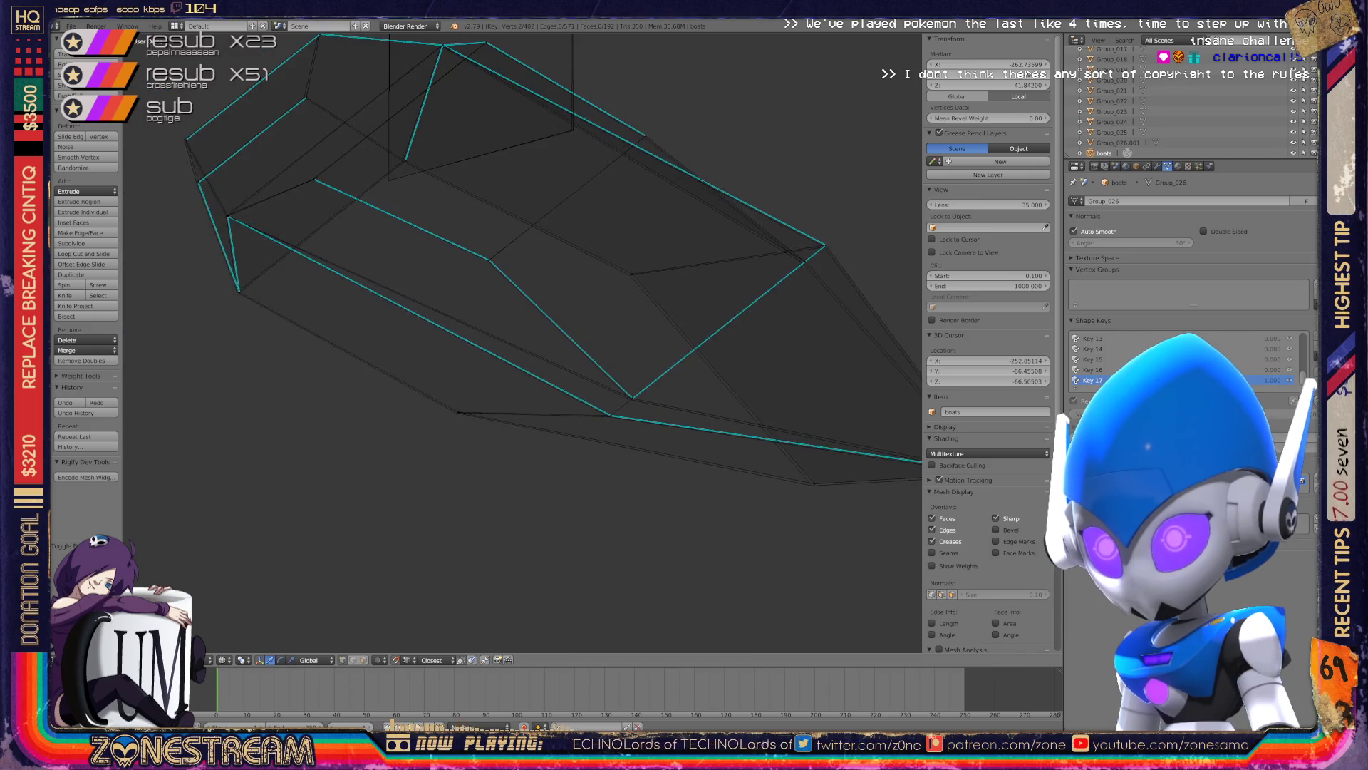
scroll(520, 342, down, 4)
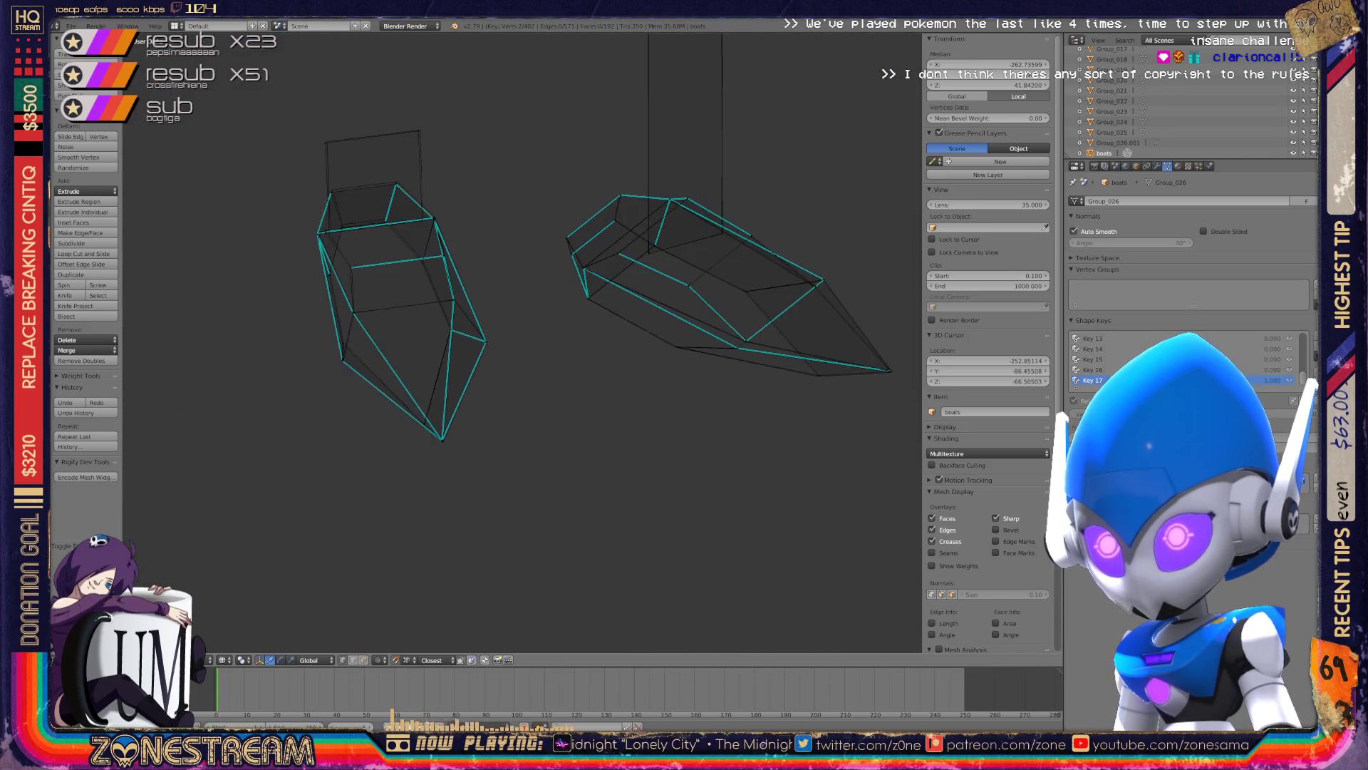
scroll(520, 342, up, 4)
scroll(520, 342, up, 3)
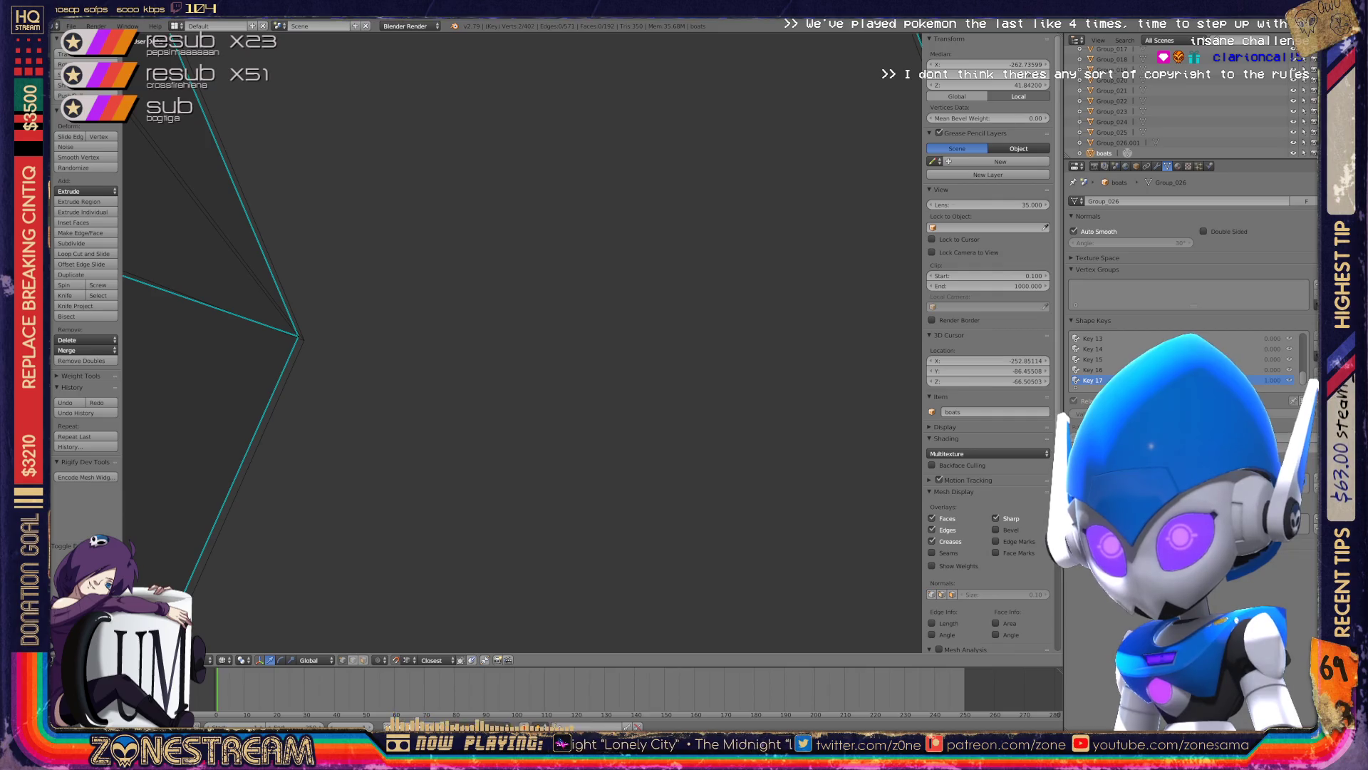
scroll(520, 342, down, 4)
scroll(520, 342, up, 2)
ctrl+scroll(520, 342, down, 1)
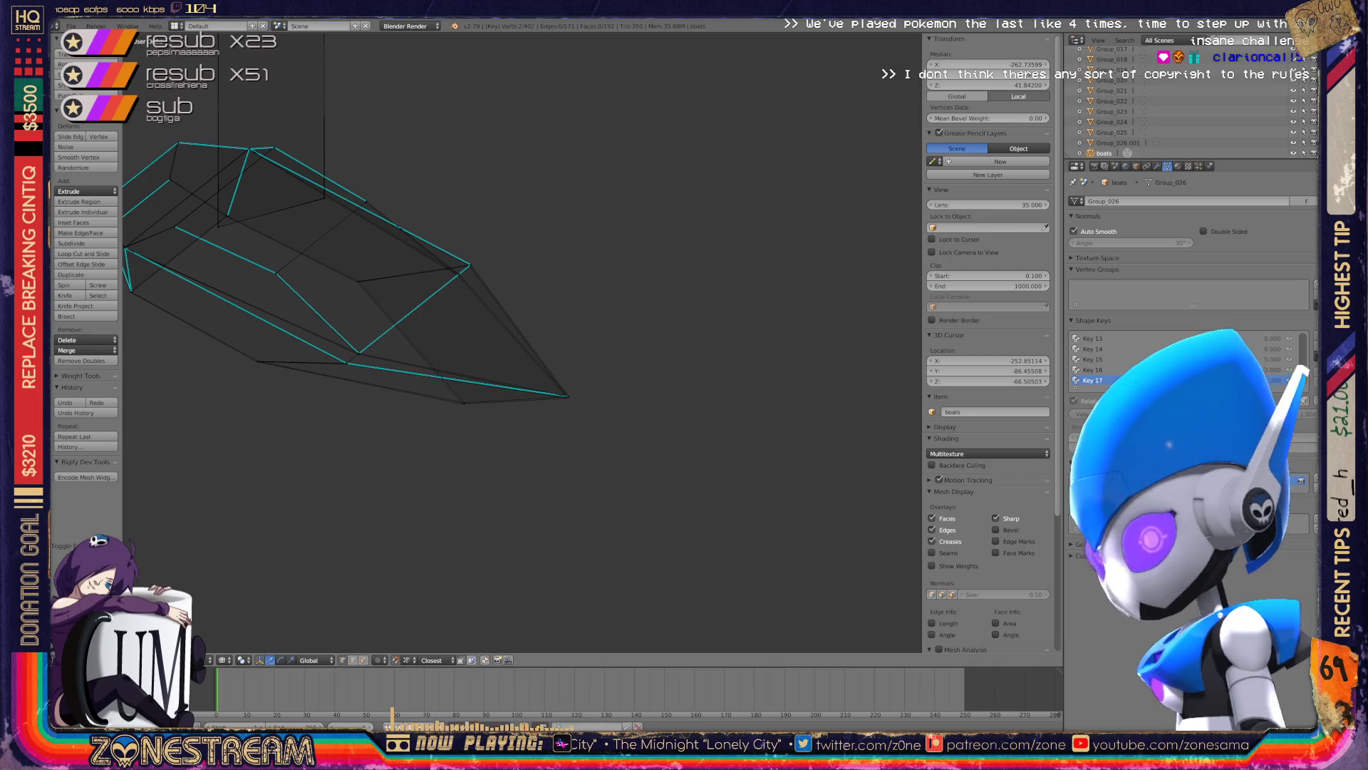
scroll(522, 342, up, 5)
- Move the vertices at the hull's tip with G
middle_drag(522, 342, 499, 335)
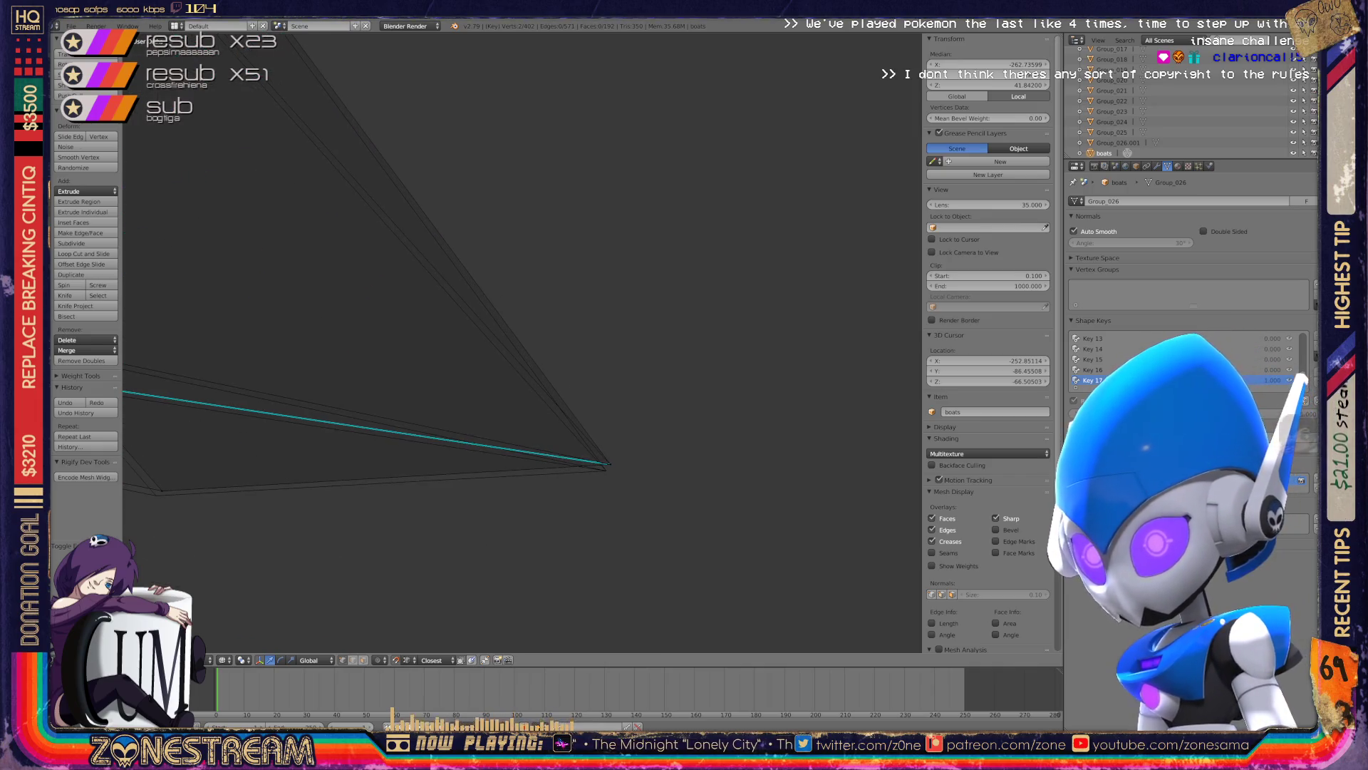
shift+right_click(606, 461)
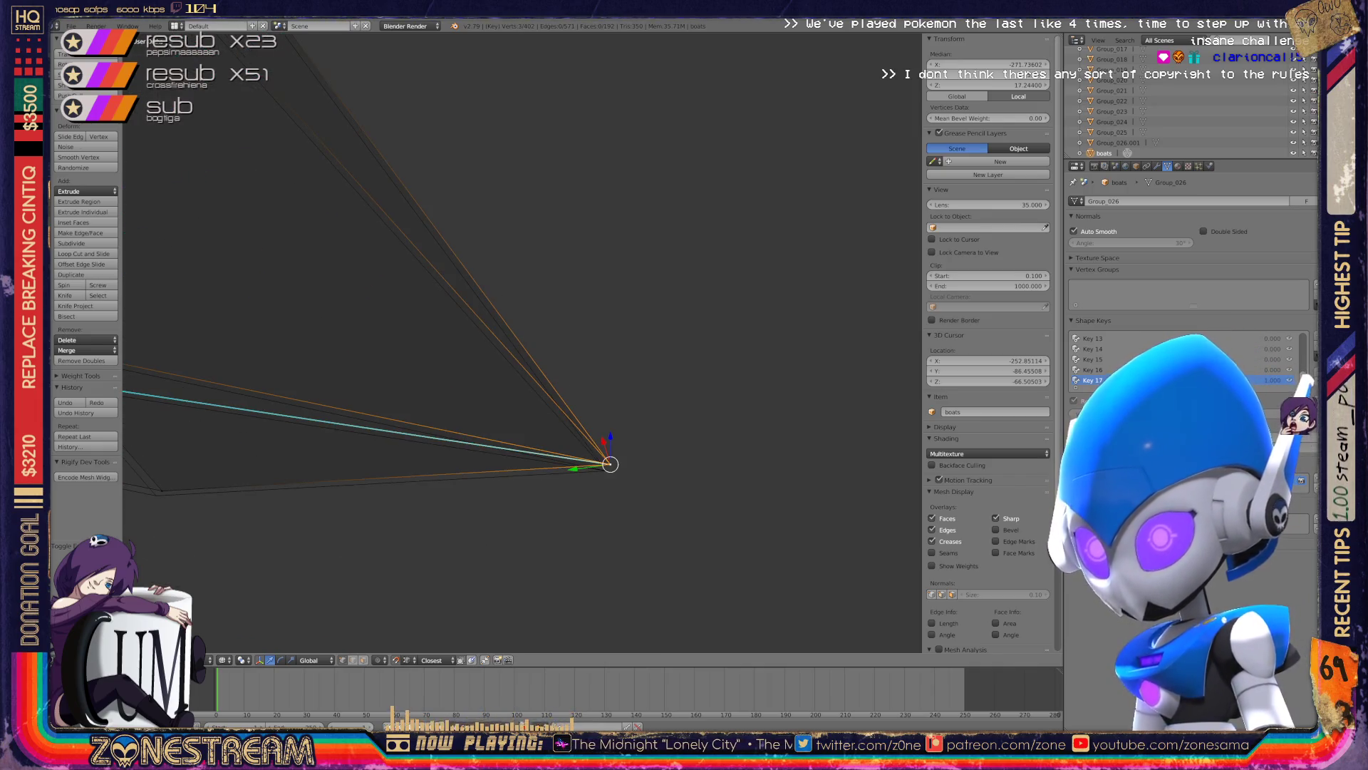
key(g)
key(Return)
scroll(523, 342, up, 4)
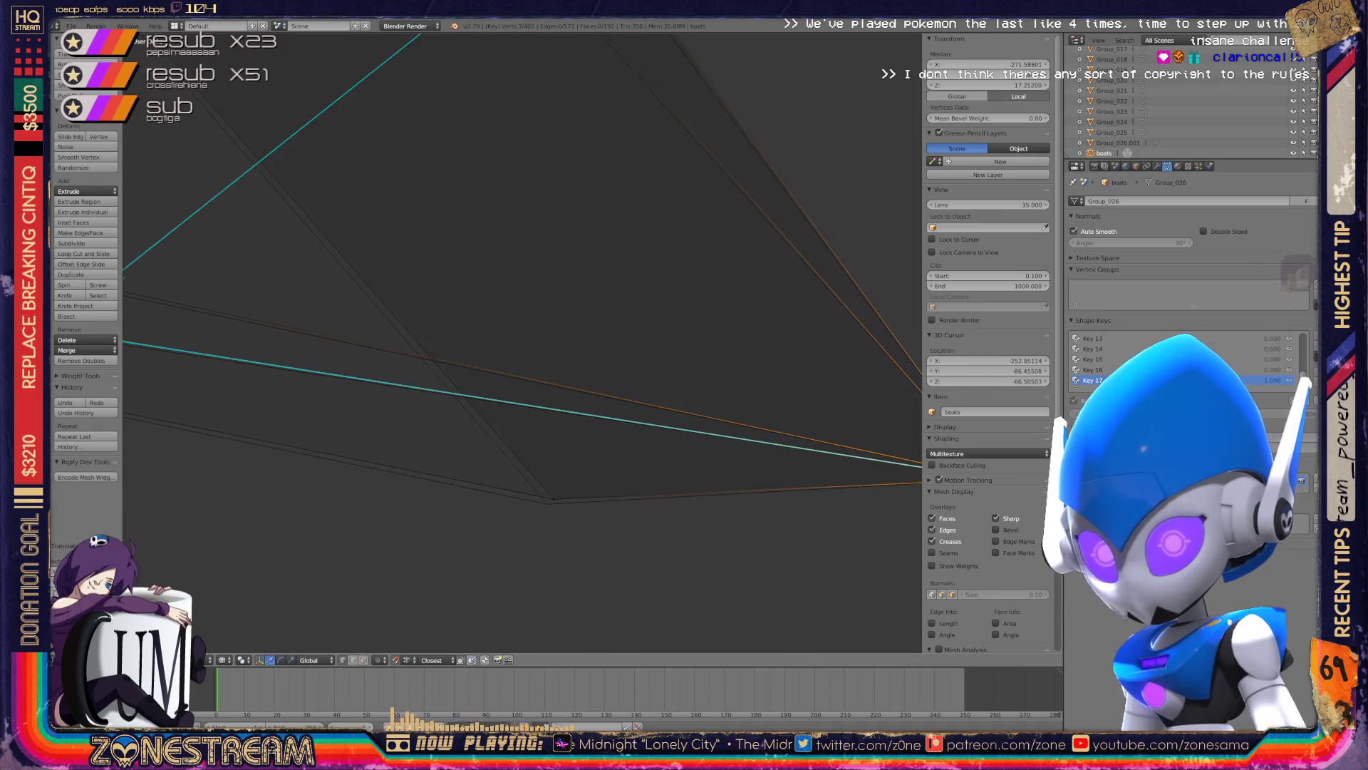
- Select a hull vertex and nudge it slightly down and left
right_click(563, 500)
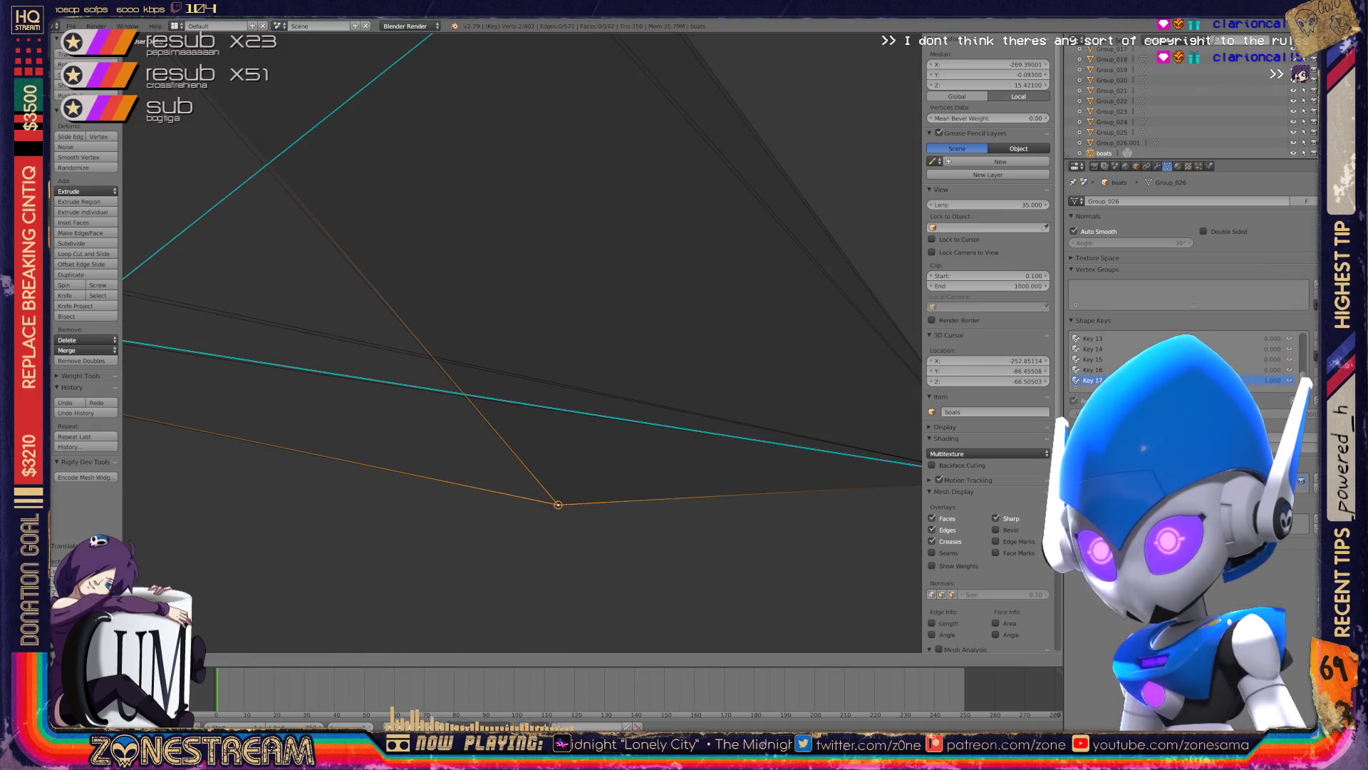
middle_drag(563, 500, 641, 428)
shift+middle_drag(522, 342, 598, 353)
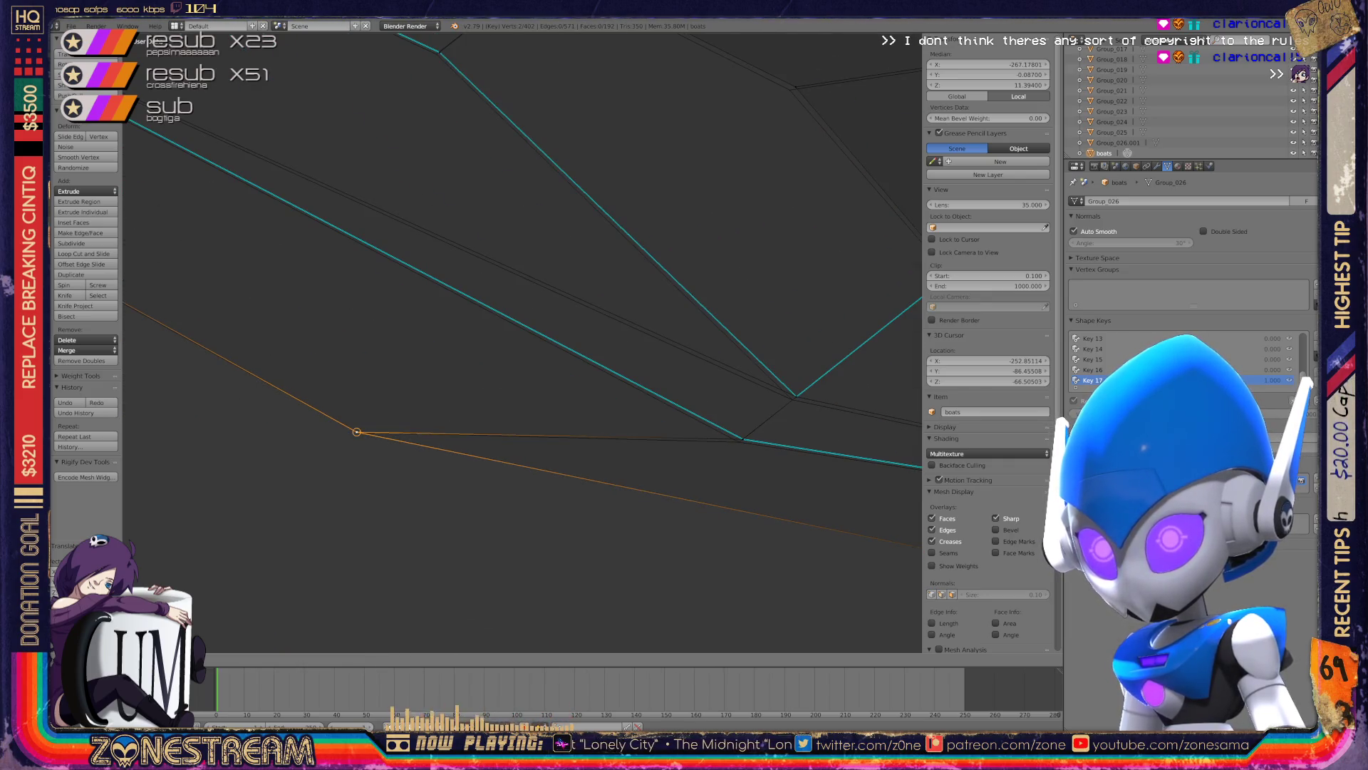
middle_drag(357, 430, 499, 442)
right_click(537, 445)
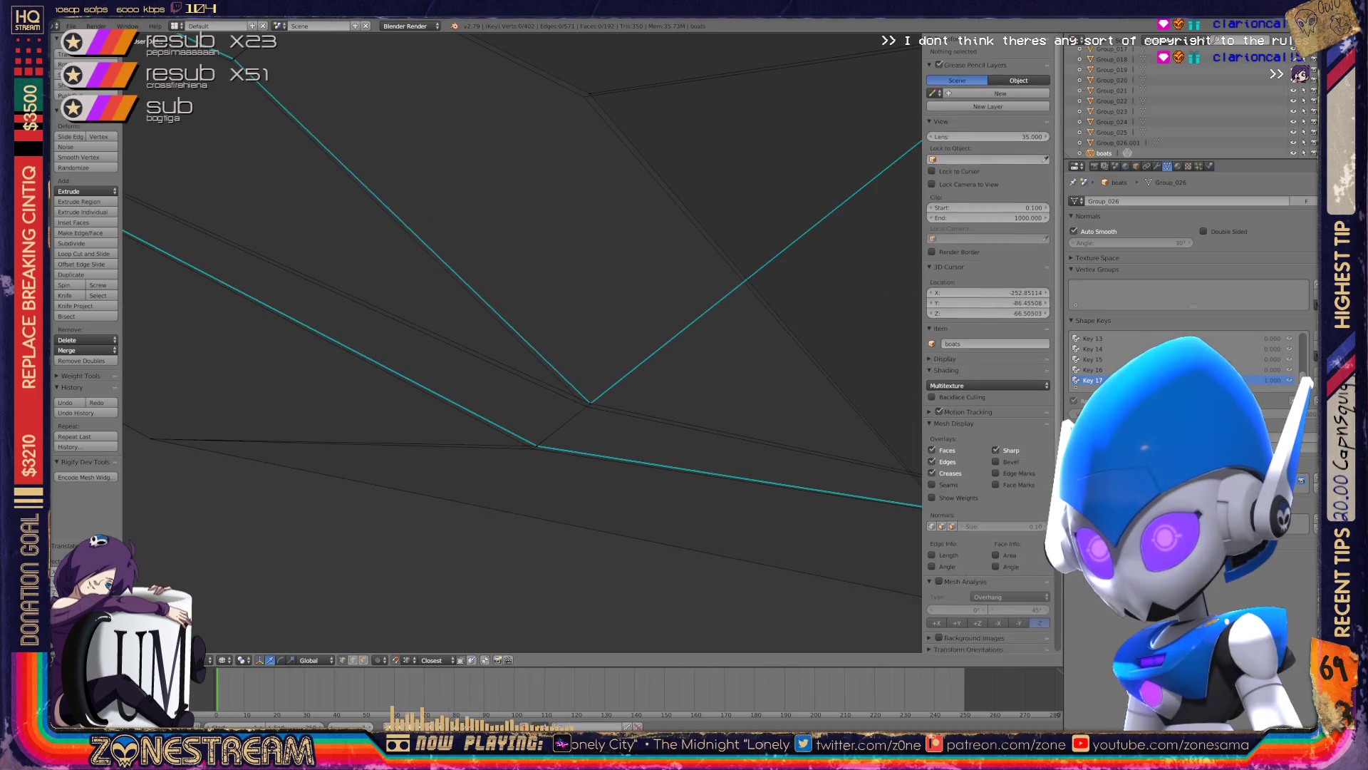
drag(538, 445, 533, 448)
- Select the hull's corner vertex and nudge it slightly down-left
shift+right_click(590, 403)
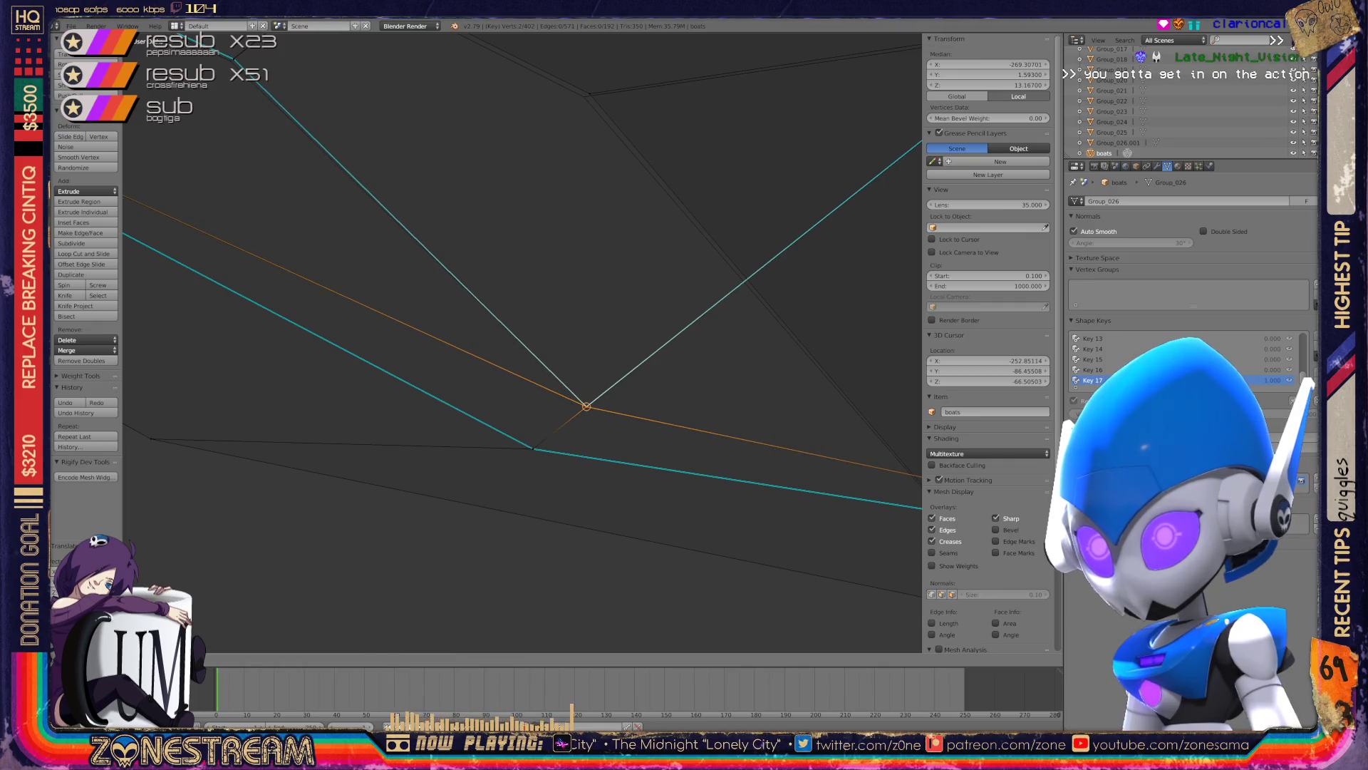
shift+right_click(533, 448)
mouse_move(533, 449)
middle_down()
mouse_move(547, 369)
mouse_move(442, 420)
mouse_move(597, 501)
middle_up()
scroll(499, 342, up, 3)
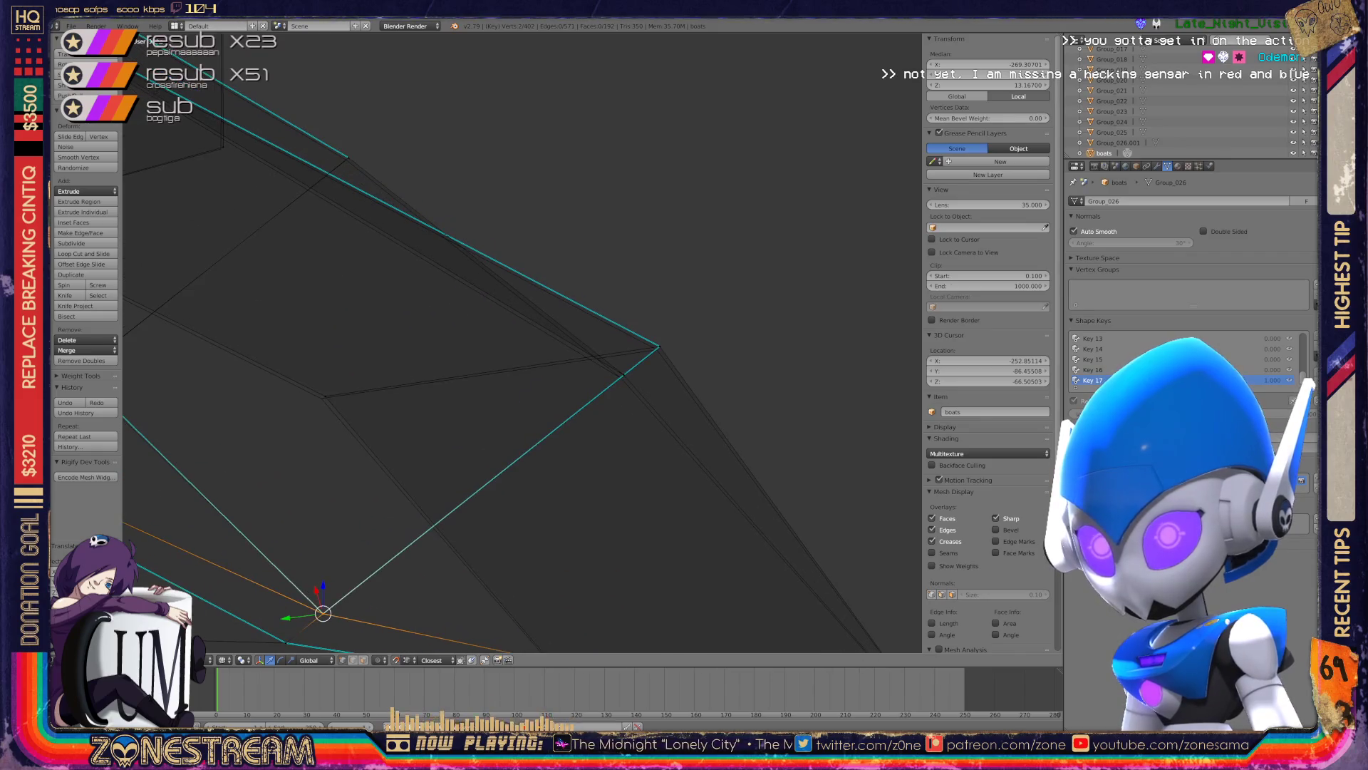
right_click(325, 395)
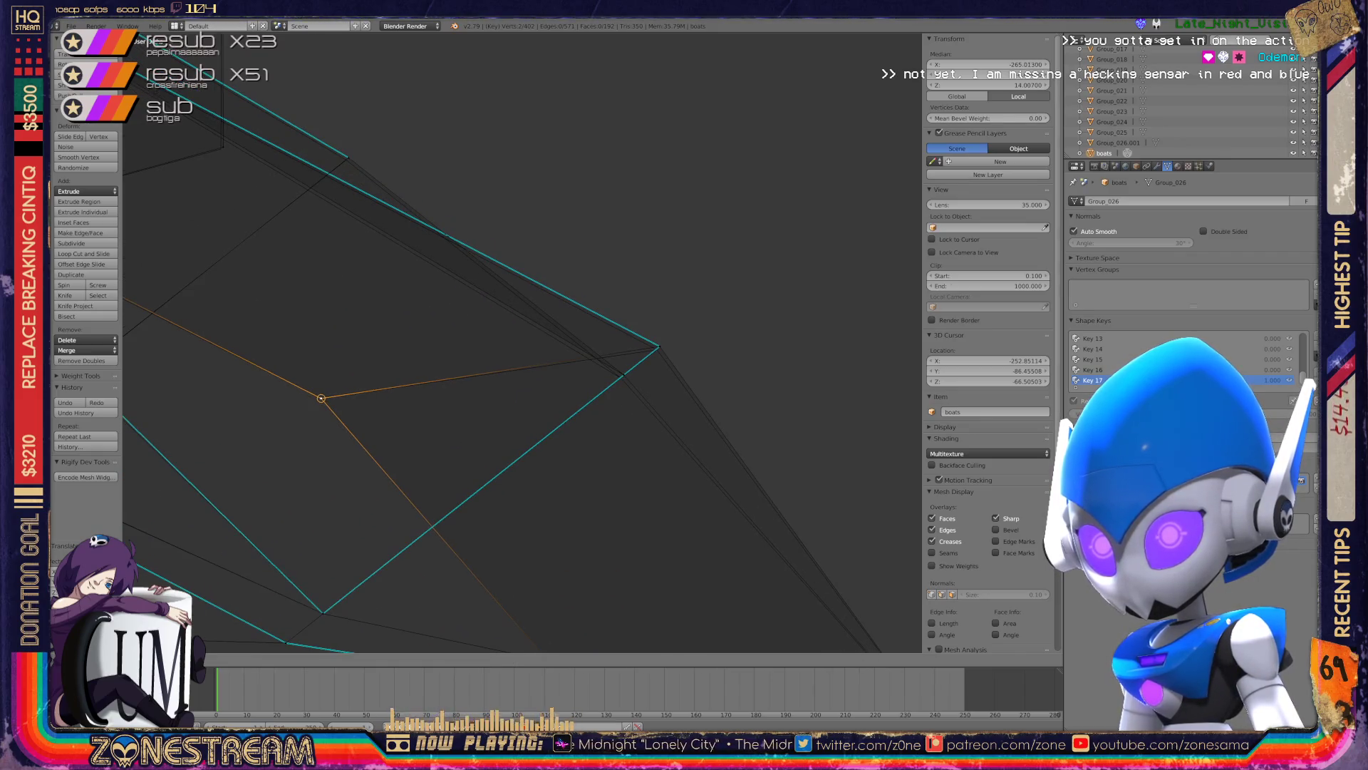
right_click(659, 347)
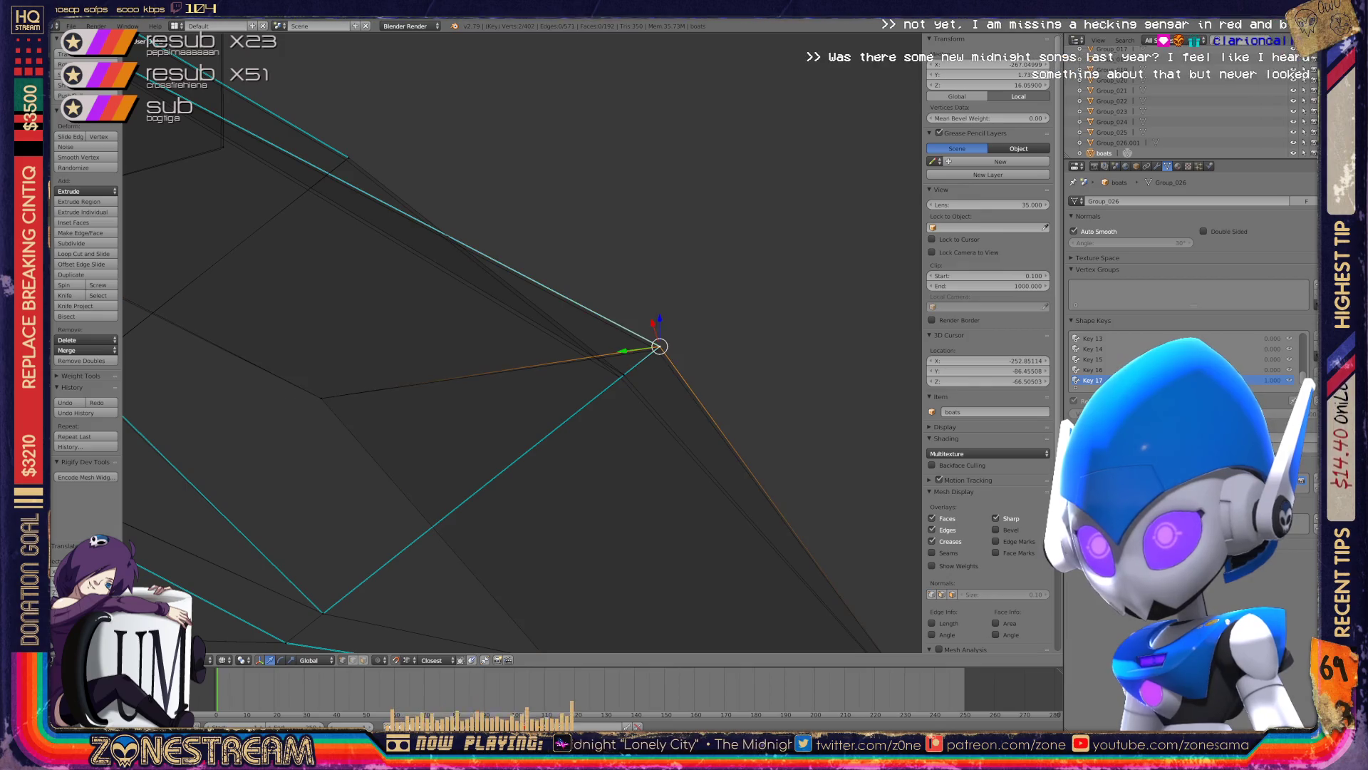
drag(659, 347, 656, 349)
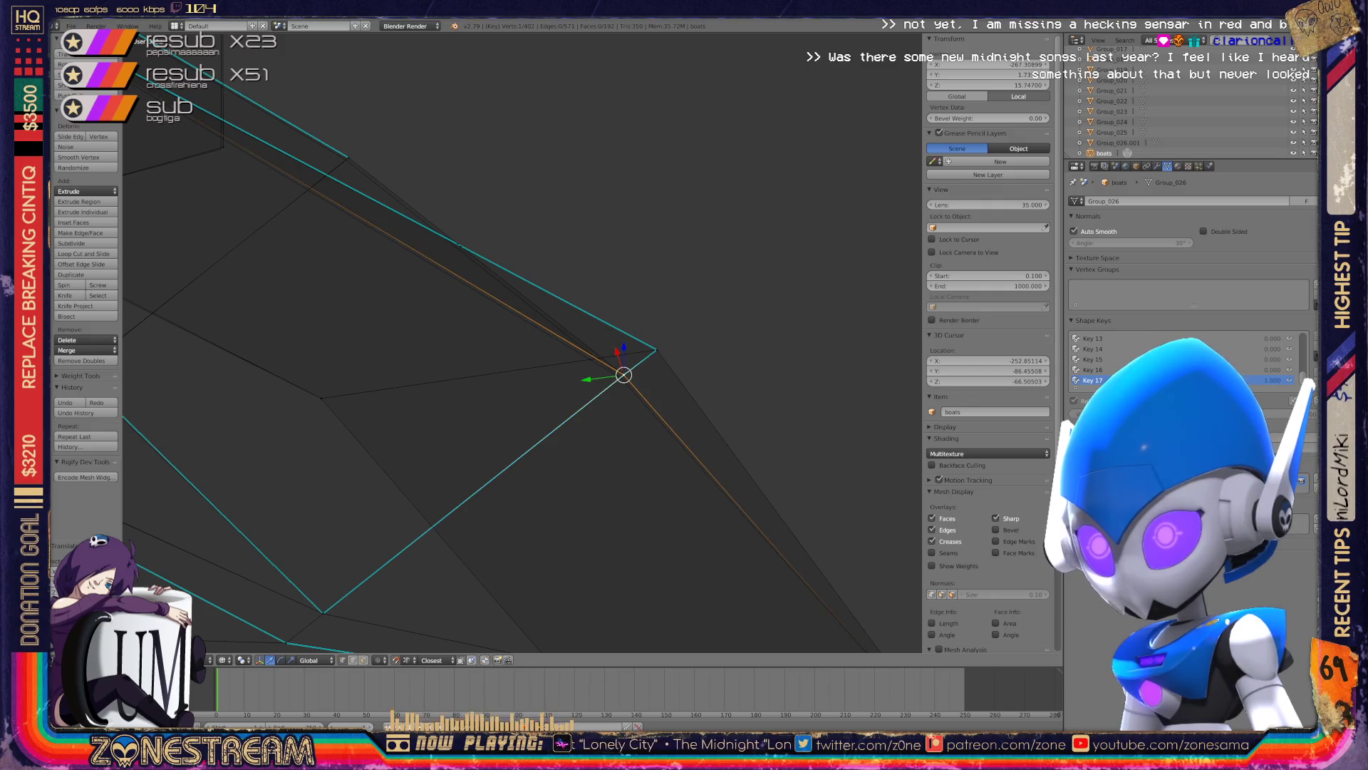
- Nudge vertices along the hull's edge, shifting one along X
shift+right_click(621, 376)
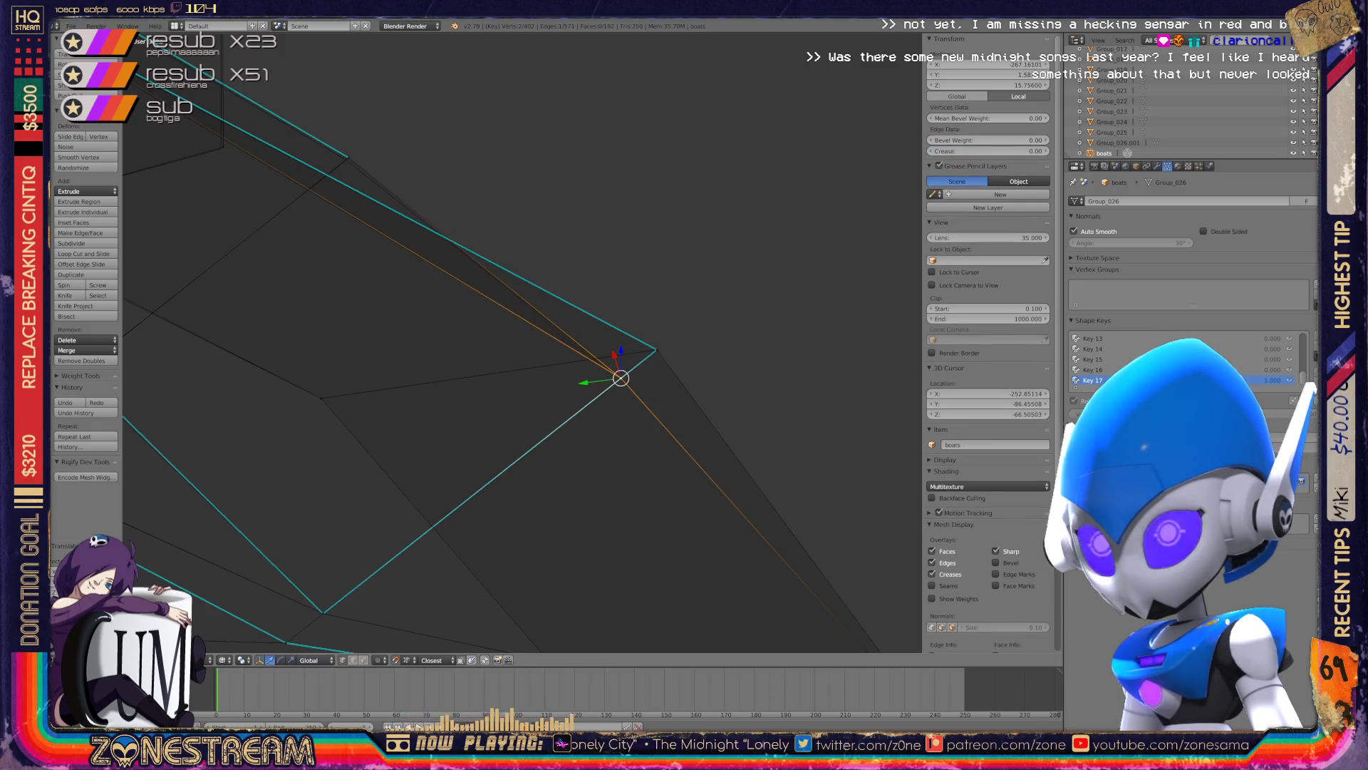
mouse_move(498, 356)
shift+middle_down()
mouse_move(556, 386)
mouse_move(692, 514)
shift+middle_up()
right_click(543, 316)
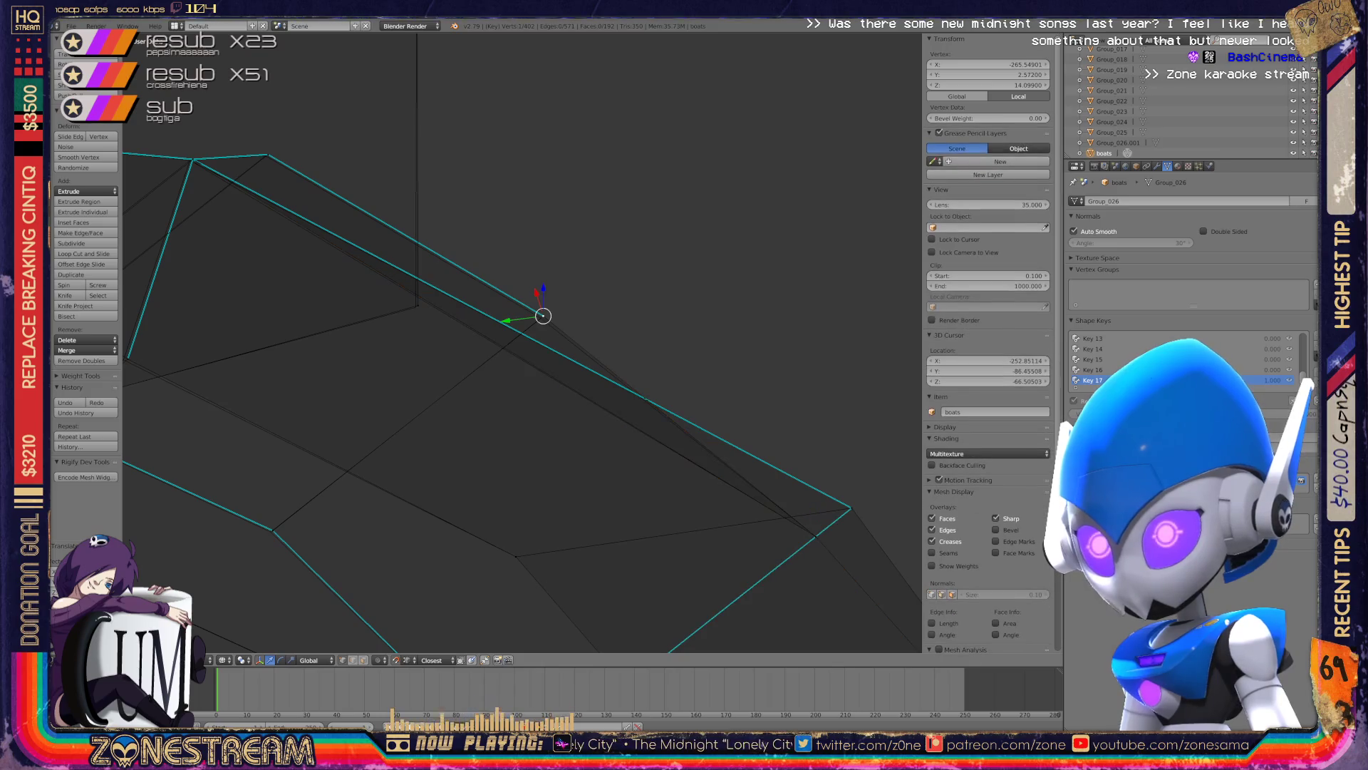
right_drag(543, 316, 541, 318)
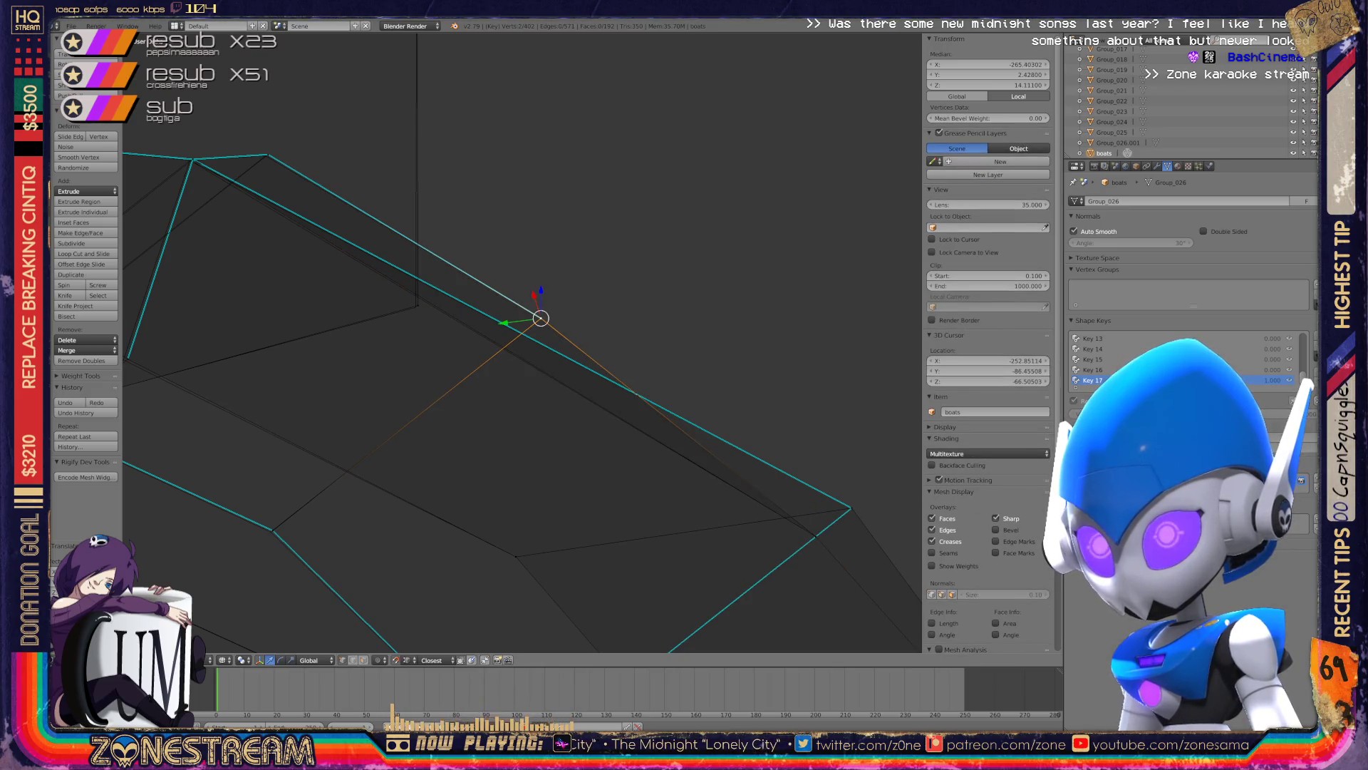
right_click(415, 304)
shift+middle_drag(415, 306, 714, 315)
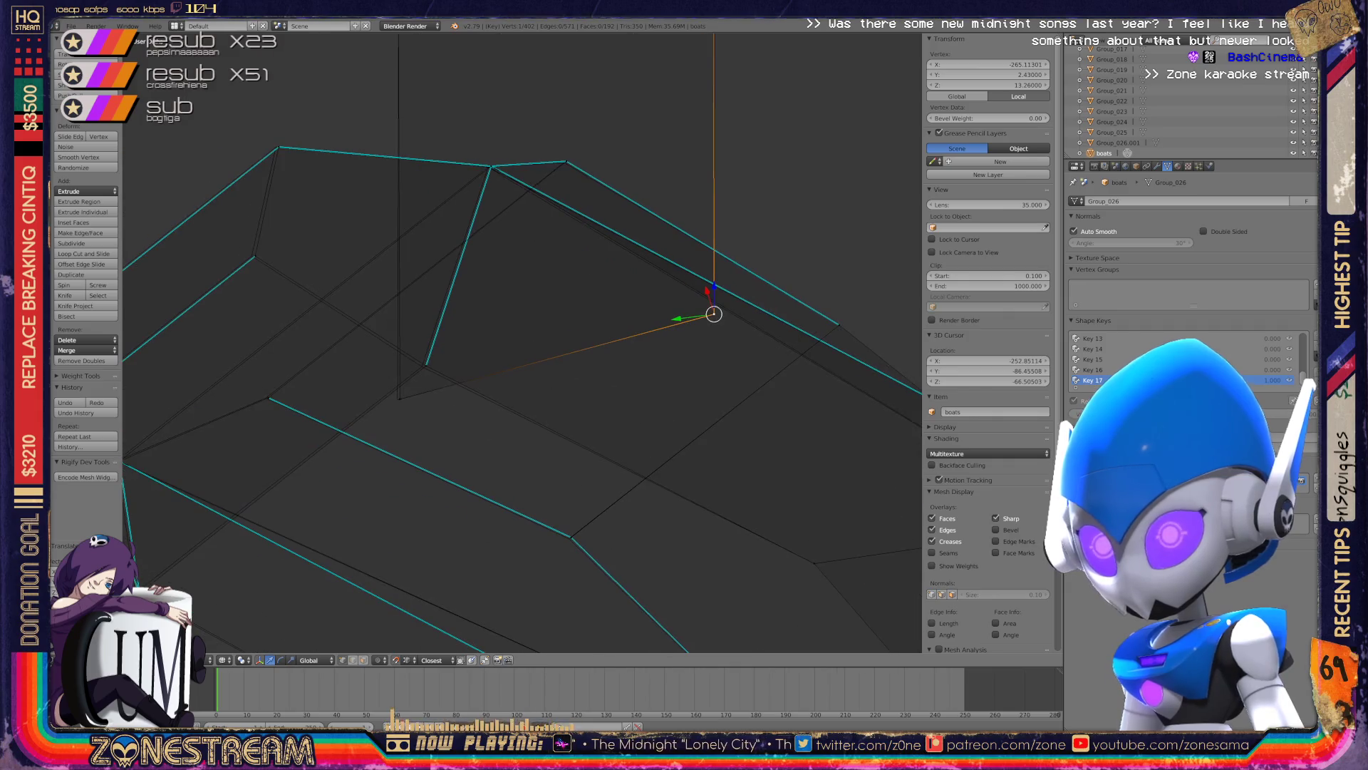
right_click(398, 399)
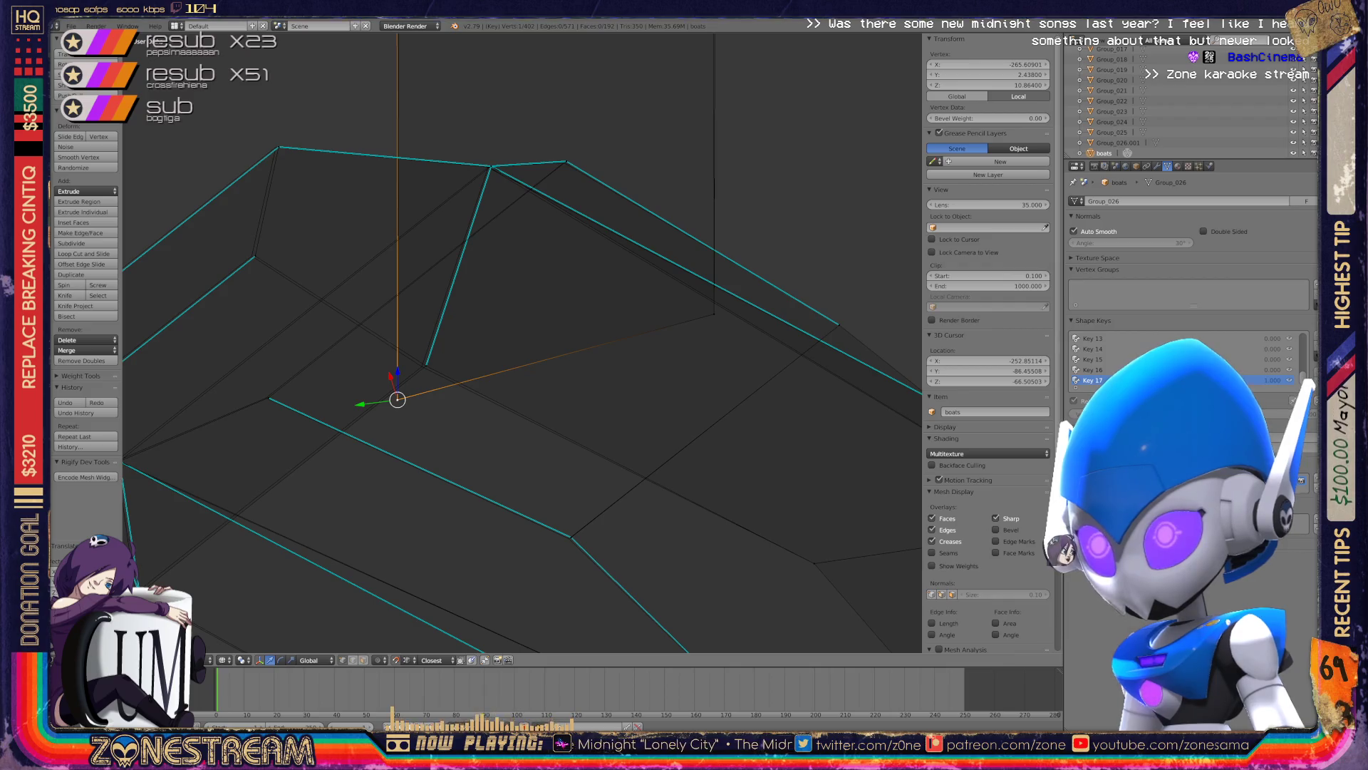
shift+middle_drag(397, 399, 634, 242)
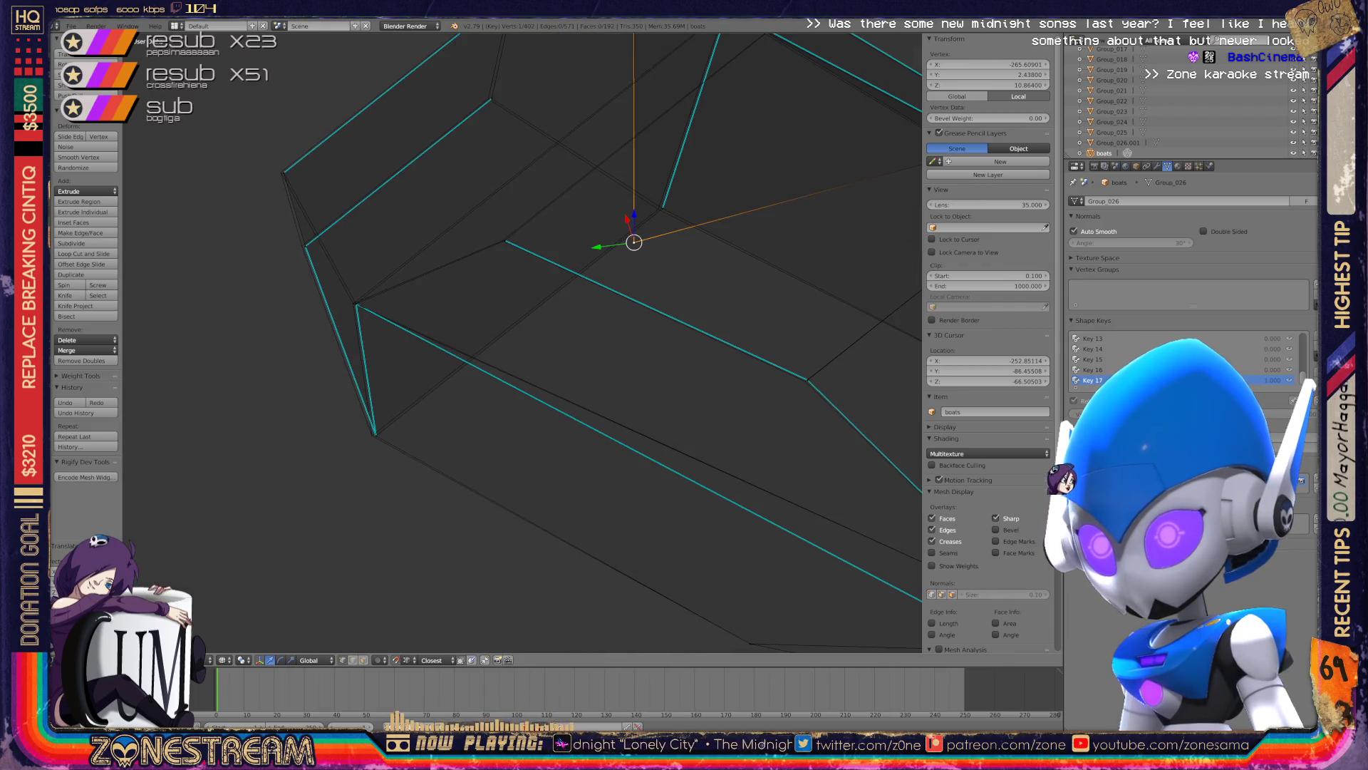
right_click(376, 434)
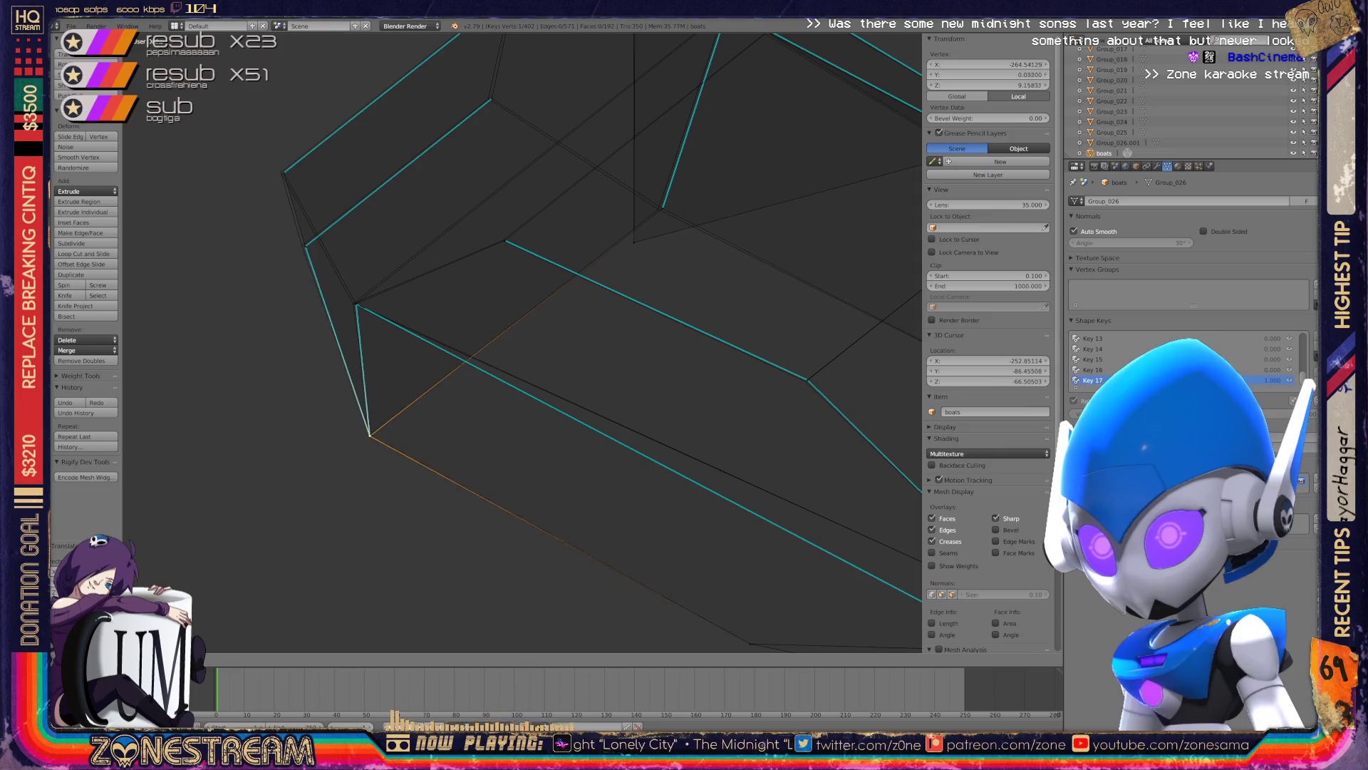
middle_drag(489, 259, 456, 285)
- Lower a hull corner vertex to about Z 8.75 and shift two vertices slightly left
scroll(456, 527, up, 5)
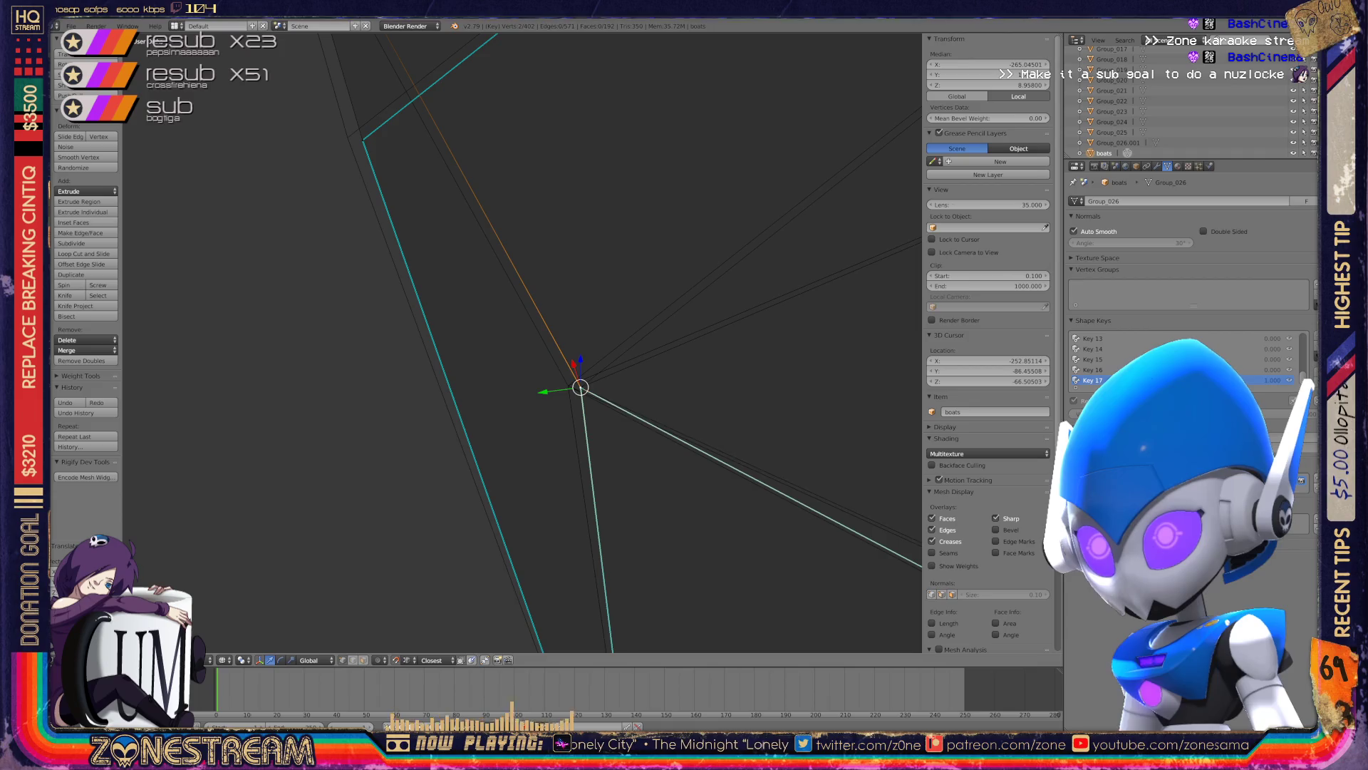
middle_drag(581, 386, 731, 645)
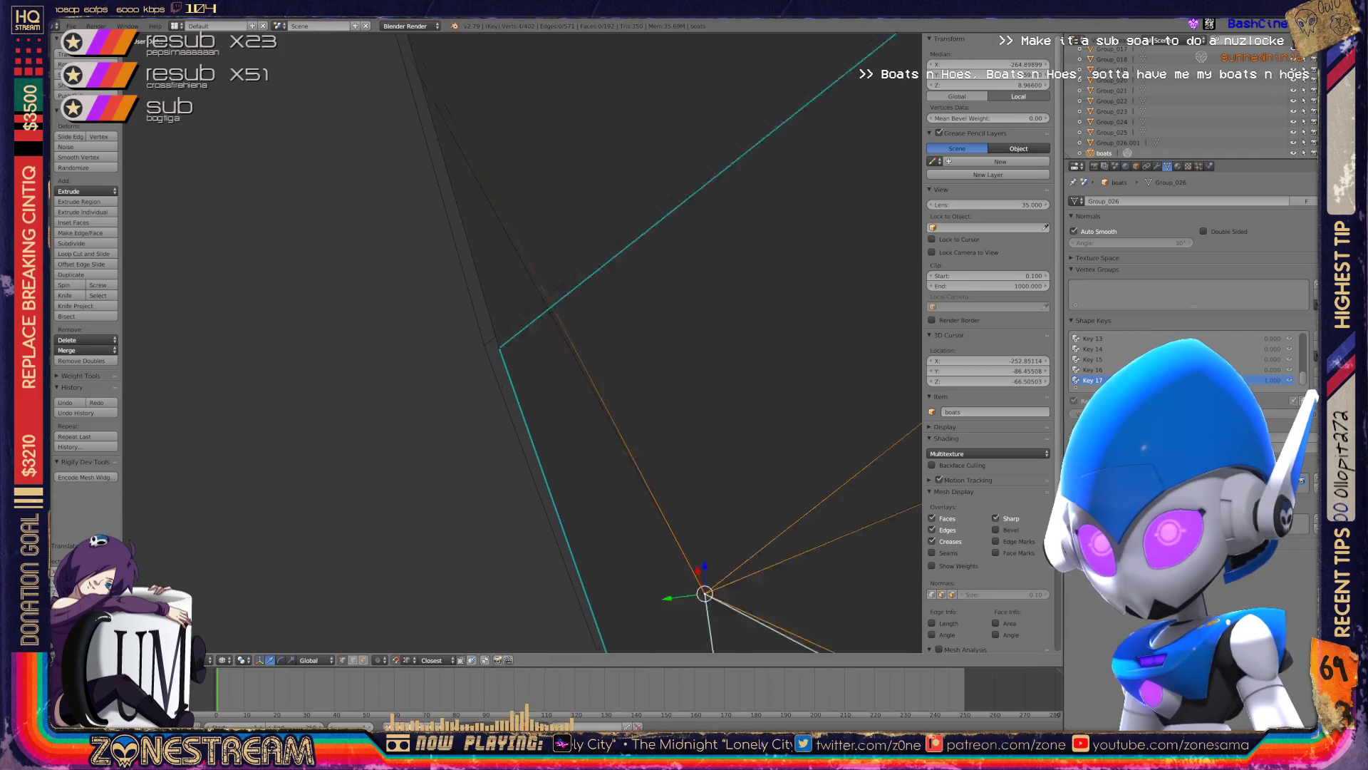
right_click(527, 408)
drag(522, 386, 507, 374)
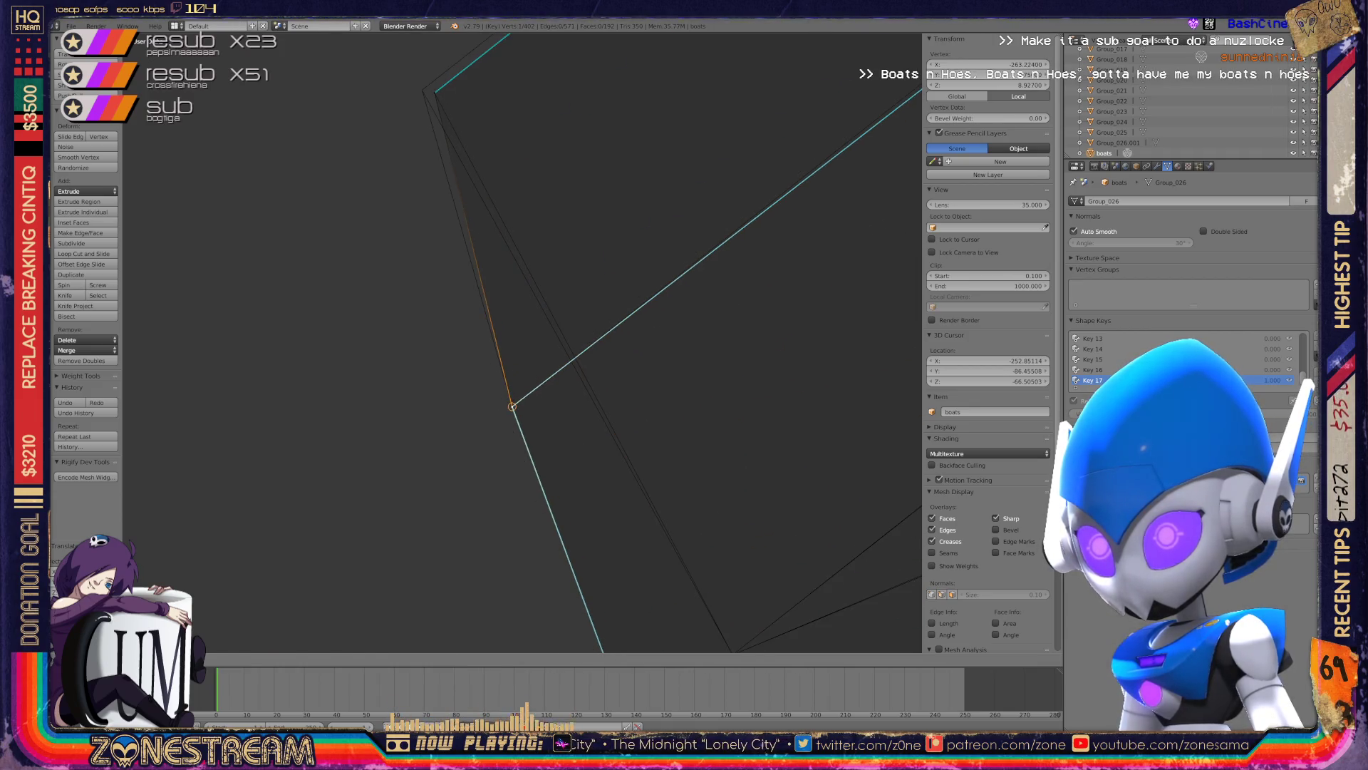
shift+middle_drag(513, 399, 564, 634)
shift+right_click(487, 326)
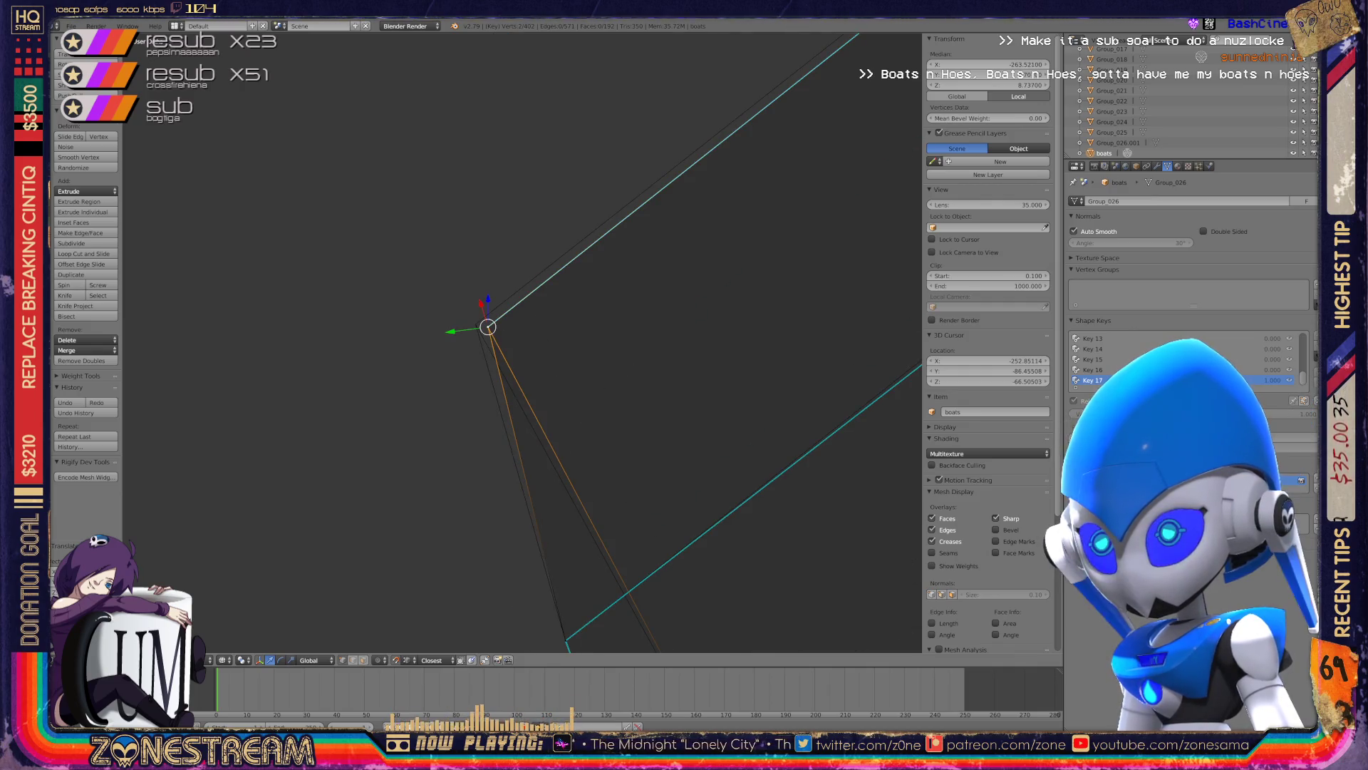
drag(487, 326, 476, 324)
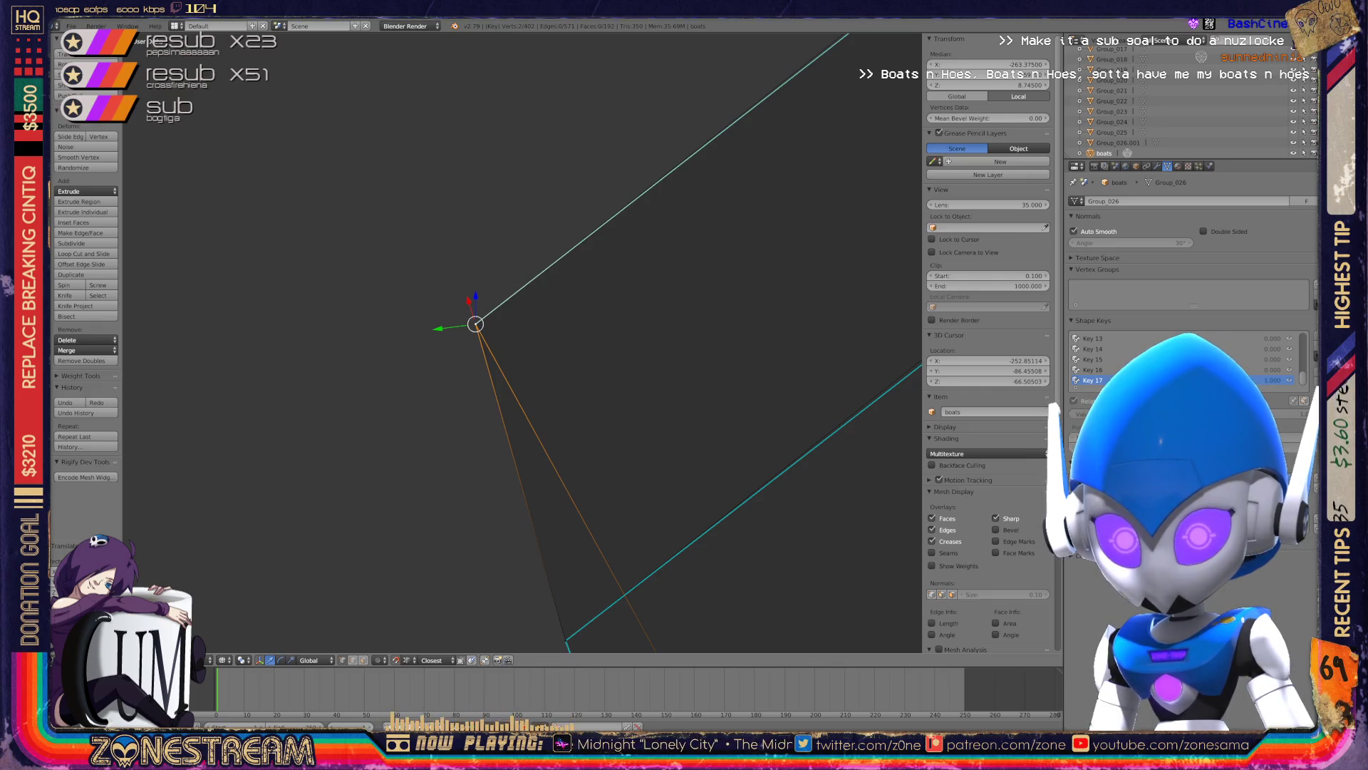
middle_drag(513, 342, 399, 370)
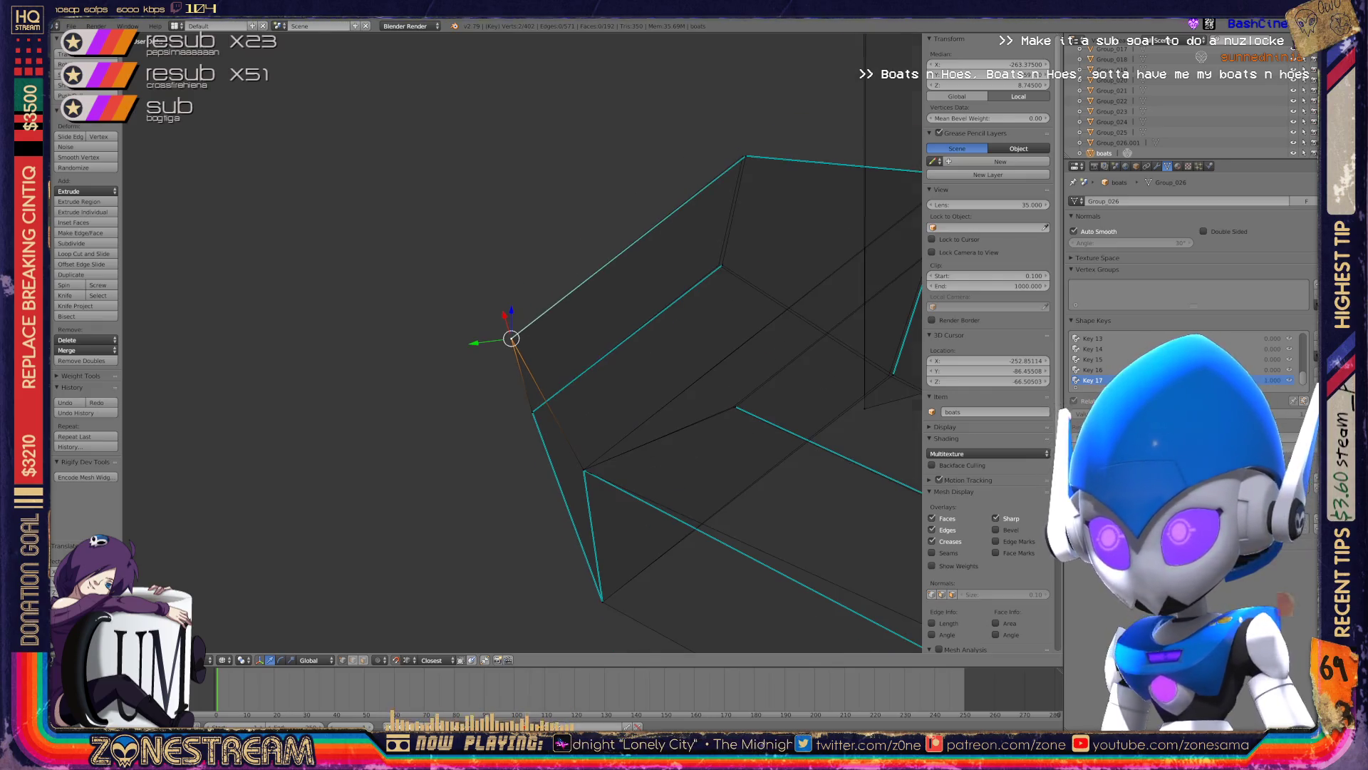
- Move two selected vertices slightly left, then nudge the top vertex into place
shift+middle_drag(499, 342, 522, 334)
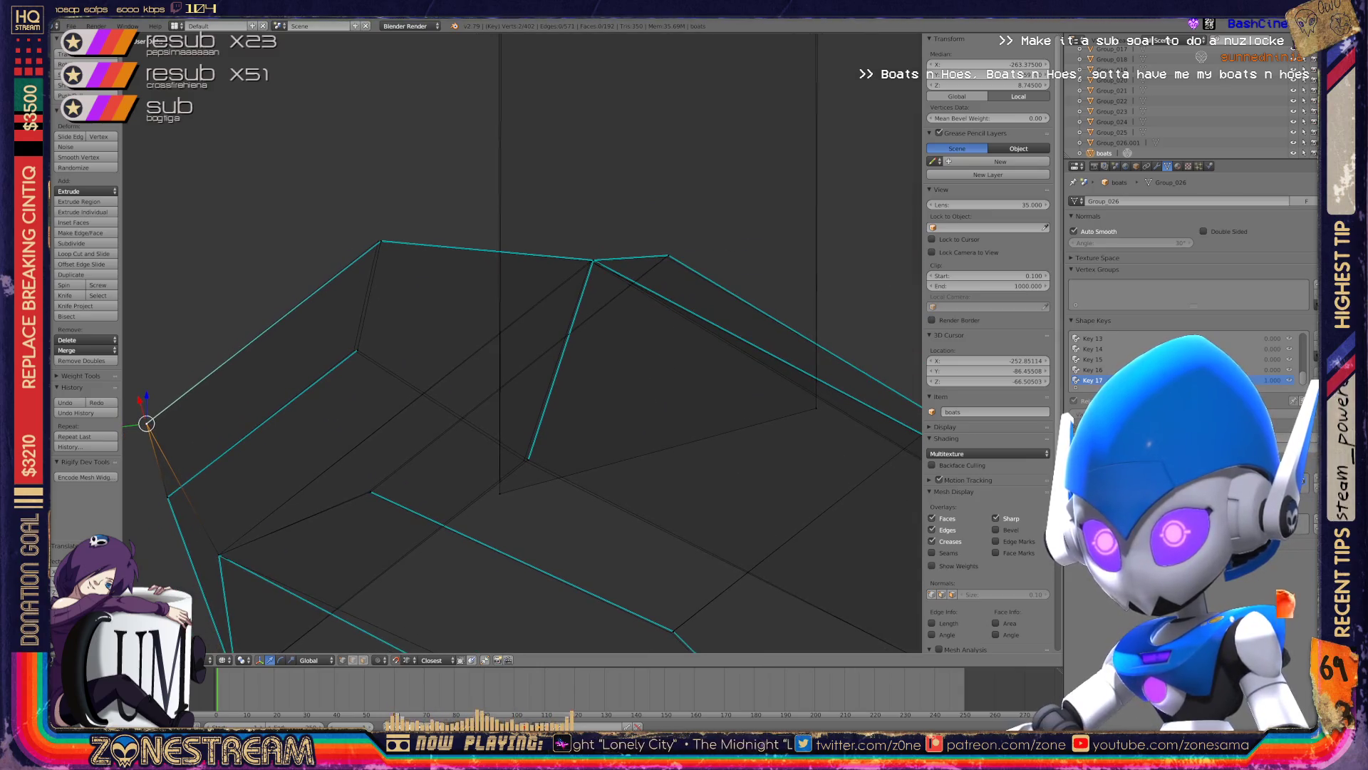
scroll(523, 342, up, 2)
scroll(523, 342, up, 2)
scroll(522, 342, up, 2)
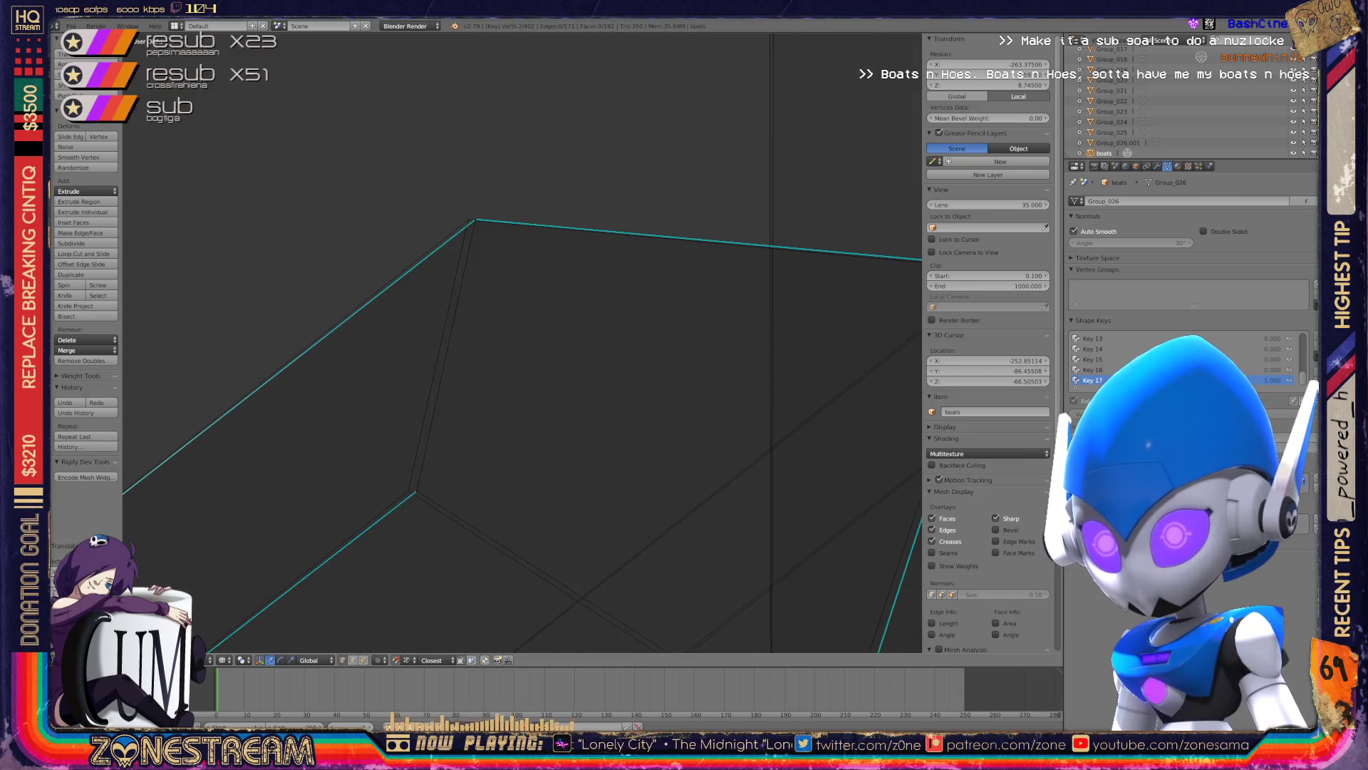
shift+right_click(474, 221)
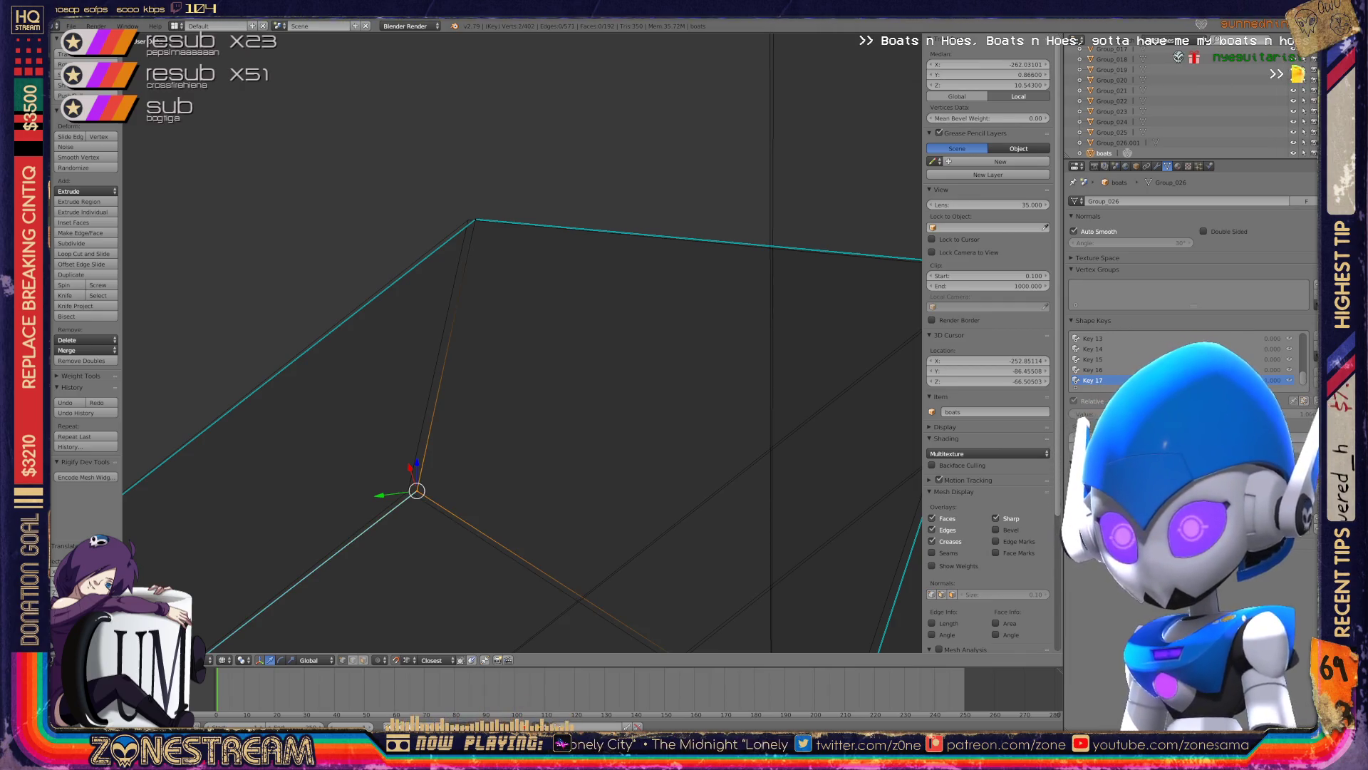
drag(417, 490, 407, 490)
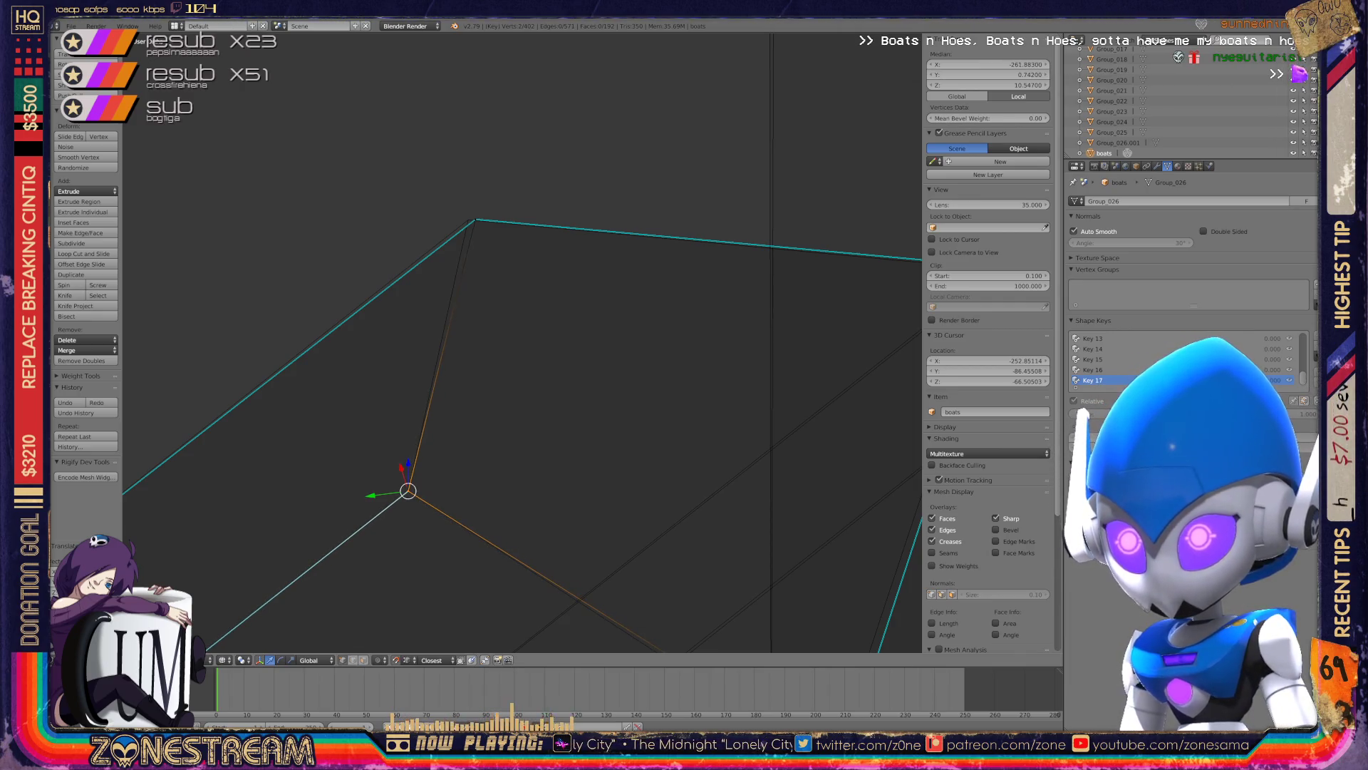
right_click(475, 220)
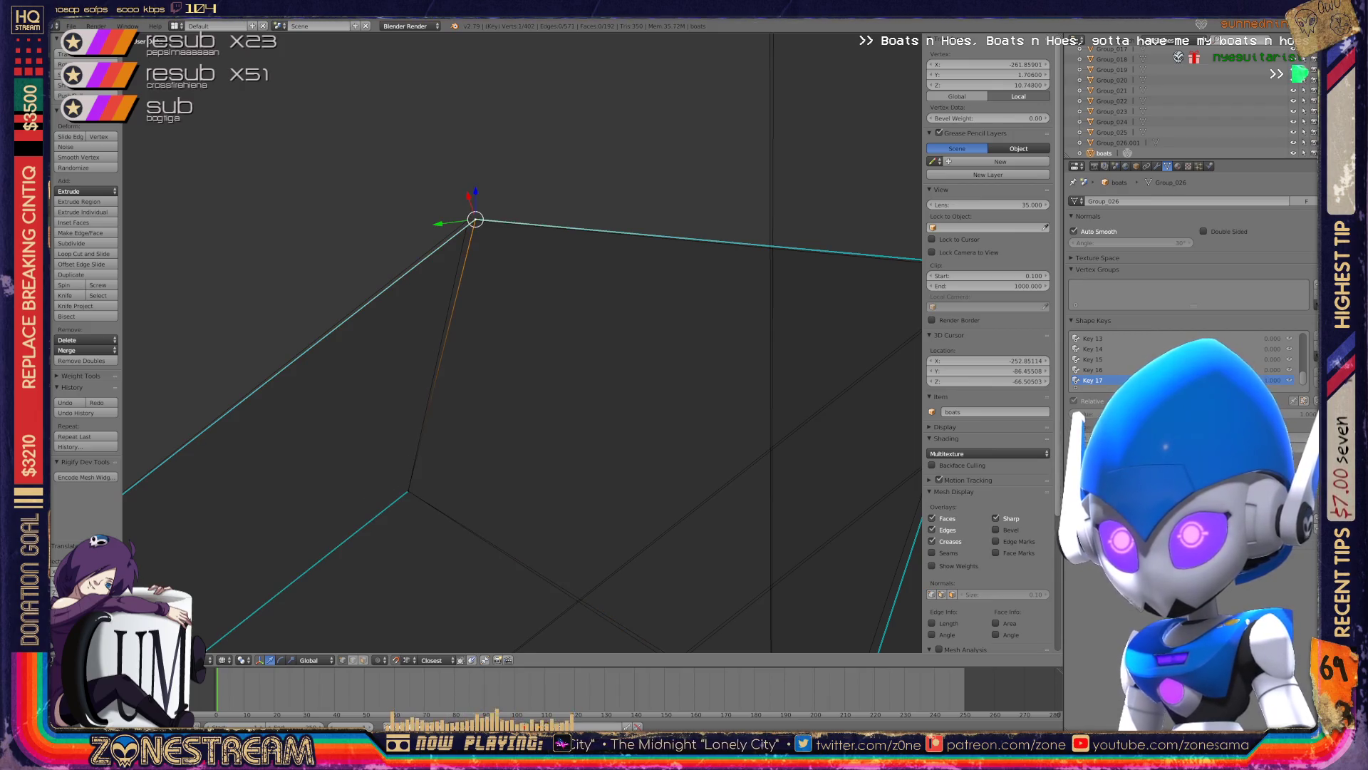
drag(475, 220, 458, 228)
- Refine the selected rim vertex from several angles, bringing it near Z 11.76
middle_drag(520, 342, 428, 356)
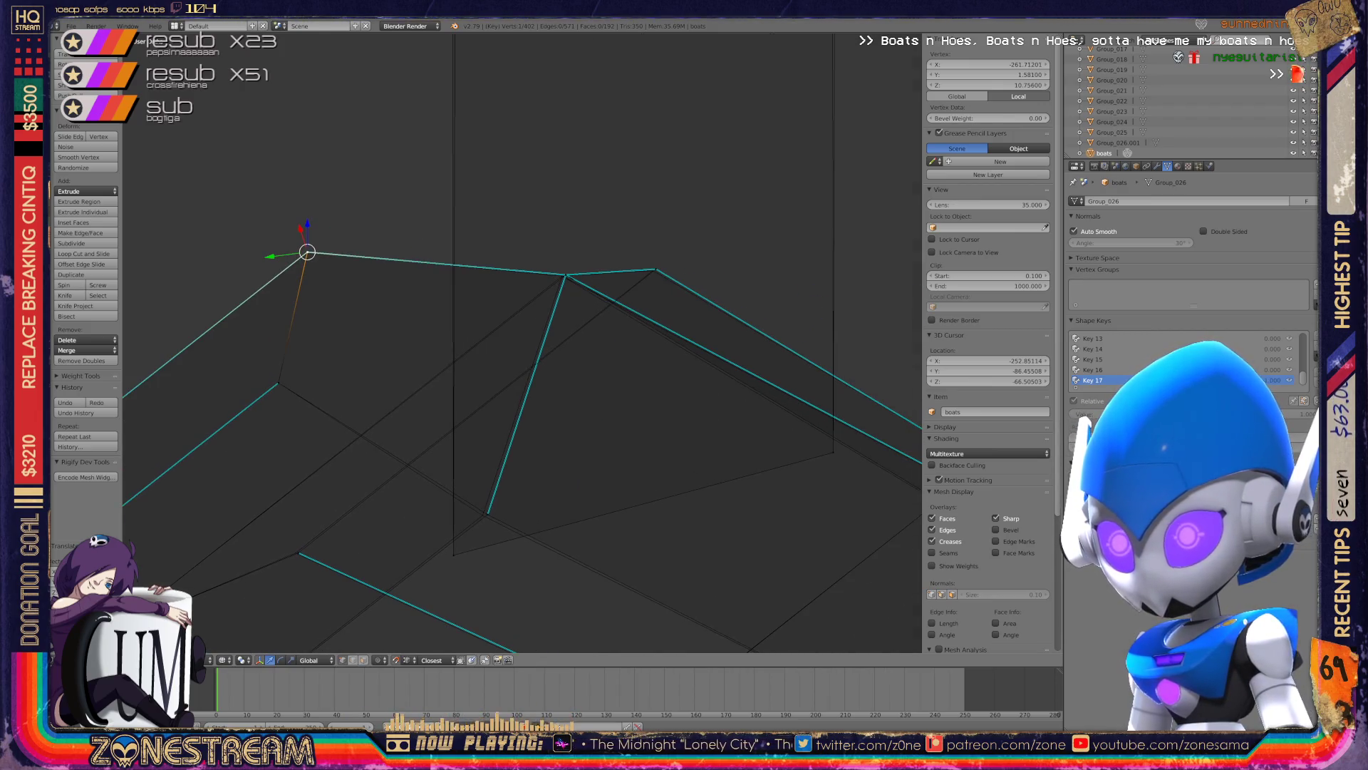
middle_drag(520, 342, 463, 321)
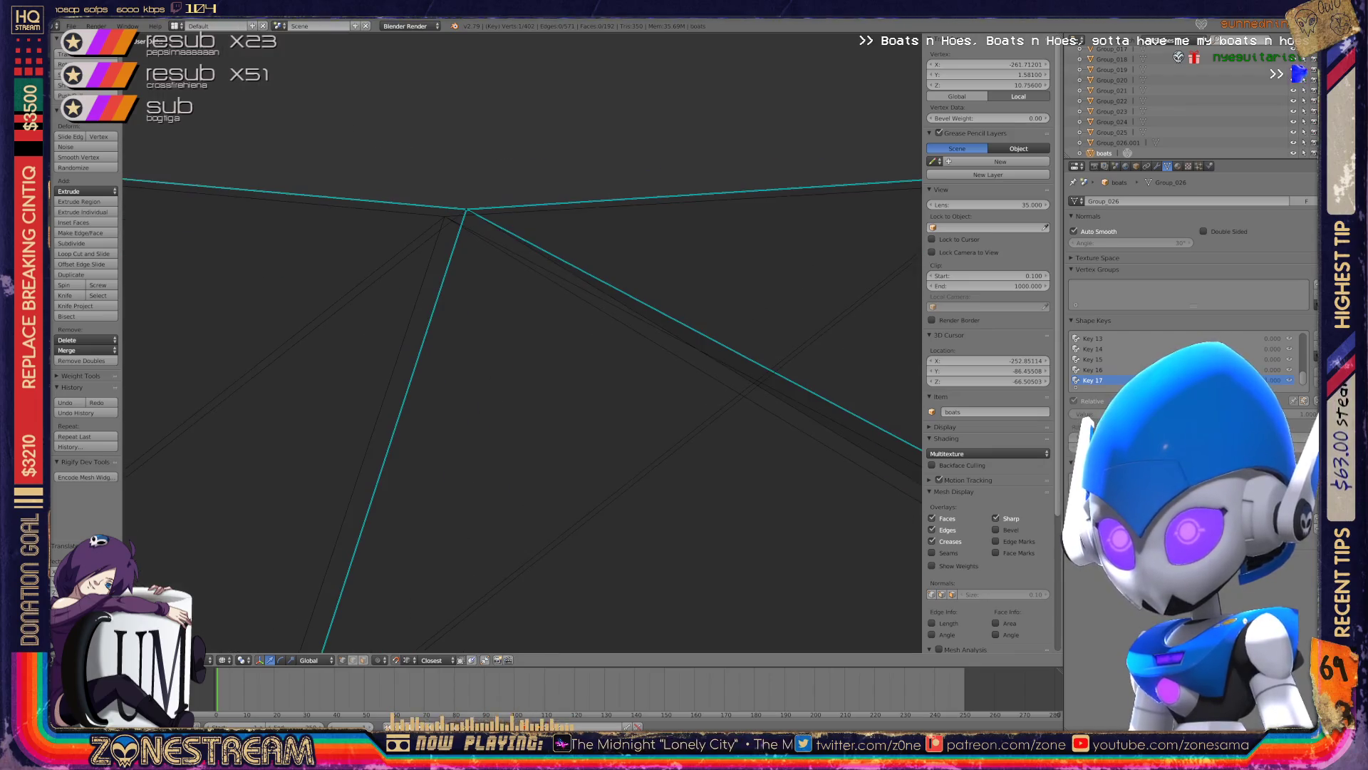
middle_drag(463, 213, 470, 314)
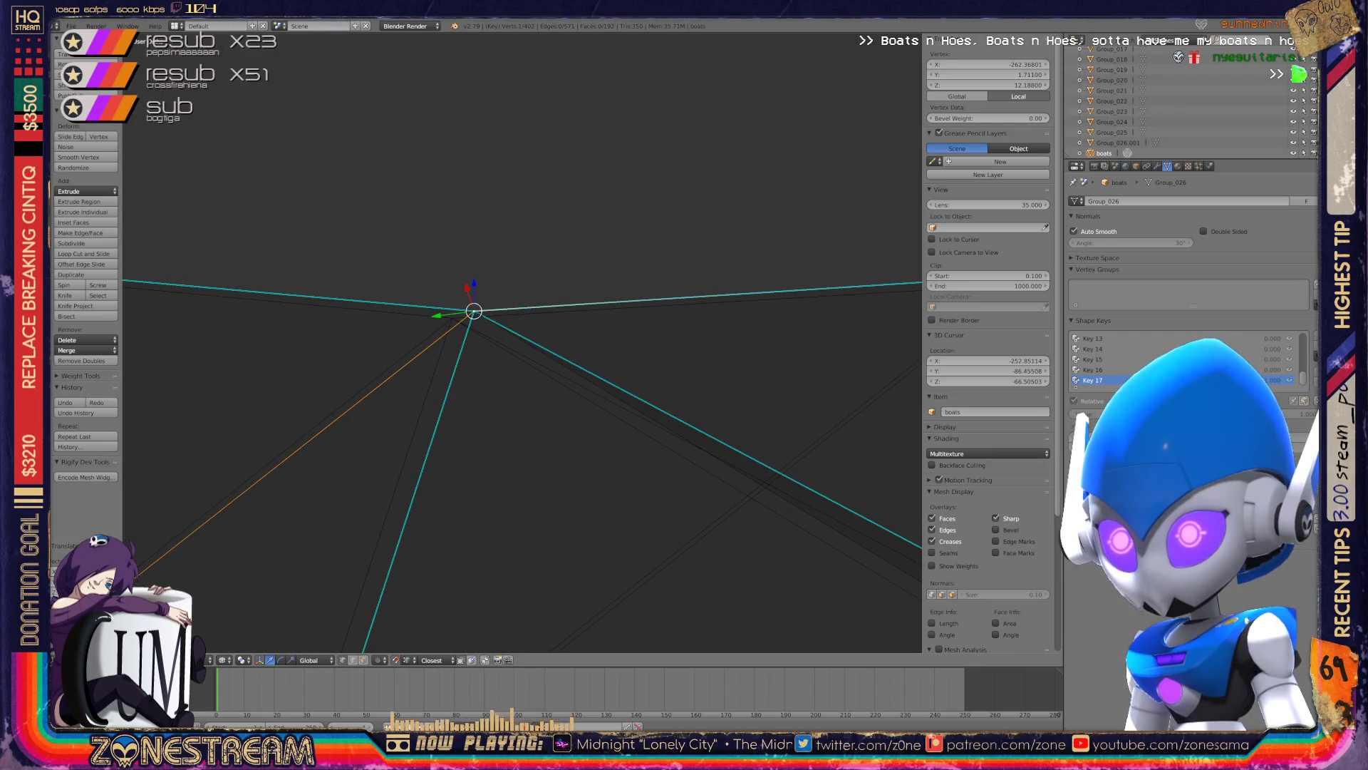
drag(474, 312, 452, 318)
middle_drag(499, 342, 684, 334)
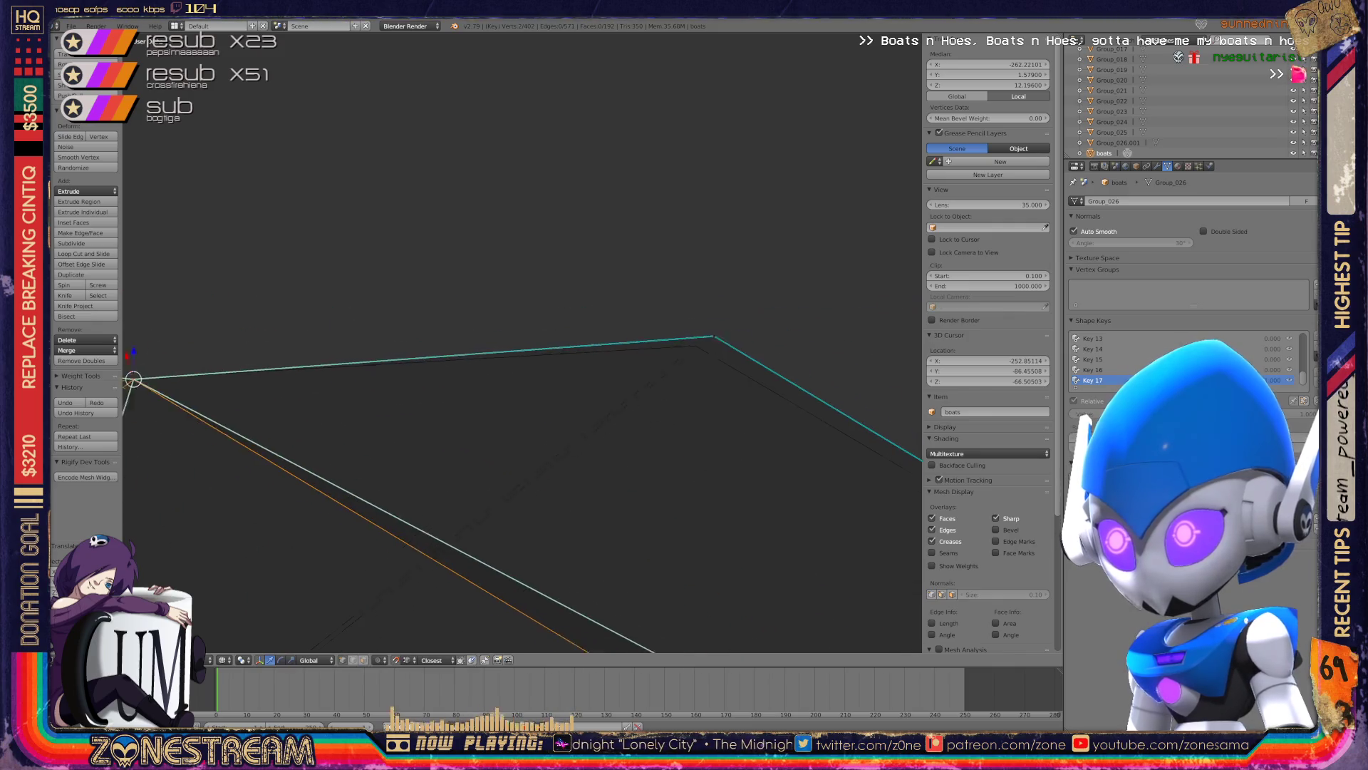
drag(690, 335, 671, 342)
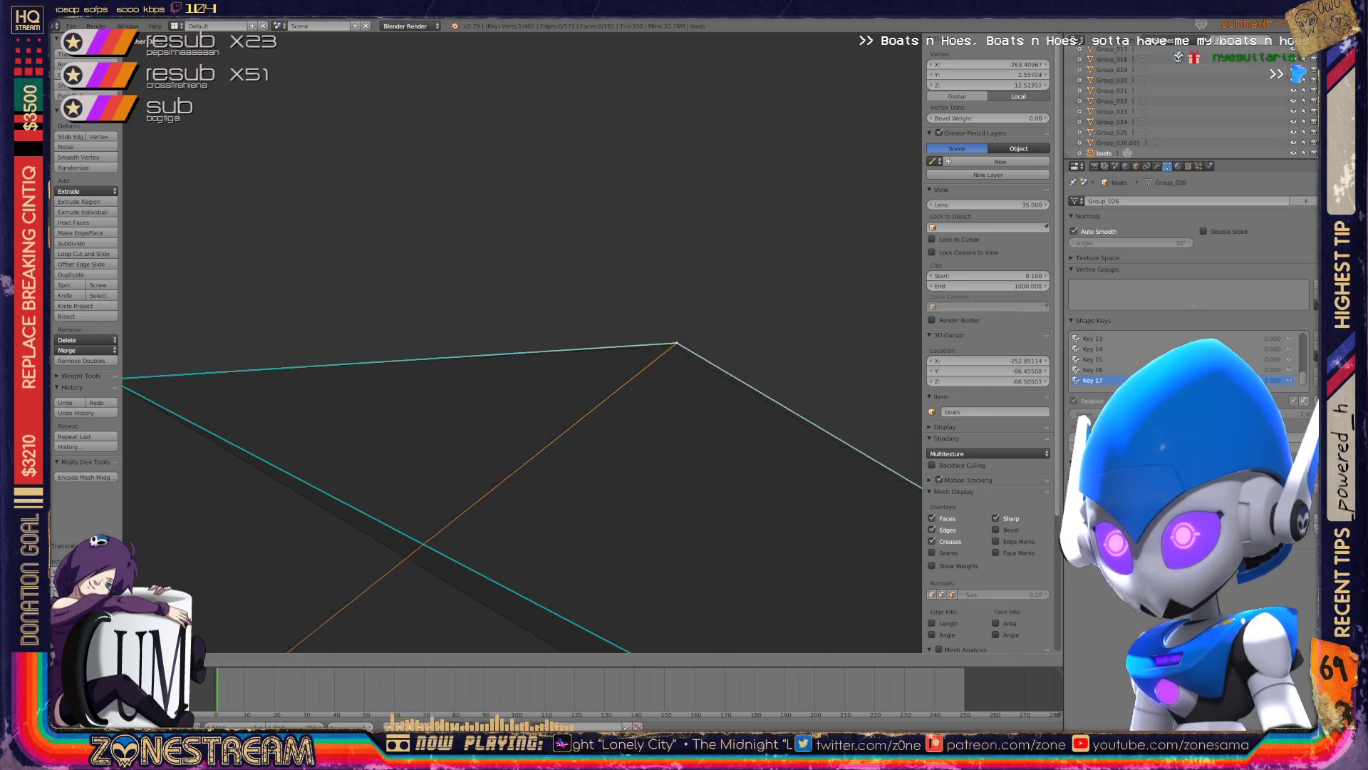
mouse_move(672, 342)
middle_down()
mouse_move(532, 342)
mouse_move(532, 299)
mouse_move(499, 299)
middle_up()
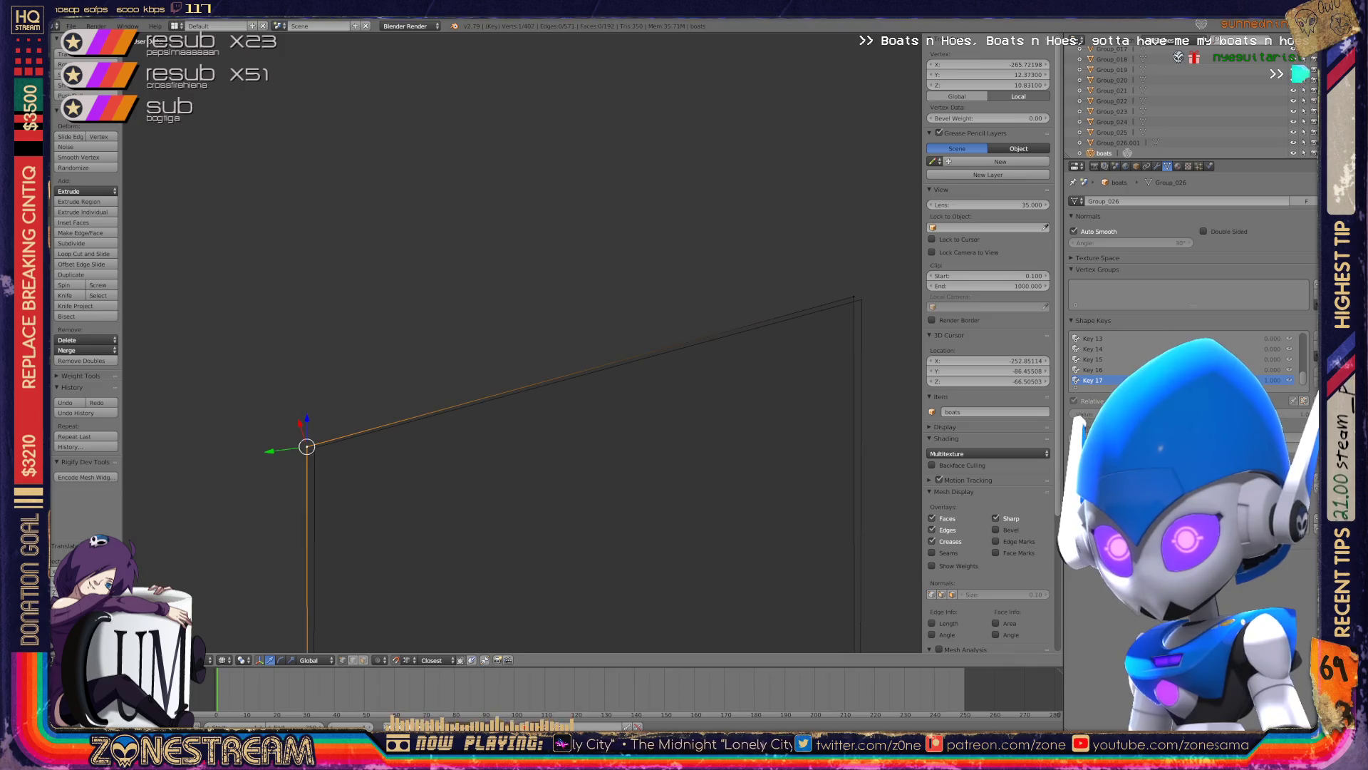
drag(307, 447, 861, 297)
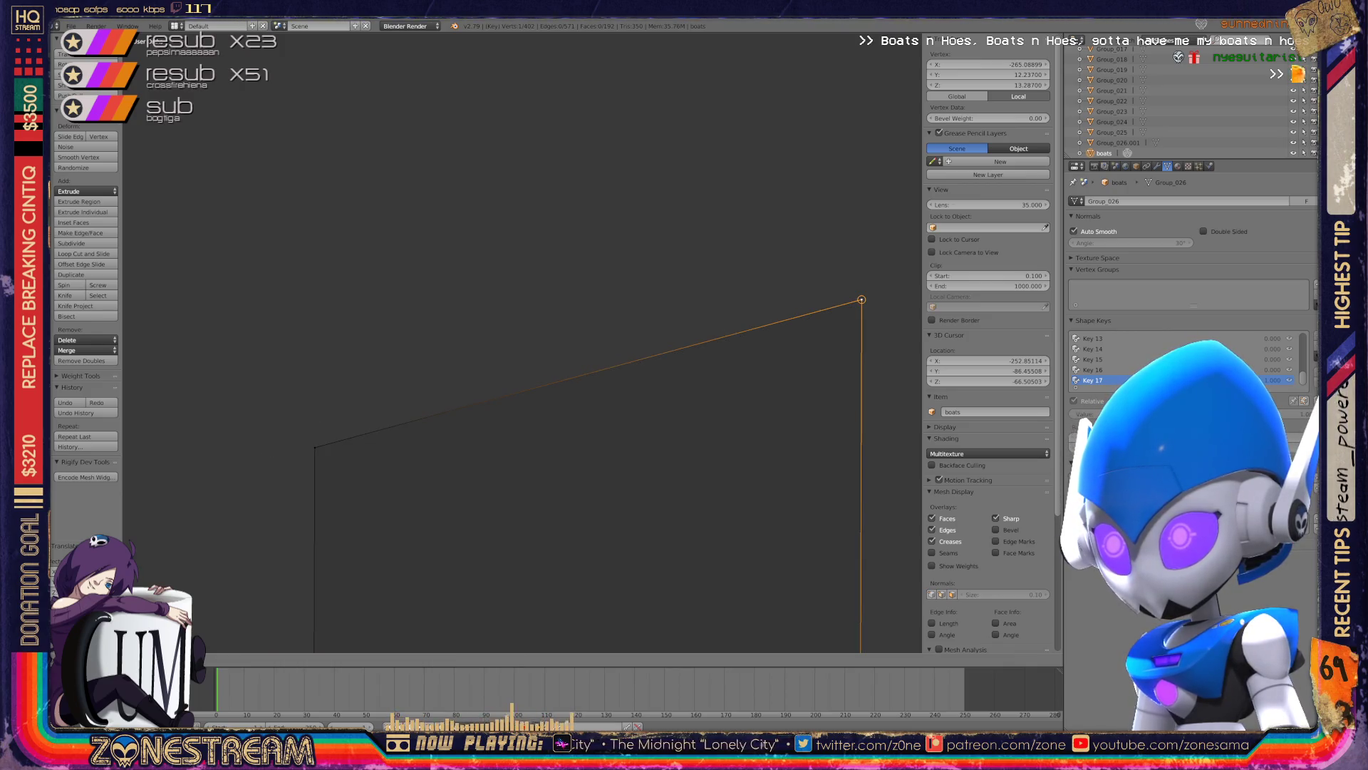
- Zoom and orbit around the boat to survey the whole hull
scroll(575, 336, down, 5)
scroll(520, 620, up, 4)
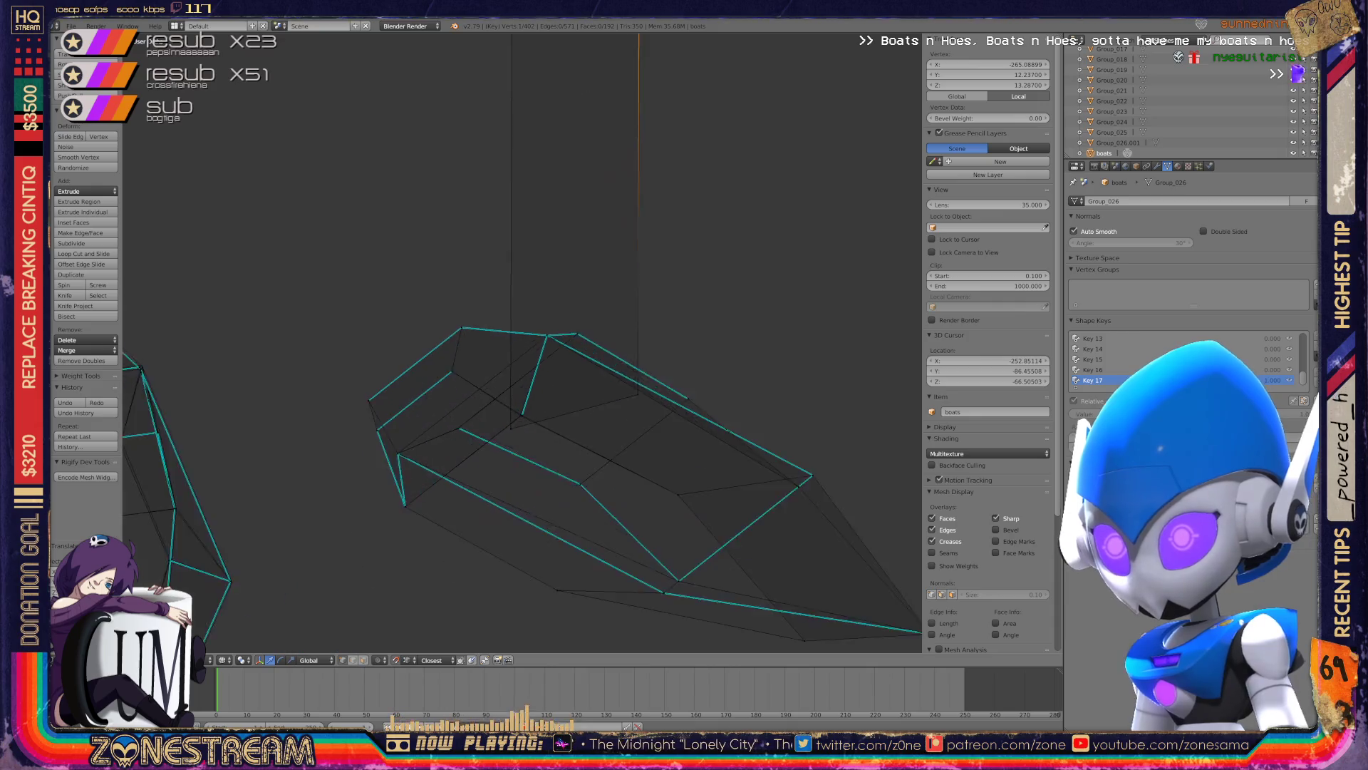
scroll(520, 620, up, 1)
scroll(504, 516, up, 2)
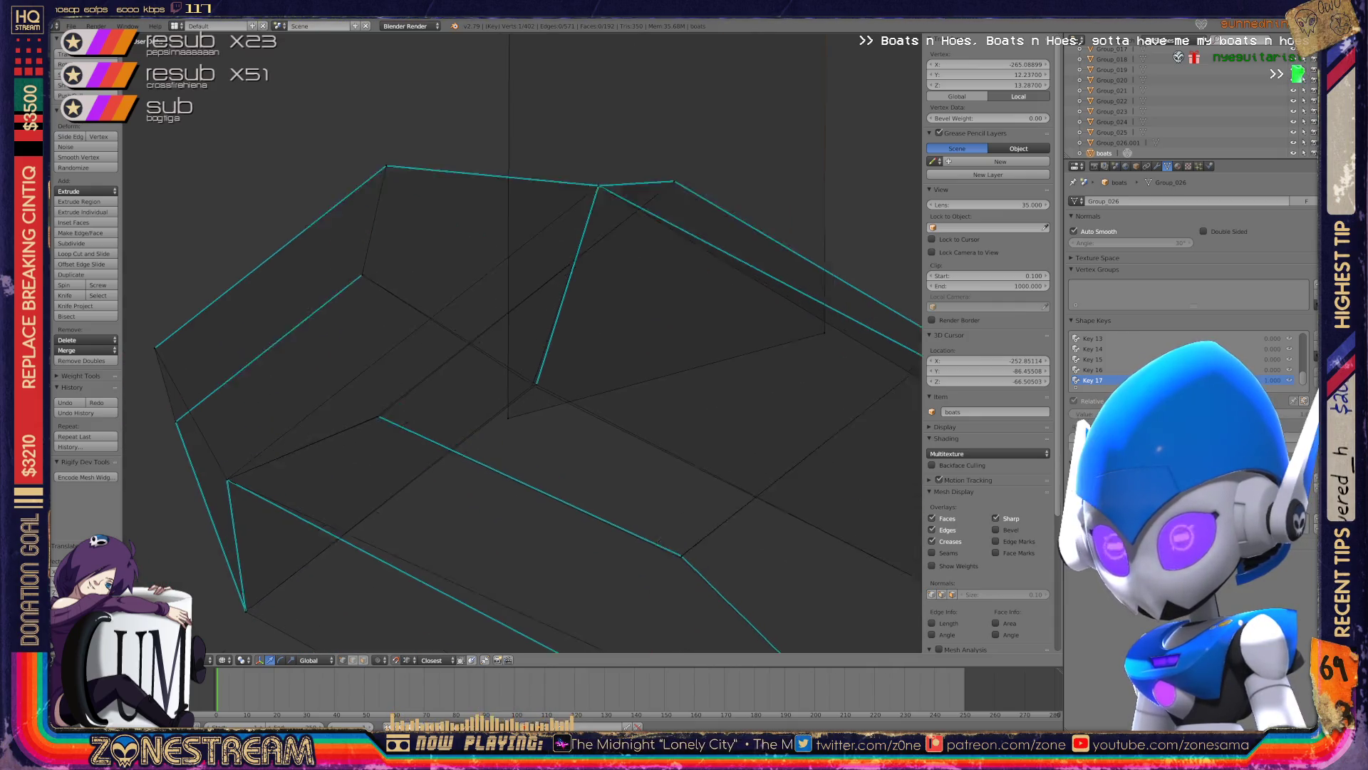
scroll(504, 516, up, 3)
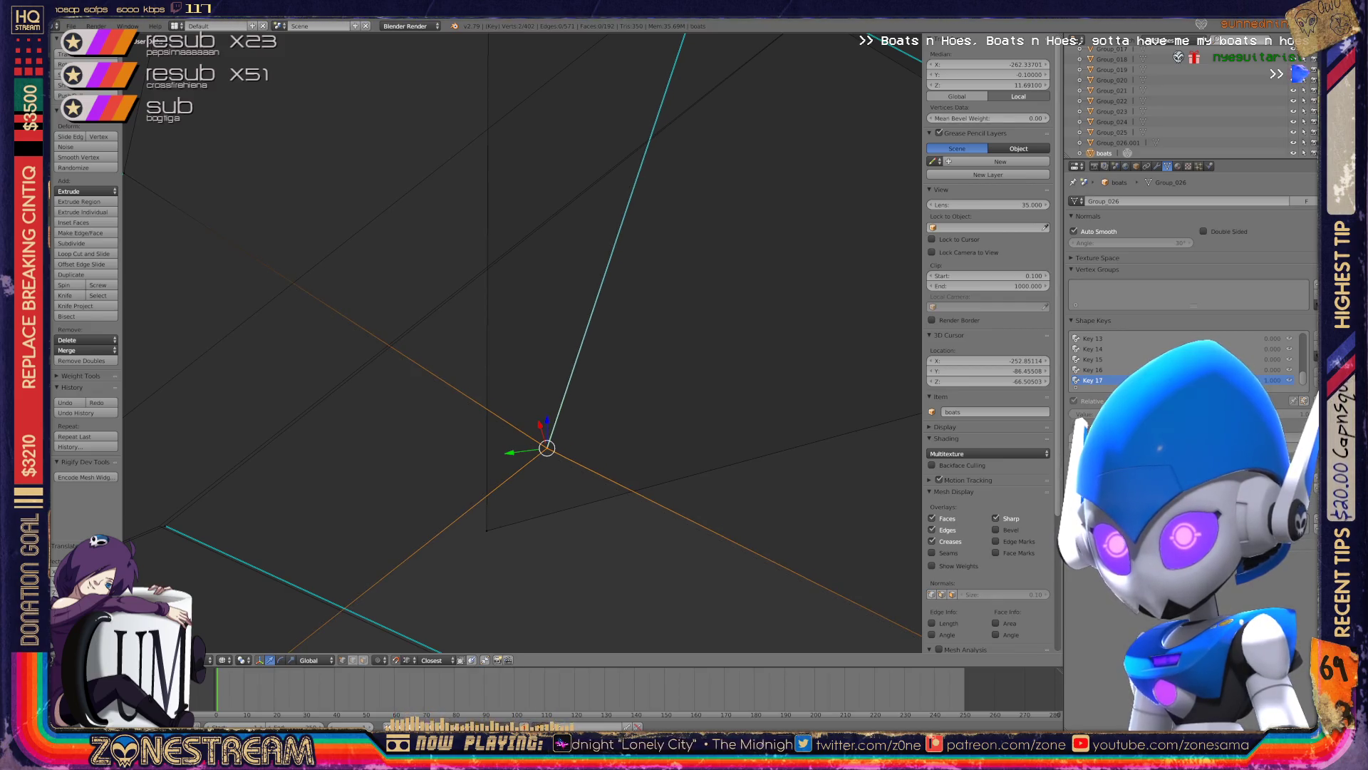
scroll(522, 342, down, 5)
mouse_move(527, 370)
middle_down()
mouse_move(570, 356)
mouse_move(541, 299)
middle_up()
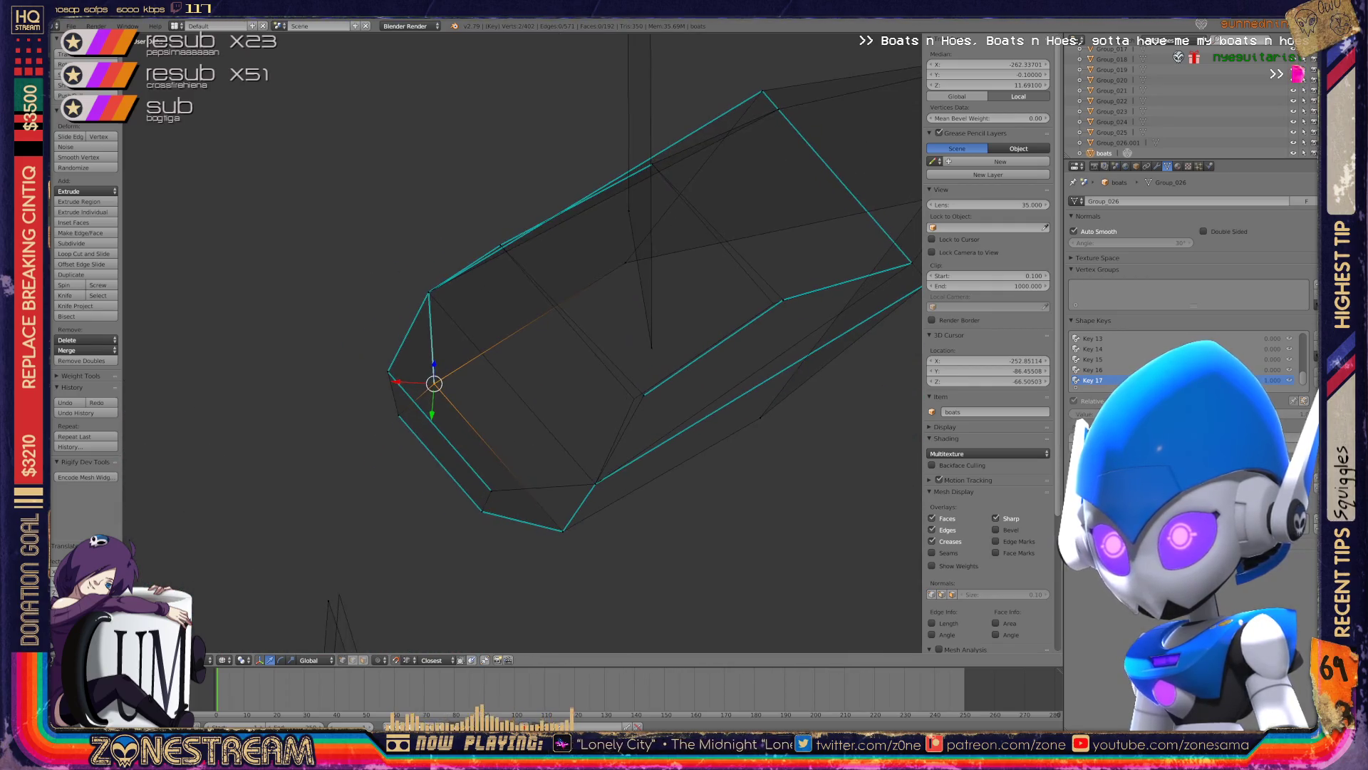
scroll(522, 342, up, 2)
scroll(522, 342, up, 4)
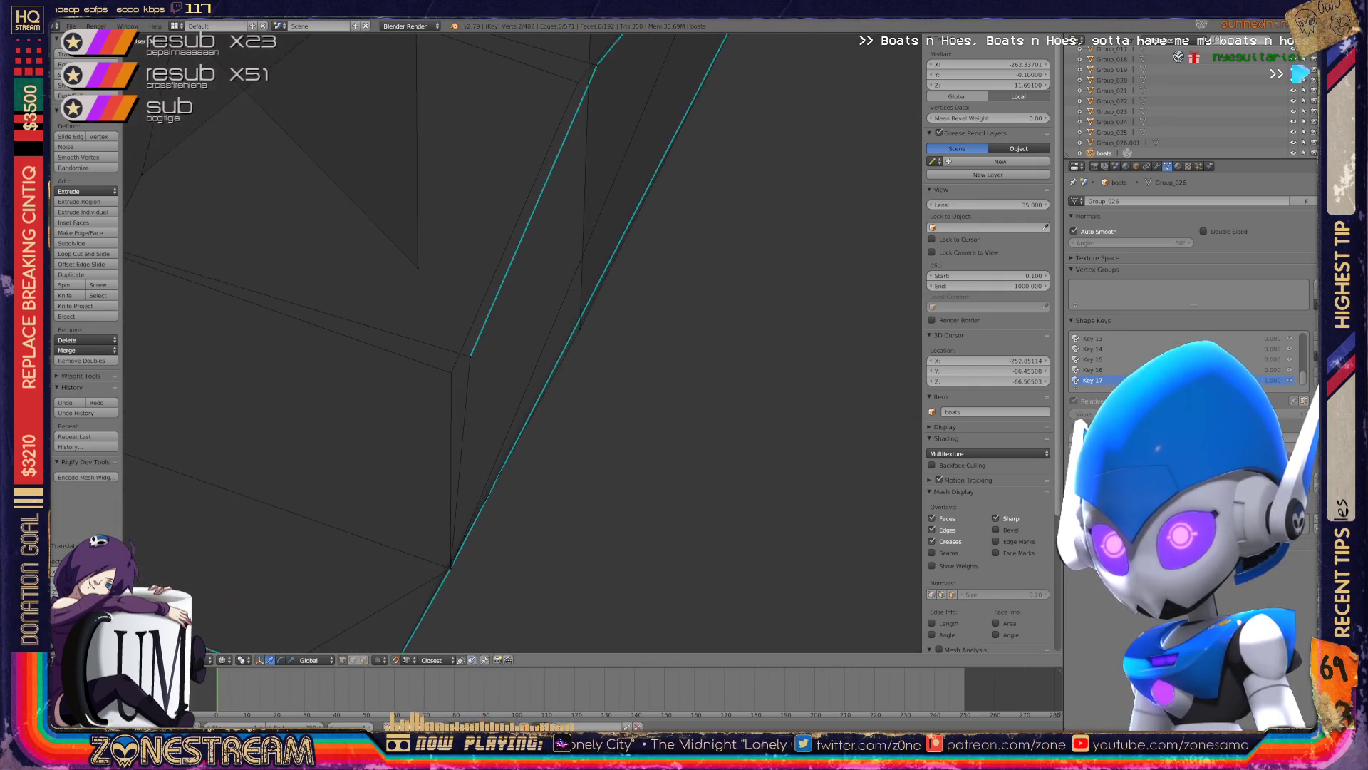
middle_drag(541, 299, 499, 342)
- Select a single hull vertex, then leave Edit Mode for Object Mode
right_click(508, 322)
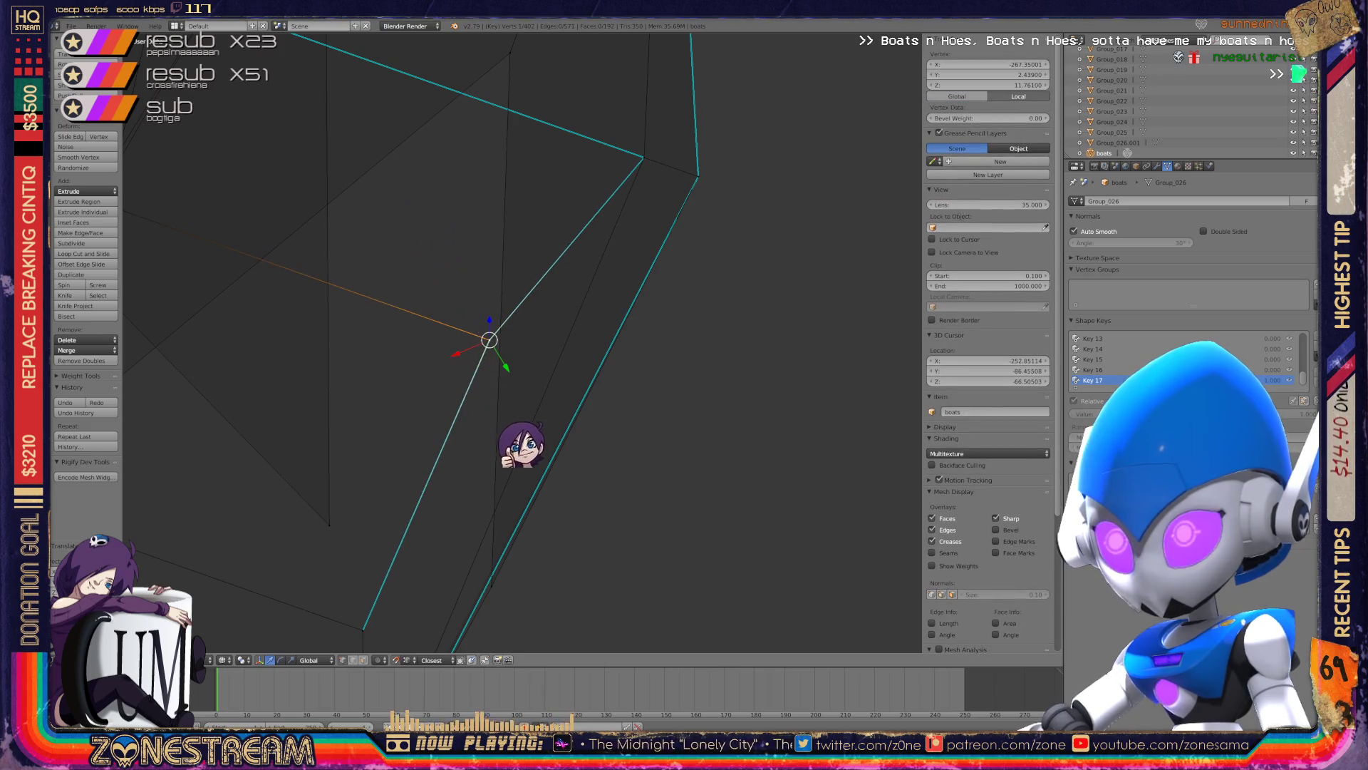
scroll(535, 492, down, 3)
mouse_move(527, 342)
middle_down()
mouse_move(570, 335)
mouse_move(541, 335)
mouse_move(577, 317)
mouse_move(478, 250)
middle_up()
key(Tab)
key(Tab)
scroll(484, 250, up, 3)
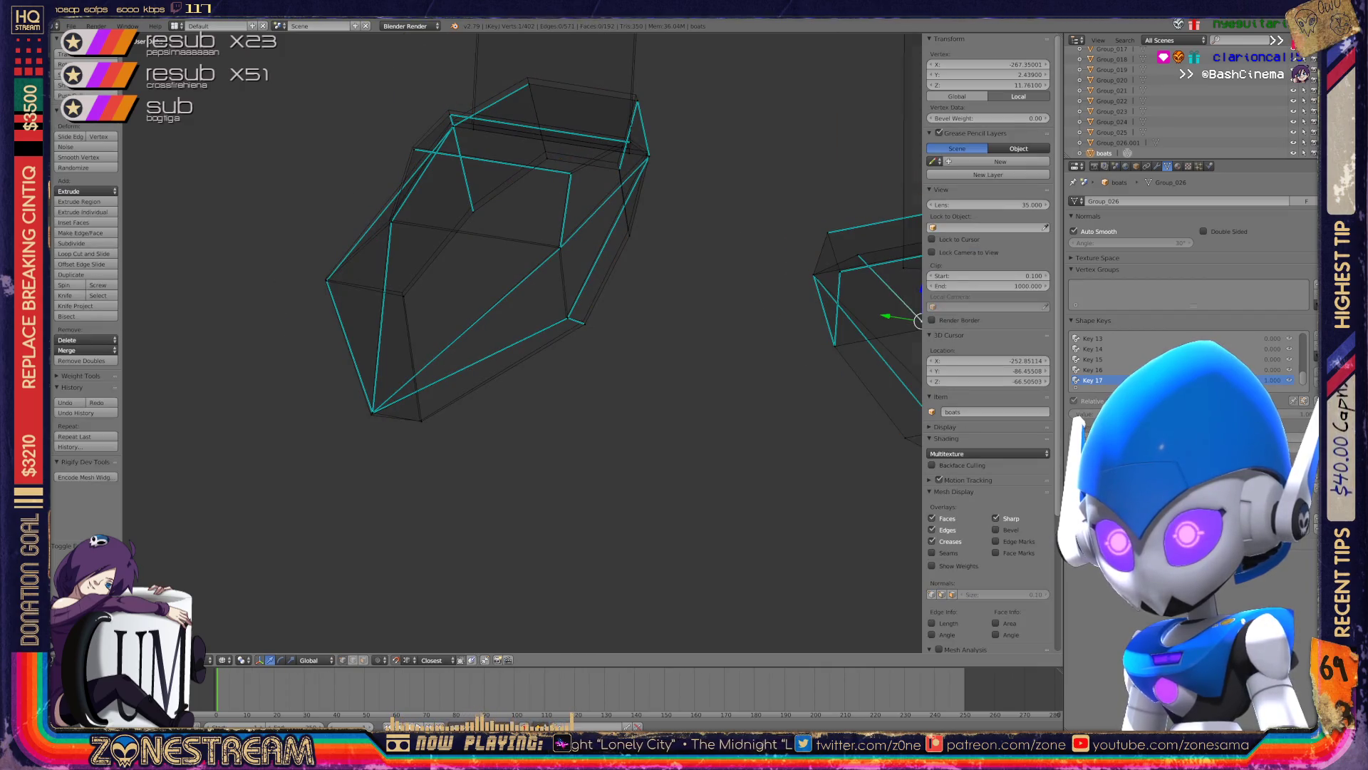
- On shape key Key 17, select the lower-left corner vertex and nudge it slightly upward
scroll(498, 285, up, 2)
middle_drag(428, 320, 556, 306)
right_click(492, 438)
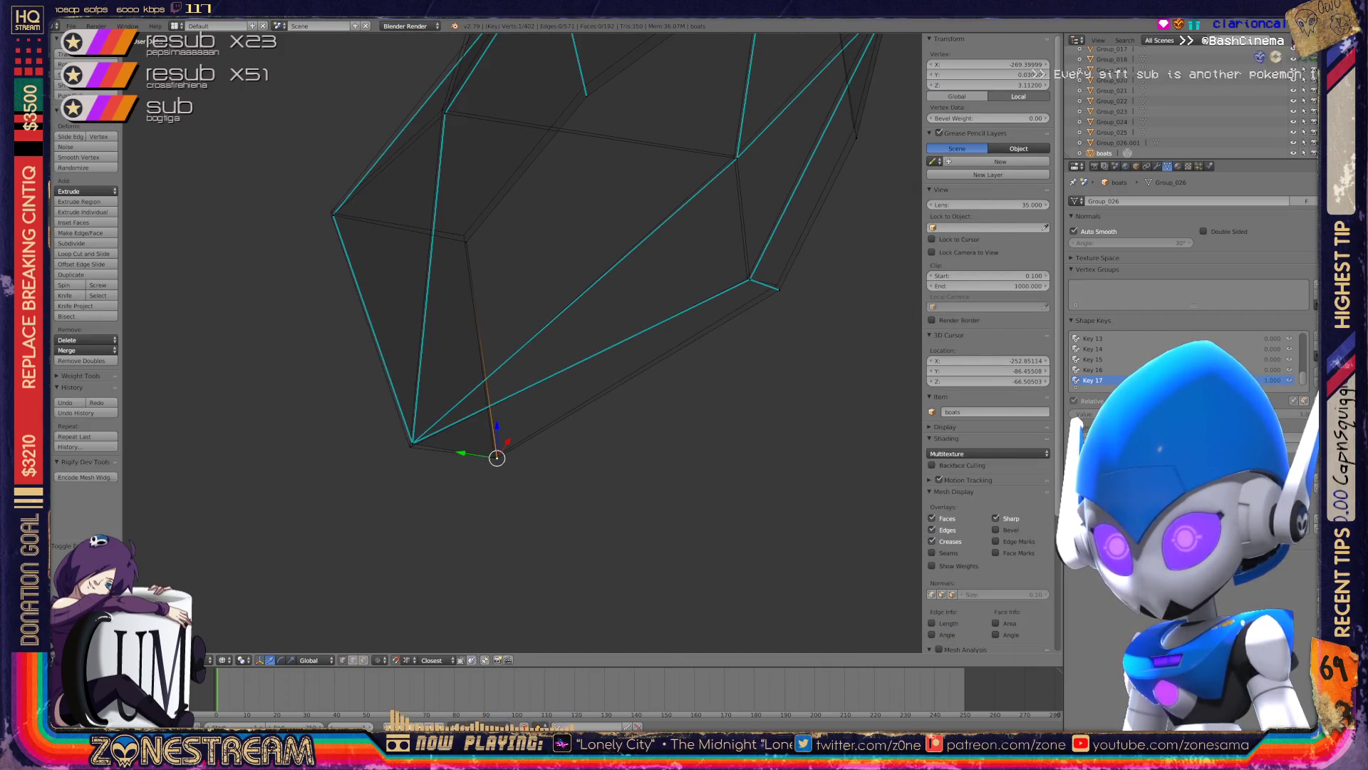
shift+right_click(494, 456)
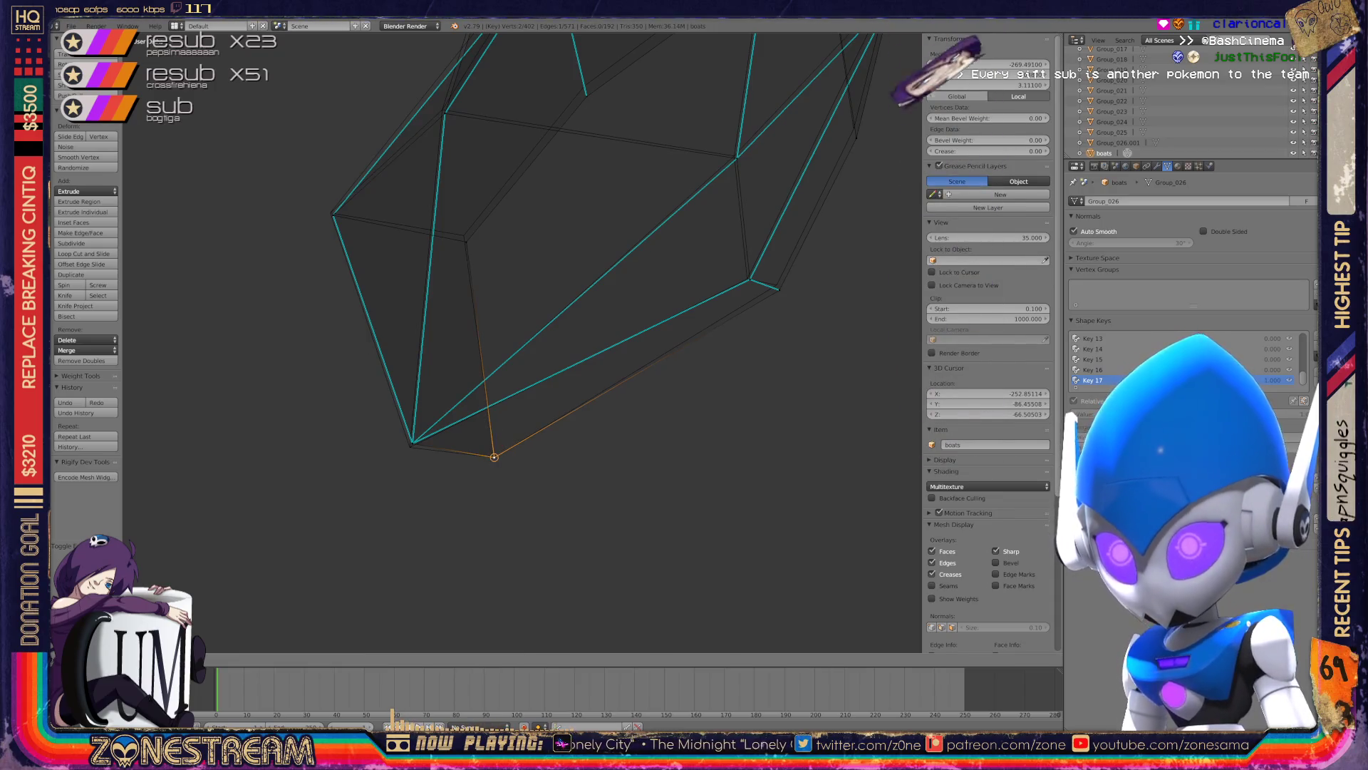
key(ctrl+space)
right_click(410, 447)
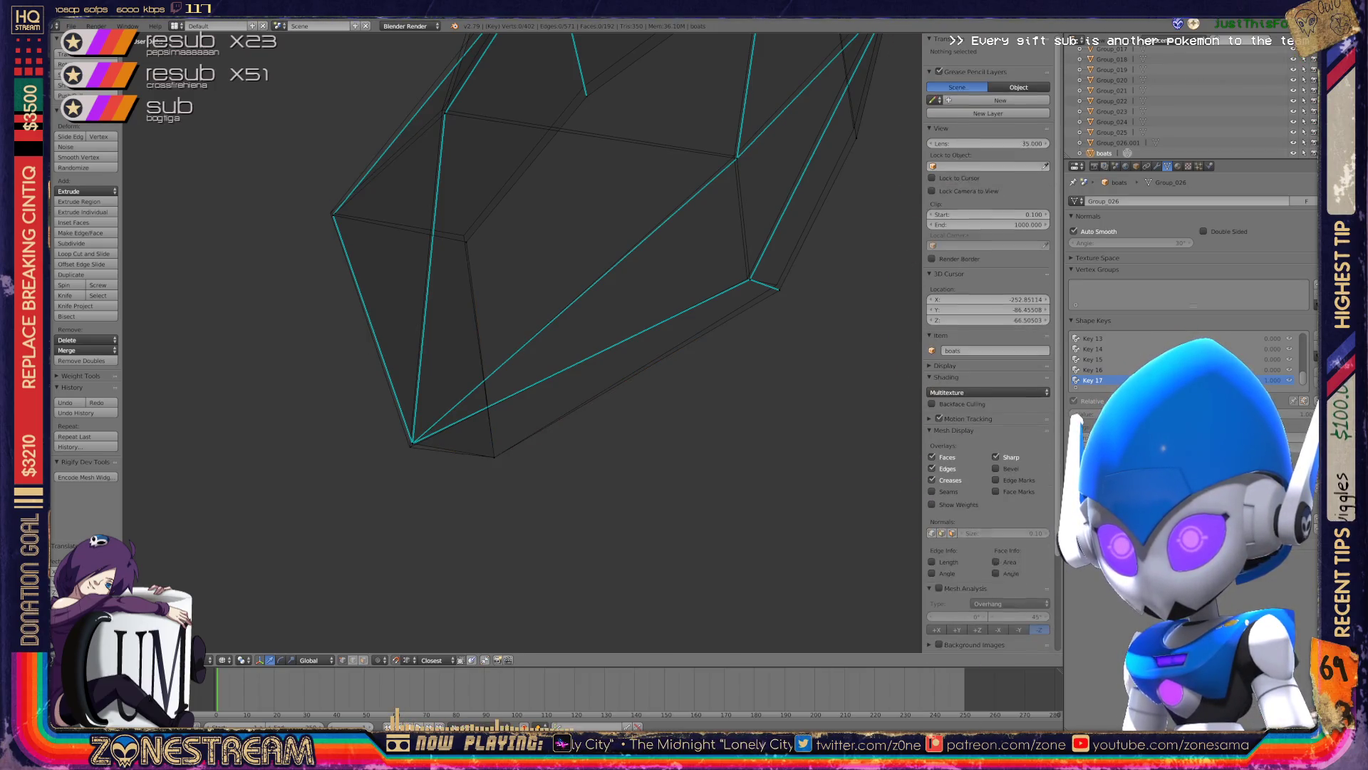
shift+middle_drag(499, 356, 502, 451)
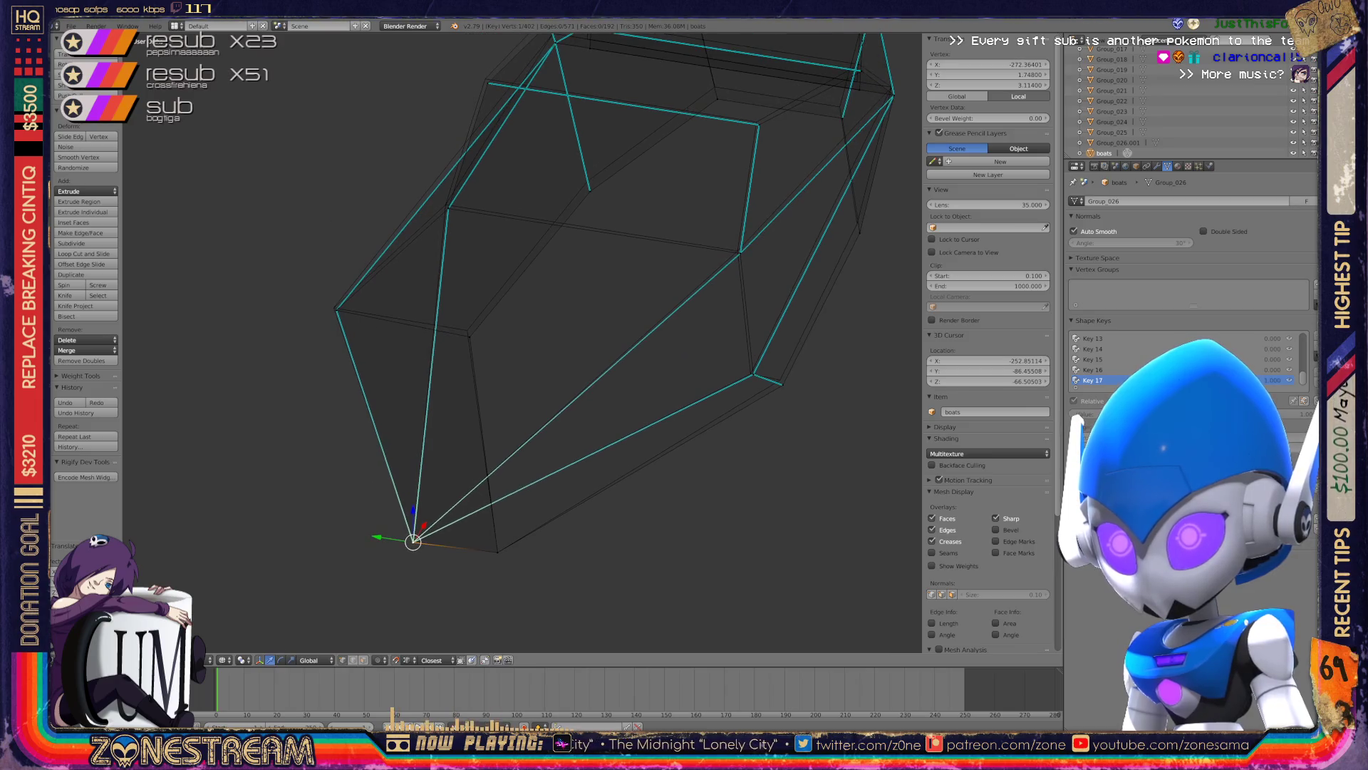
drag(469, 336, 336, 310)
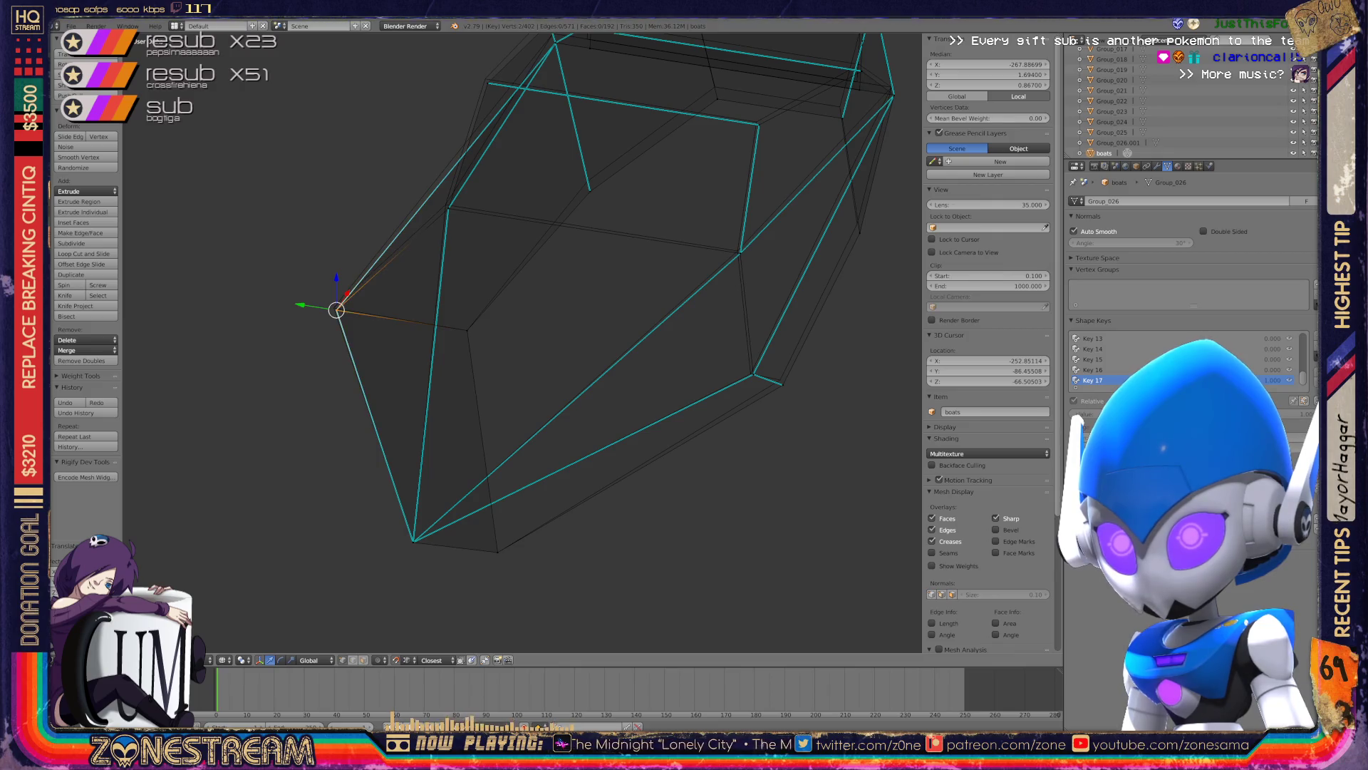
key(shift+g)
key(Escape)
drag(347, 292, 333, 307)
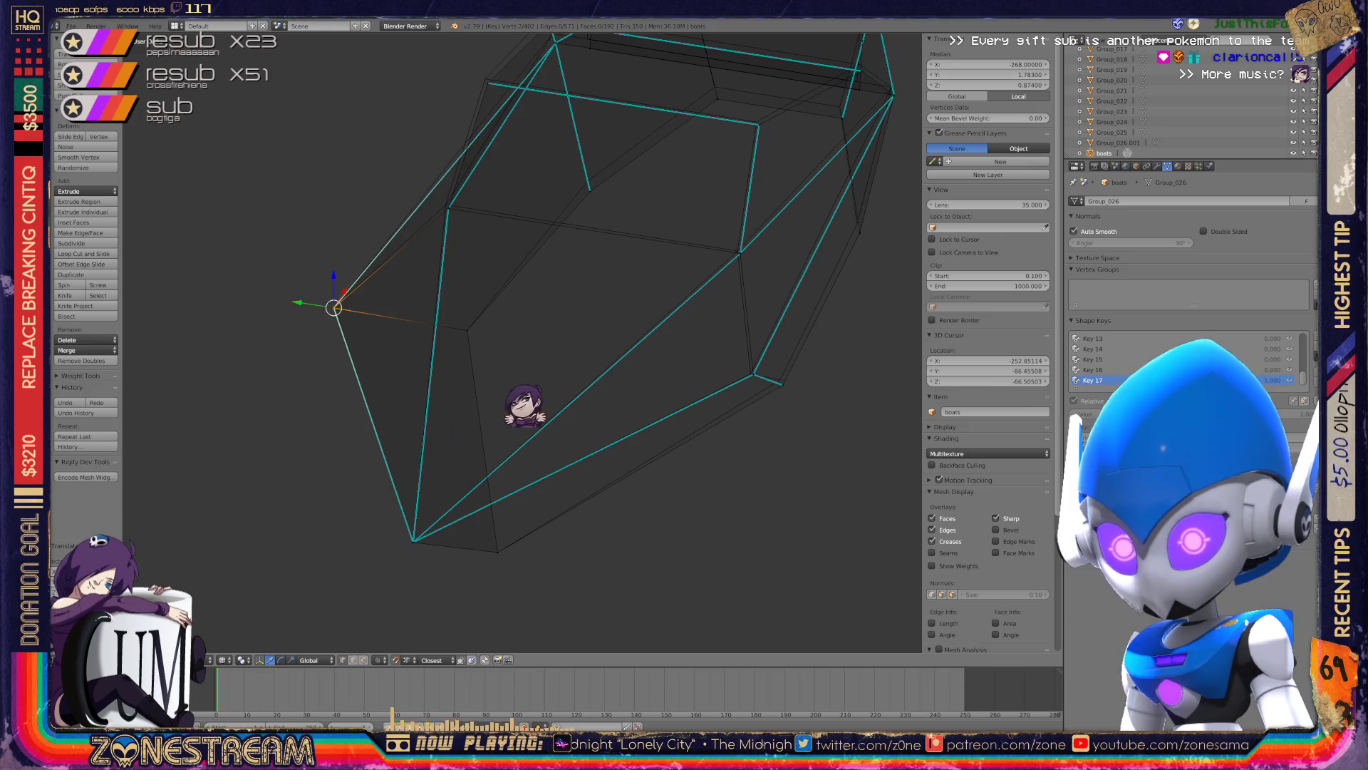
- Select another hull vertex and nudge it slightly up-left
middle_drag(614, 389, 702, 364)
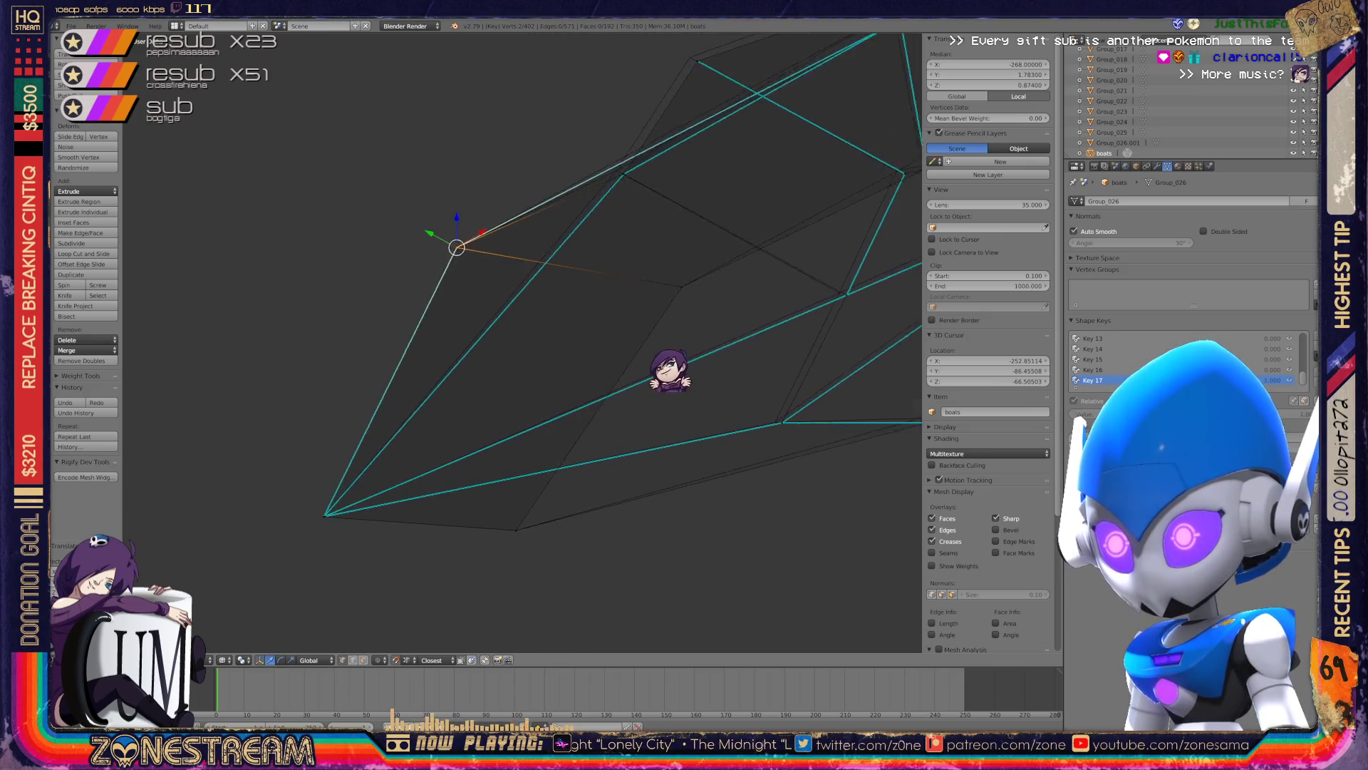
scroll(702, 363, up, 3)
scroll(591, 440, up, 2)
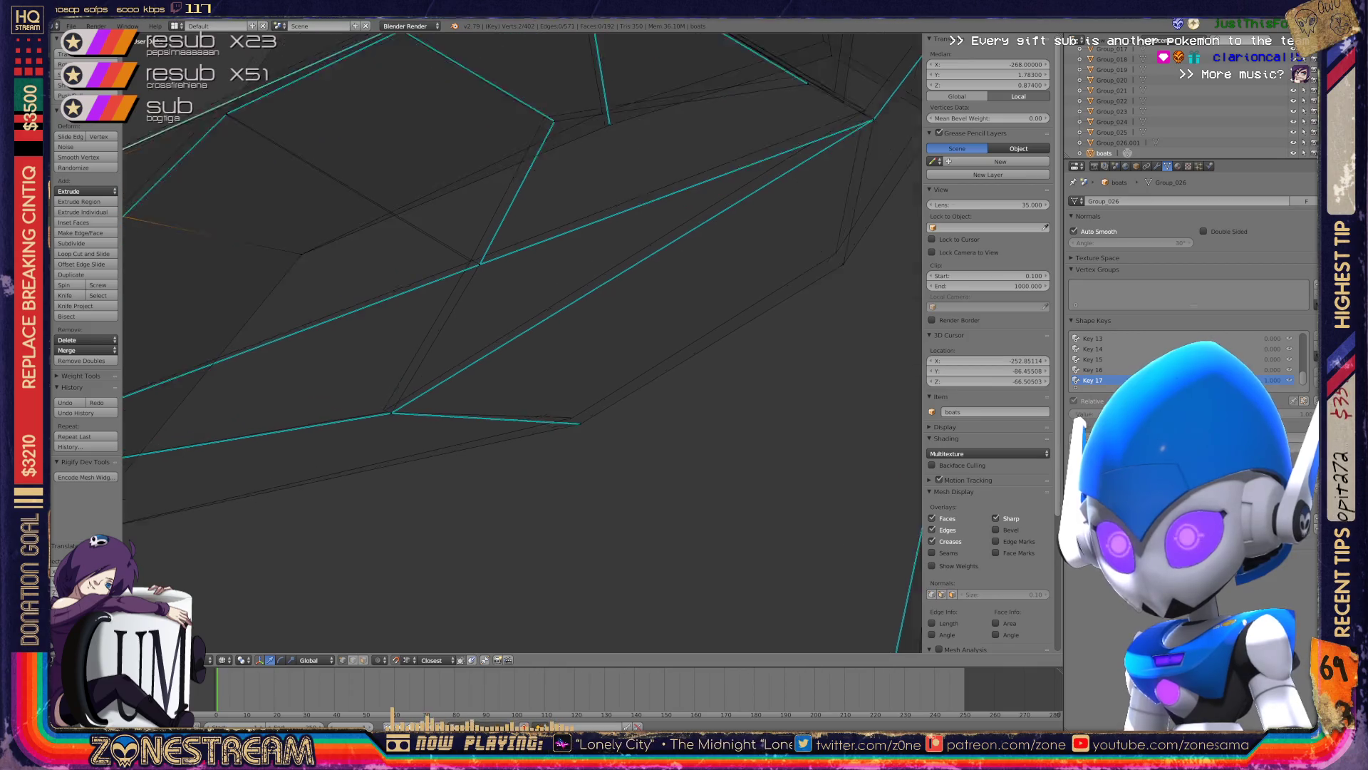
right_click(592, 440)
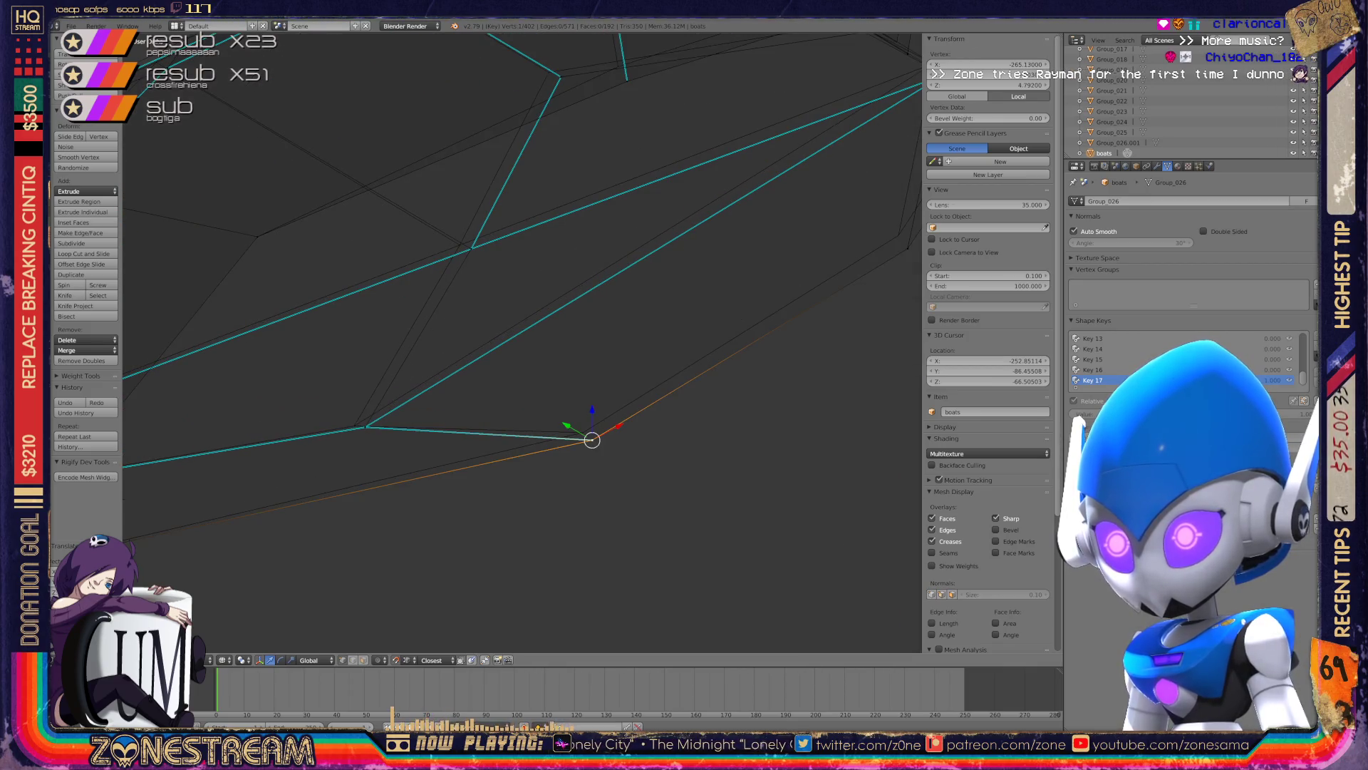
drag(592, 440, 583, 432)
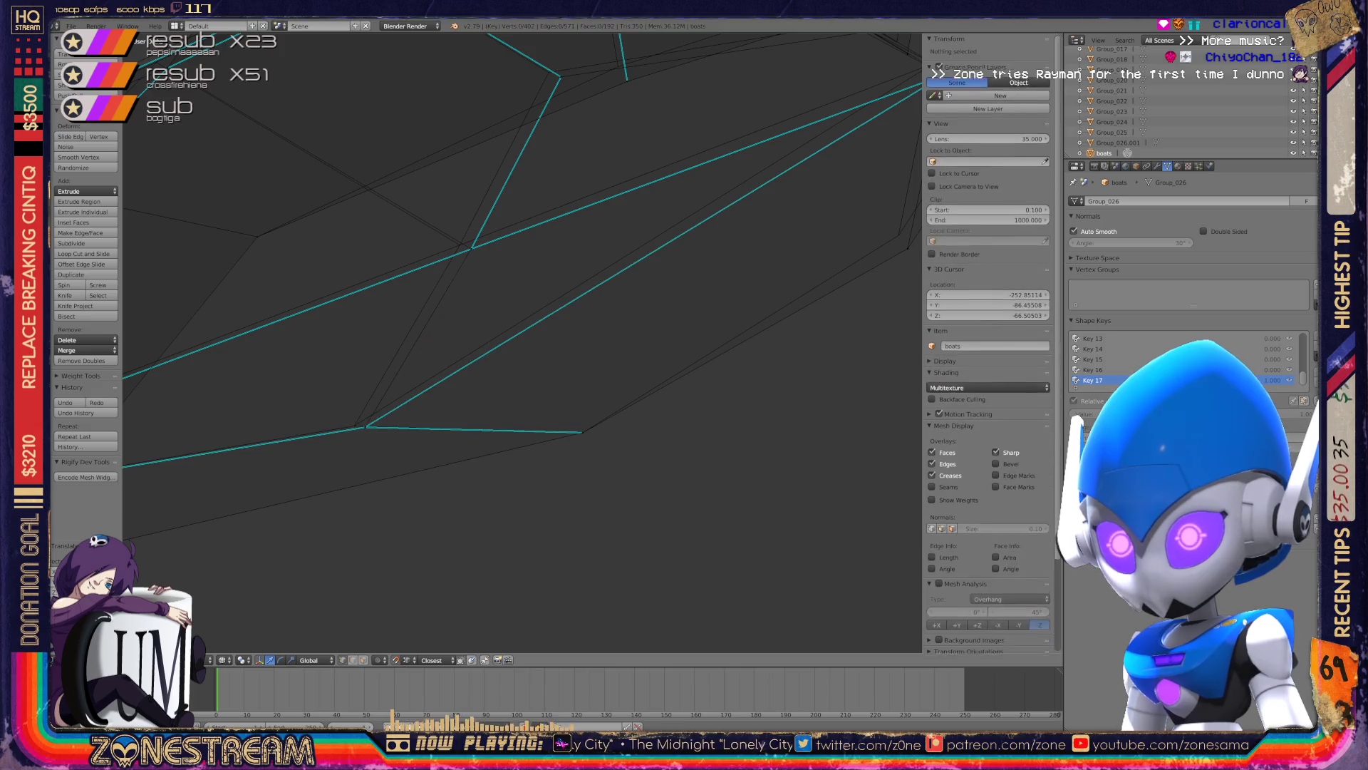
- Slide a vertex along the lower edge so it sits near Z 4.68
shift+middle_drag(499, 356, 581, 505)
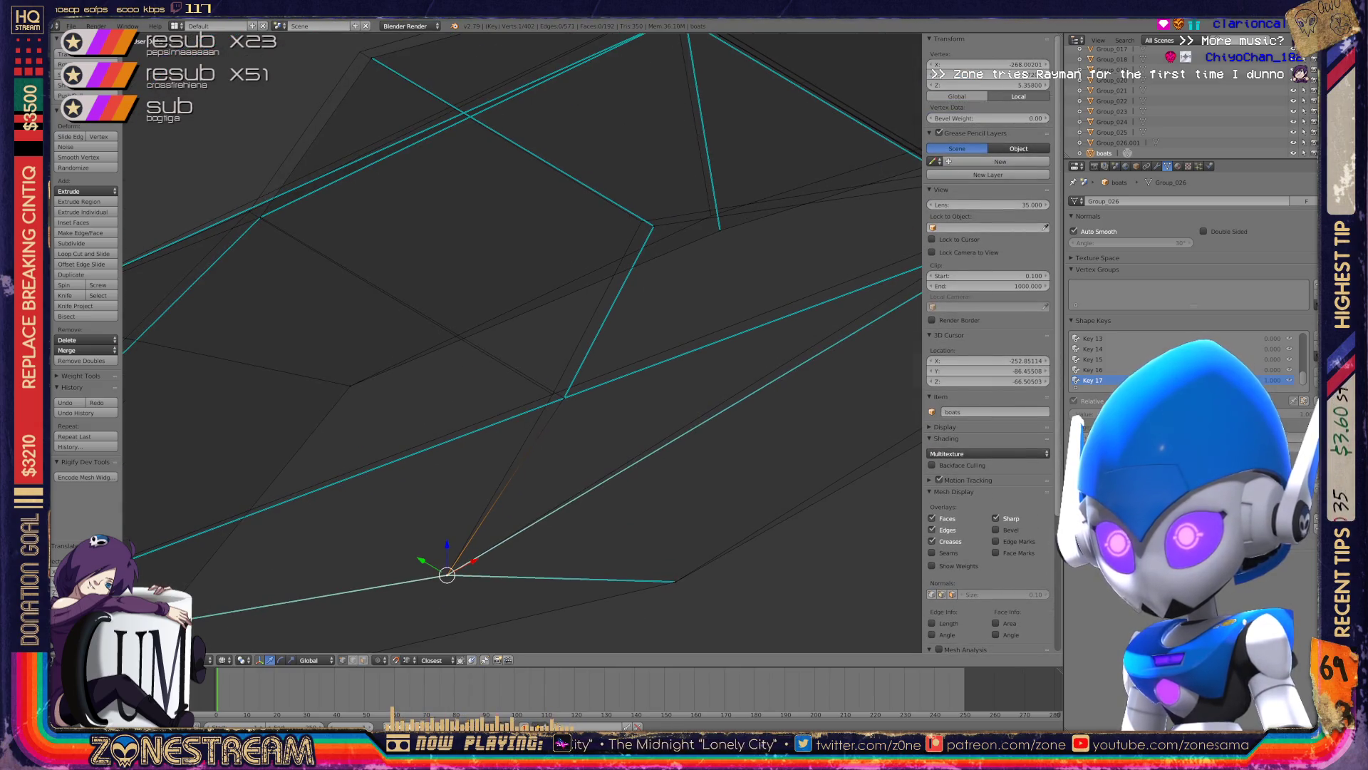
drag(447, 574, 563, 397)
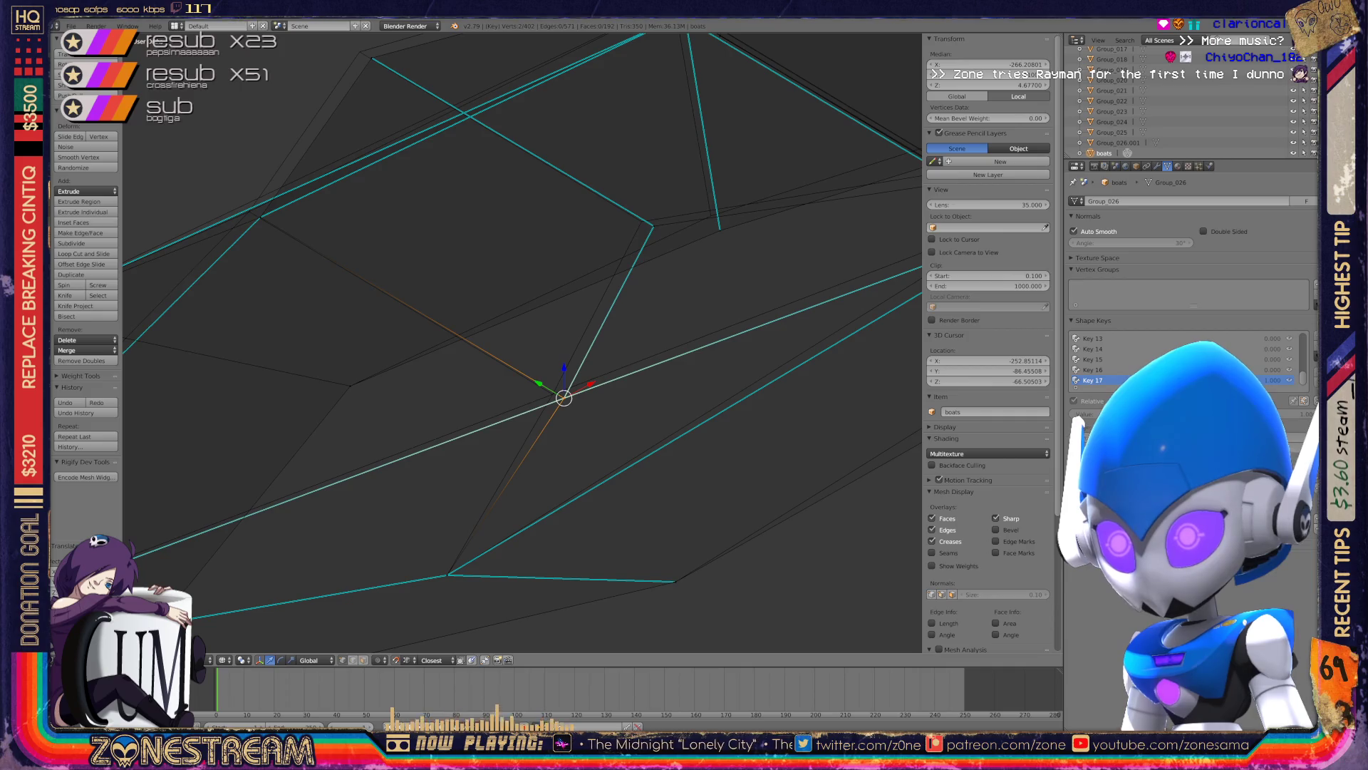
key(g)
key(g)
key(Return)
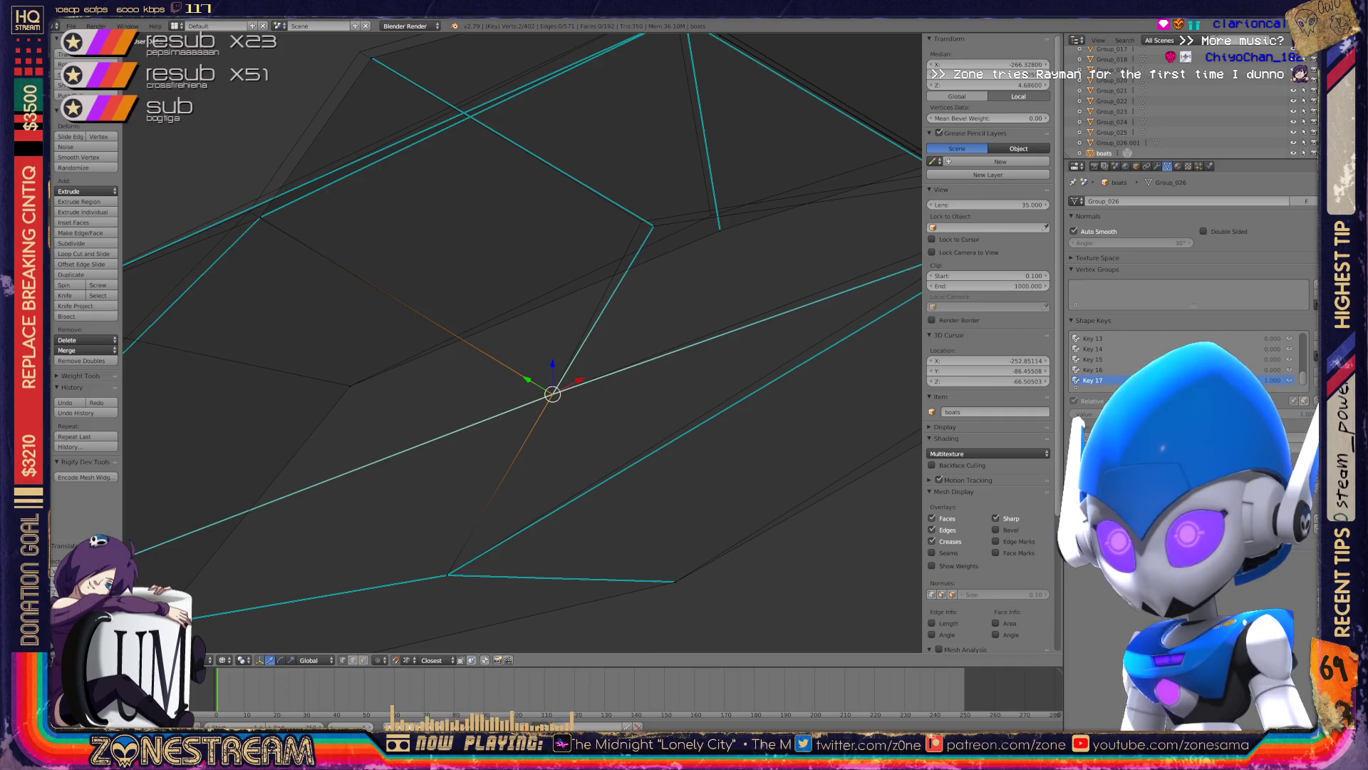
mouse_move(556, 399)
shift+middle_down()
mouse_move(870, 550)
mouse_move(580, 364)
shift+middle_up()
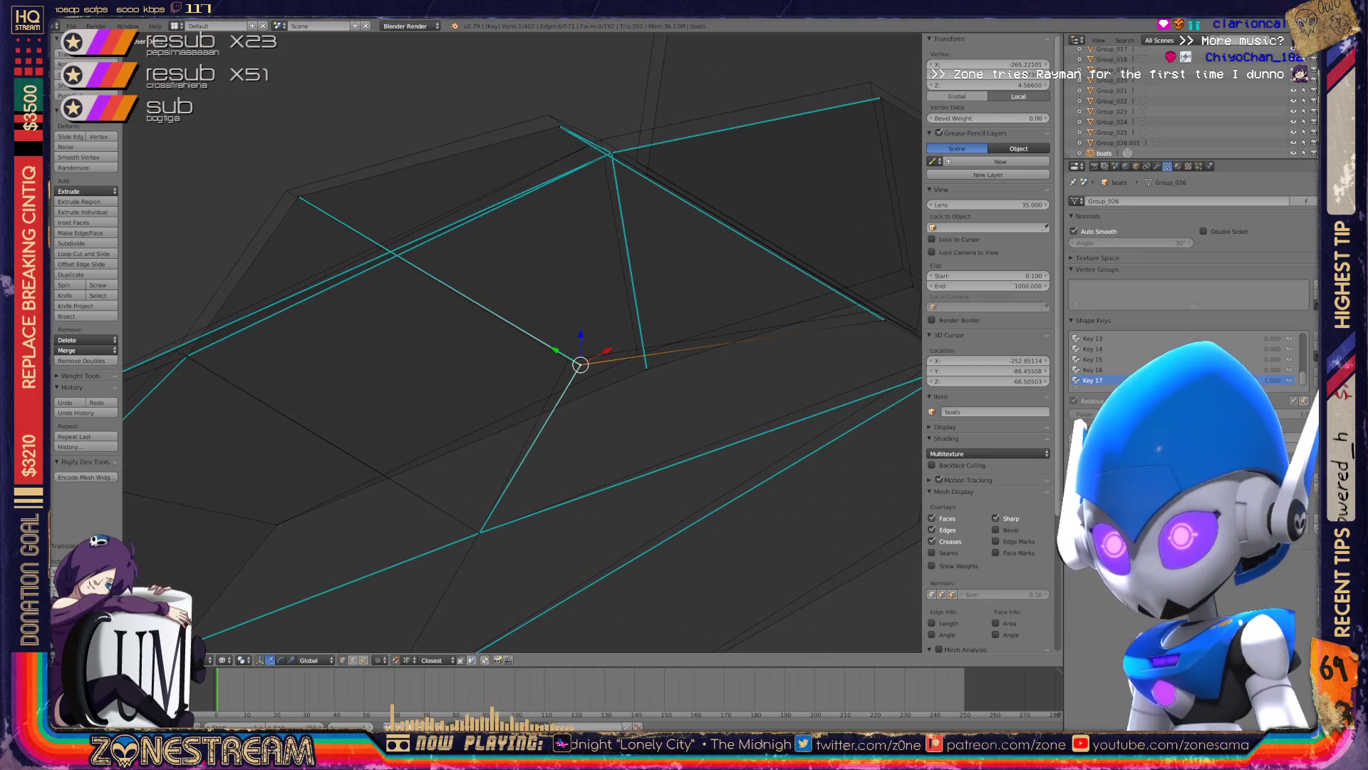
- Nudge the already-selected hull vertex twice on the Key 17 shape key
key(g)
key(Return)
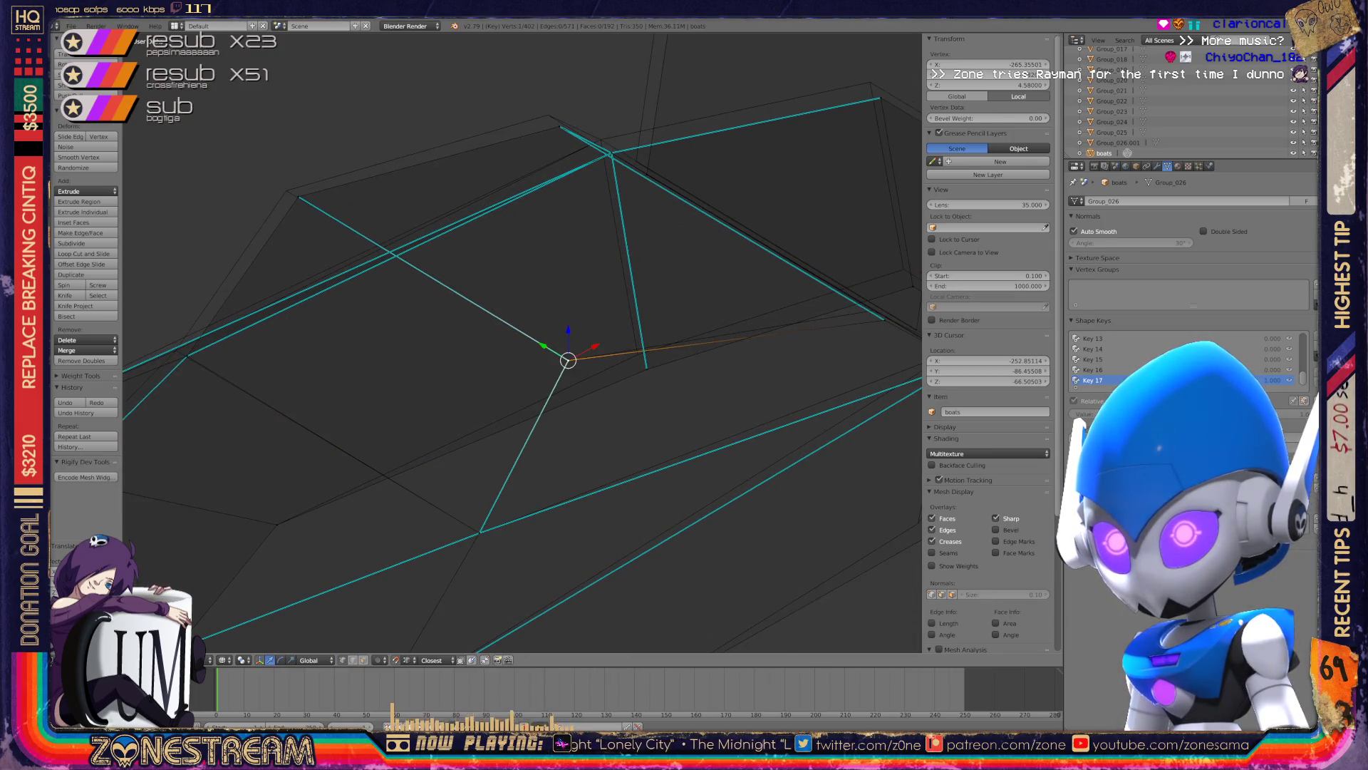
shift+middle_drag(580, 364, 759, 495)
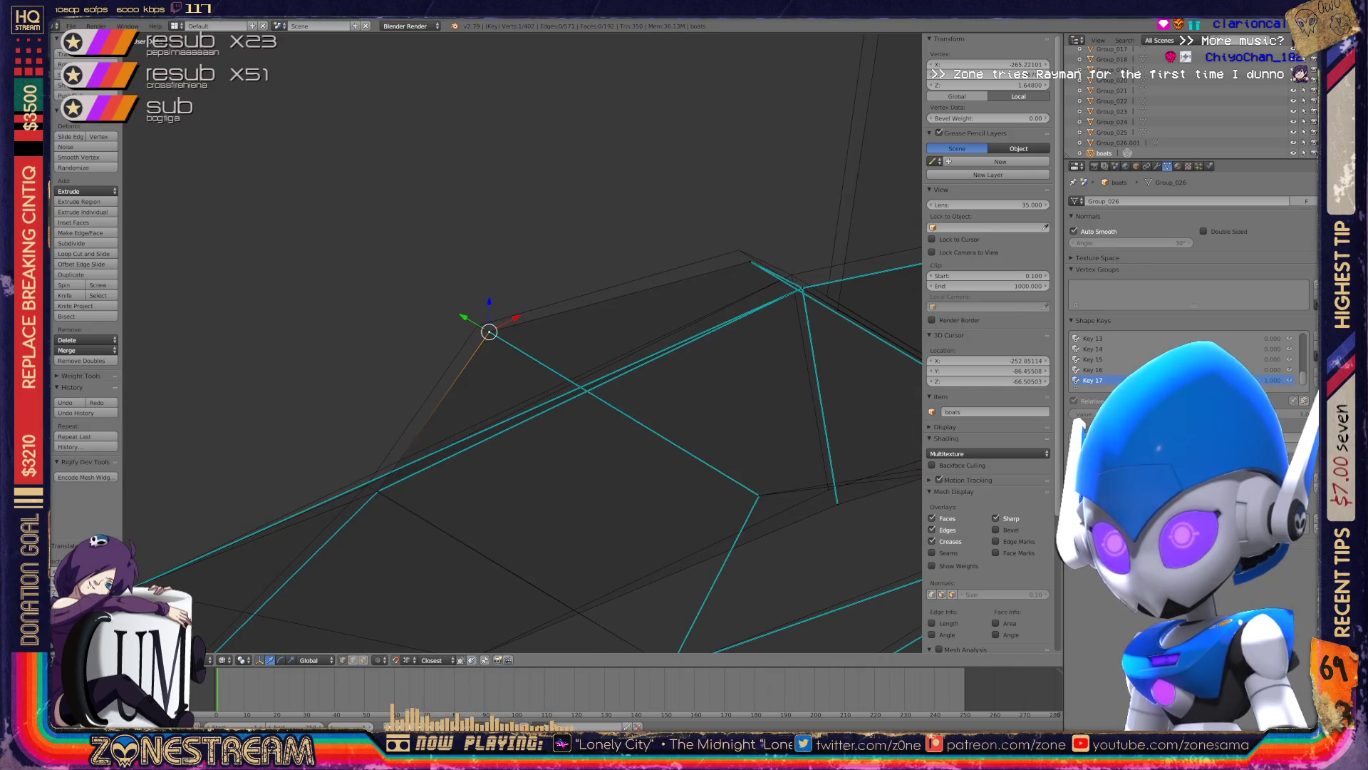
key(g)
key(Return)
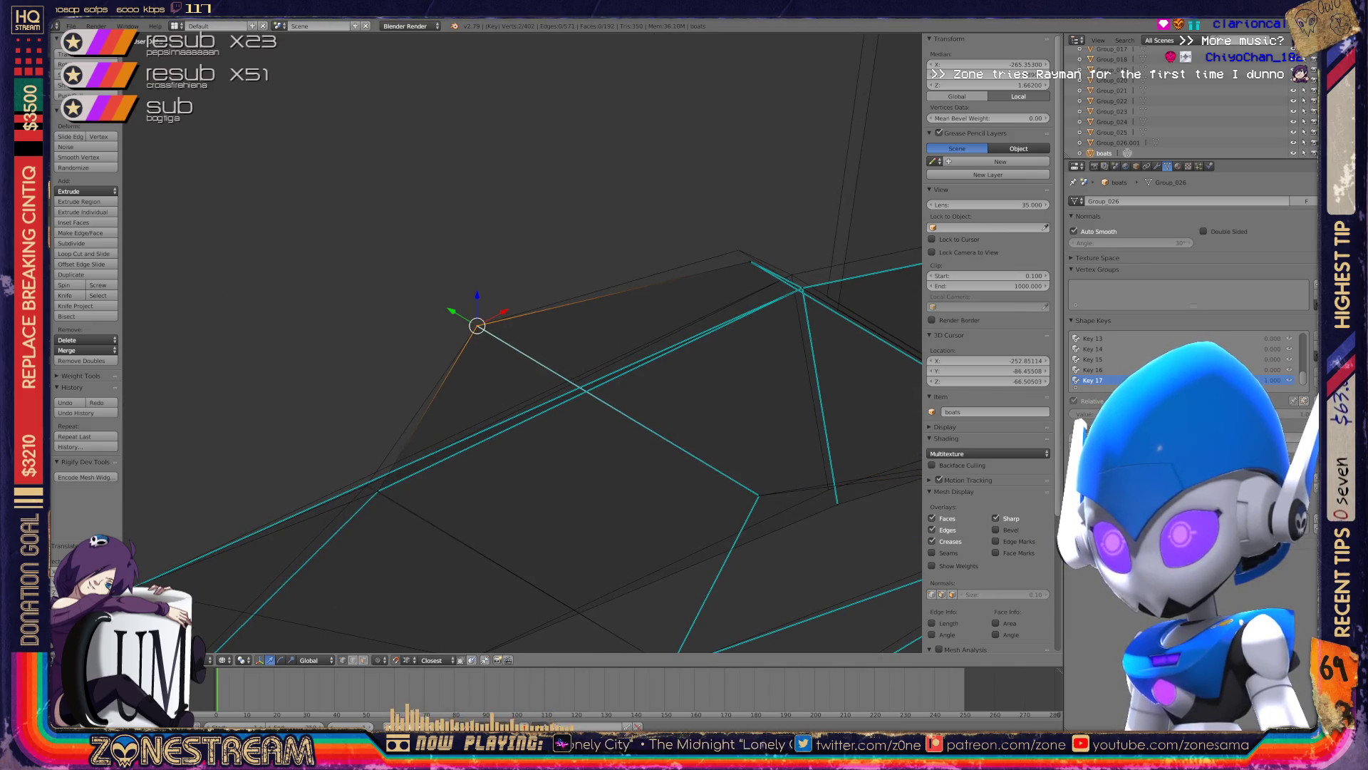
shift+middle_drag(473, 320, 302, 401)
- Move the hull's upper vertex, then move it together with a second vertex
right_click(574, 330)
key(g)
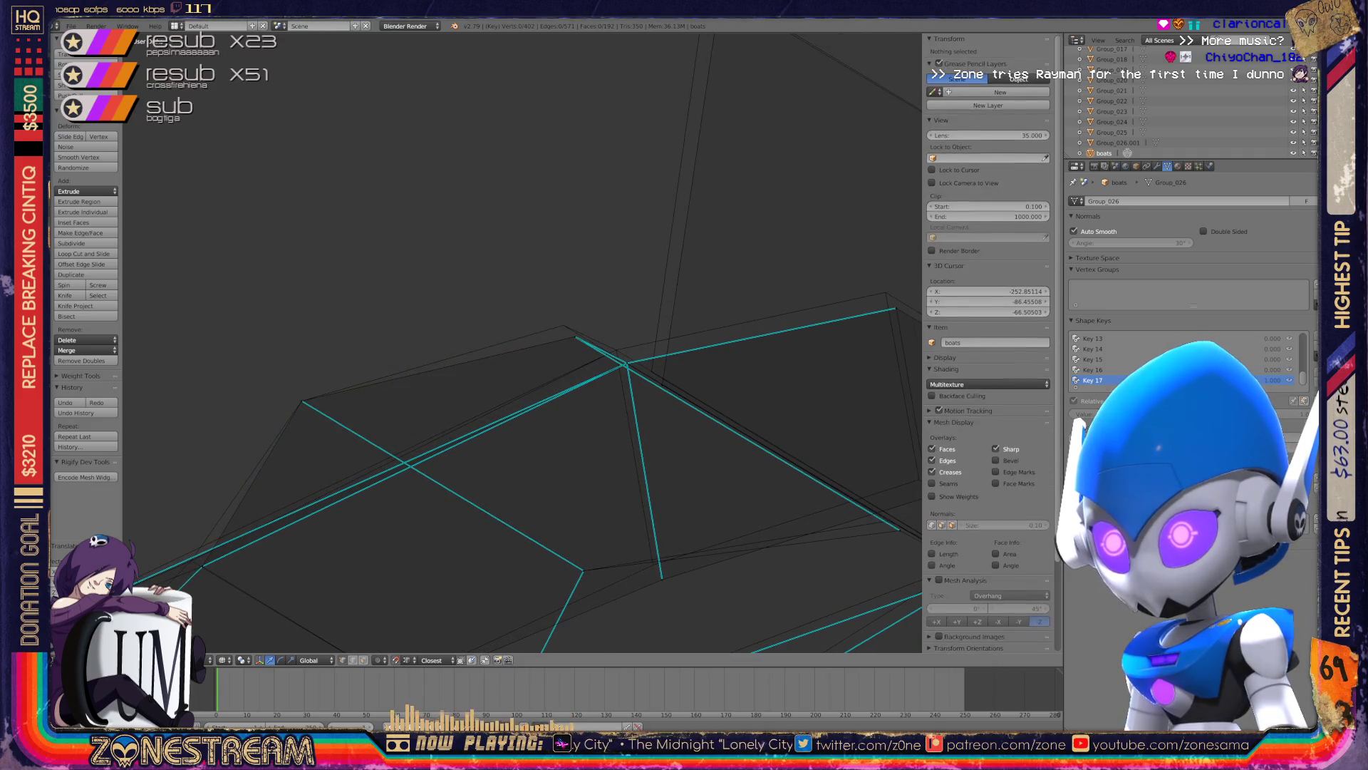
key(Return)
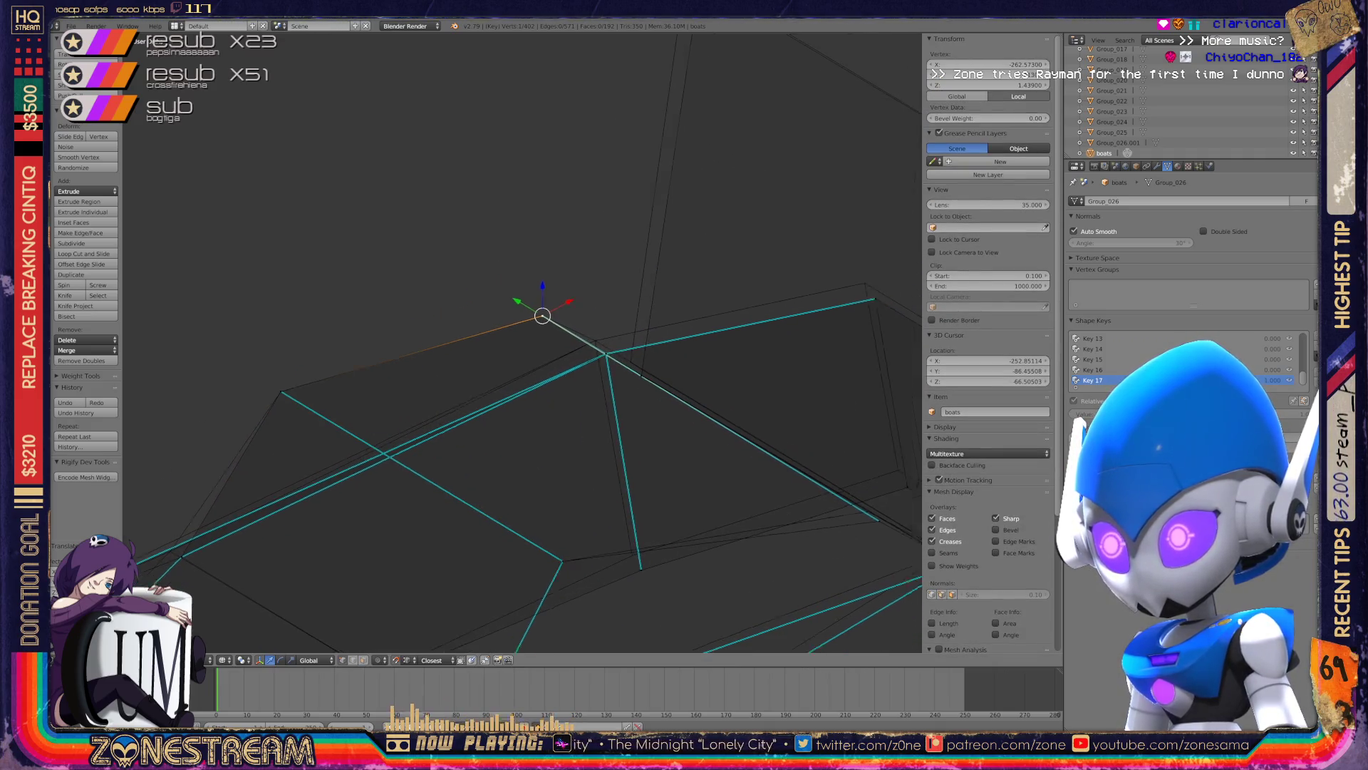
shift+middle_drag(564, 325, 300, 231)
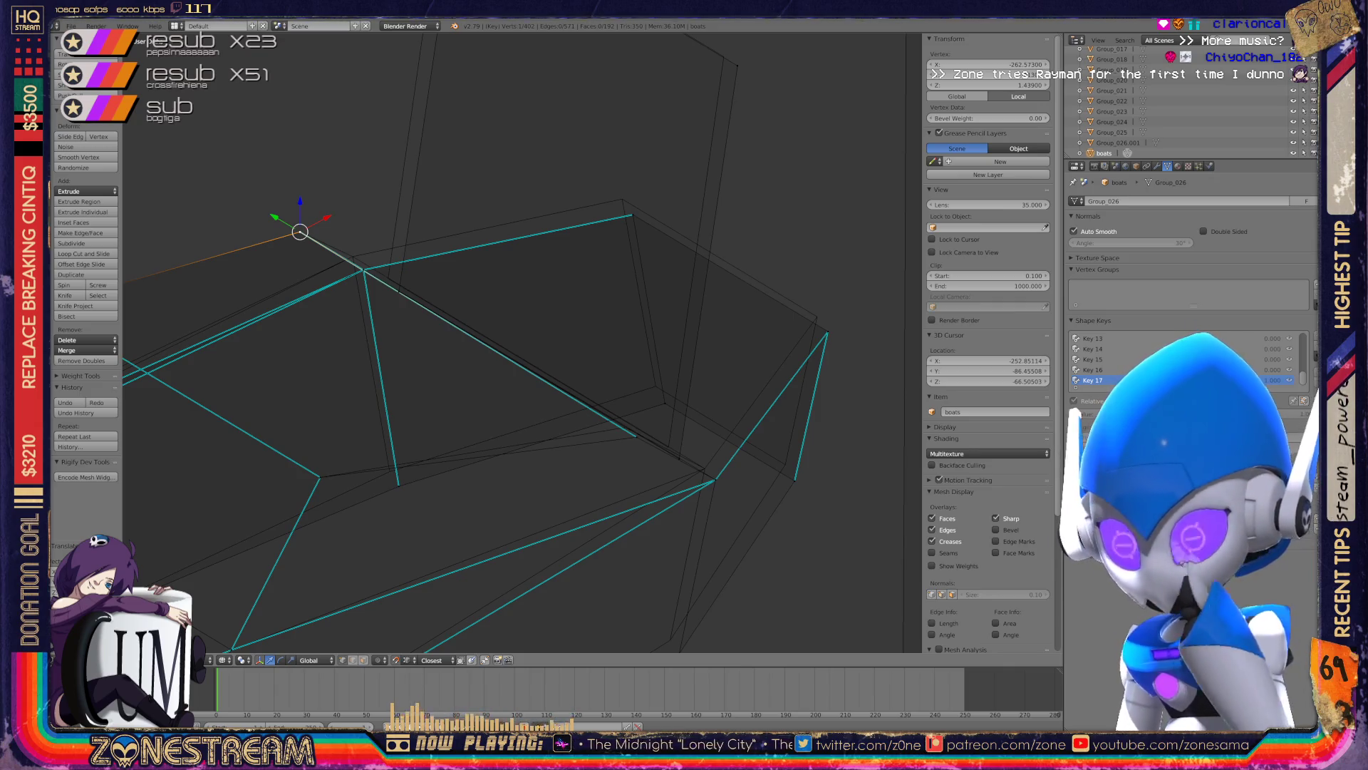
shift+right_click(715, 480)
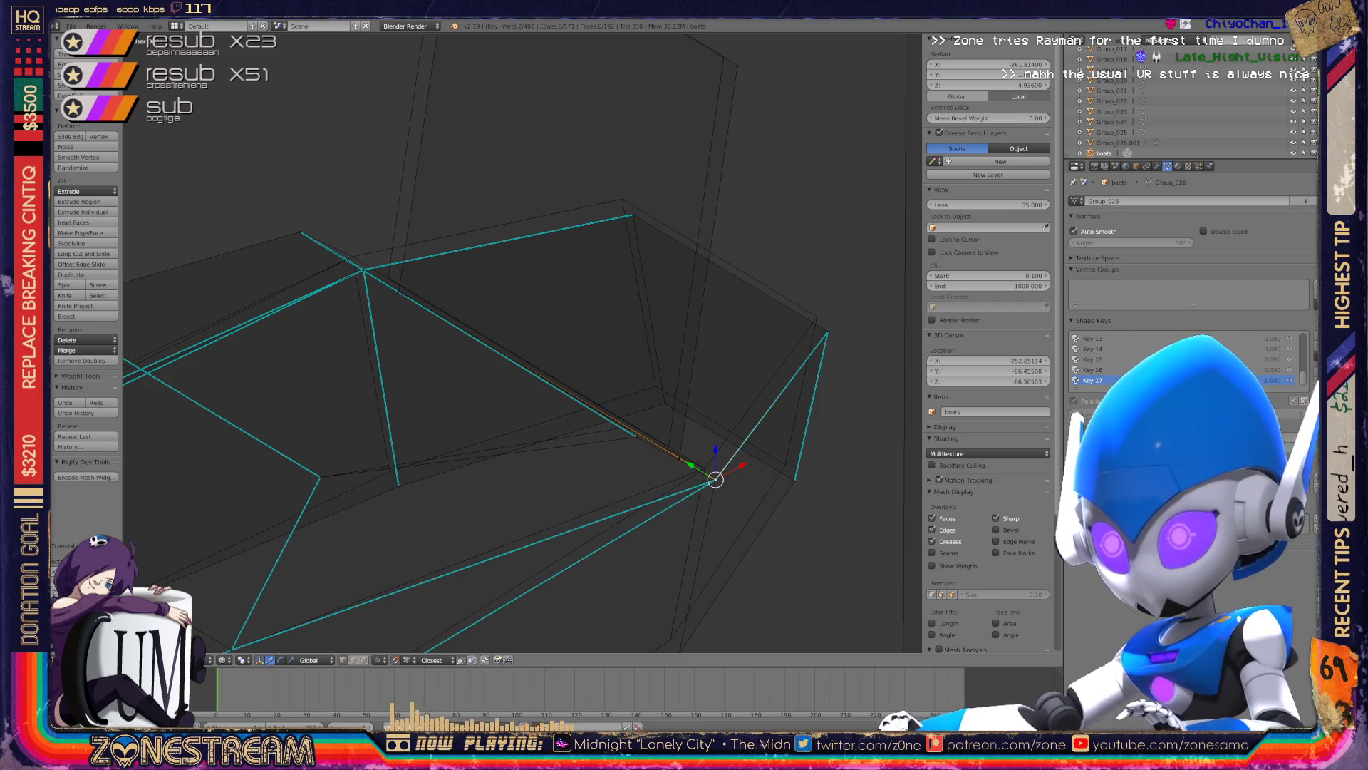
key(g)
key(Return)
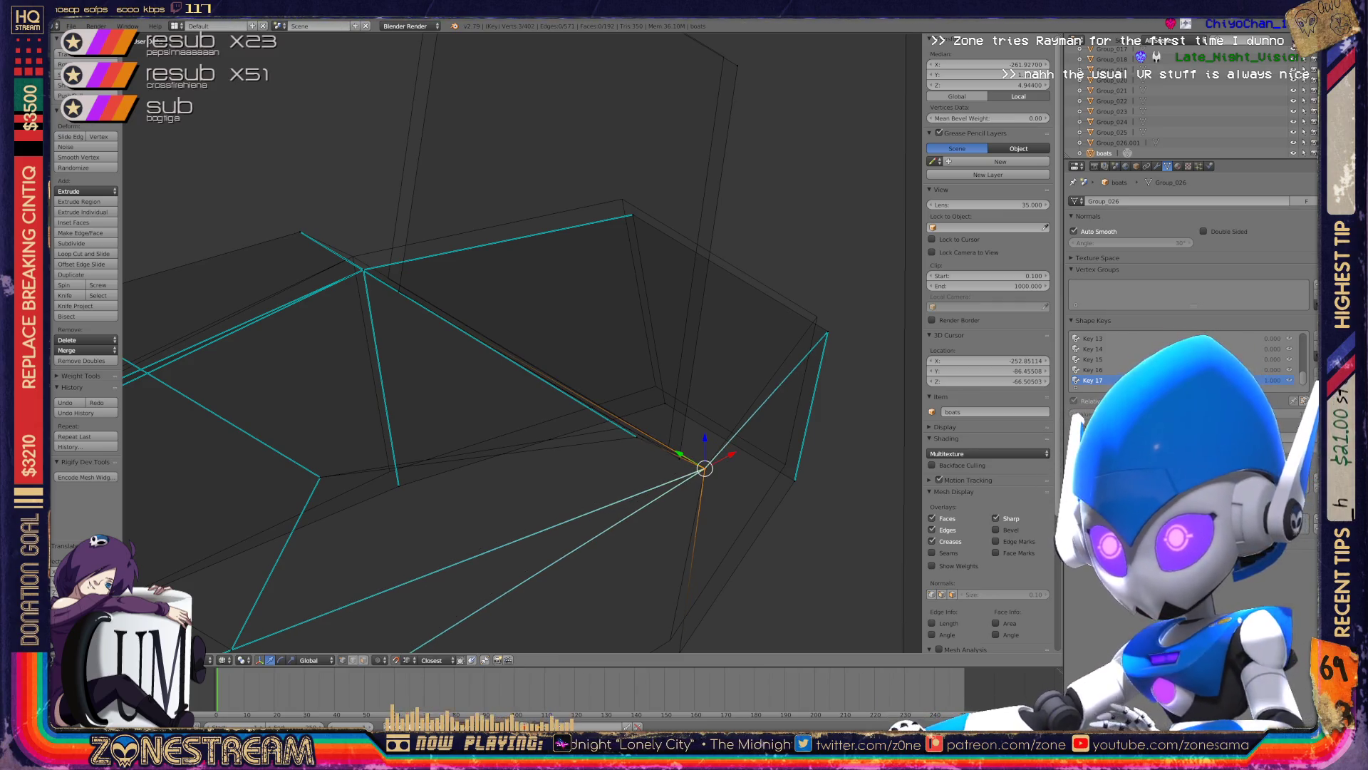
- Move the vertex at the hull's right corner up-left in two small moves
right_click(827, 332)
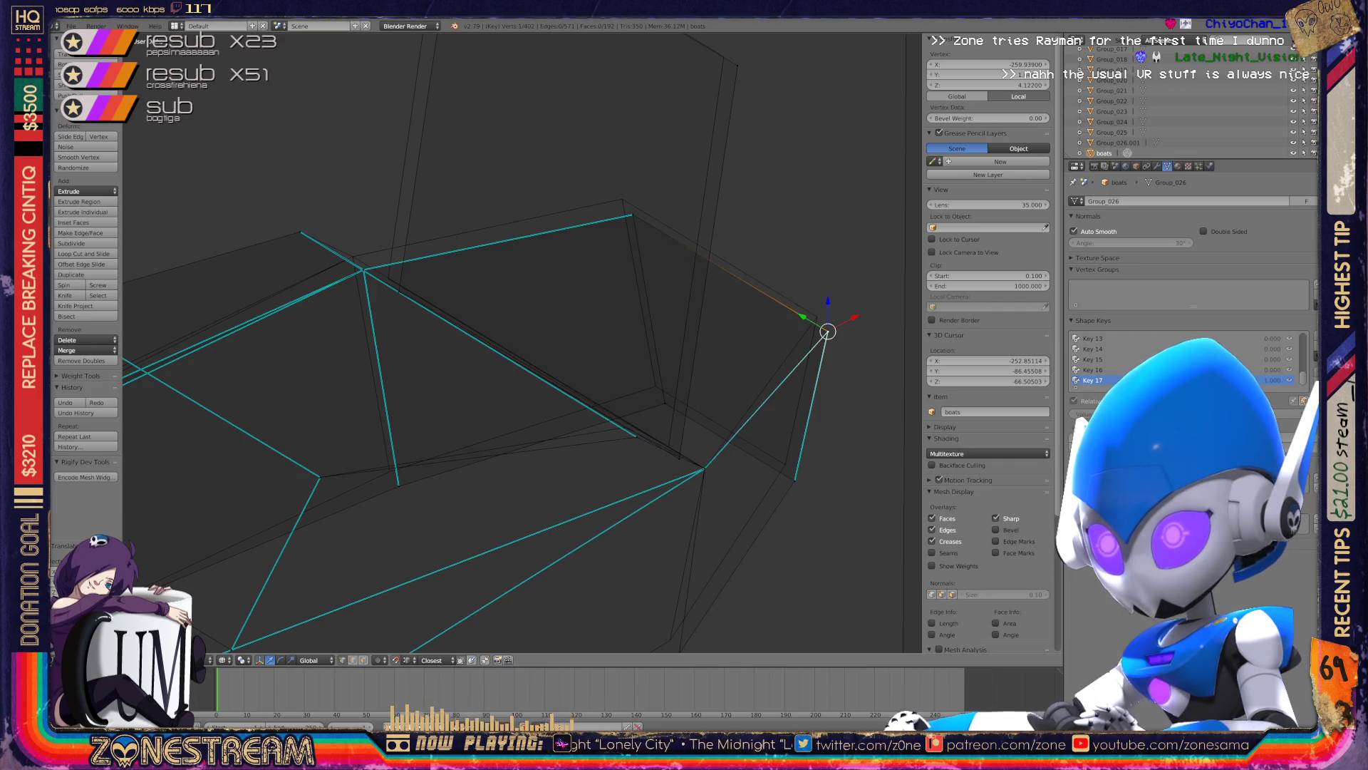
key(g)
key(Return)
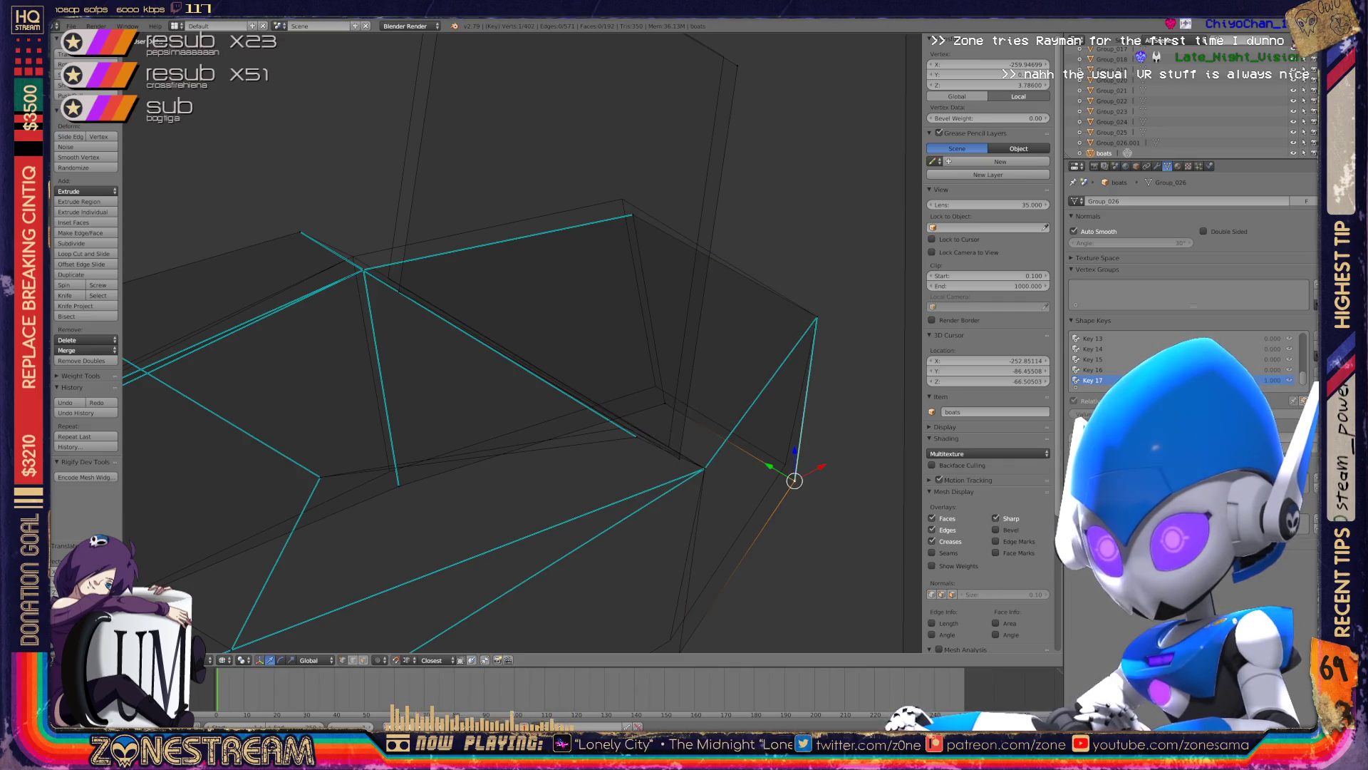
key(g)
key(Return)
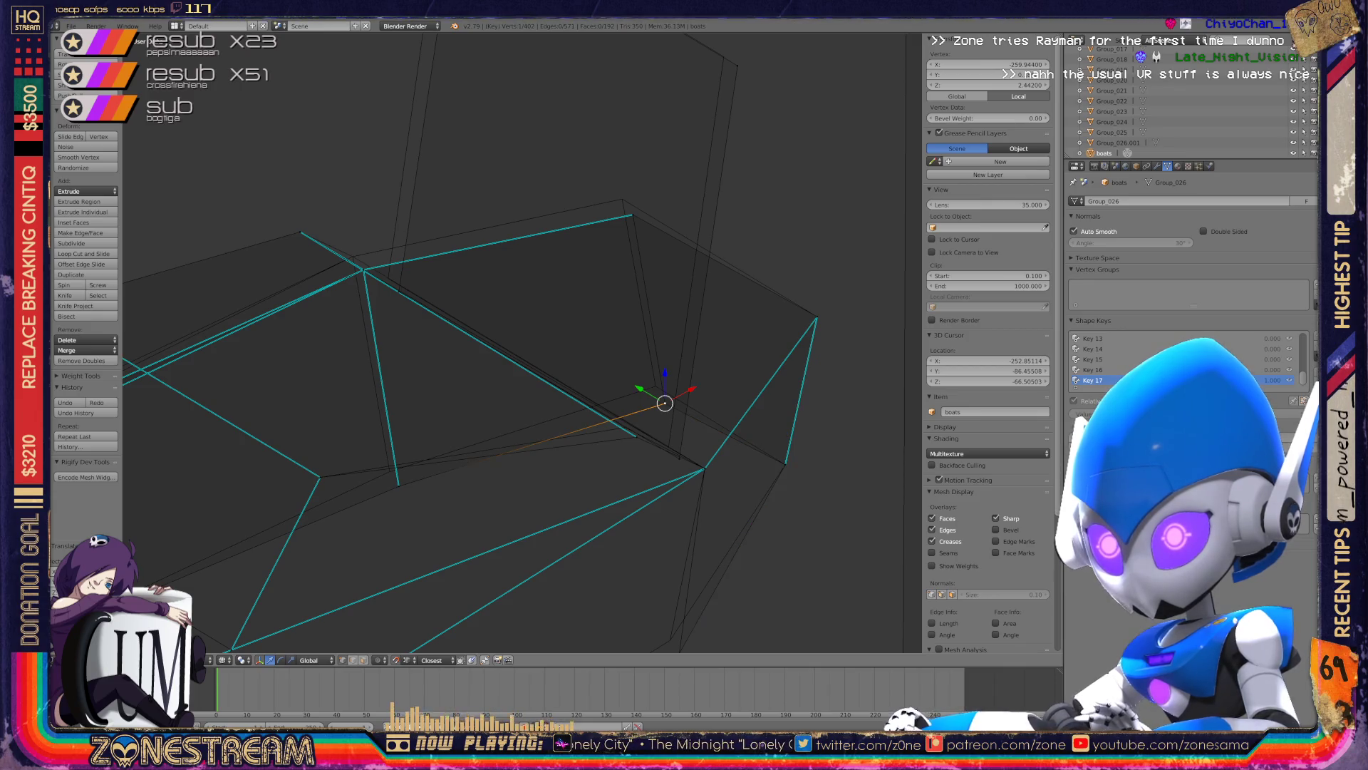
- Raise one hull vertex, then shift another hull vertex up-left
right_click(652, 385)
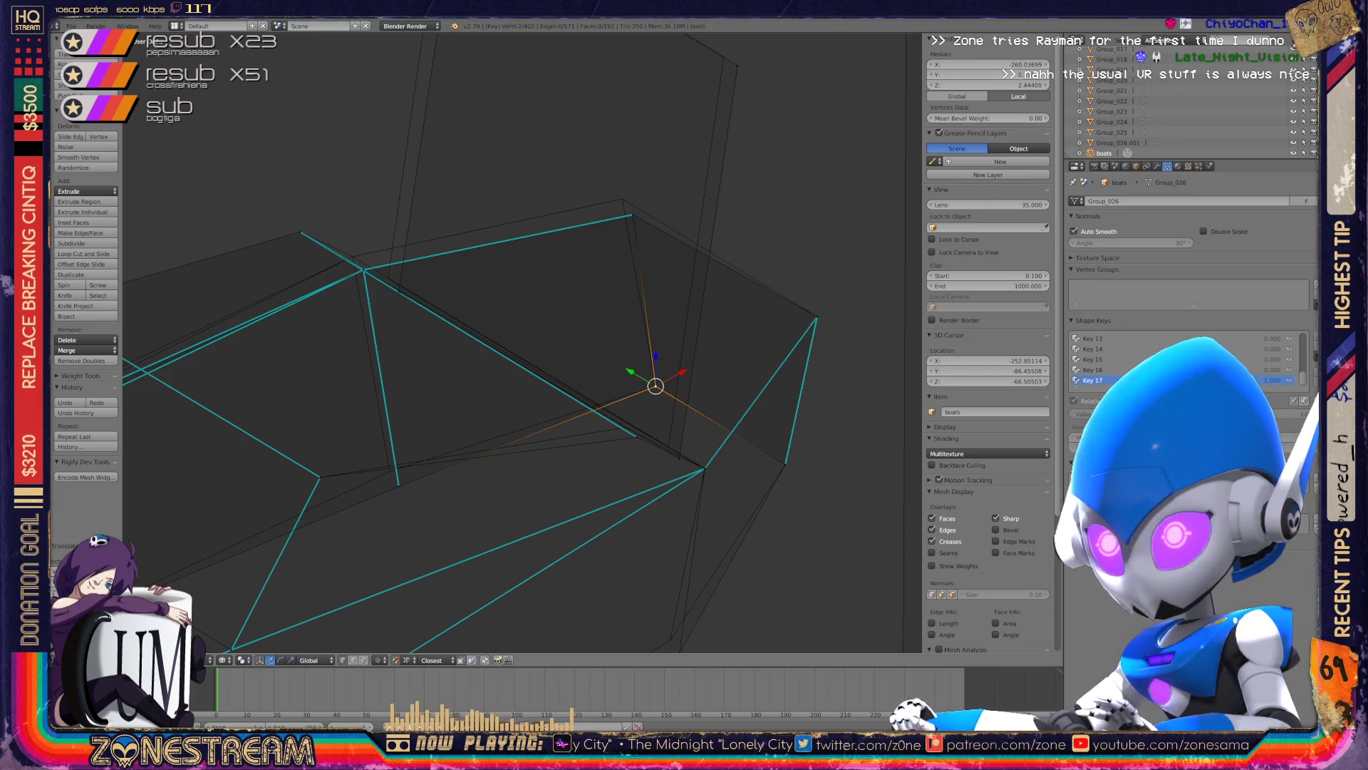
middle_drag(654, 384, 663, 335)
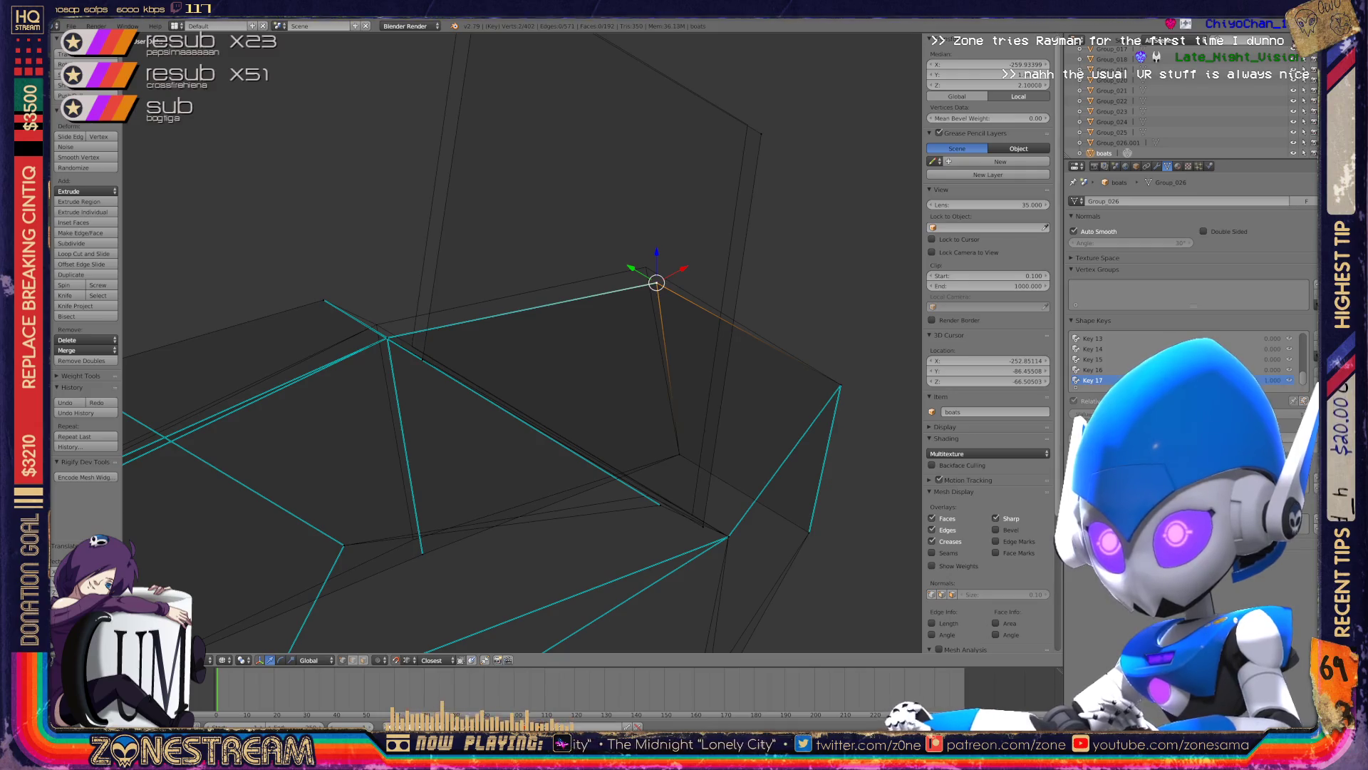
key(g)
key(Return)
shift+middle_drag(663, 335, 787, 200)
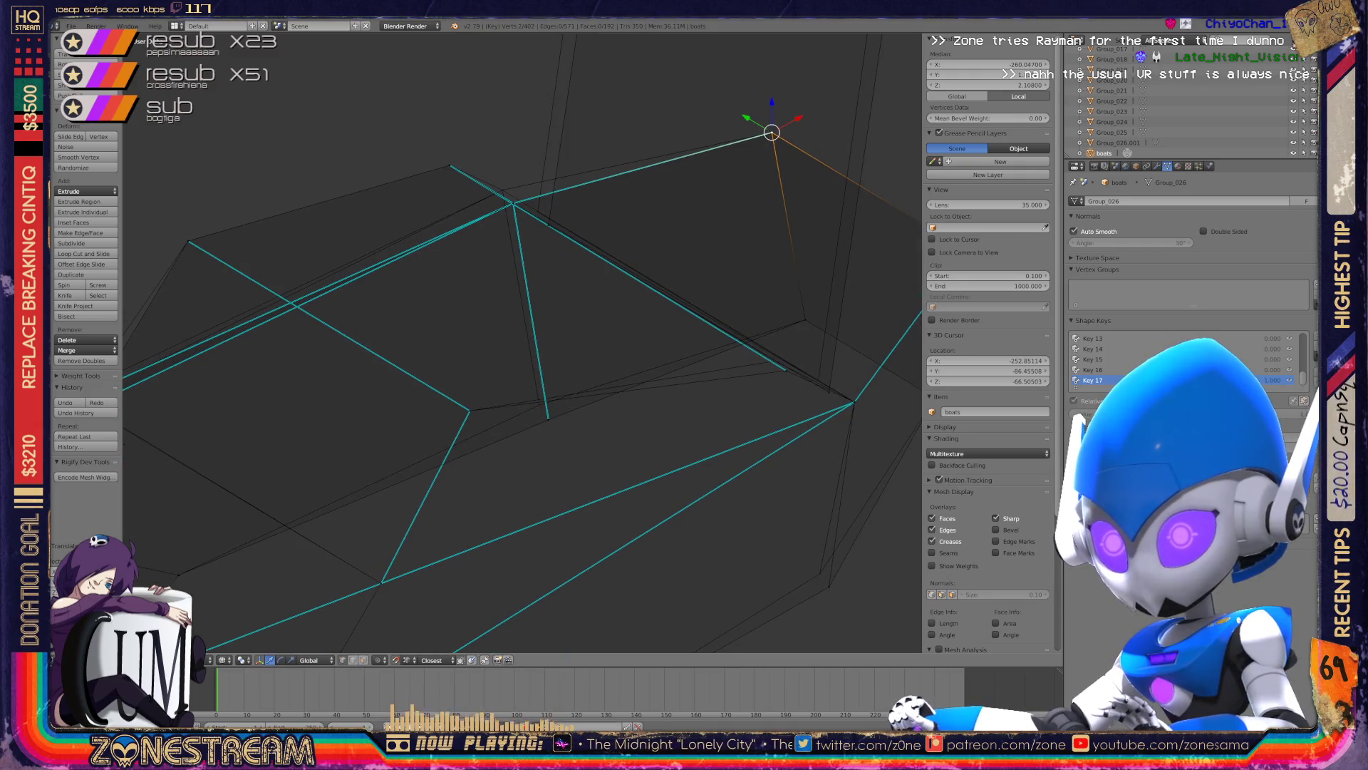
right_click(547, 418)
key(g)
key(Return)
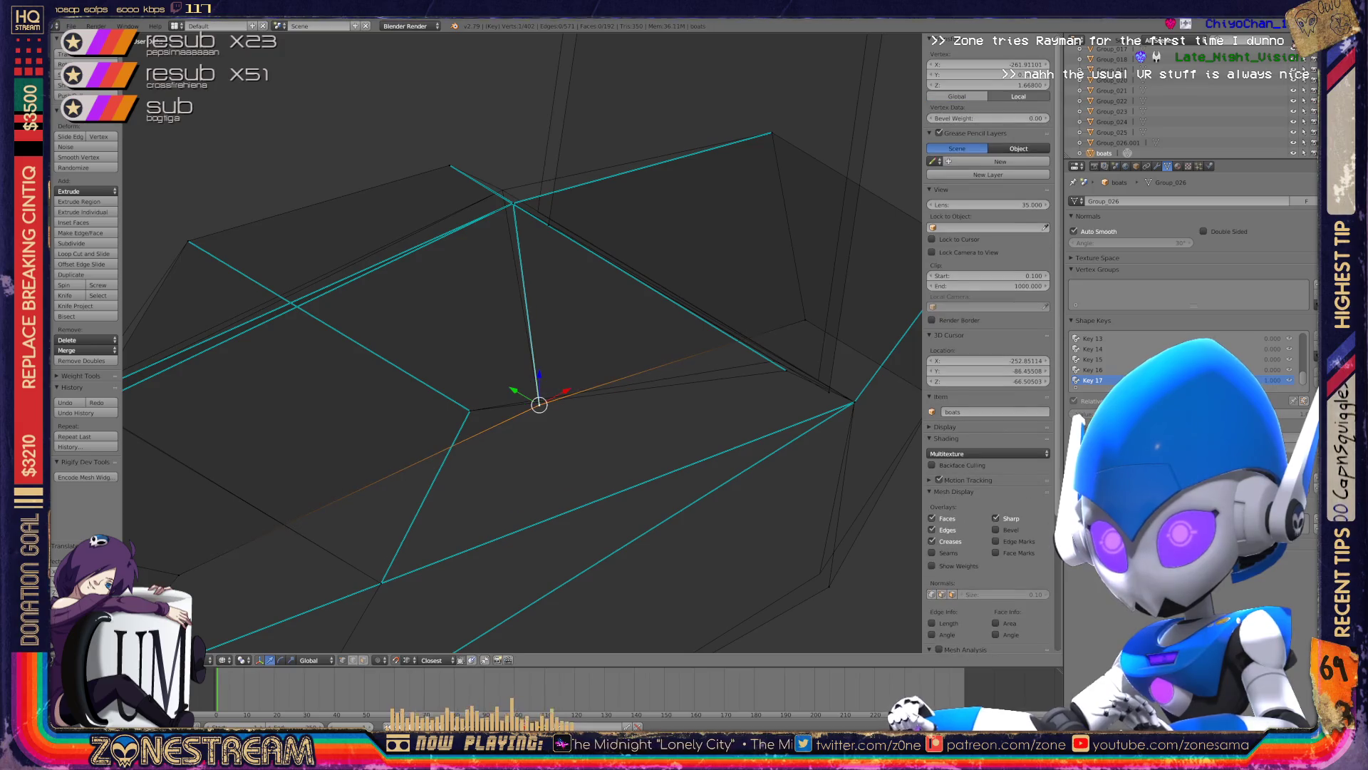
- Select the vertex where the hull edges meet and zoom out to view the whole boat
scroll(522, 342, up, 3)
shift+middle_drag(581, 229, 585, 336)
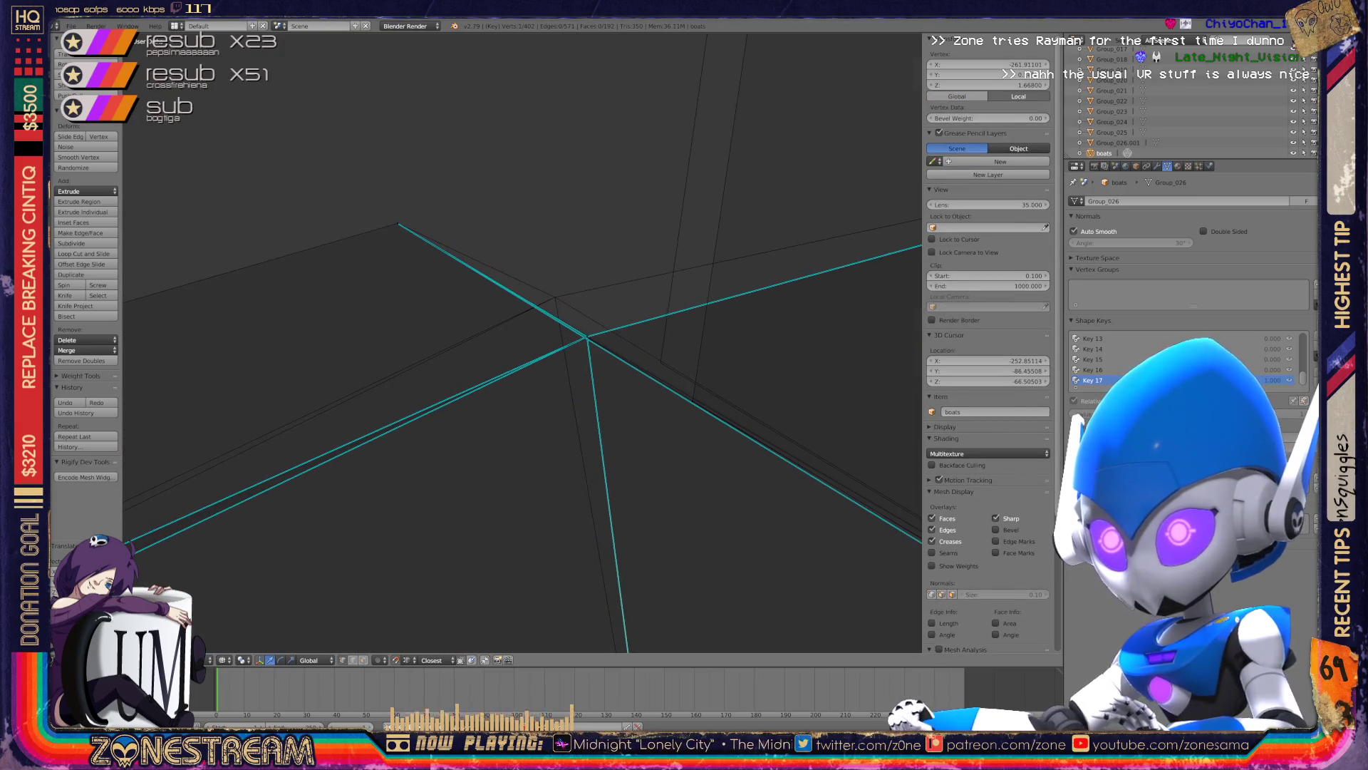
right_click(585, 336)
scroll(586, 336, down, 3)
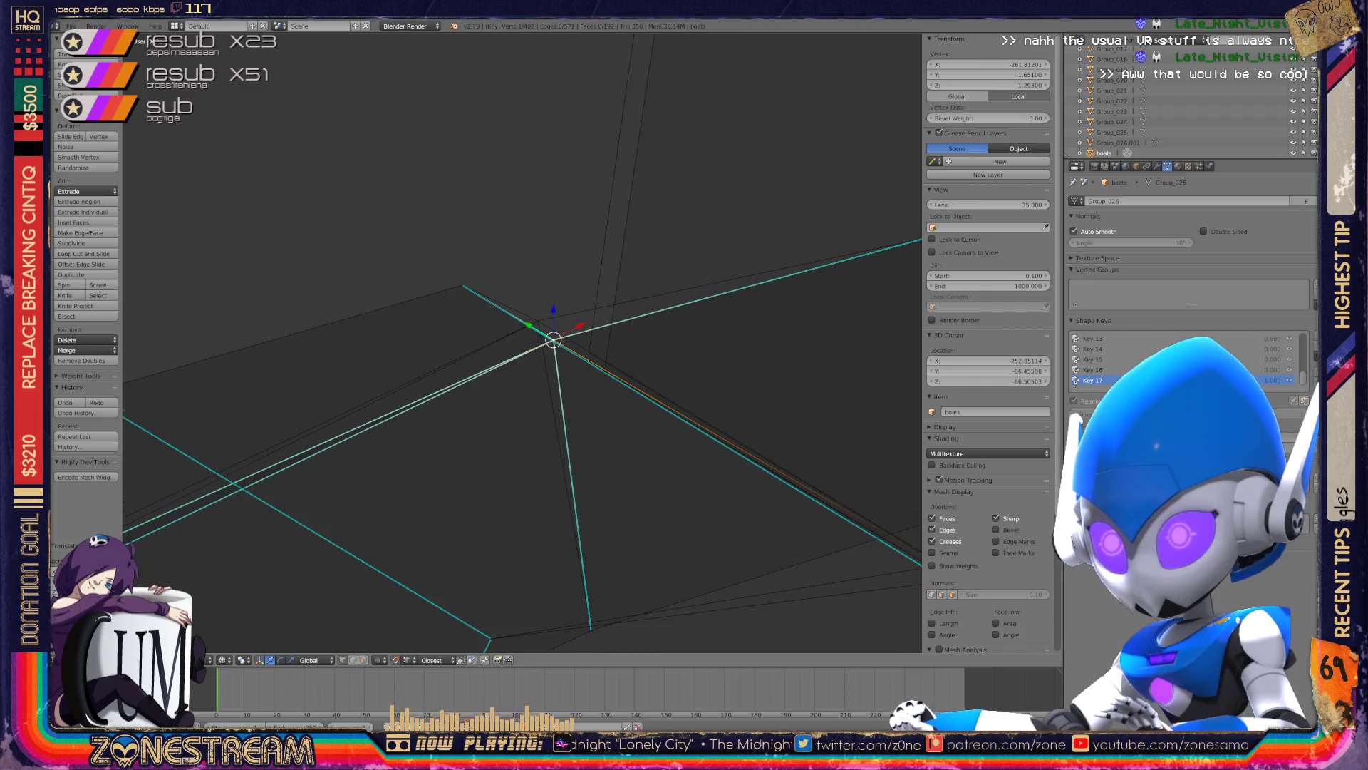
middle_drag(587, 337, 846, 357)
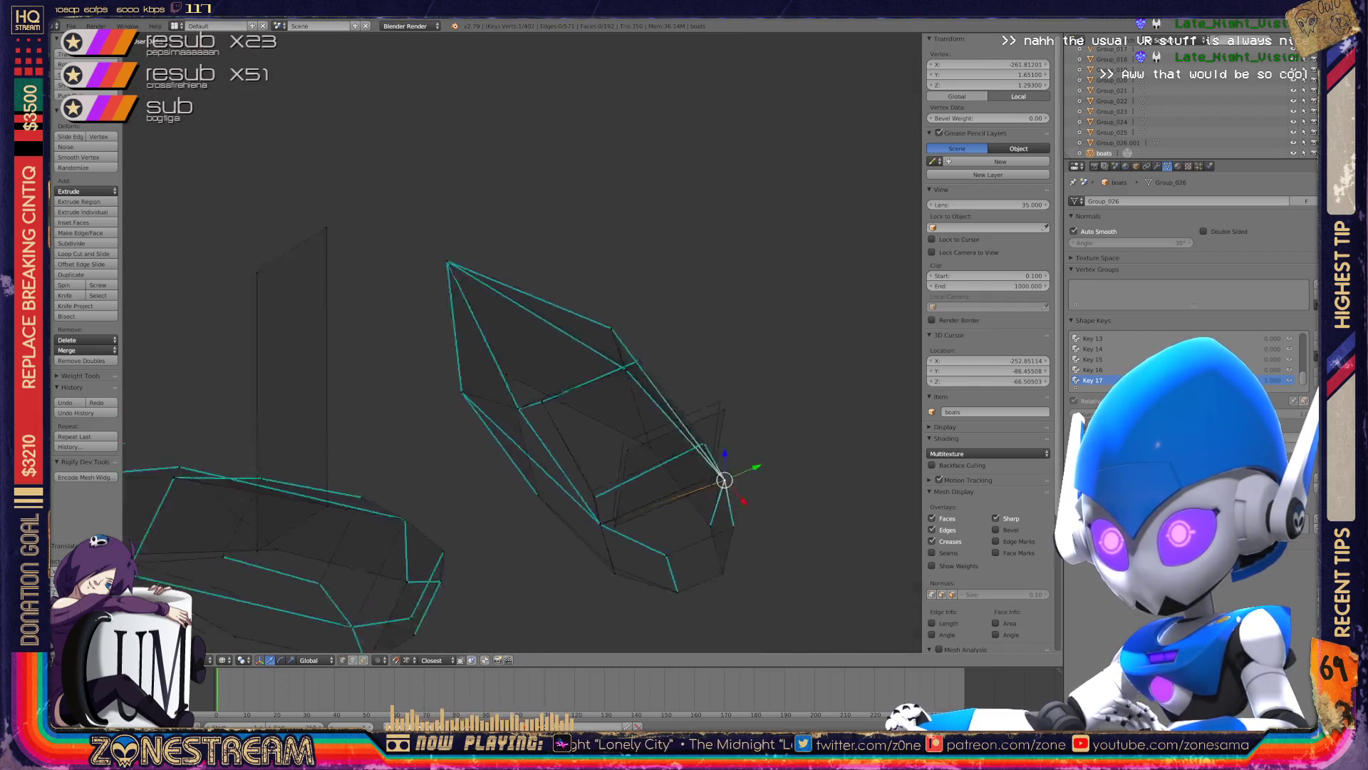
- Zoom in on the chosen vertex and place it higher up
mouse_move(709, 352)
middle_down()
mouse_move(688, 525)
mouse_move(532, 360)
middle_up()
scroll(532, 360, up, 5)
scroll(522, 344, up, 3)
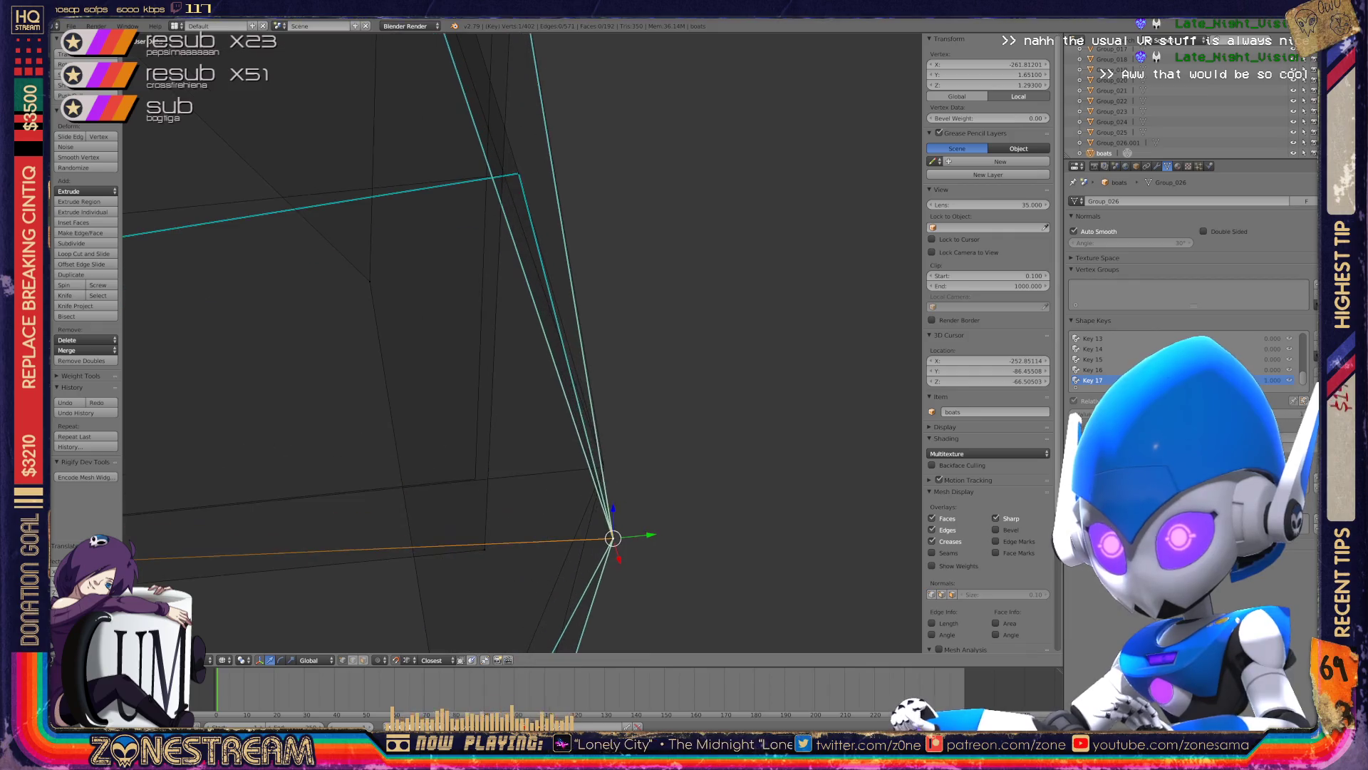
key(g)
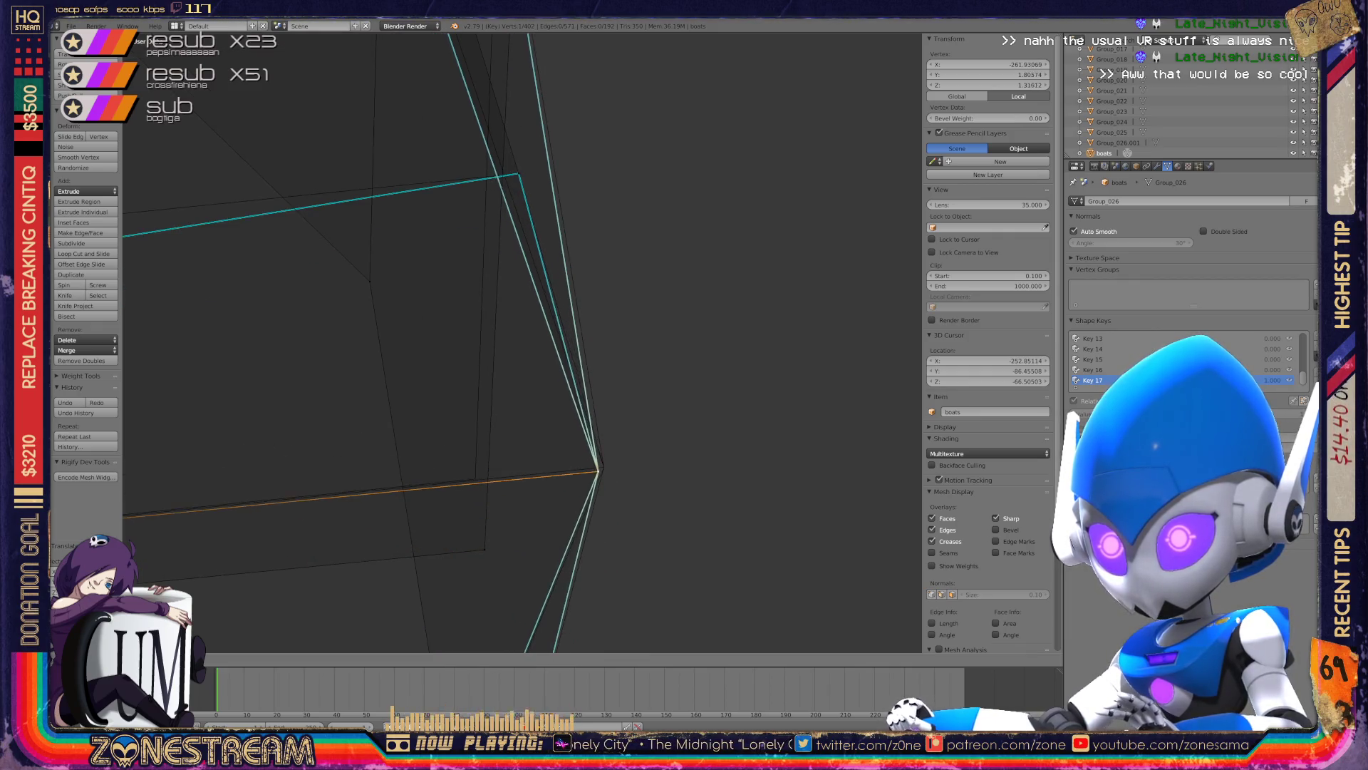
key(Return)
scroll(549, 384, down, 4)
shift+middle_drag(548, 384, 775, 382)
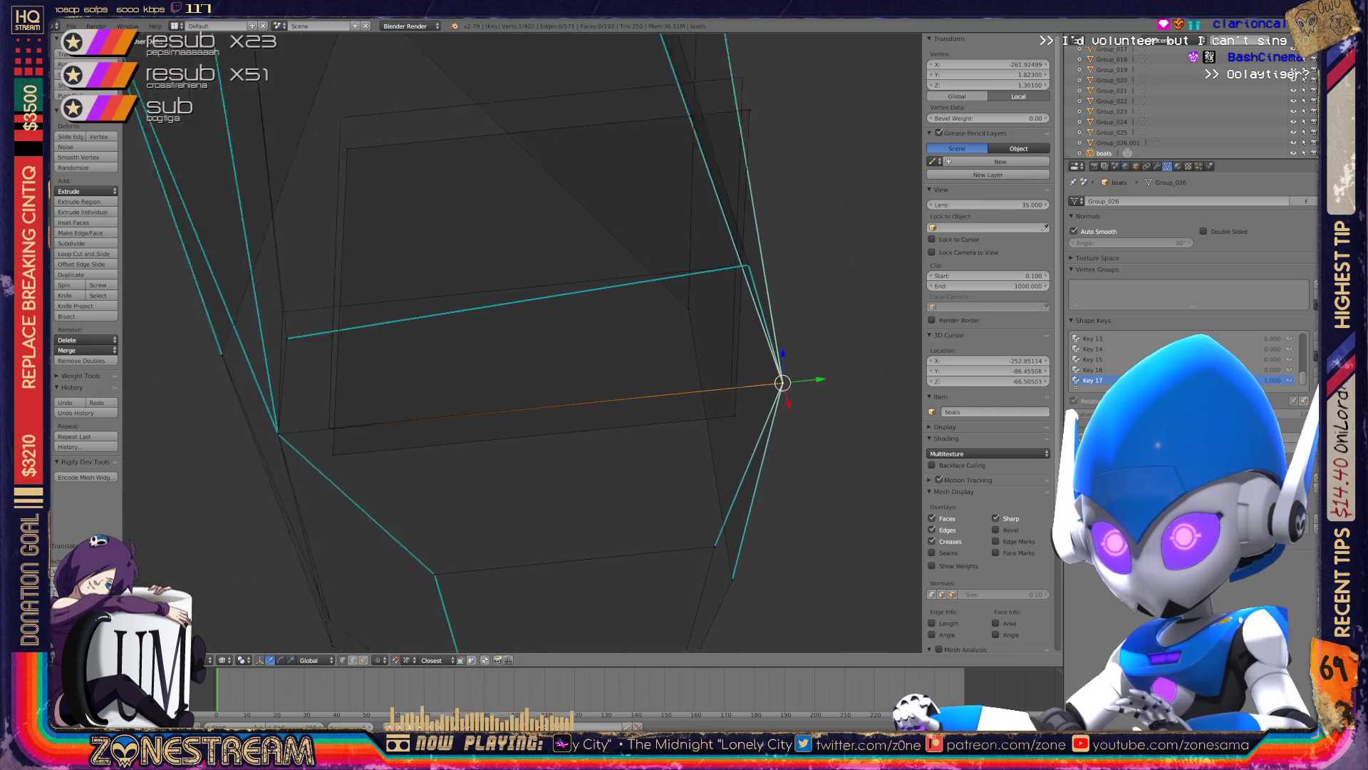
scroll(522, 344, up, 3)
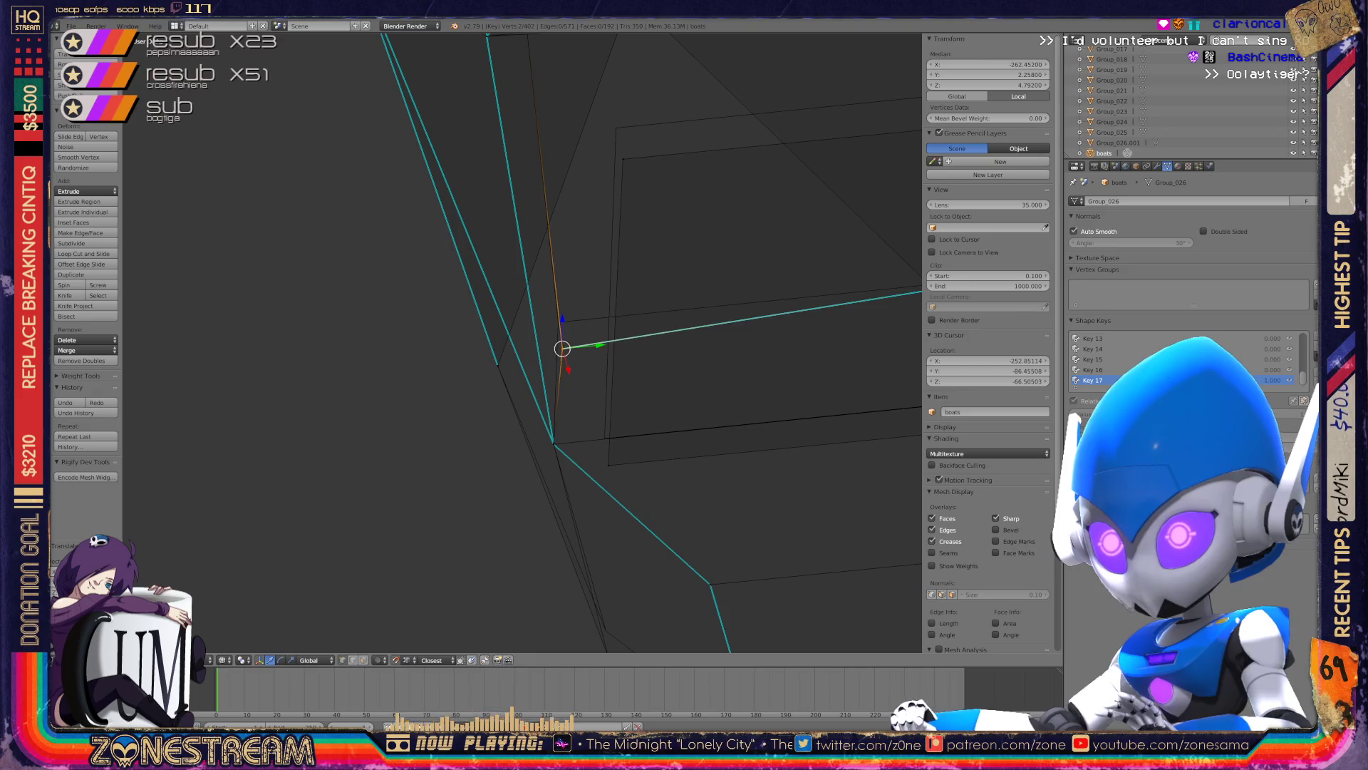
key(g)
key(Return)
- Pick a different hull vertex and drag it to a new position
right_click(608, 464)
right_click(604, 437)
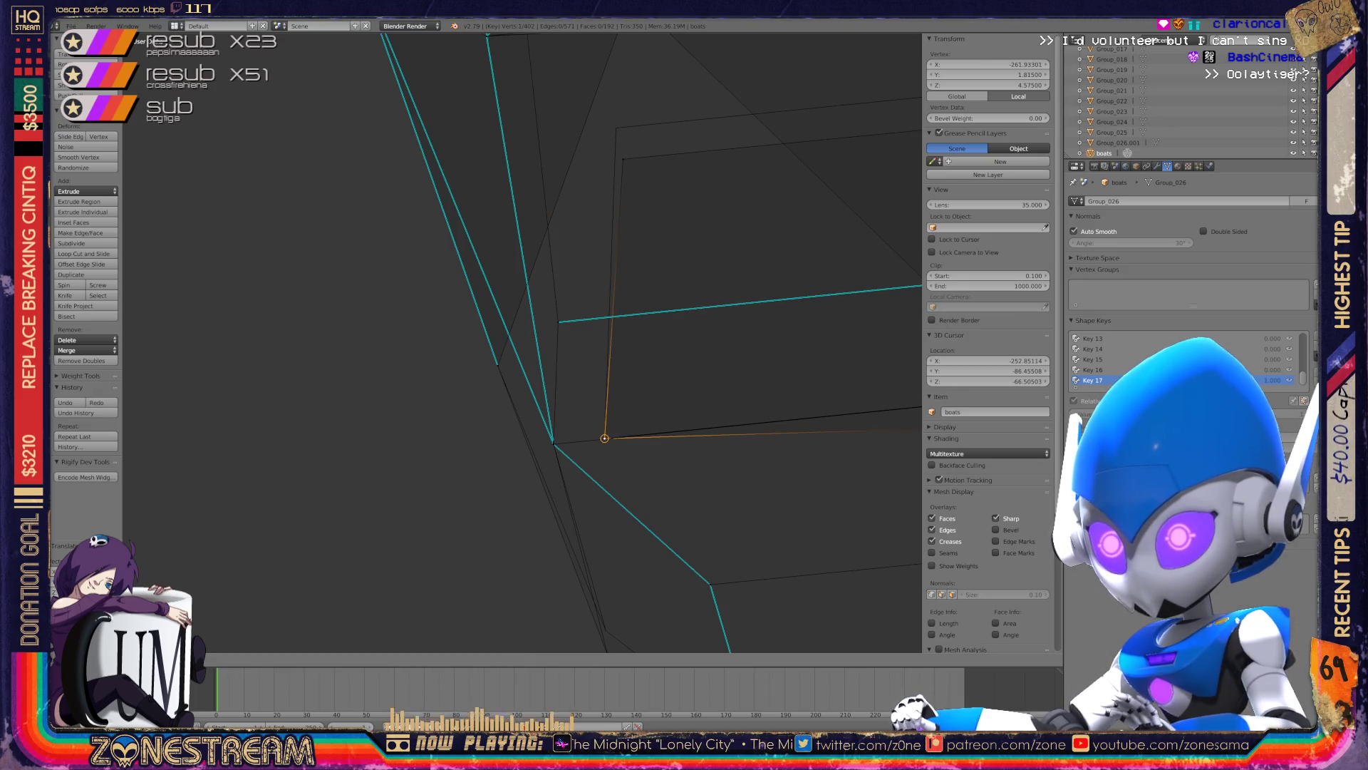
shift+middle_drag(641, 356, 401, 418)
key(g)
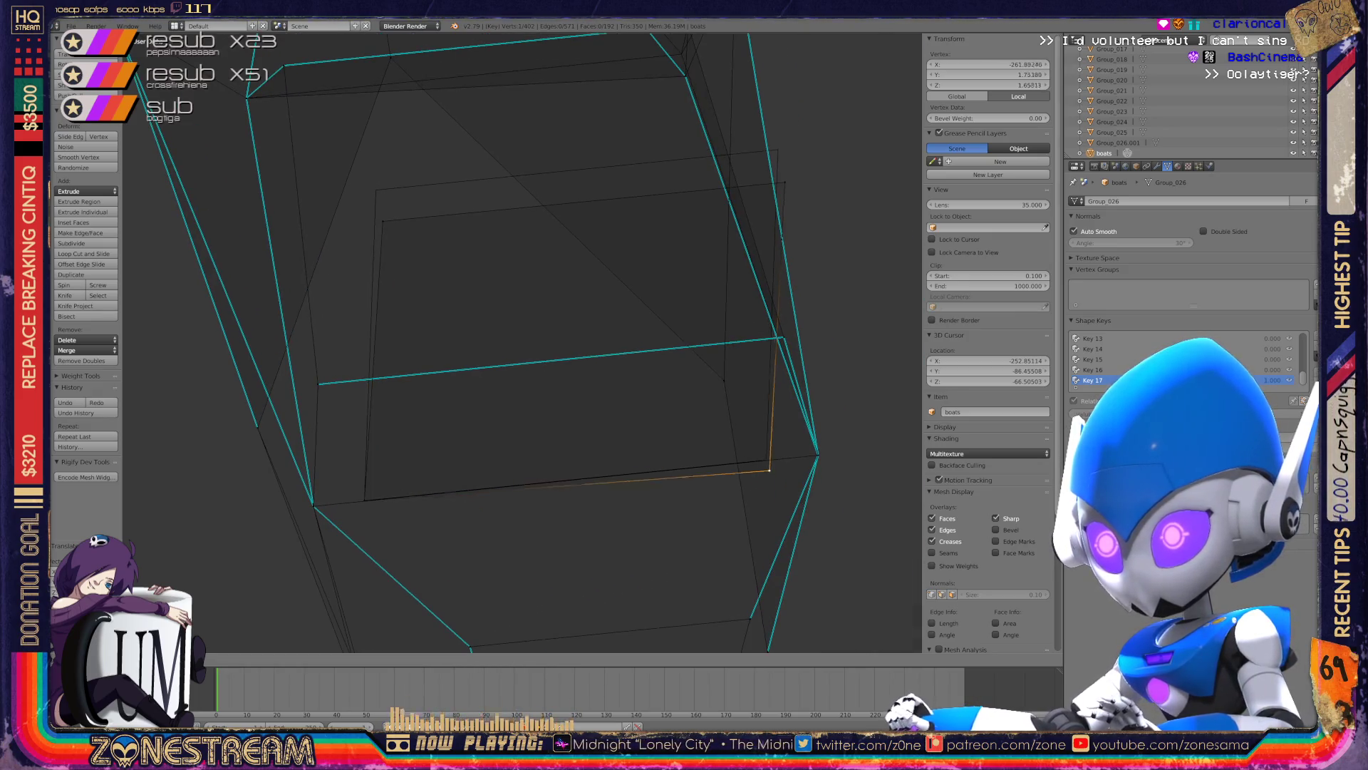
drag(766, 460, 375, 190)
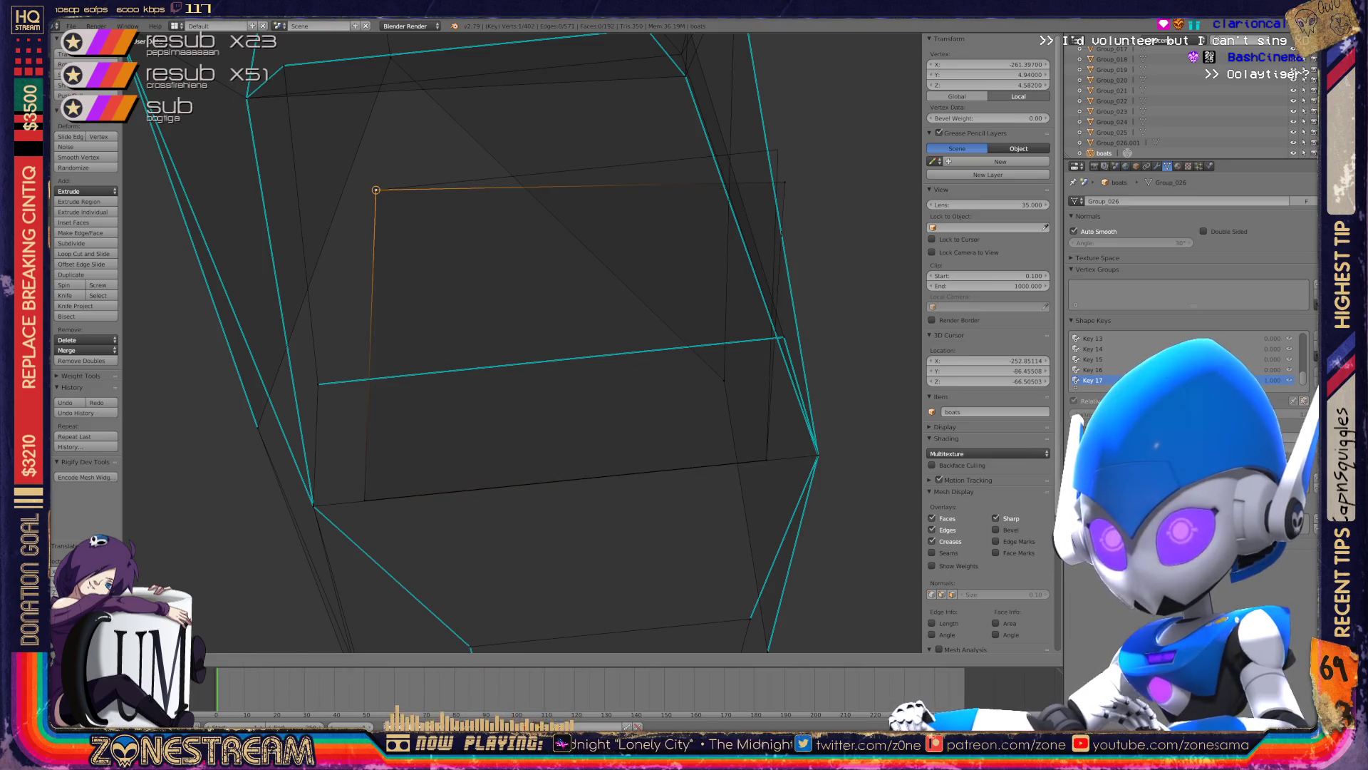
key(g)
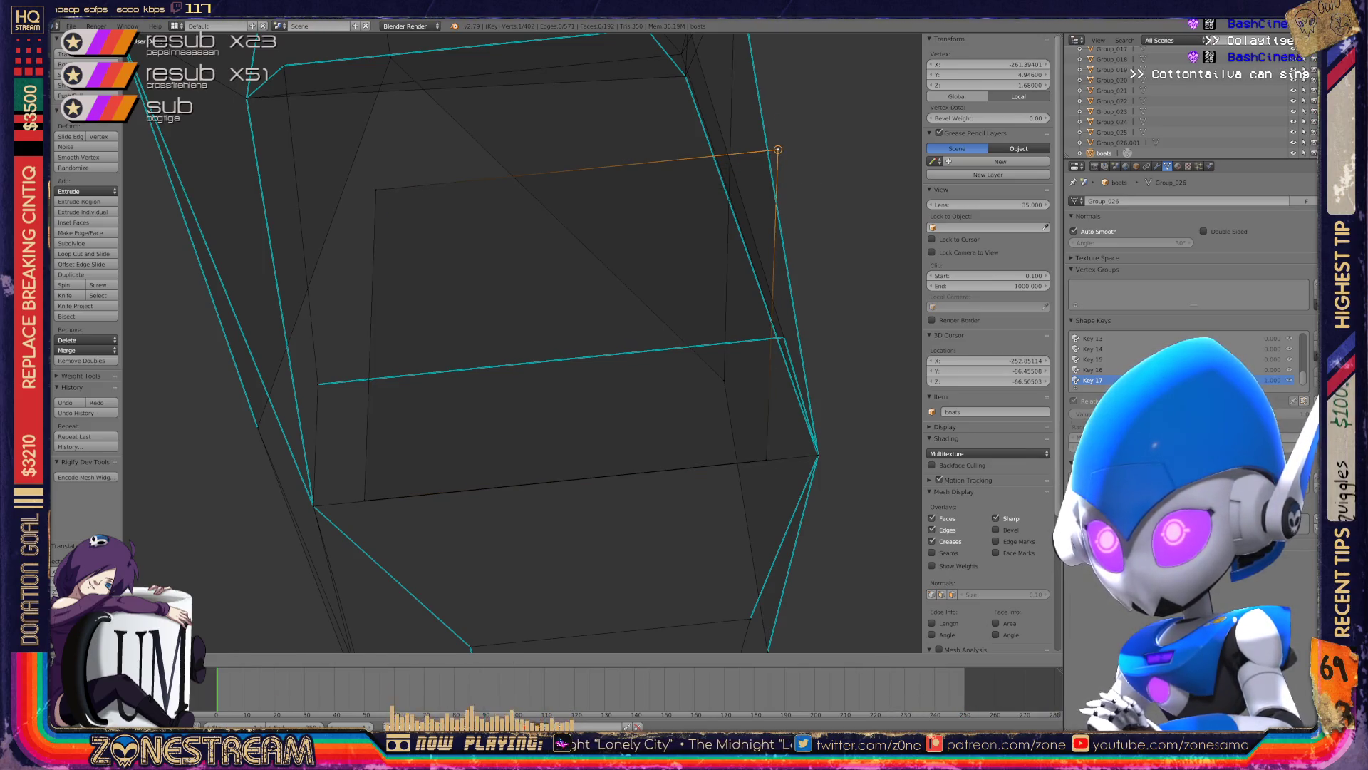
key(Return)
- Orbit around the boat and nudge the chosen vertices slightly up-left
scroll(523, 342, down, 5)
mouse_move(522, 342)
middle_down()
mouse_move(428, 299)
mouse_move(498, 271)
middle_up()
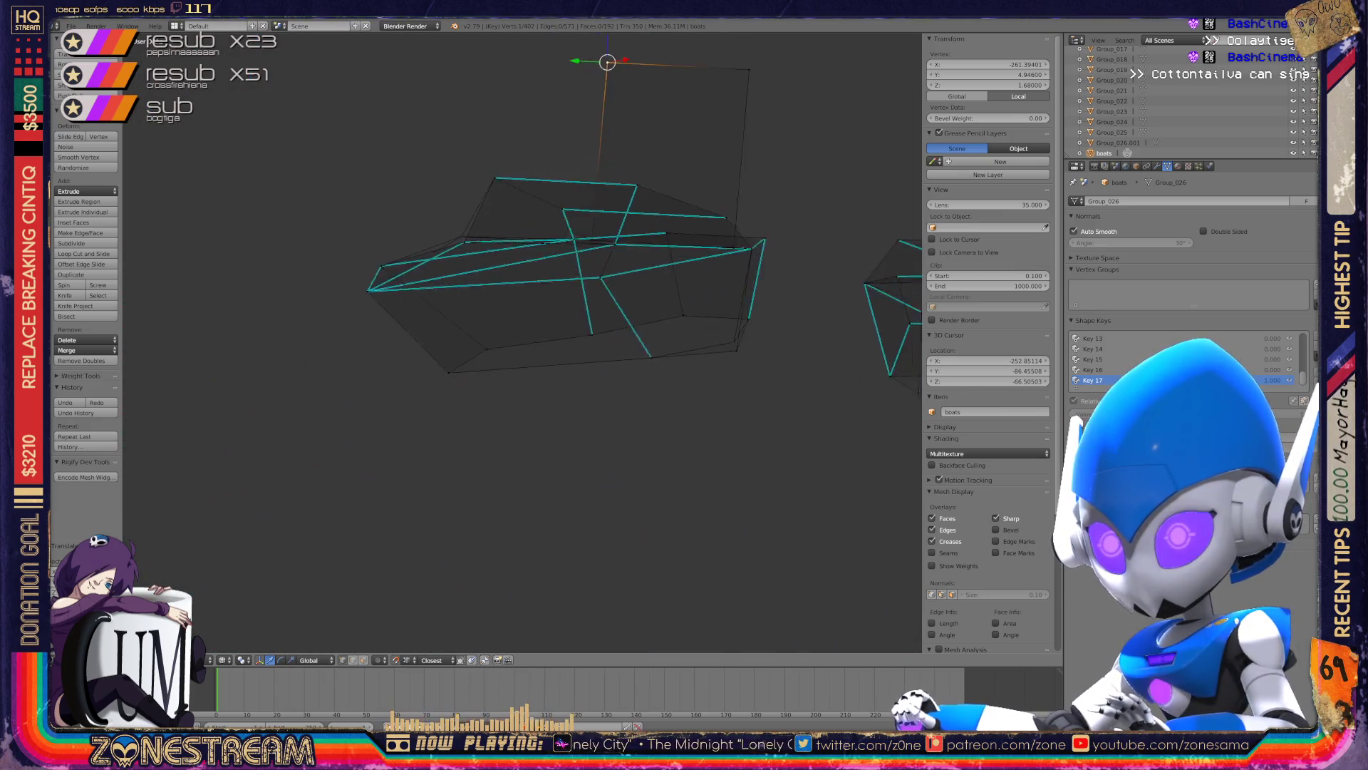
scroll(522, 342, up, 2)
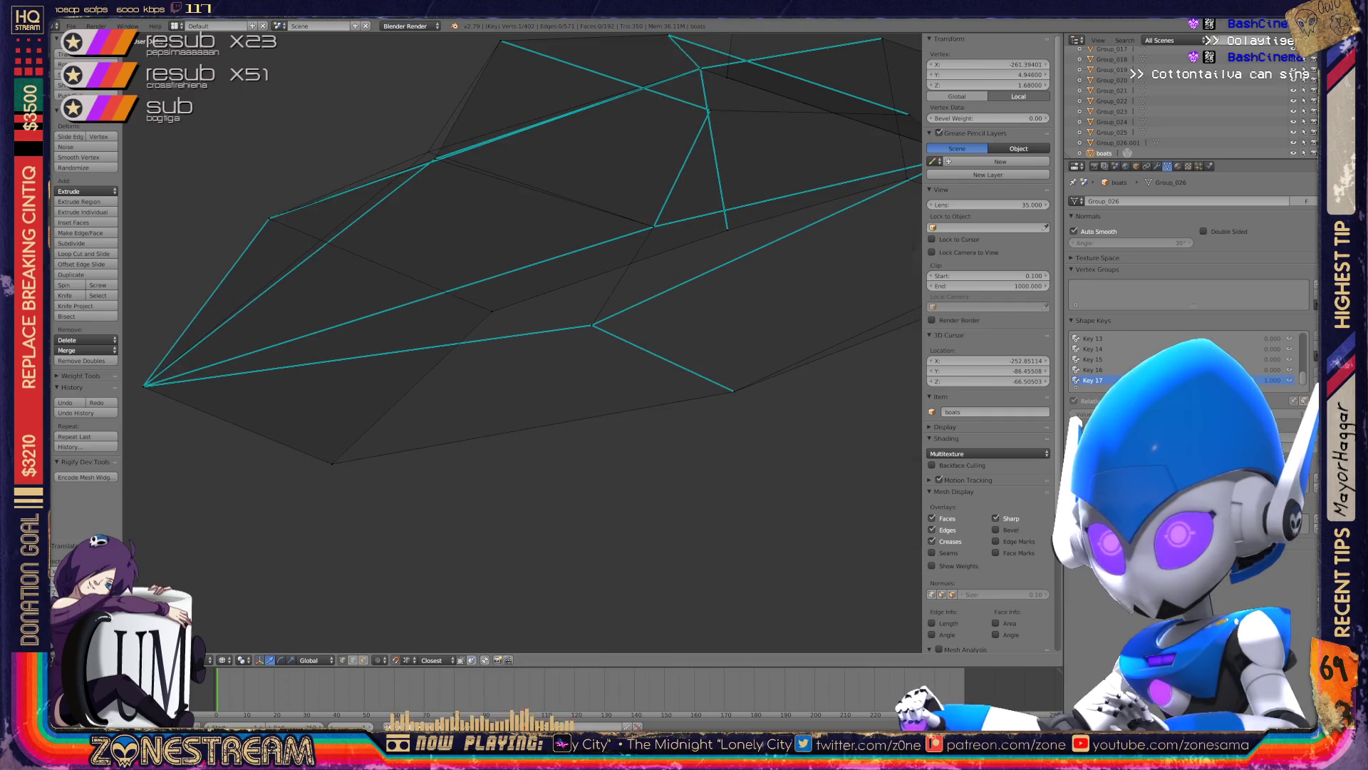
middle_drag(498, 271, 570, 313)
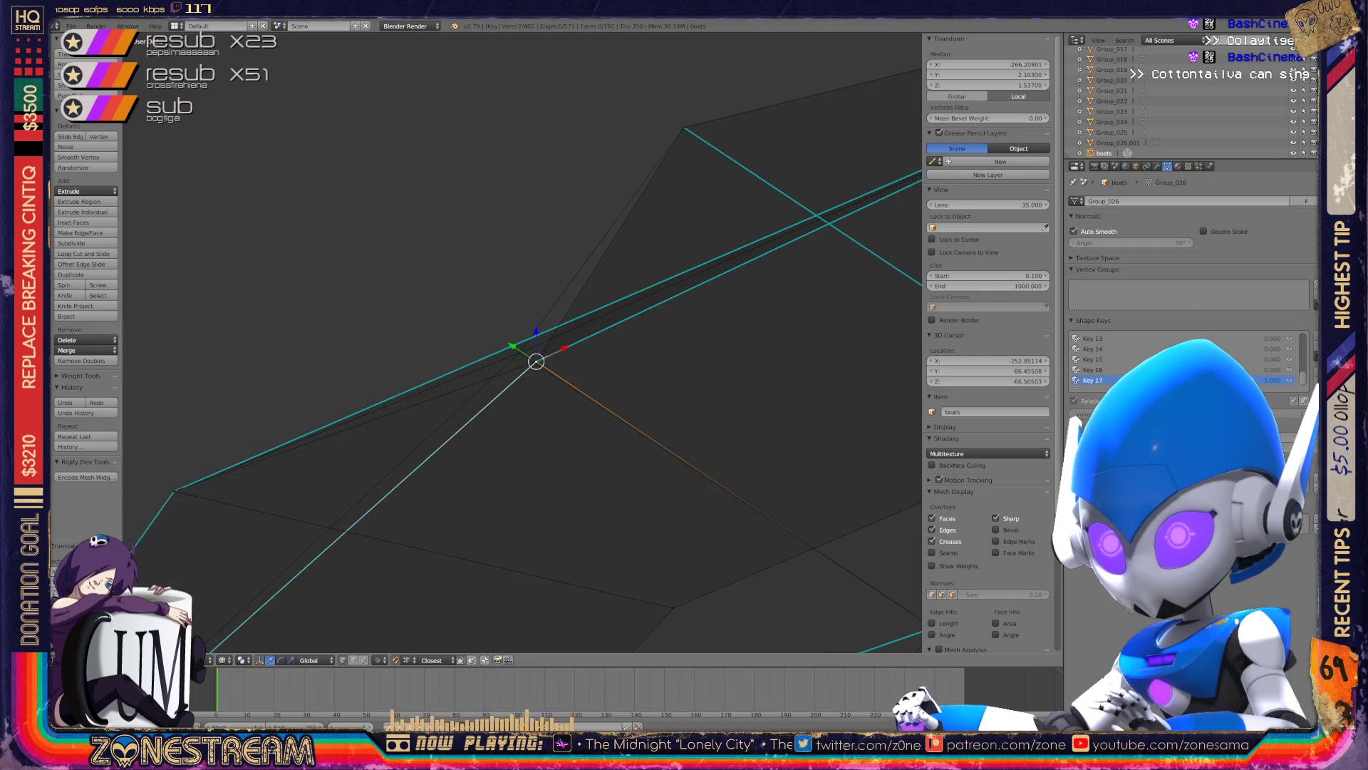
drag(536, 361, 519, 352)
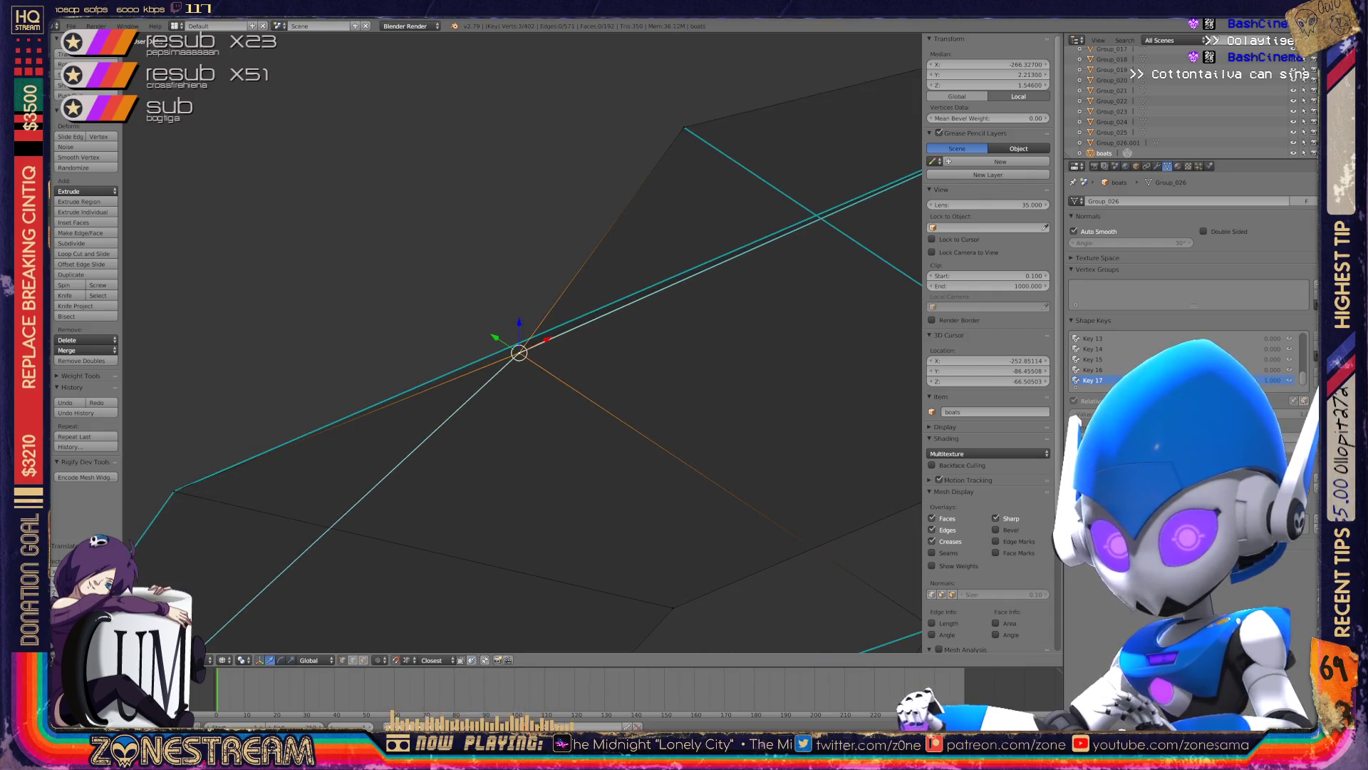
middle_drag(570, 313, 598, 300)
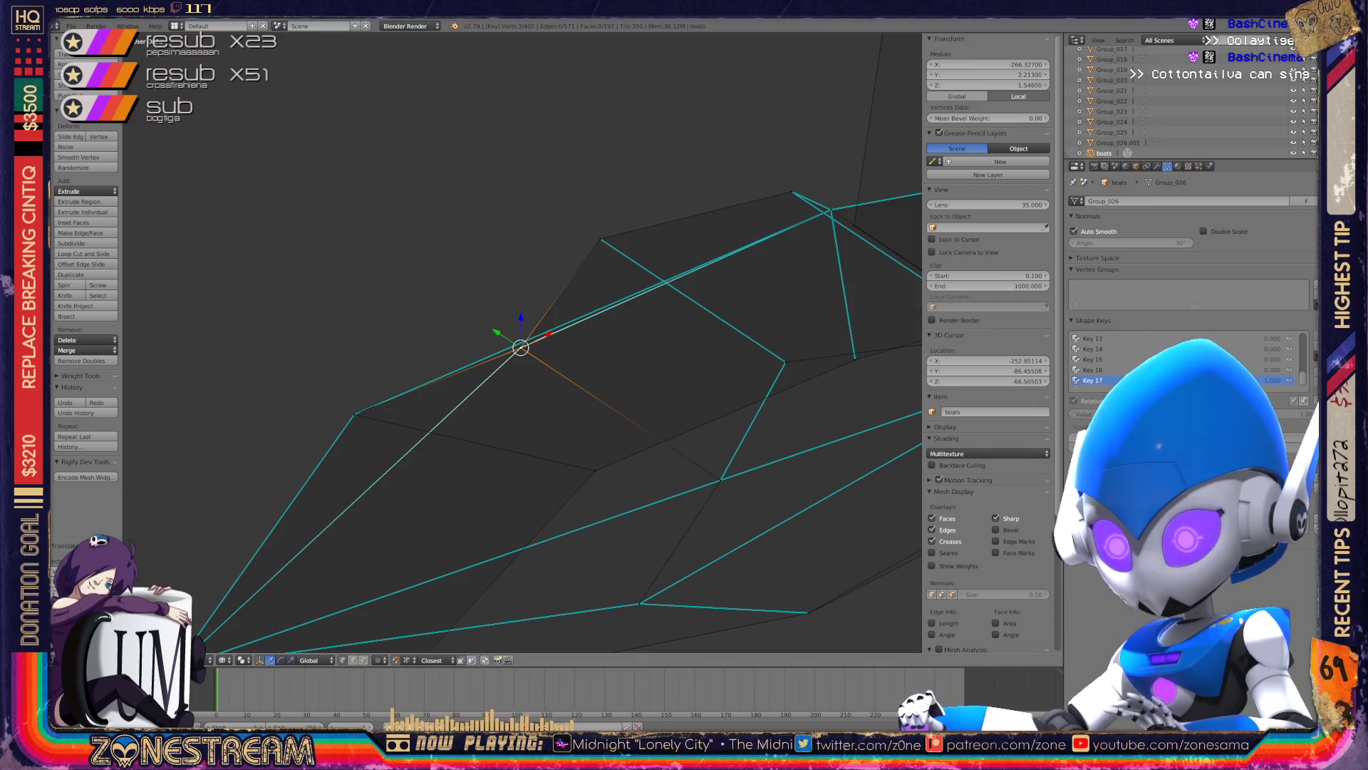
scroll(524, 342, down, 3)
middle_drag(523, 342, 570, 320)
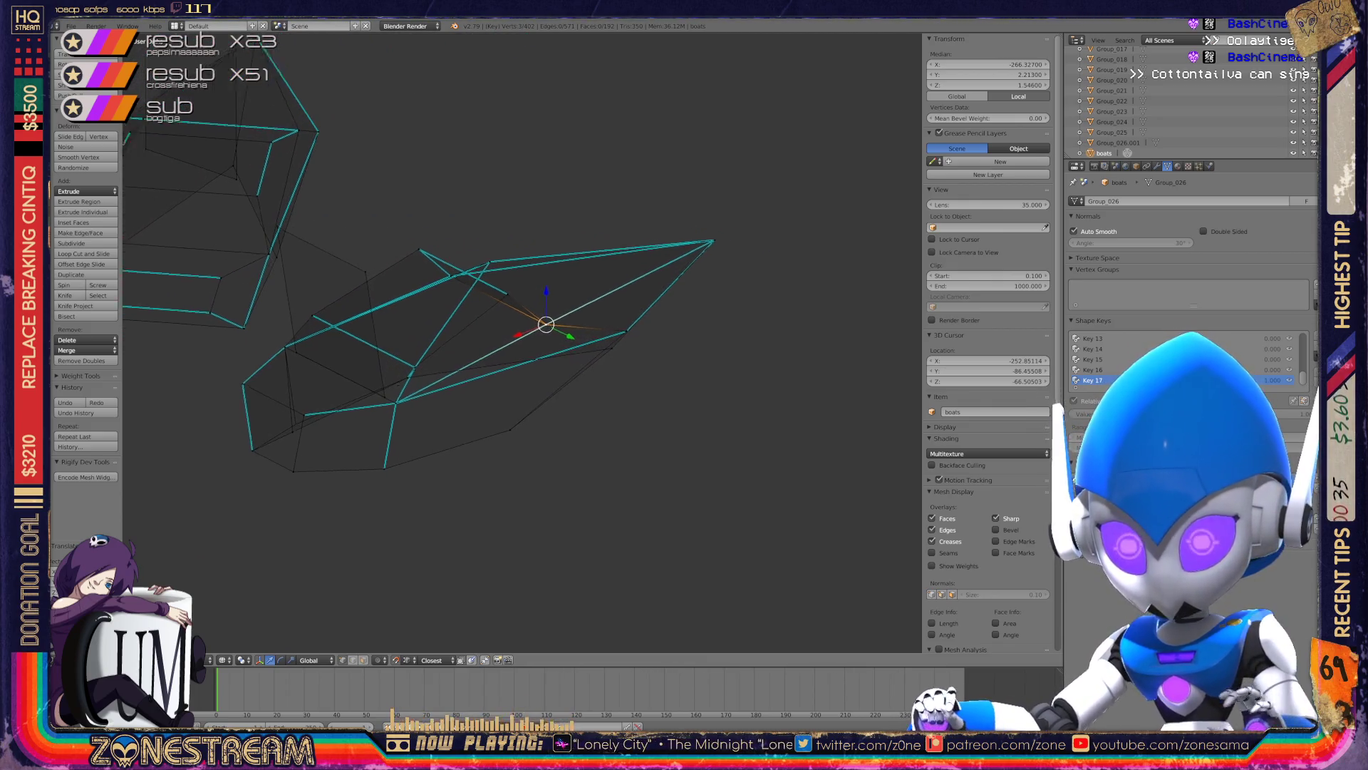
- Lift the chosen vertex slightly, check the edit, and return to Object Mode
scroll(524, 327, up, 3)
scroll(523, 327, up, 2)
scroll(523, 328, up, 2)
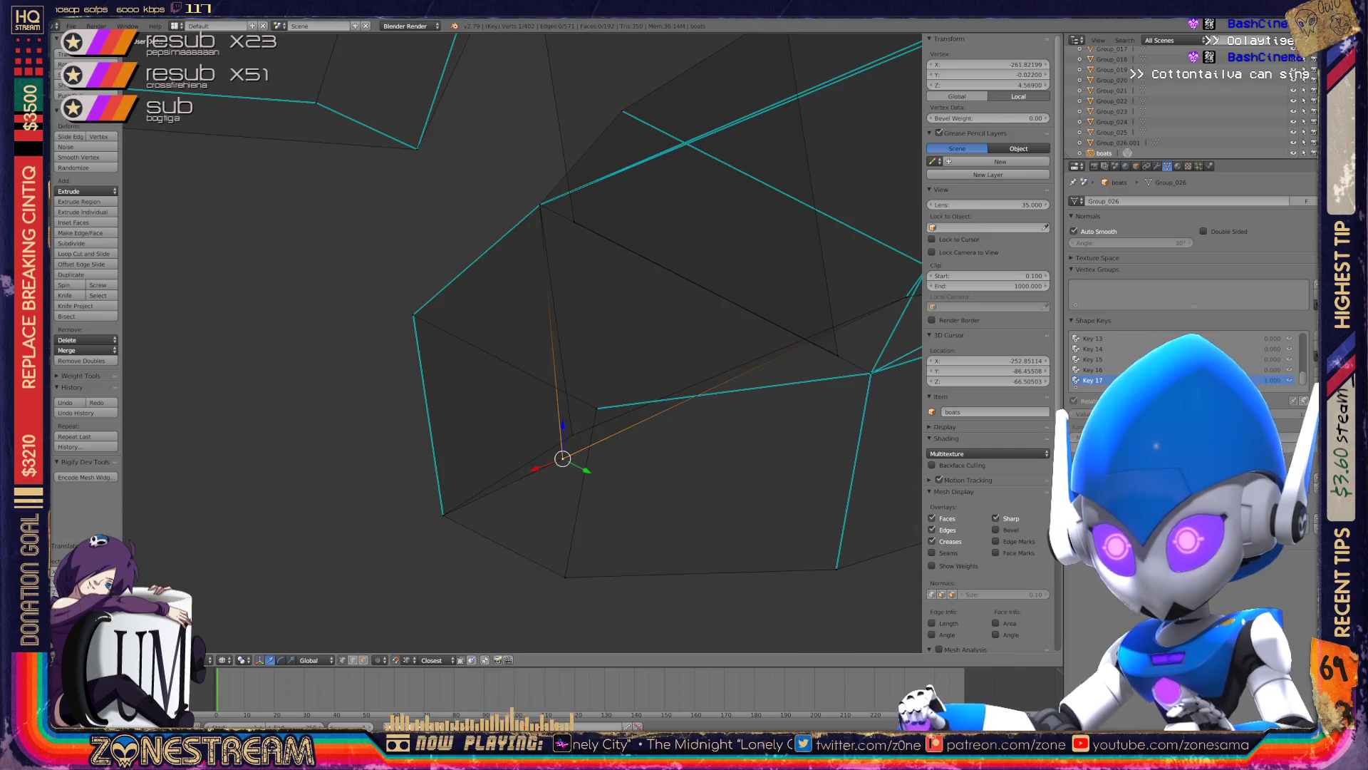
key(g)
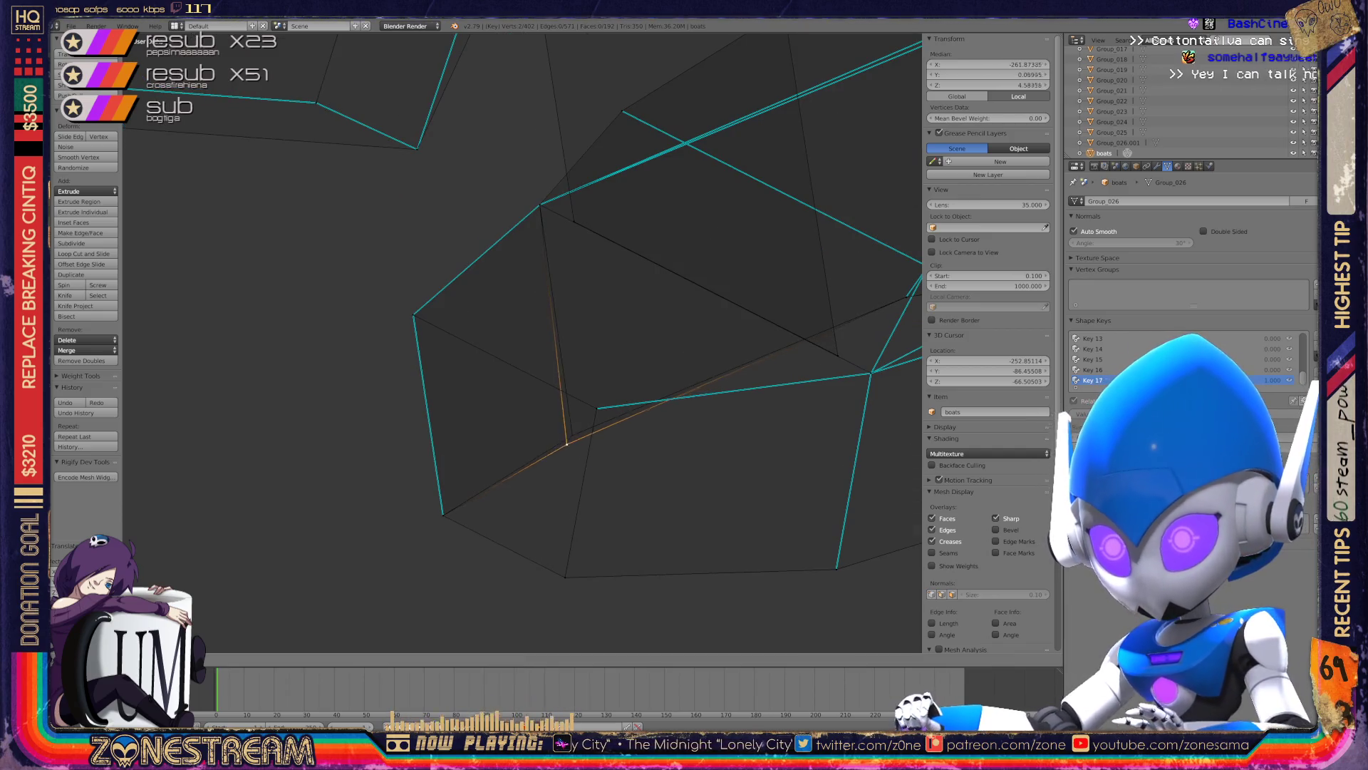
key(Return)
scroll(524, 342, down, 2)
mouse_move(524, 342)
middle_down()
mouse_move(541, 335)
mouse_move(505, 357)
mouse_move(541, 307)
mouse_move(641, 276)
middle_up()
scroll(523, 342, down, 2)
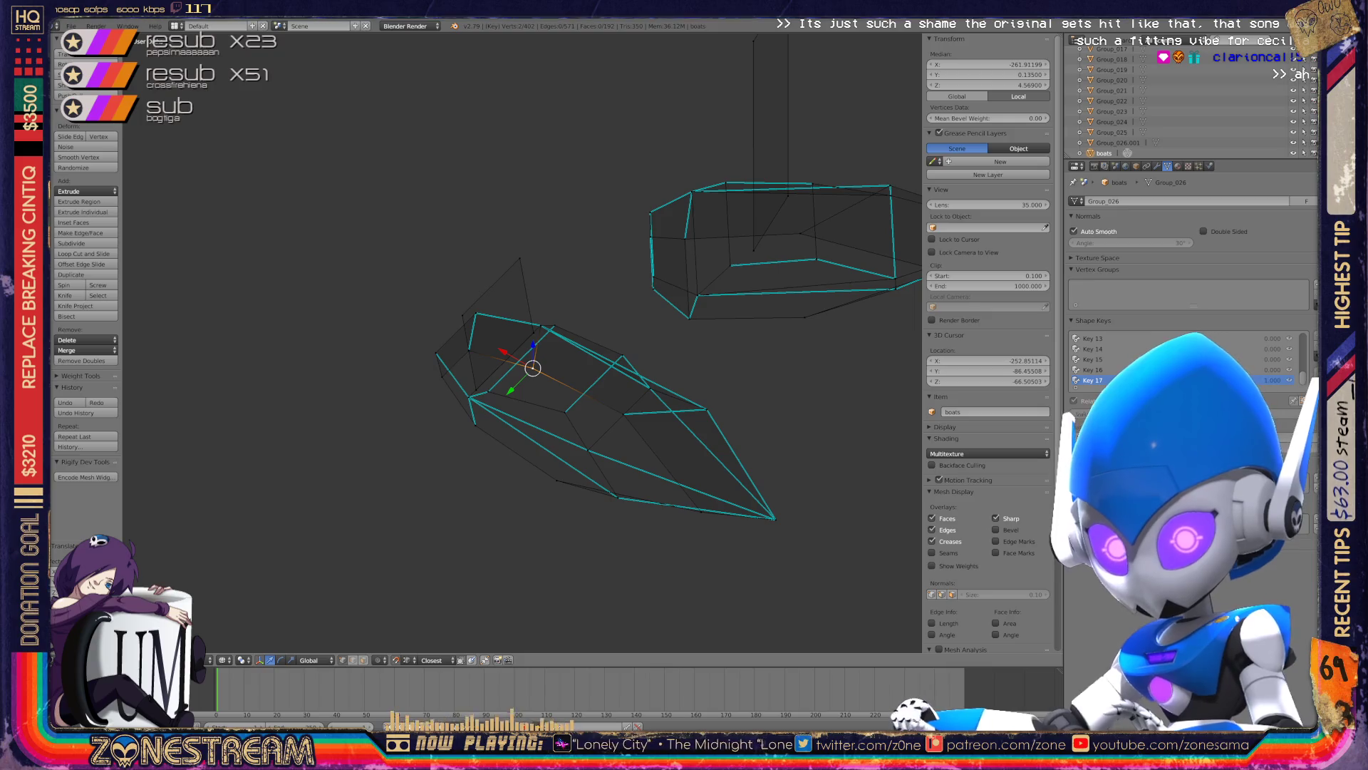
mouse_move(524, 342)
middle_down()
mouse_move(499, 370)
mouse_move(498, 342)
middle_up()
scroll(524, 342, up, 3)
key(Tab)
scroll(524, 342, down, 3)
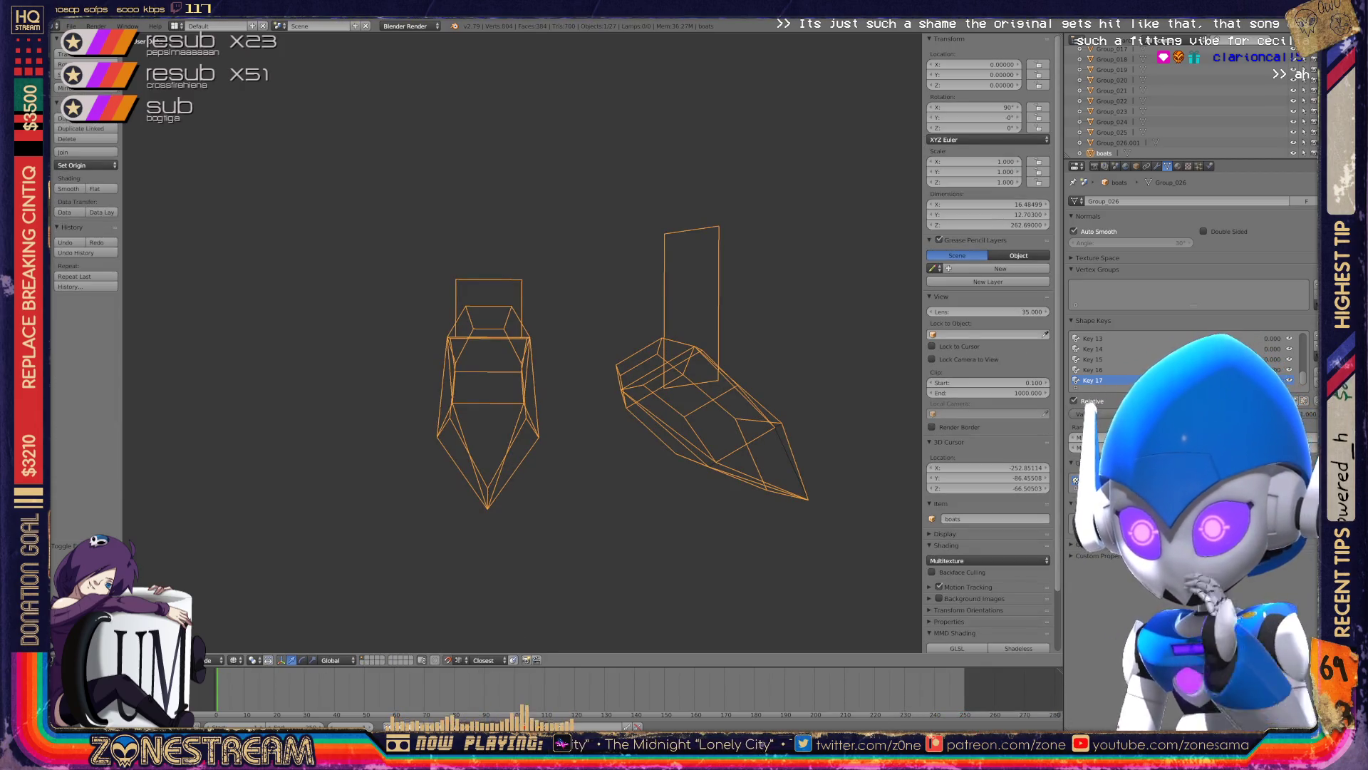
- Zoom the view in and out, briefly entering Edit Mode before returning to Object Mode
scroll(524, 342, down, 5)
scroll(524, 342, down, 4)
scroll(523, 342, down, 3)
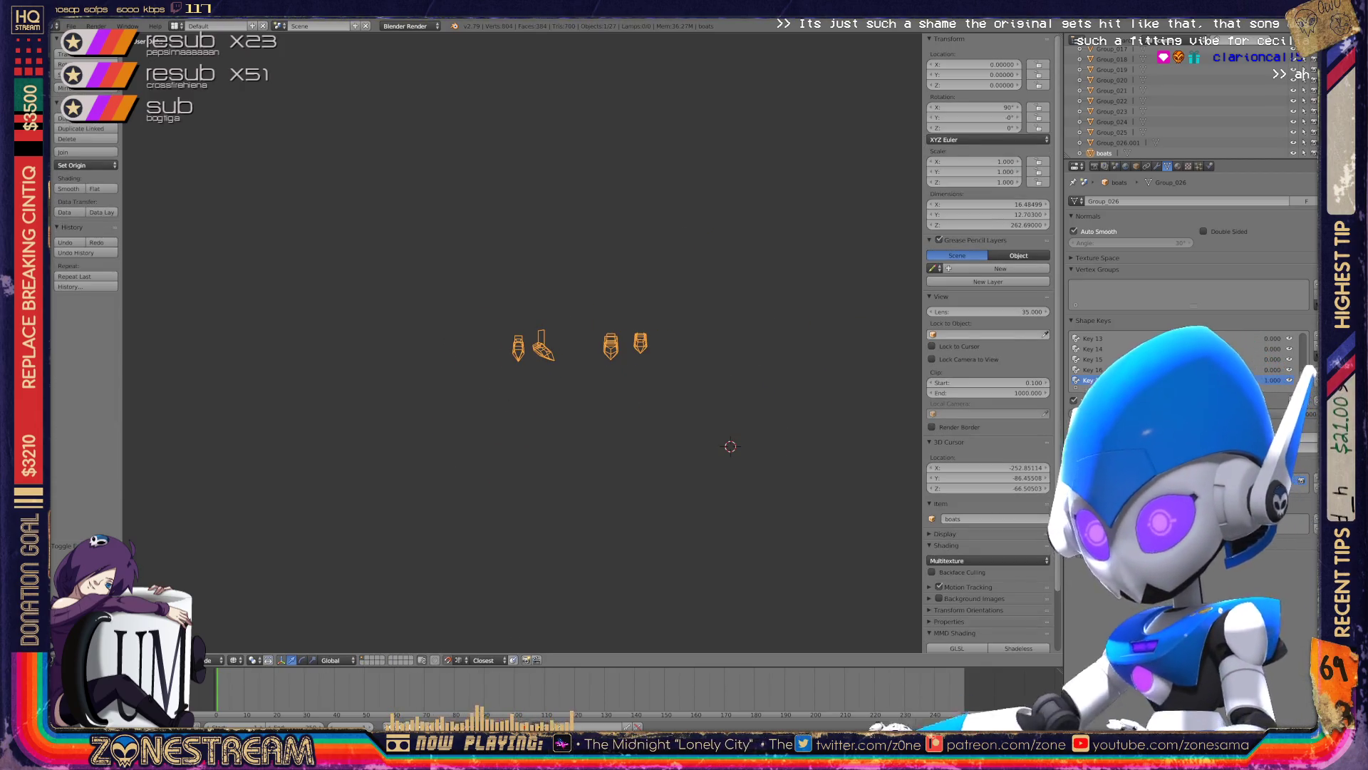
scroll(570, 342, up, 2)
scroll(570, 342, up, 3)
scroll(570, 342, up, 3)
scroll(570, 342, up, 2)
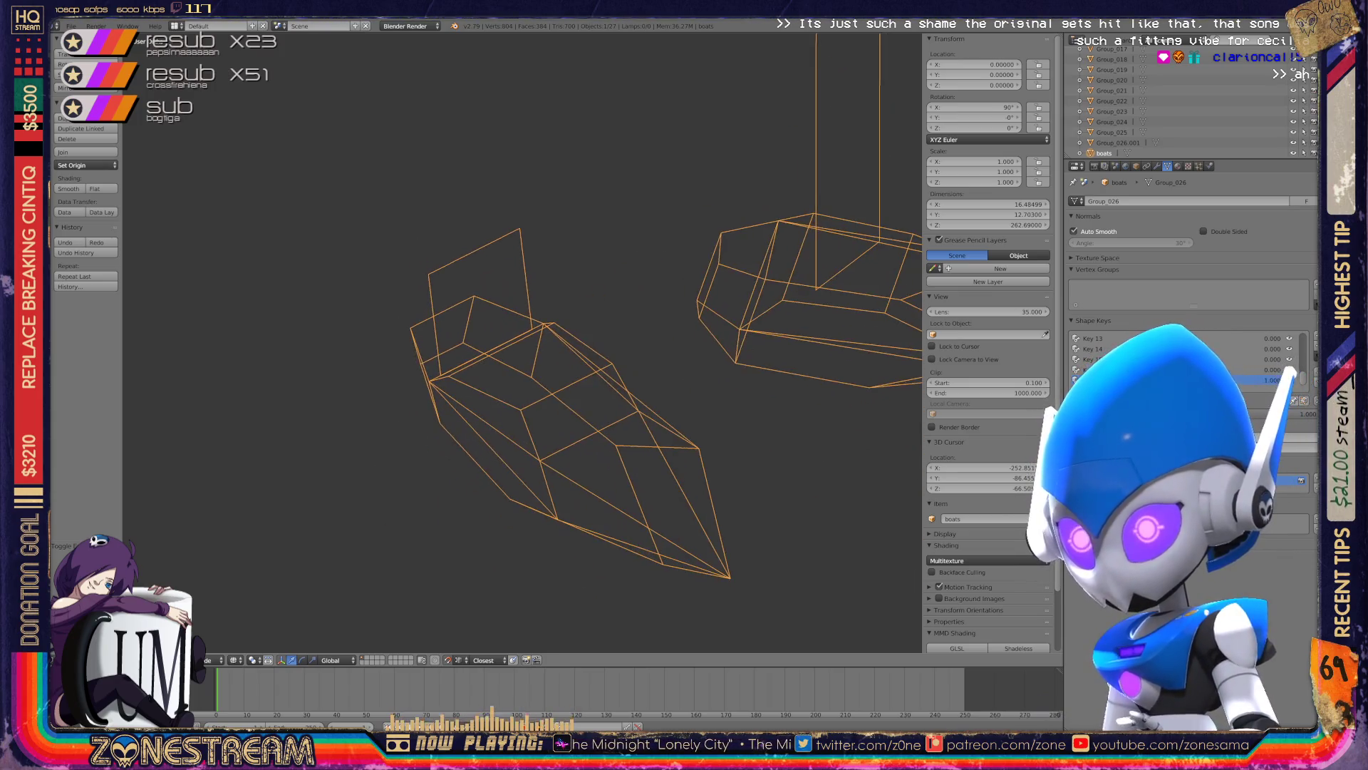
scroll(524, 342, down, 1)
scroll(523, 342, down, 1)
scroll(523, 342, down, 4)
key(Tab)
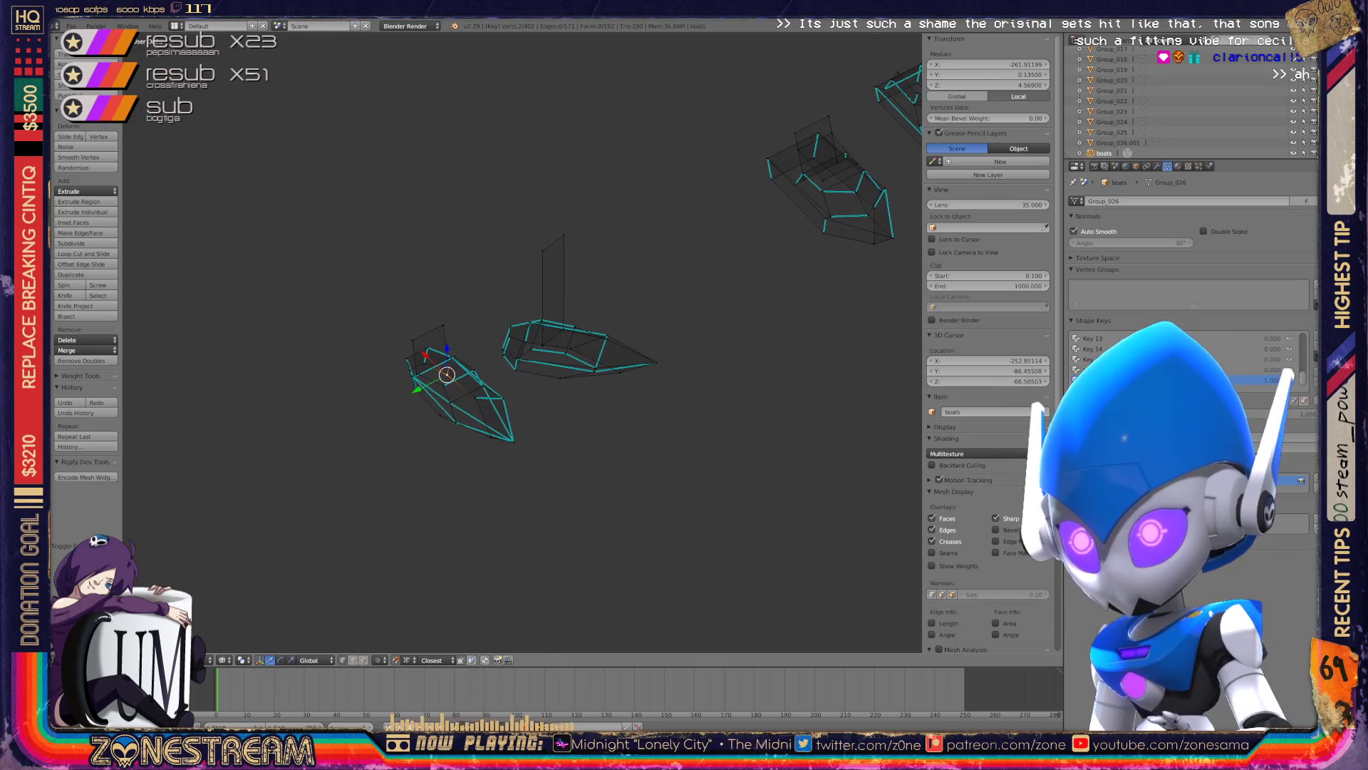
key(Tab)
- Zoom out and orbit to view the whole row of boats from a new angle
scroll(206, 527, down, 3)
scroll(206, 527, down, 1)
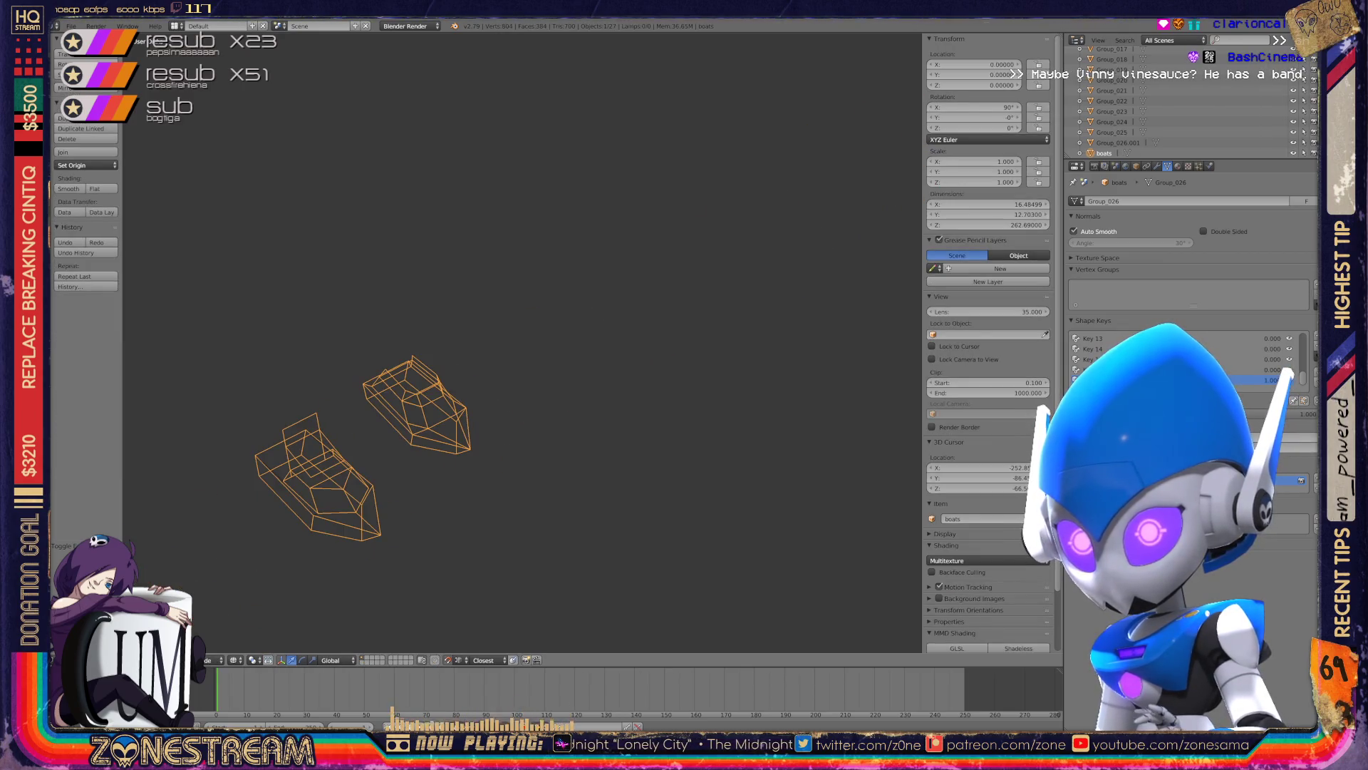
scroll(207, 527, down, 1)
scroll(207, 528, down, 1)
scroll(206, 528, up, 3)
scroll(206, 527, up, 3)
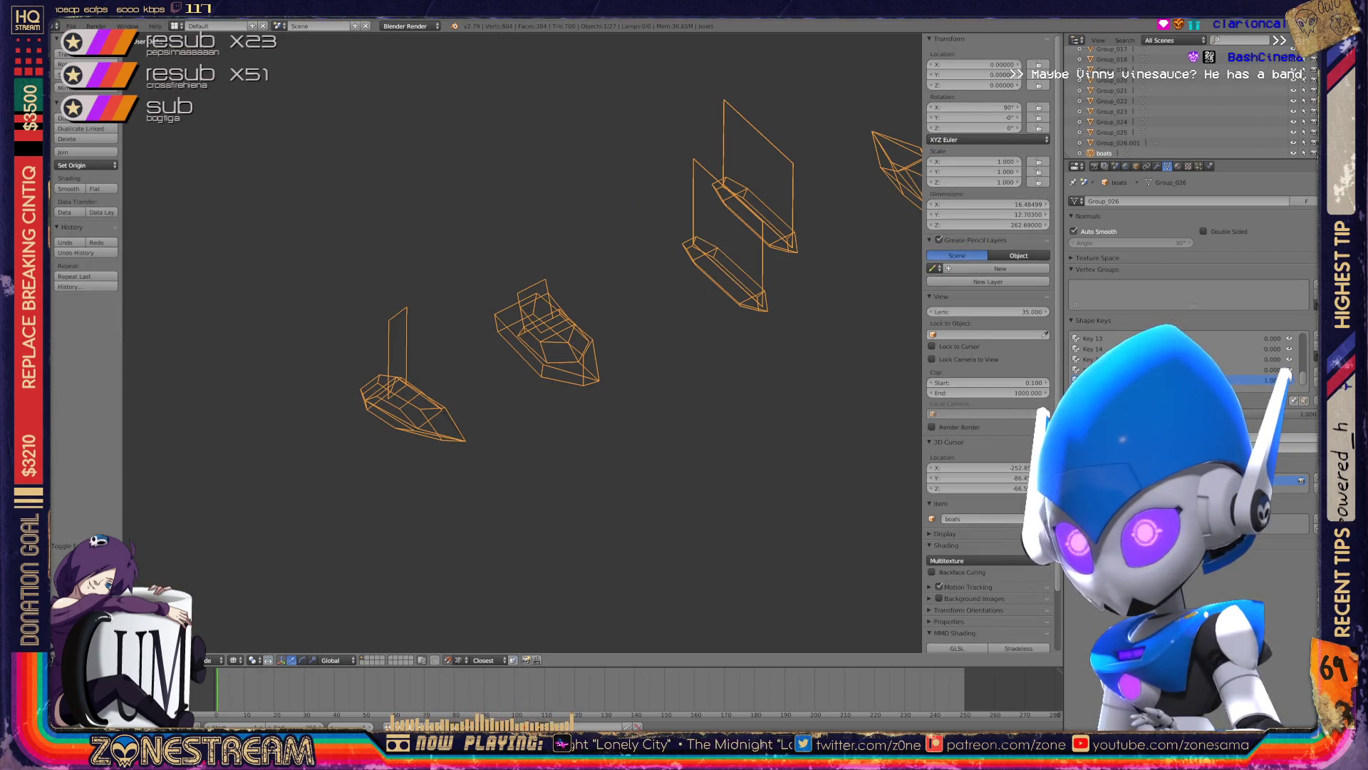
scroll(749, 246, up, 3)
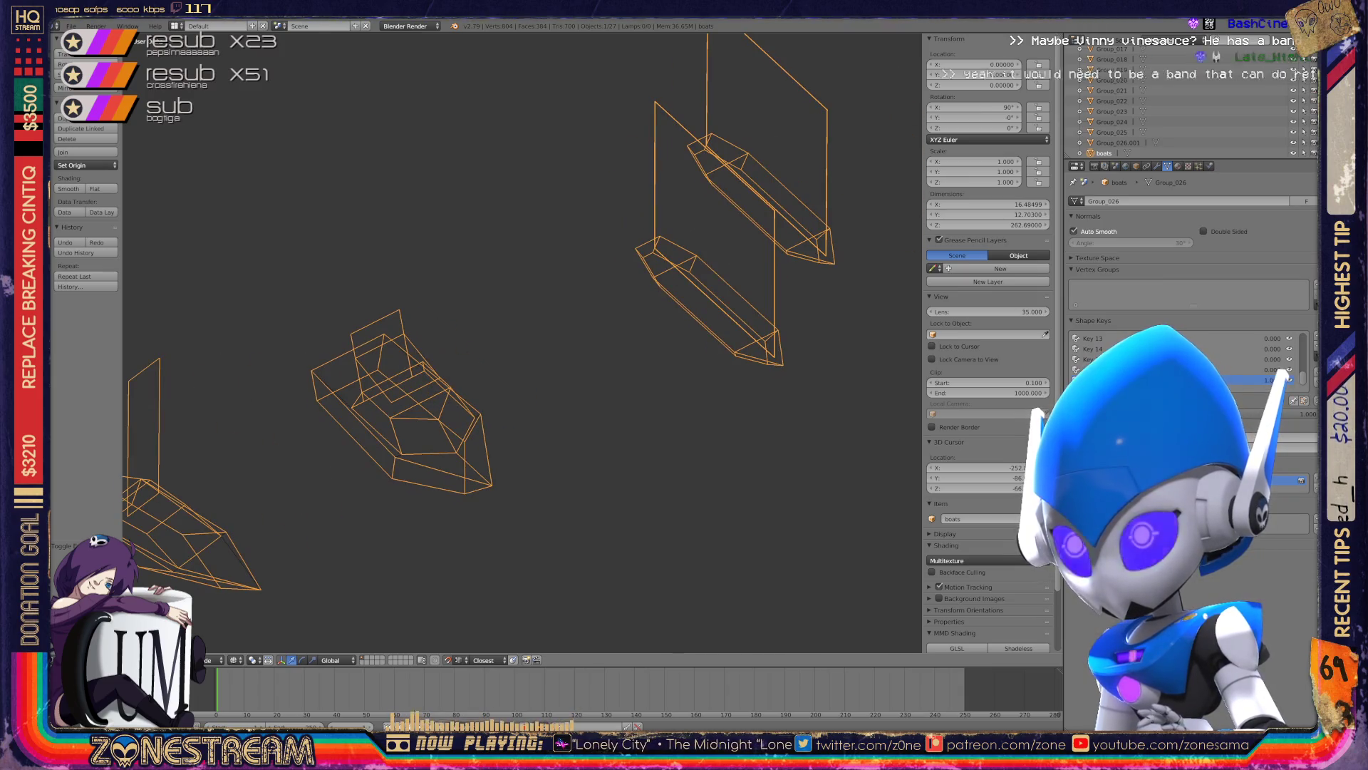
middle_drag(521, 320, 441, 285)
shift+middle_drag(499, 321, 595, 351)
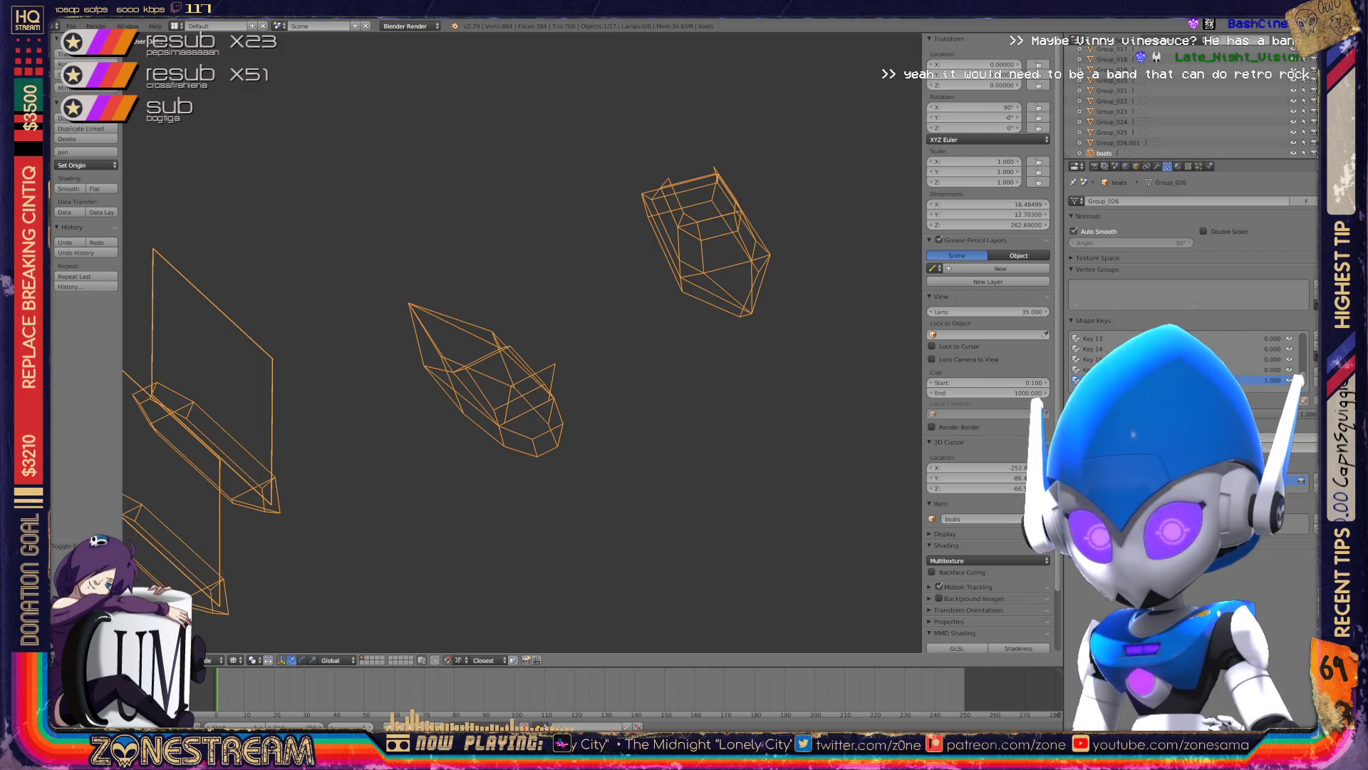
scroll(520, 334, down, 5)
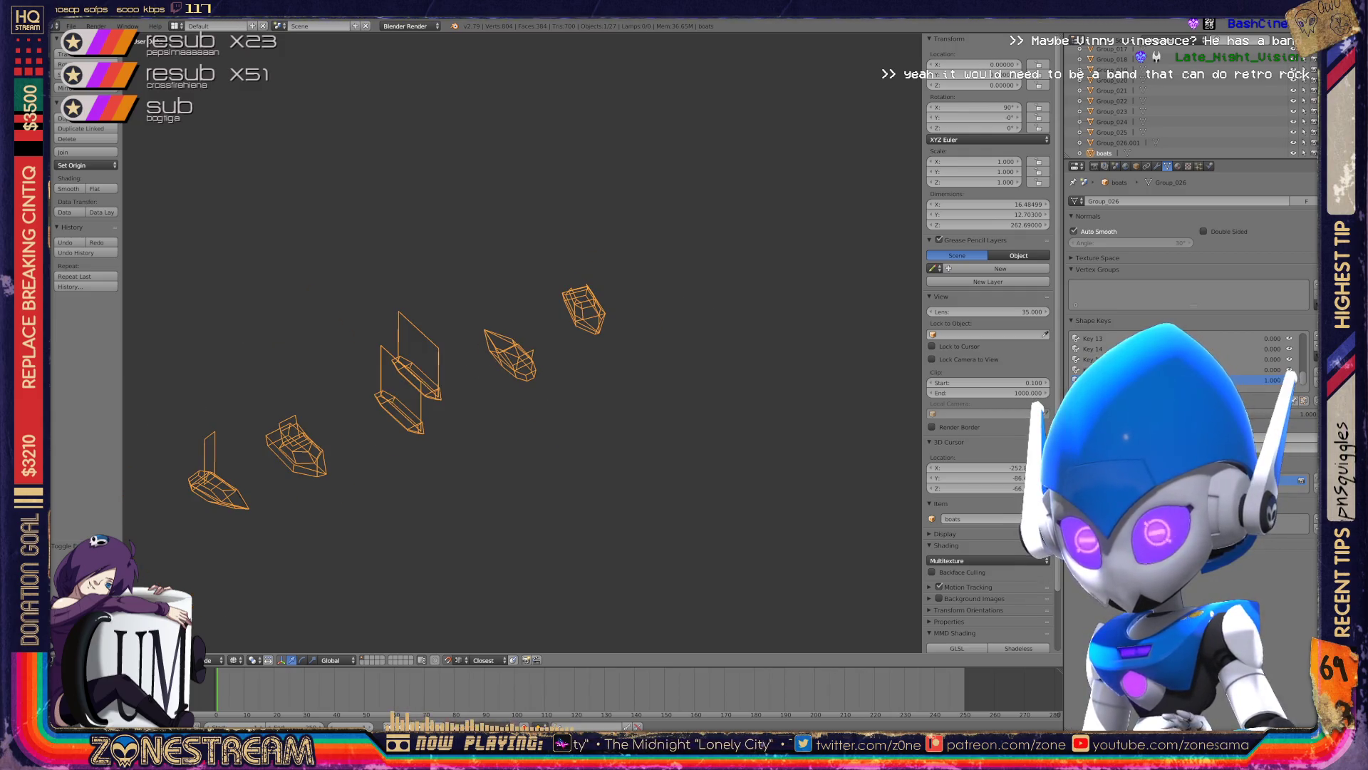
key(Tab)
key(Tab)
scroll(520, 335, down, 3)
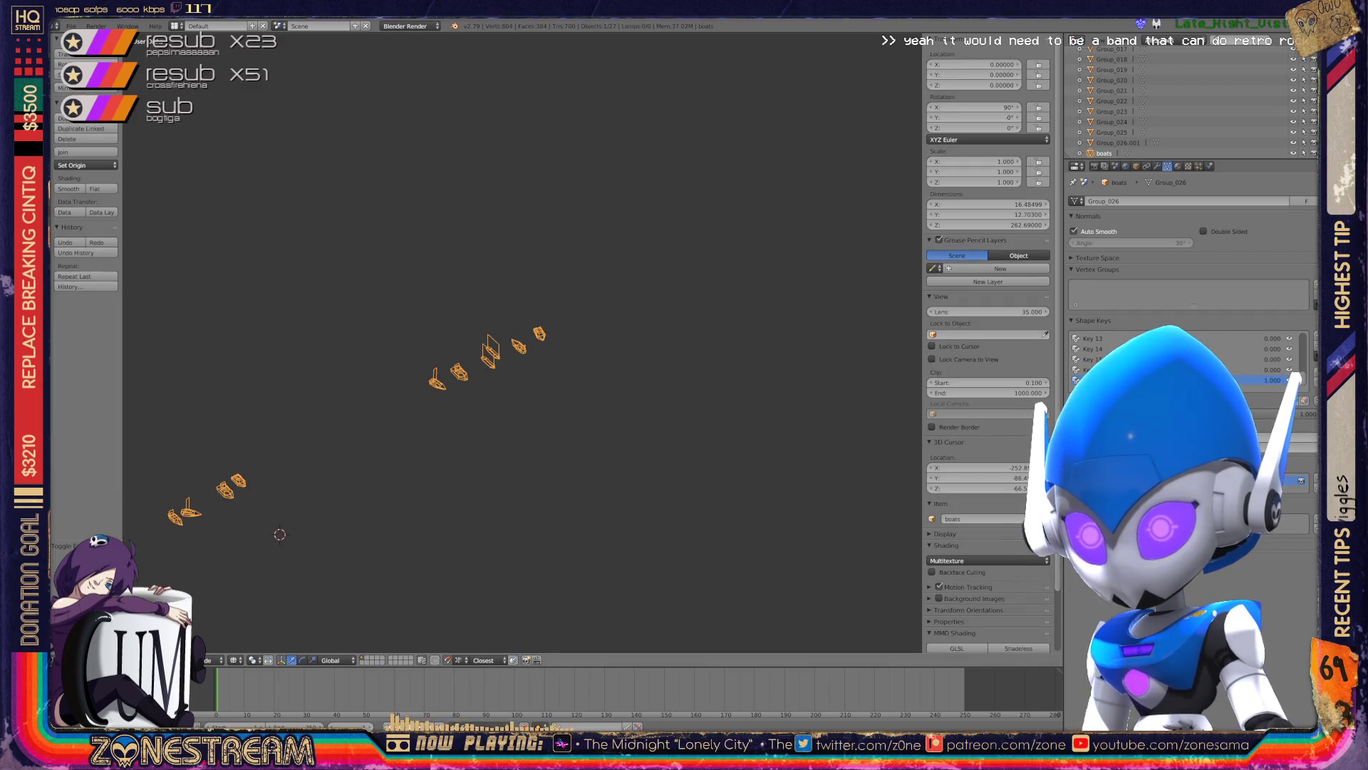
middle_drag(520, 335, 585, 313)
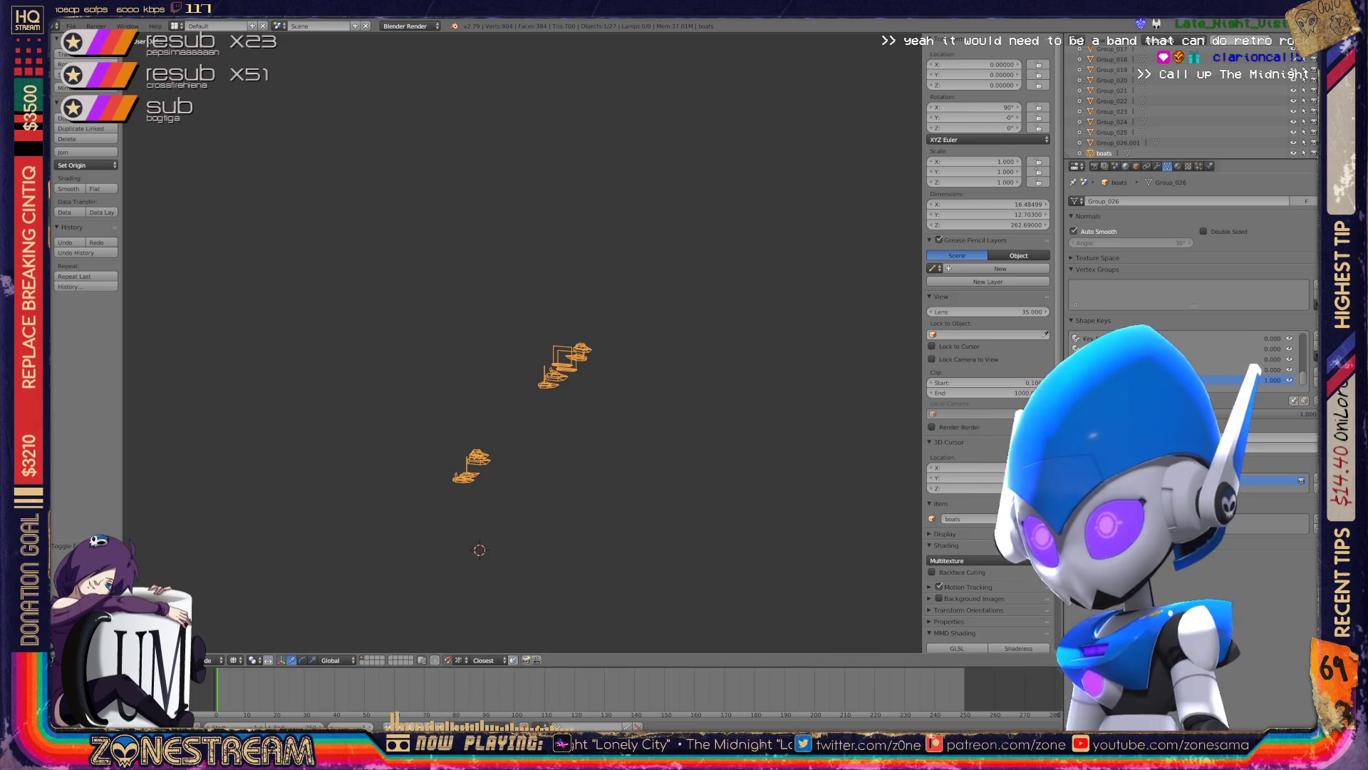
- Select Group_026.001 in the Outliner and delete it
click(1118, 143)
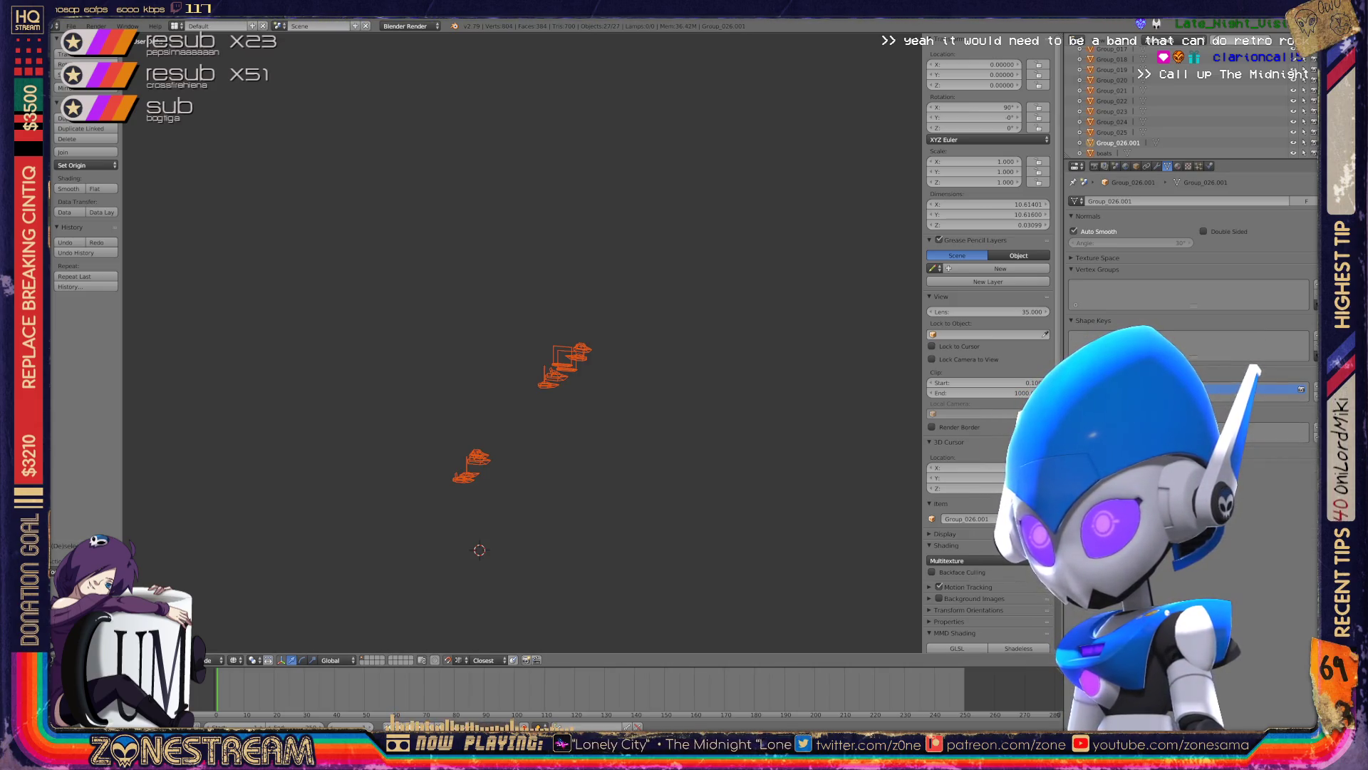
click(1104, 153)
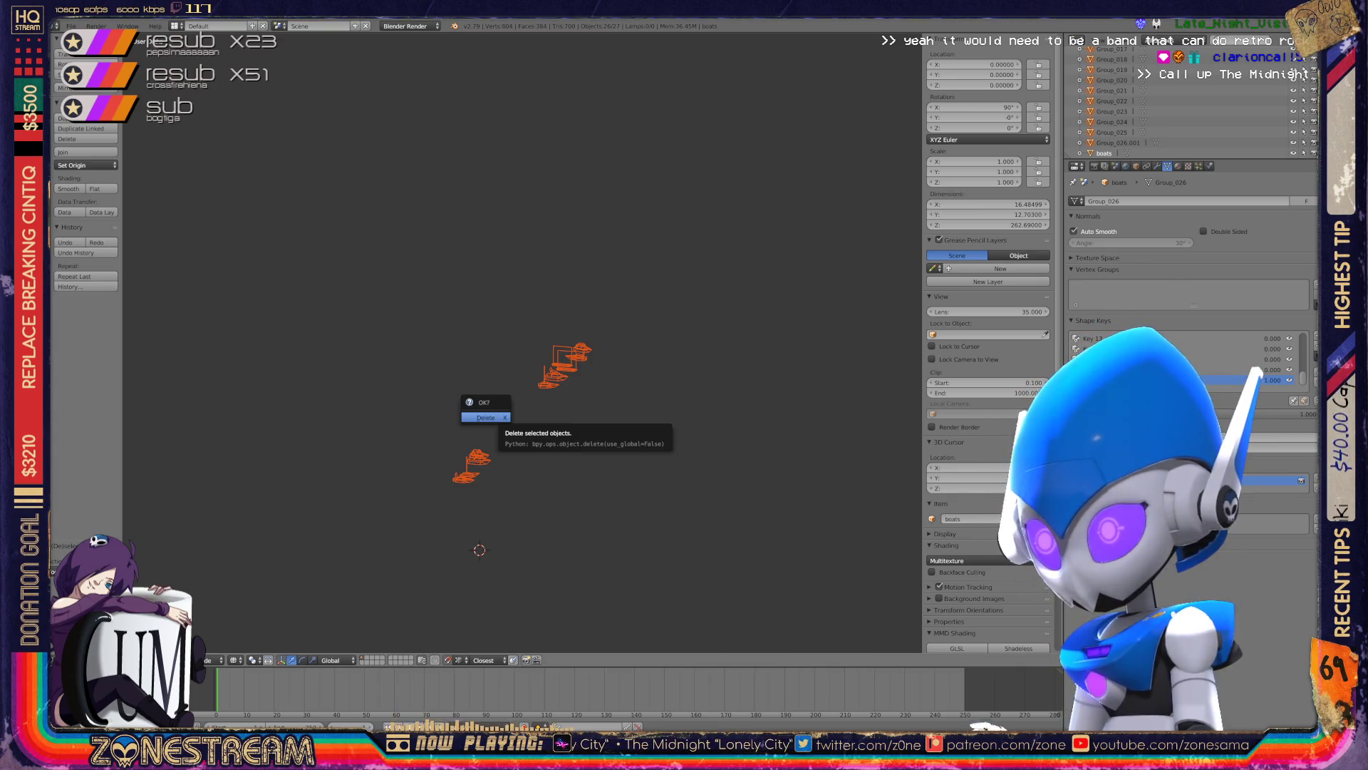
key(Escape)
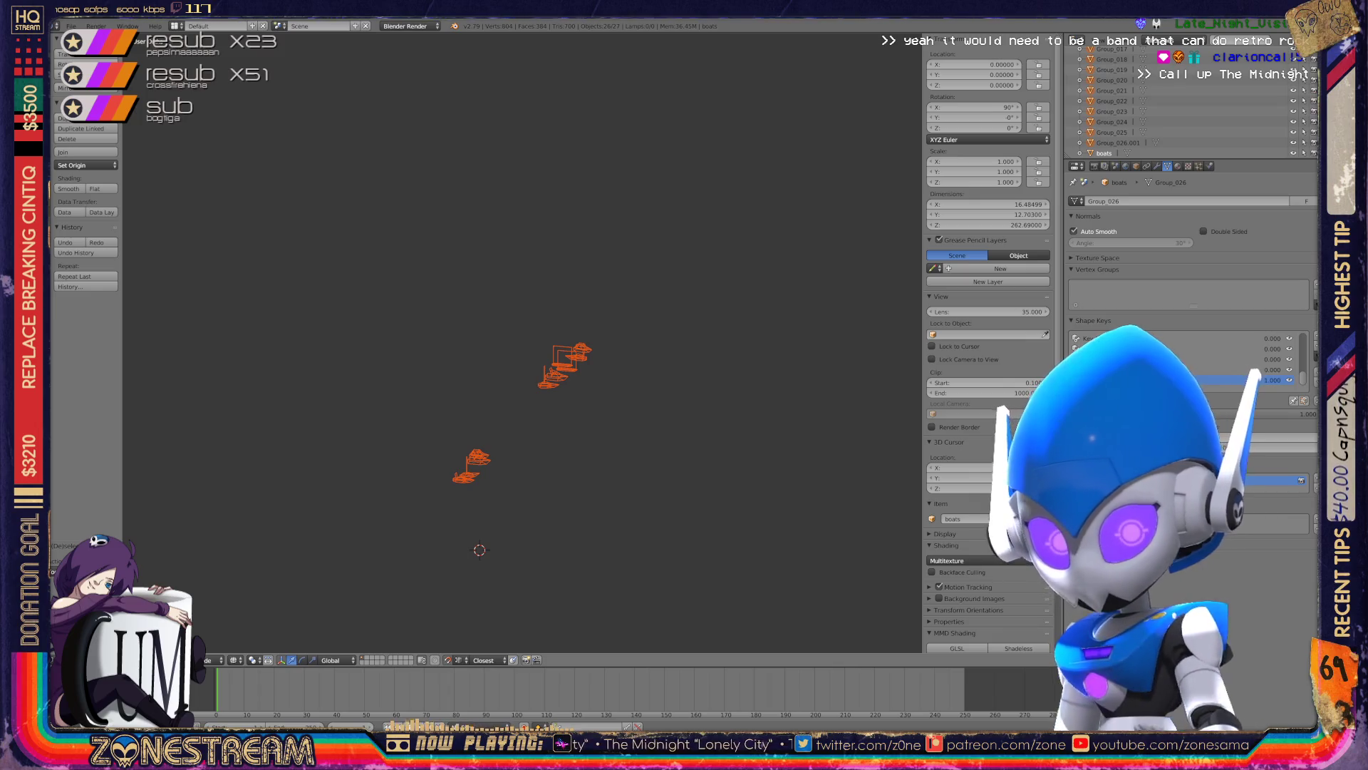
key(KP_Decimal)
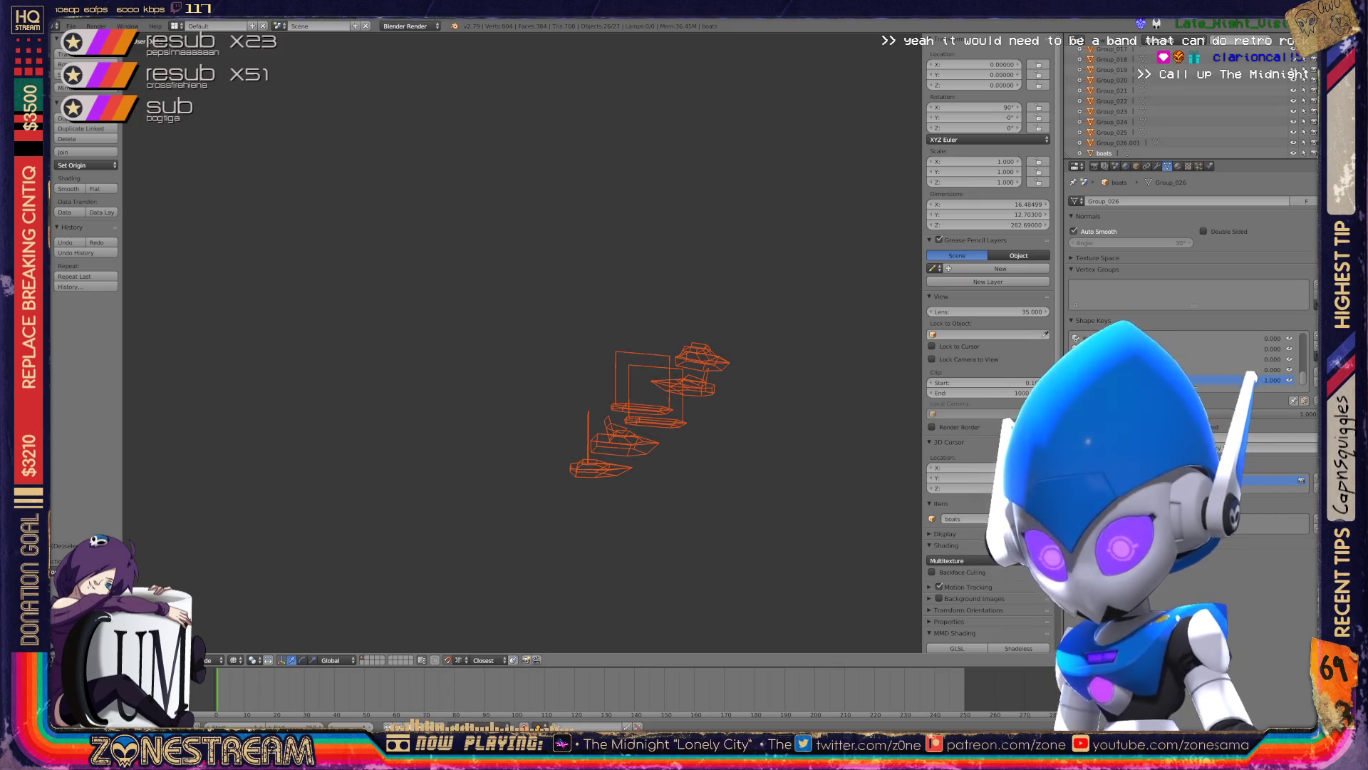
key(x)
key(Return)
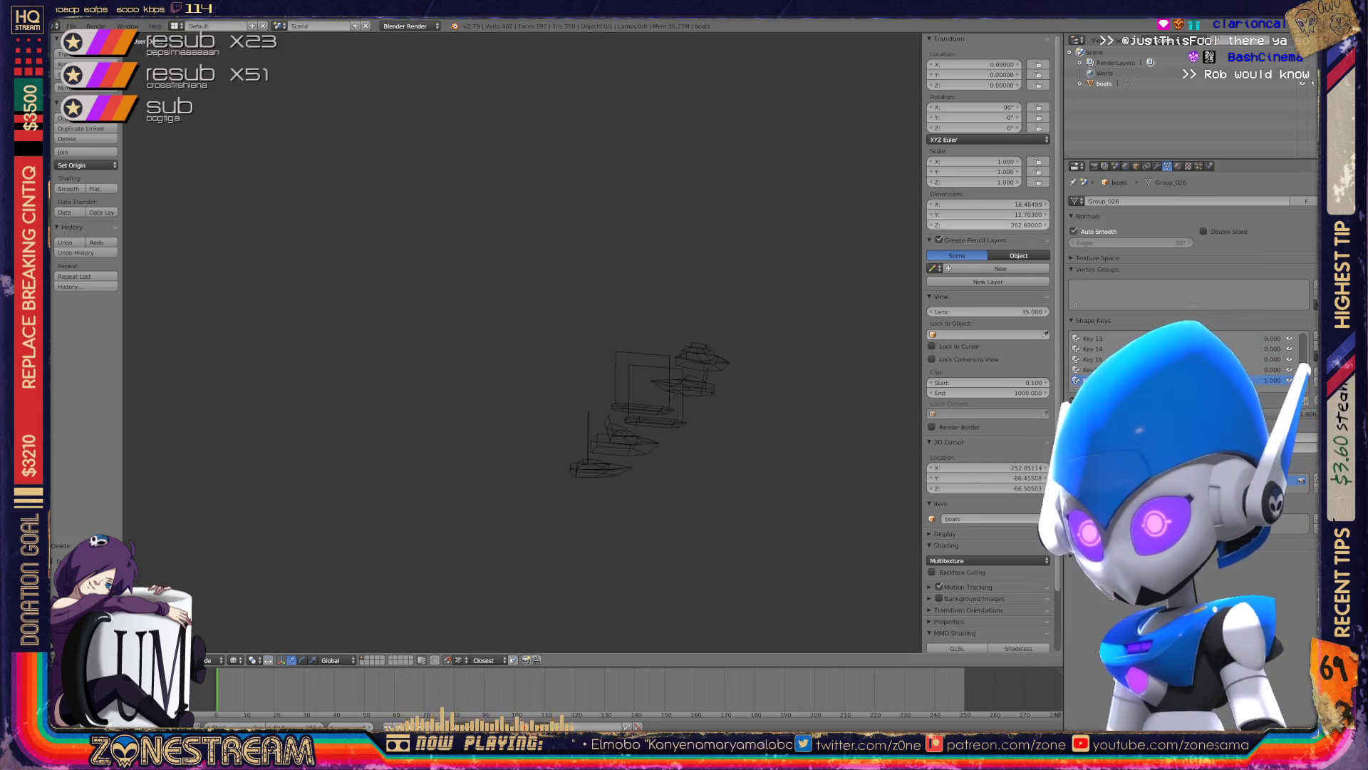
key(KP_7)
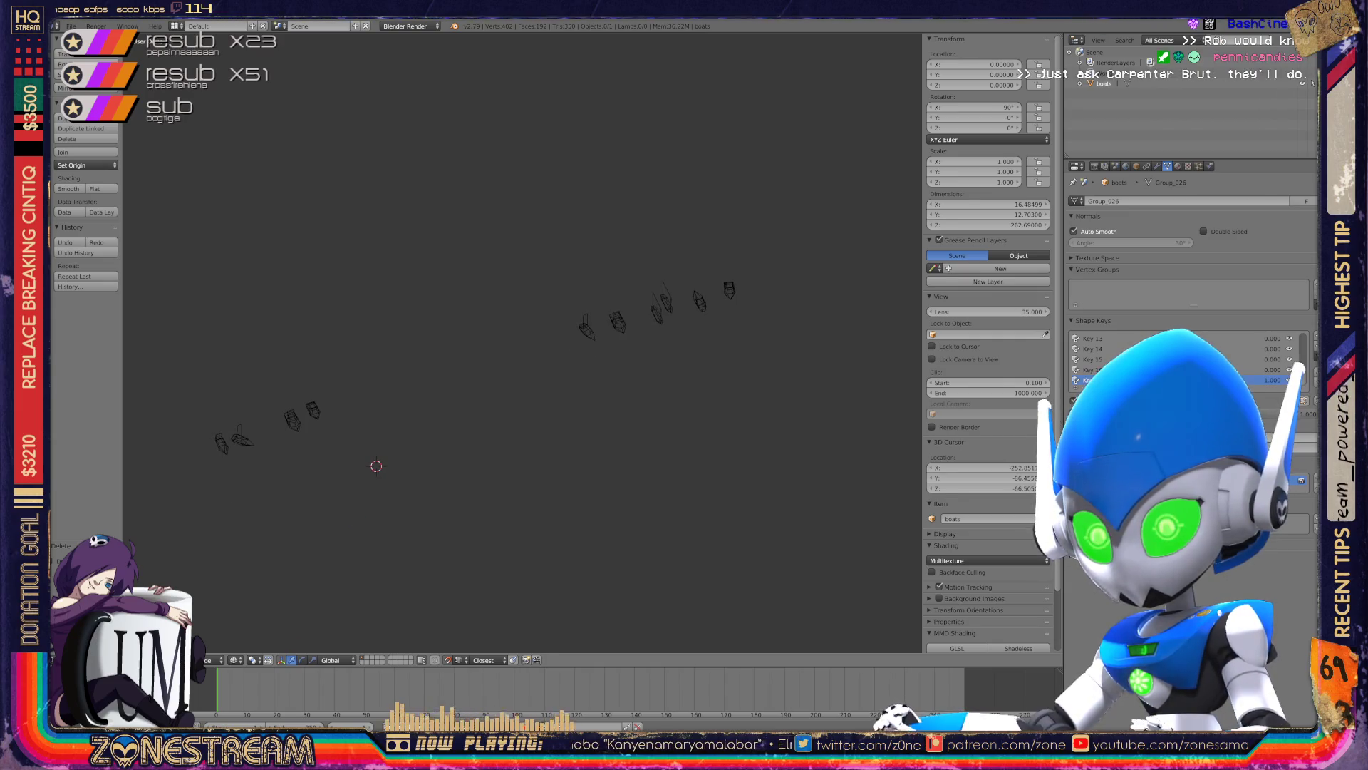
key(Tab)
key(Tab)
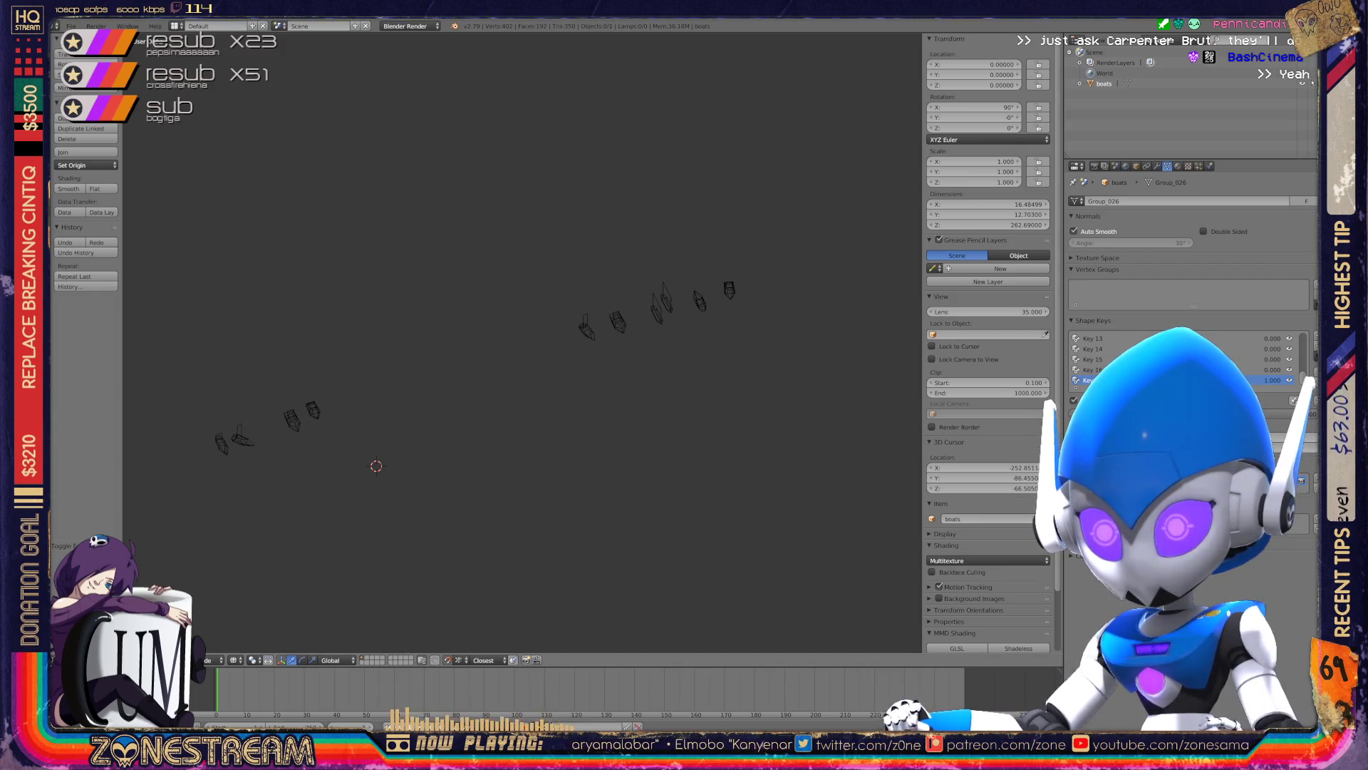
middle_drag(520, 342, 570, 342)
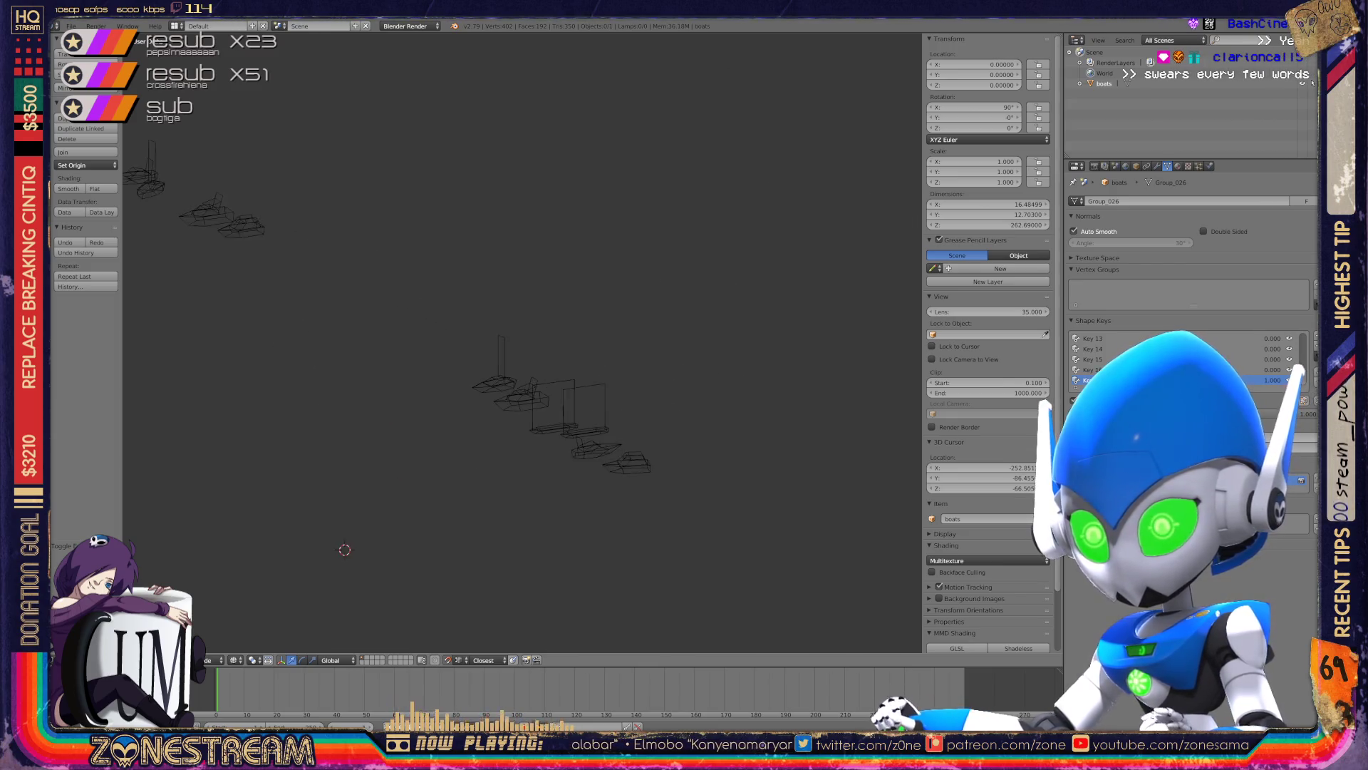
key(Tab)
scroll(556, 427, up, 3)
key(Tab)
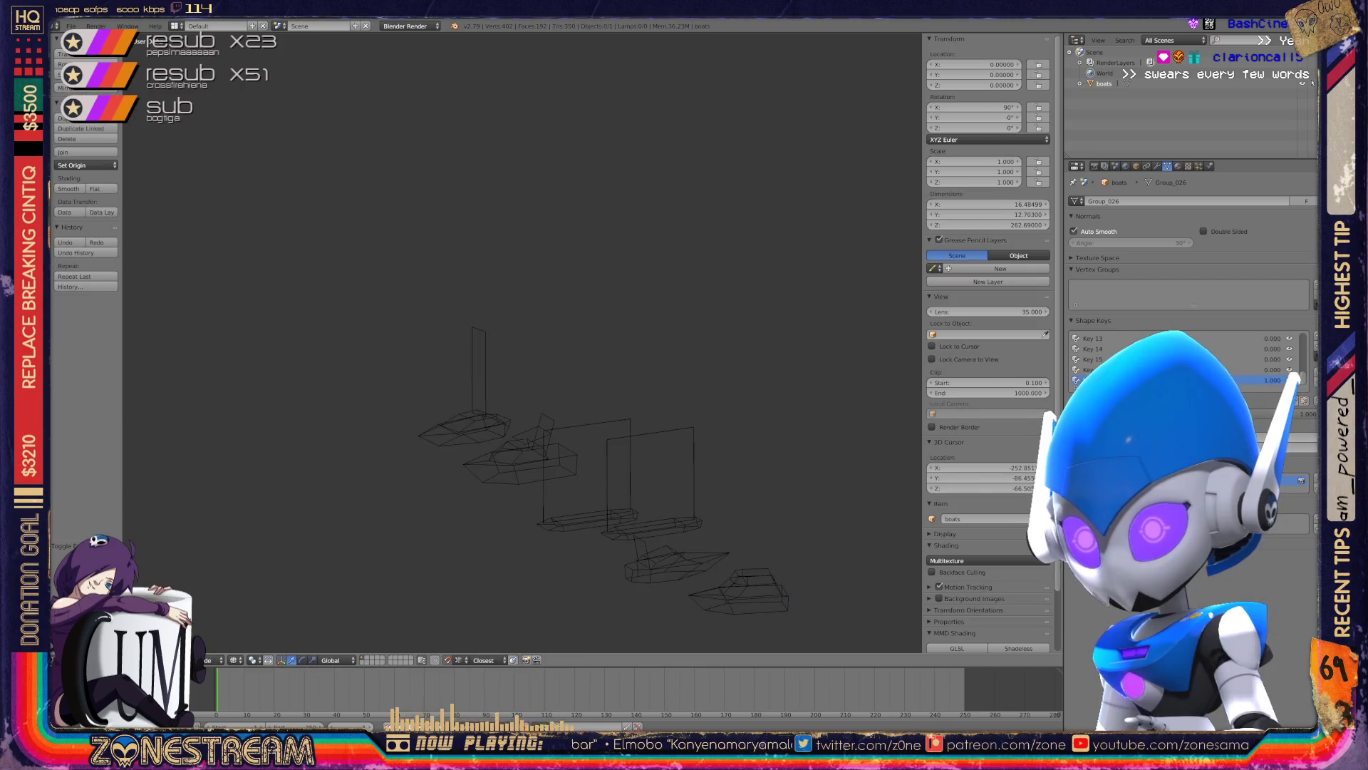
middle_drag(556, 428, 584, 428)
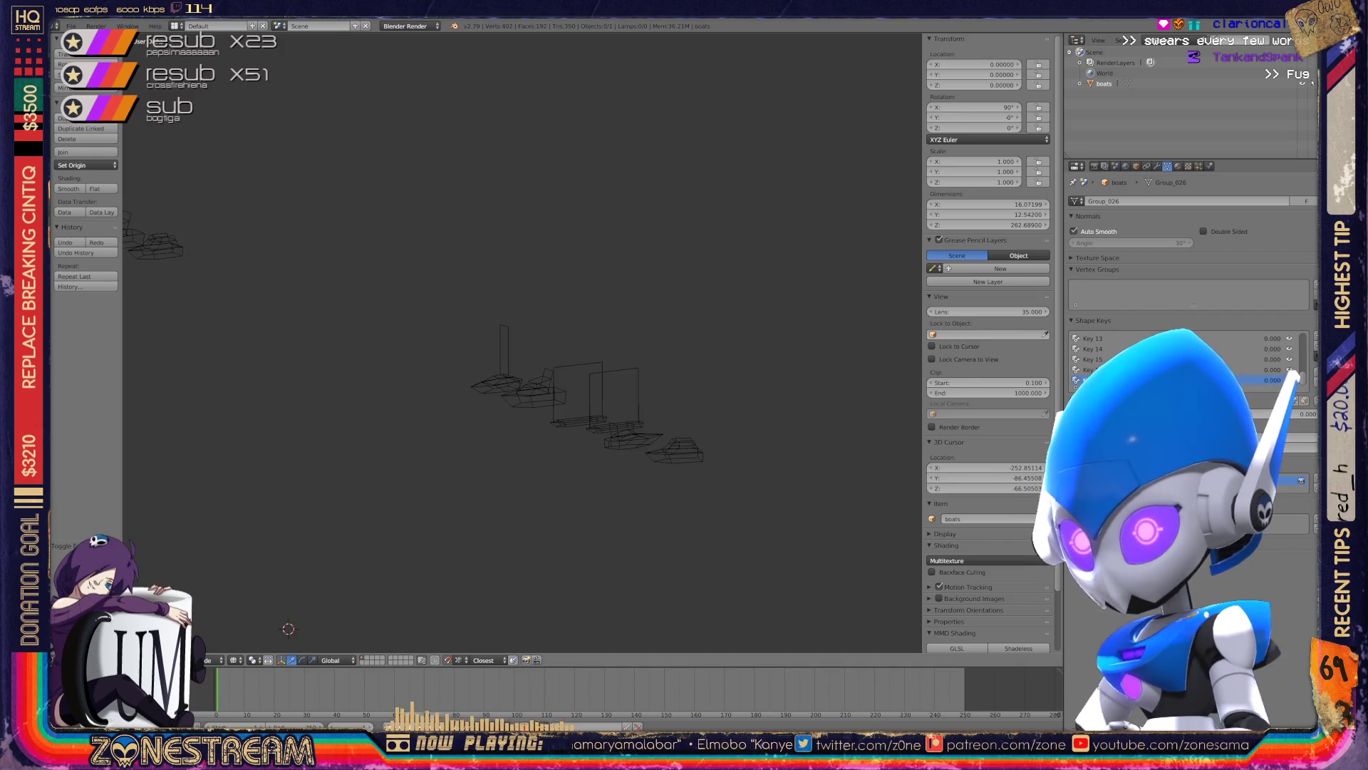
scroll(584, 391, up, 5)
shift+middle_drag(777, 427, 356, 143)
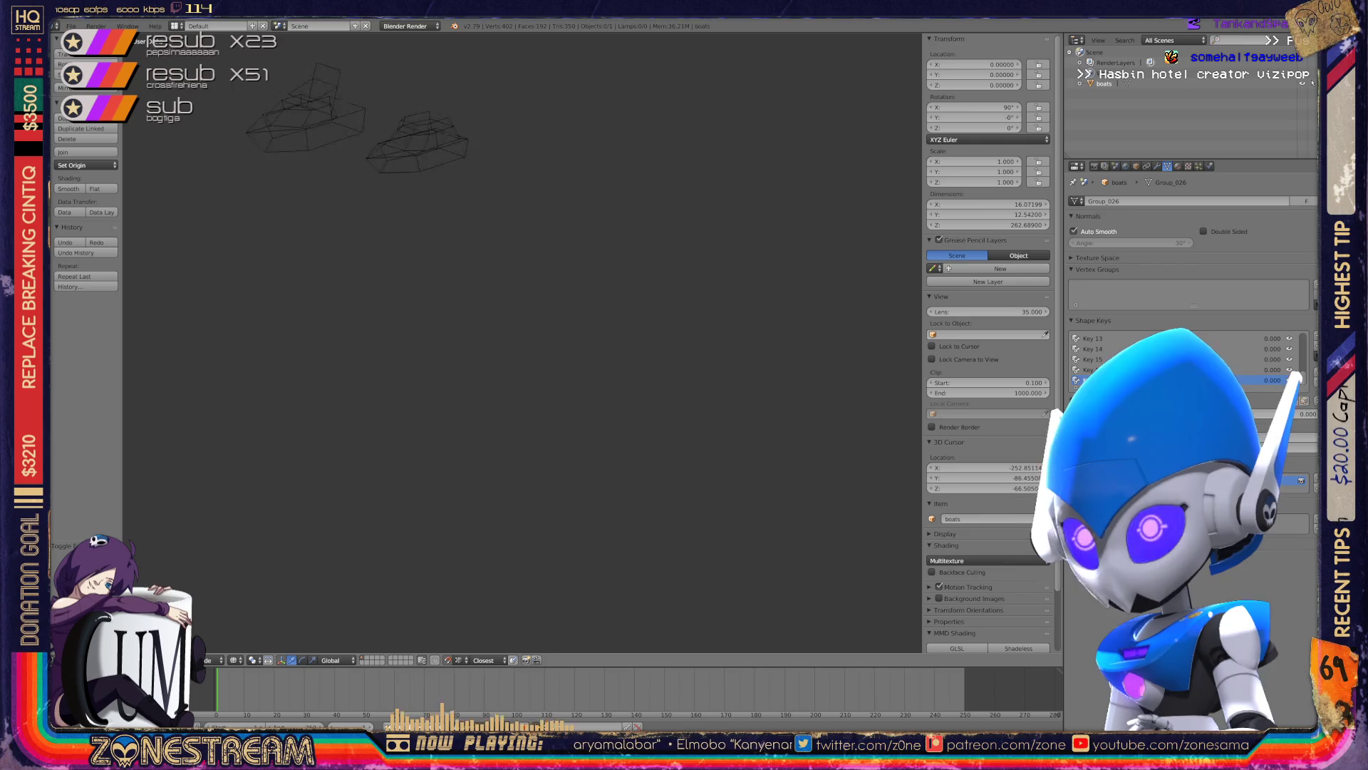
key(Home)
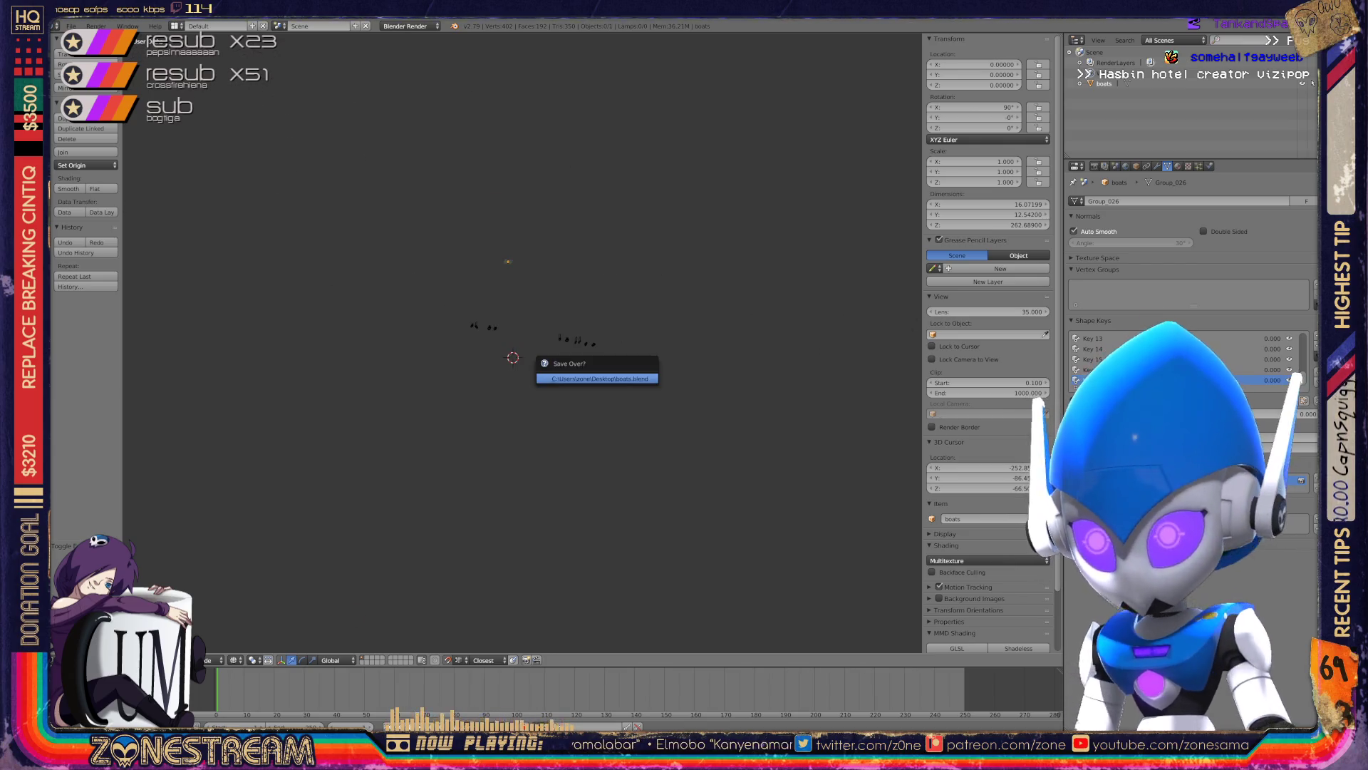
- Show Orphan Data in the Outliner and purge all unused data blocks
scroll(522, 342, up, 5)
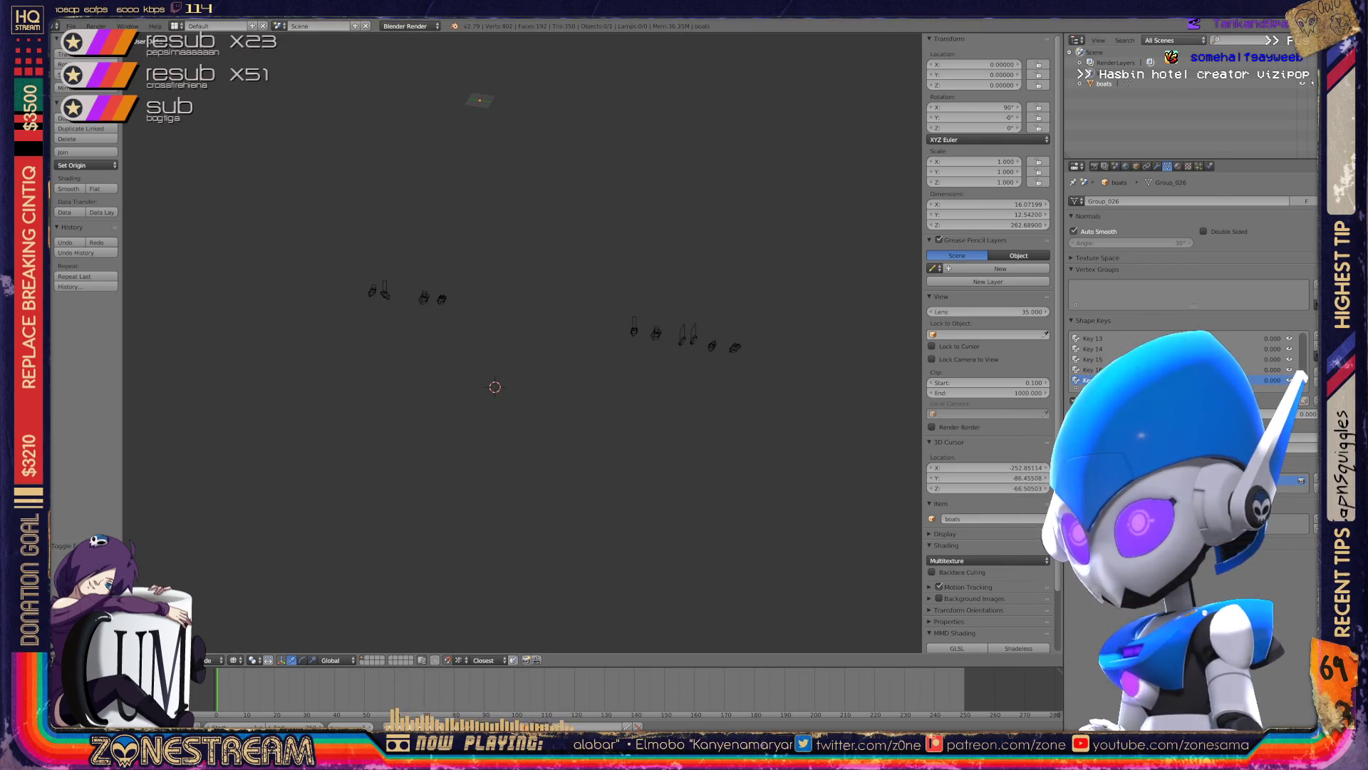
click(1174, 40)
click(1180, 179)
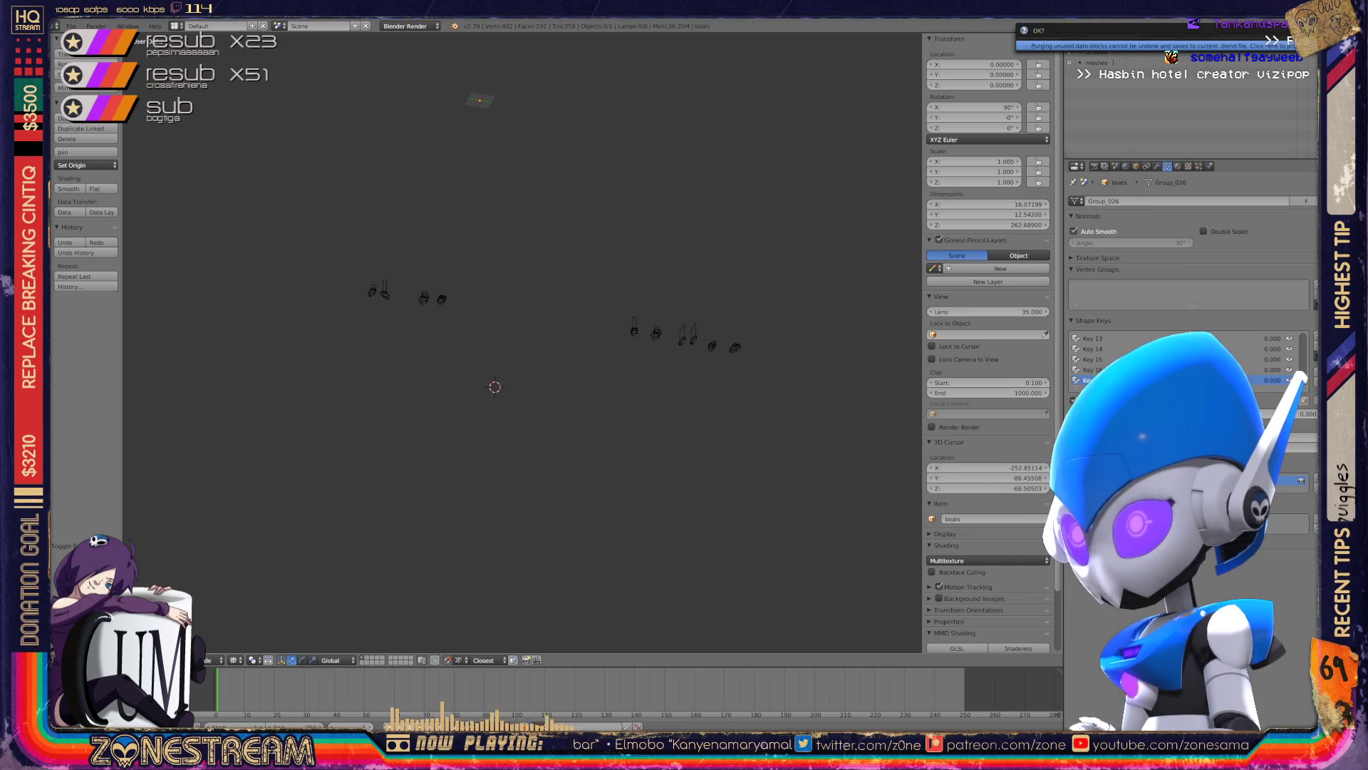
click(1307, 40)
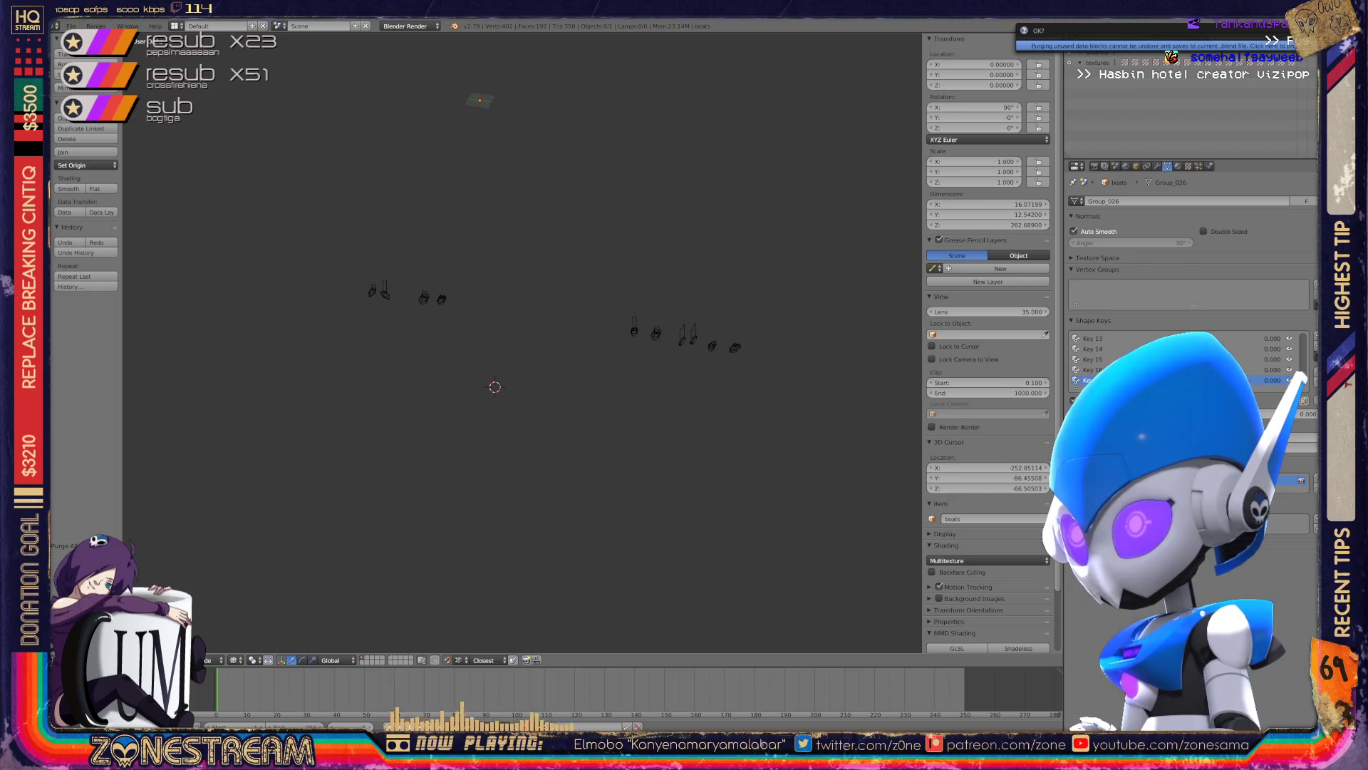
click(1307, 39)
click(1307, 40)
click(1275, 45)
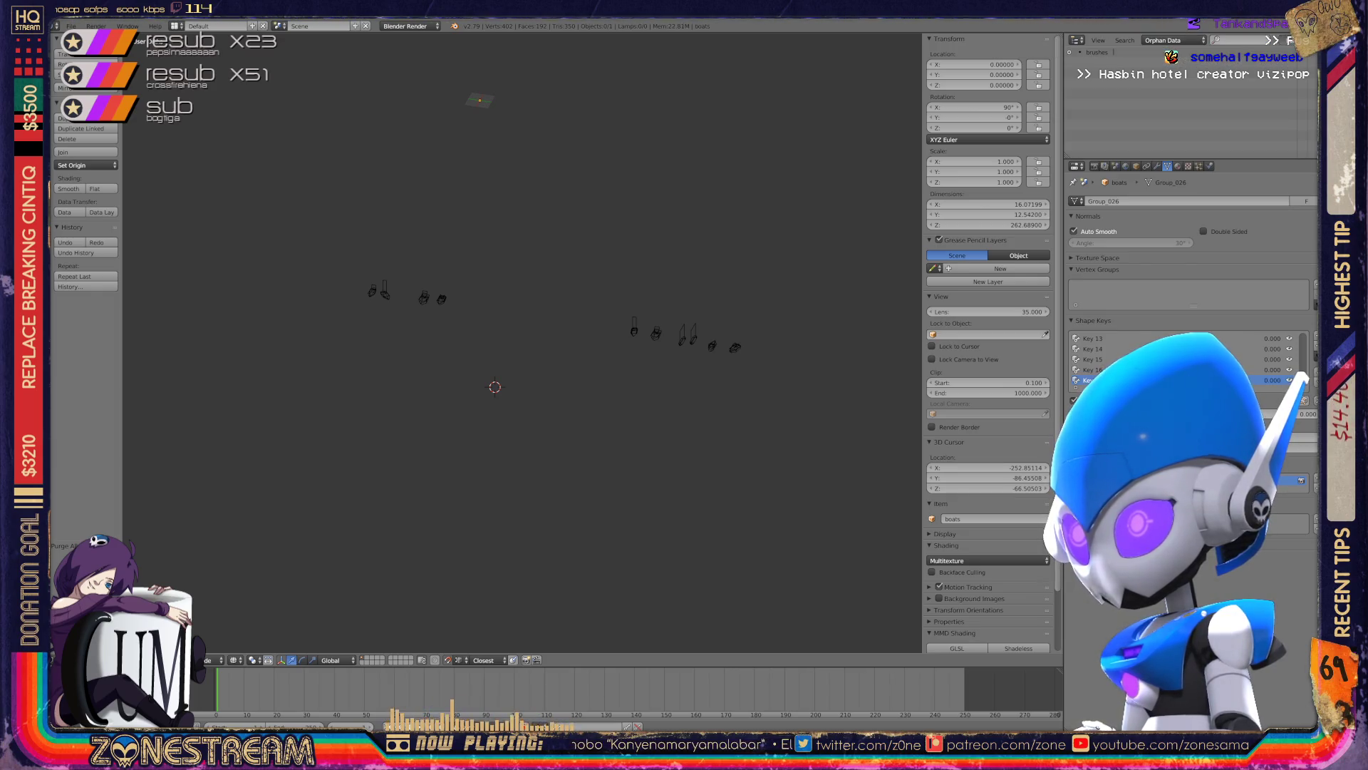
- Switch the Outliner back to All Scenes and save over the boats file
click(1174, 40)
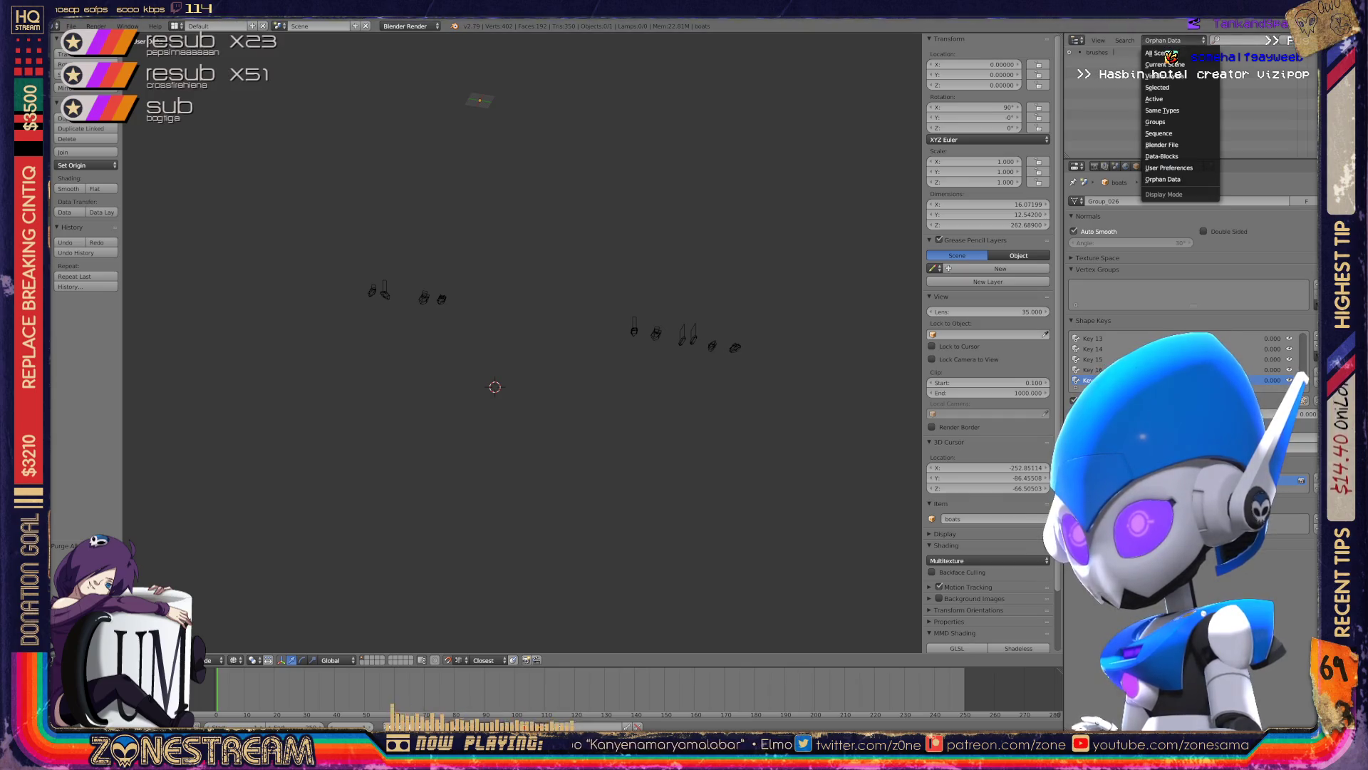
click(1158, 53)
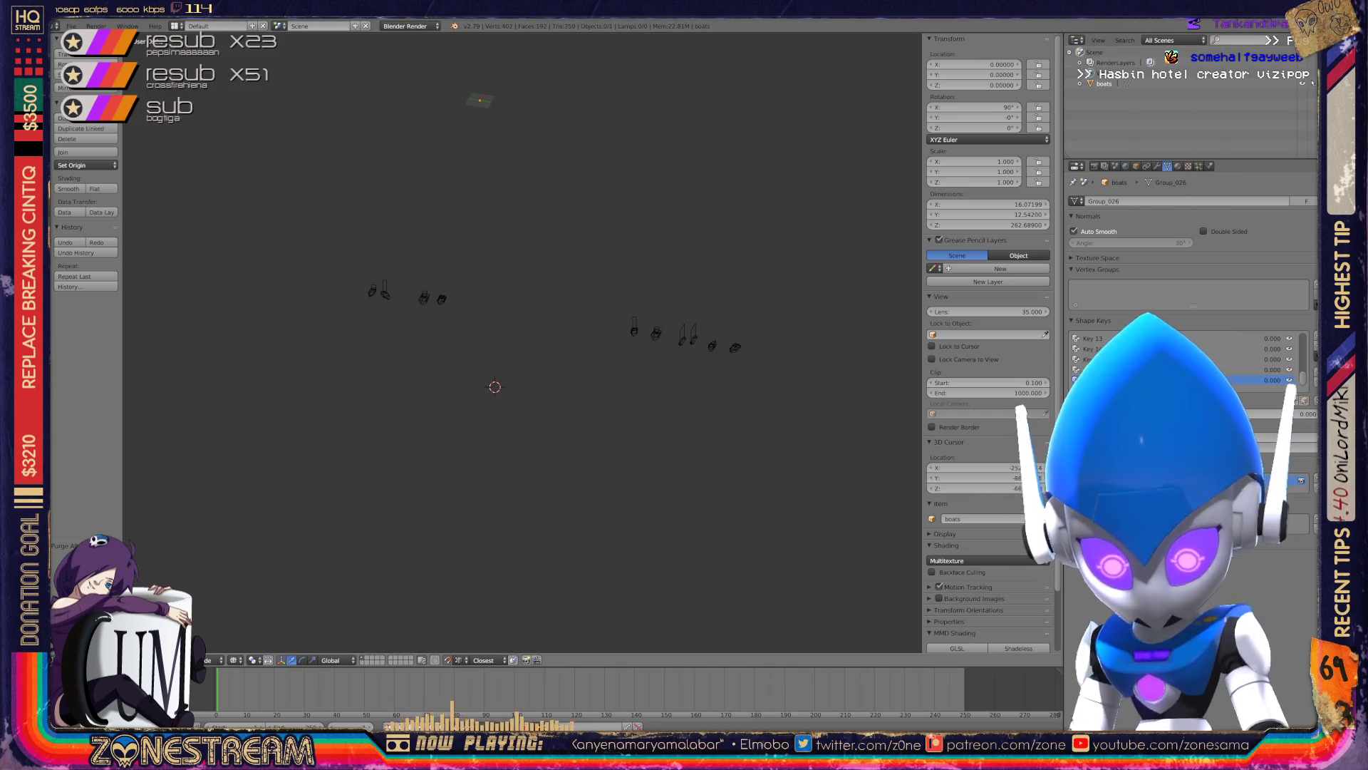
key(ctrl+s)
key(Return)
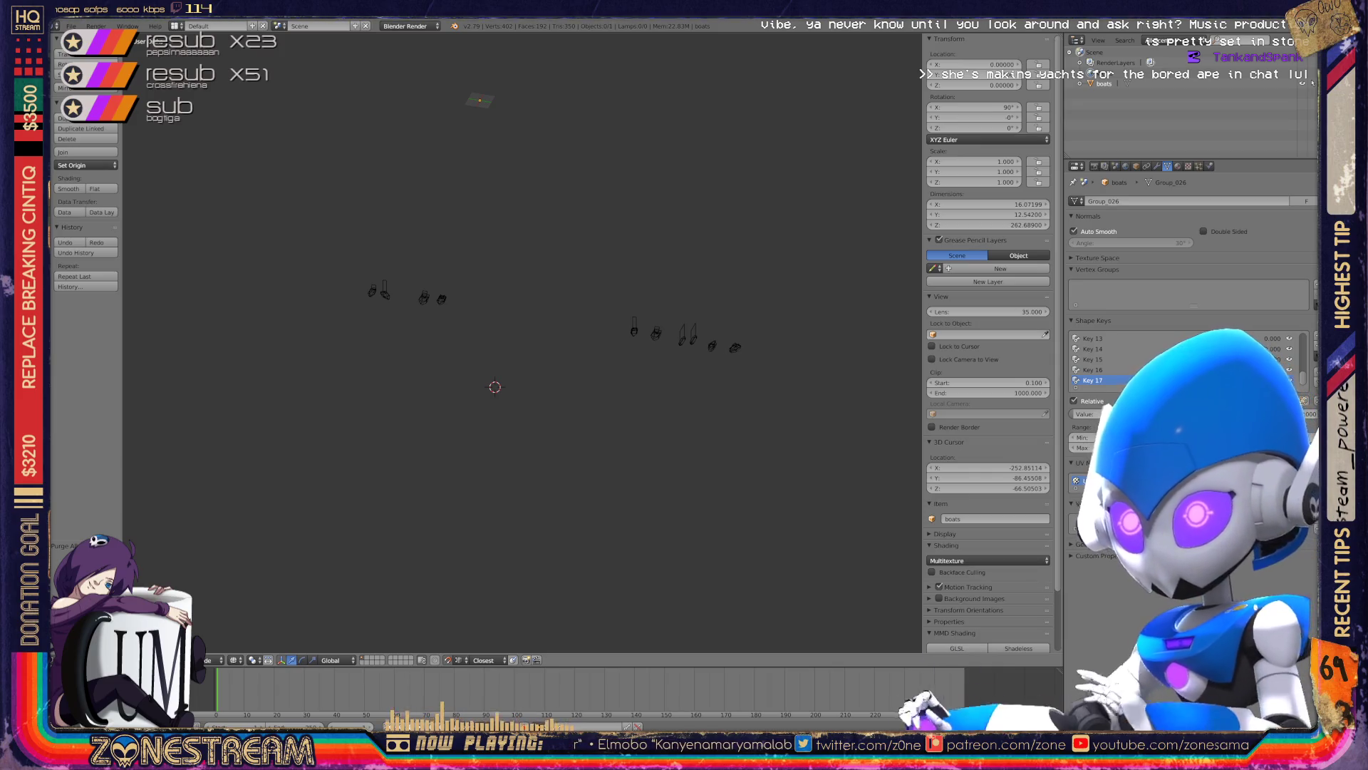
key(KP_1)
key(KP_8)
key(KP_8)
key(KP_4)
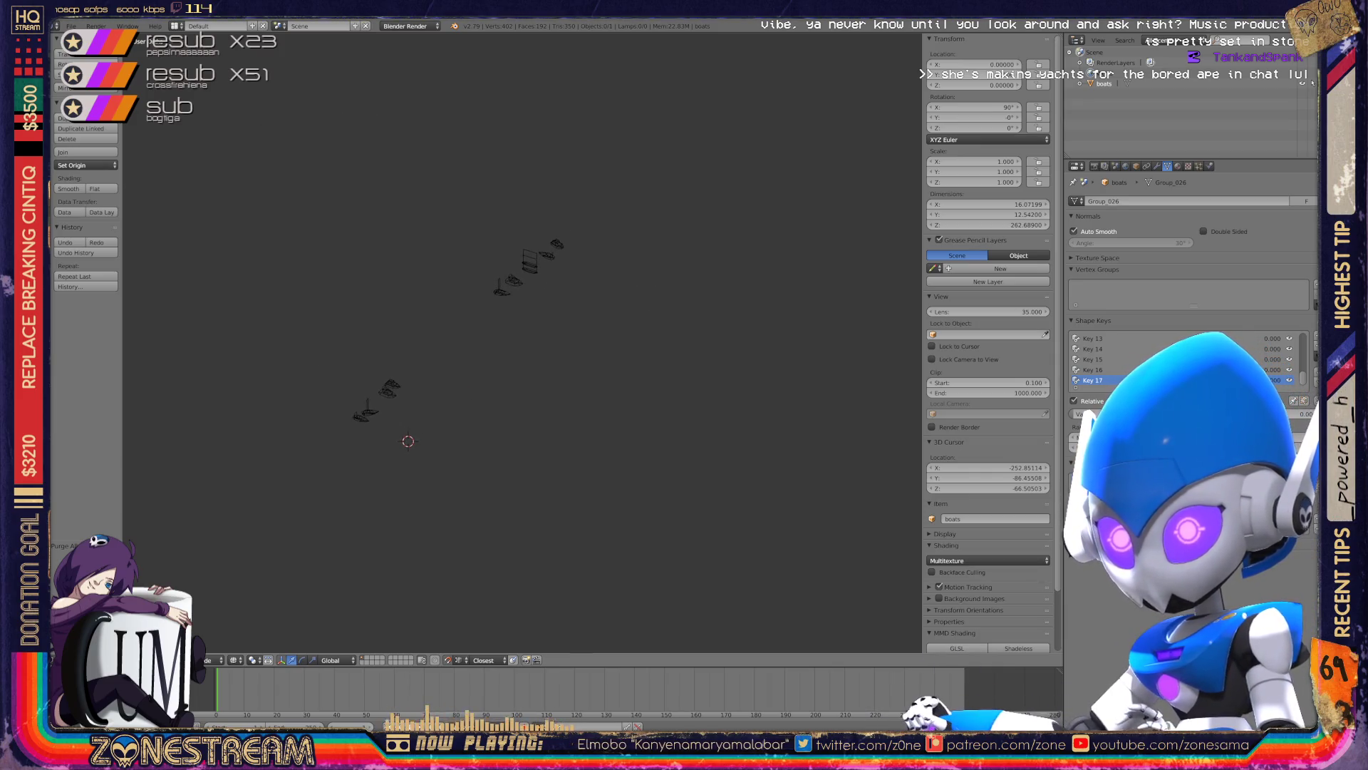
key(KP_6)
key(KP_6)
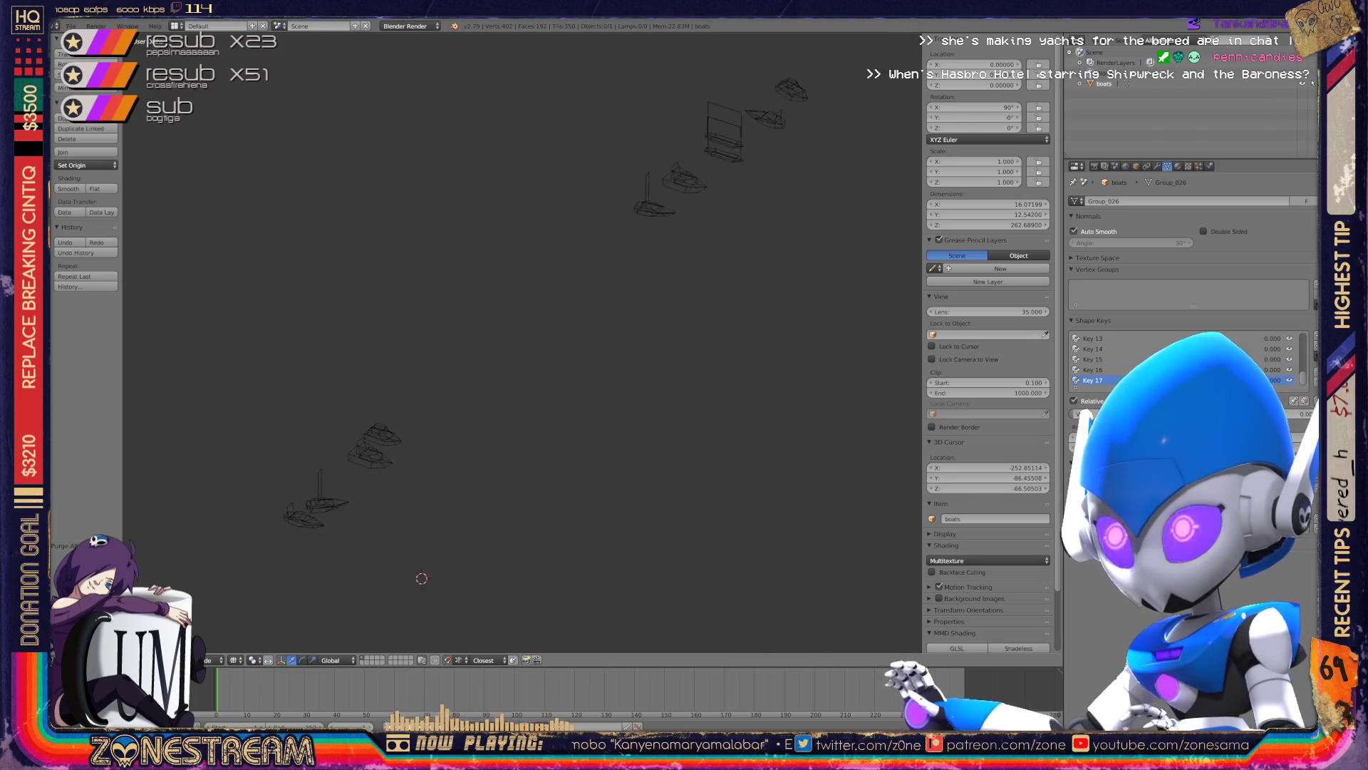
key(KP_6)
key(KP_6)
key(KP_6)
key(KP_6)
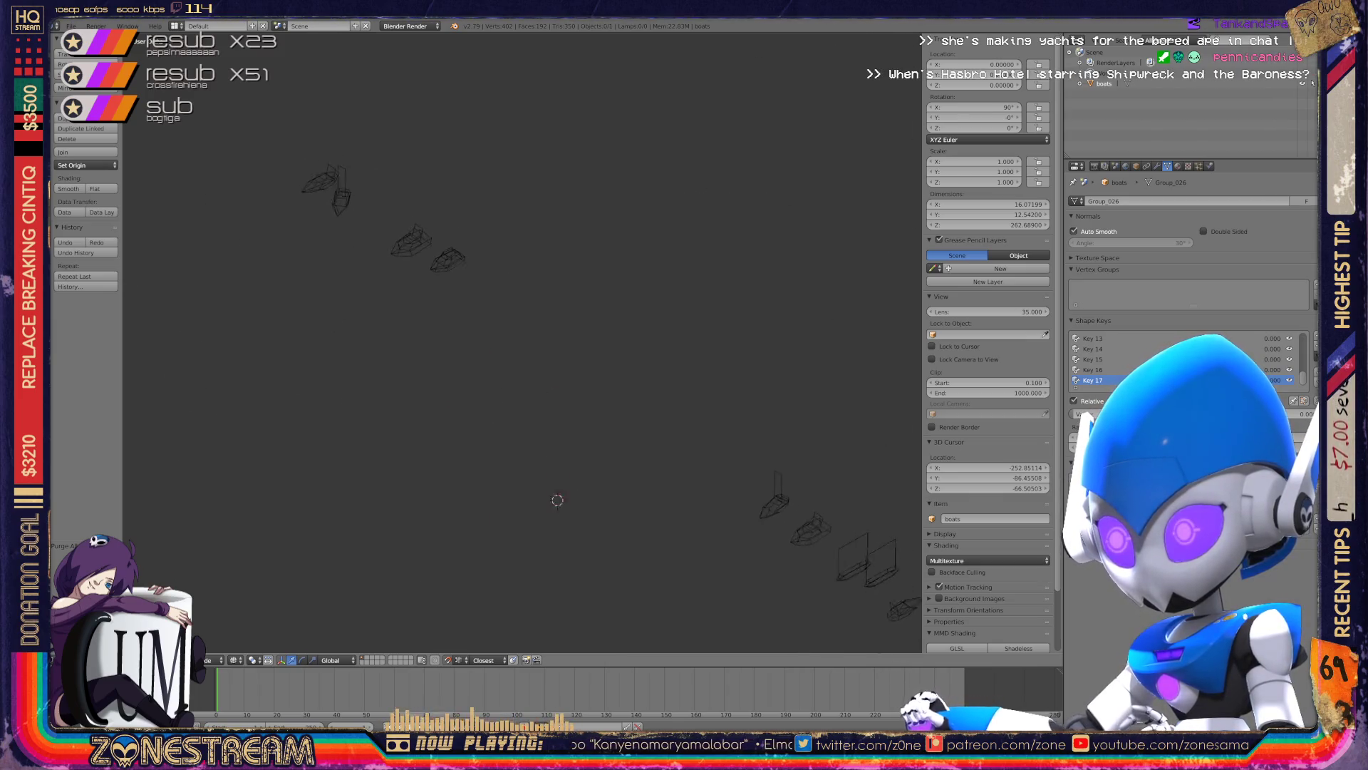
key(KP_6)
key(KP_6)
key(KP_6)
key(KP_6)
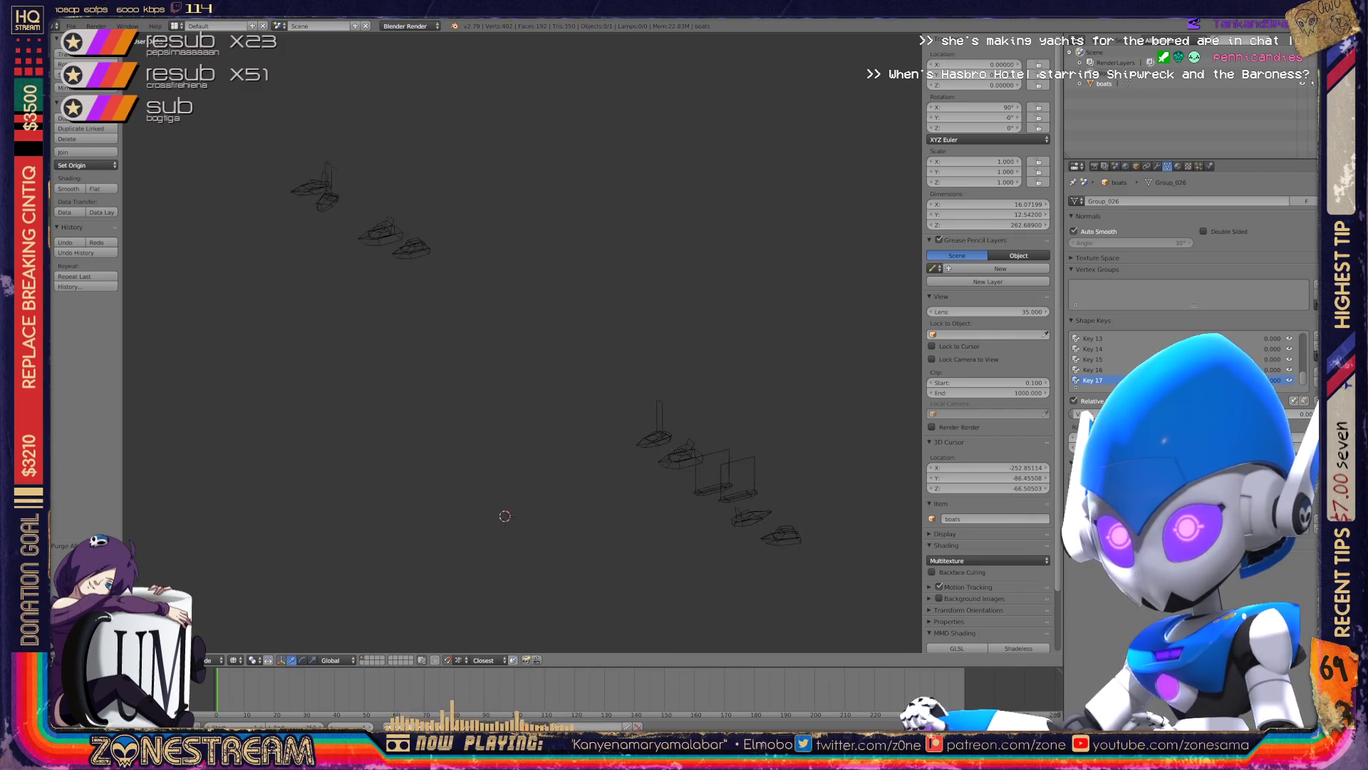
key(KP_6)
key(KP_6)
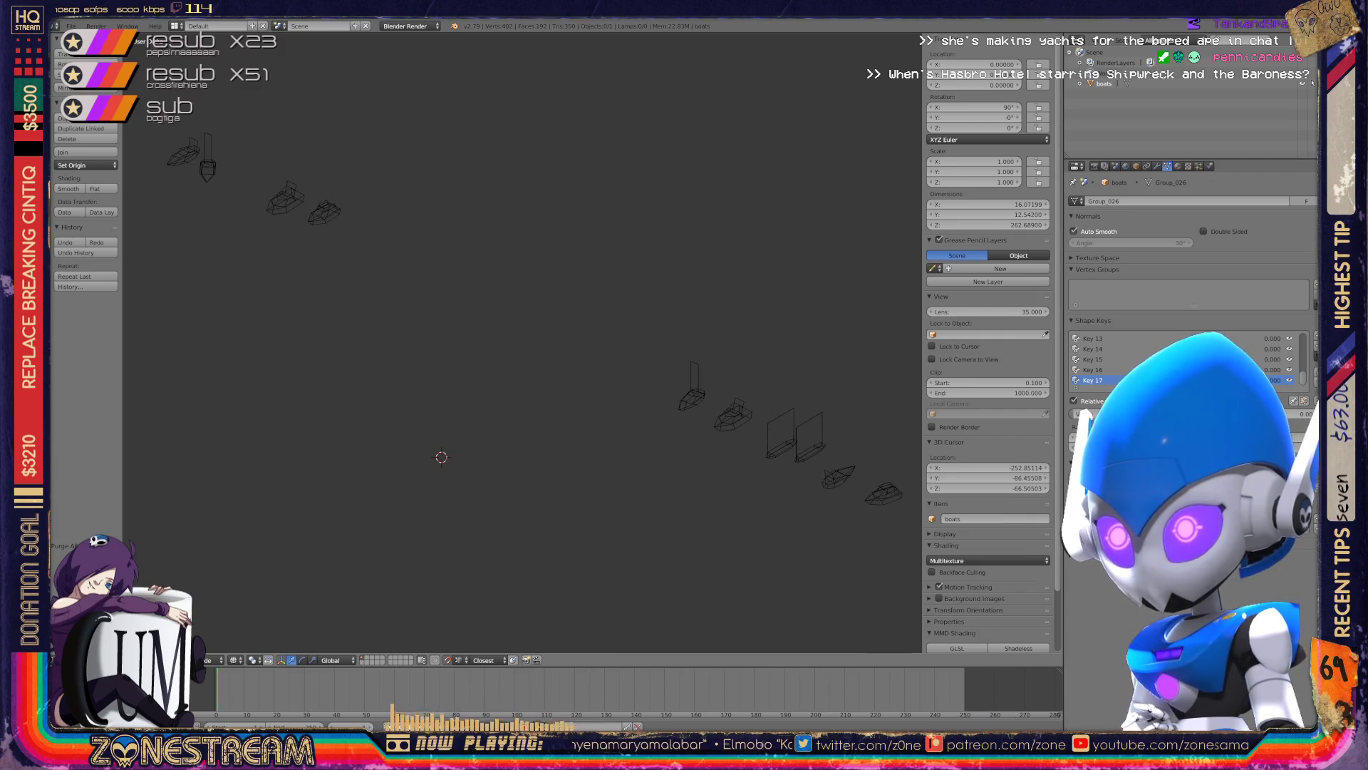
key(KP_6)
key(KP_6)
key(KP_6)
key(KP_6)
key(KP_6)
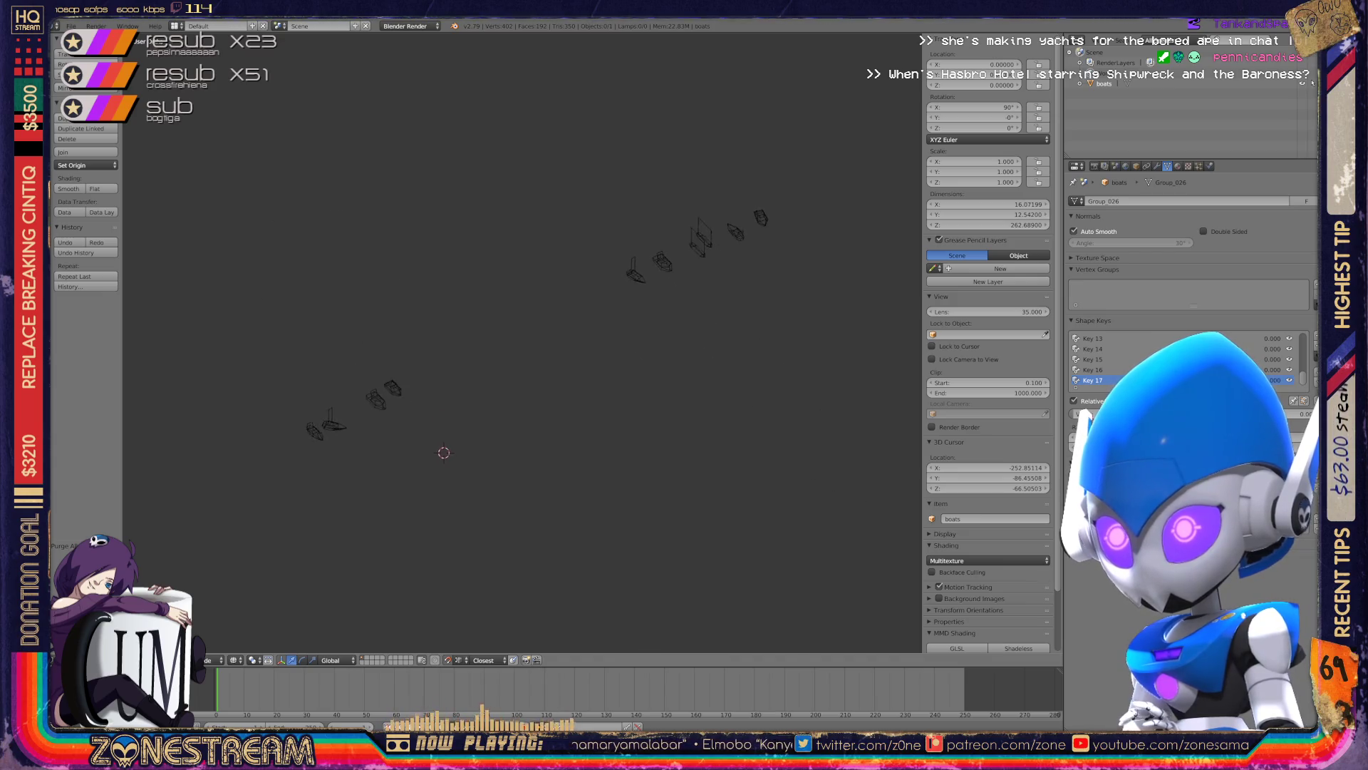
key(KP_6)
key(KP_6)
key(KP_Add)
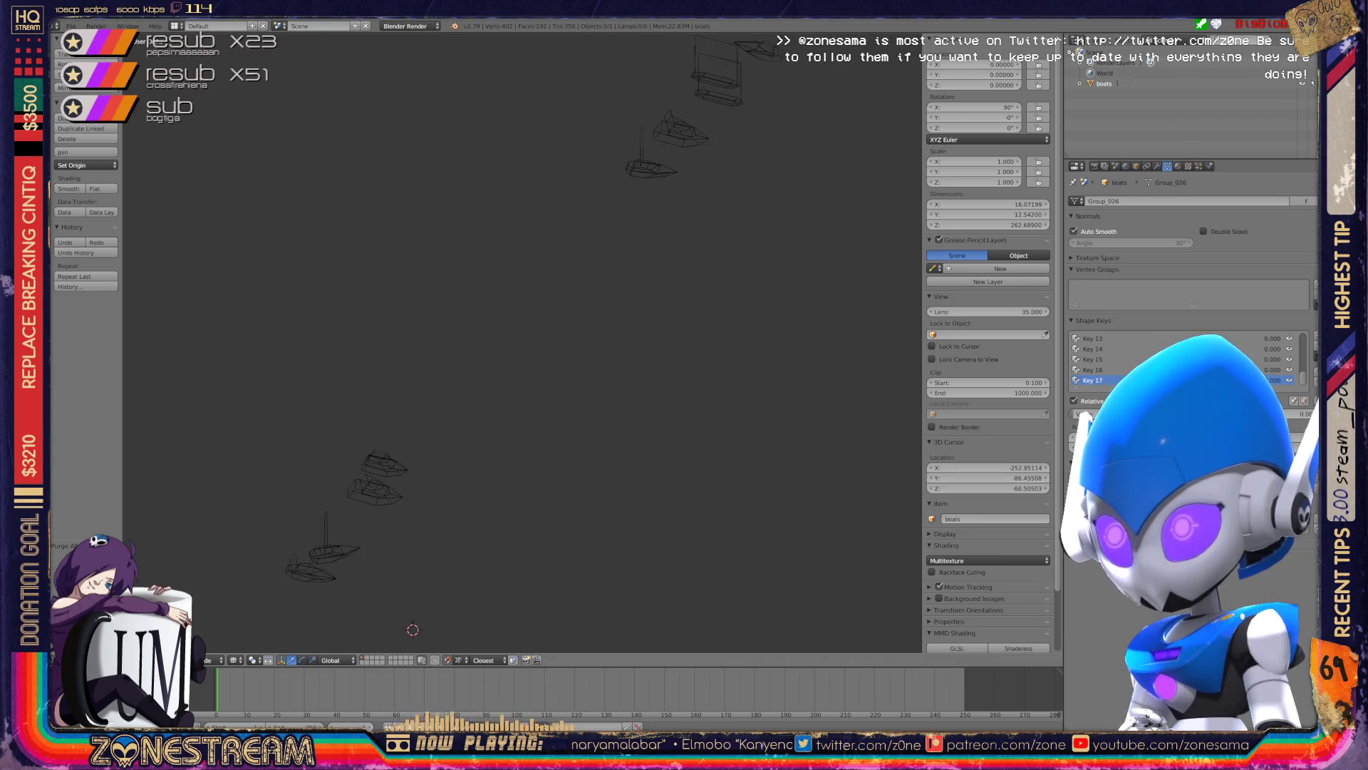
key(KP_Add)
key(KP_8)
key(KP_8)
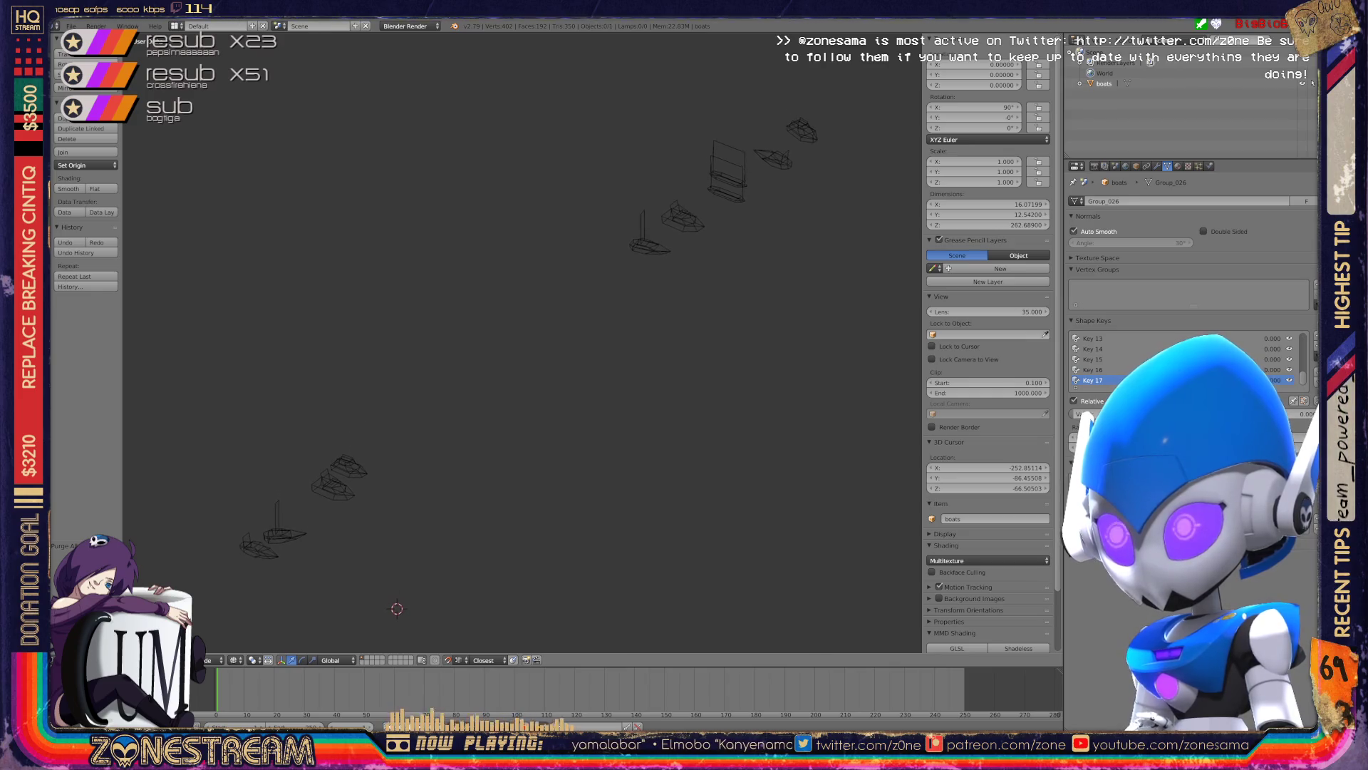
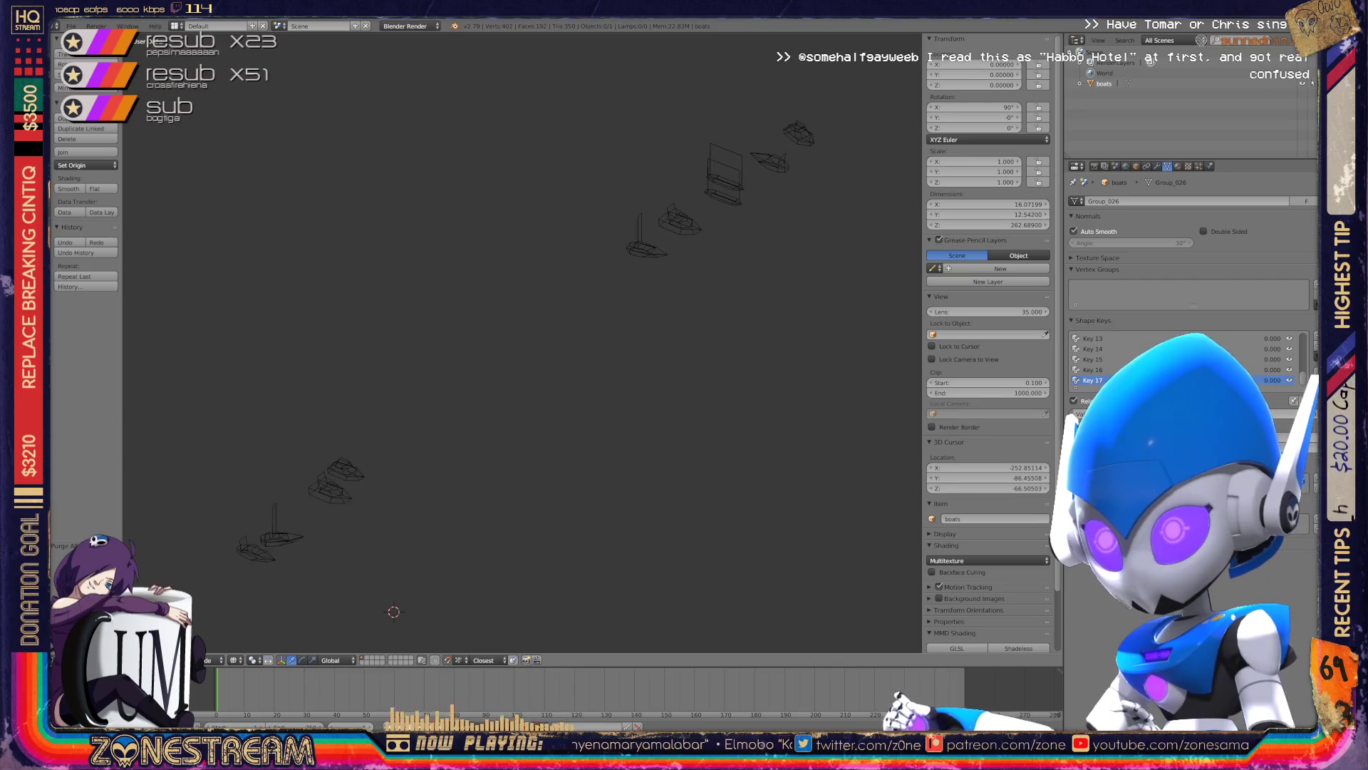
- Inspect the boats in edit mode from several angles, then return to object mode
mouse_move(520, 342)
shift+middle_down()
mouse_move(500, 347)
mouse_move(511, 345)
shift+middle_up()
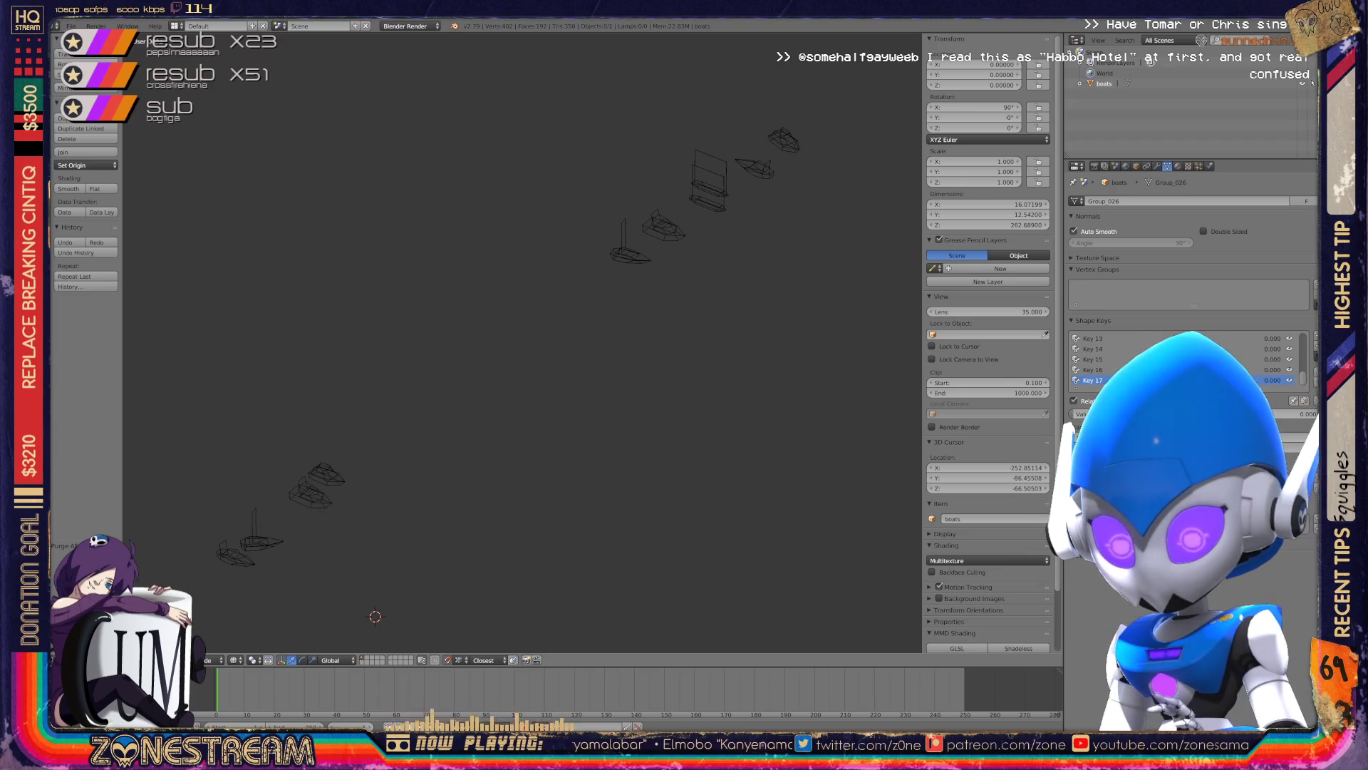
key(Tab)
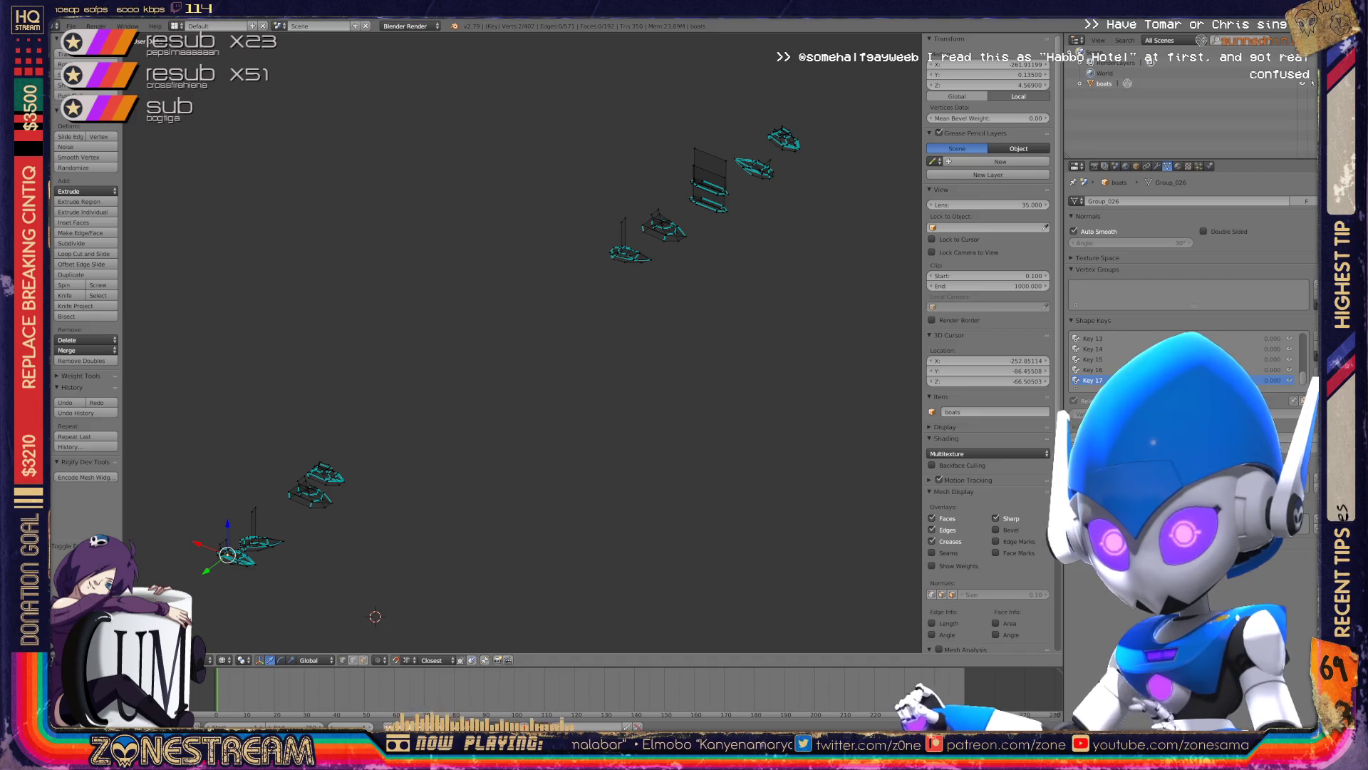
scroll(200, 627, up, 2)
scroll(200, 627, up, 1)
scroll(200, 627, up, 1)
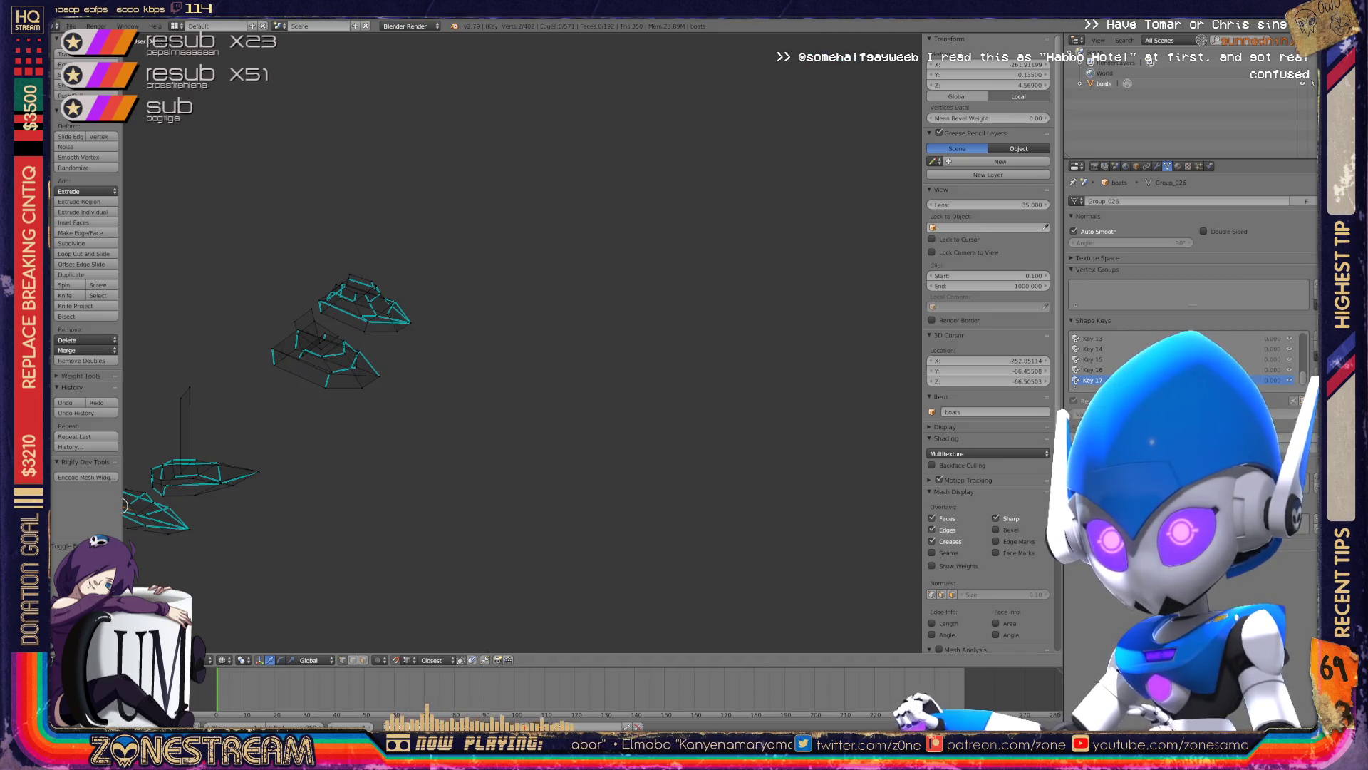
scroll(199, 627, up, 1)
shift+middle_drag(637, 597, 710, 573)
scroll(710, 573, up, 3)
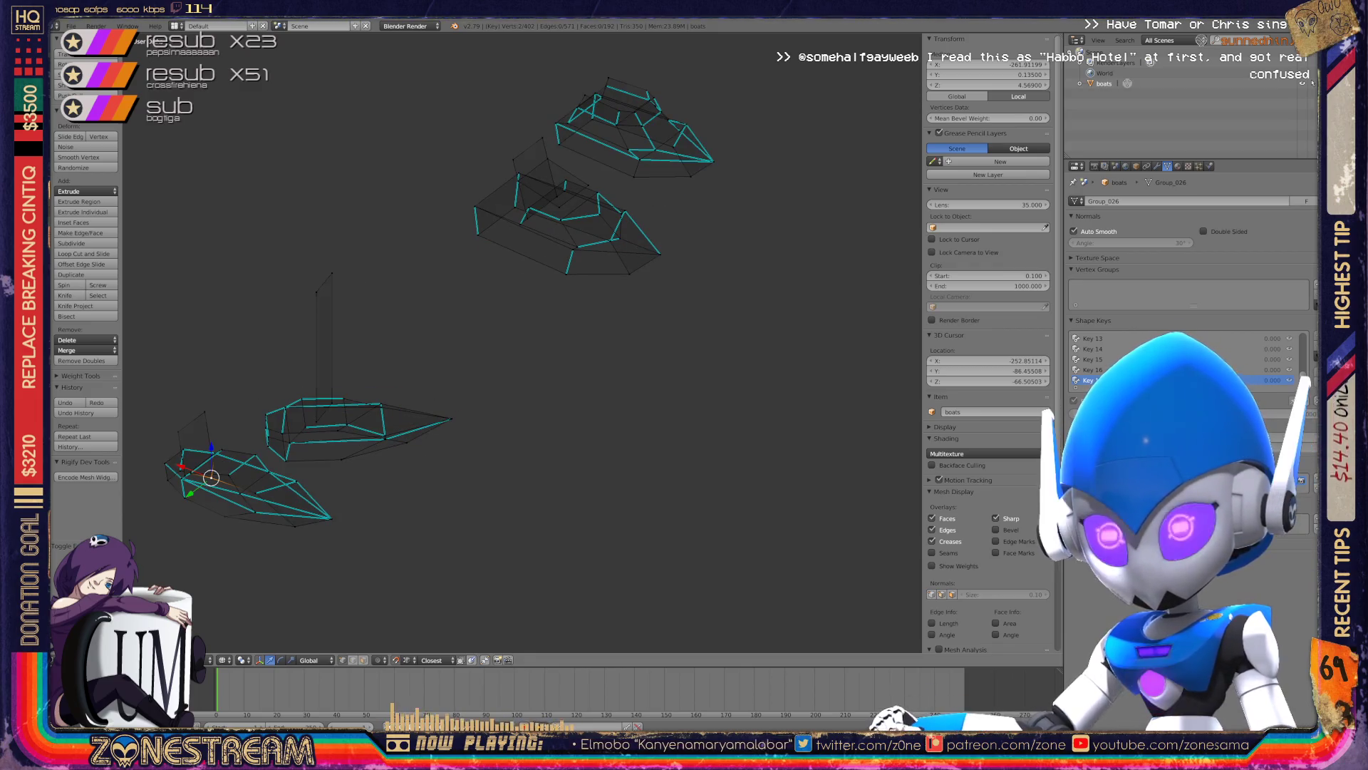
scroll(630, 476, down, 6)
shift+middle_drag(522, 342, 340, 438)
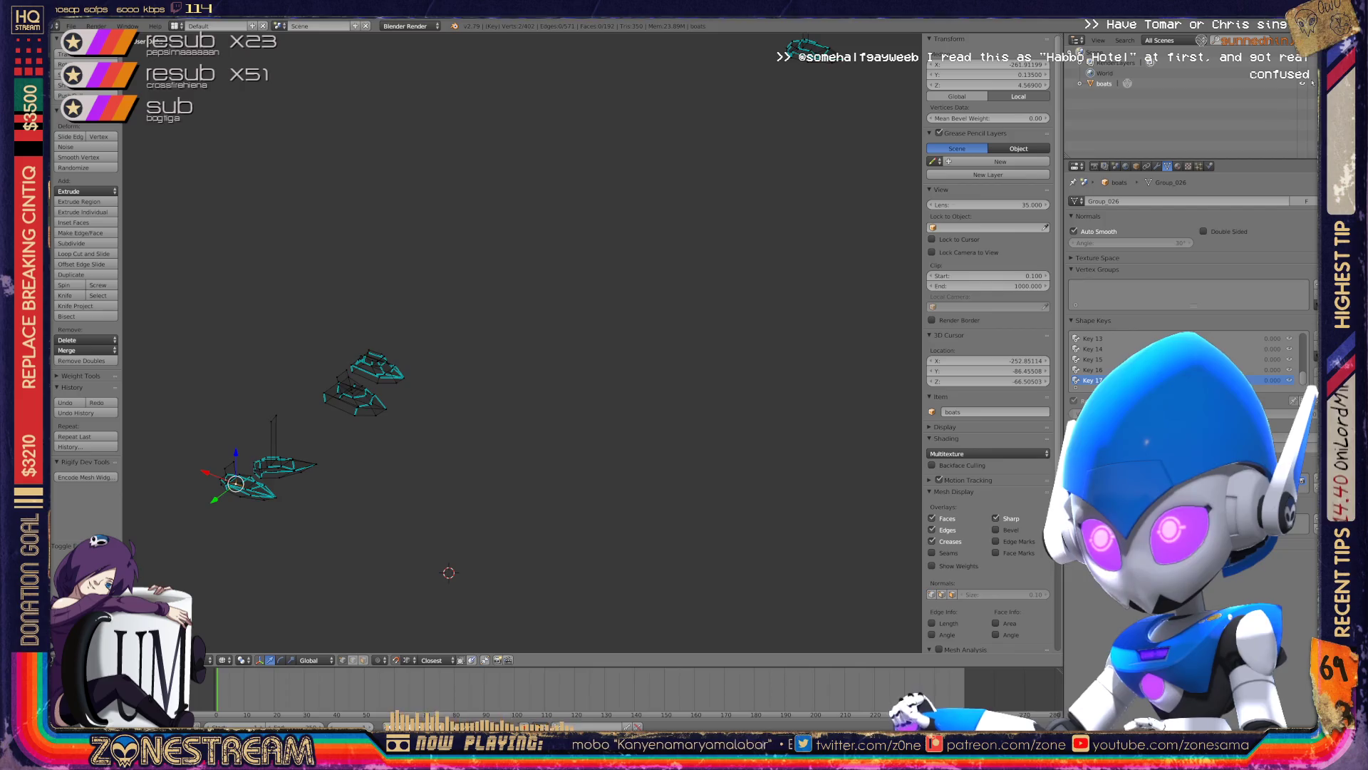
mouse_move(449, 428)
middle_down()
mouse_move(641, 342)
mouse_move(684, 399)
mouse_move(763, 442)
mouse_move(656, 427)
mouse_move(741, 437)
mouse_move(776, 413)
mouse_move(702, 385)
mouse_move(682, 399)
middle_up()
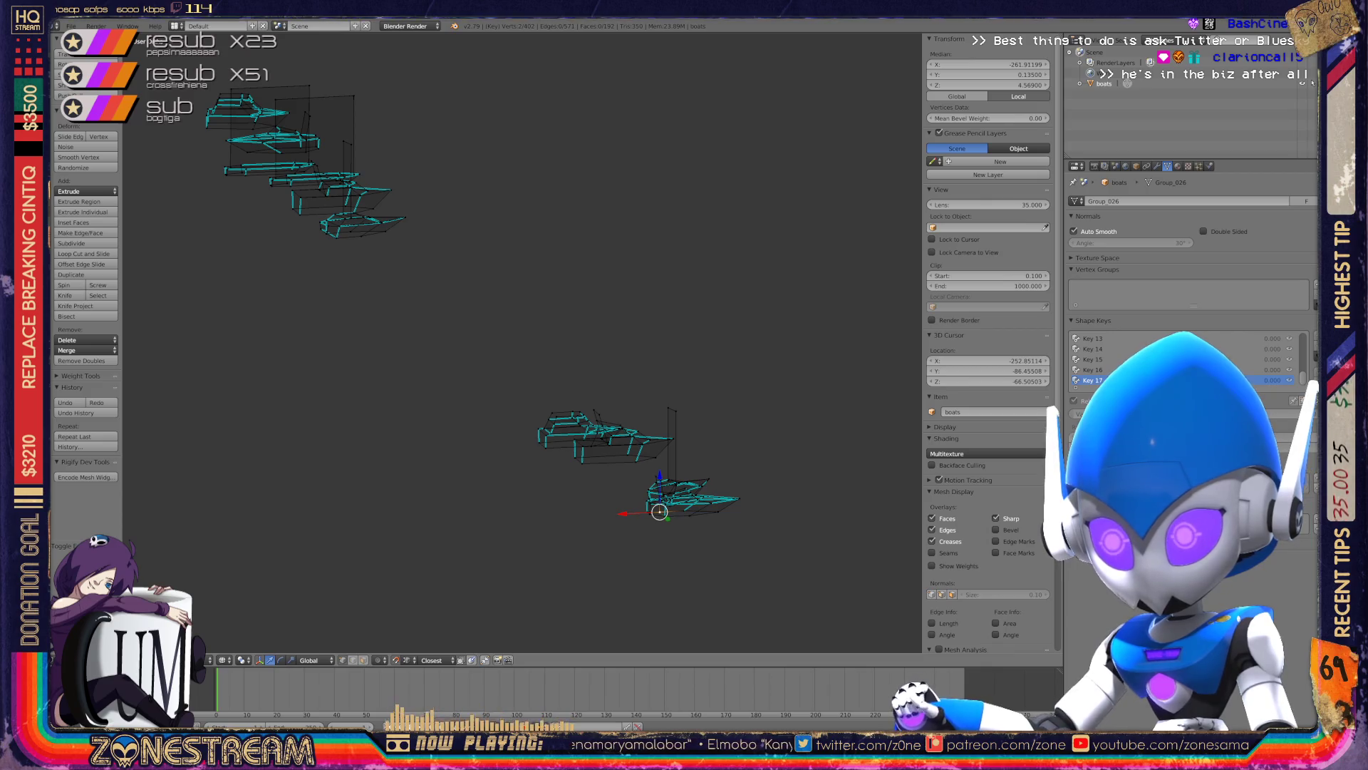
key(Tab)
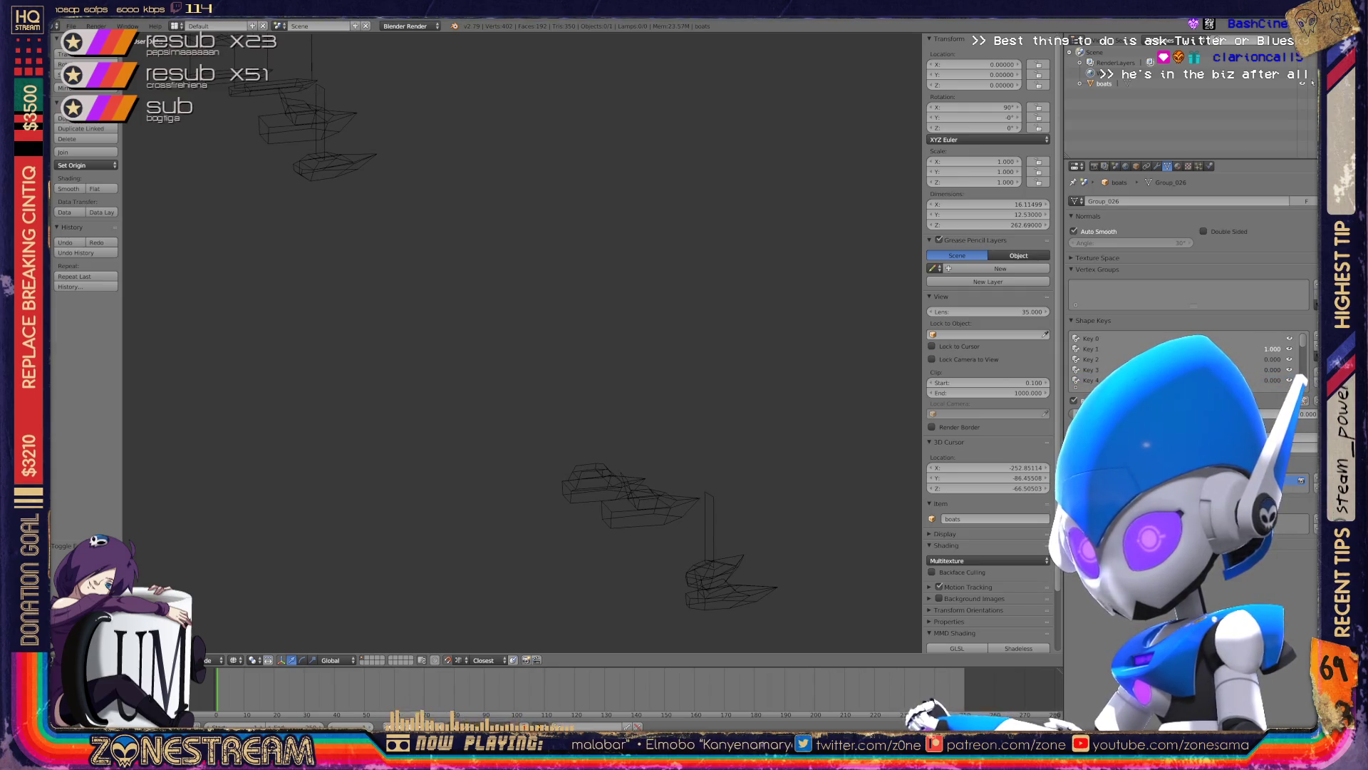
- Import the Wavefront OBJ frame 01129.obj from the poly-testfix folder
click(72, 26)
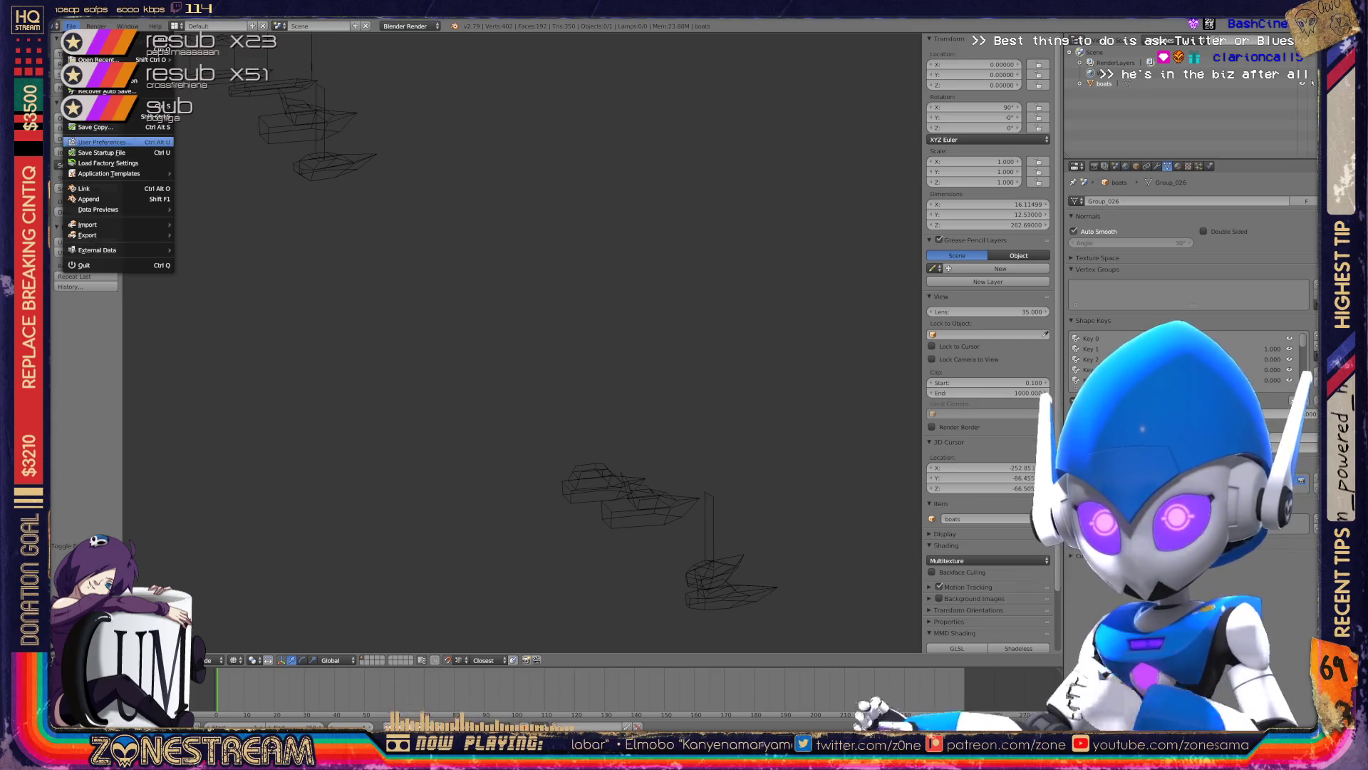
mouse_move(107, 225)
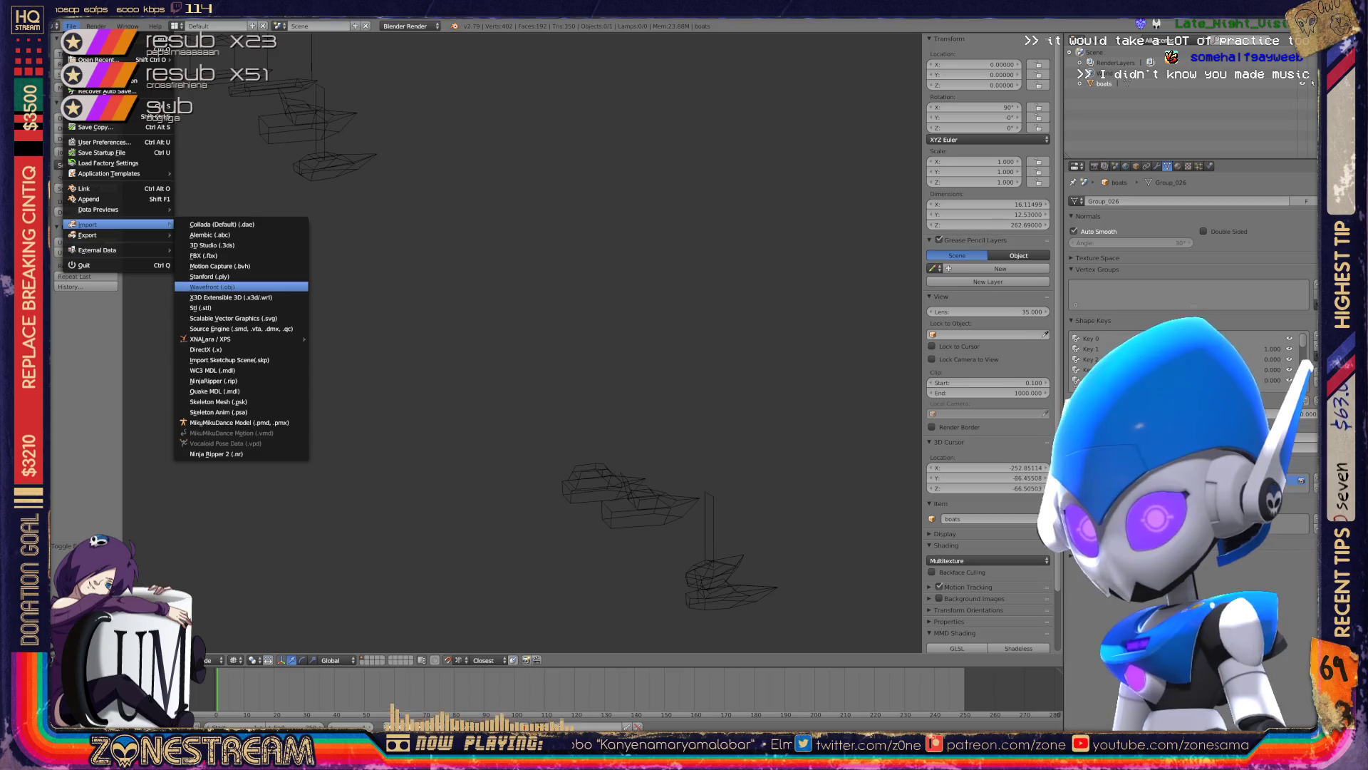
click(213, 286)
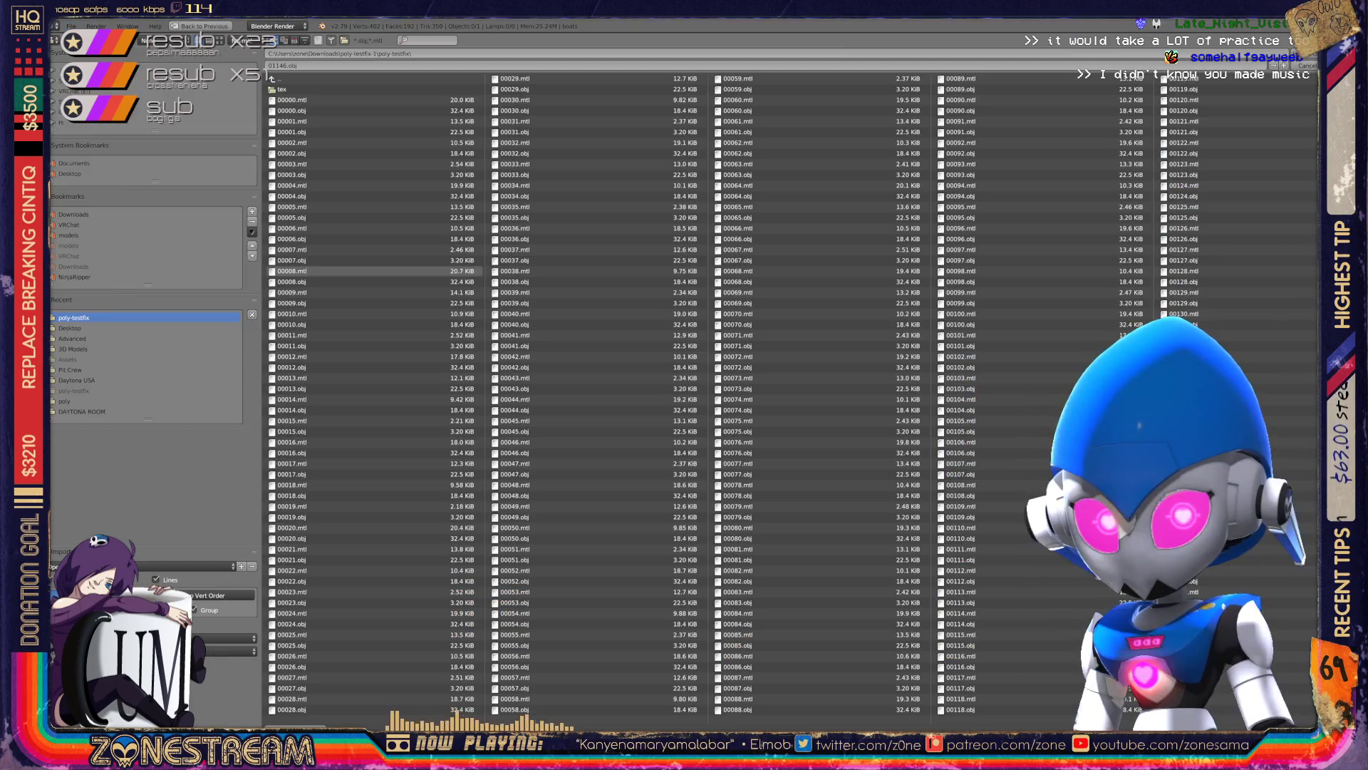
scroll(730, 403, down, 10)
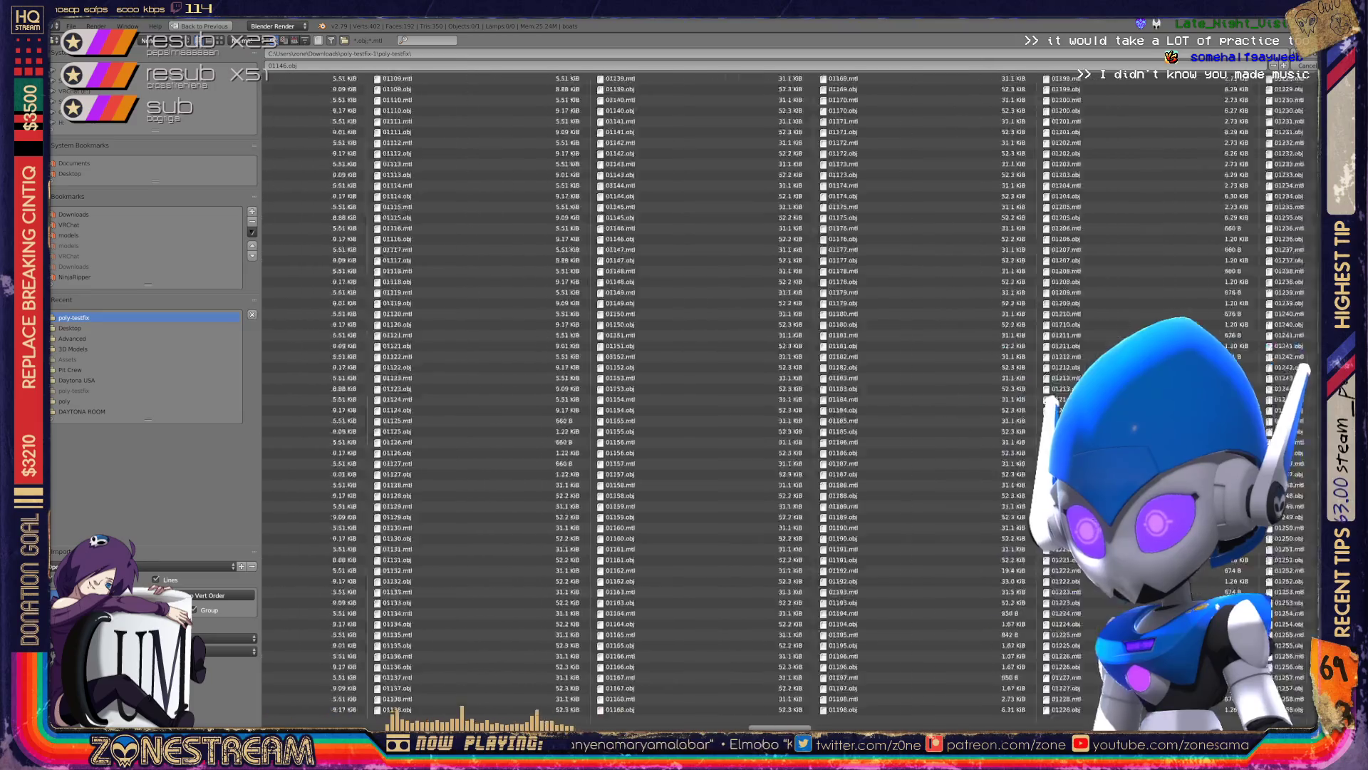
scroll(729, 402, down, 10)
scroll(729, 403, down, 5)
scroll(730, 402, up, 2)
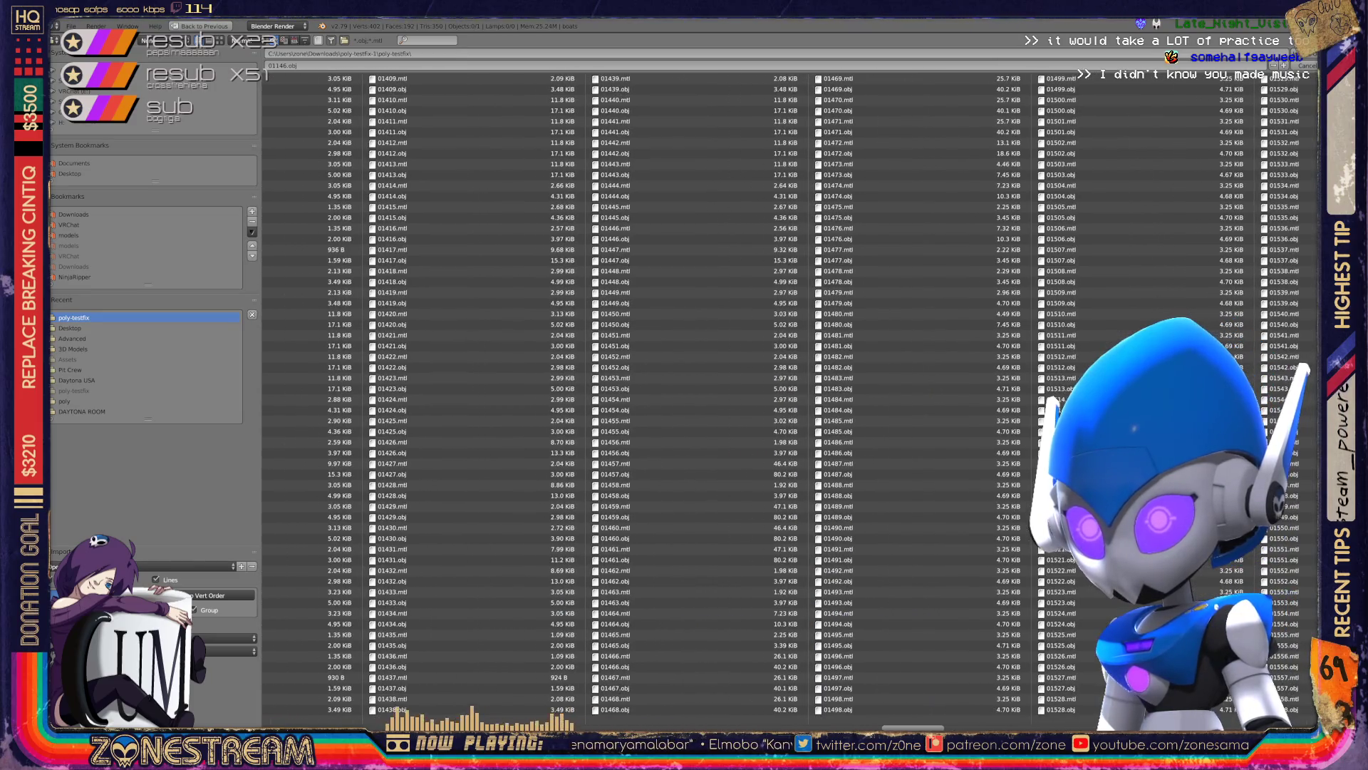
scroll(729, 402, up, 4)
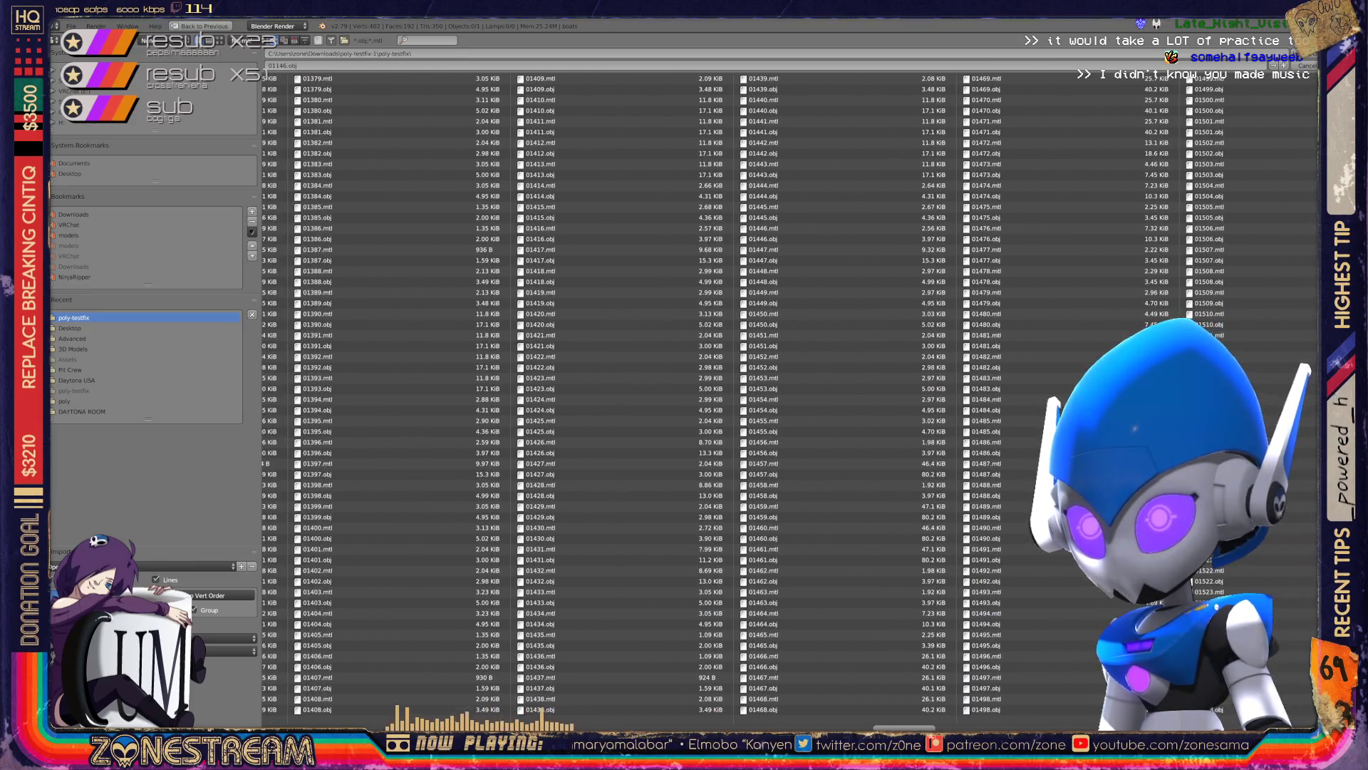
scroll(730, 402, up, 1)
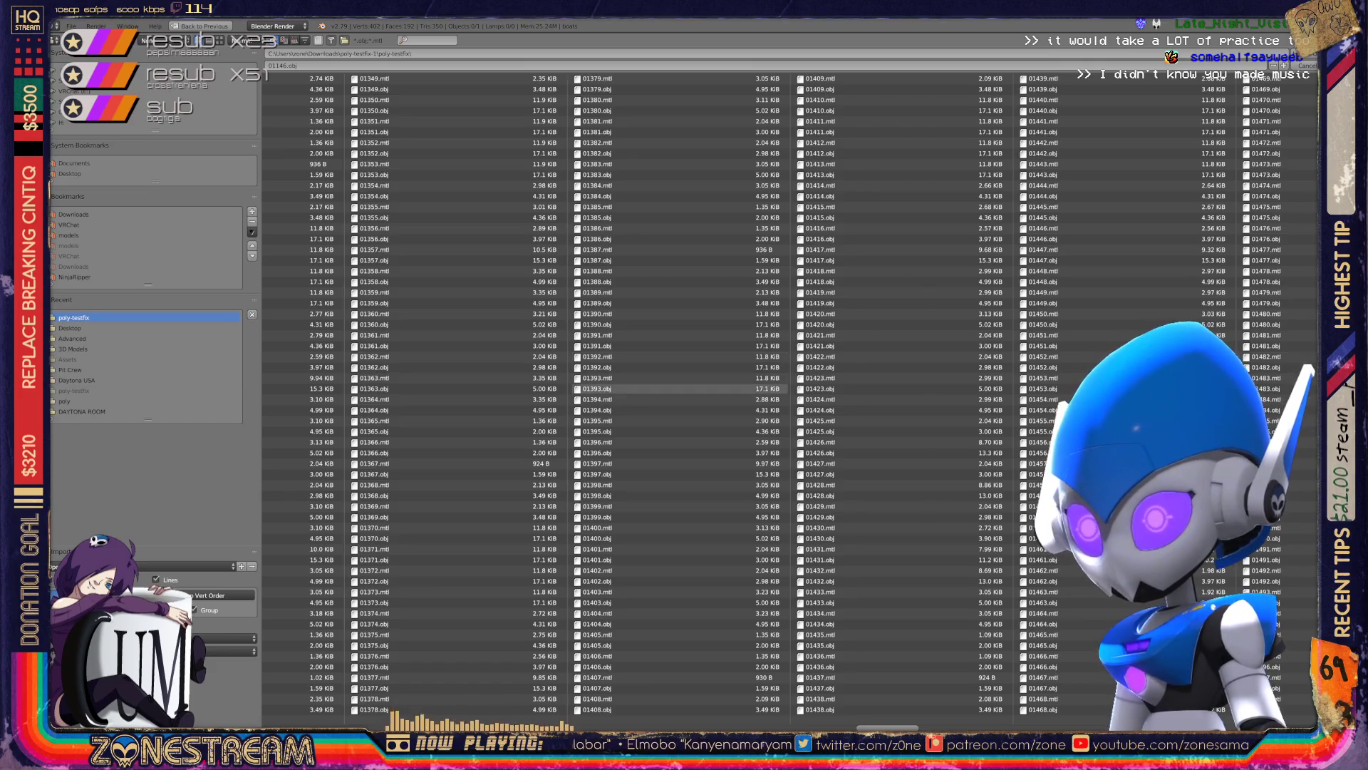
scroll(897, 708, up, 4)
scroll(791, 402, up, 4)
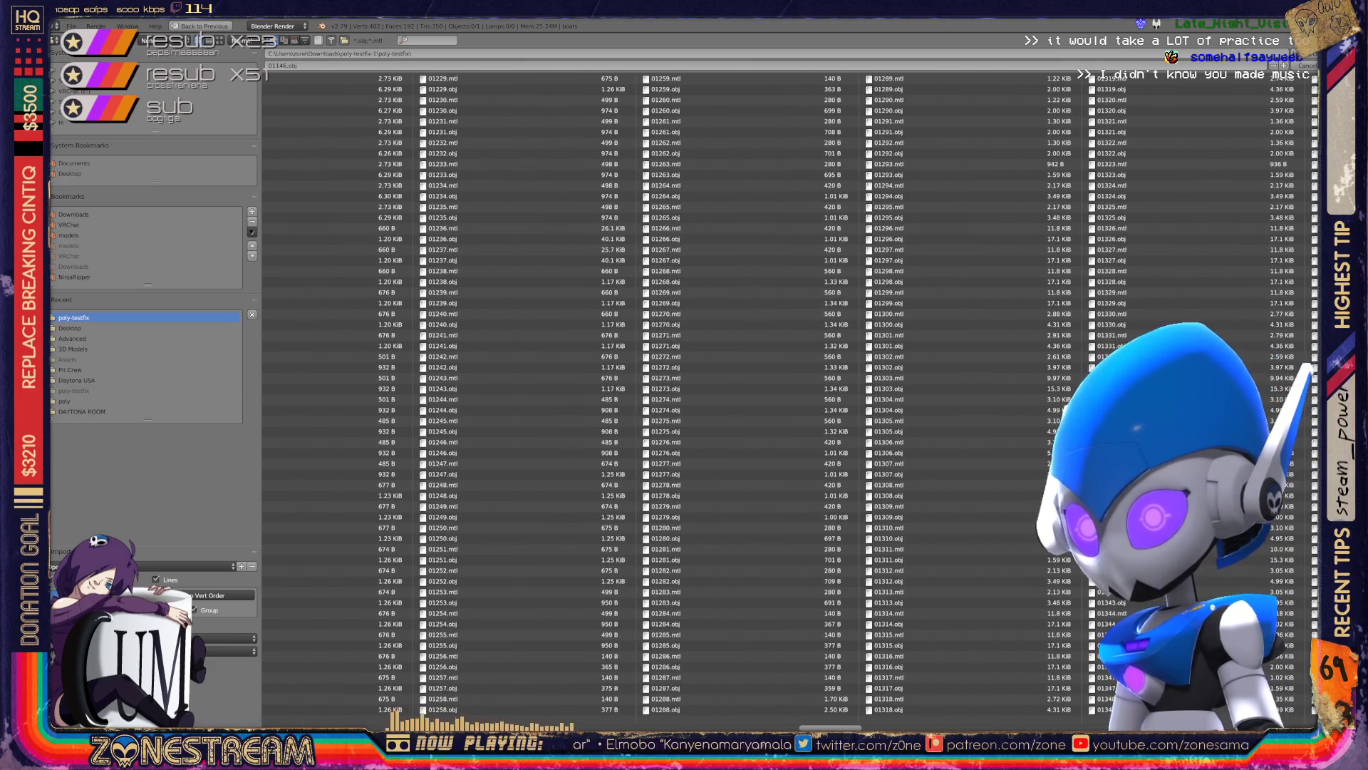
scroll(791, 402, up, 6)
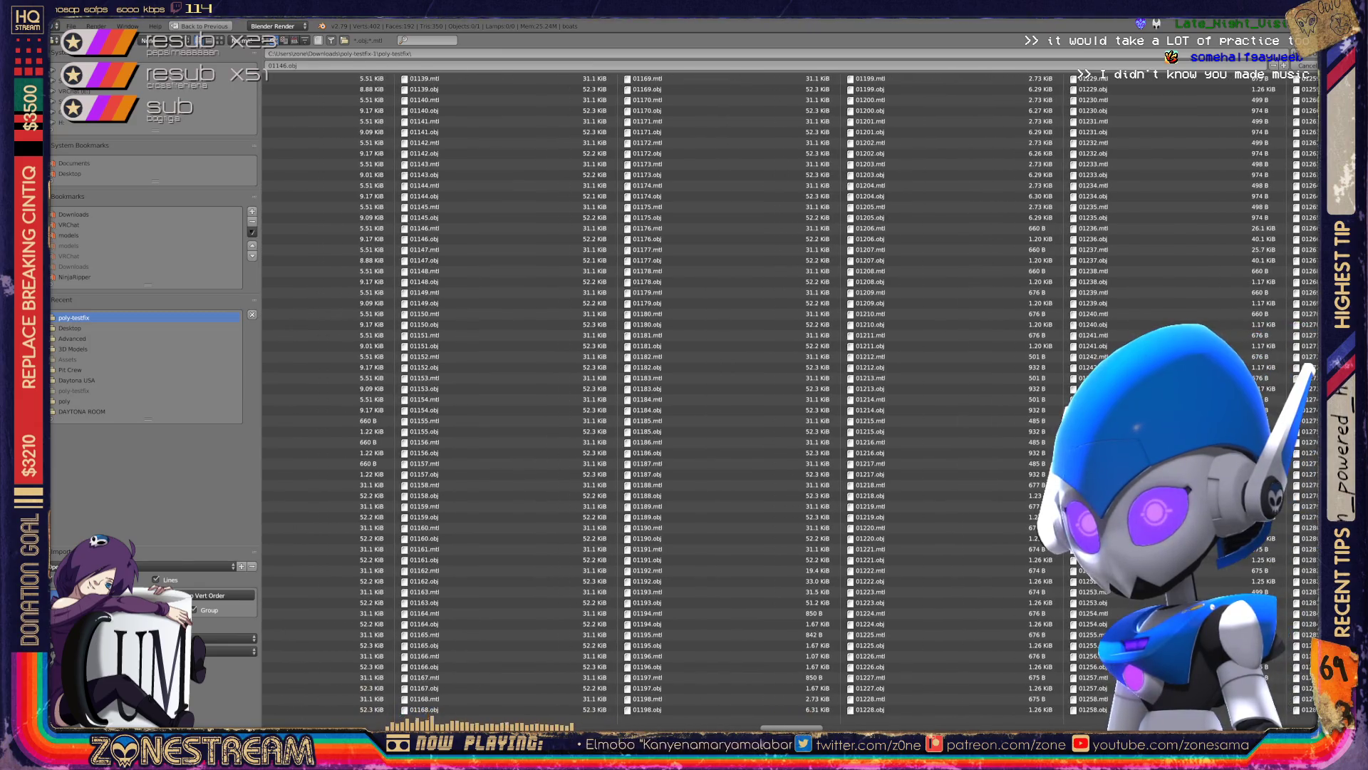
scroll(562, 613, up, 3)
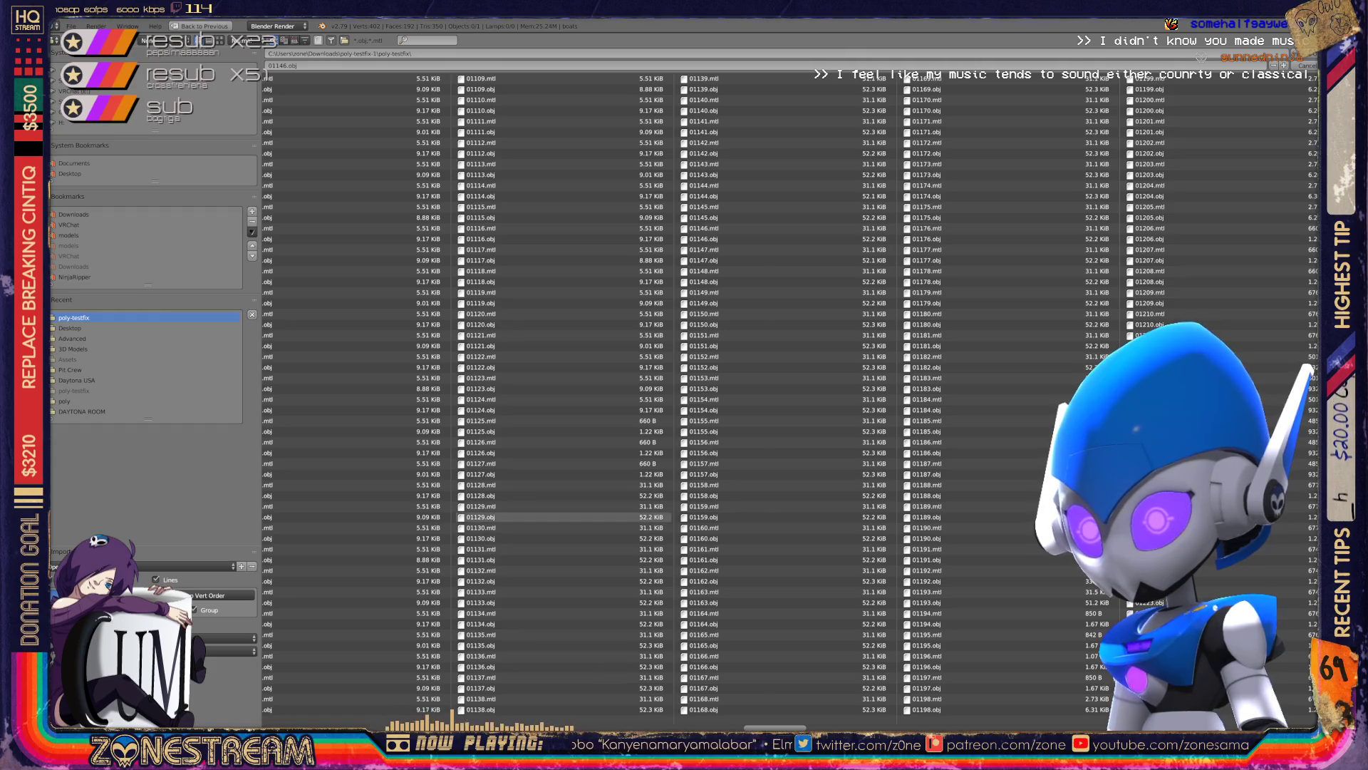
double_click(556, 517)
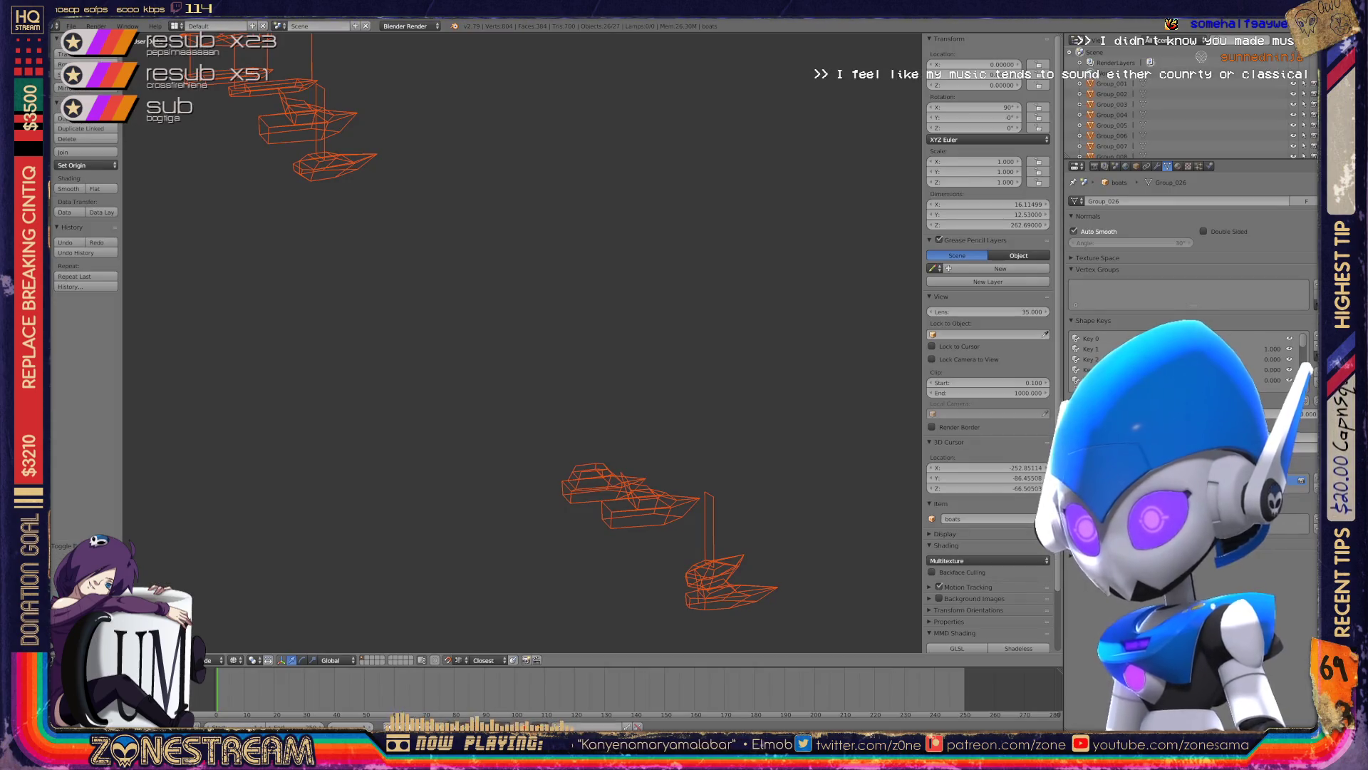
- Zoom in on the imported 01129 wireframe, undo the import, and bring up the File menu
scroll(521, 342, up, 4)
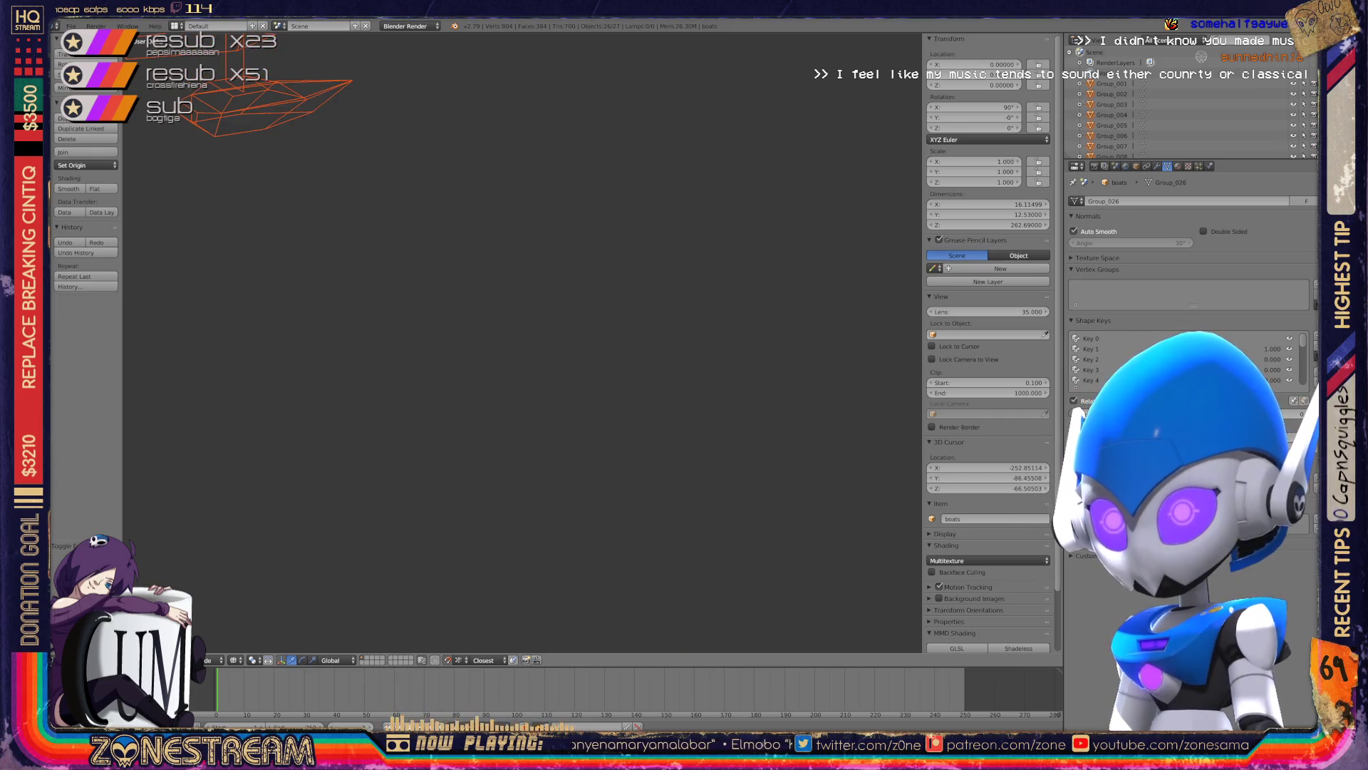
scroll(520, 342, up, 2)
scroll(520, 342, up, 2)
scroll(520, 342, up, 2)
scroll(520, 342, up, 2)
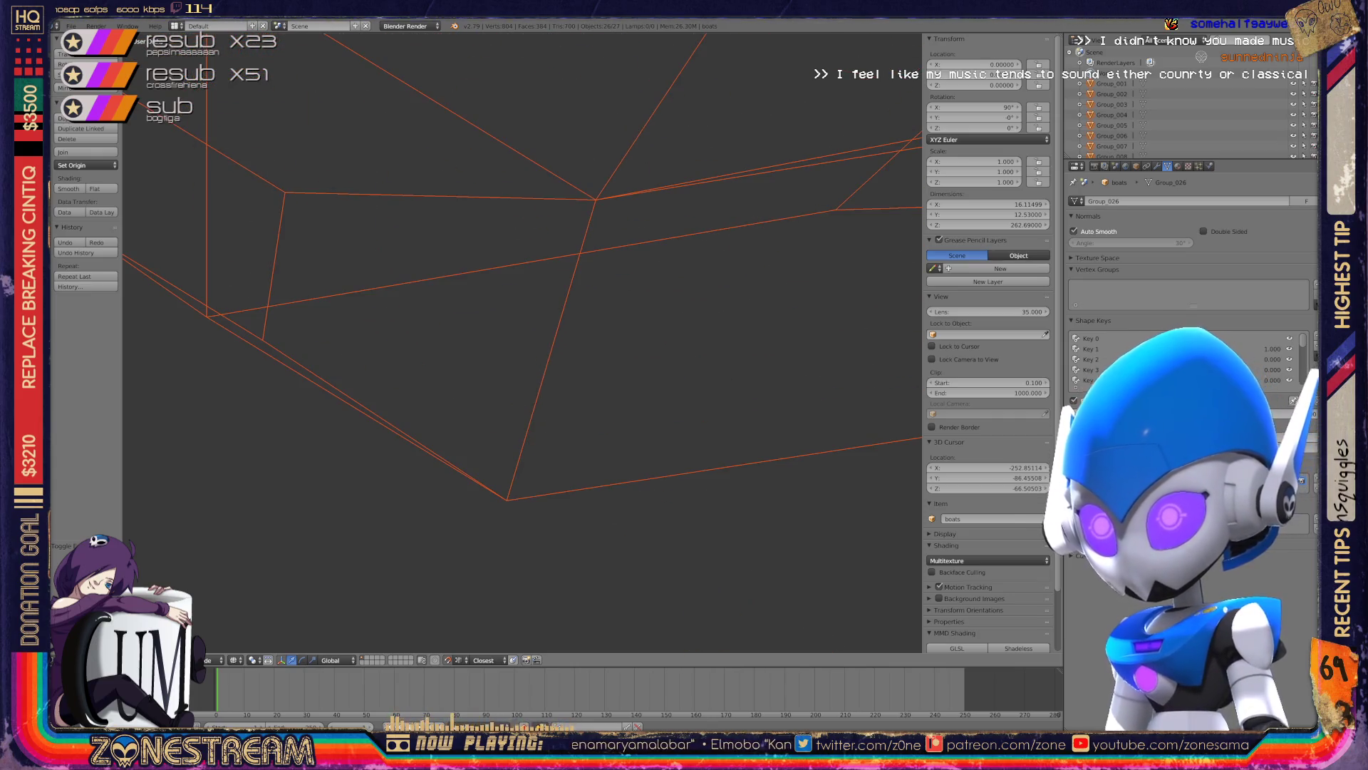
scroll(520, 340, down, 1)
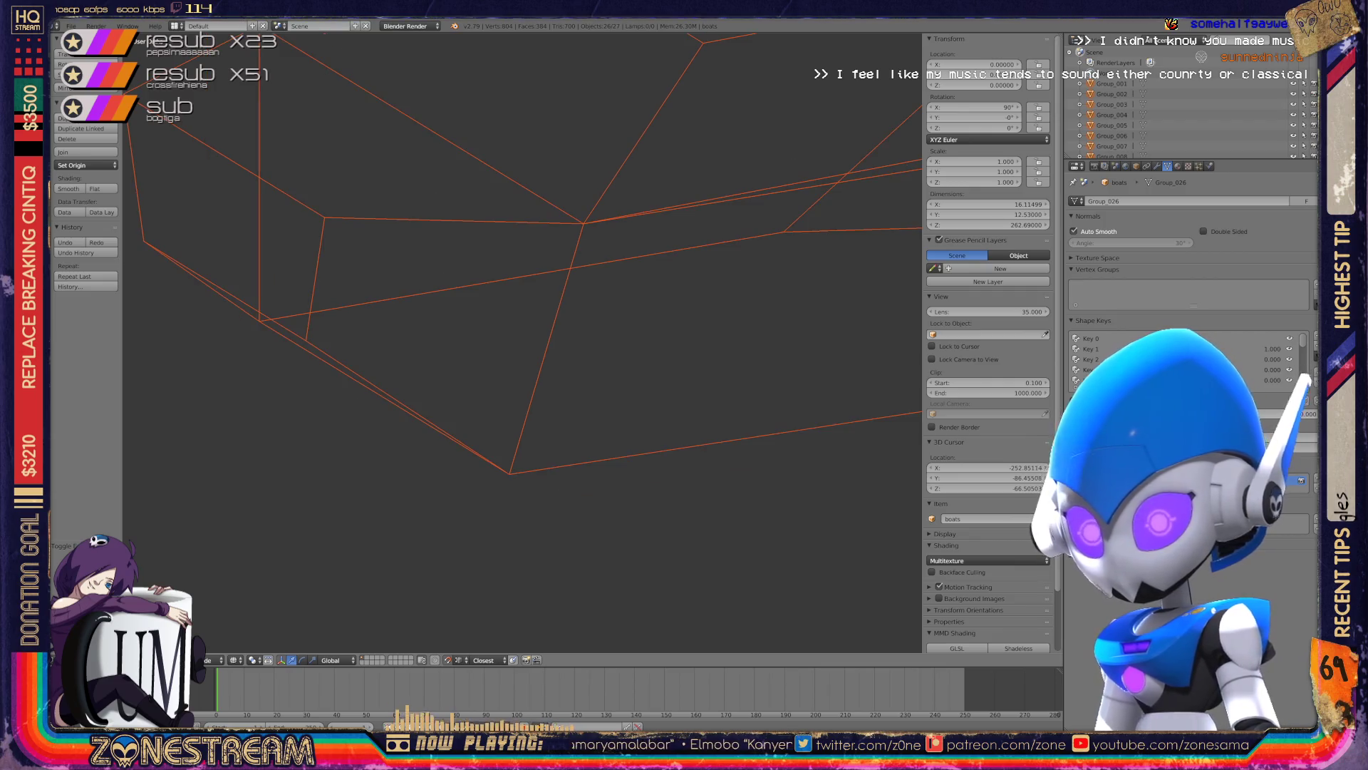
key(ctrl+z)
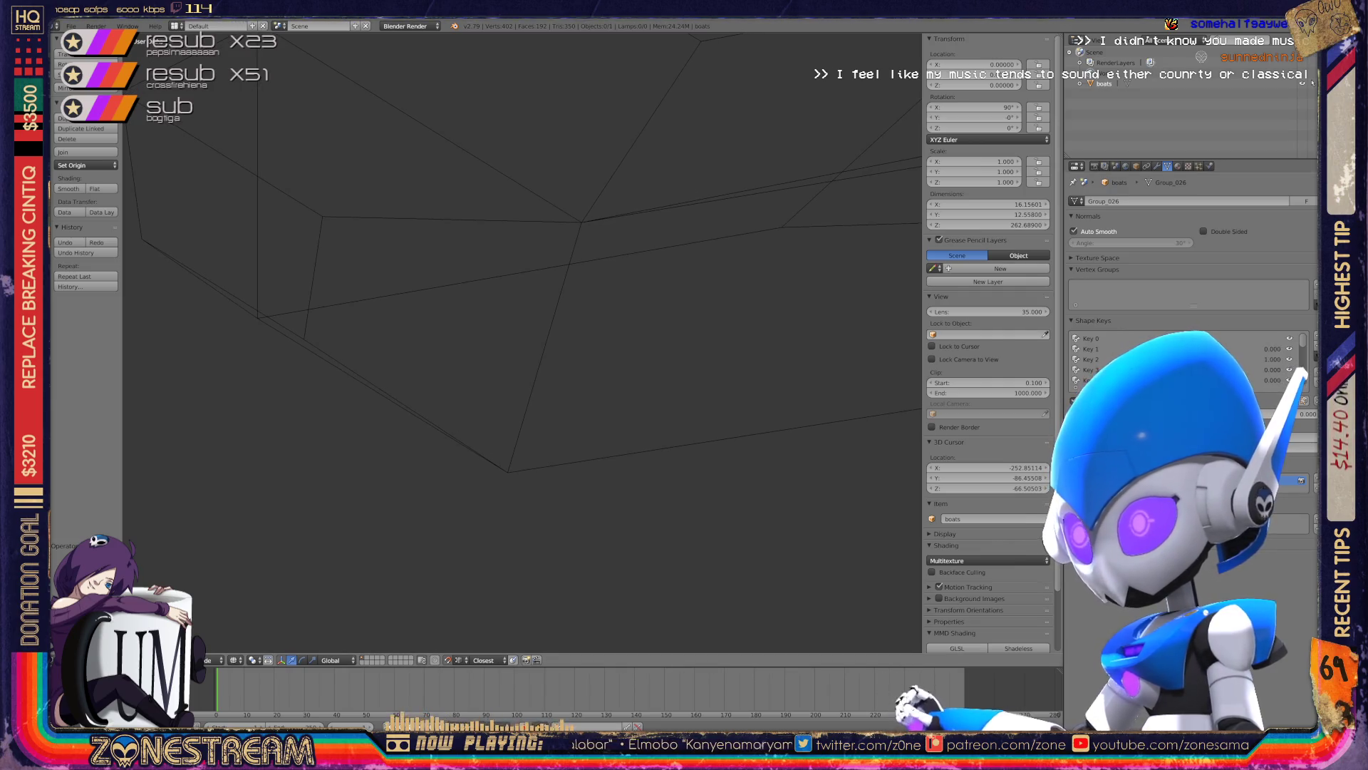
scroll(1183, 360, down, 1)
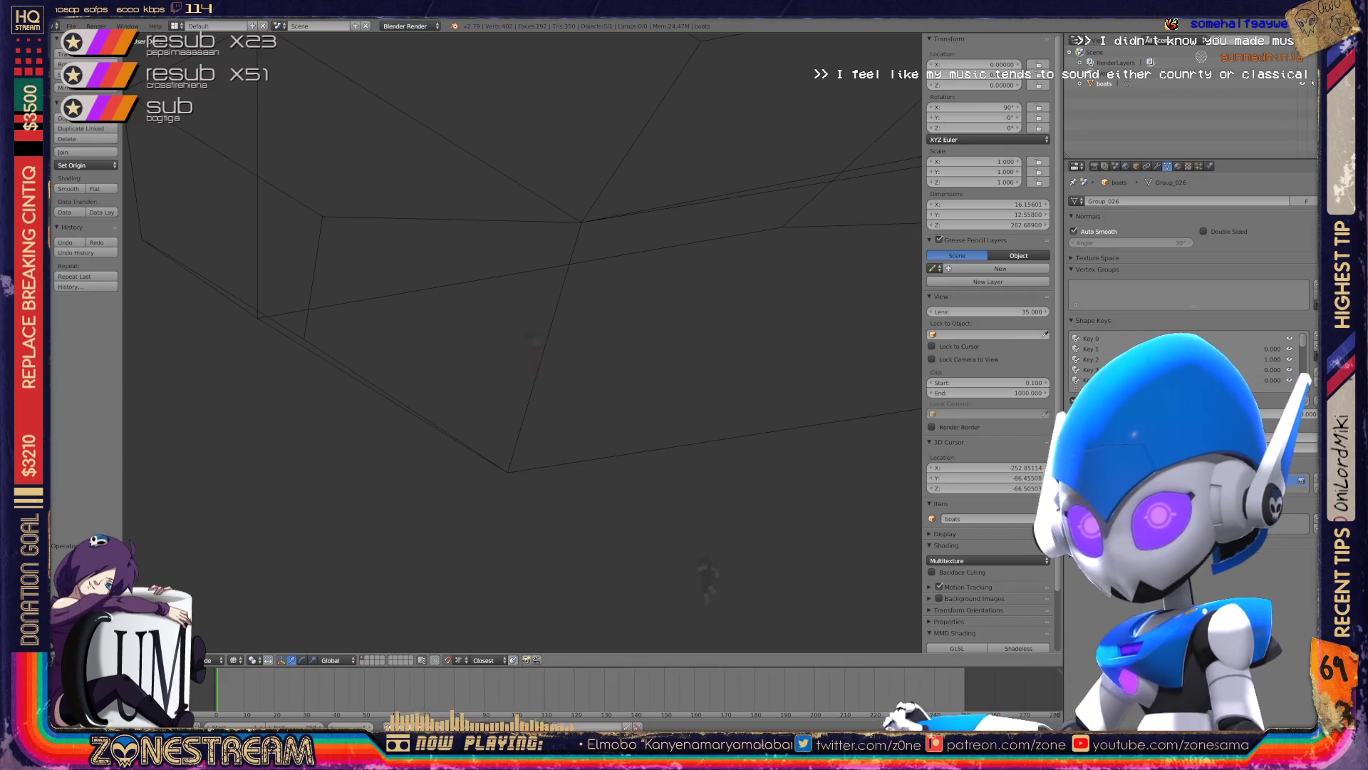
click(71, 26)
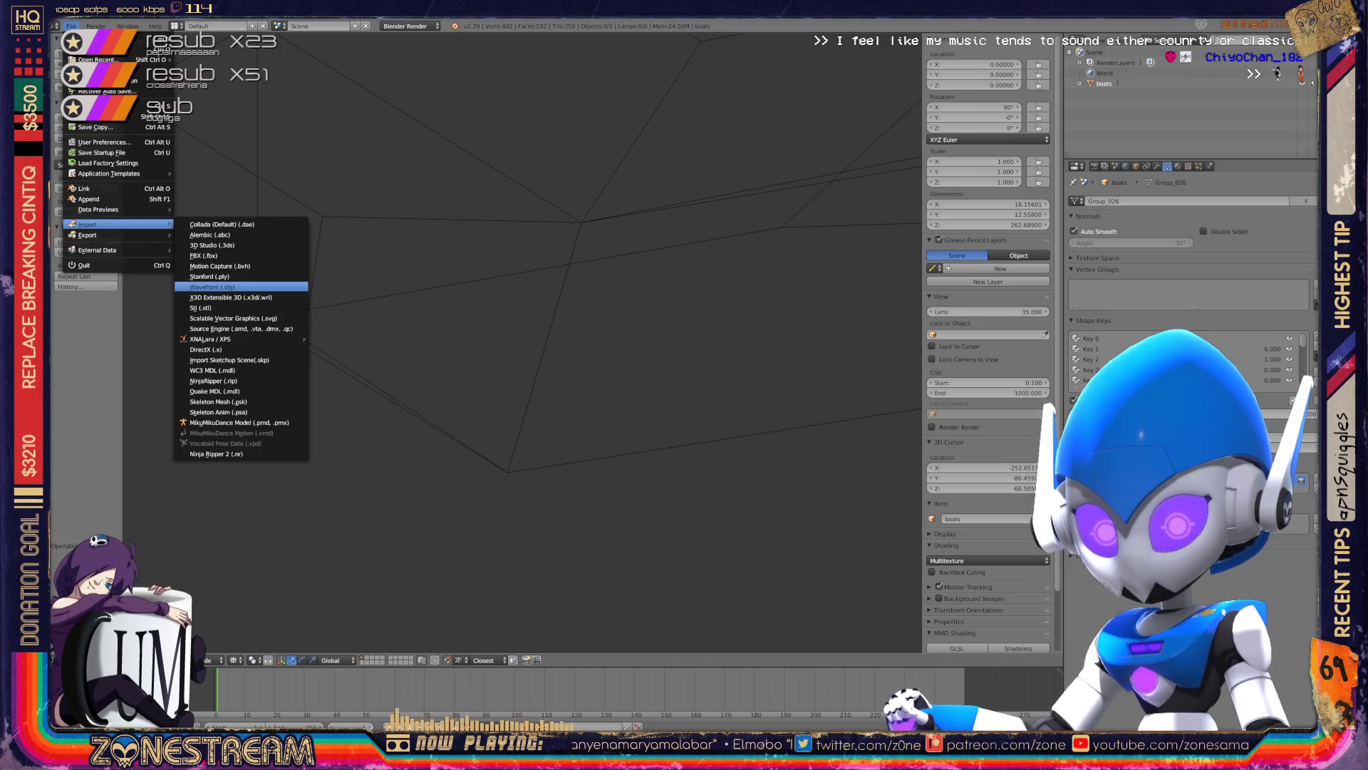
- Import another Wavefront OBJ frame from the poly-testfix folder
click(212, 287)
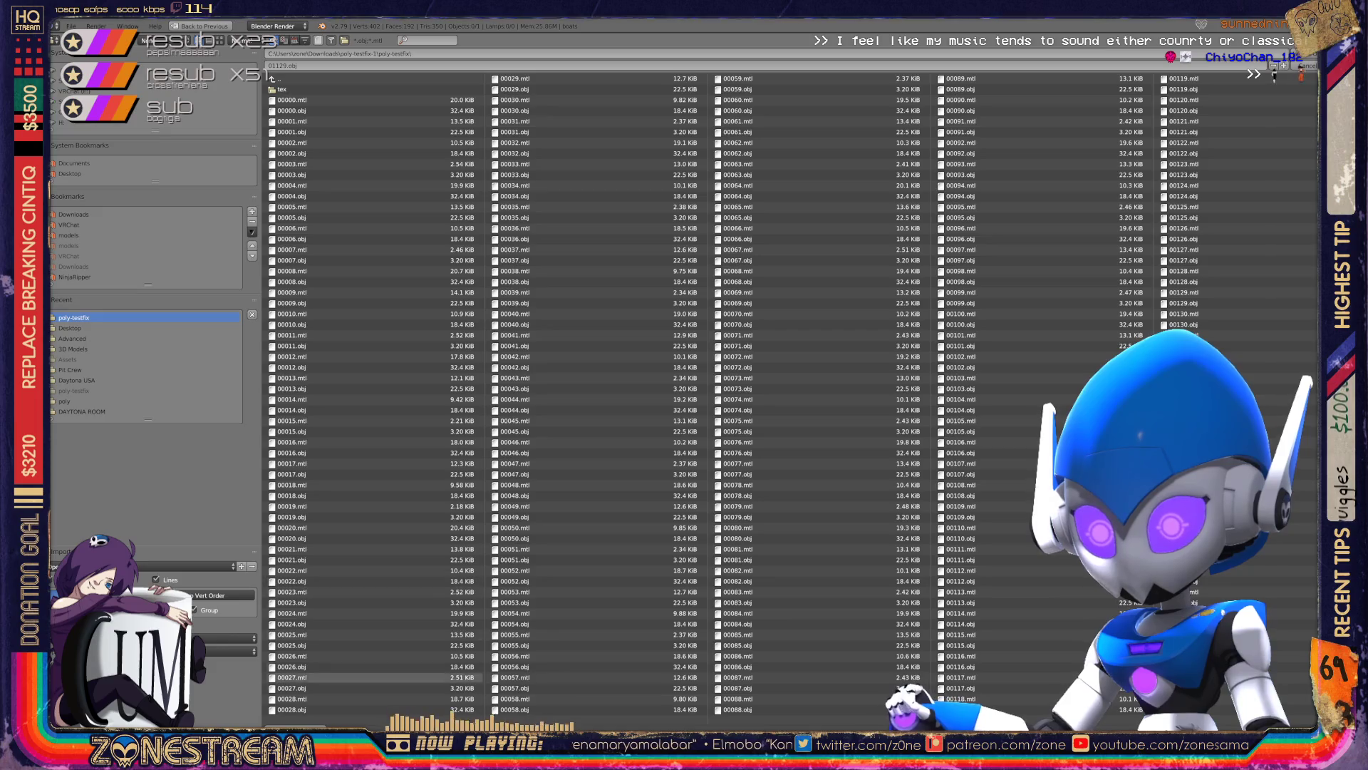
scroll(1275, 76, down, 5)
scroll(1275, 77, down, 5)
scroll(1275, 77, down, 5)
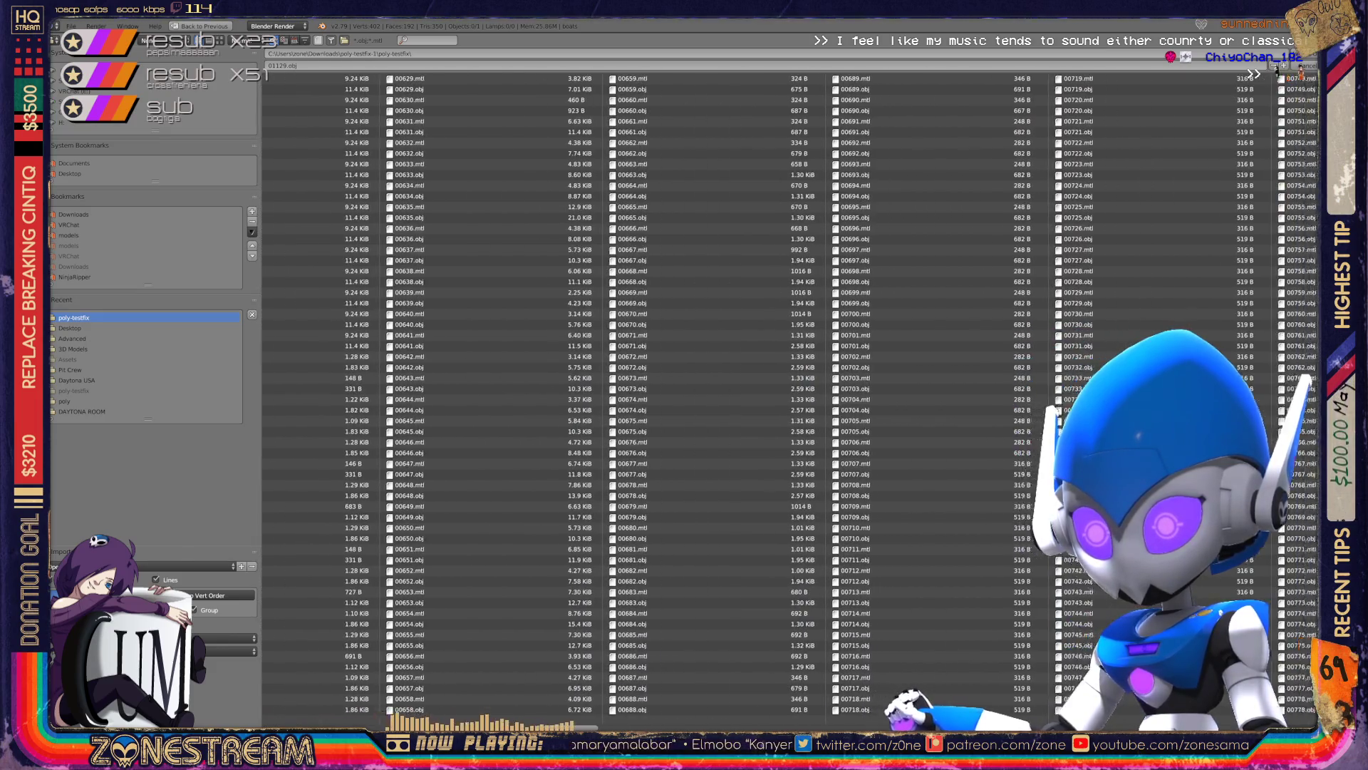
scroll(1276, 77, down, 5)
scroll(1279, 77, down, 3)
scroll(1278, 77, down, 3)
scroll(1276, 77, down, 3)
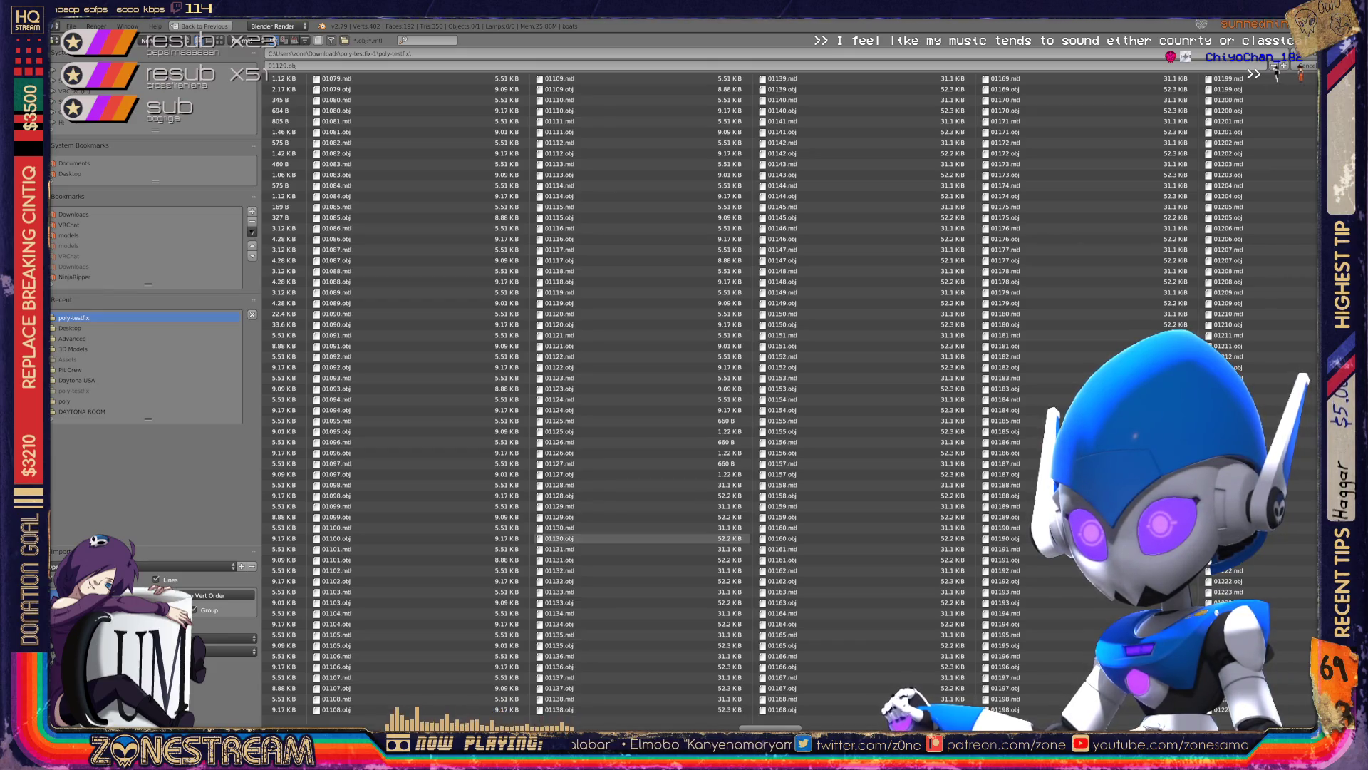
double_click(563, 538)
- Look over the imported boat wireframe, then delete the imported frame meshes
scroll(522, 342, up, 2)
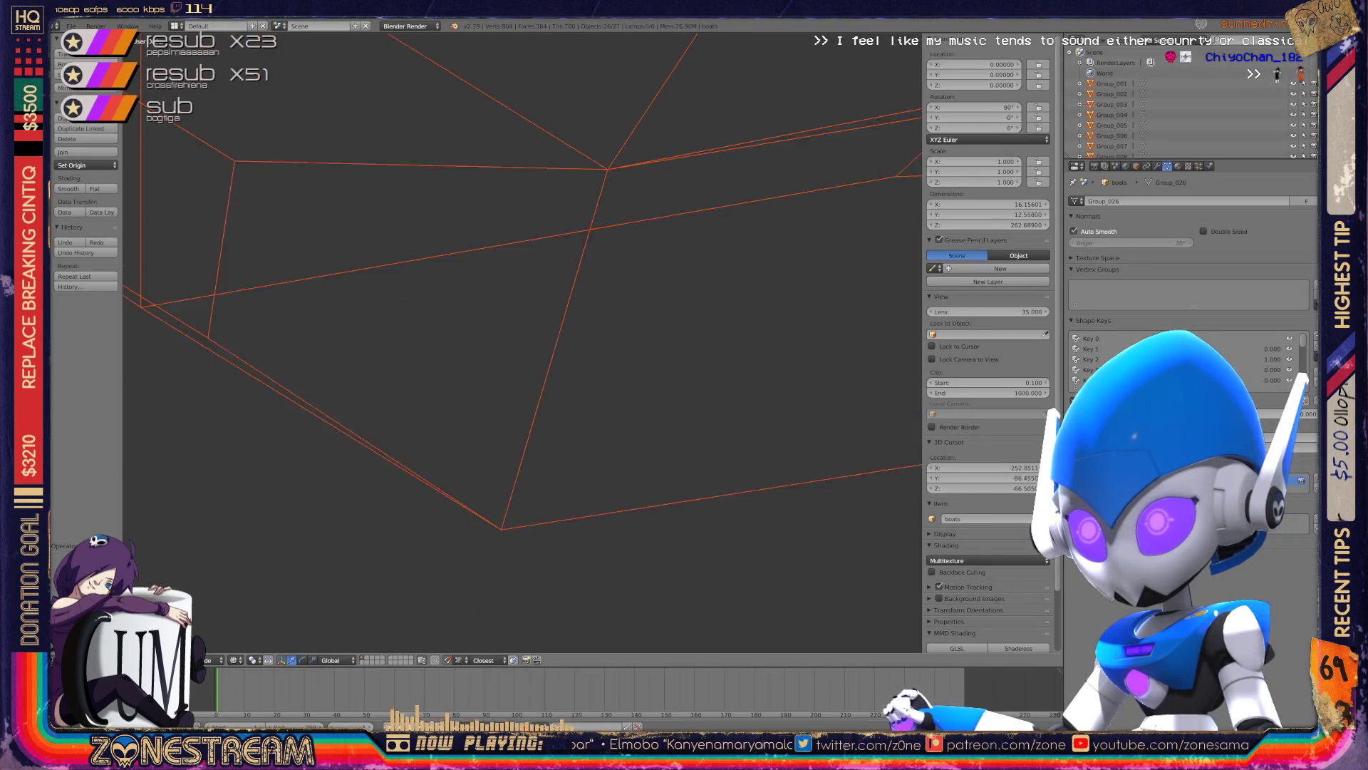
scroll(523, 342, up, 3)
shift+middle_drag(522, 342, 516, 72)
scroll(522, 342, down, 3)
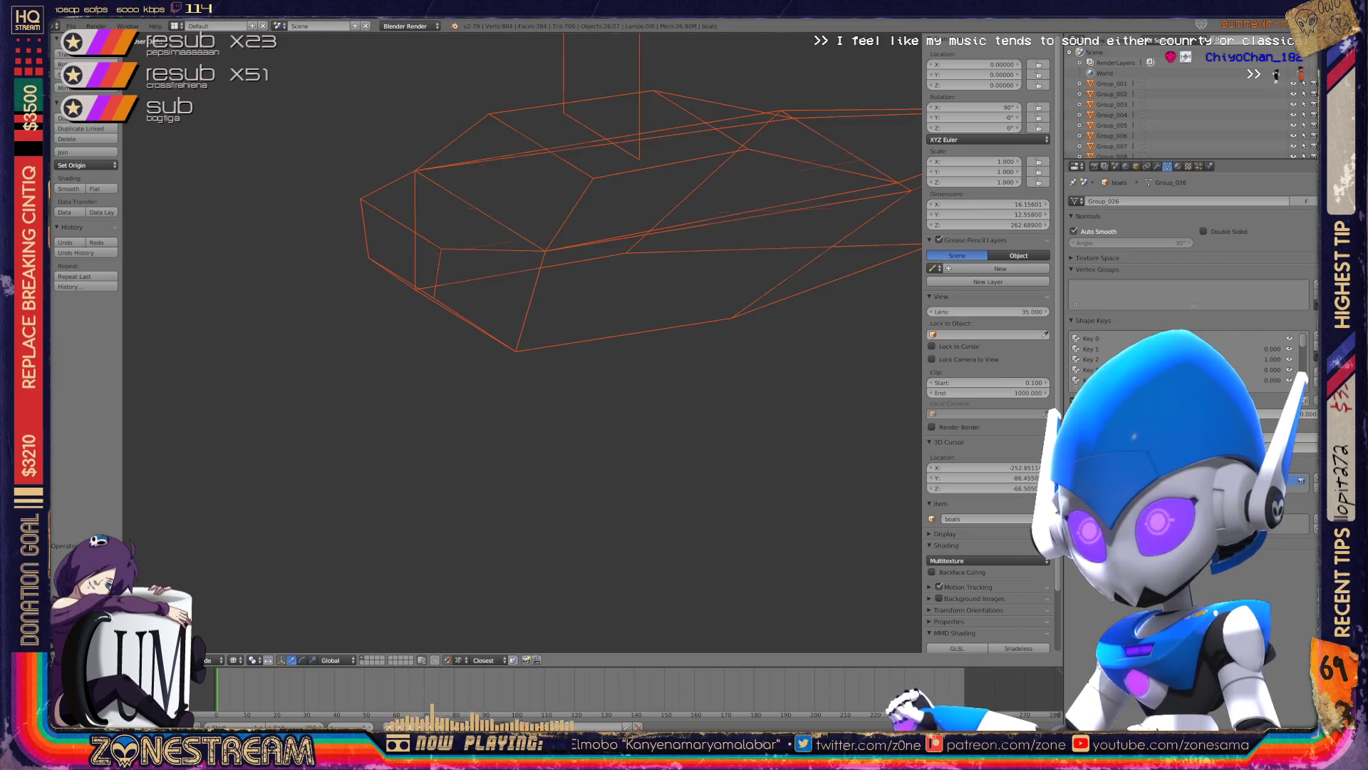
mouse_move(522, 342)
middle_down()
mouse_move(541, 313)
mouse_move(324, 509)
middle_up()
scroll(522, 342, up, 4)
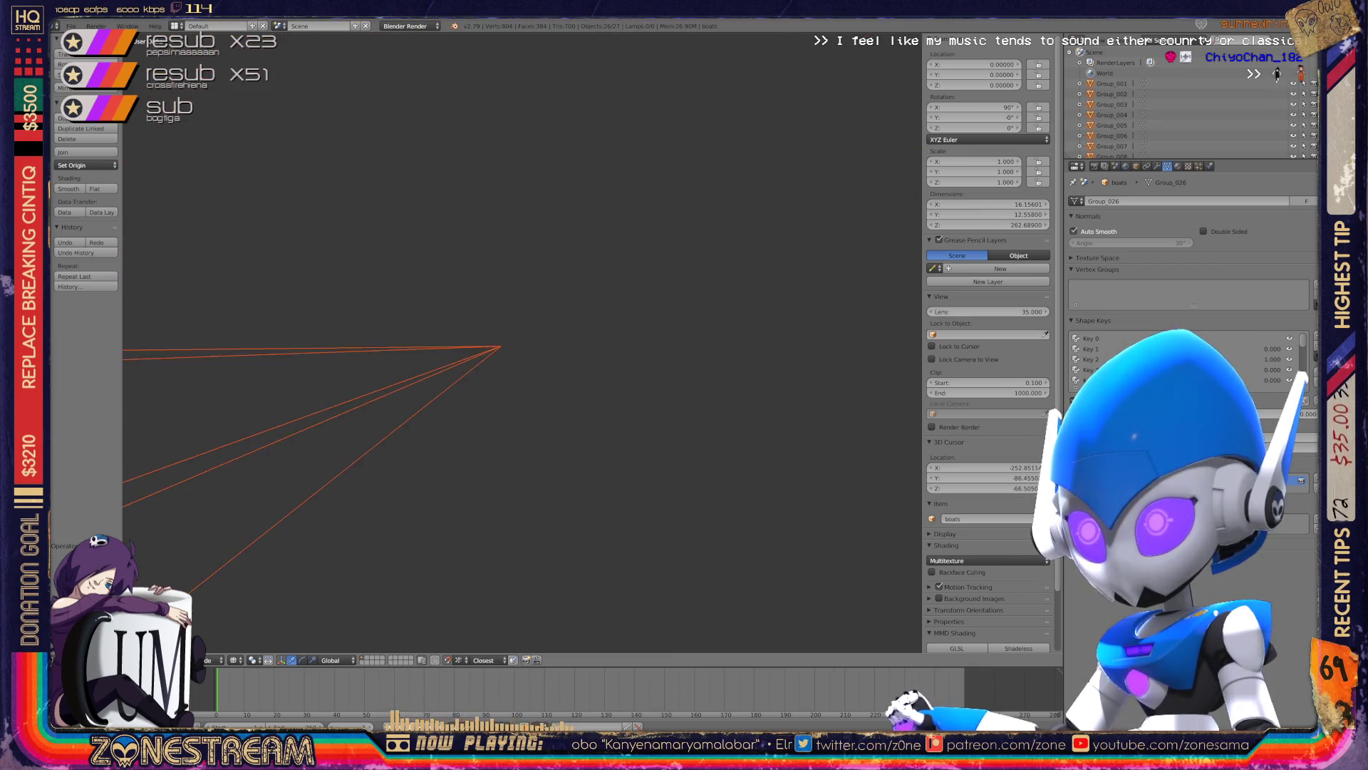
mouse_move(619, 362)
shift+middle_down()
mouse_move(916, 428)
mouse_move(645, 338)
shift+middle_up()
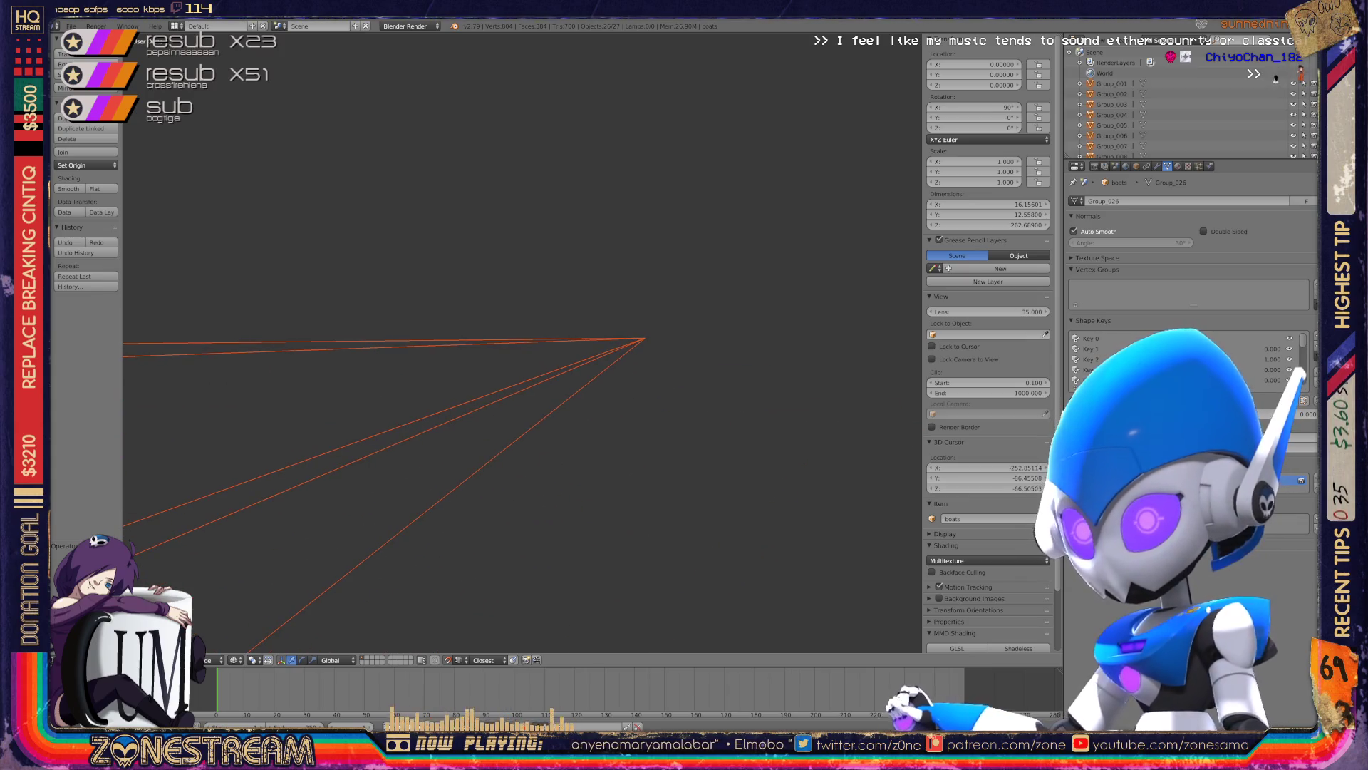
key(Delete)
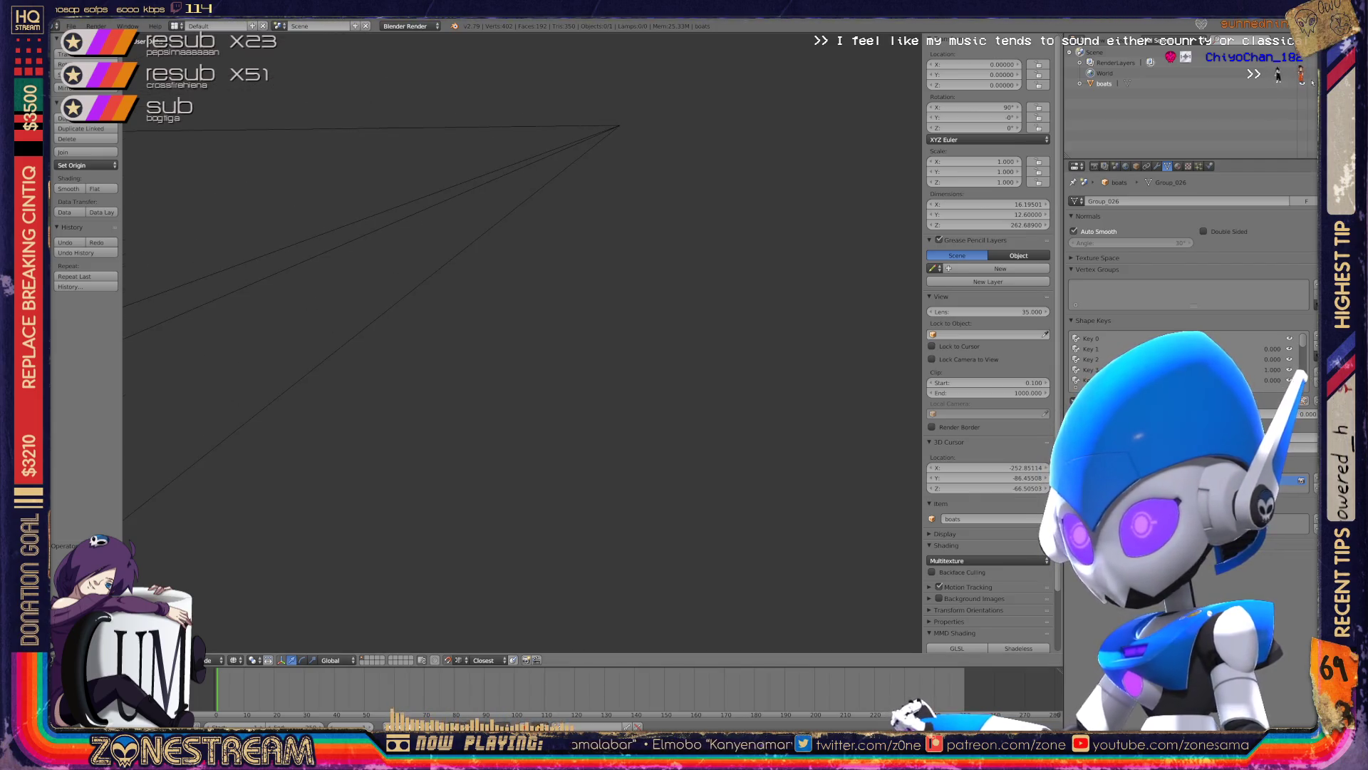
- Import frame 01131.obj as a Wavefront OBJ from poly-testfix
click(72, 25)
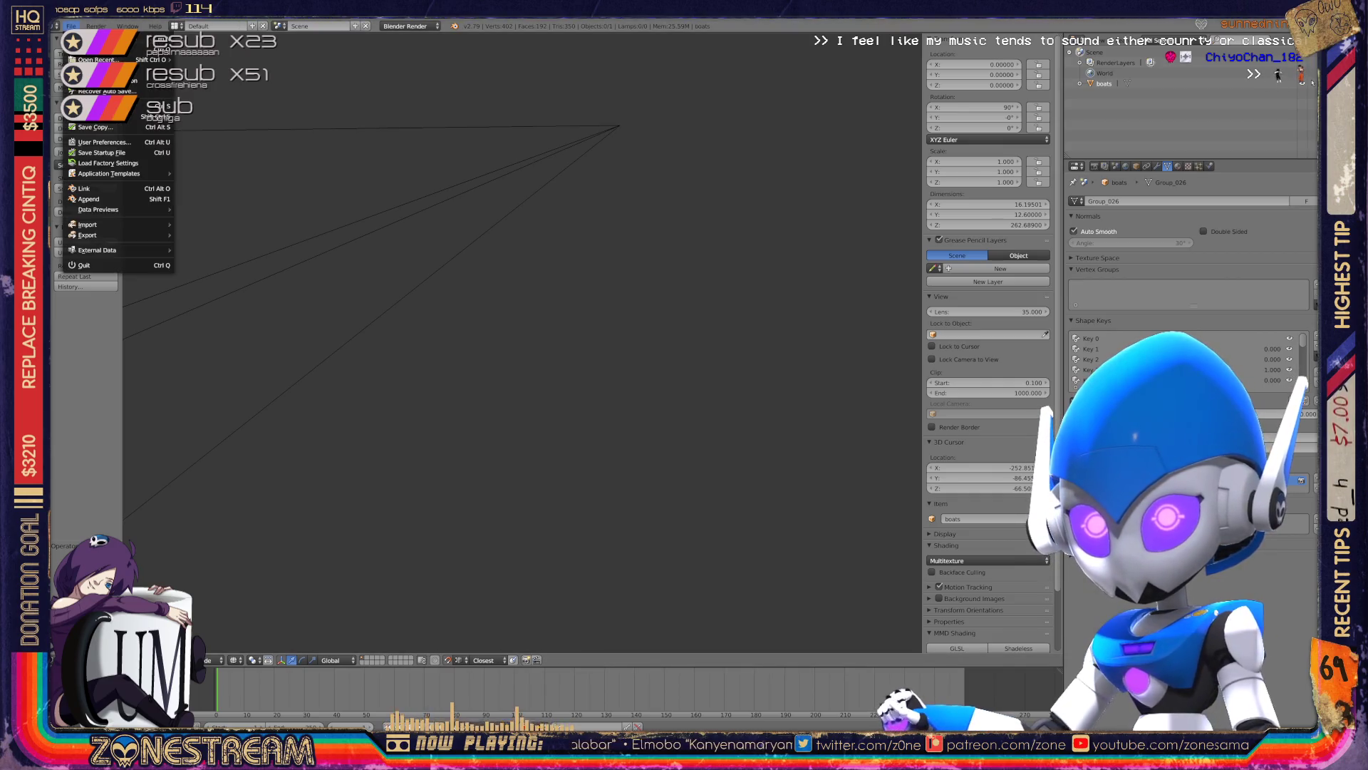
mouse_move(92, 225)
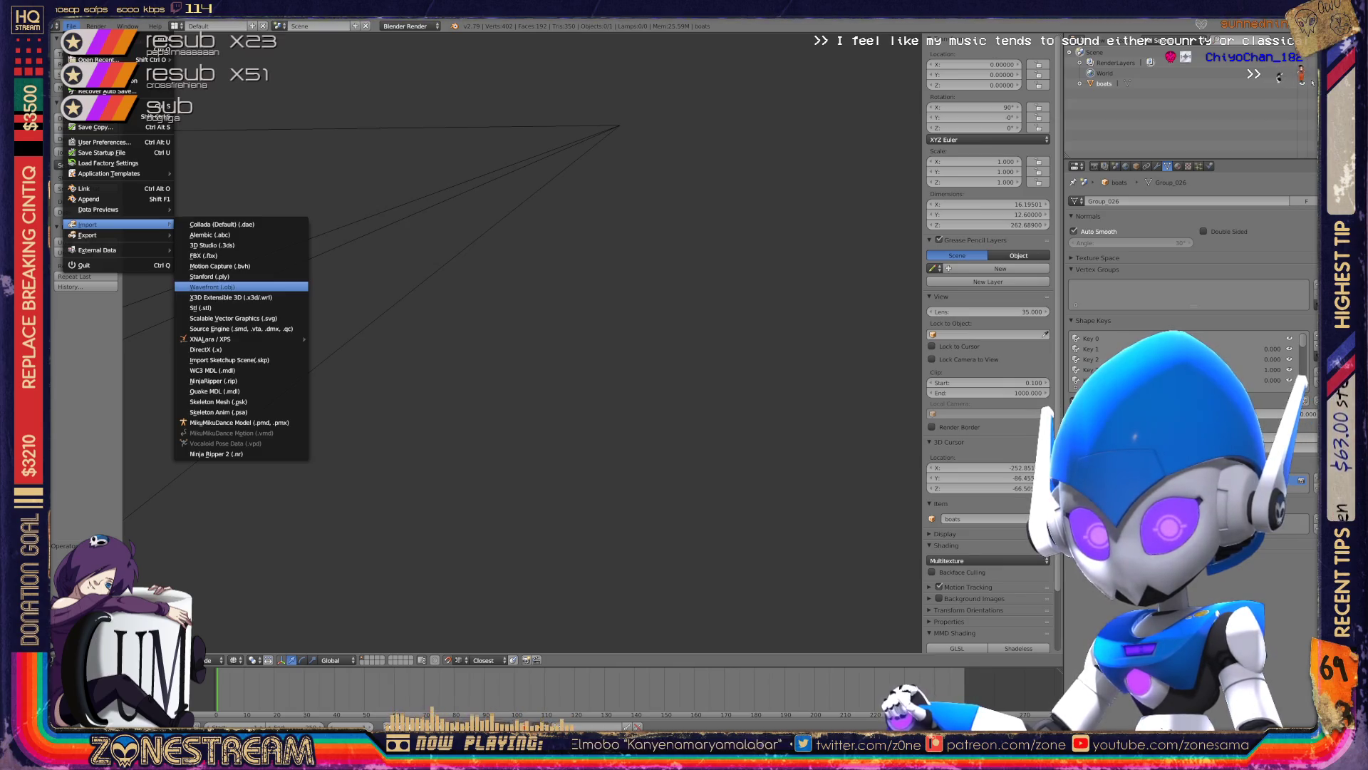
click(214, 287)
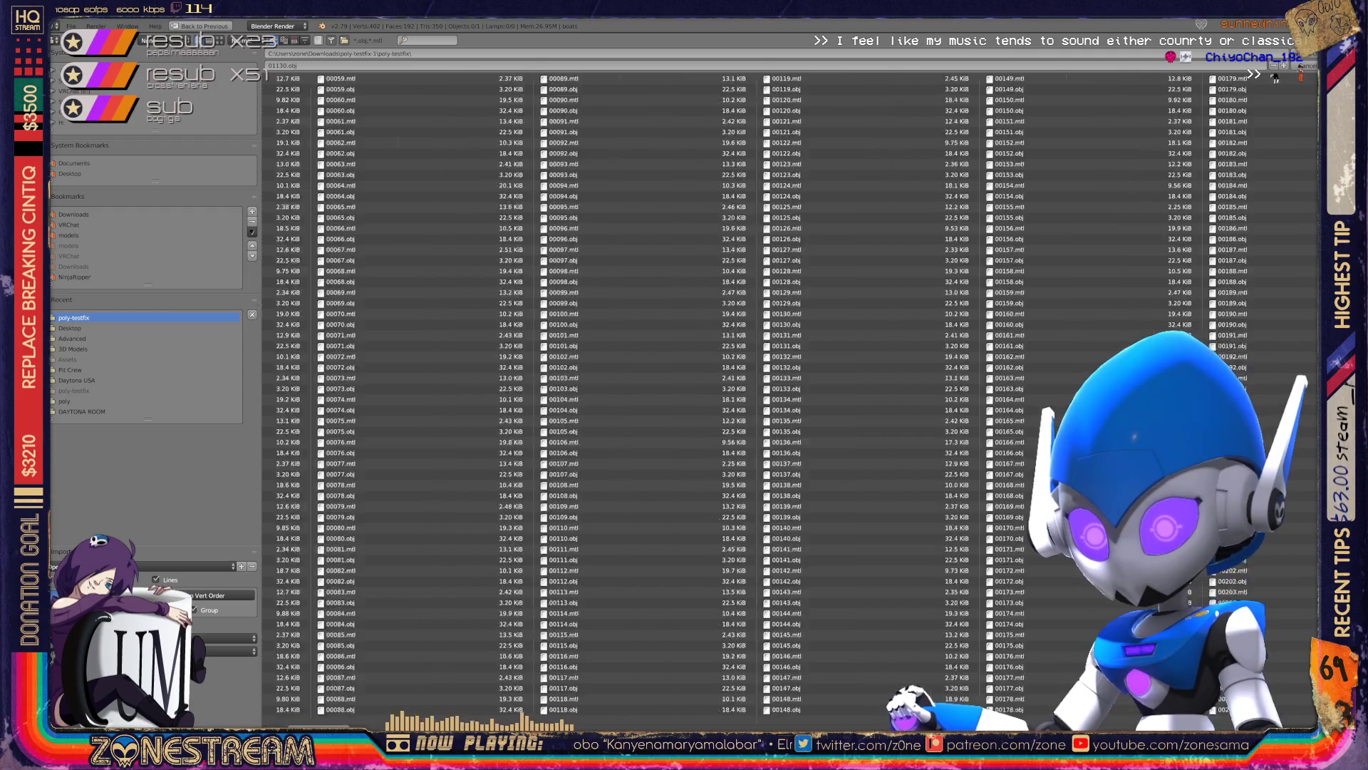
scroll(1278, 74, down, 5)
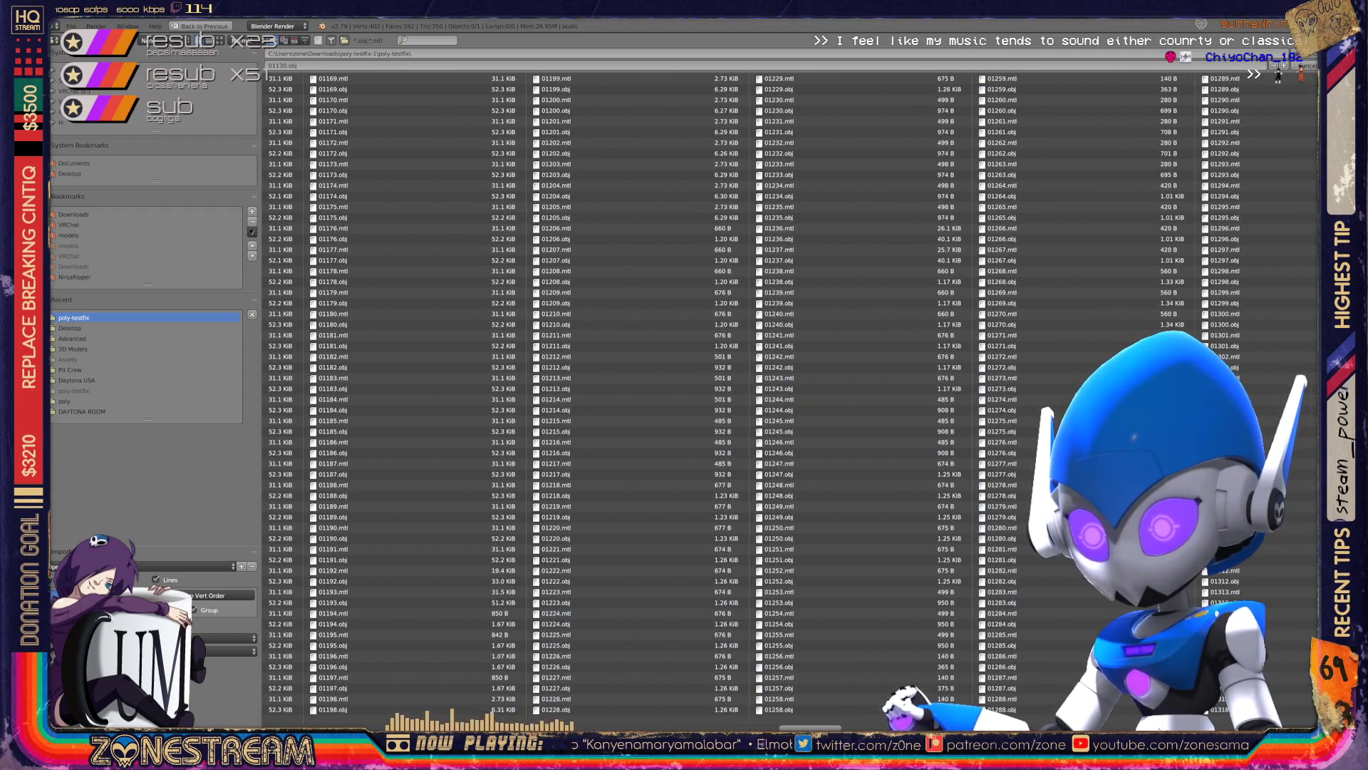
scroll(1277, 74, up, 1)
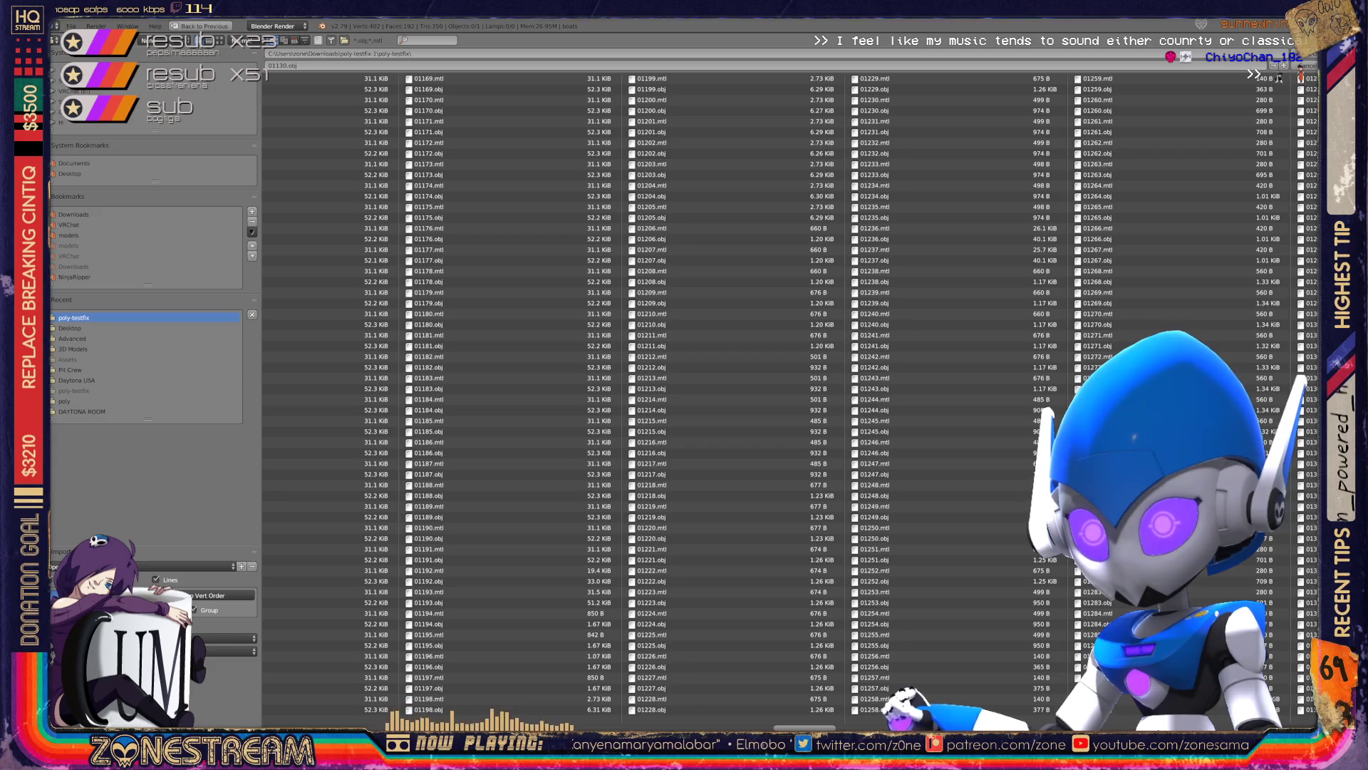
scroll(1277, 74, up, 2)
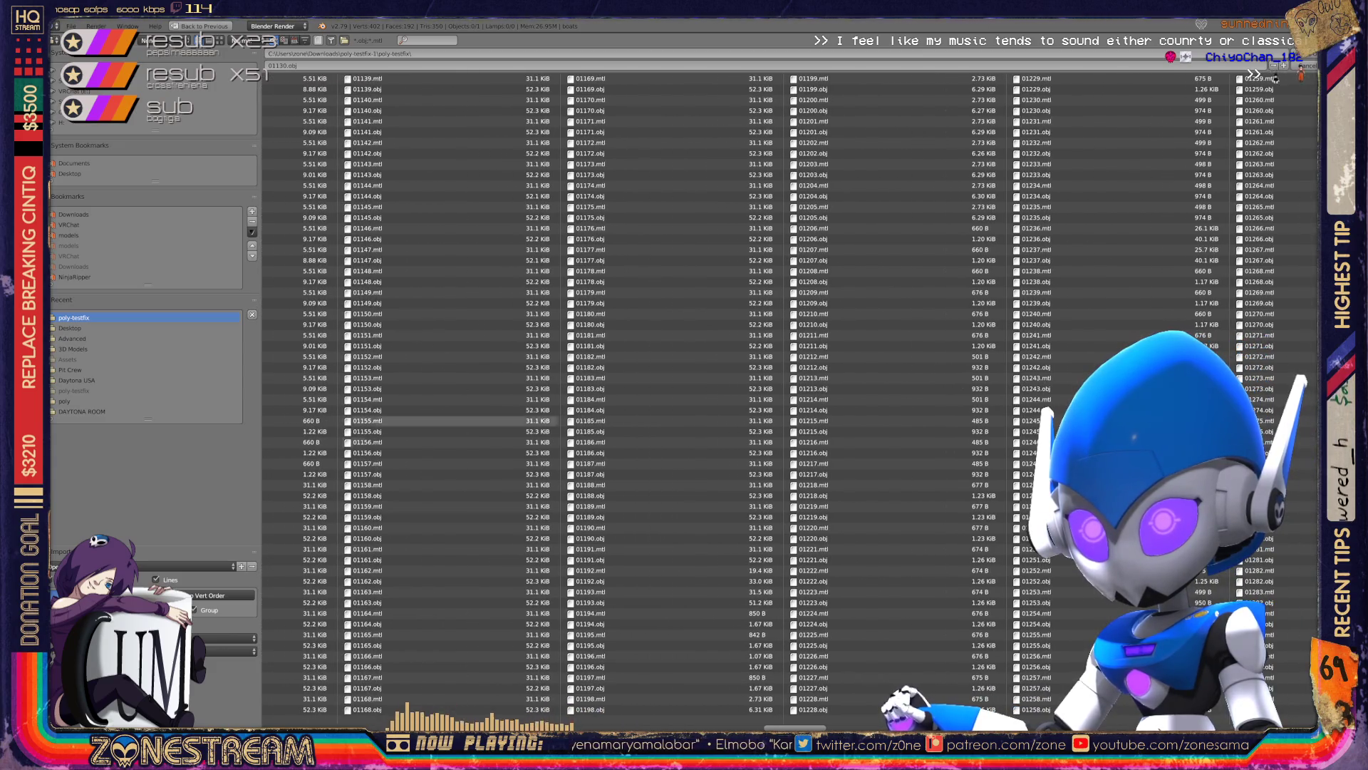
scroll(1277, 77, up, 4)
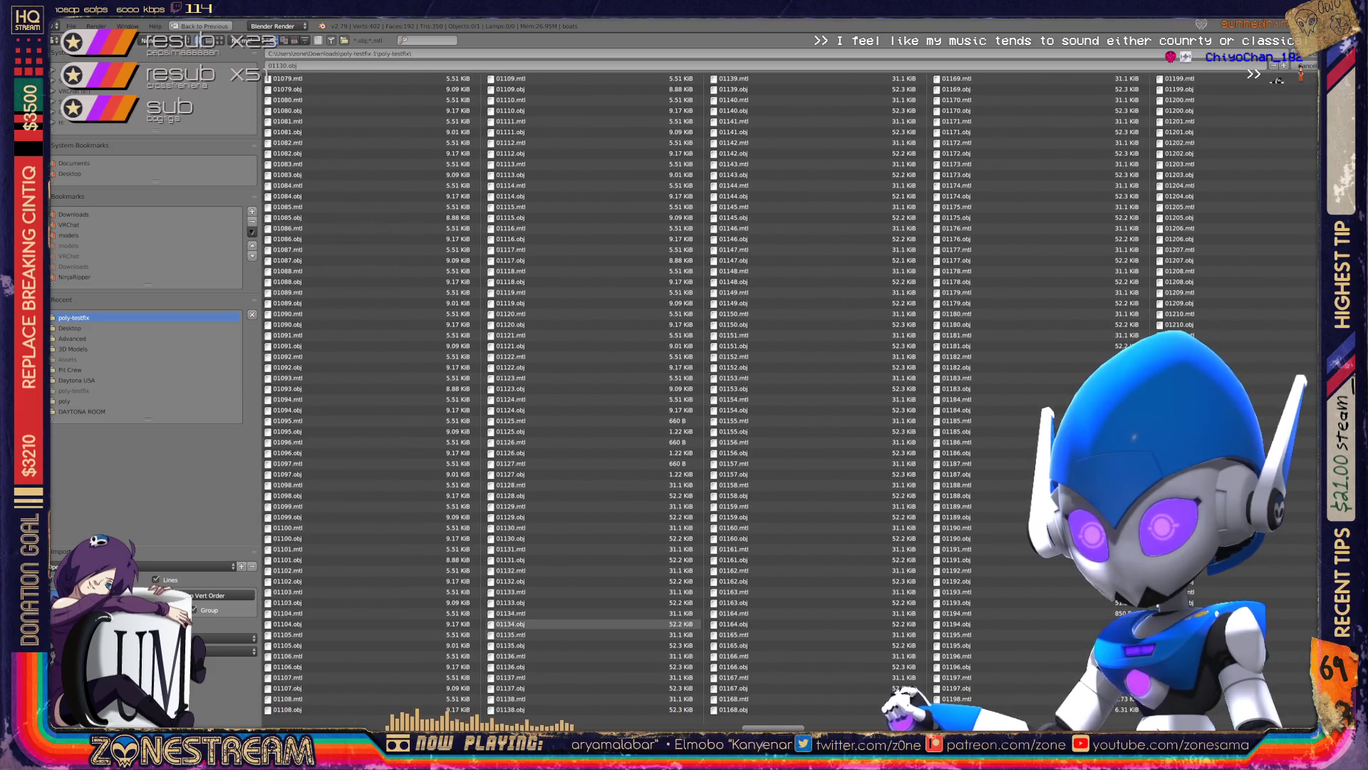
double_click(520, 559)
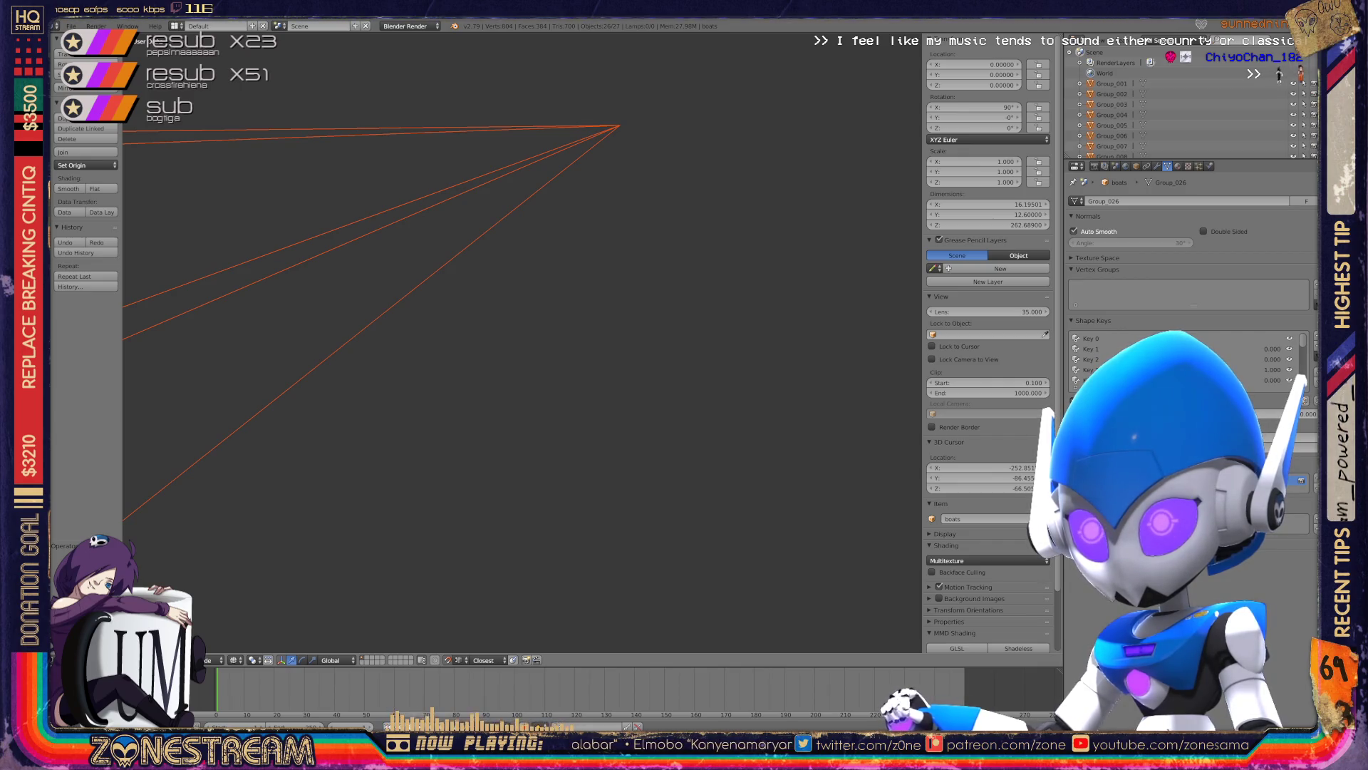
- Delete the 26 imported pieces and bring up the File menu again
key(Delete)
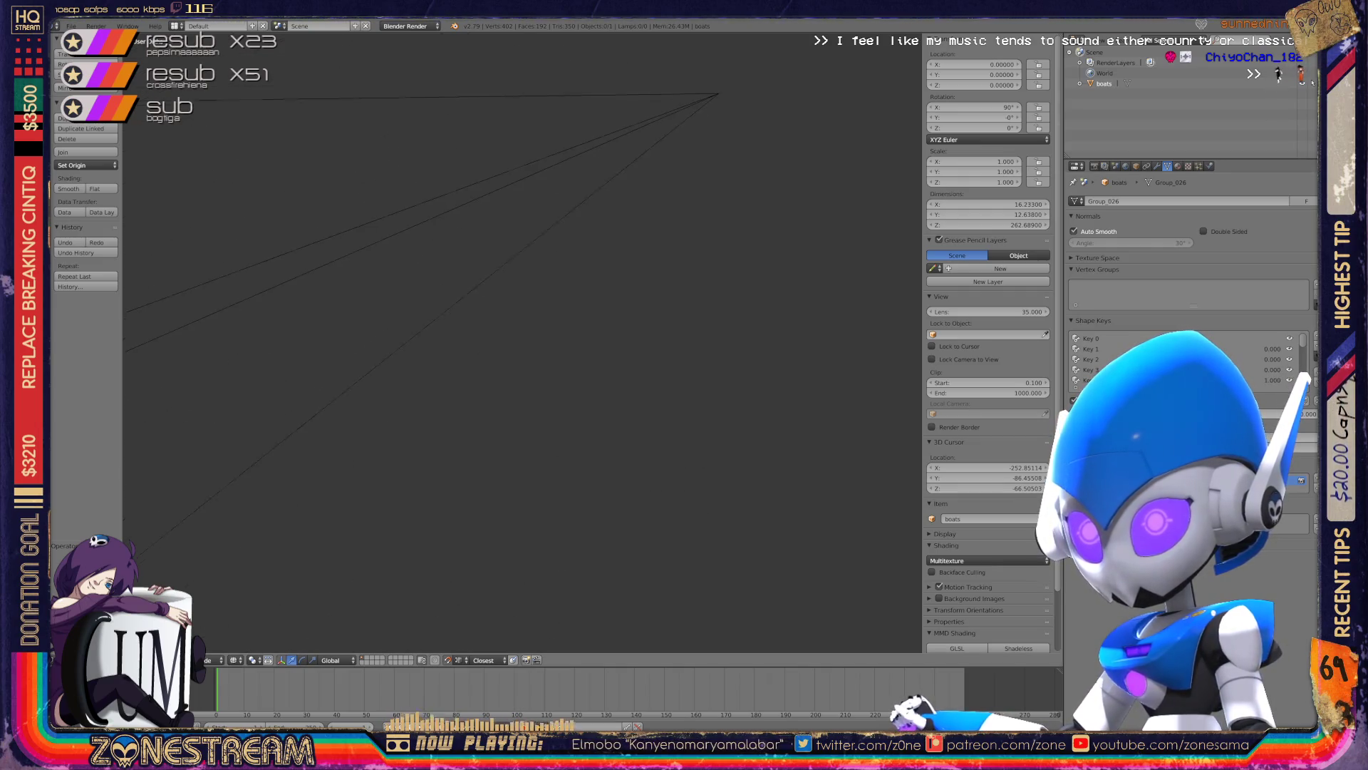
click(71, 25)
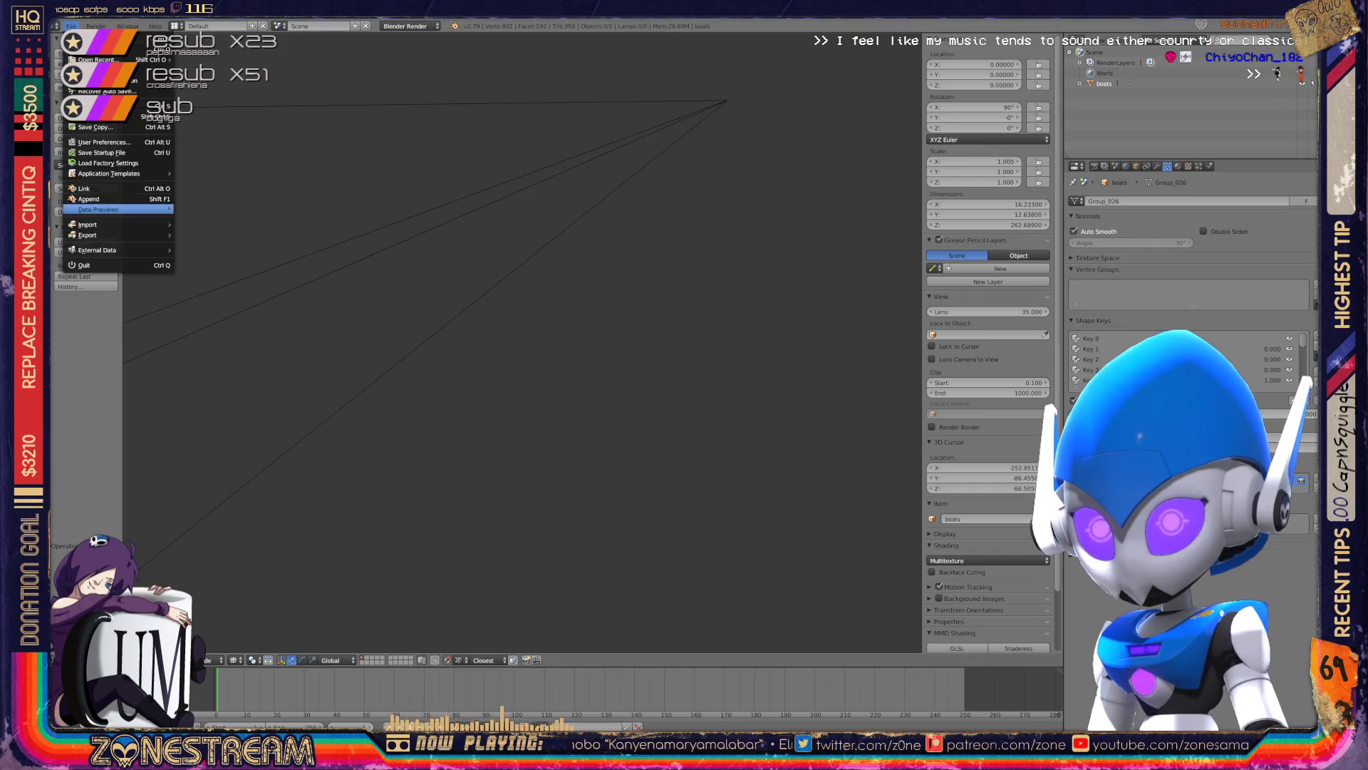
mouse_move(114, 224)
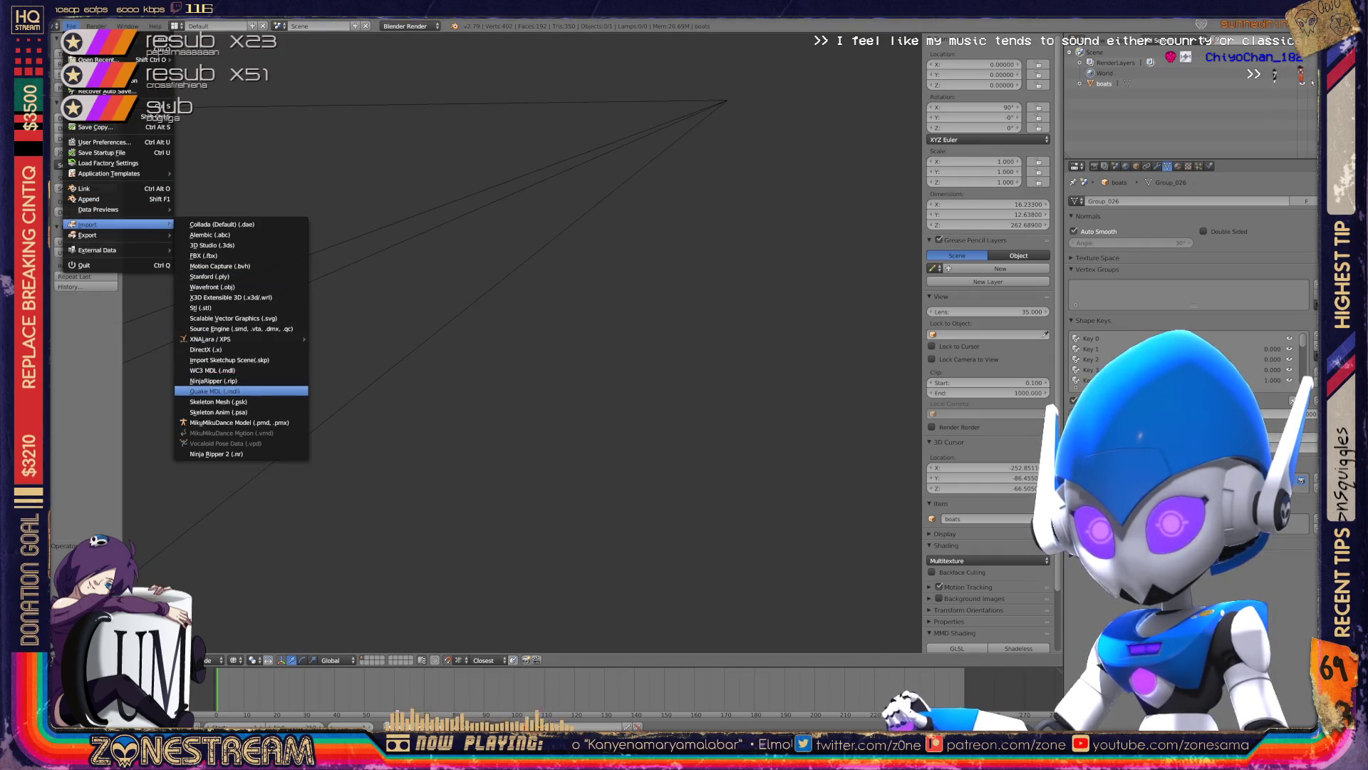
- Import frame 01132.obj, orbit around it, then remove its imported group objects
click(213, 286)
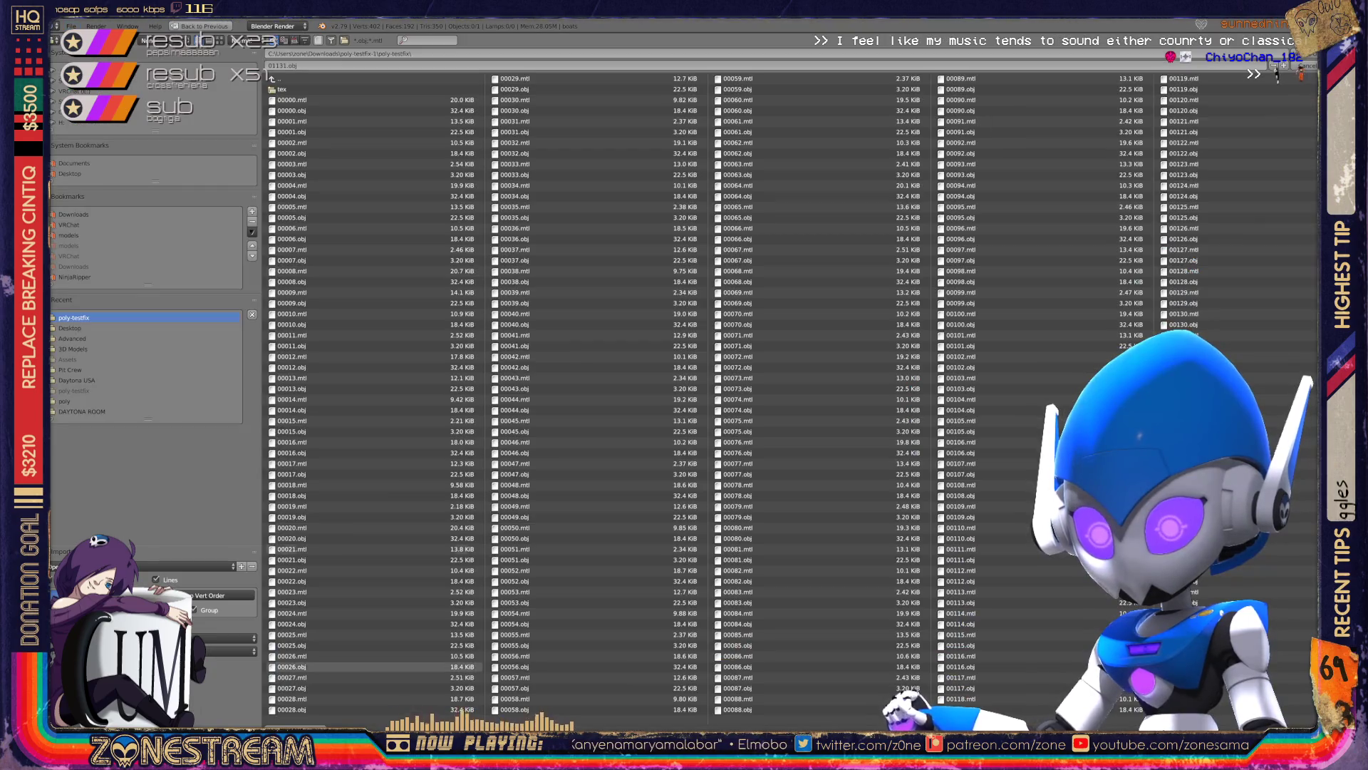
scroll(1277, 77, down, 5)
scroll(1277, 77, down, 5)
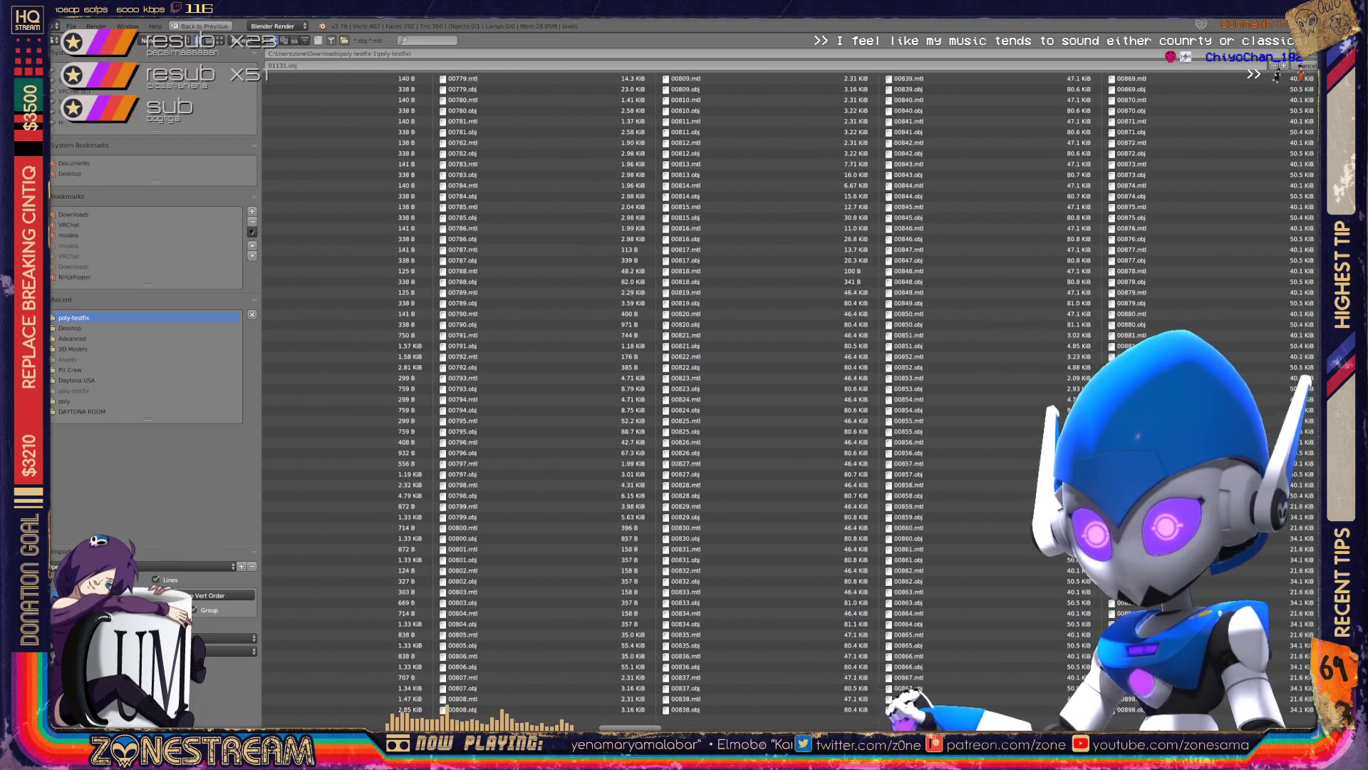
scroll(1278, 78, down, 5)
scroll(1279, 79, down, 5)
scroll(753, 396, down, 2)
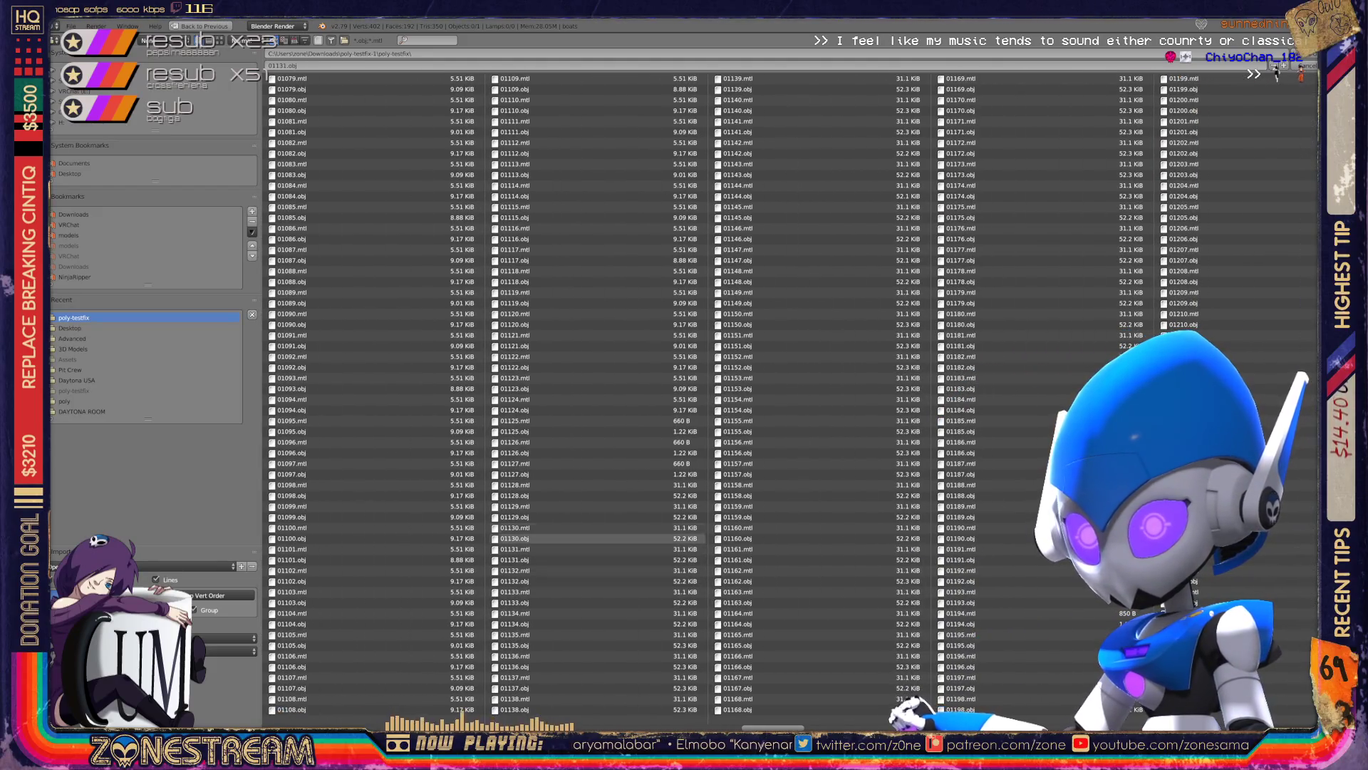
double_click(517, 580)
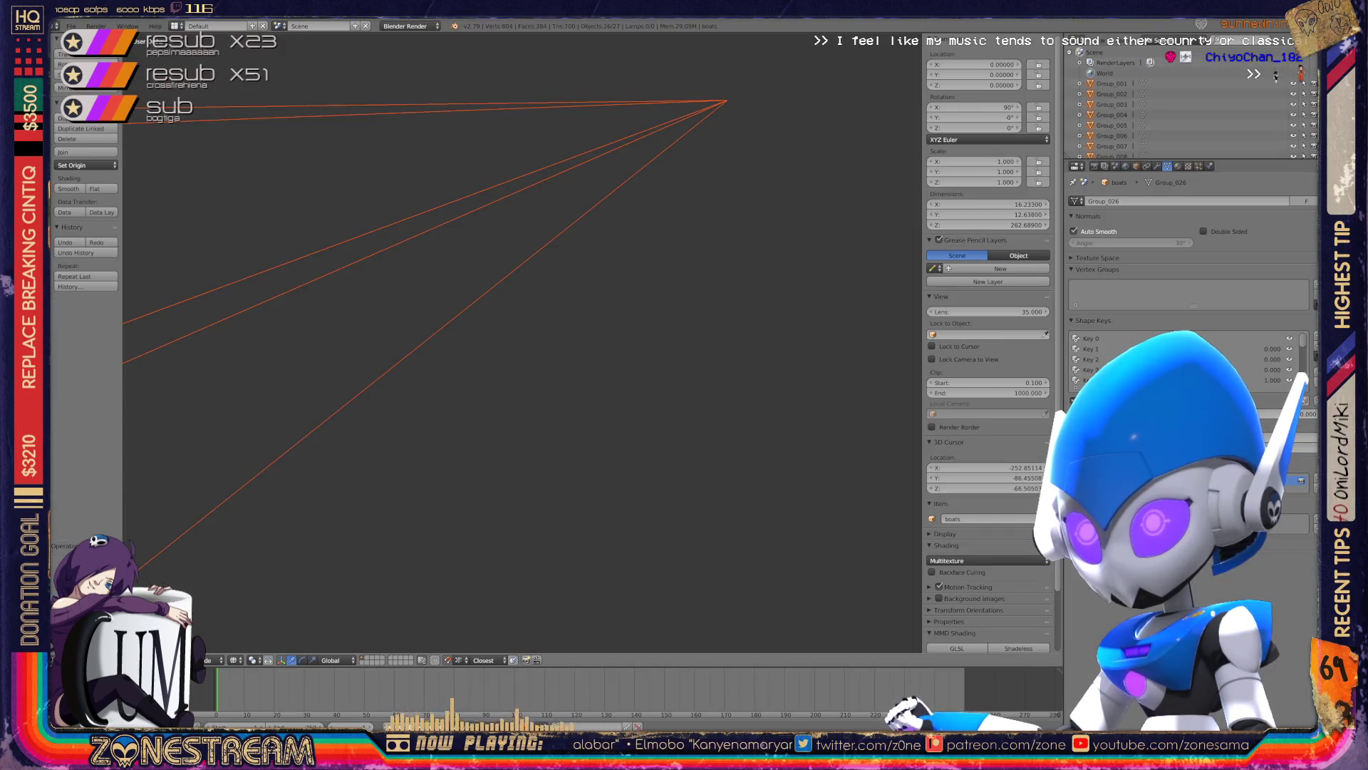
middle_drag(727, 100, 715, 141)
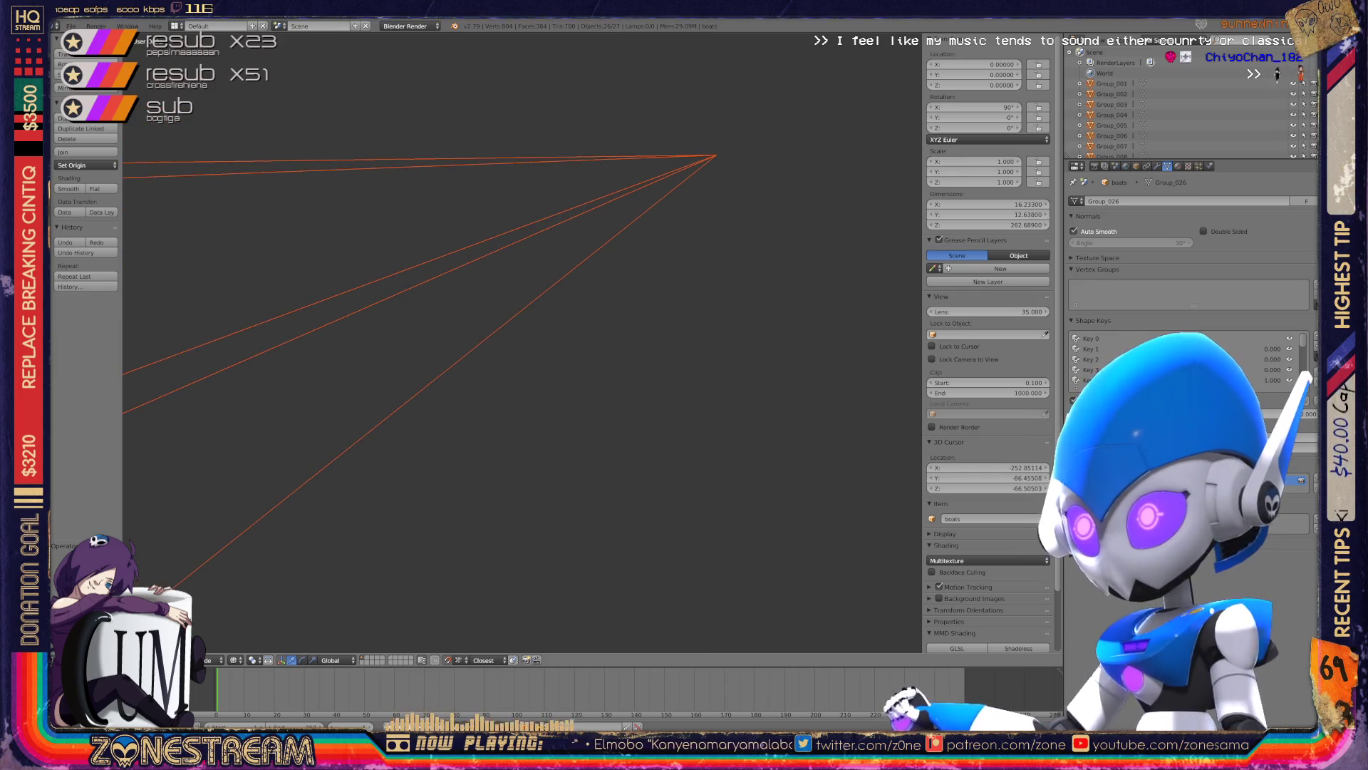
key(ctrl+z)
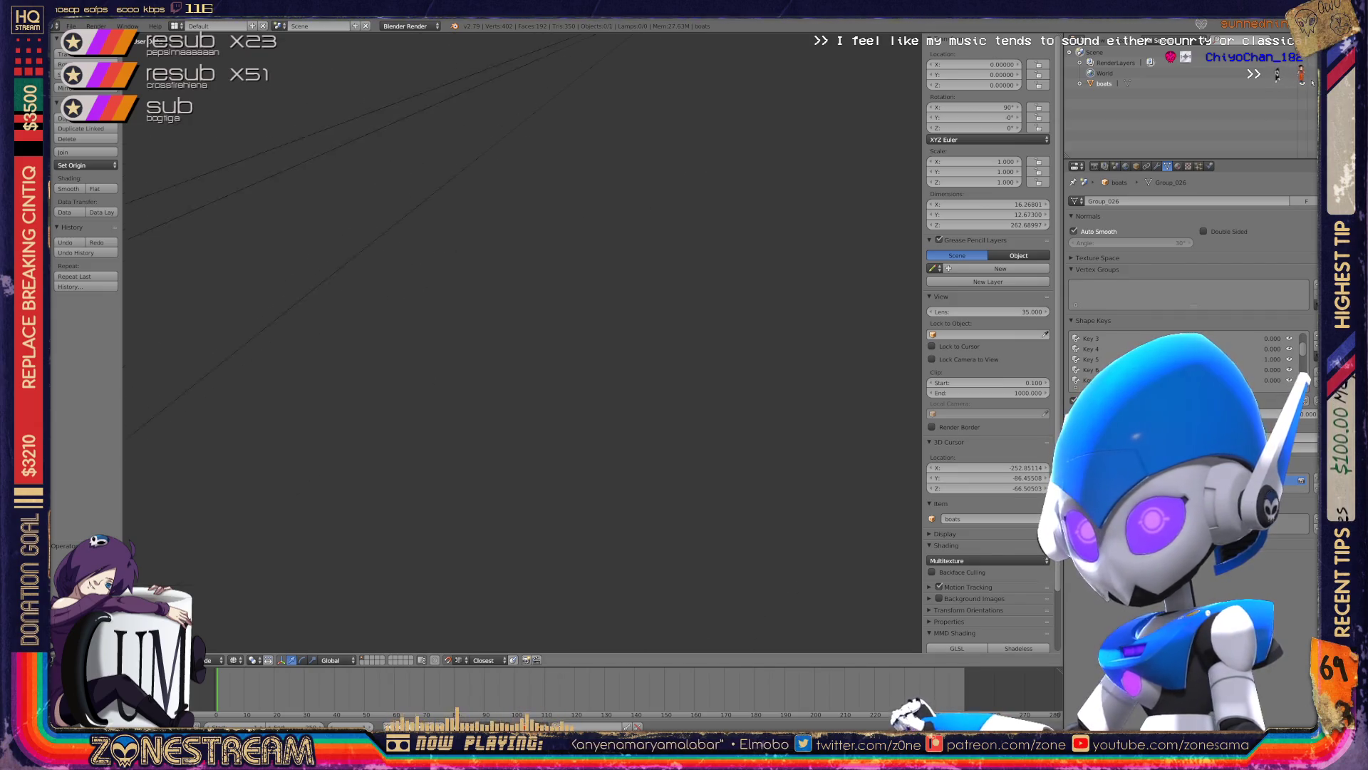
- Import the next numbered OBJ frame, remove its 26 imported objects, and zoom out
click(71, 26)
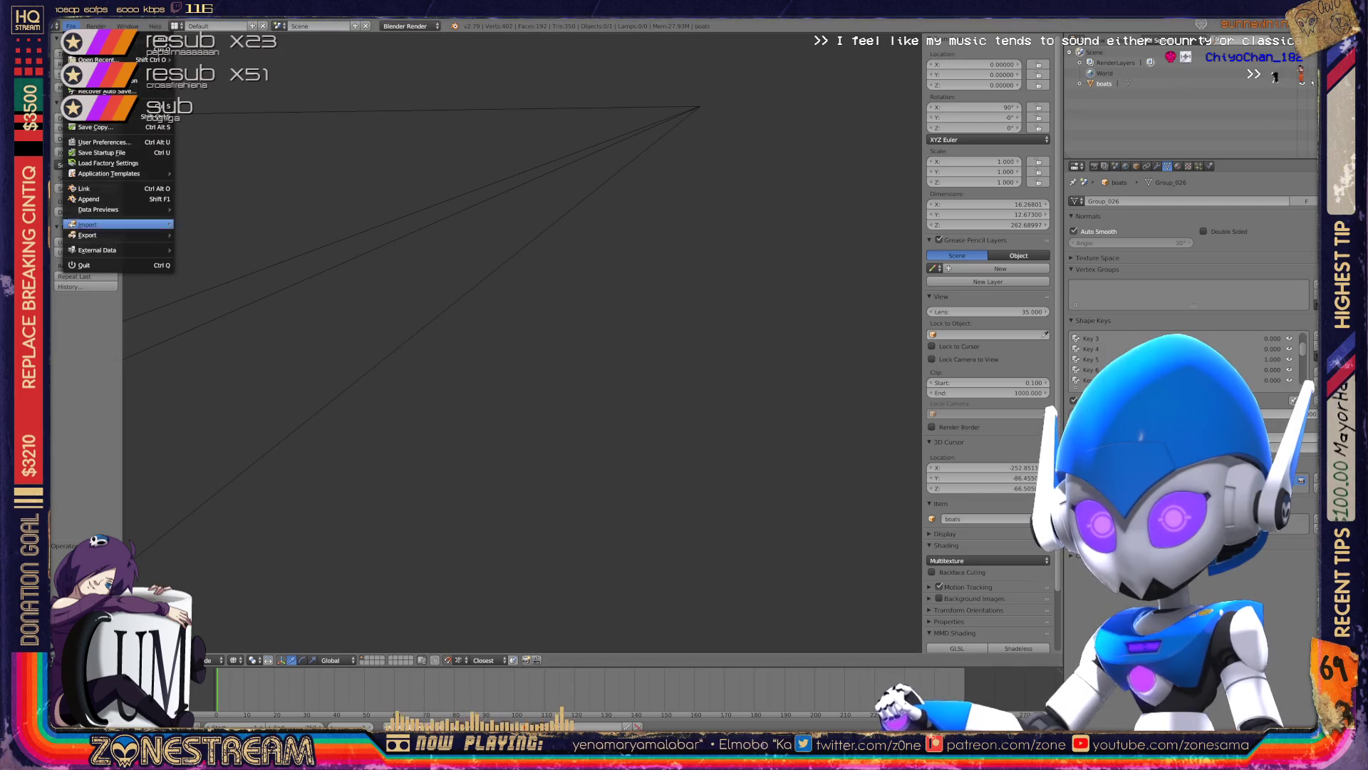
mouse_move(107, 224)
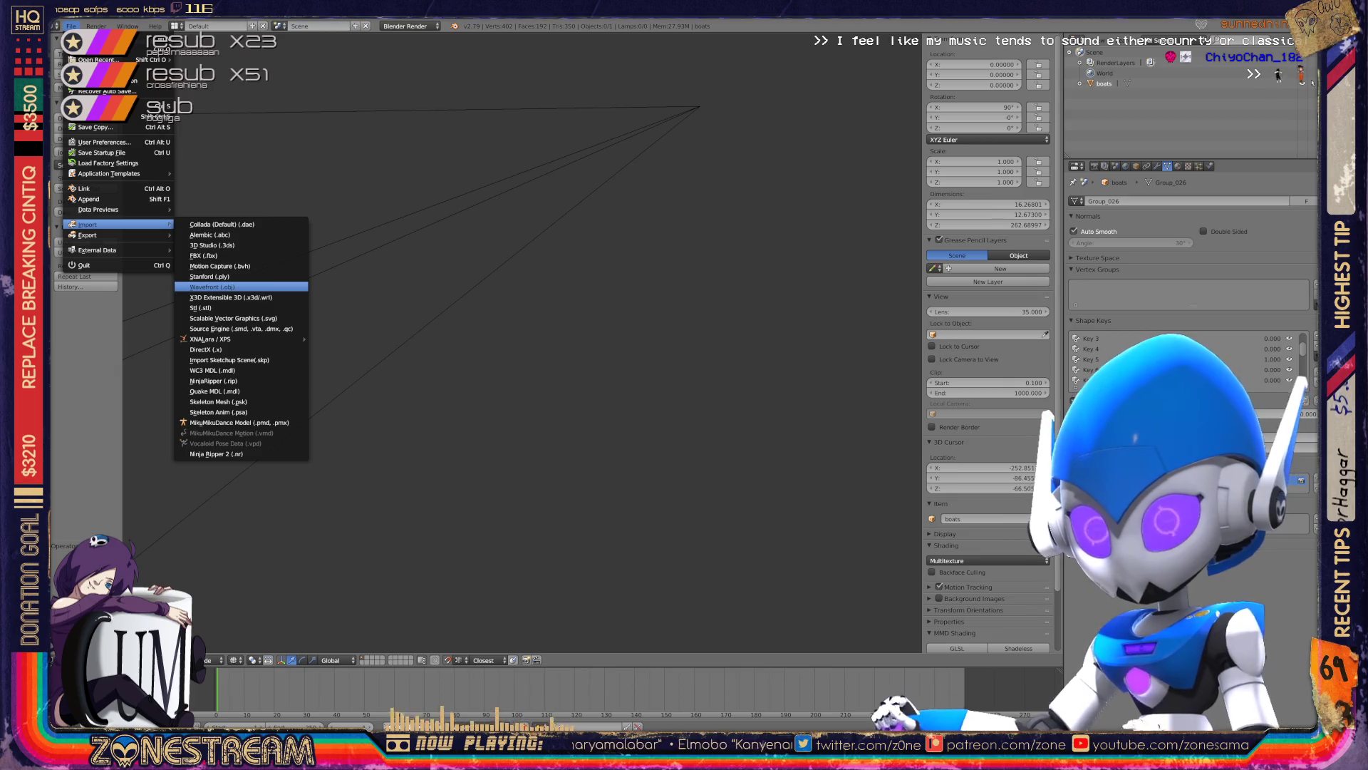
click(213, 287)
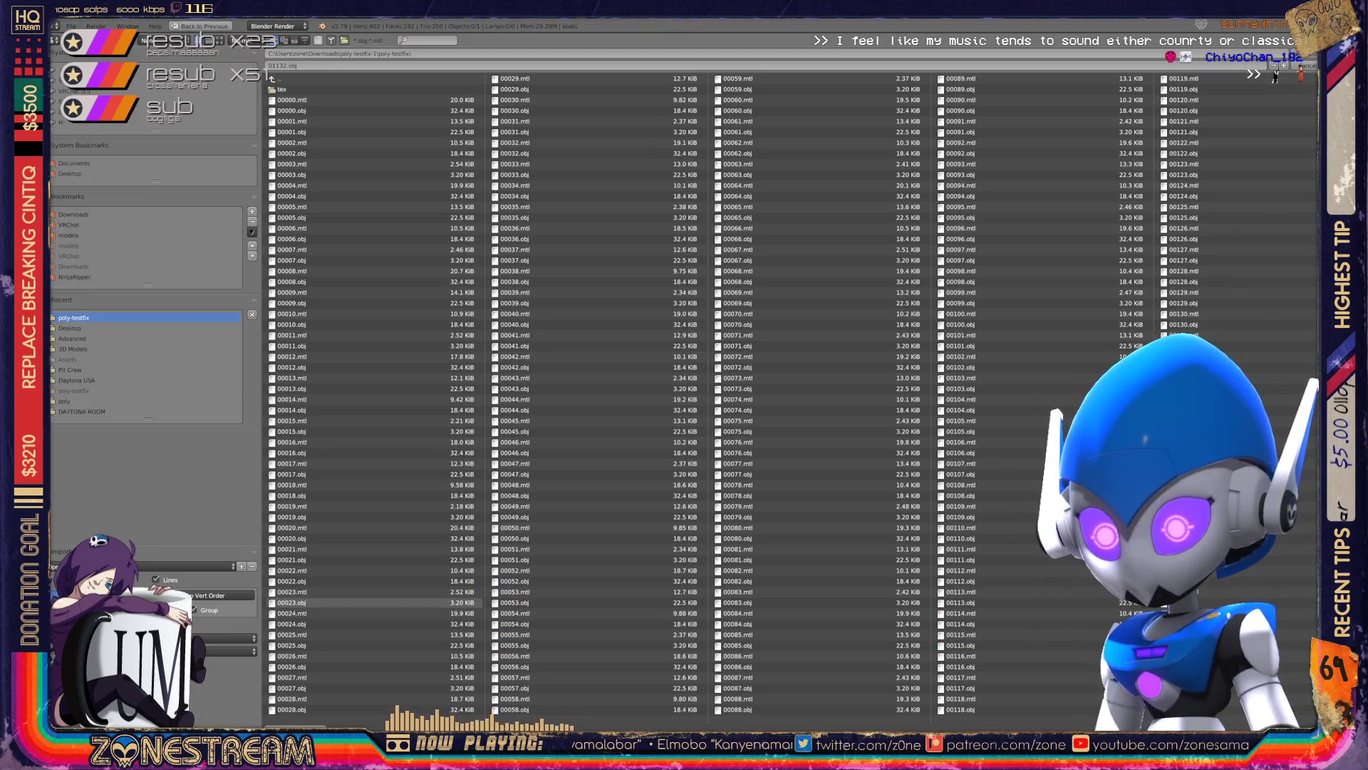
scroll(1277, 78, down, 10)
scroll(1279, 76, down, 3)
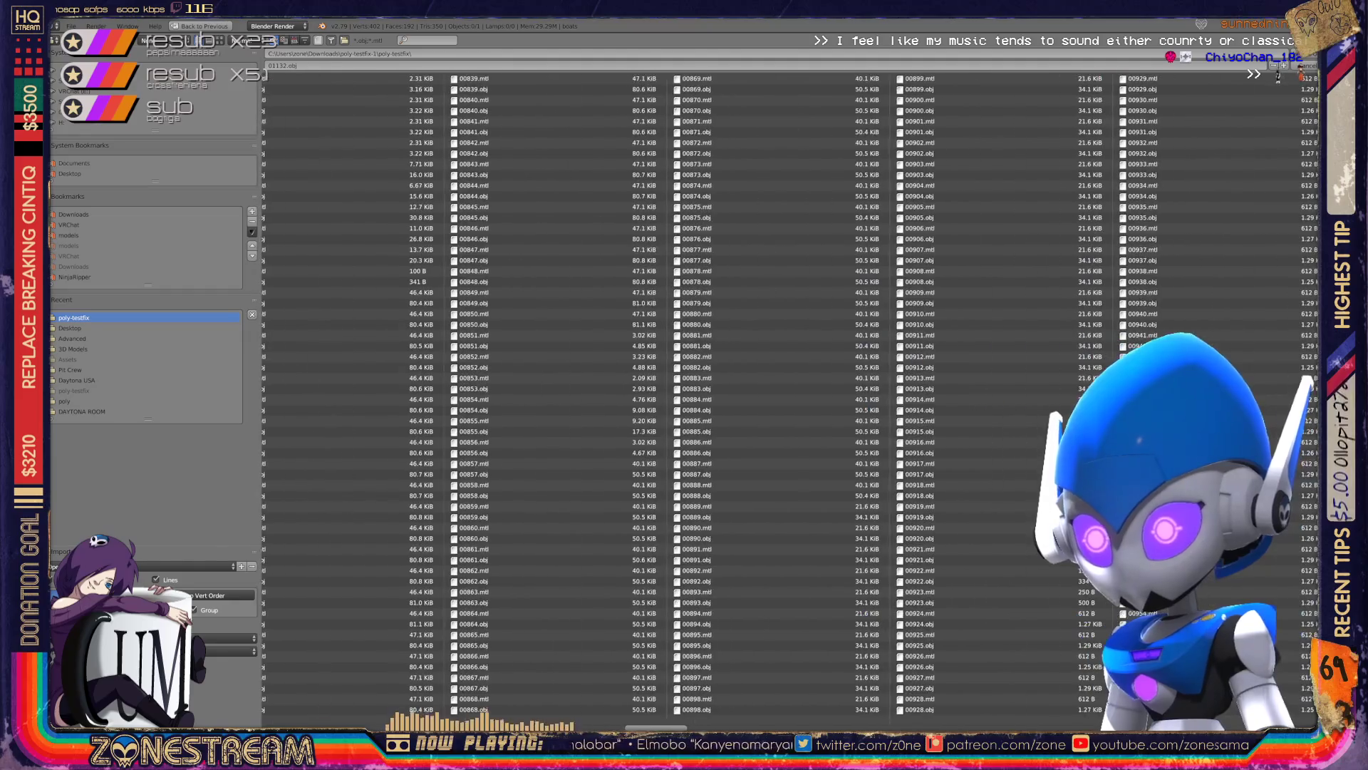
scroll(1279, 76, down, 2)
scroll(1277, 78, down, 3)
scroll(1275, 80, down, 2)
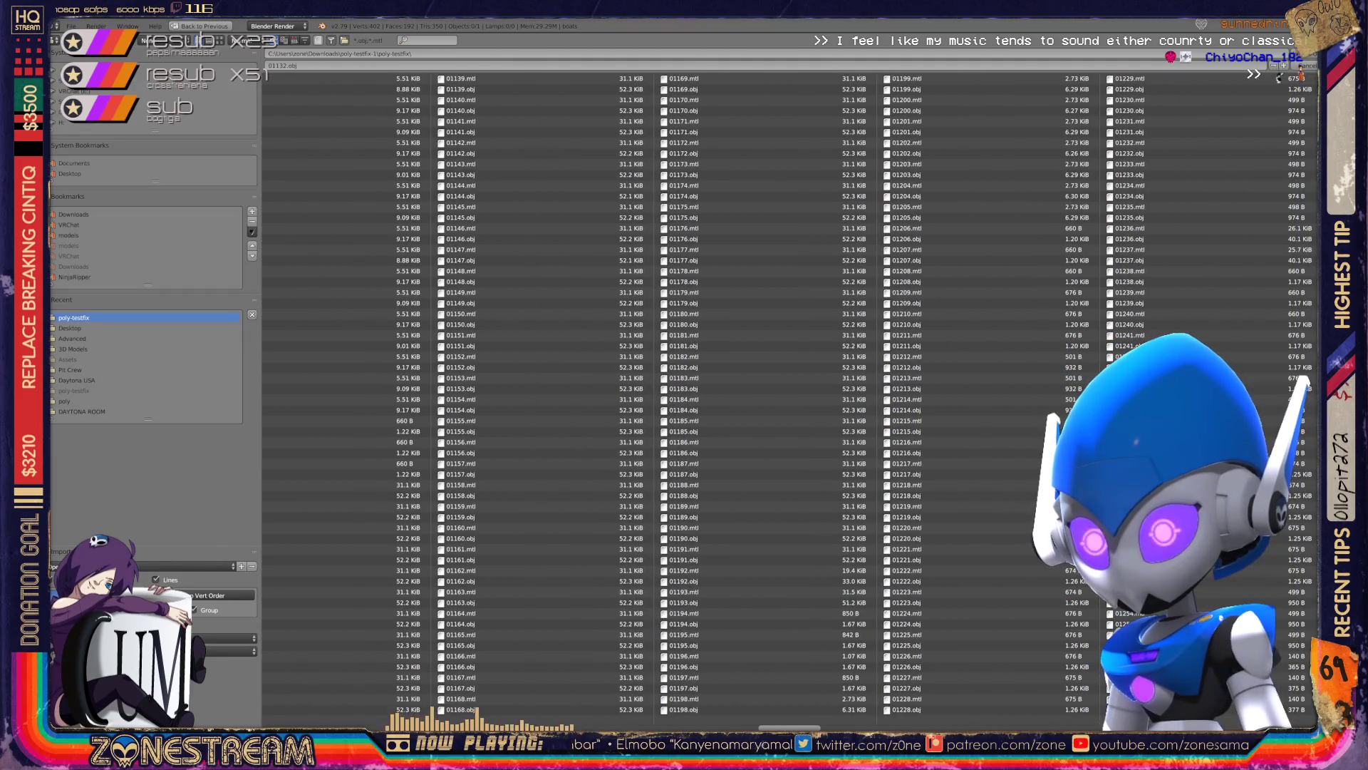
scroll(1279, 76, up, 2)
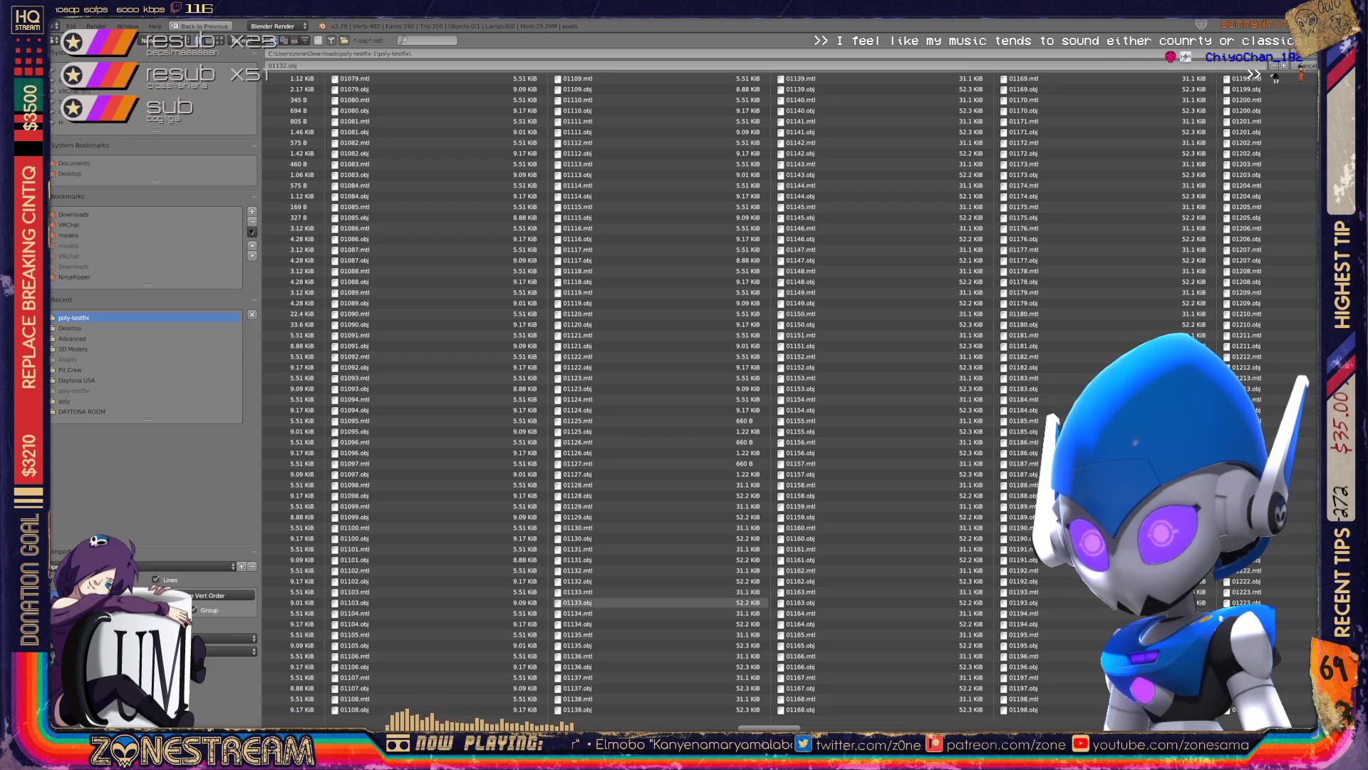
double_click(579, 602)
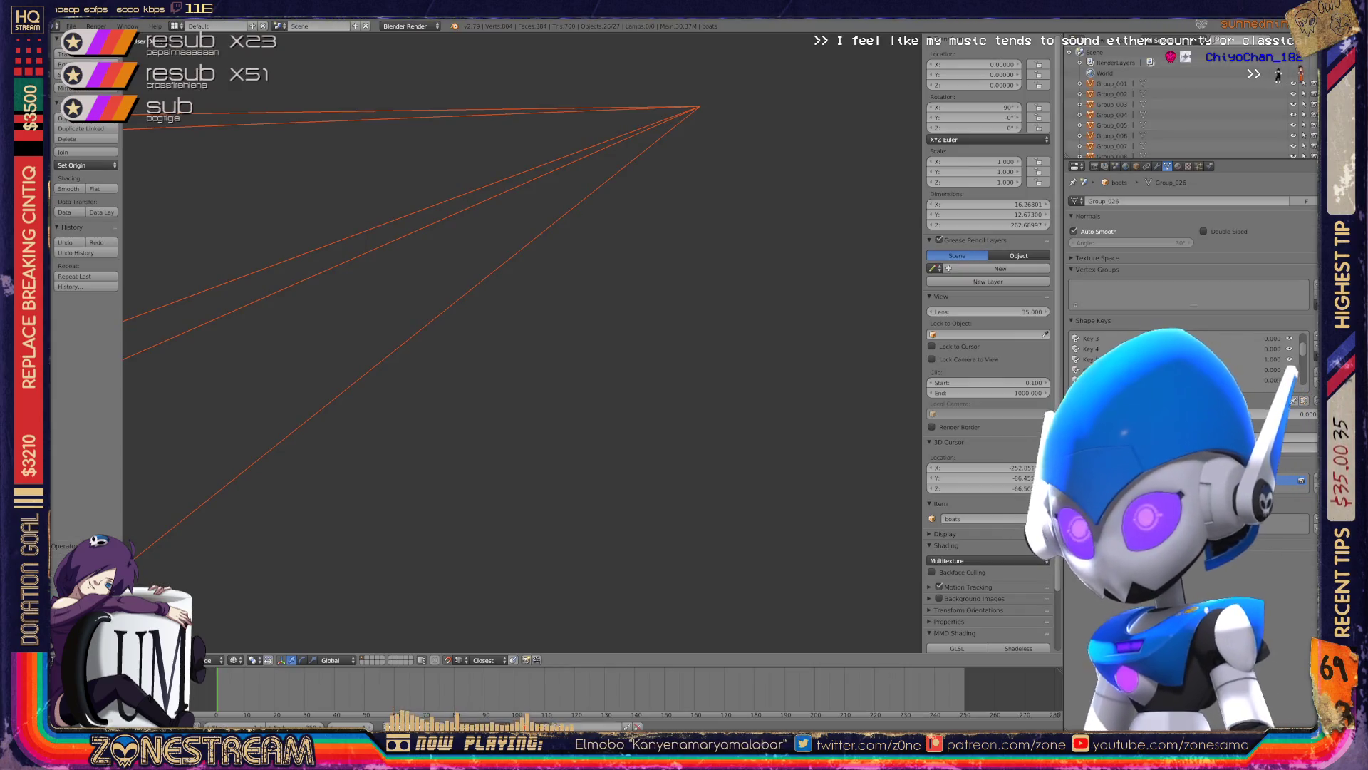
key(ctrl+z)
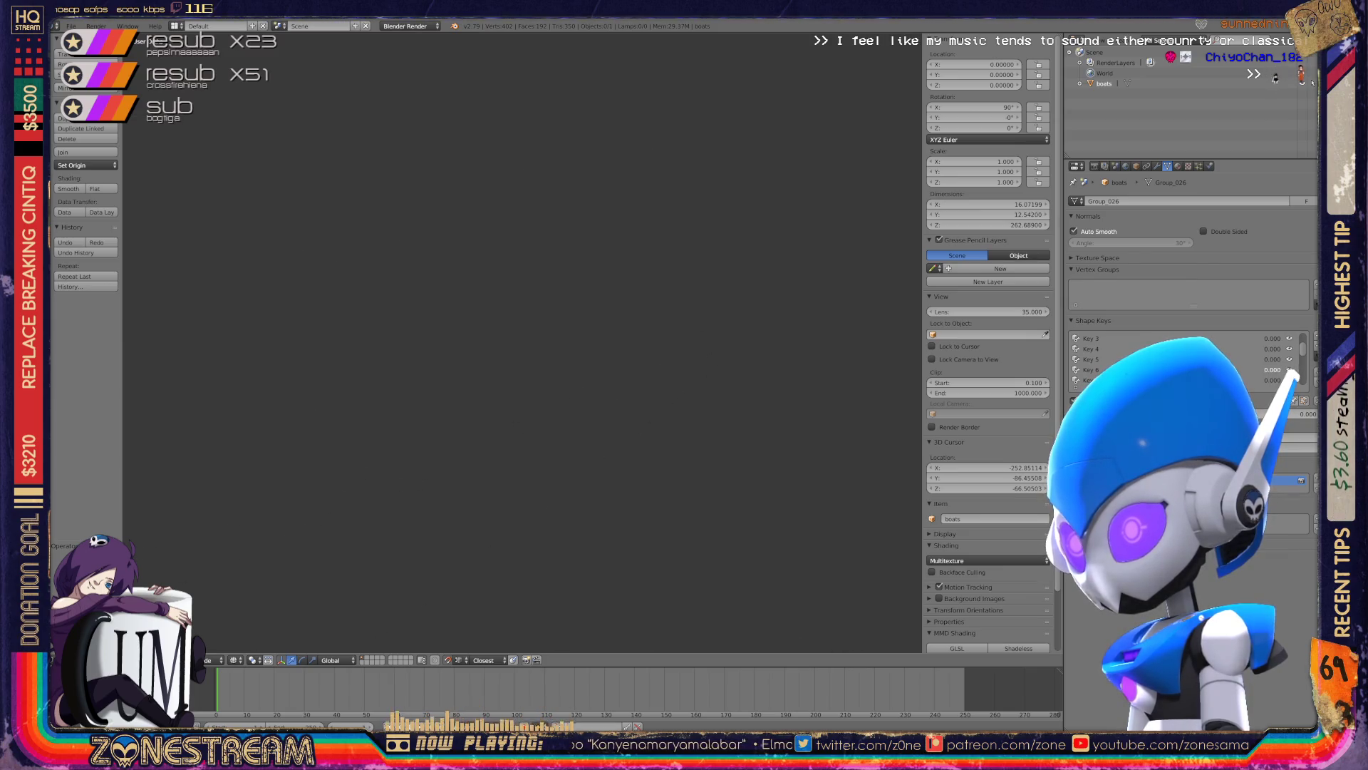
scroll(522, 342, down, 5)
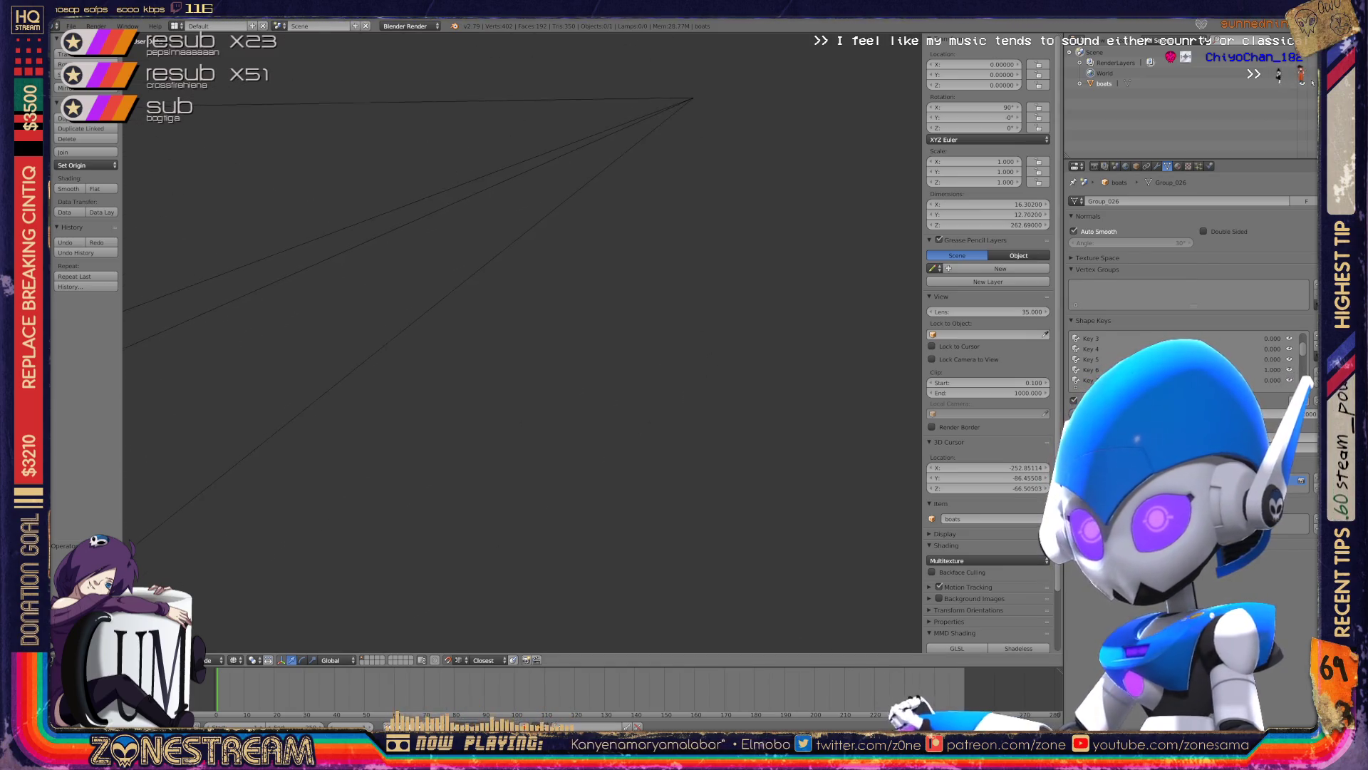
- Import frame 01133.obj, delete its group objects, and pan until the boat's edges show
click(71, 26)
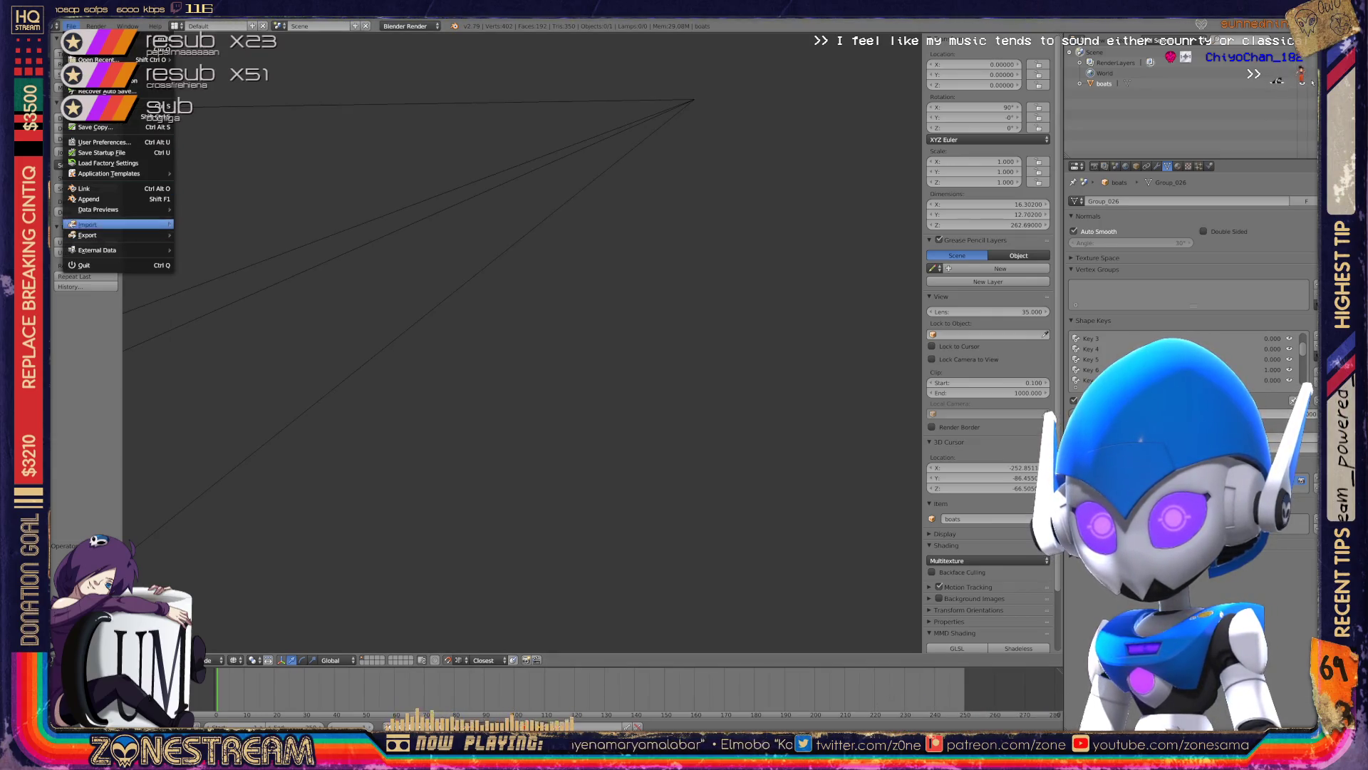
mouse_move(118, 224)
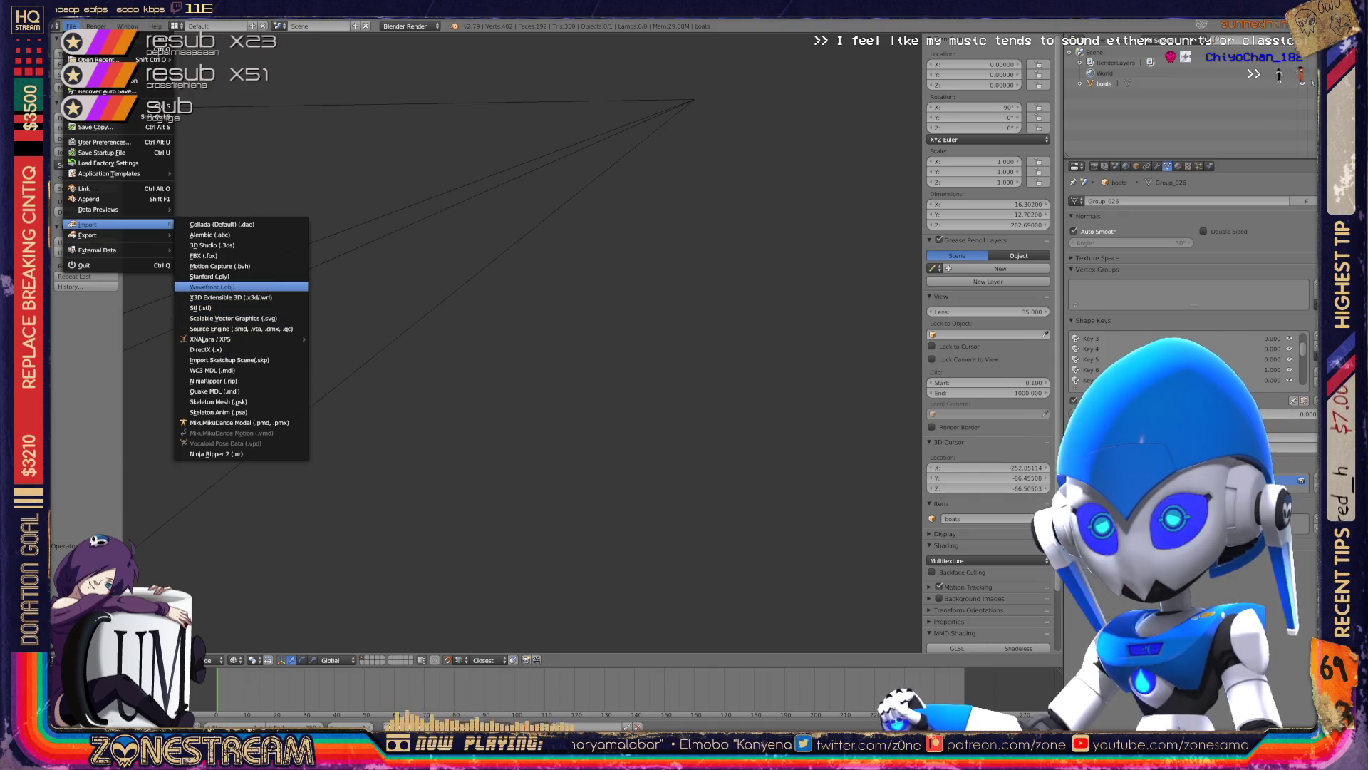
click(212, 286)
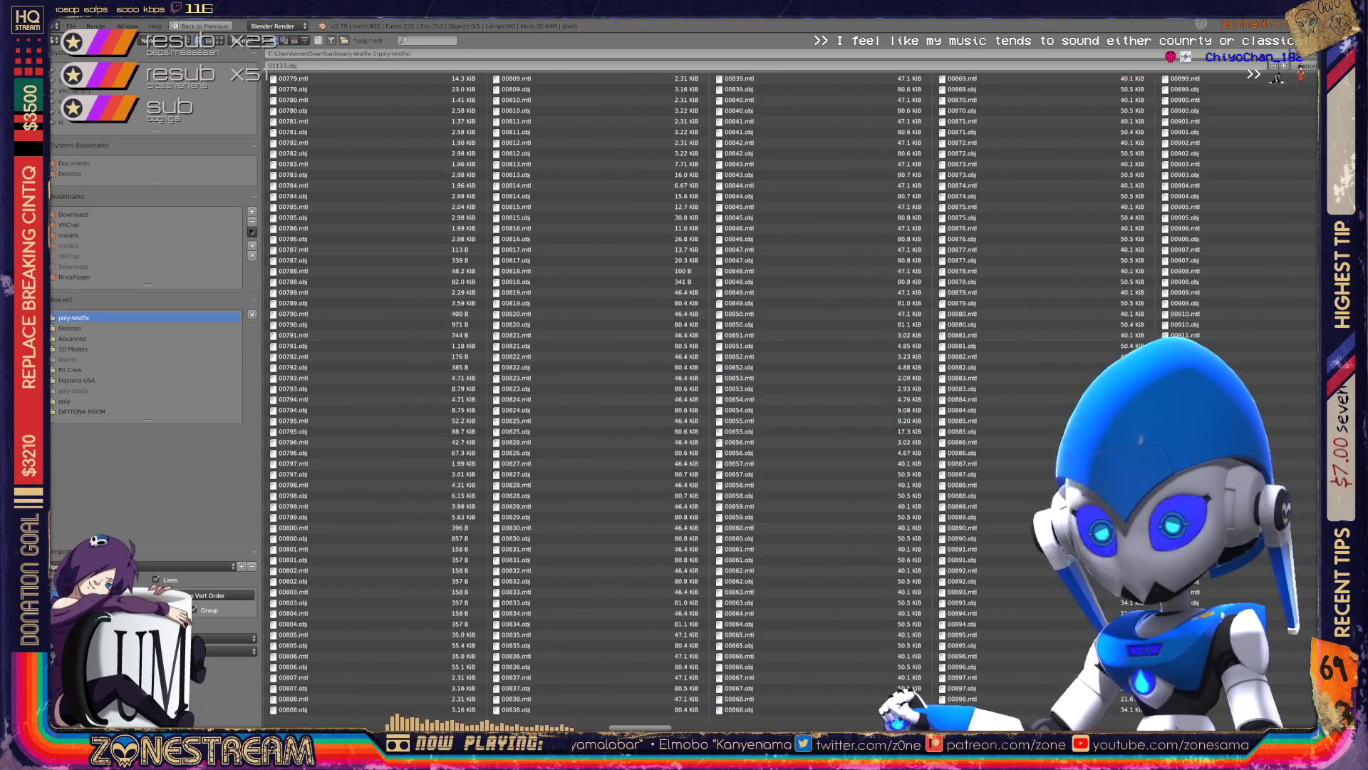
scroll(1276, 78, down, 3)
scroll(1276, 78, down, 2)
scroll(1275, 76, down, 3)
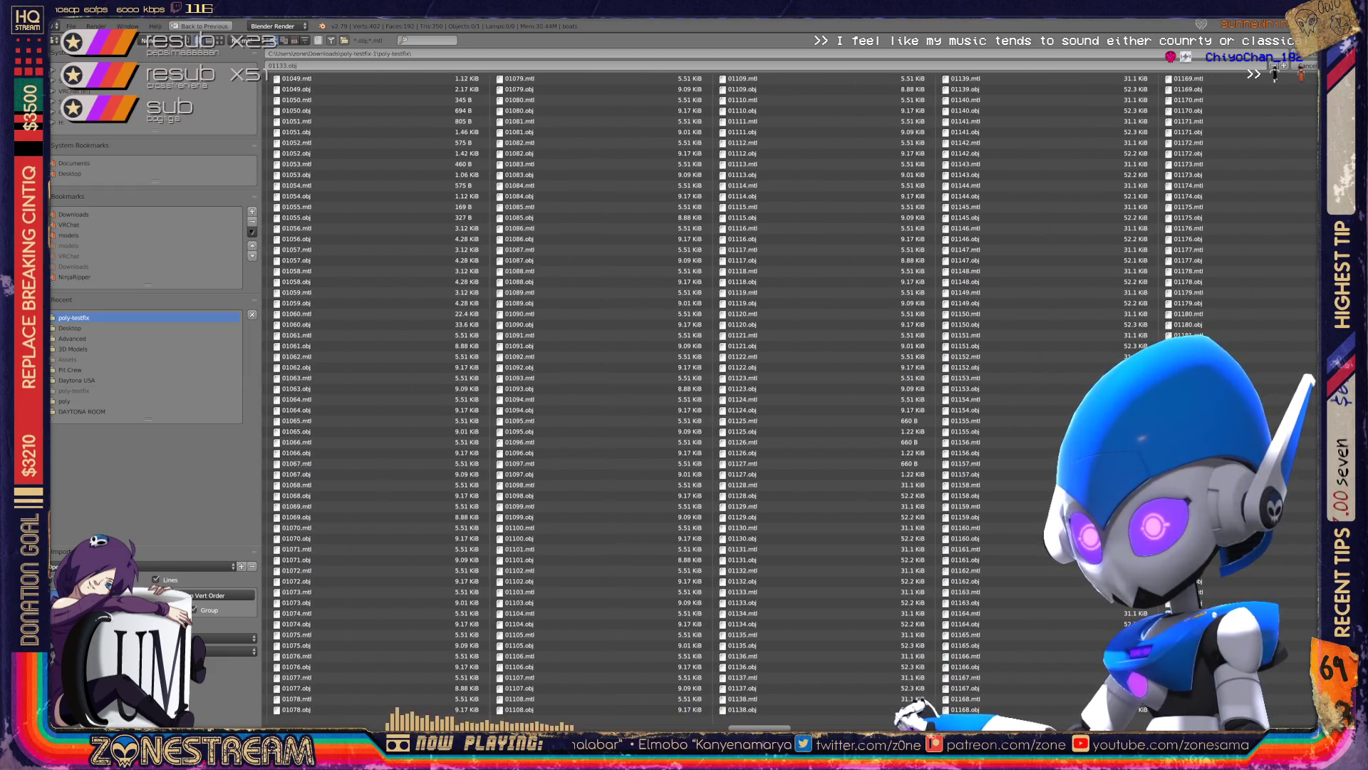
double_click(741, 612)
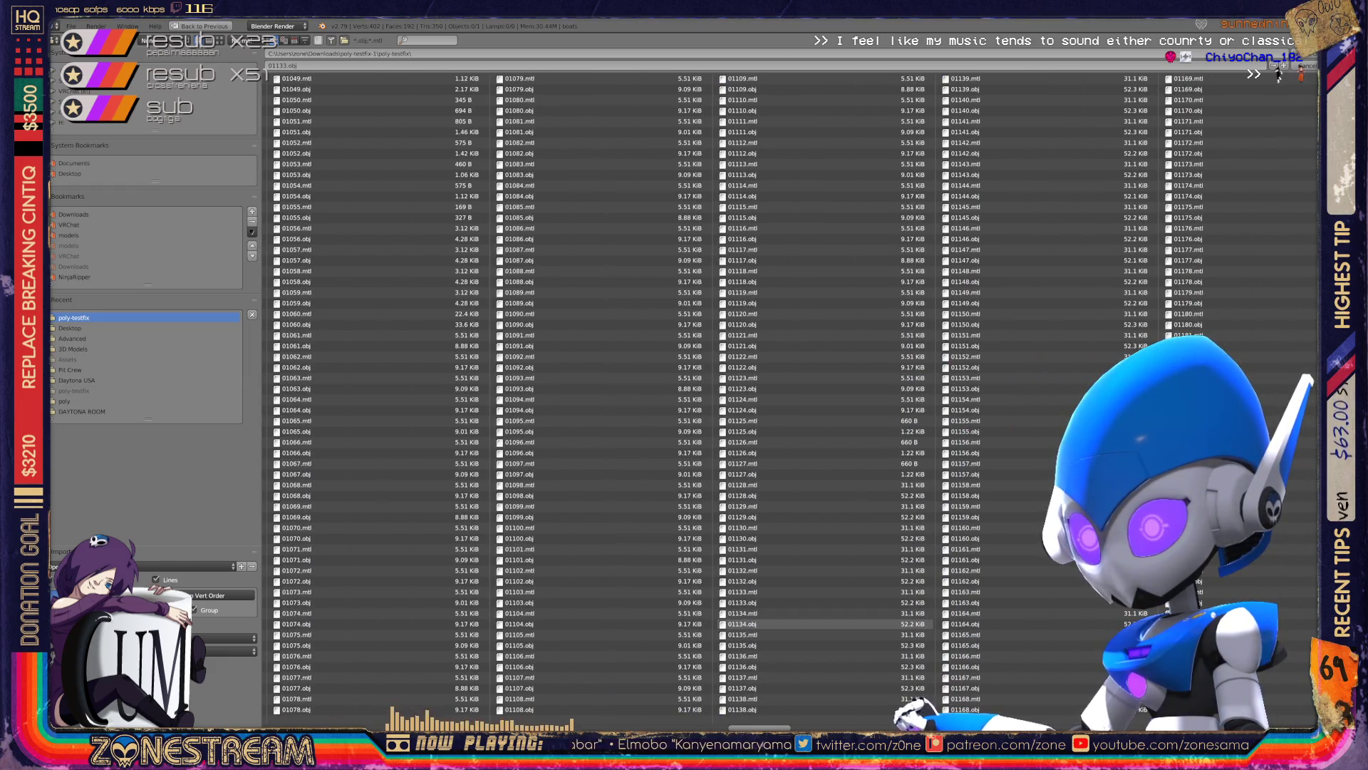
key(Delete)
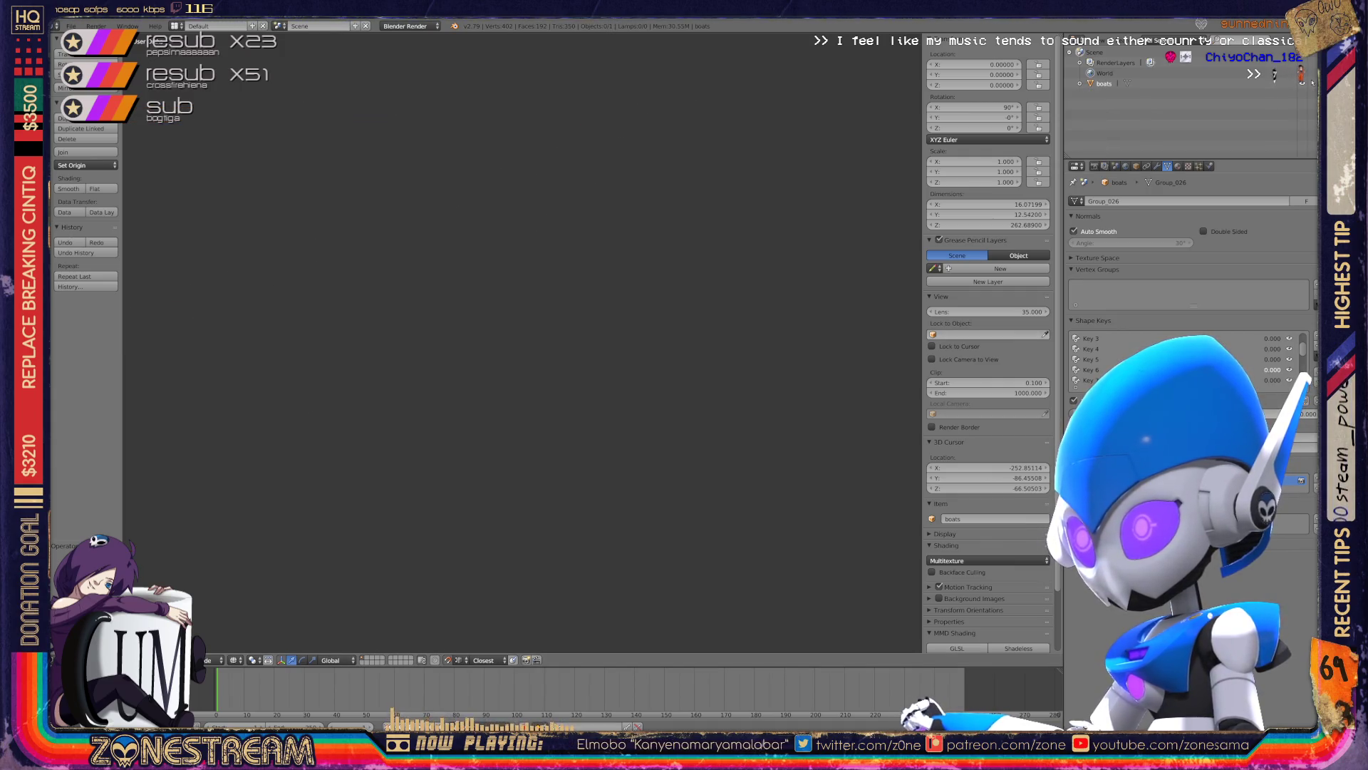
shift+middle_drag(291, 354, 423, 552)
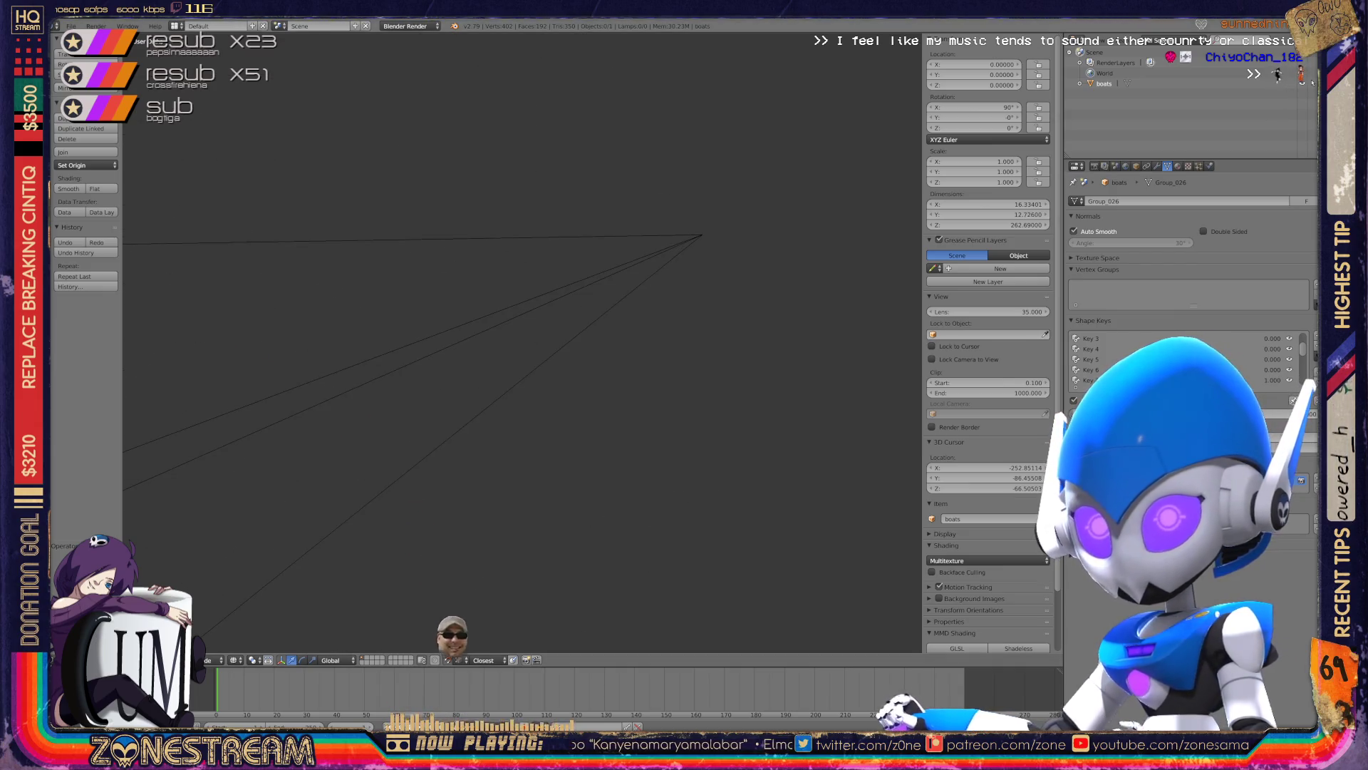
- Import the 01135.obj frame from the poly-testfix folder
click(71, 26)
mouse_move(118, 224)
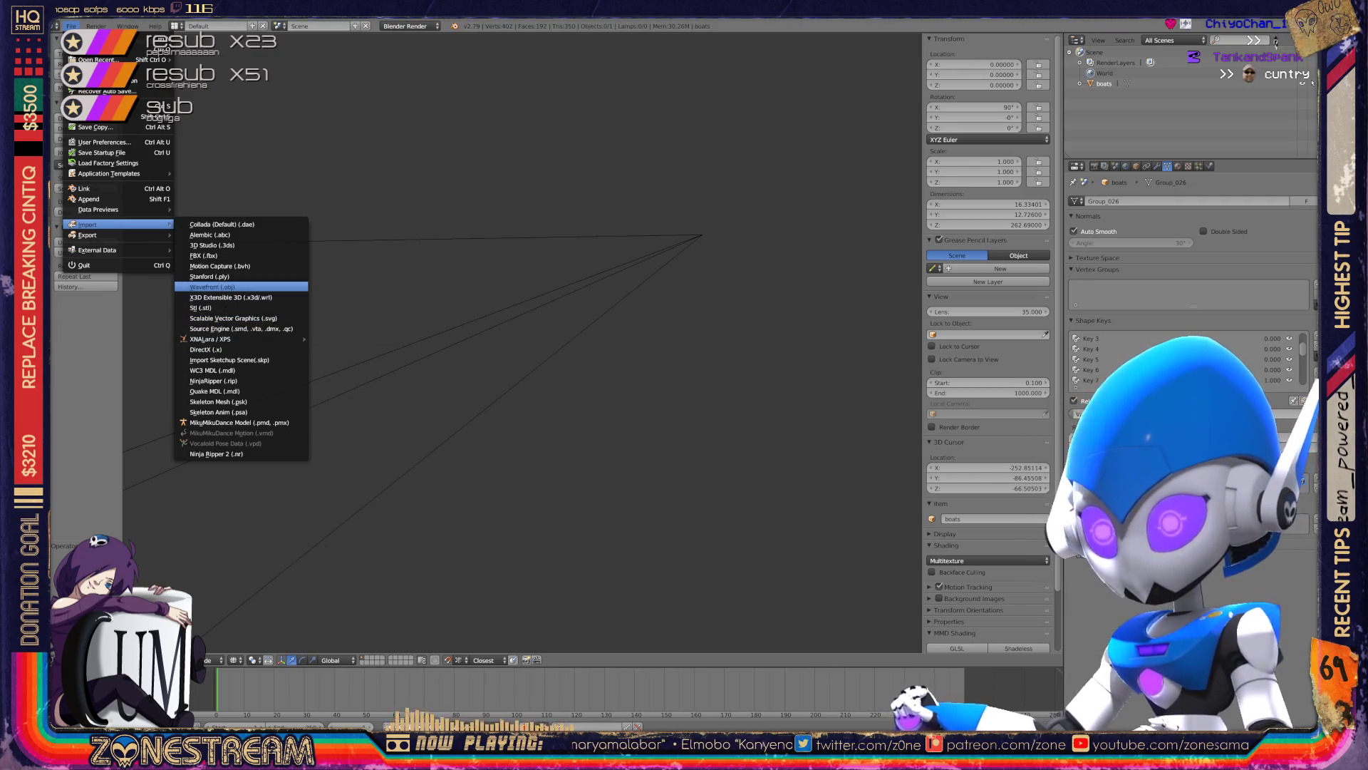
click(213, 287)
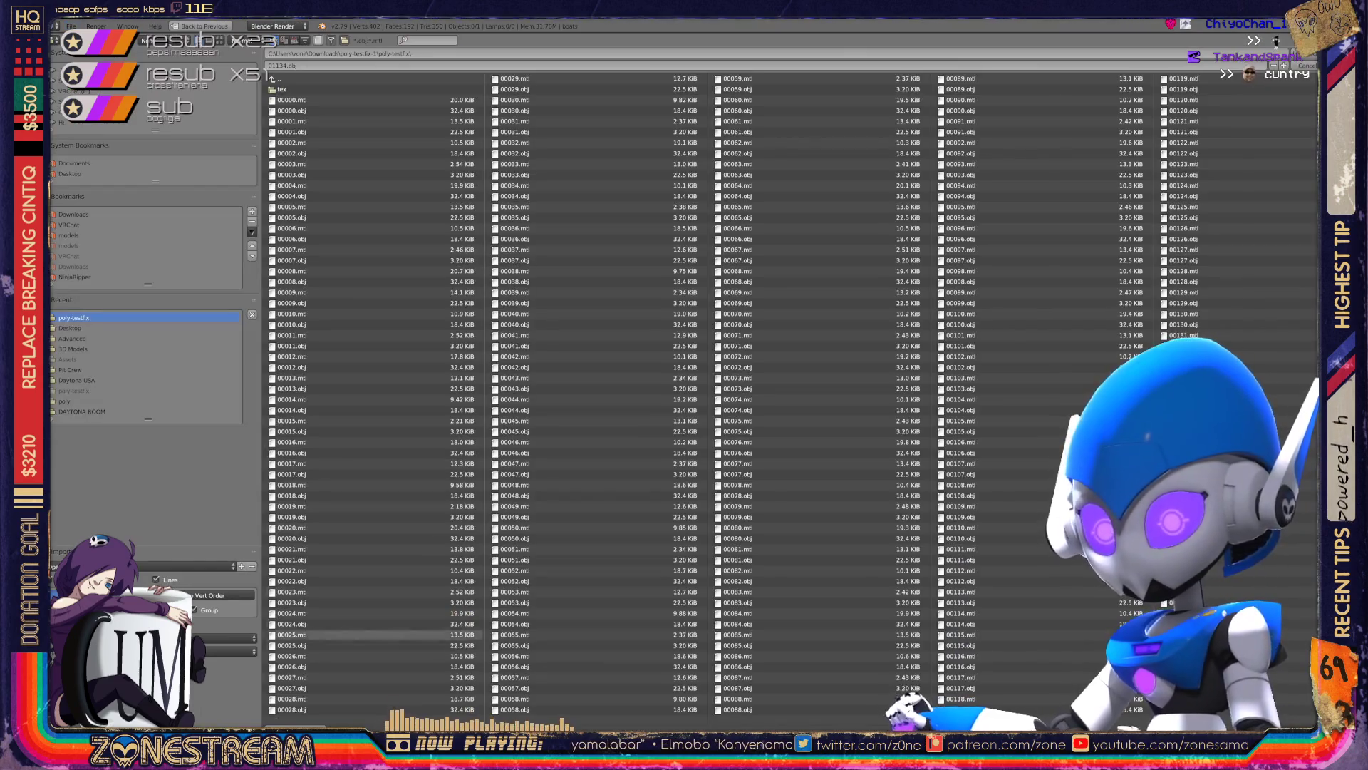
scroll(798, 394, down, 5)
scroll(797, 394, down, 5)
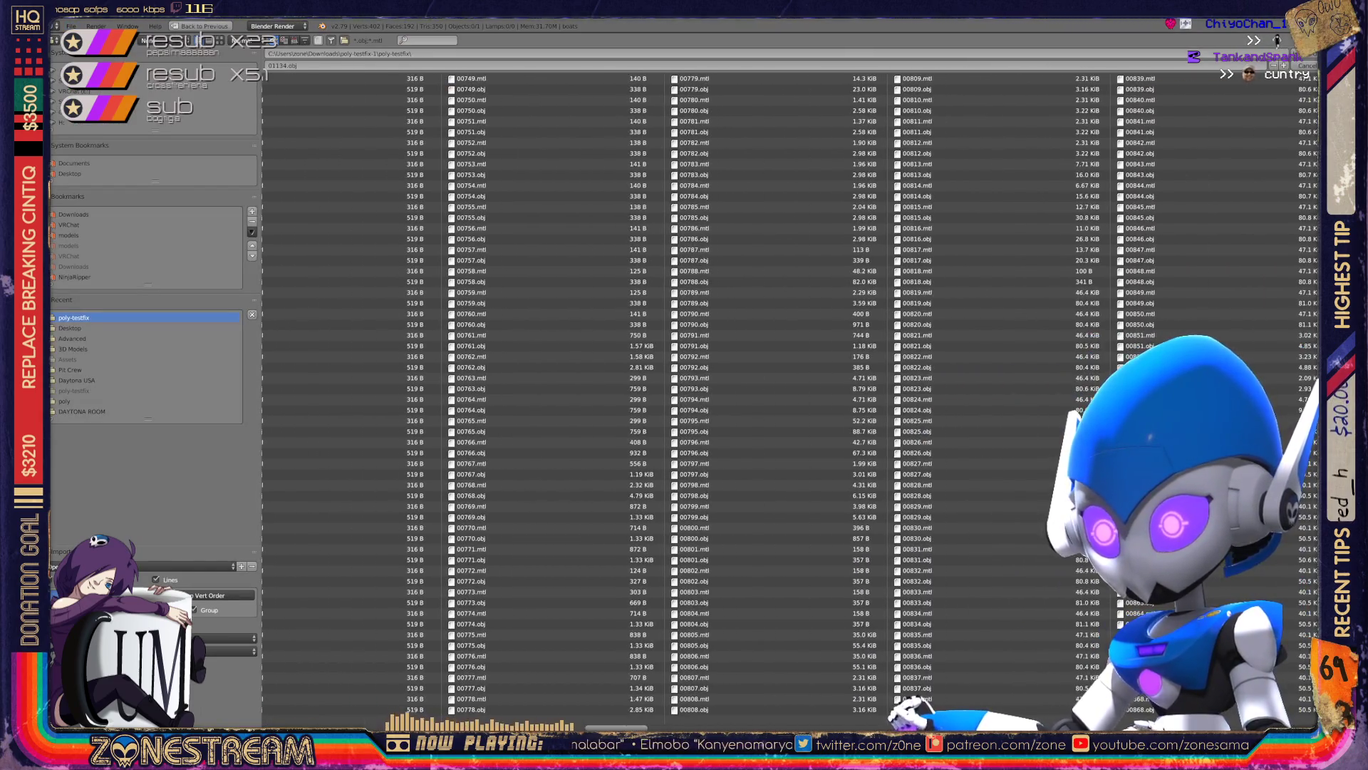
scroll(798, 394, down, 5)
scroll(797, 394, down, 1)
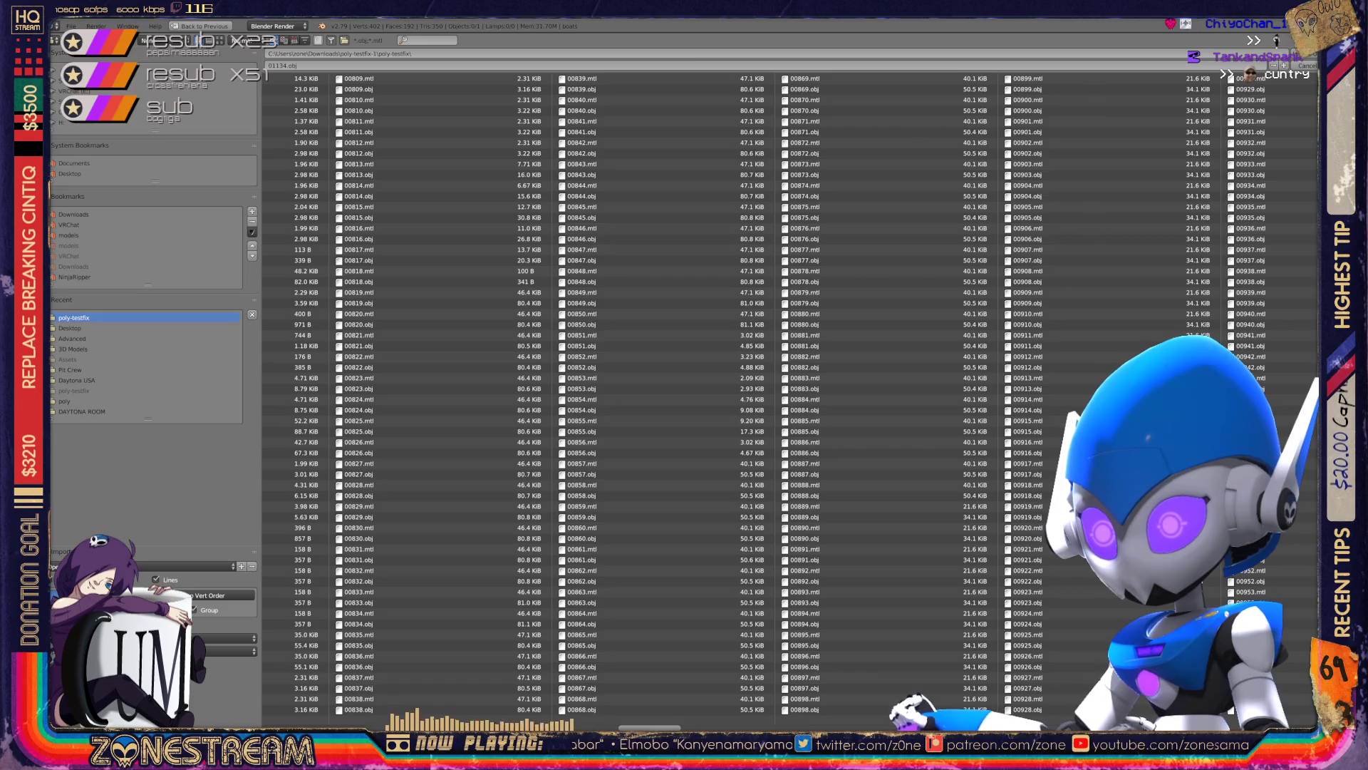
scroll(797, 394, down, 7)
scroll(797, 394, down, 4)
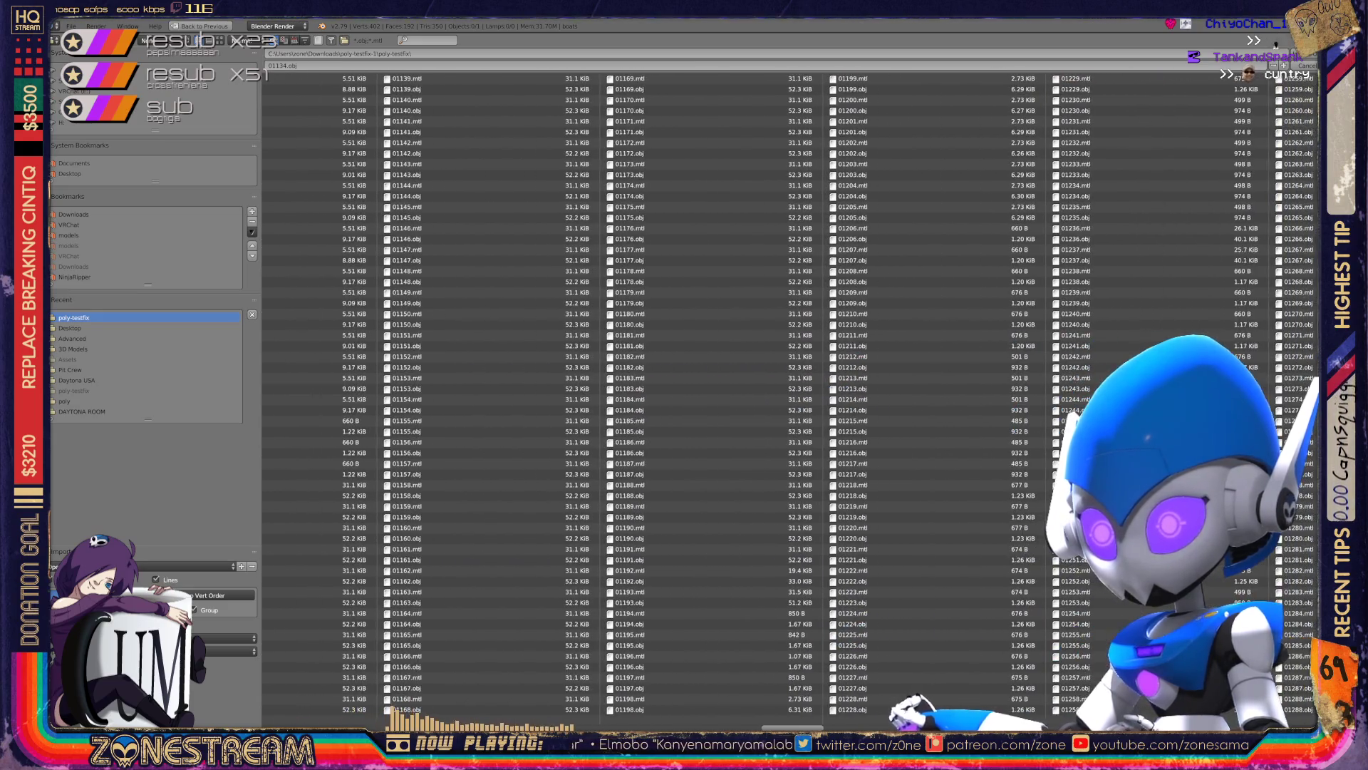
scroll(563, 495, up, 1)
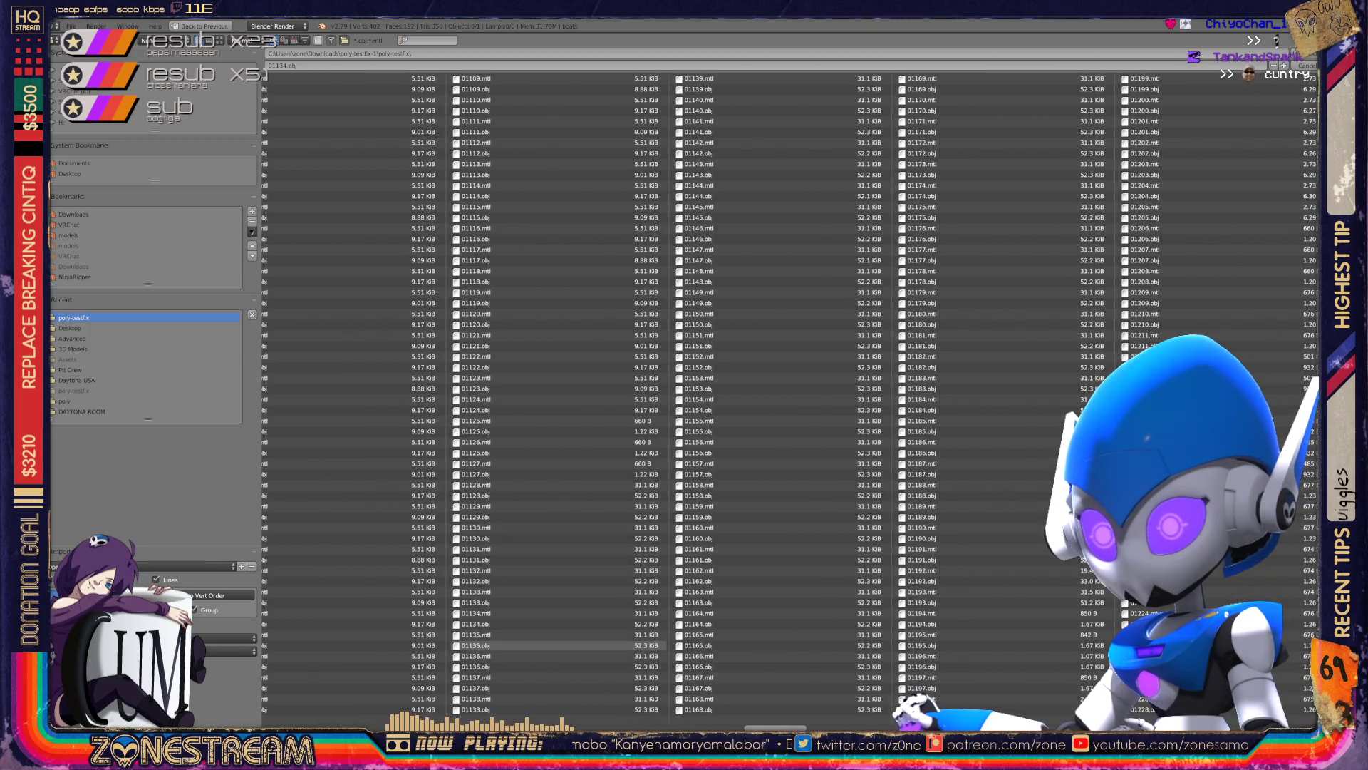
double_click(542, 644)
- Delete the imported group objects, leaving boats as the only mesh
scroll(520, 342, down, 5)
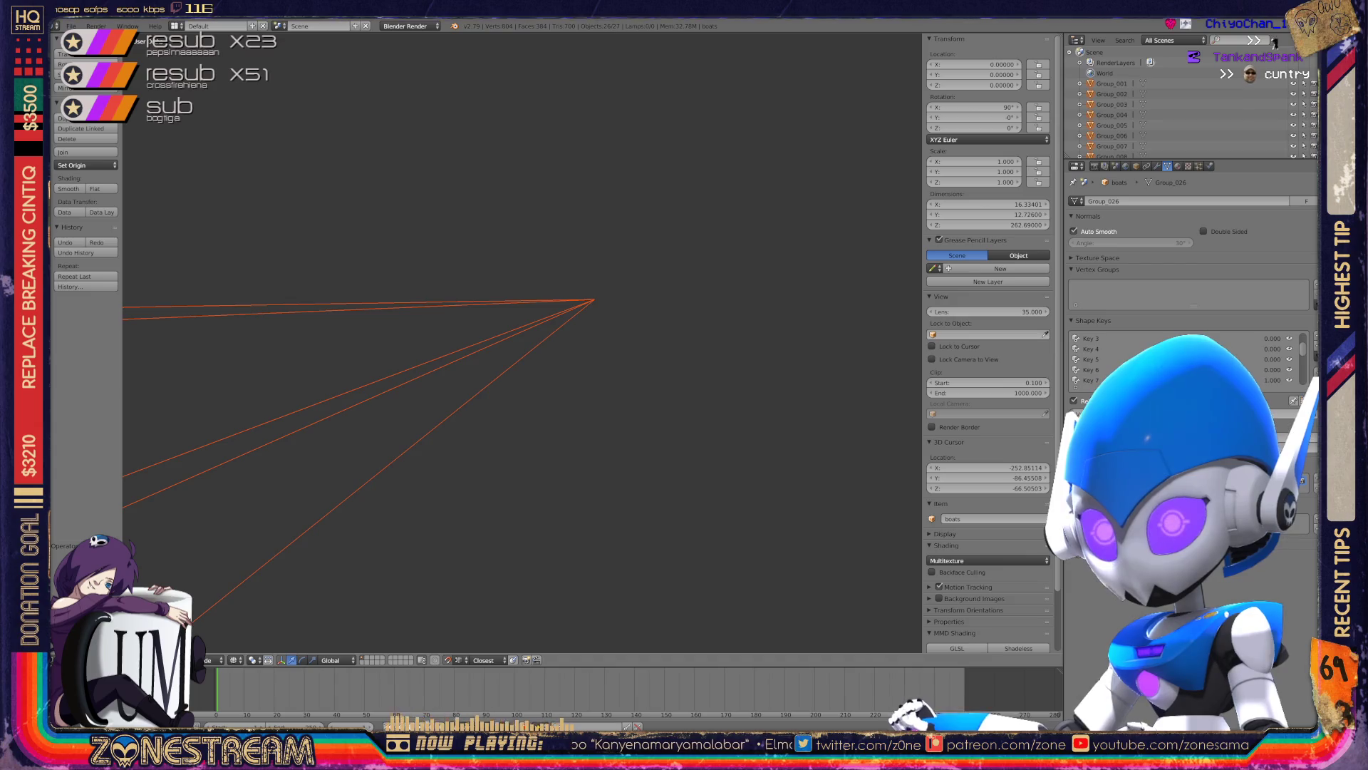
scroll(520, 342, up, 6)
key(Delete)
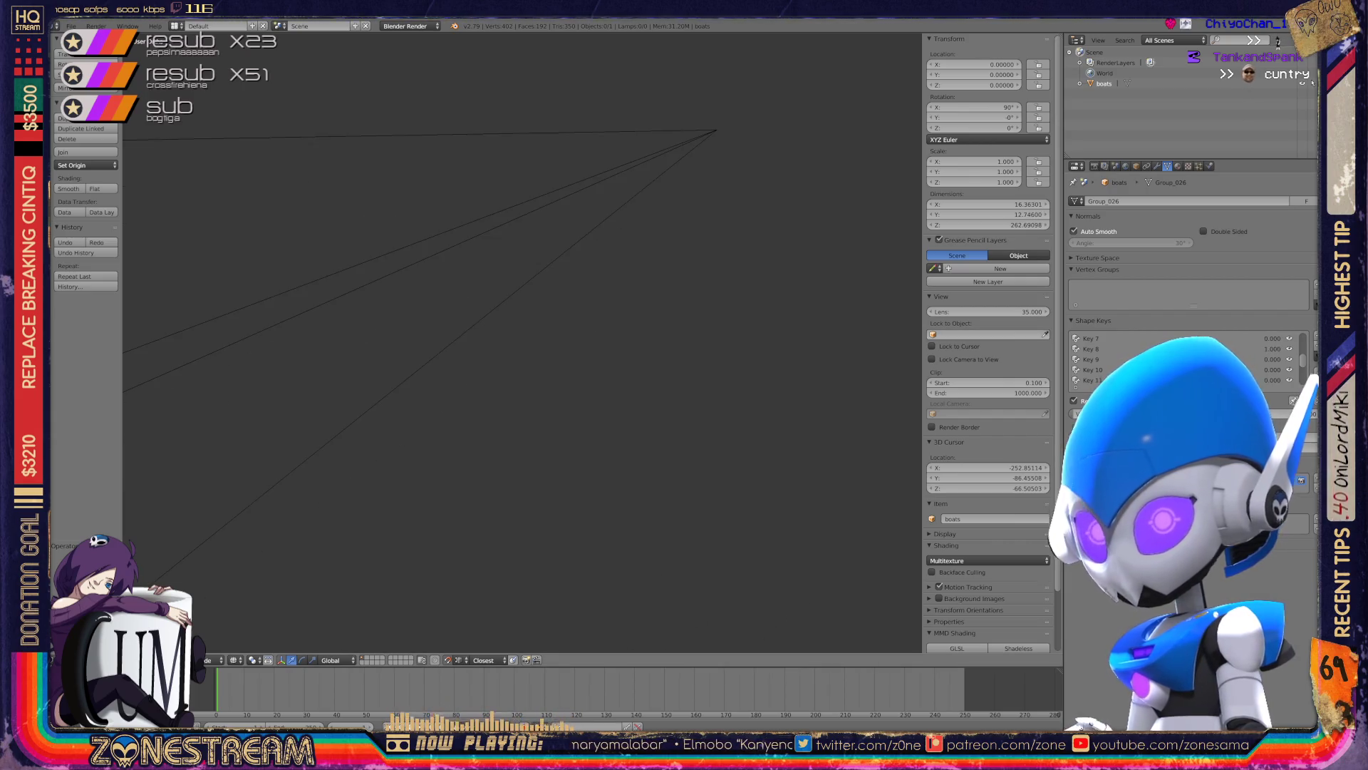
- Import frame 01136.obj from the poly-testfix folder
click(71, 26)
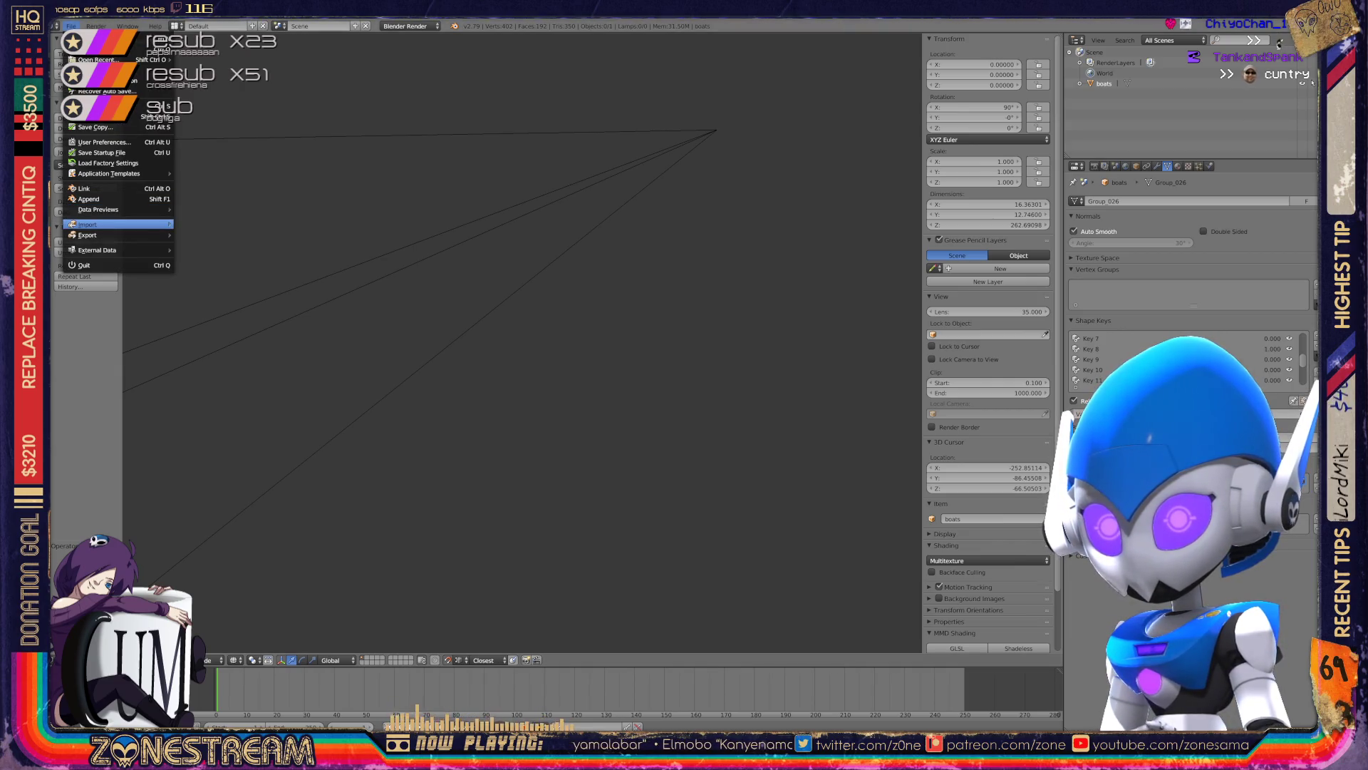
mouse_move(163, 223)
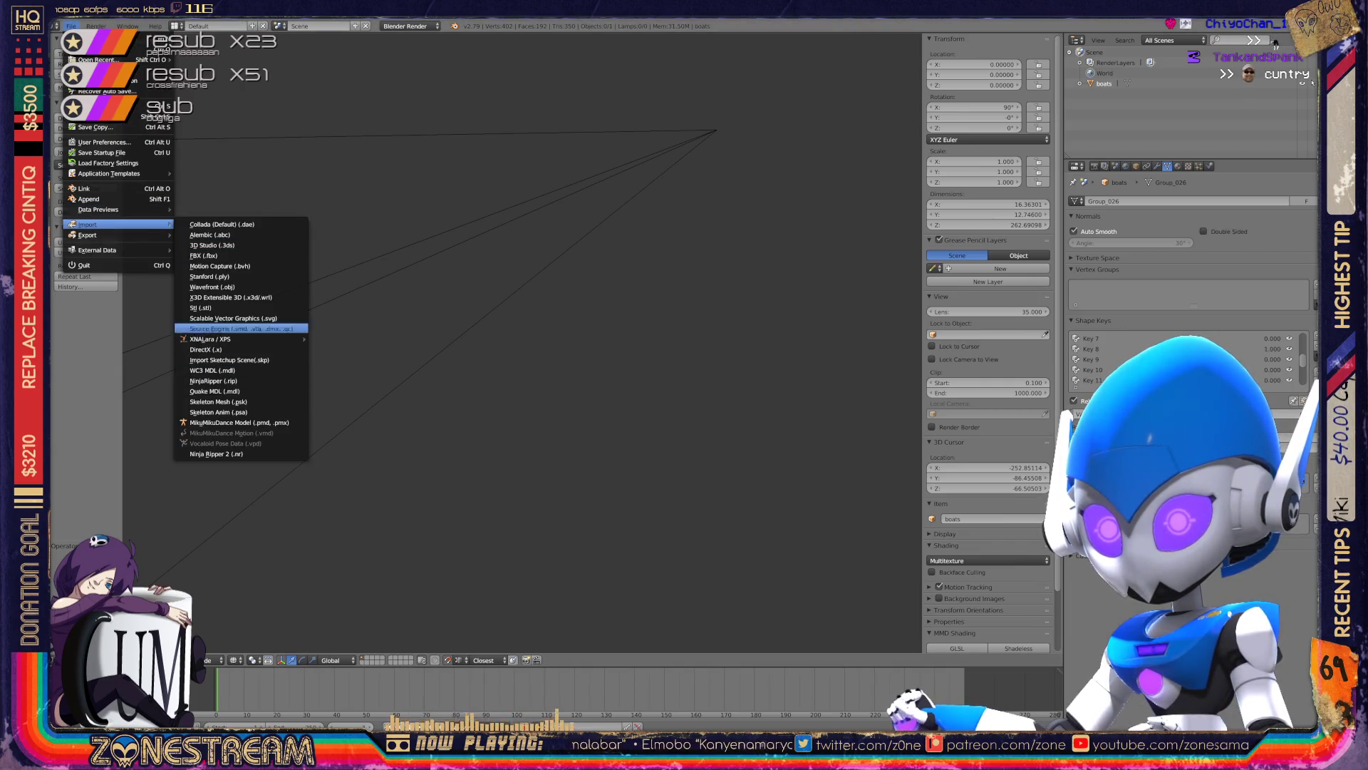
click(211, 287)
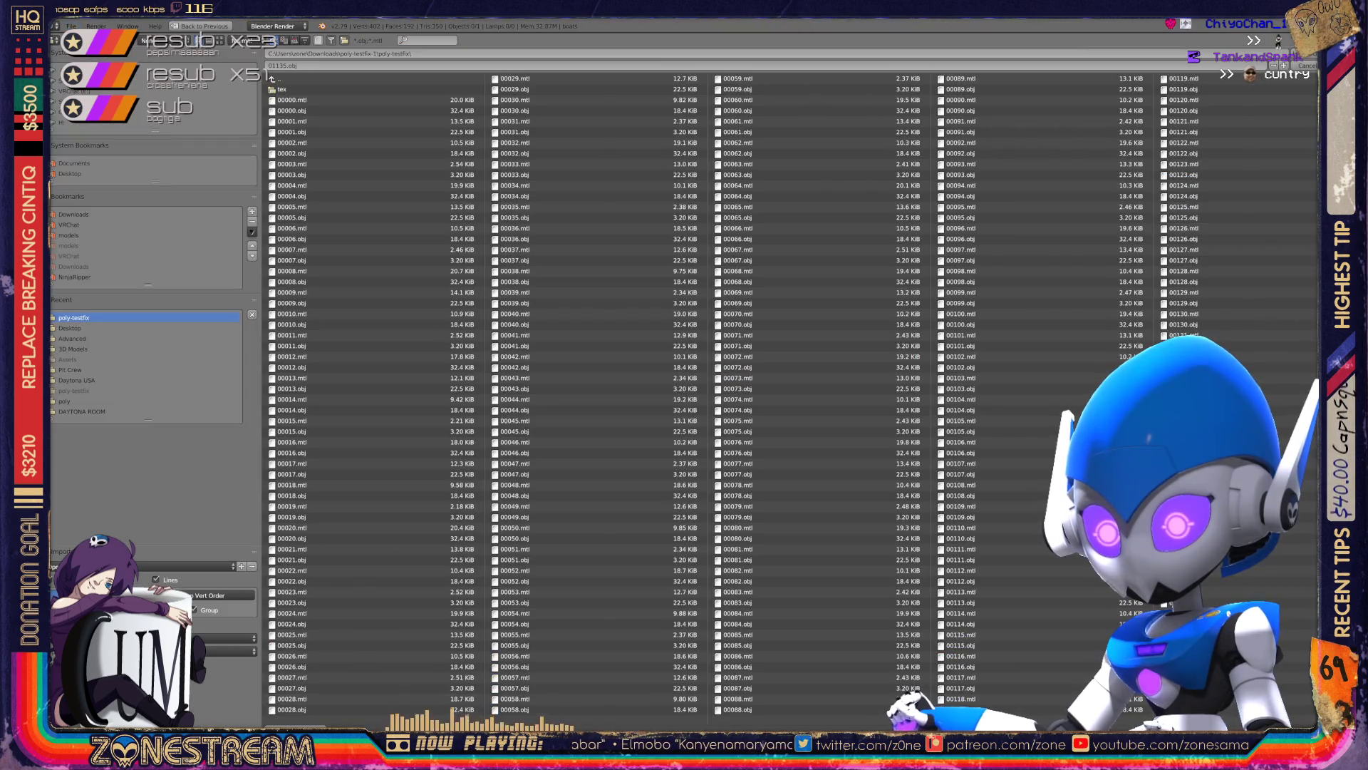
scroll(356, 623, down, 5)
scroll(356, 624, down, 5)
scroll(356, 624, down, 5)
scroll(789, 396, down, 2)
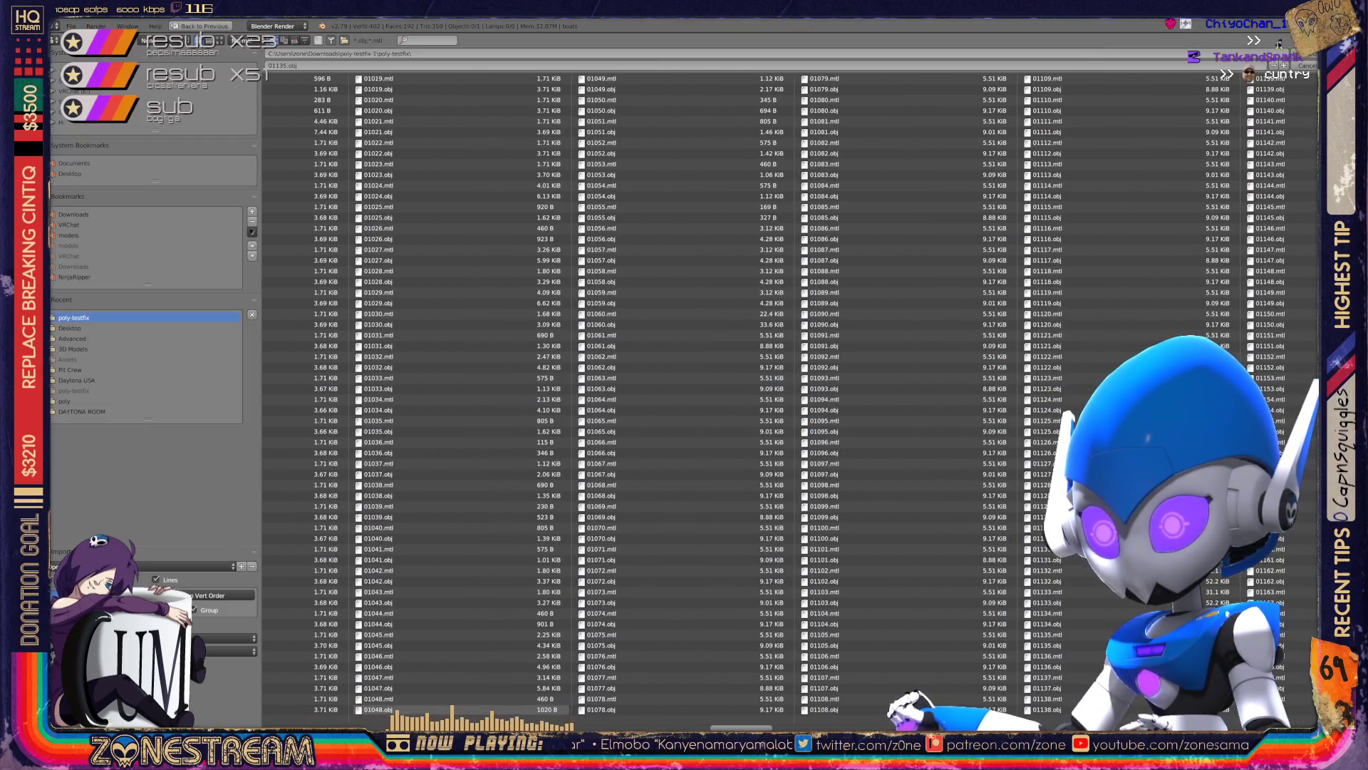
scroll(788, 396, down, 1)
scroll(789, 396, down, 1)
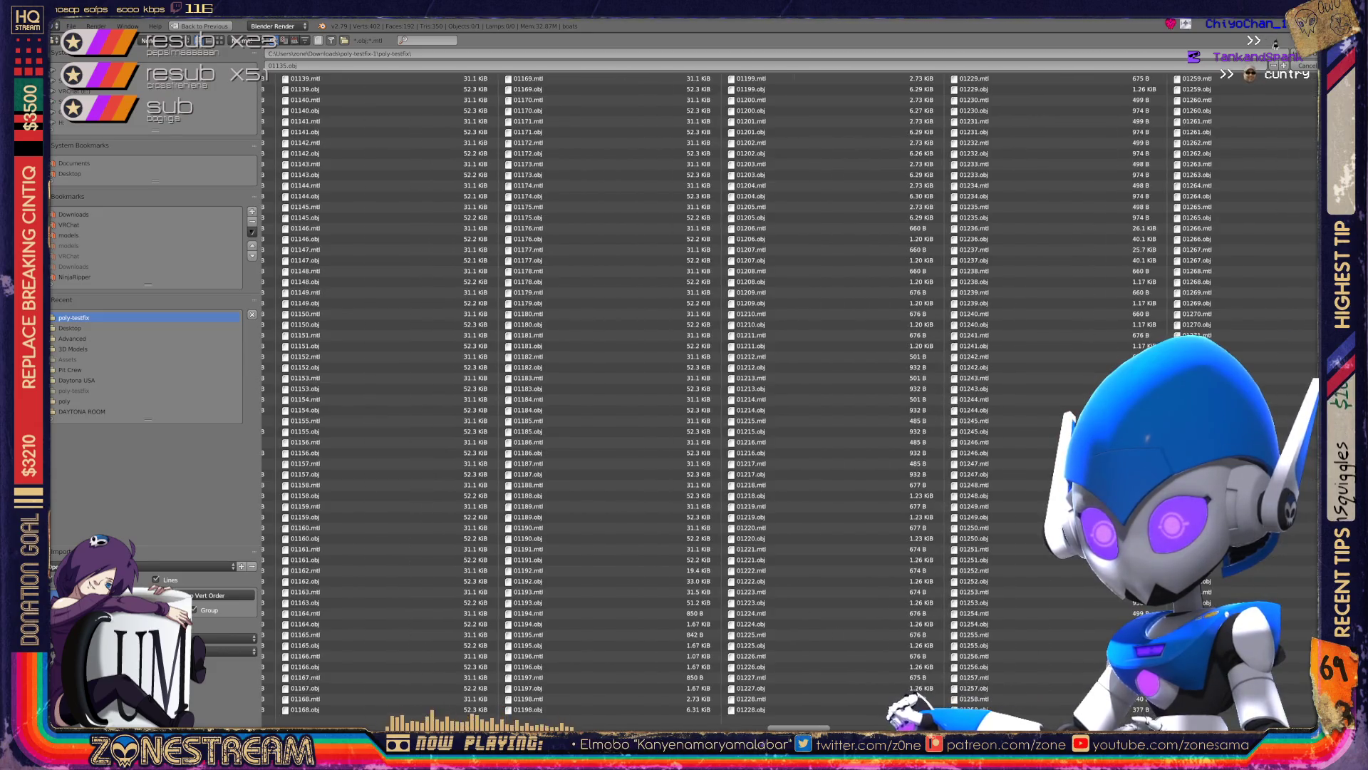
scroll(788, 396, down, 1)
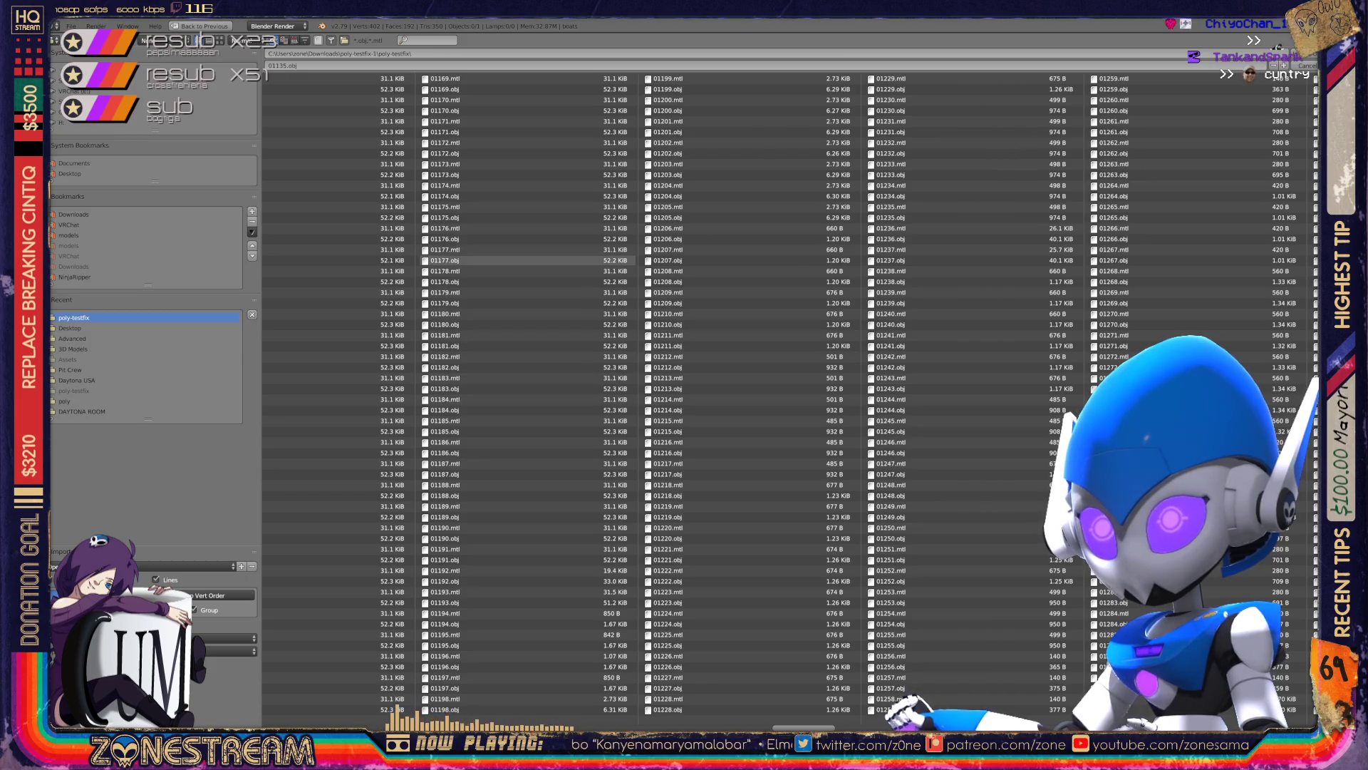
scroll(606, 506, up, 4)
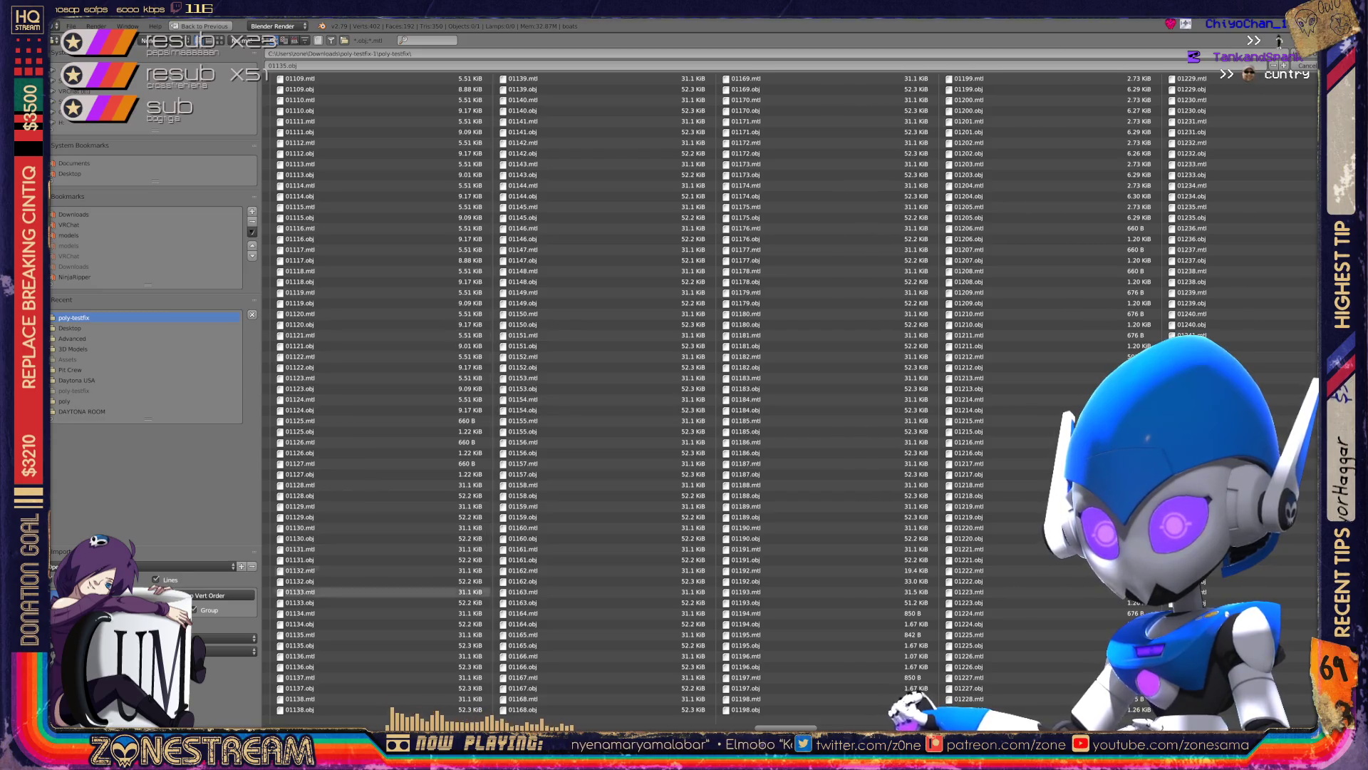
double_click(299, 666)
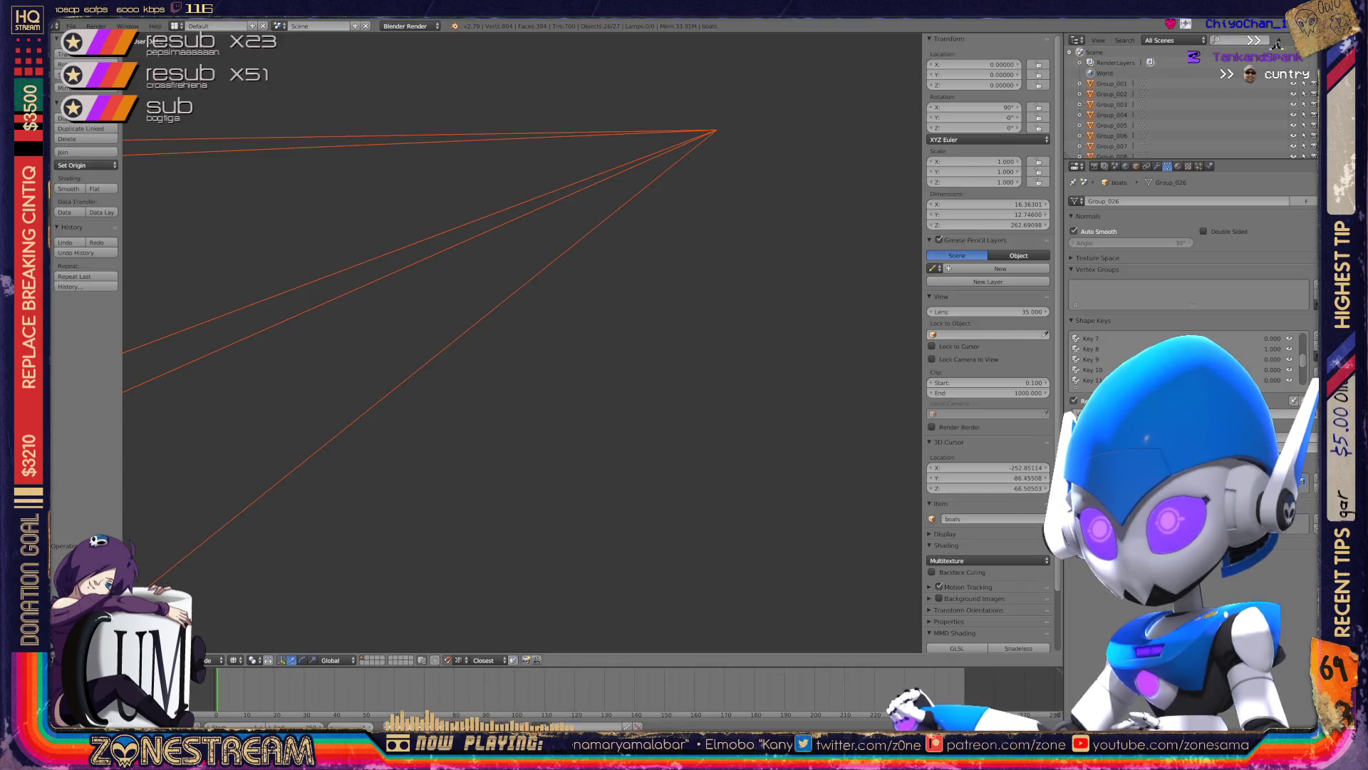
- Look over the imported wireframe and delete its group objects
shift+middle_drag(520, 342, 681, 375)
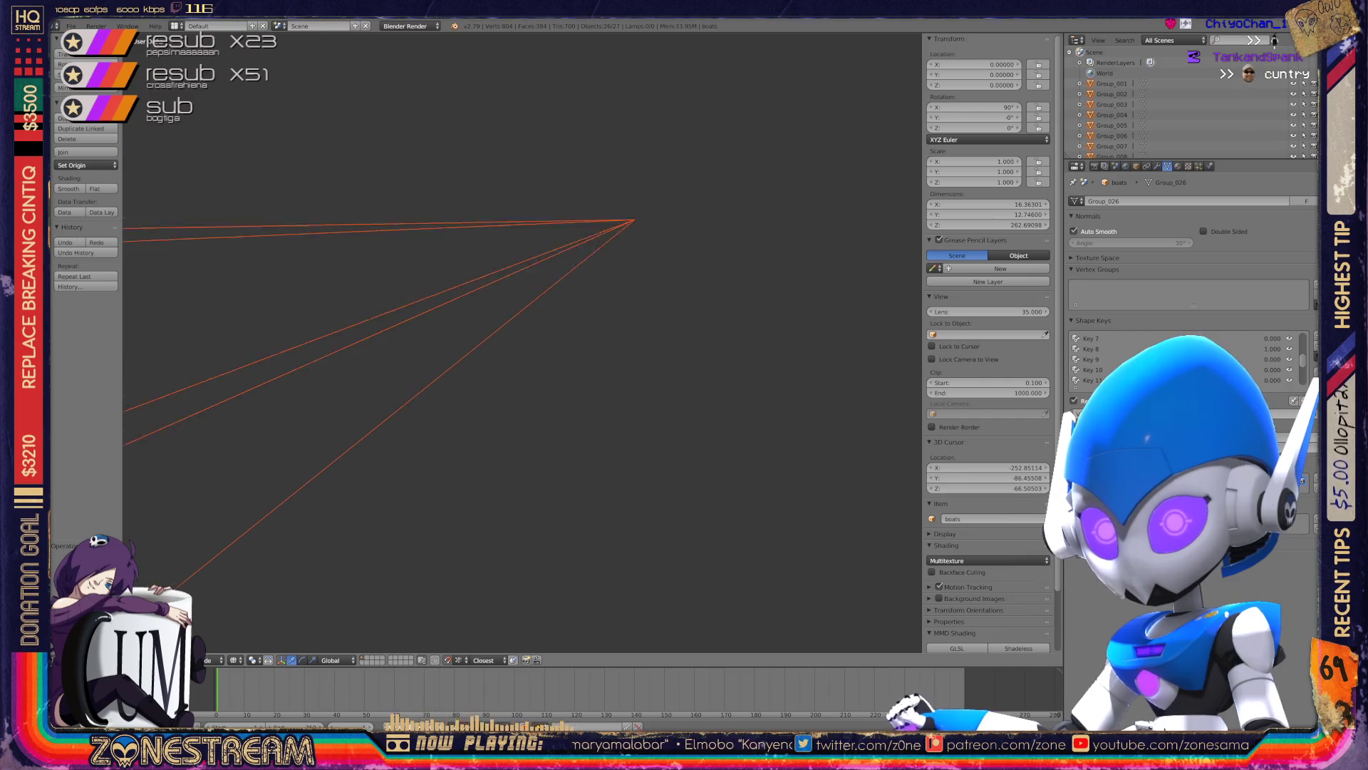
mouse_move(520, 342)
middle_down()
mouse_move(463, 399)
mouse_move(513, 349)
middle_up()
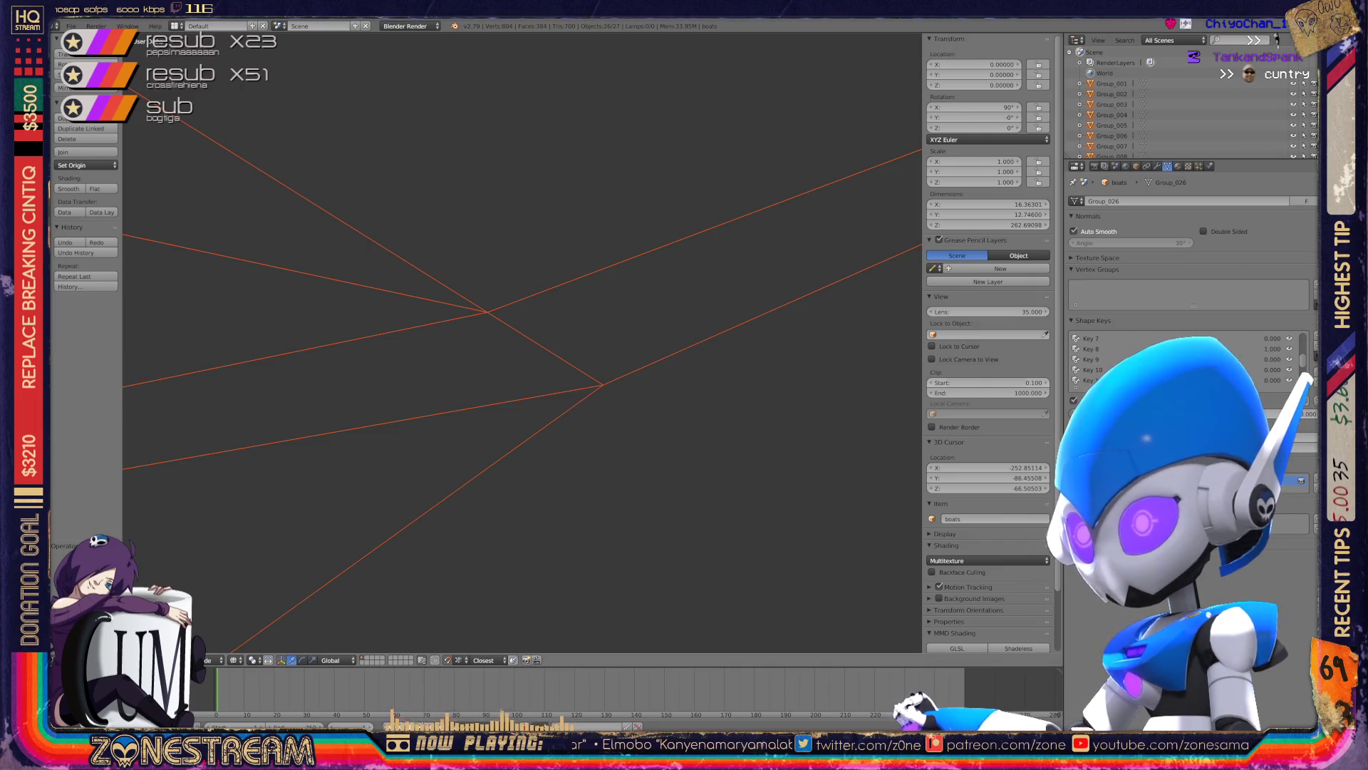
key(Delete)
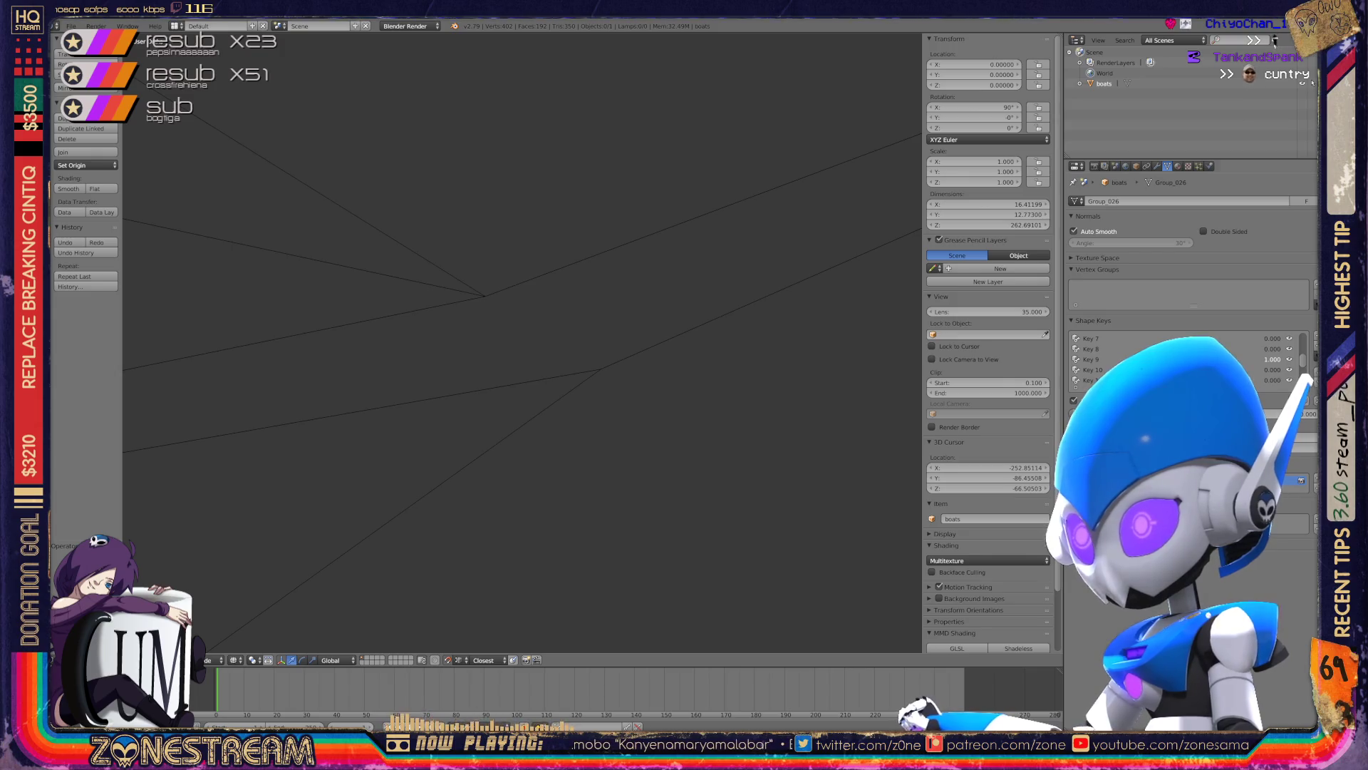
- Import the following OBJ frame, confirming the chosen file with Enter
click(71, 26)
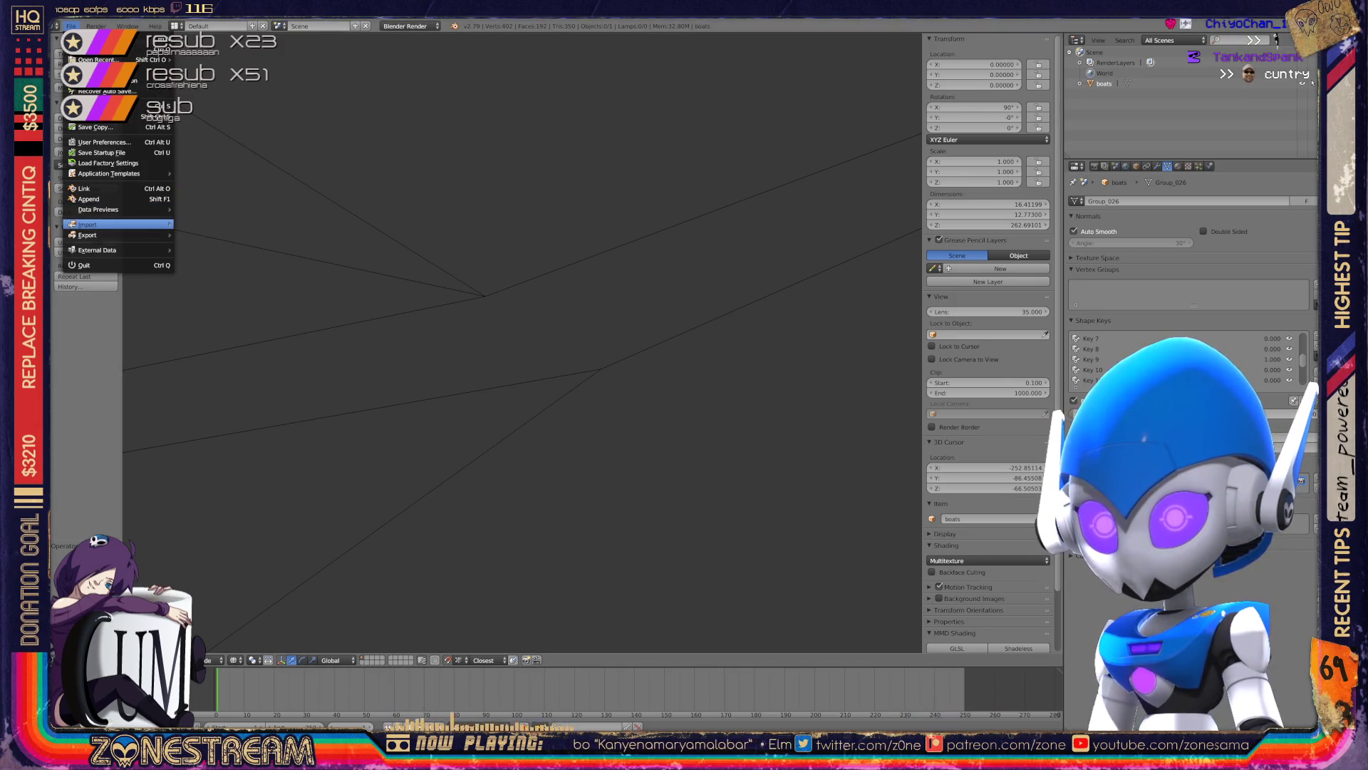
mouse_move(114, 225)
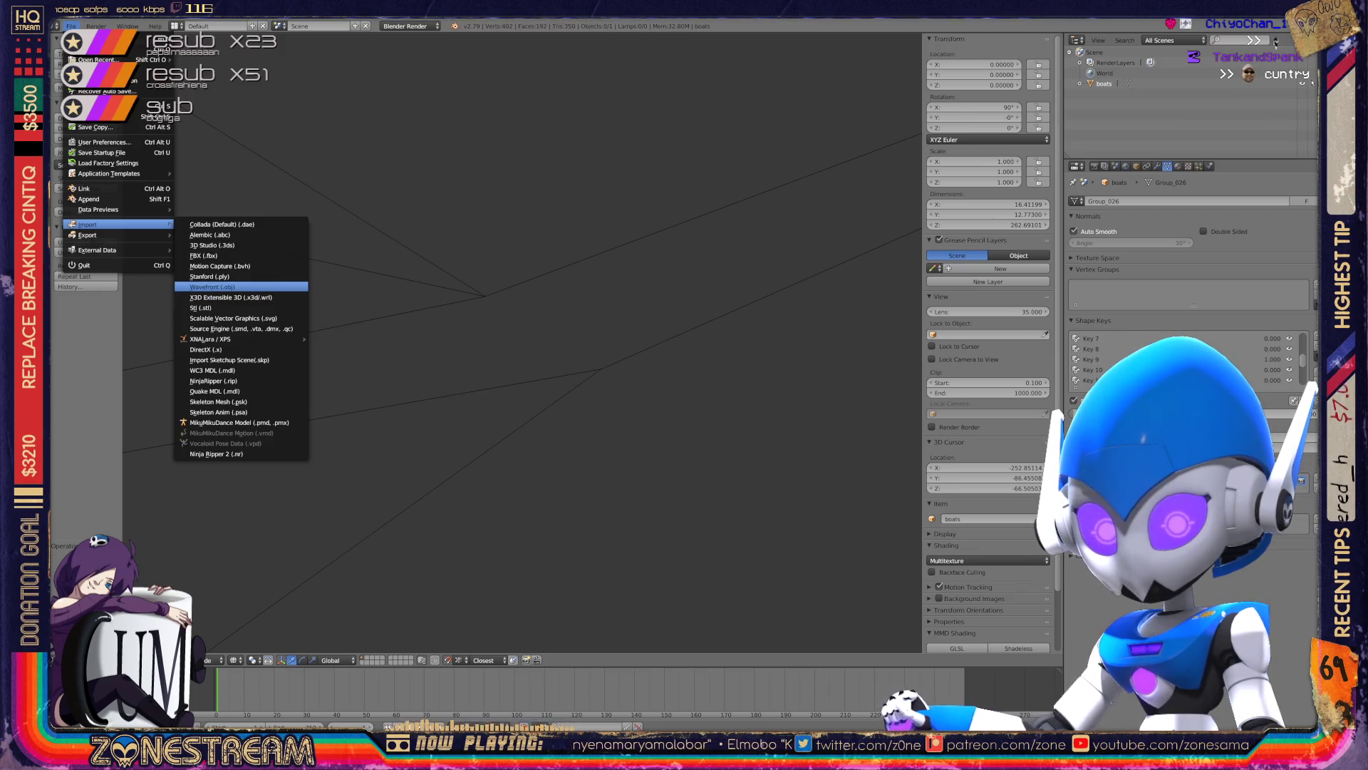
click(213, 286)
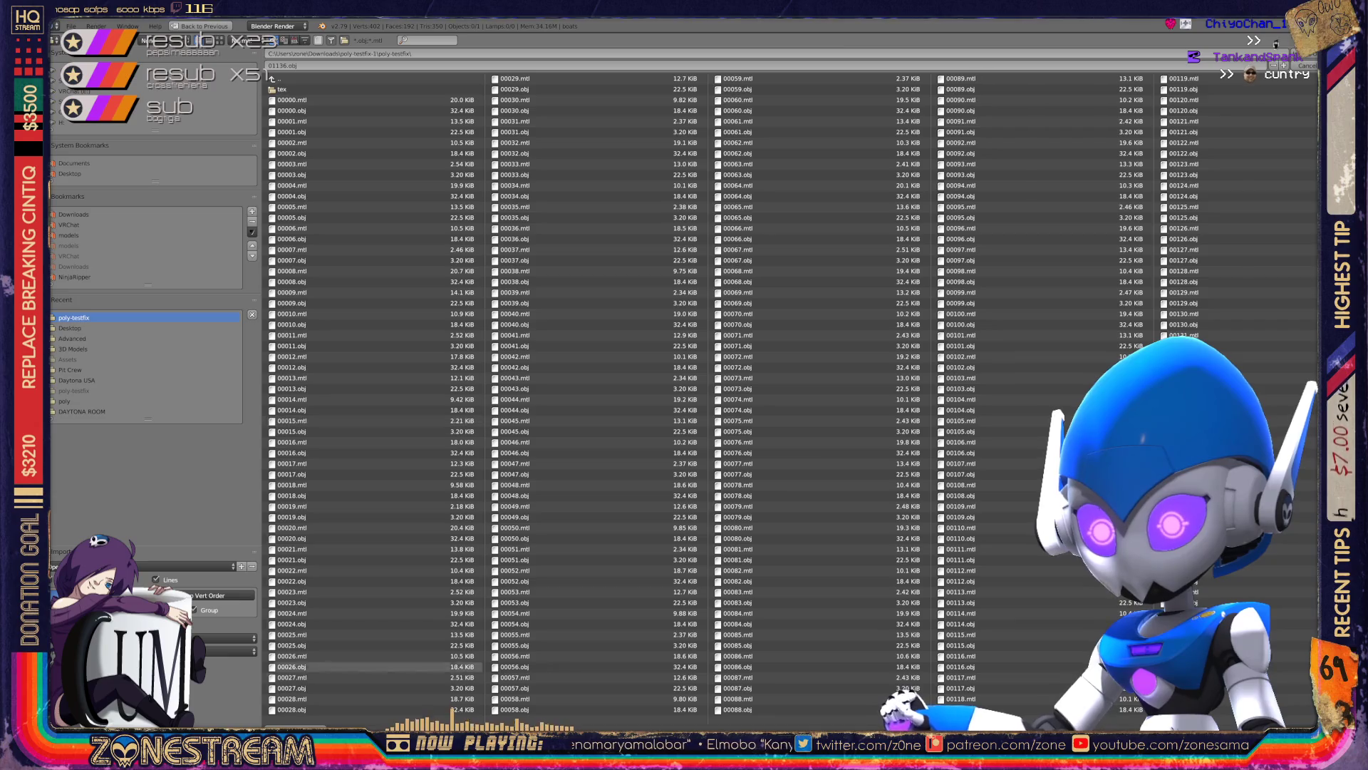
scroll(1079, 349, down, 5)
scroll(1080, 349, down, 5)
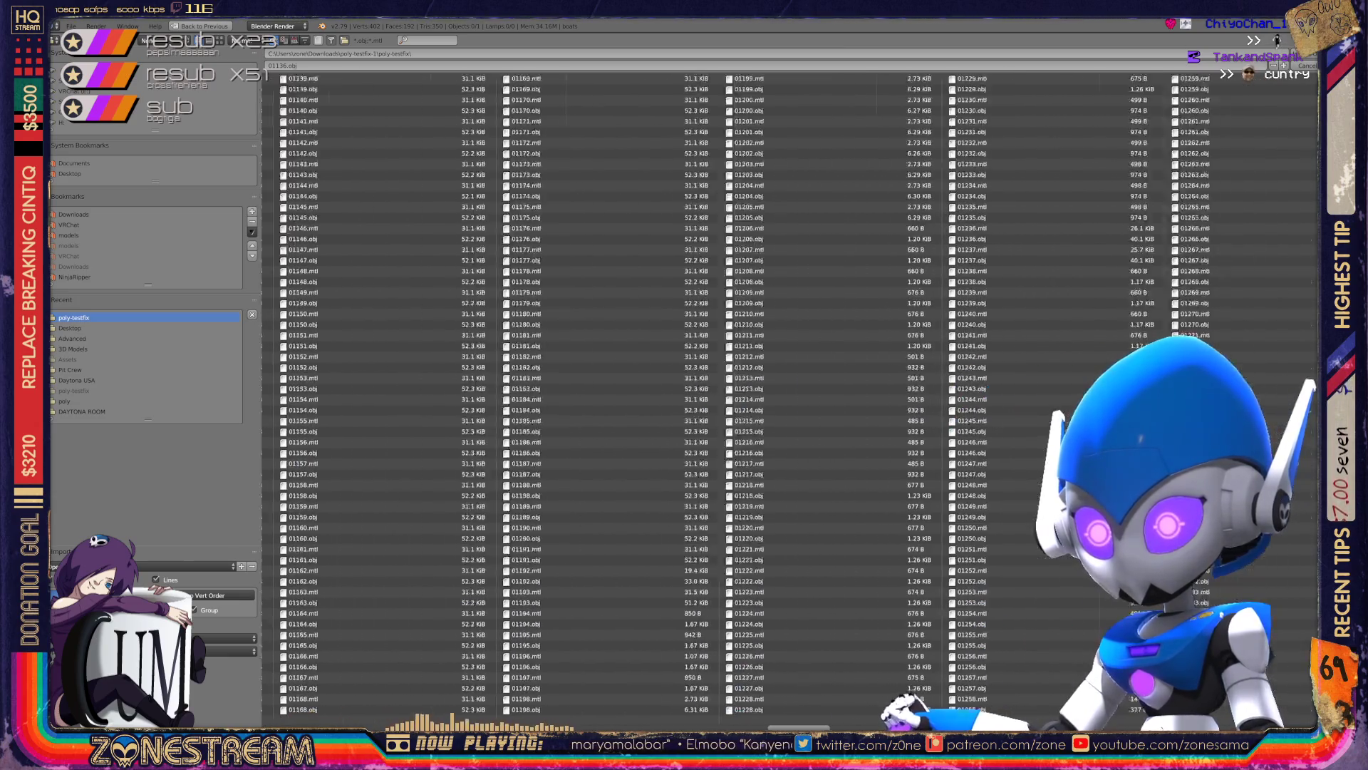
scroll(1080, 349, down, 5)
scroll(1080, 349, down, 5)
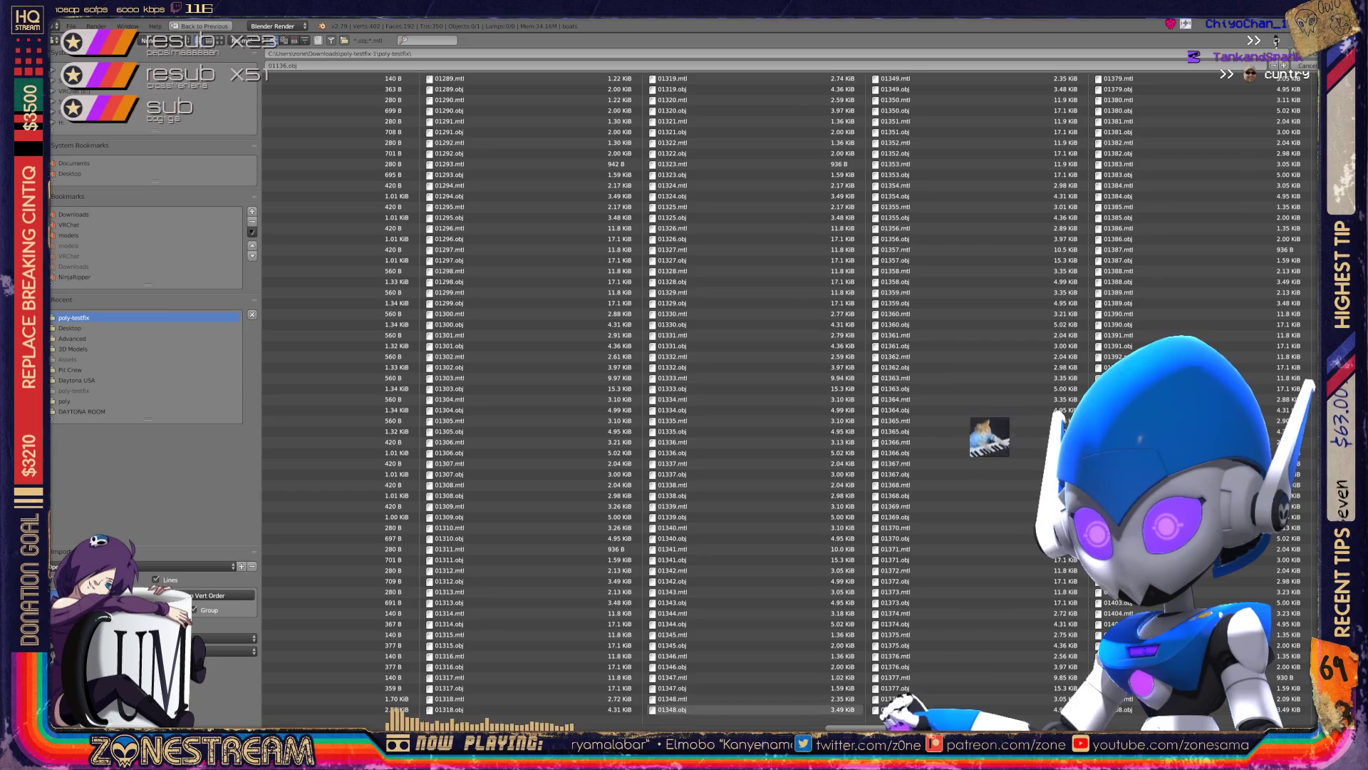
scroll(916, 570, up, 4)
scroll(891, 627, up, 2)
scroll(848, 712, up, 1)
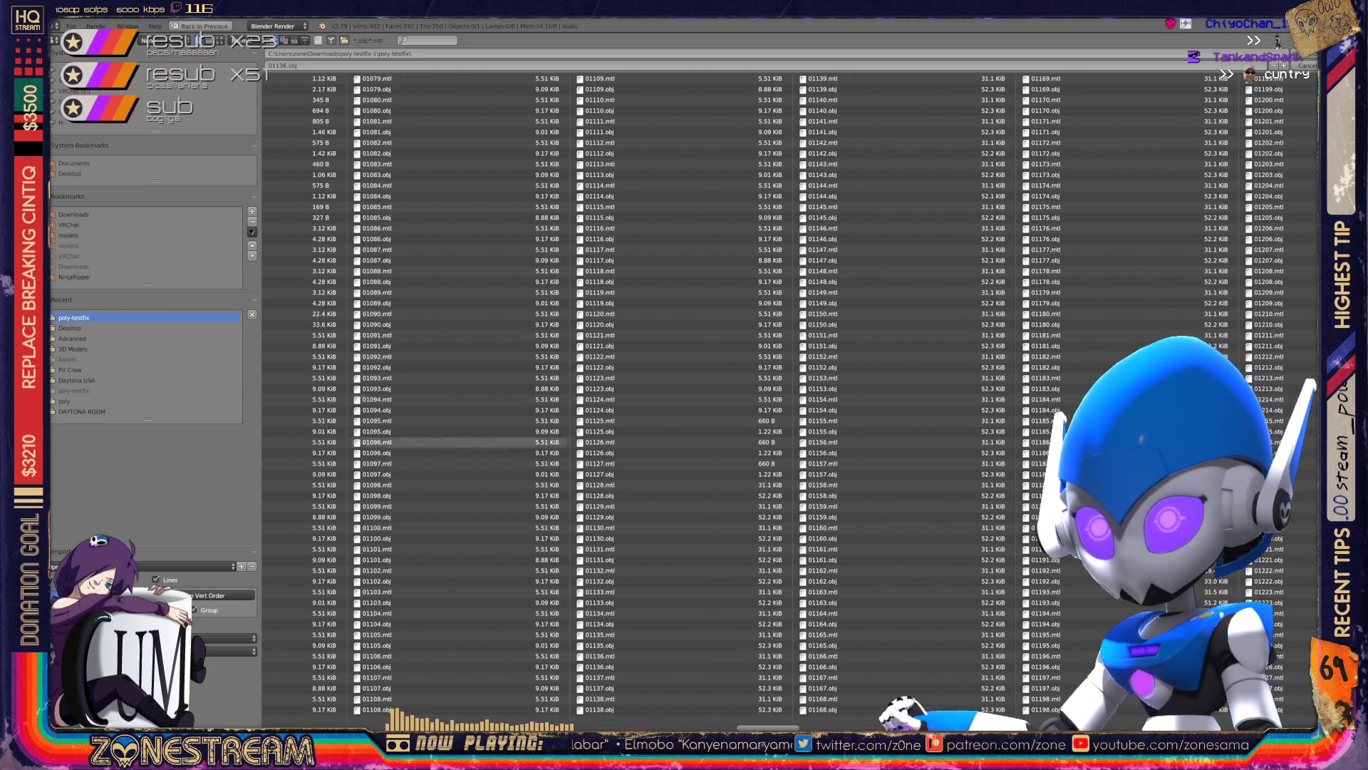
scroll(826, 698, up, 2)
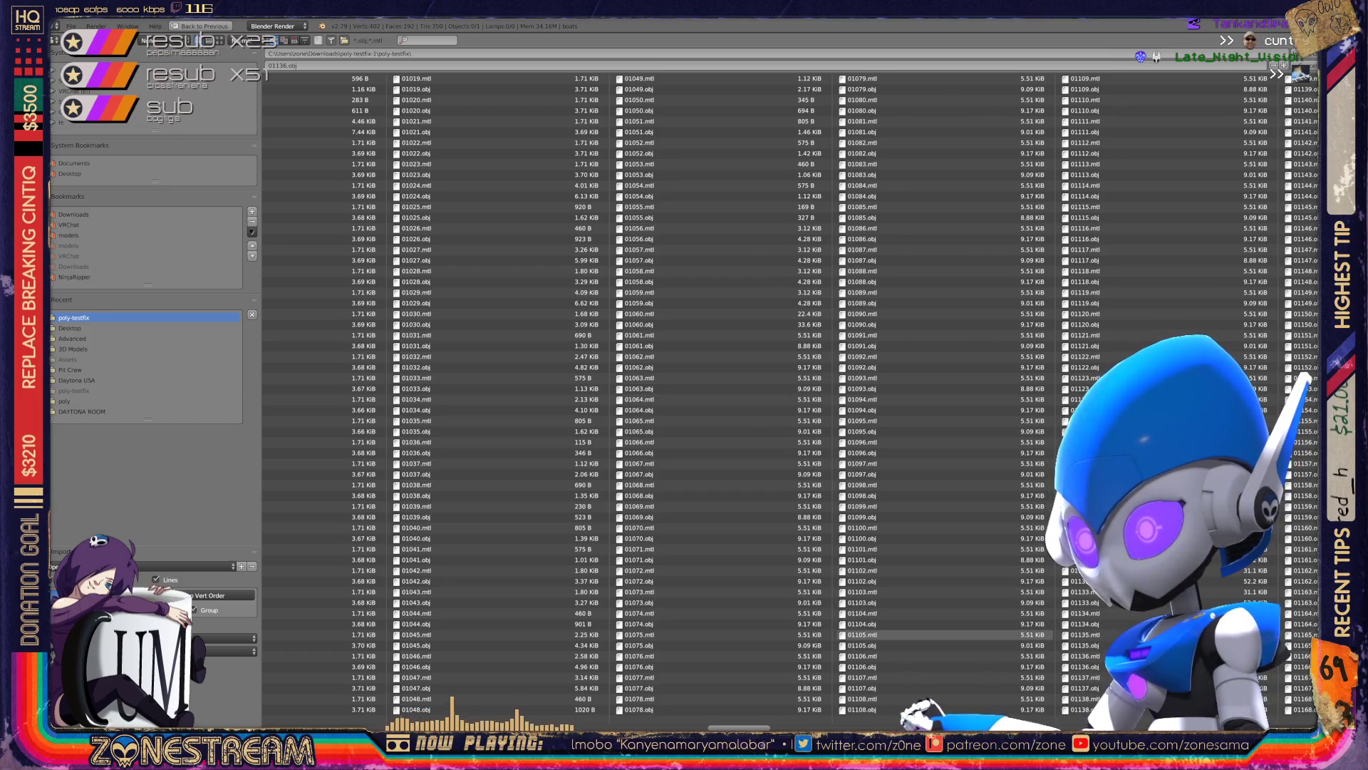
key(Return)
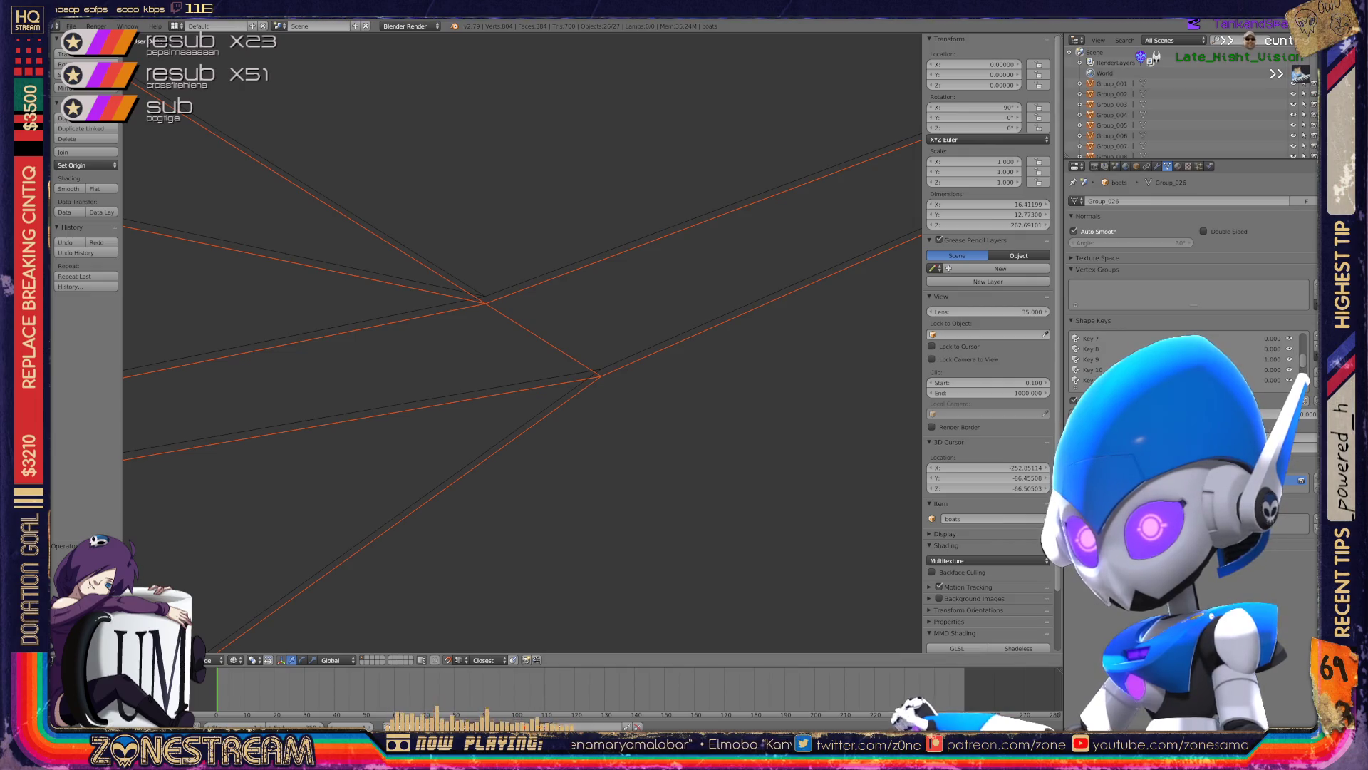
- Remove the imported Group pieces so boats remains with shape keys through Key 8
scroll(522, 342, down, 3)
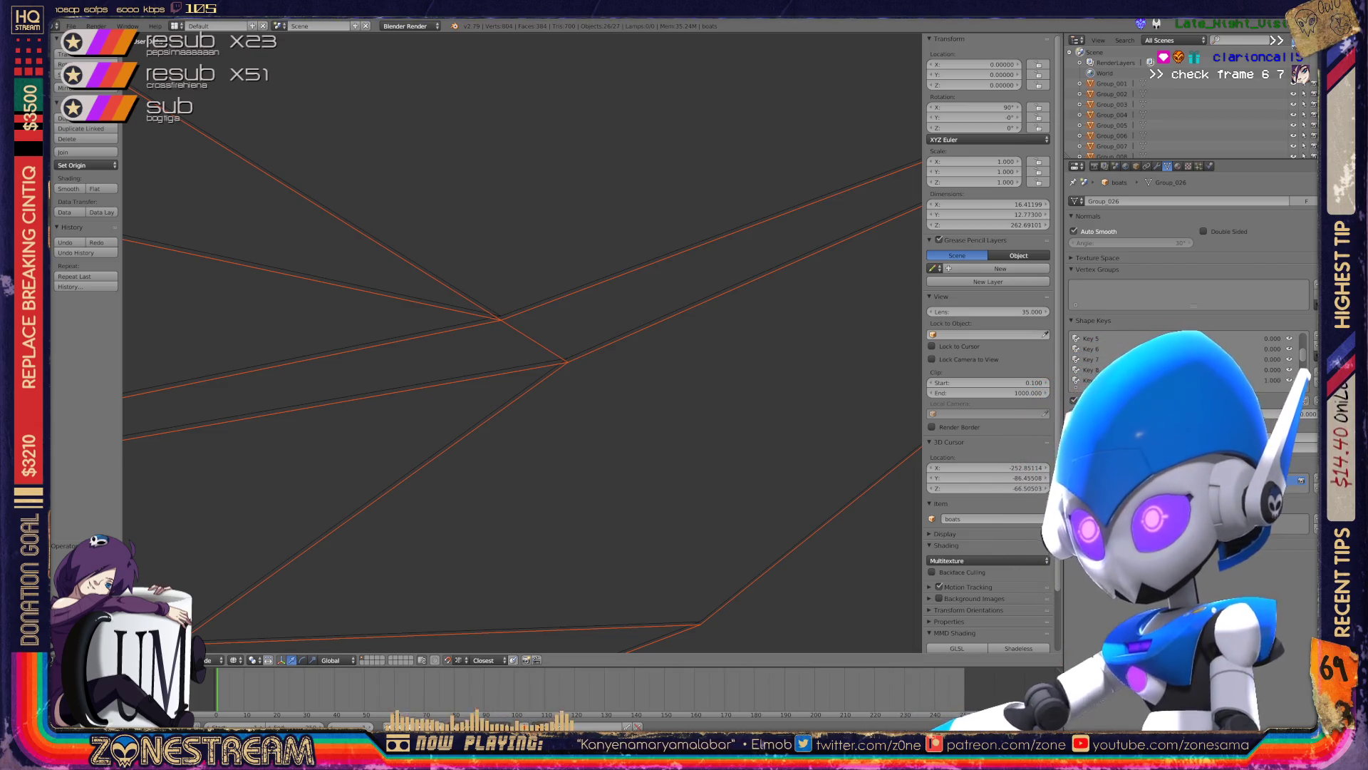
key(ctrl+z)
- Import the frame file 01137.obj as a Wavefront OBJ
click(72, 26)
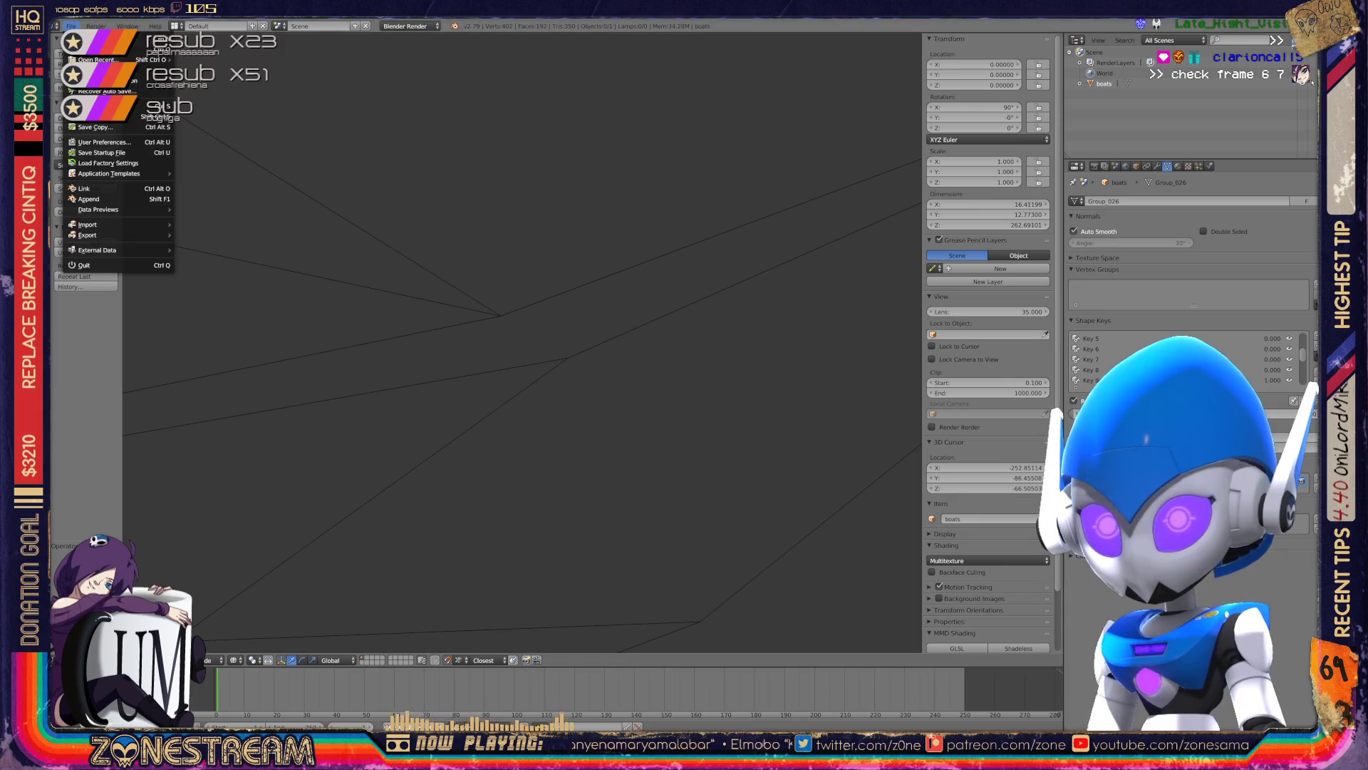
mouse_move(114, 224)
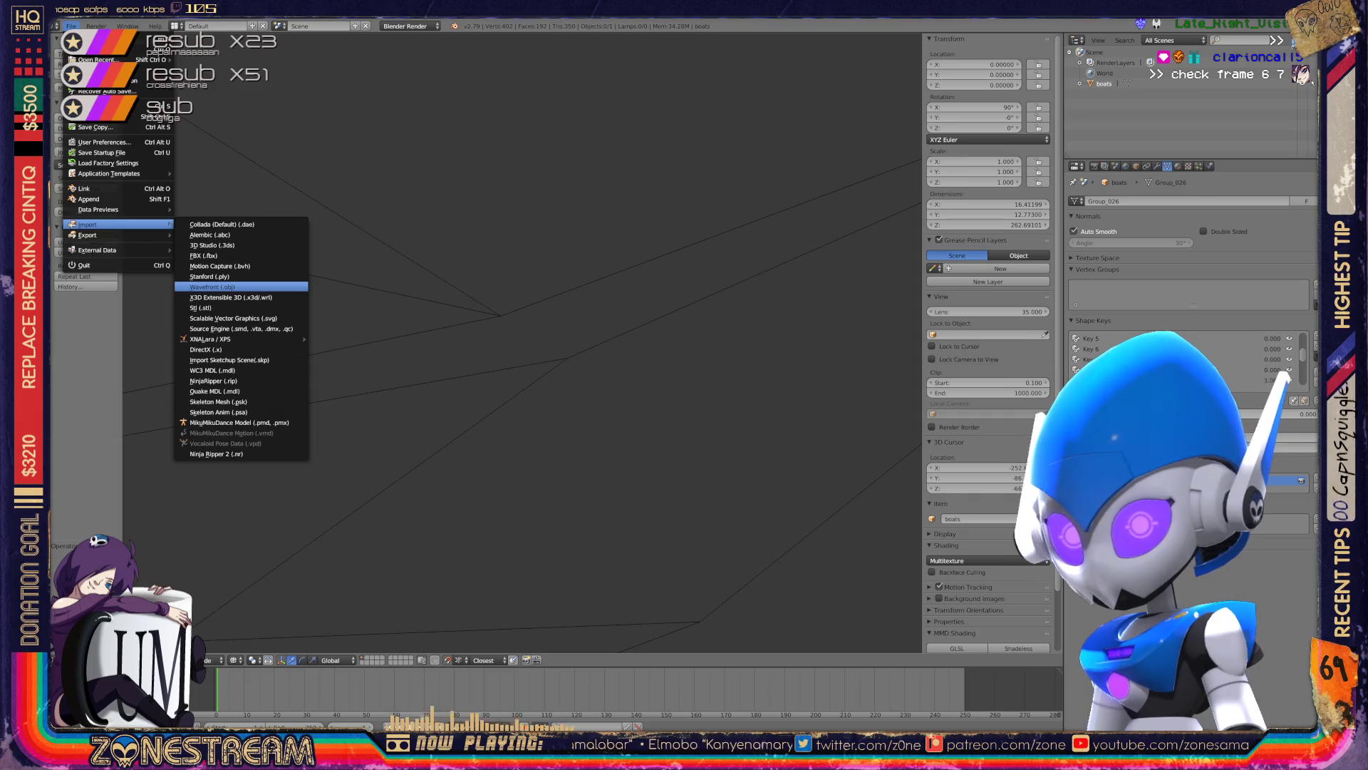
click(213, 287)
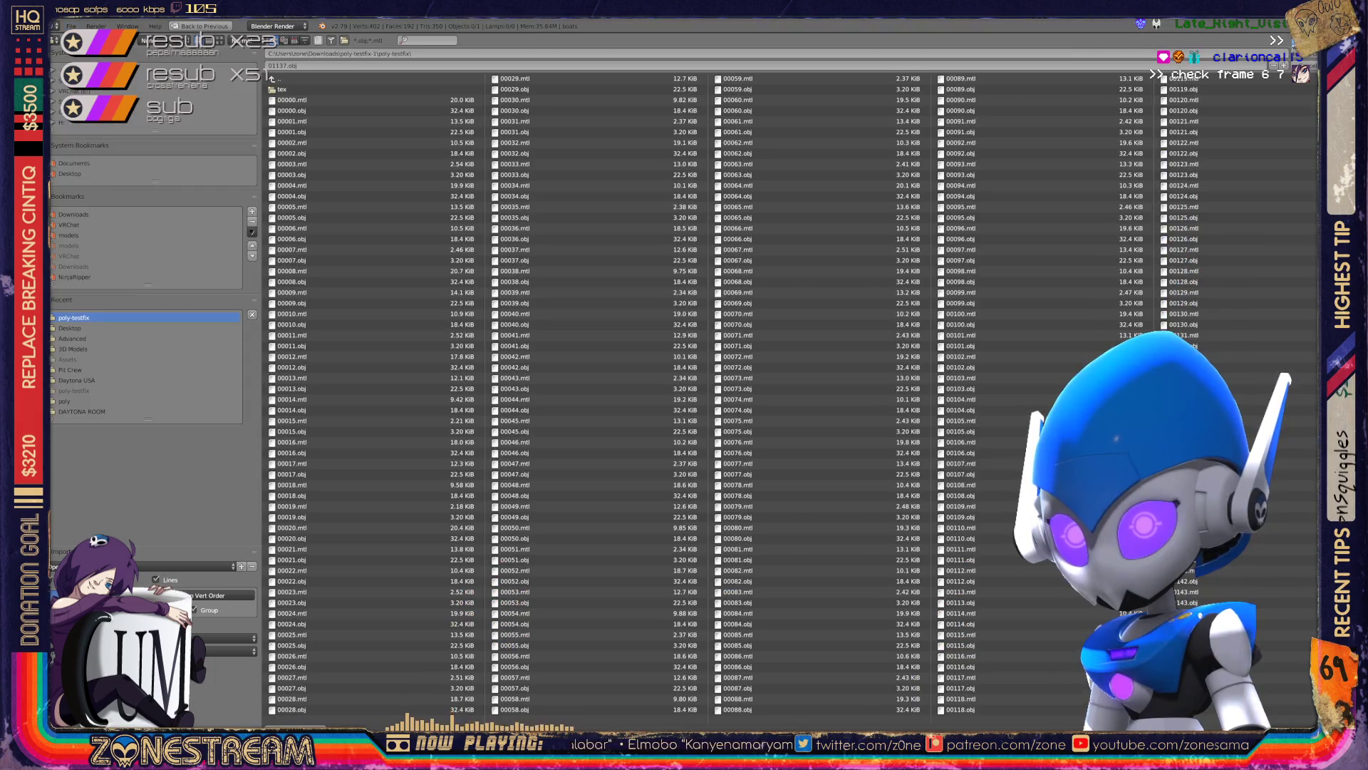
scroll(741, 397, down, 5)
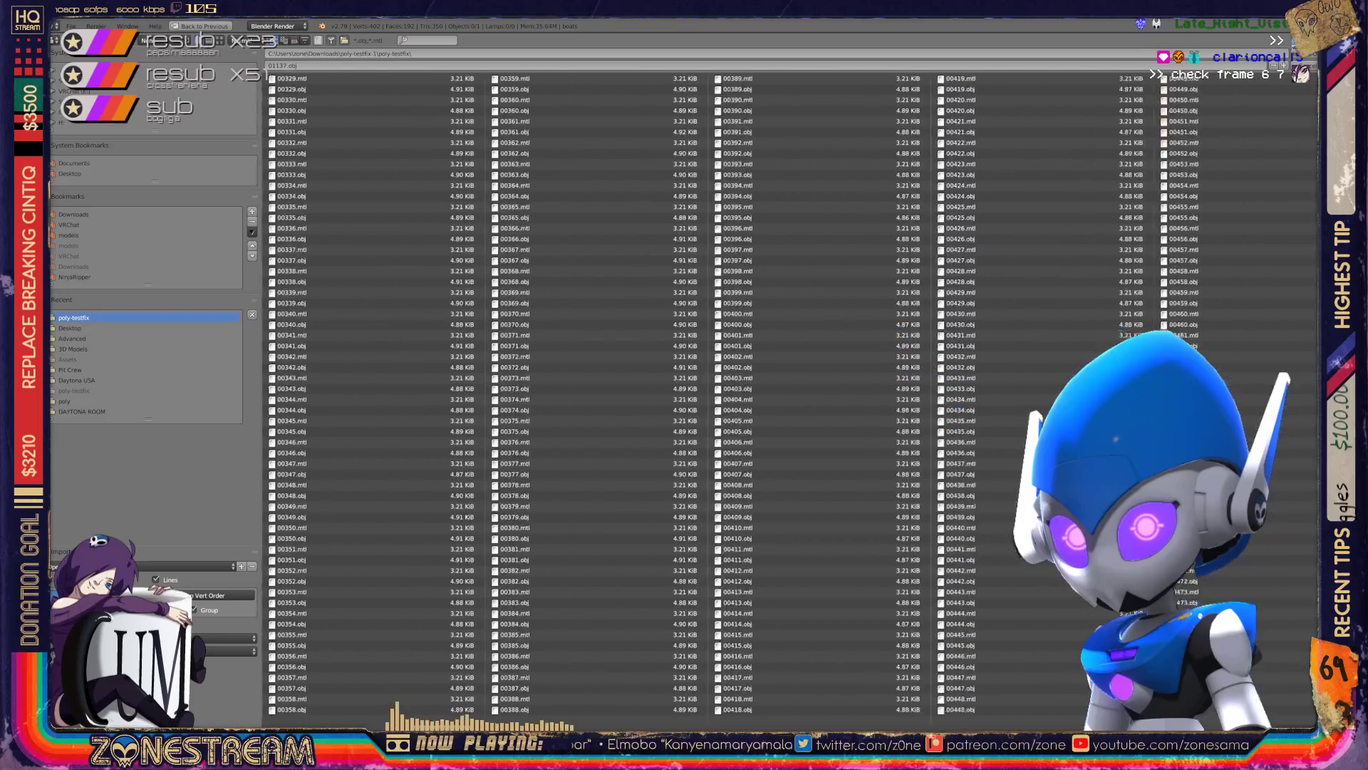
scroll(741, 398, down, 5)
scroll(741, 397, down, 3)
scroll(741, 398, down, 3)
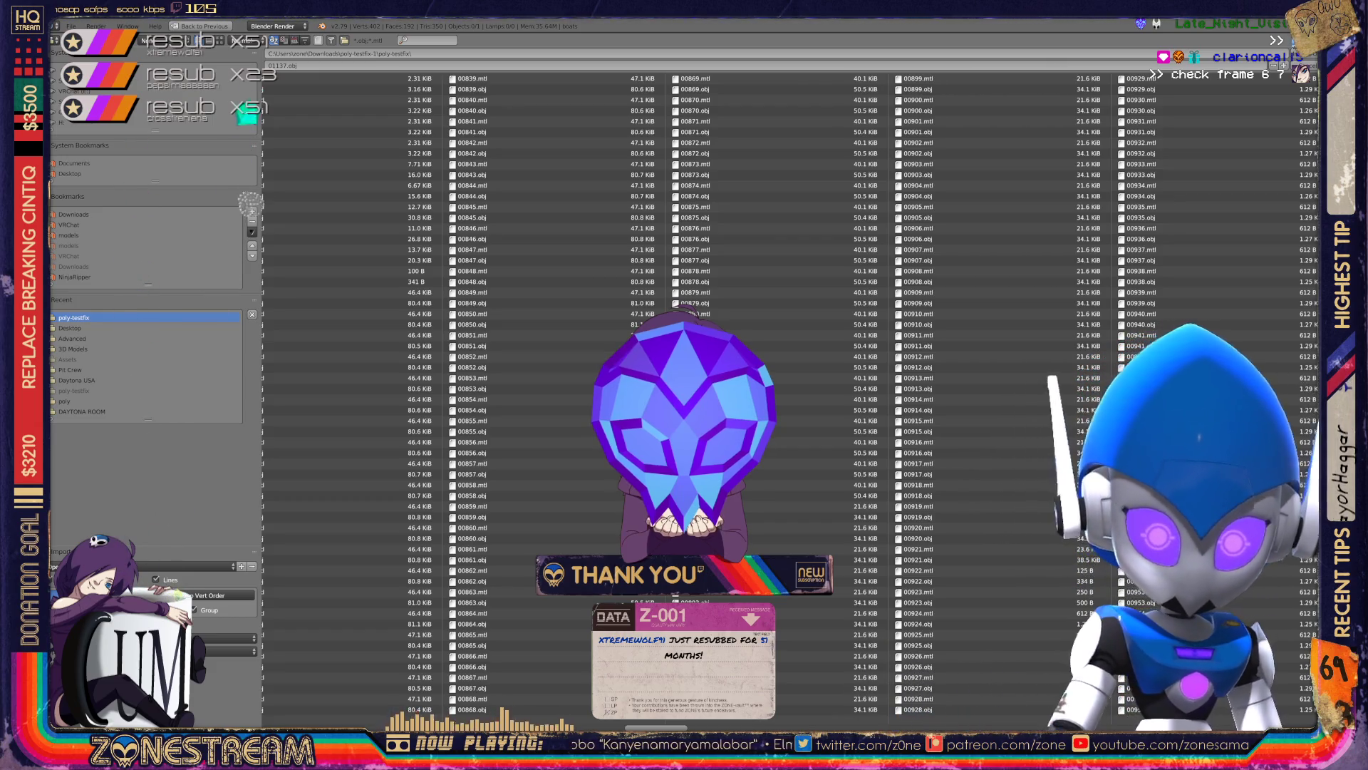
scroll(335, 335, down, 8)
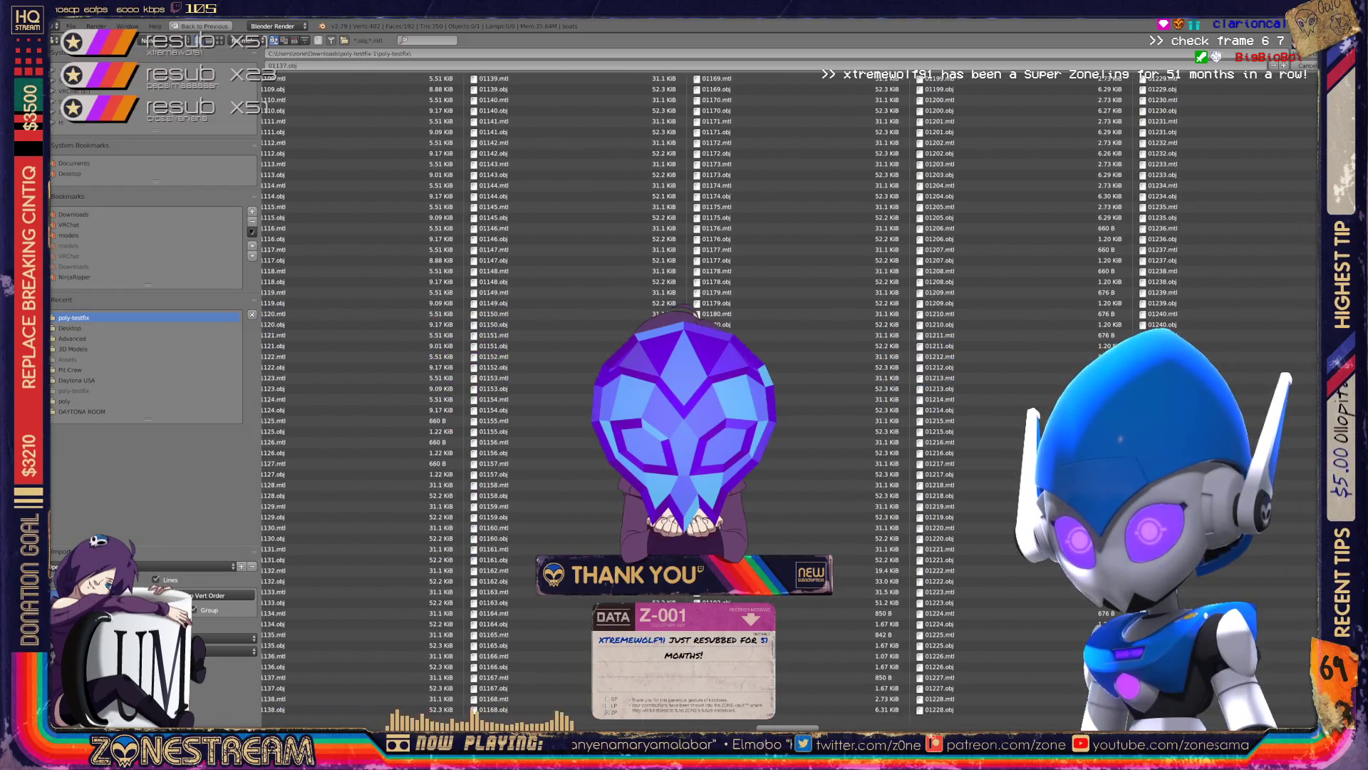
scroll(784, 392, down, 2)
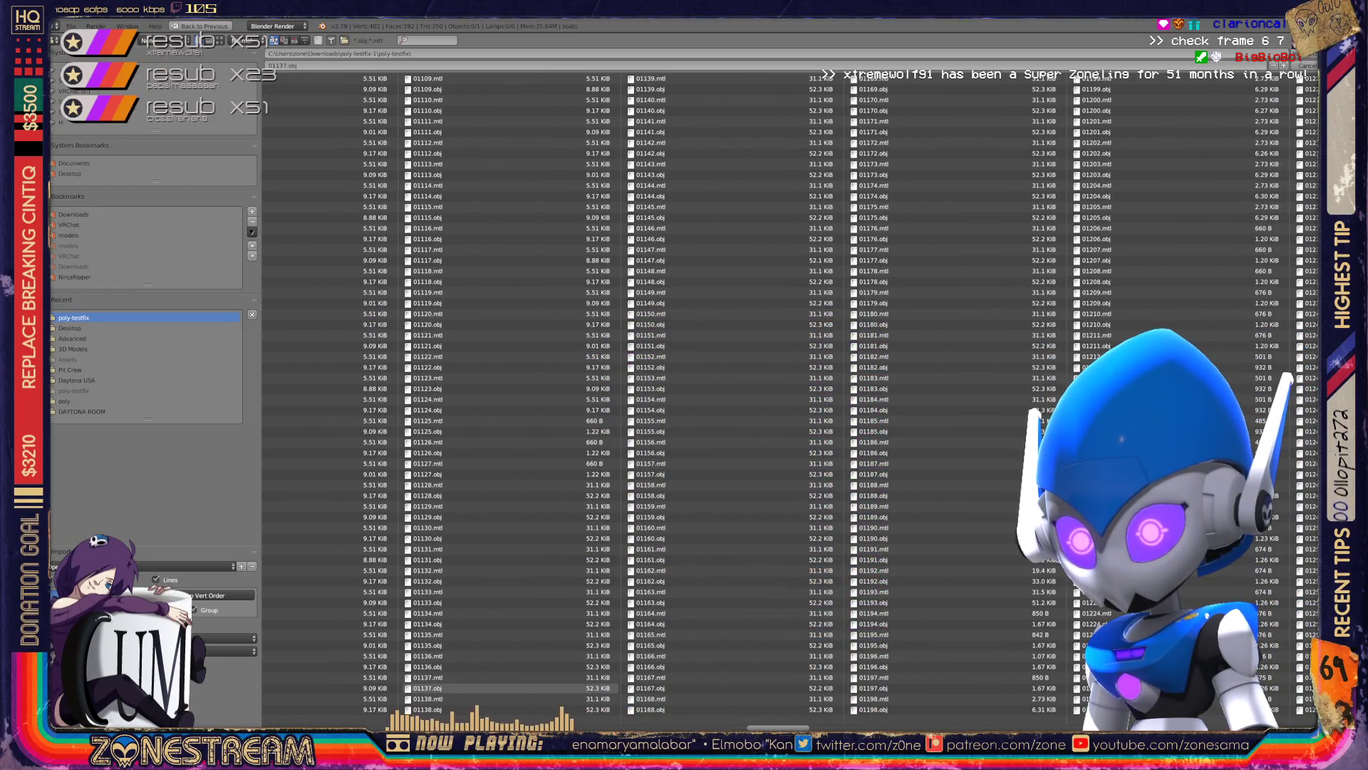
double_click(427, 688)
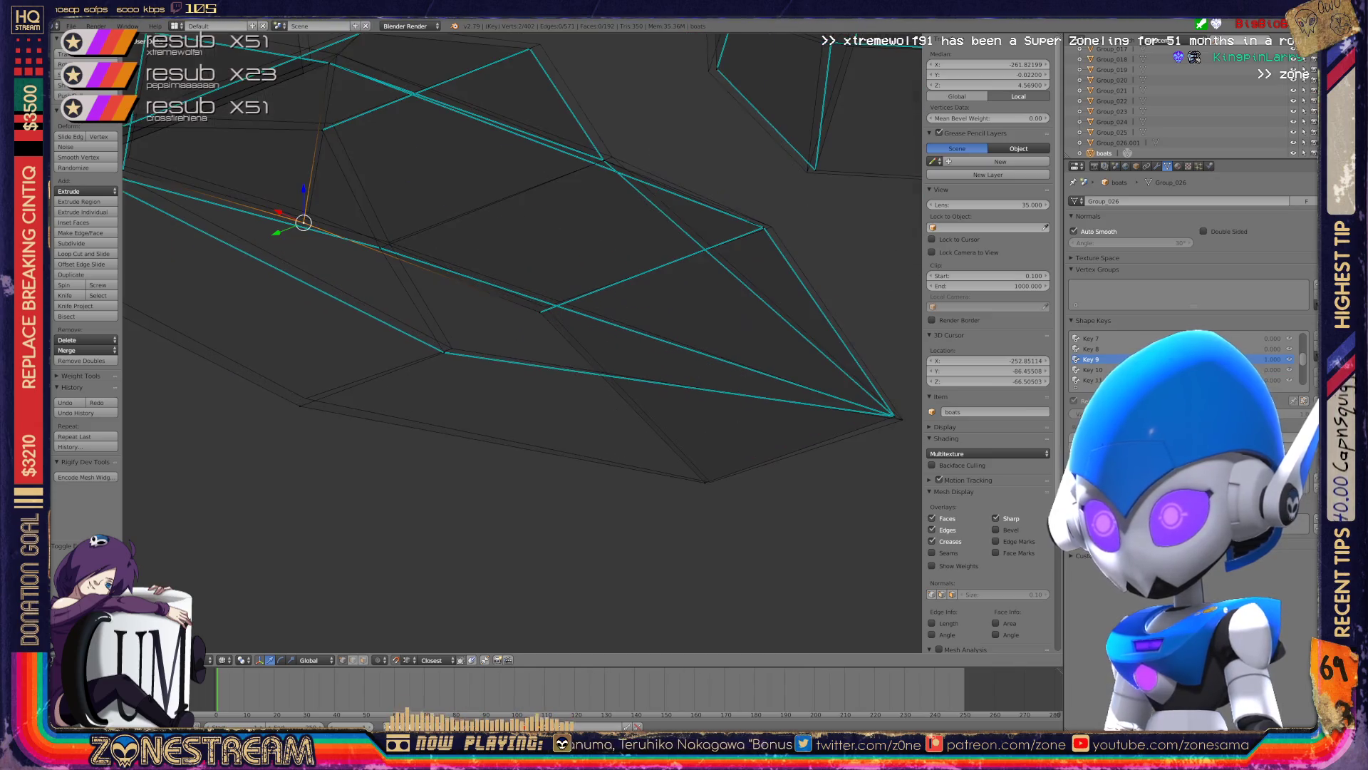
- Select the hull-tip vertex and move it slightly to the right
right_click(701, 394)
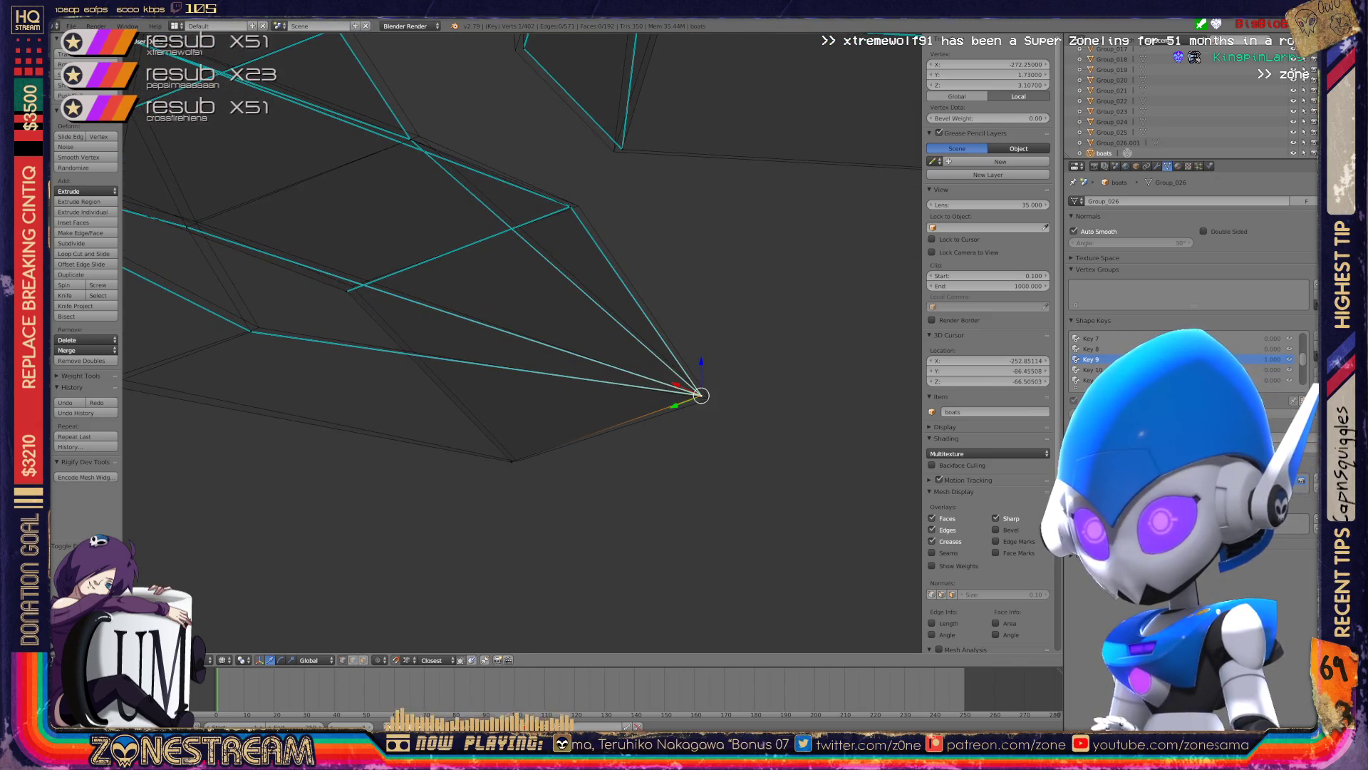
key(a)
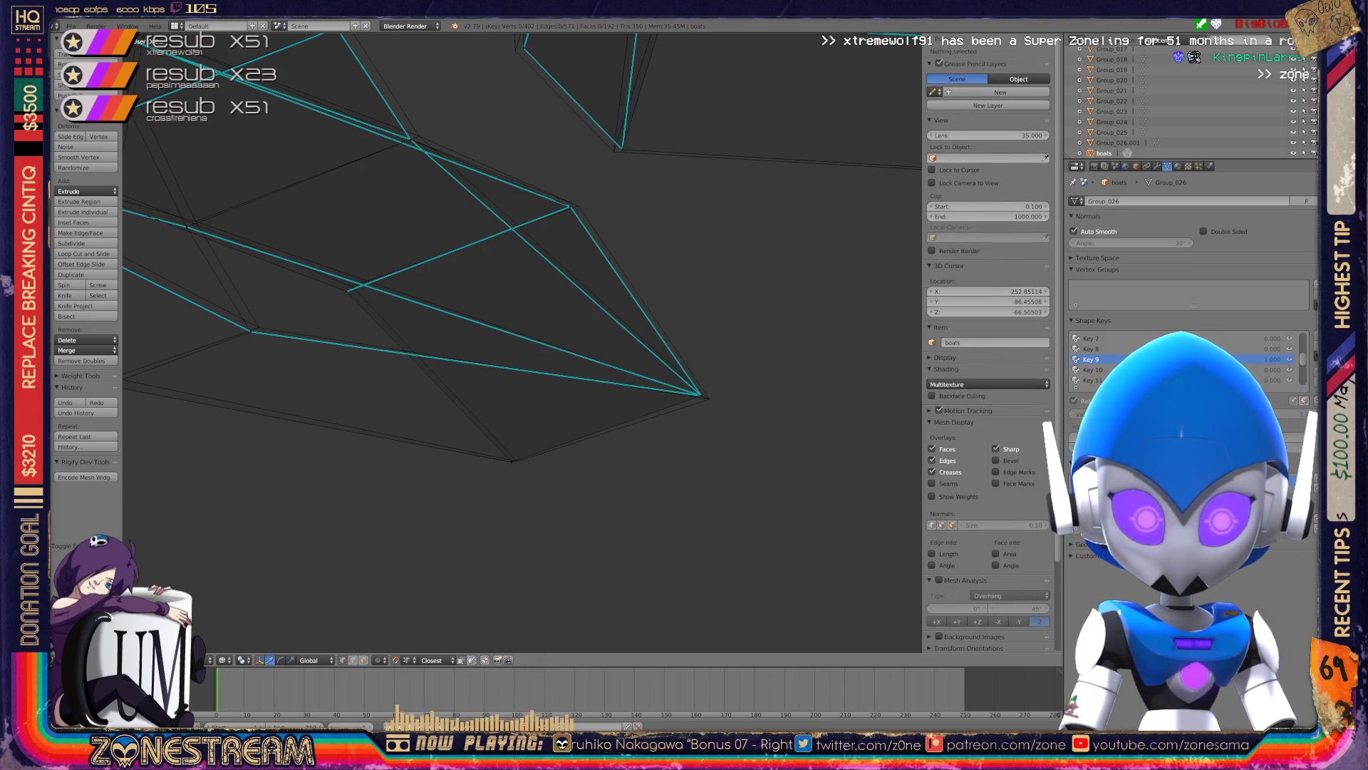
right_click(701, 395)
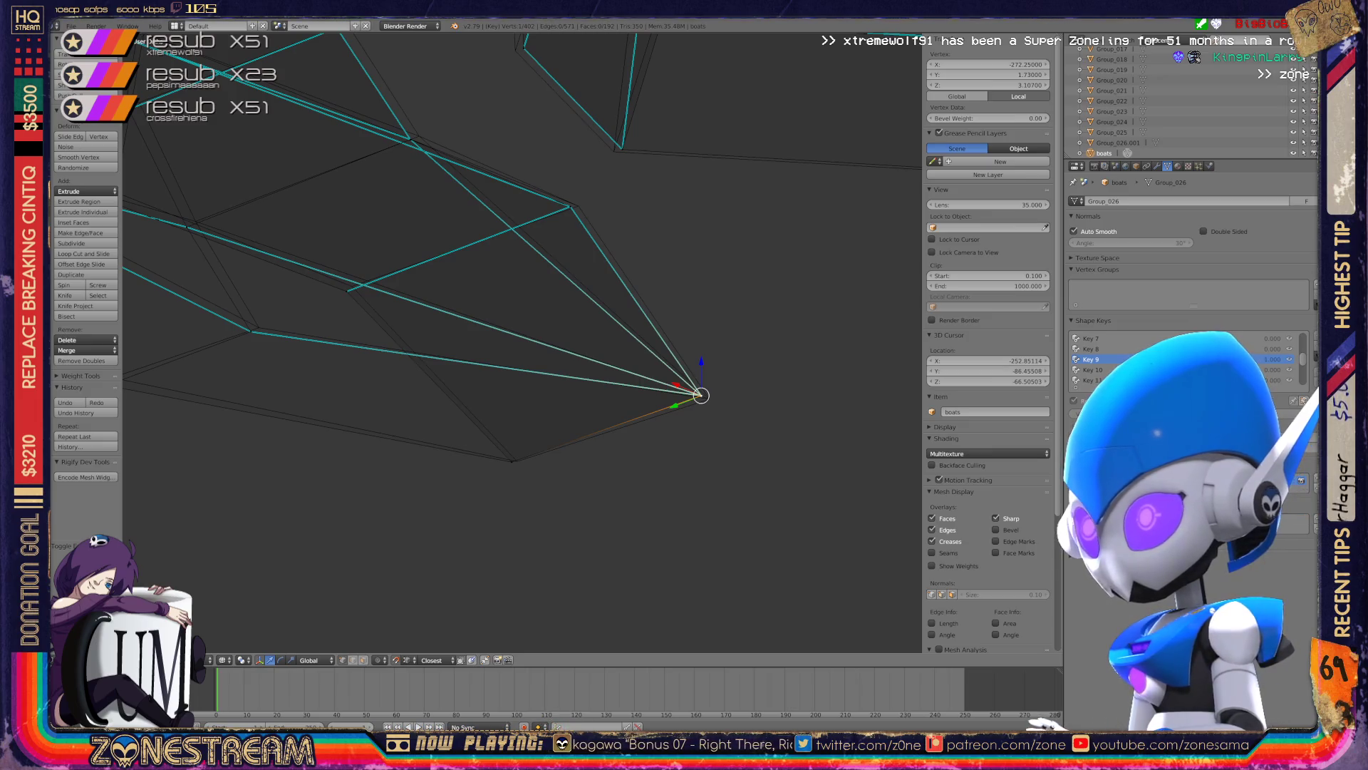
drag(701, 395, 709, 398)
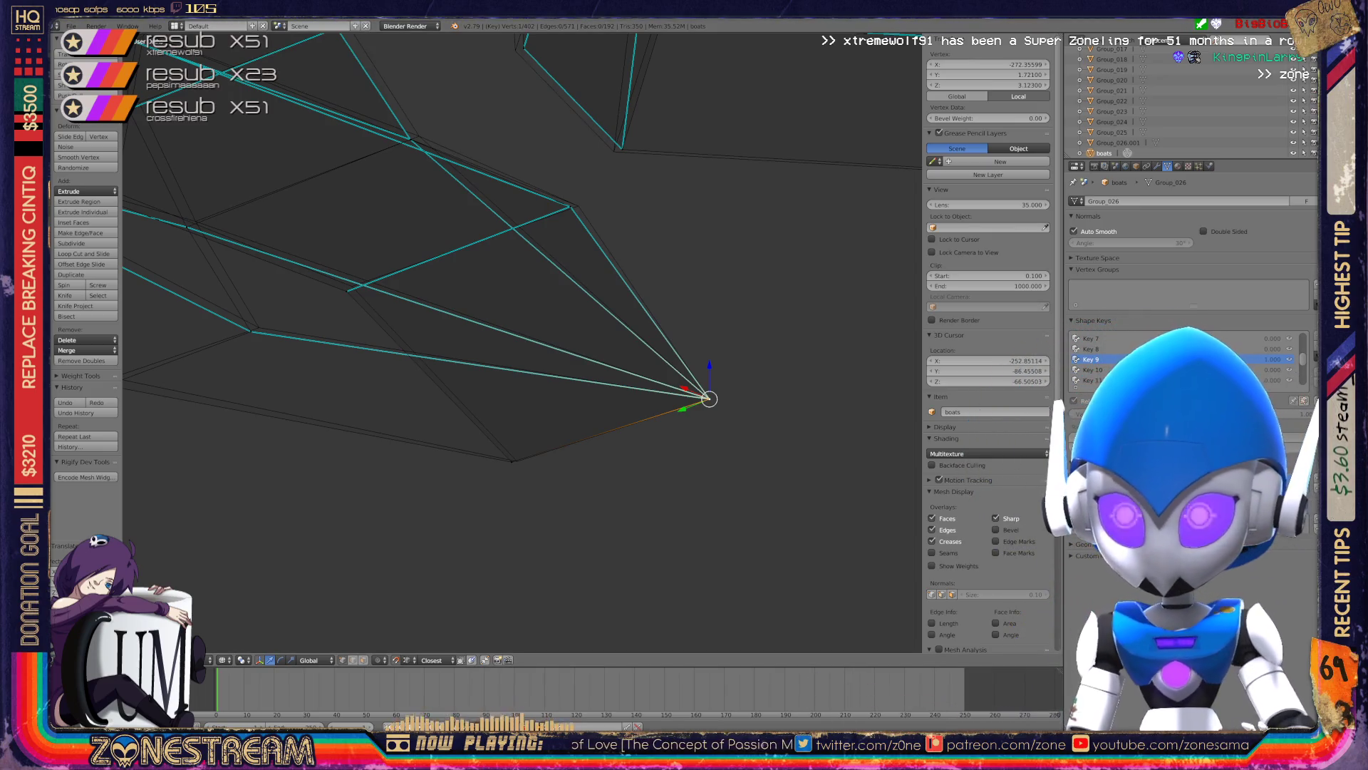
- Select two lower hull vertices, then undo and redo the recent vertex changes
right_click(512, 462)
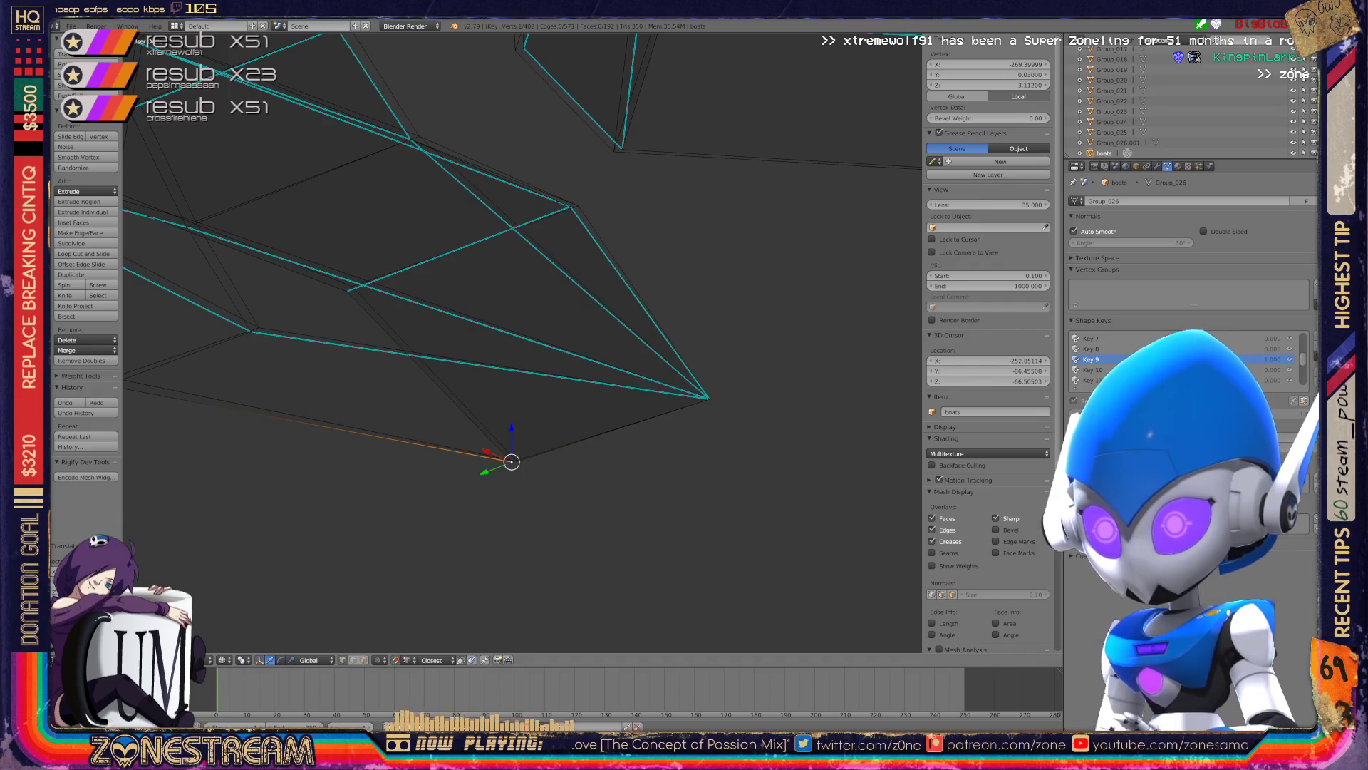
shift+right_click(473, 456)
key(shift+g)
click(446, 466)
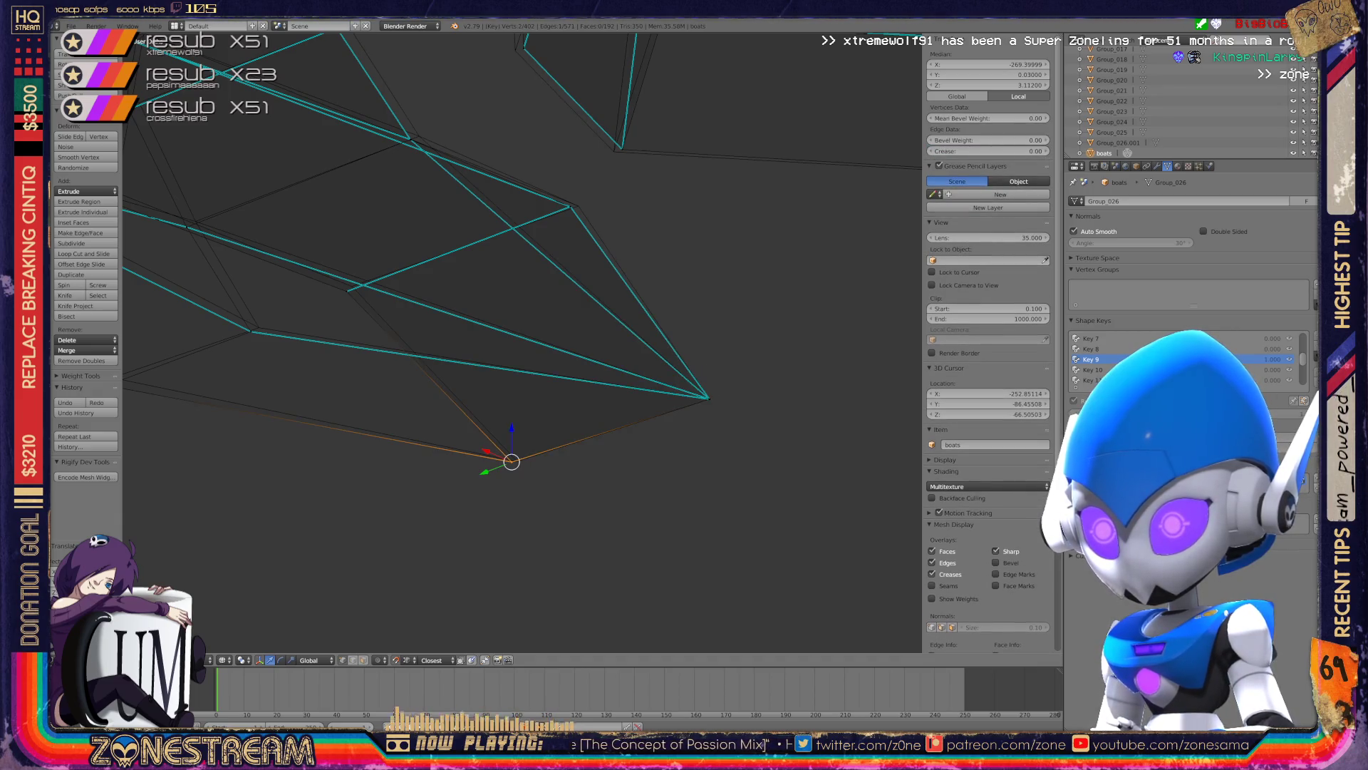
key(Return)
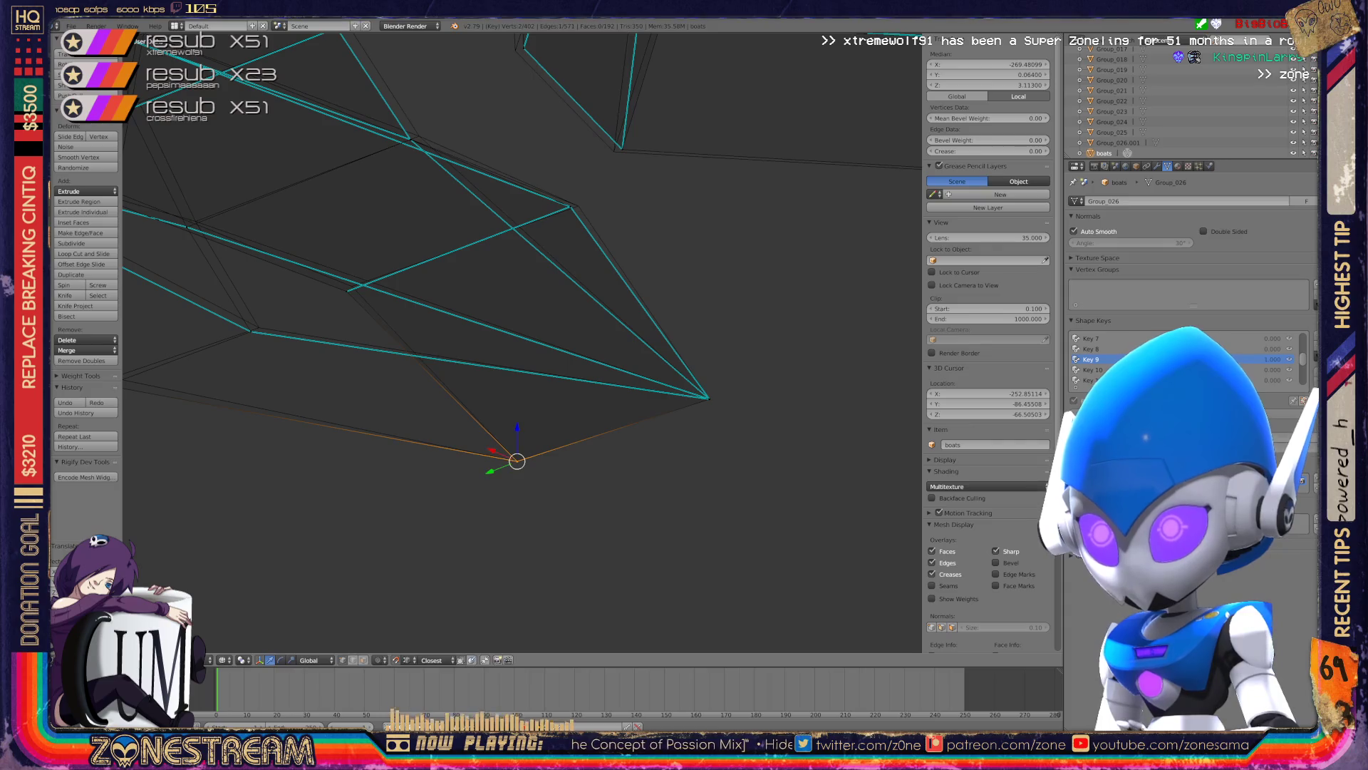
key(ctrl+z)
key(ctrl+shift+z)
- Undo the earlier tweaks and move a hull-side vertex into place
key(ctrl+z)
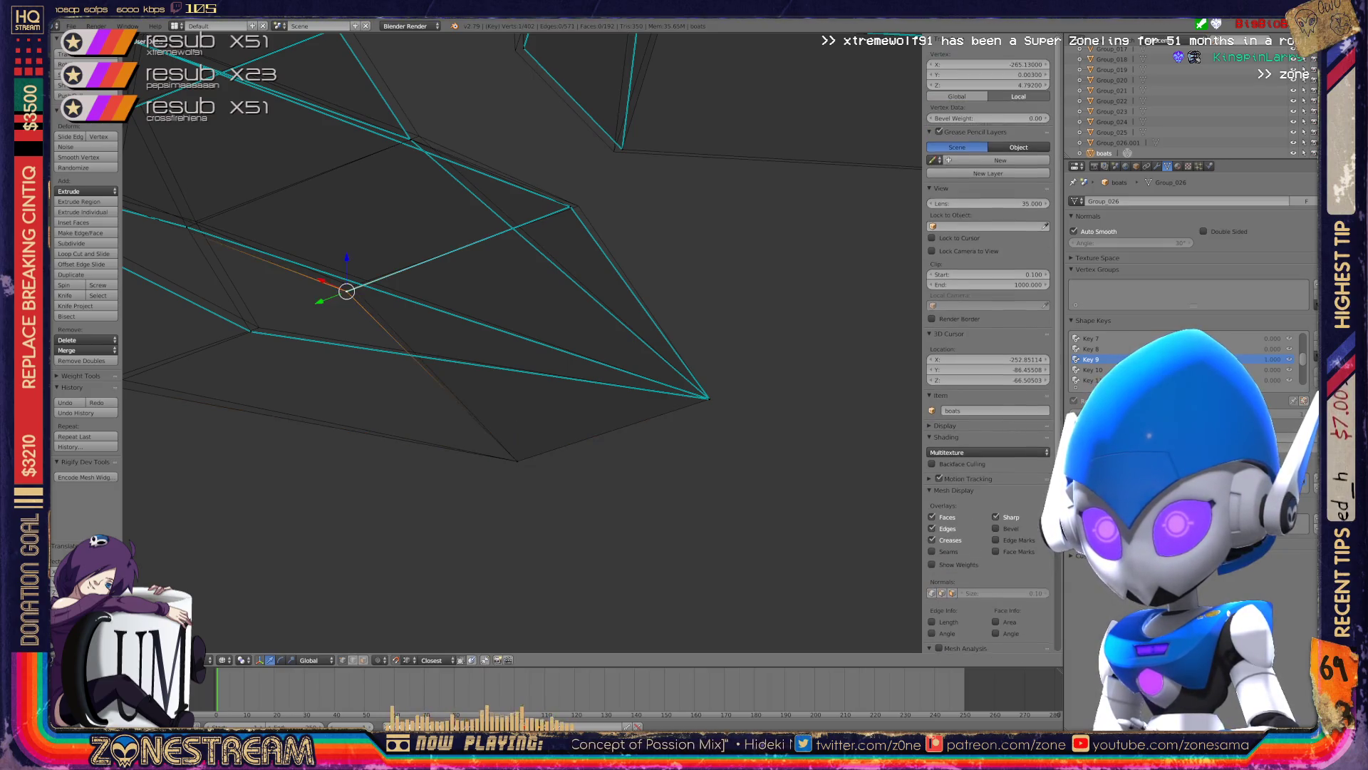
key(ctrl+z)
right_click(570, 206)
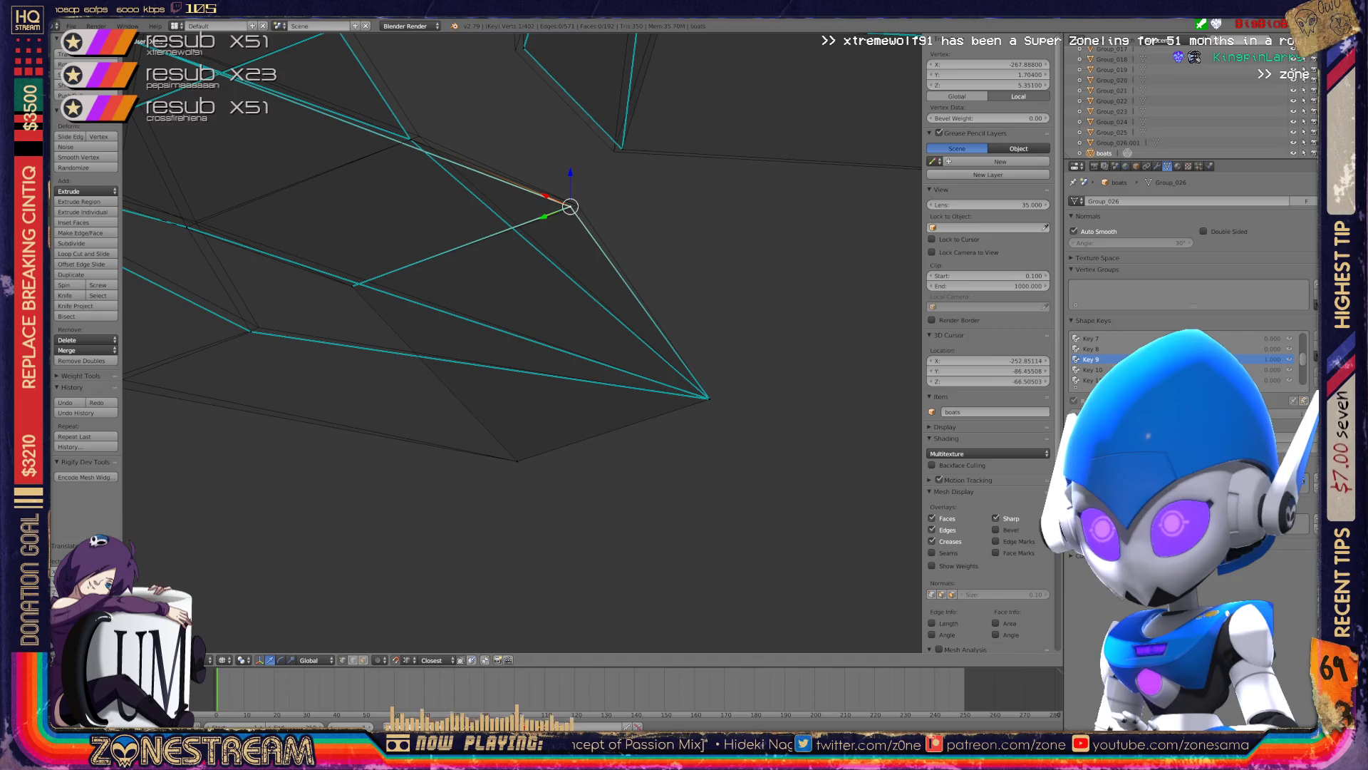
middle_drag(570, 206, 351, 454)
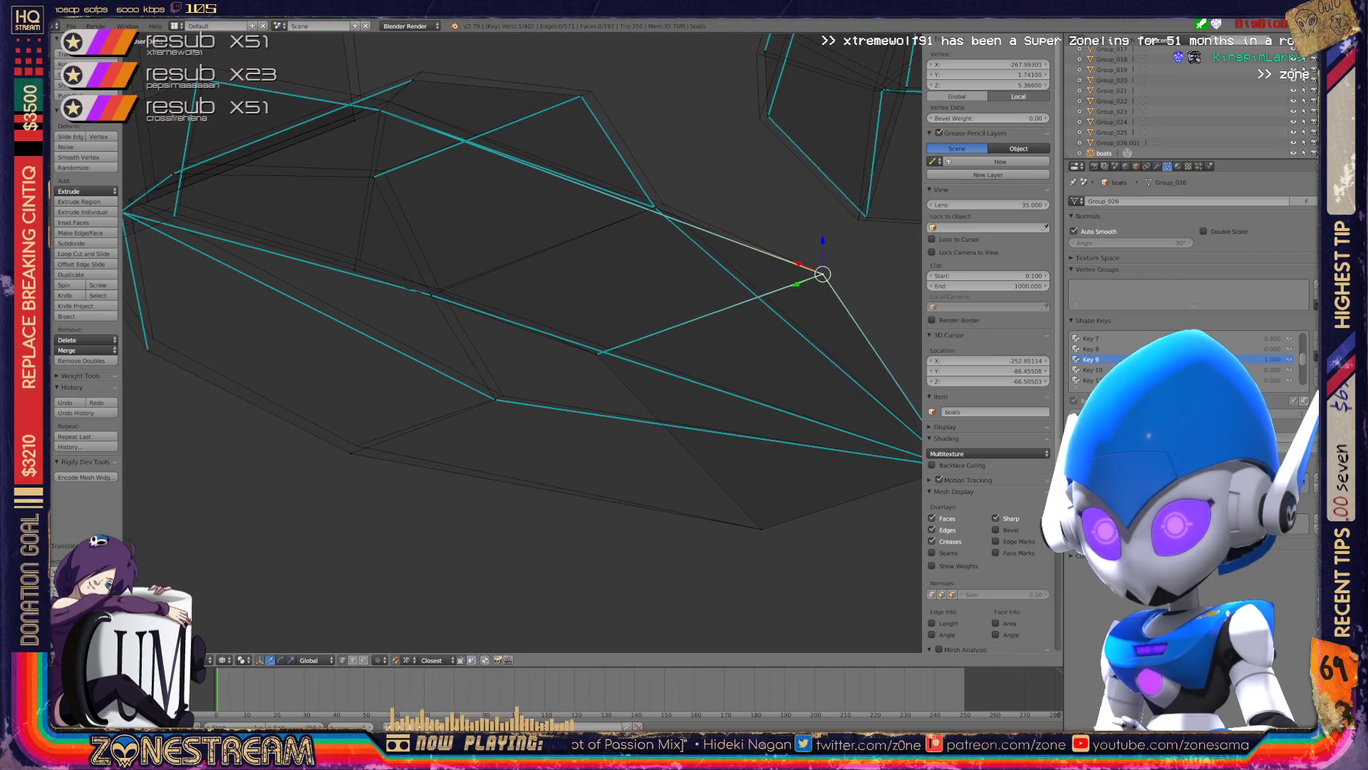
right_click(350, 453)
key(g)
click(357, 446)
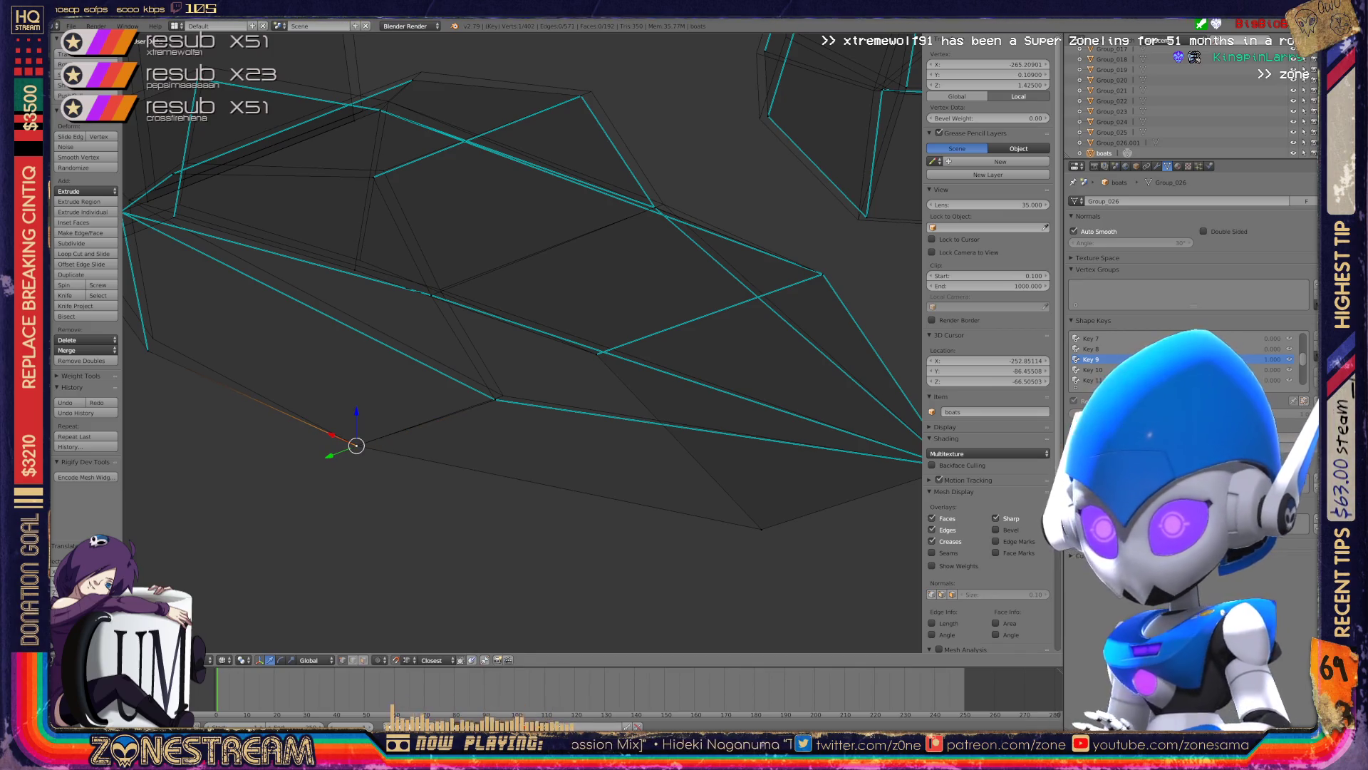
- Move two neighbouring side vertices, then raise the hull's left-end vertices into place
shift+right_click(495, 399)
key(g)
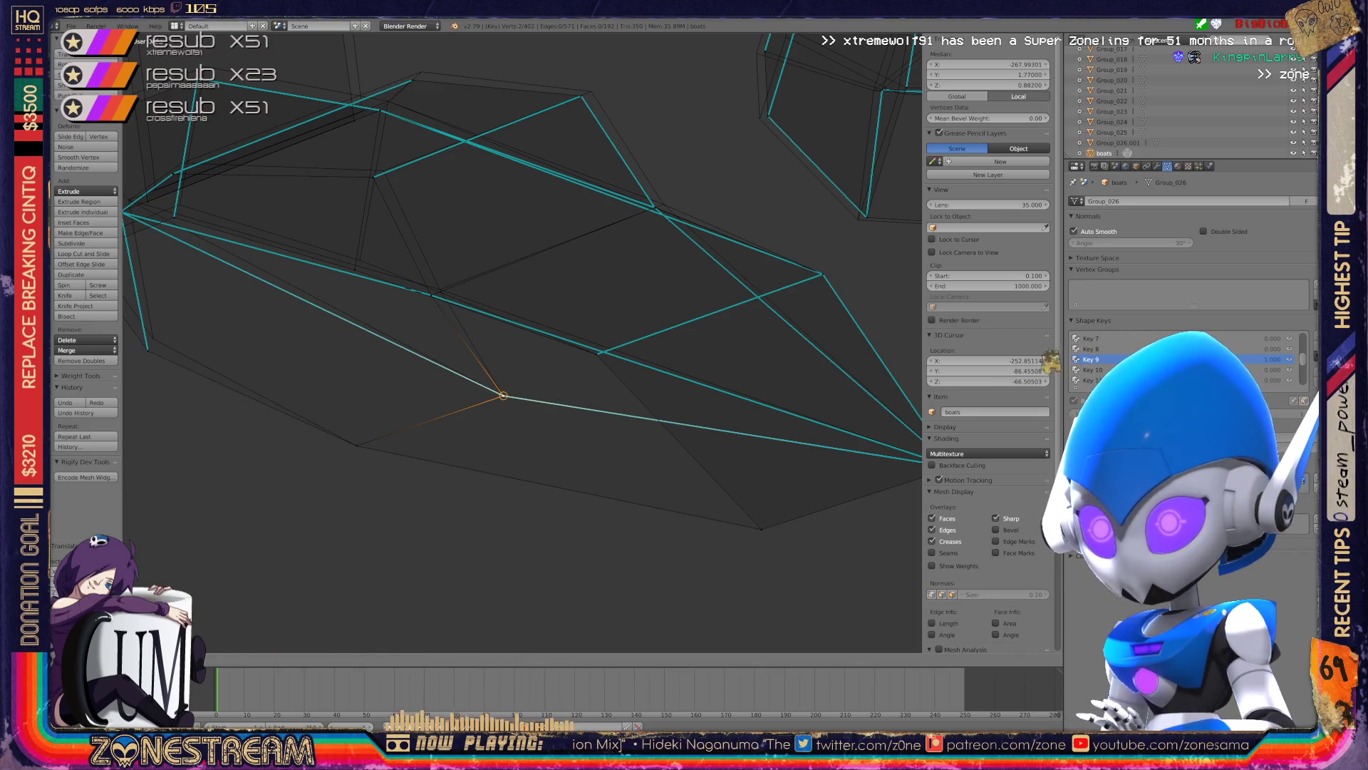
key(Return)
middle_drag(498, 391, 570, 442)
right_click(289, 447)
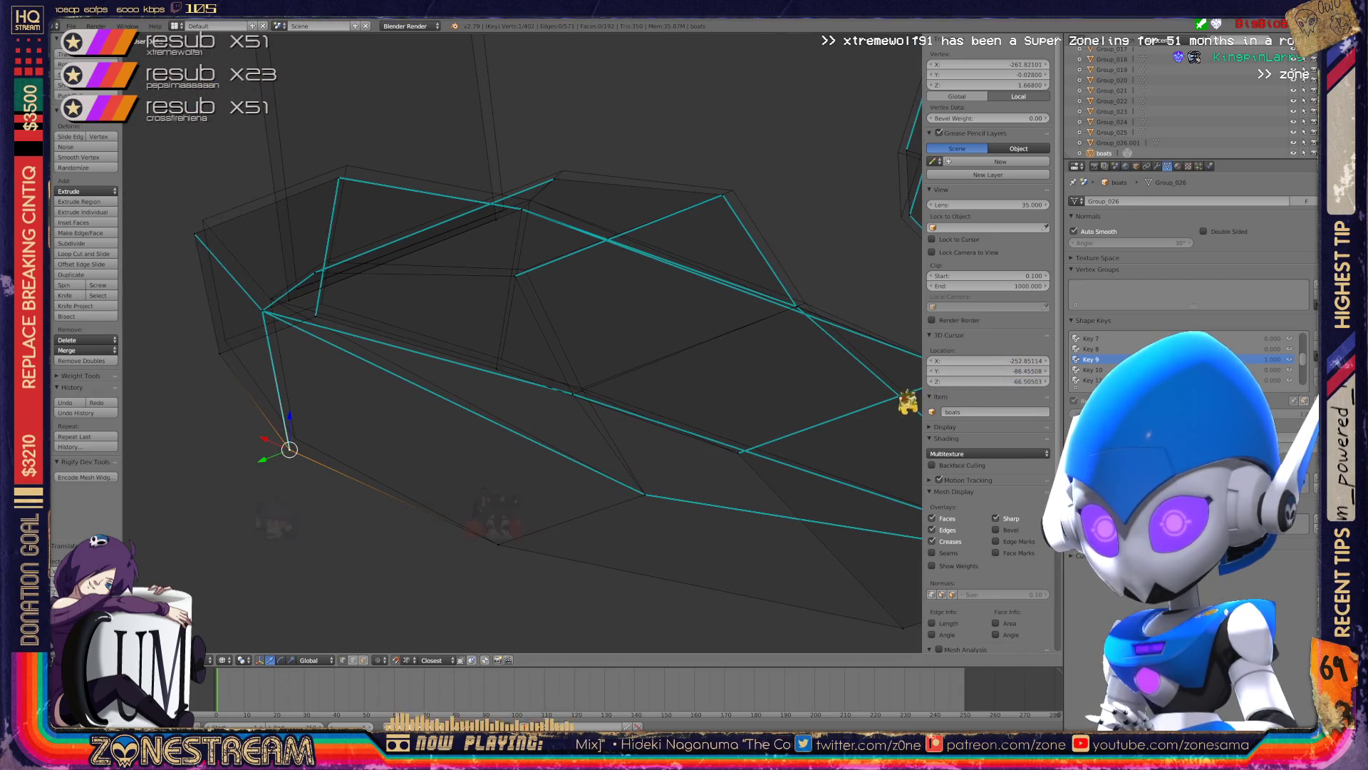
right_click(220, 353)
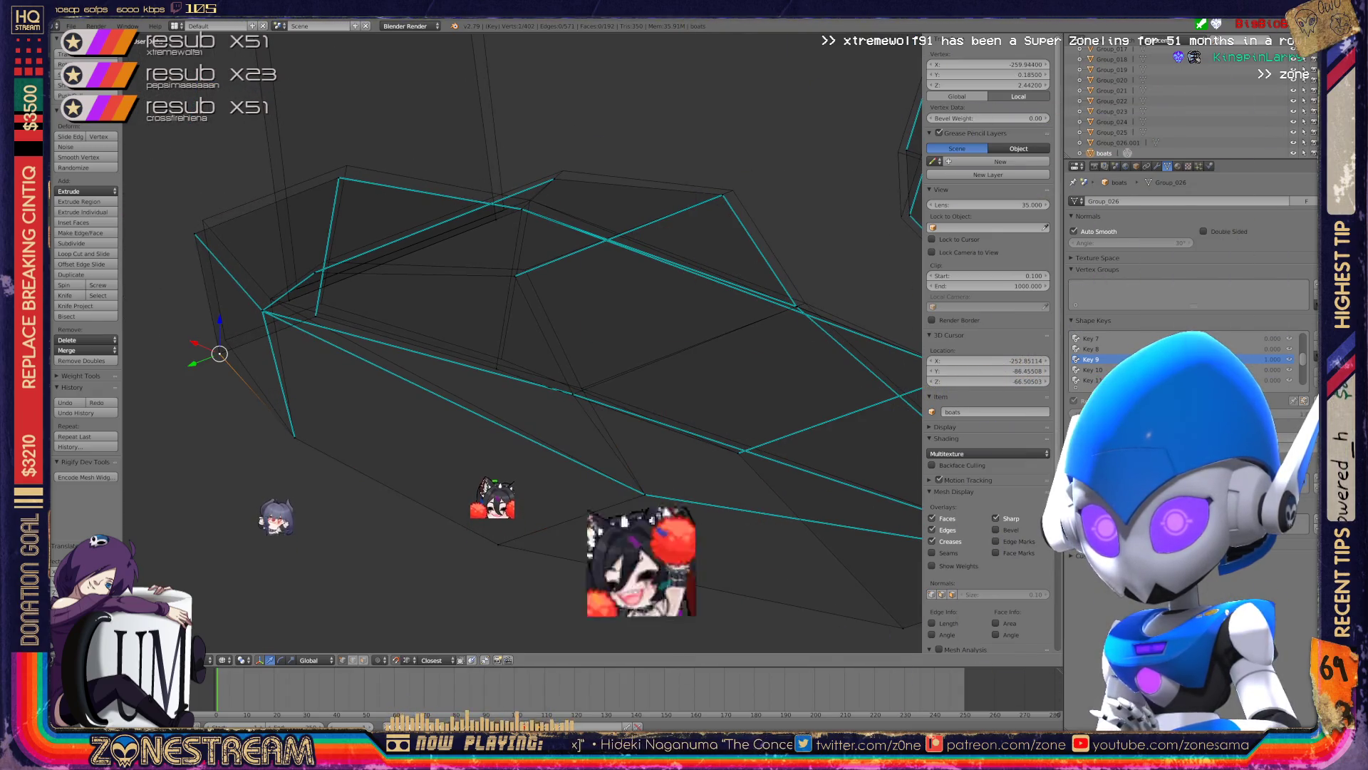
shift+right_click(231, 326)
key(g)
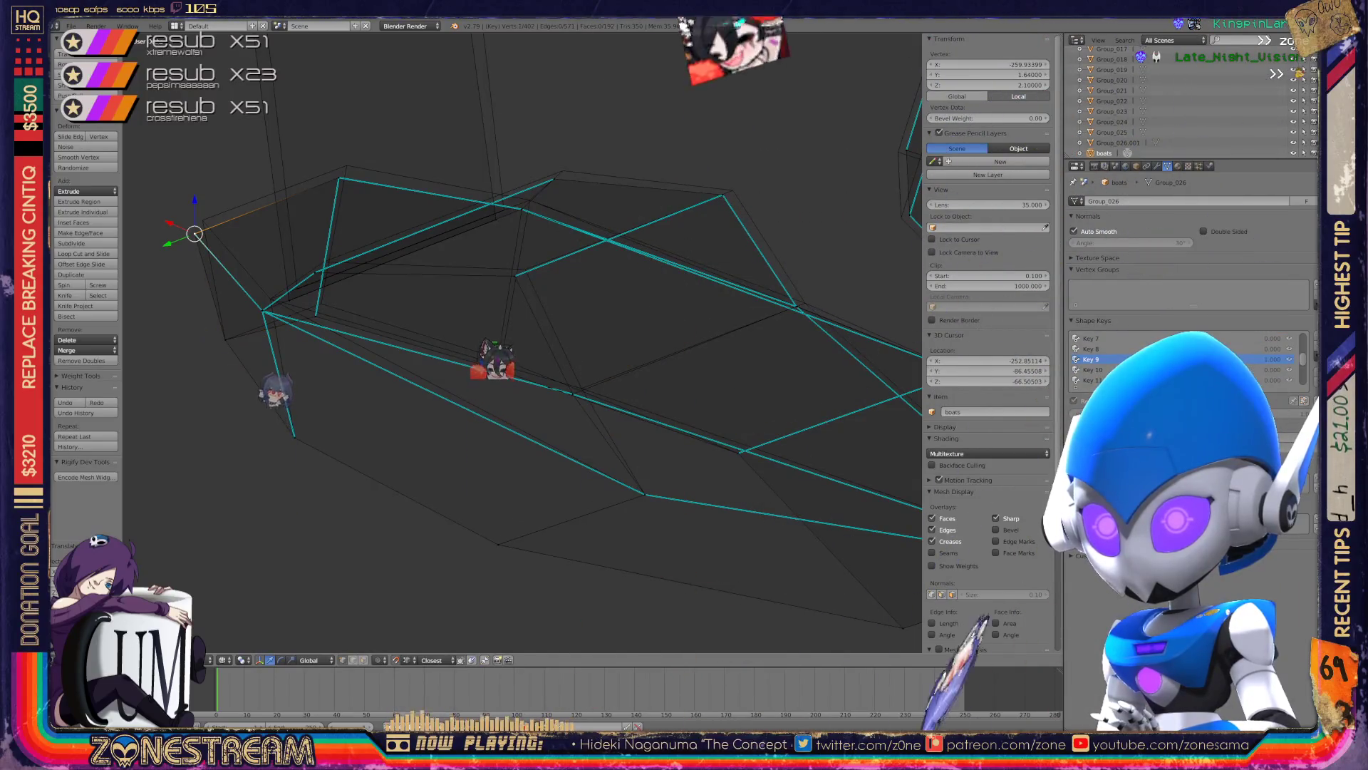
key(Return)
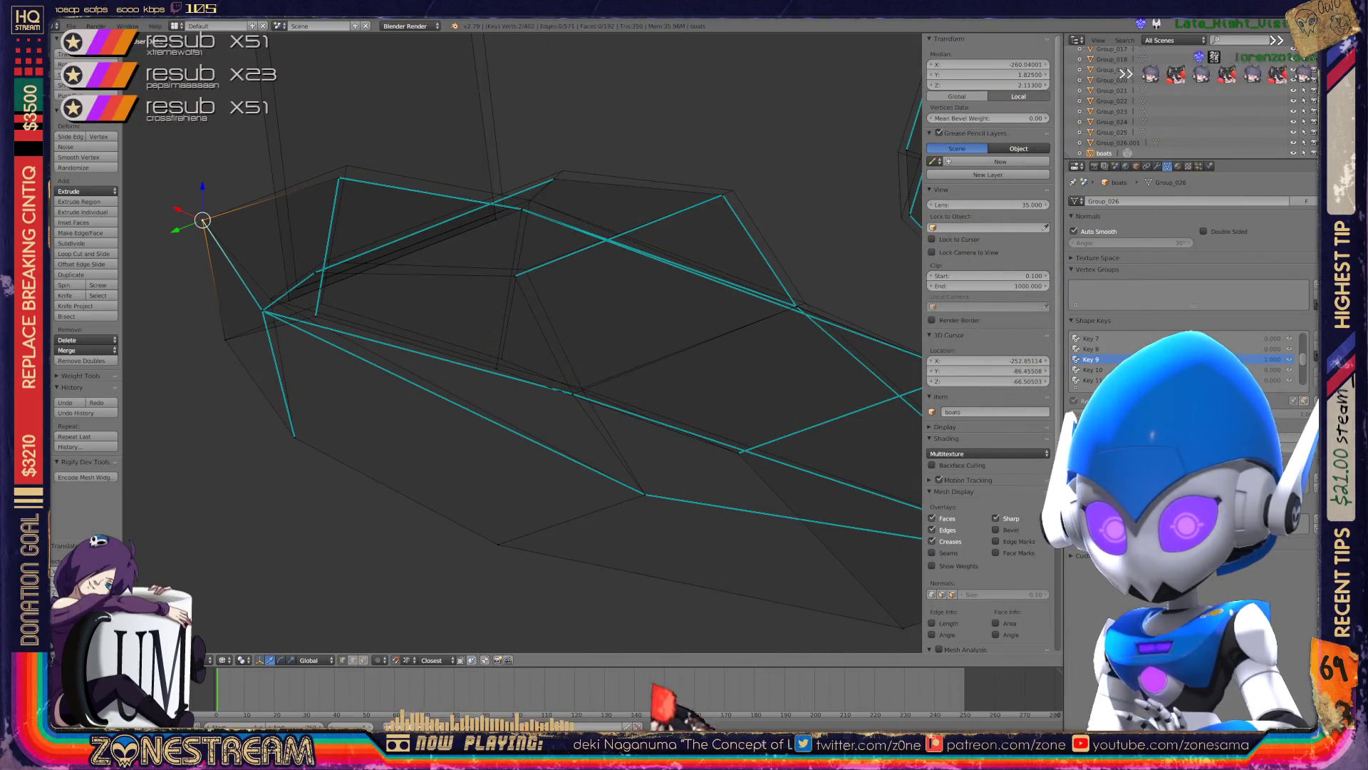
- Nudge the selected vertex upward along the hull edge until it lines up
shift+middle_drag(520, 342, 503, 402)
key(g)
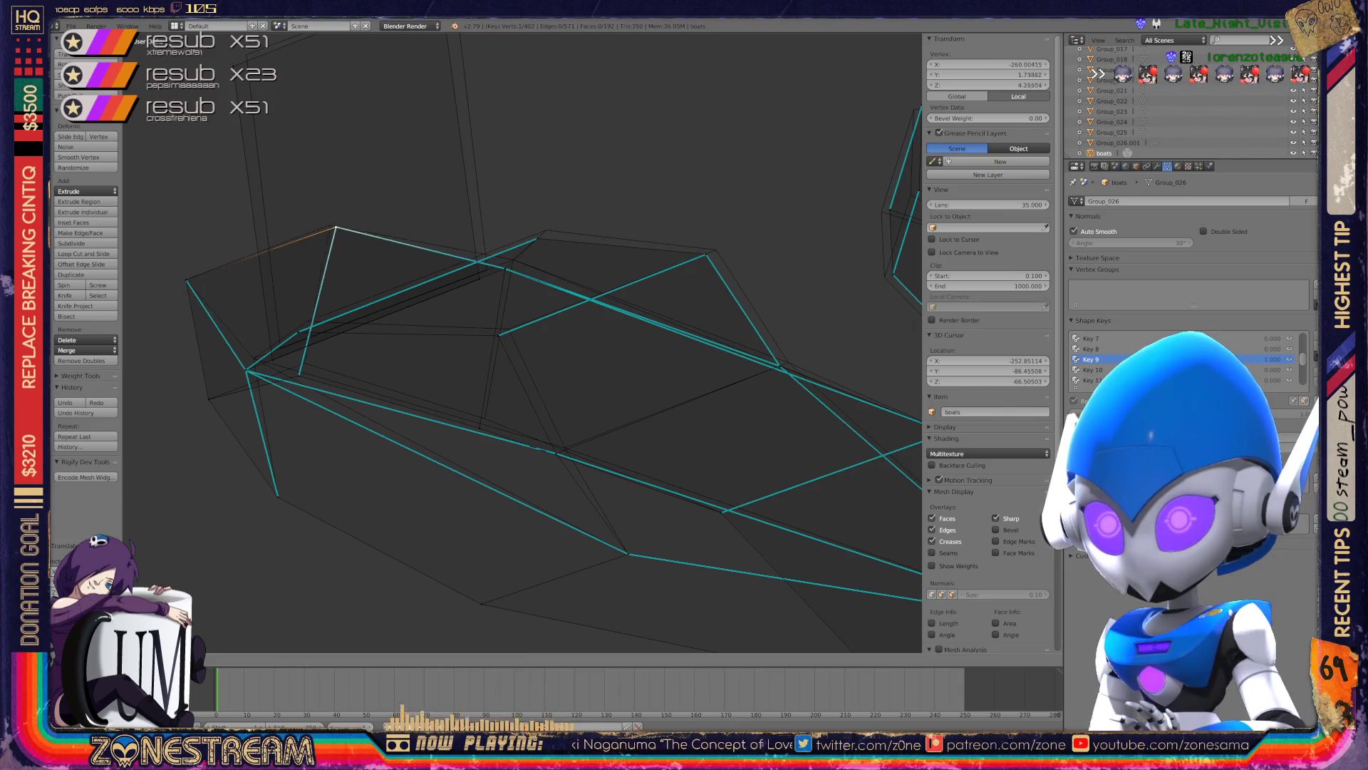
key(Return)
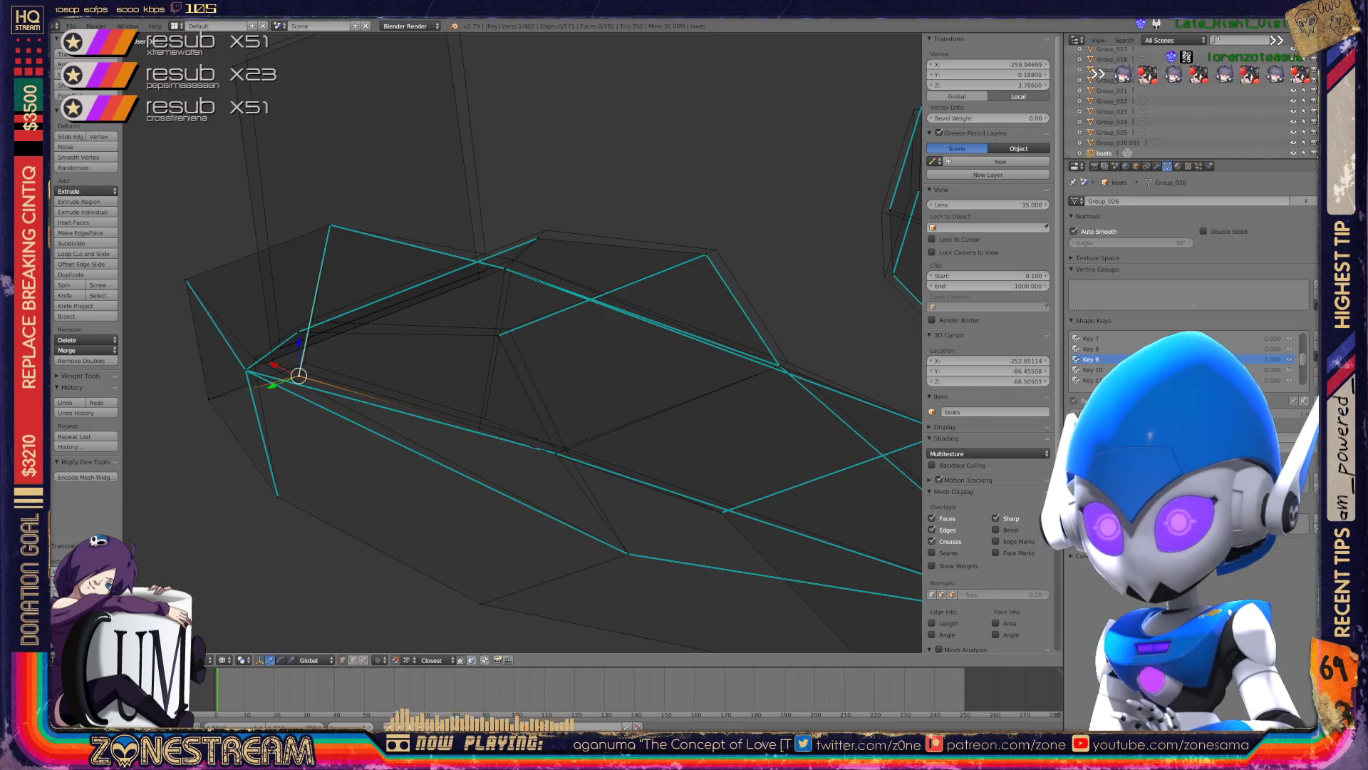
key(g)
key(Return)
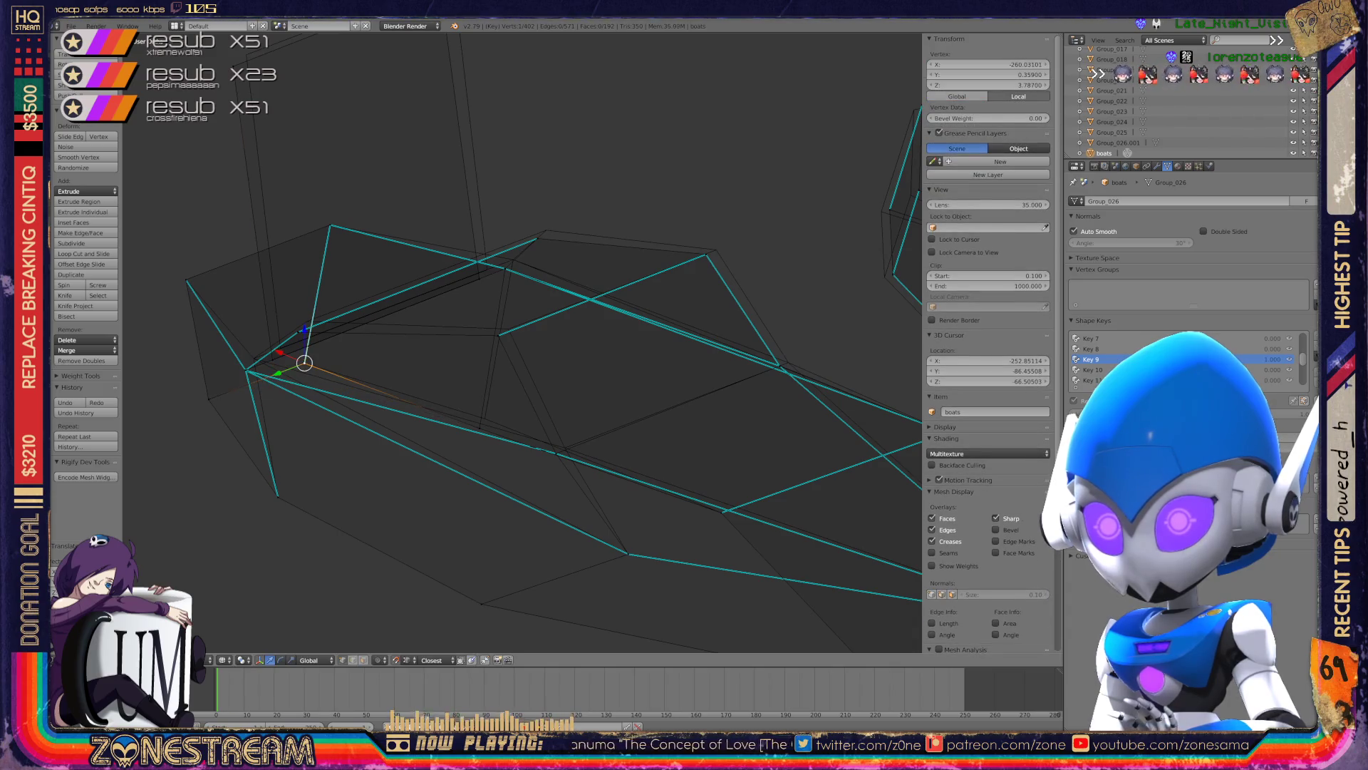
key(g)
key(Return)
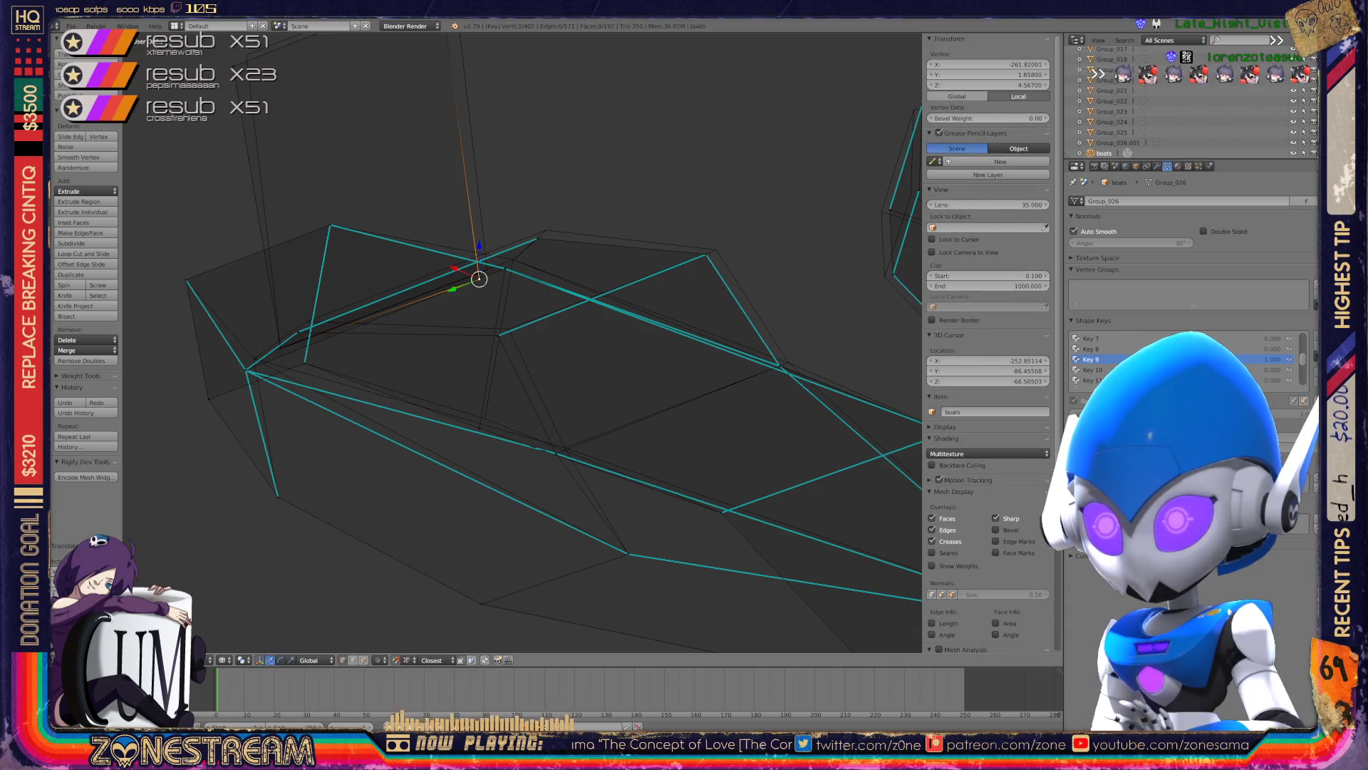
- Pull a nearby hull-rim vertex upward onto the hull
right_click(482, 266)
middle_drag(499, 356, 427, 328)
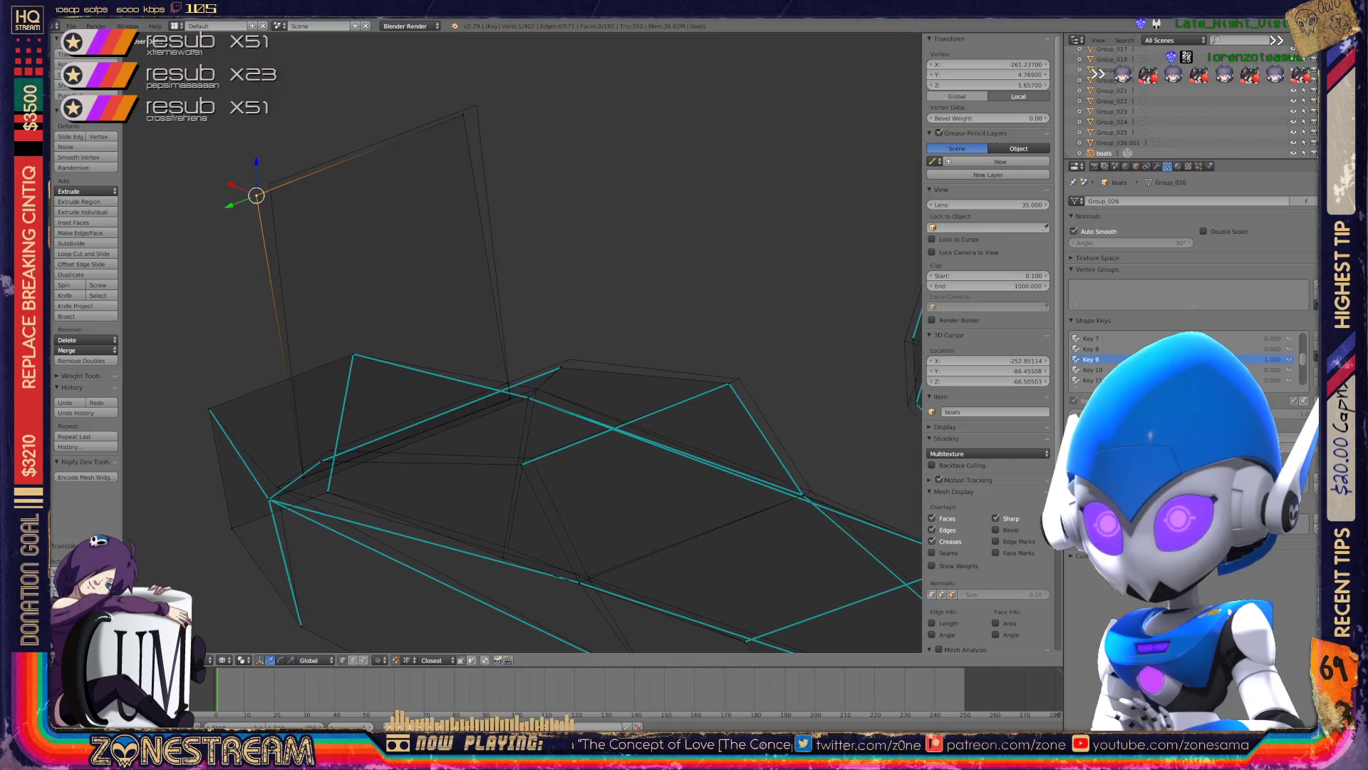
key(g)
key(Return)
key(g)
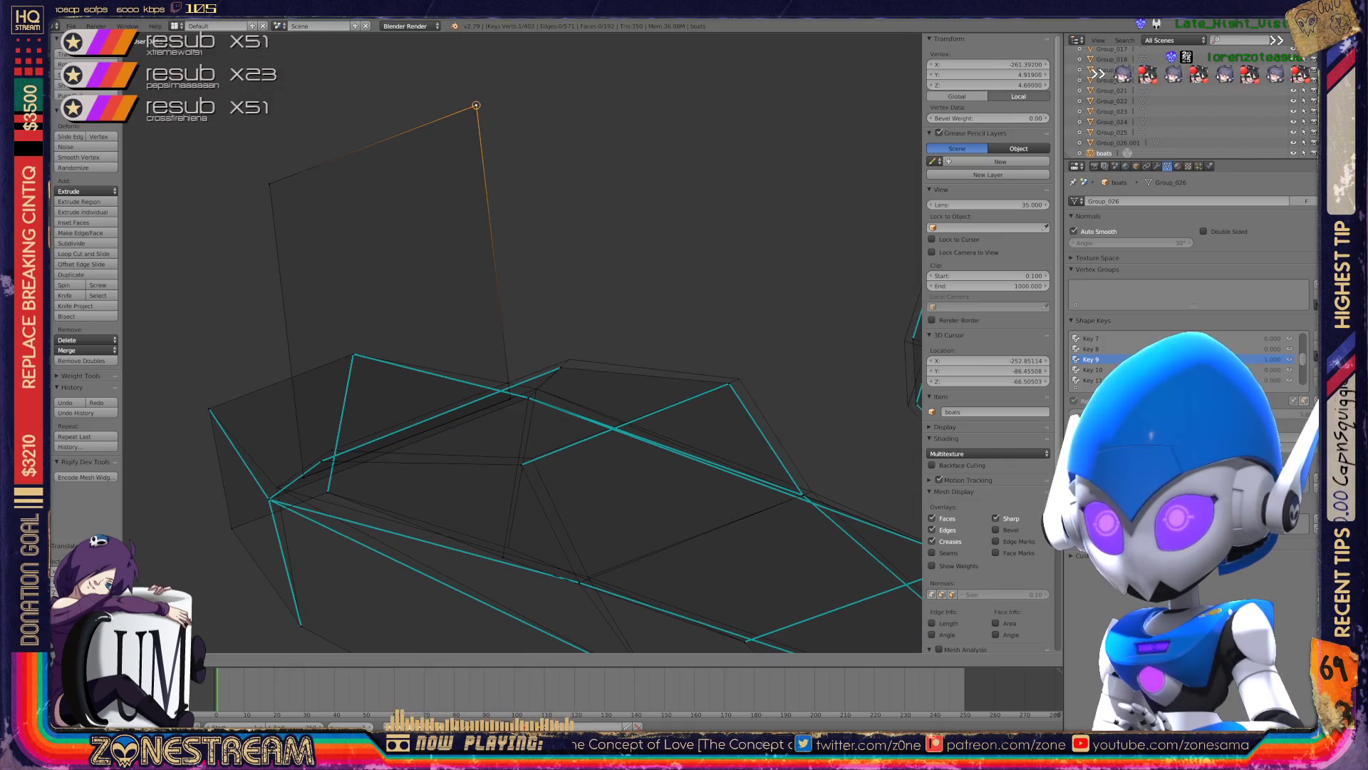
key(Return)
shift+middle_drag(520, 356, 480, 243)
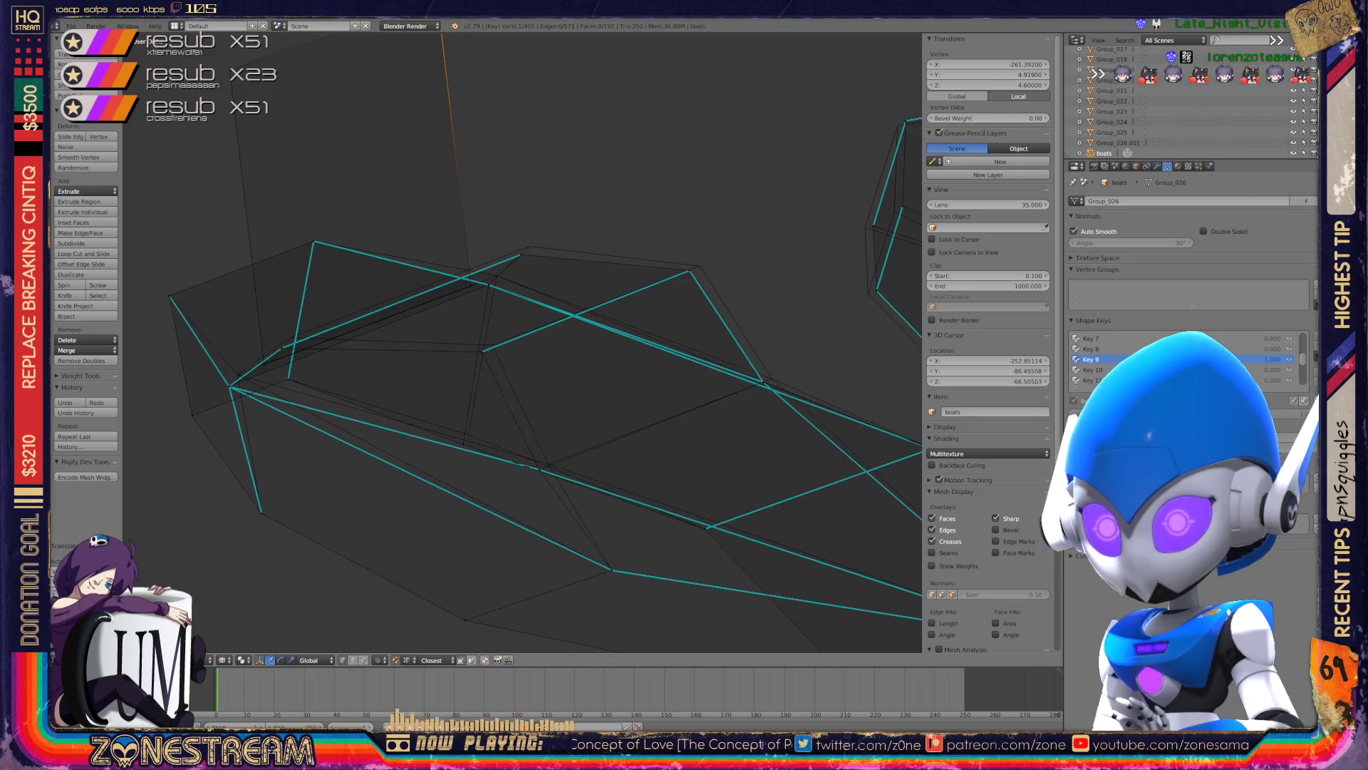
middle_drag(499, 356, 542, 313)
- Line up the vertex at the hull's left point with the hull
right_click(265, 379)
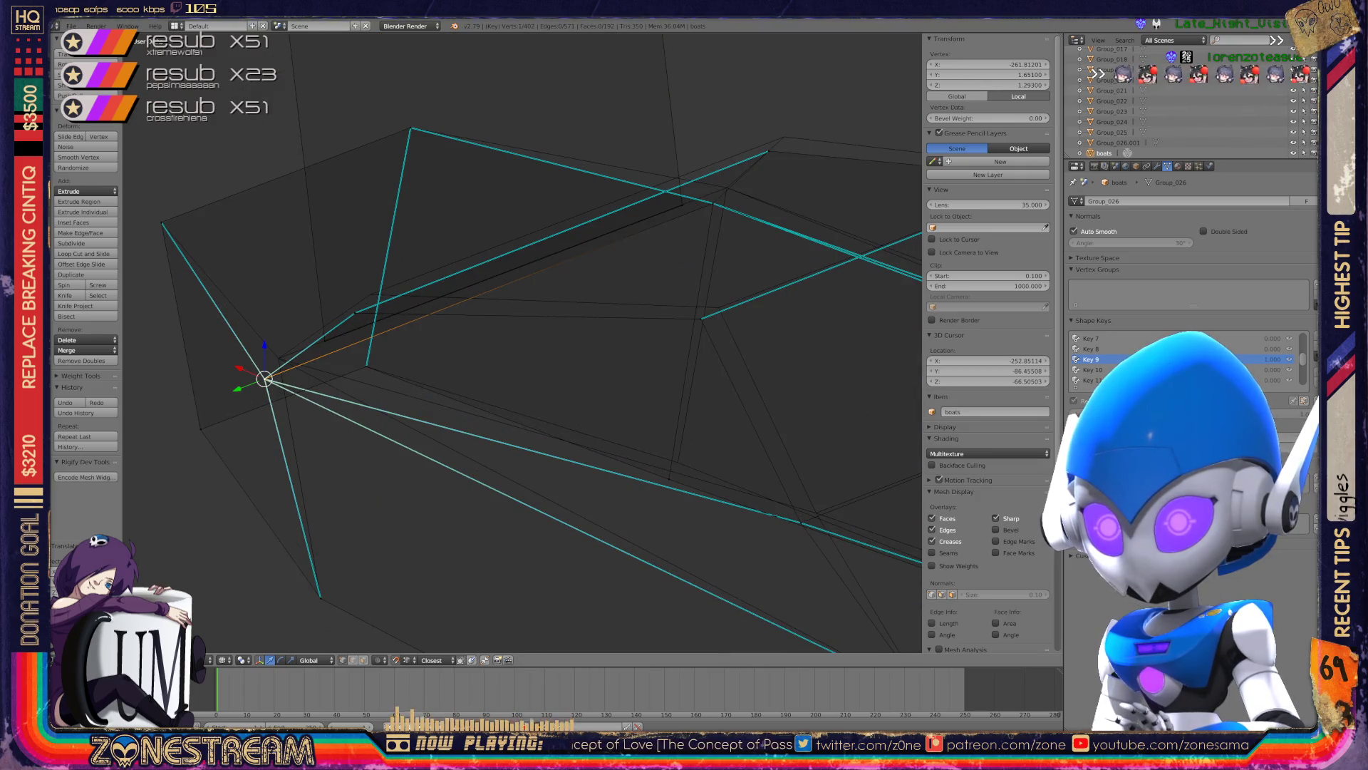
key(g)
key(Return)
middle_drag(498, 357, 541, 328)
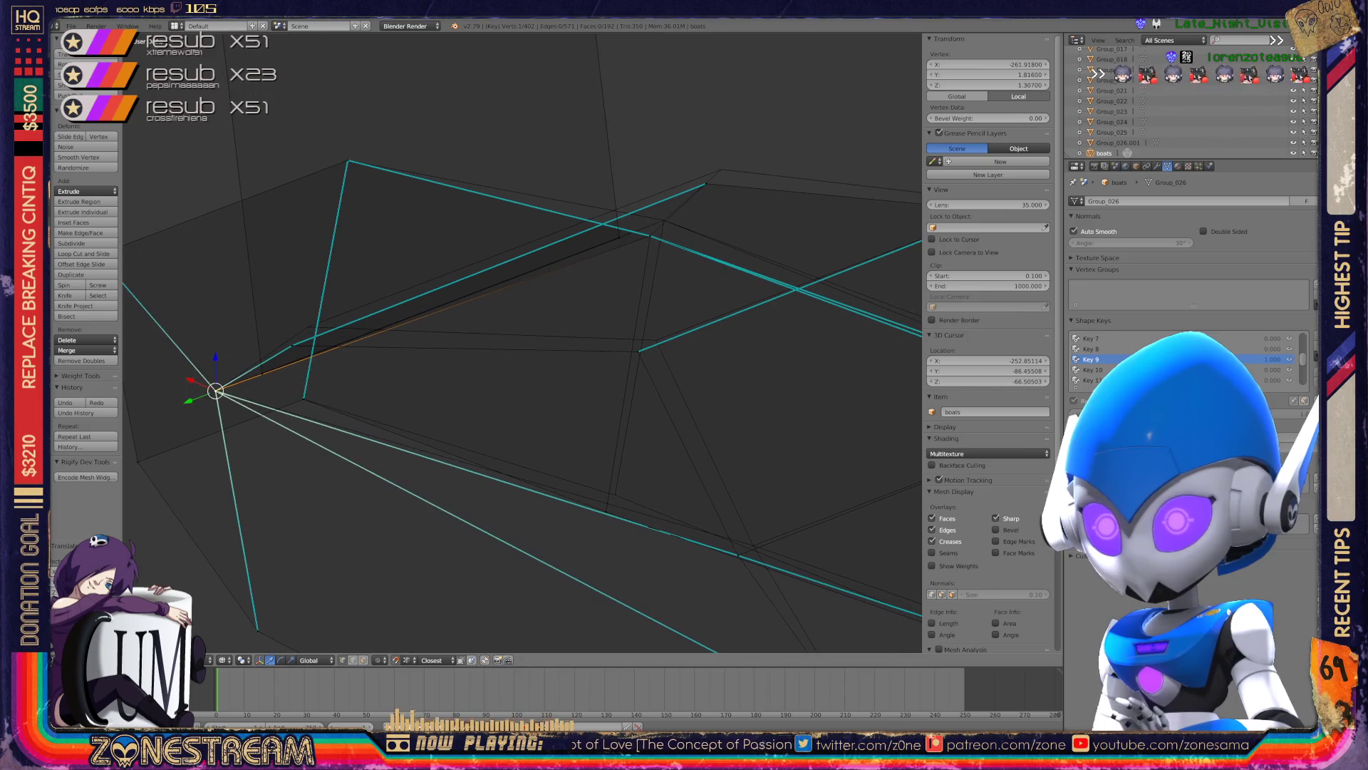
key(g)
key(Return)
- Place the far-corner, next outline and lower-corner vertices onto their hull corners
right_click(705, 183)
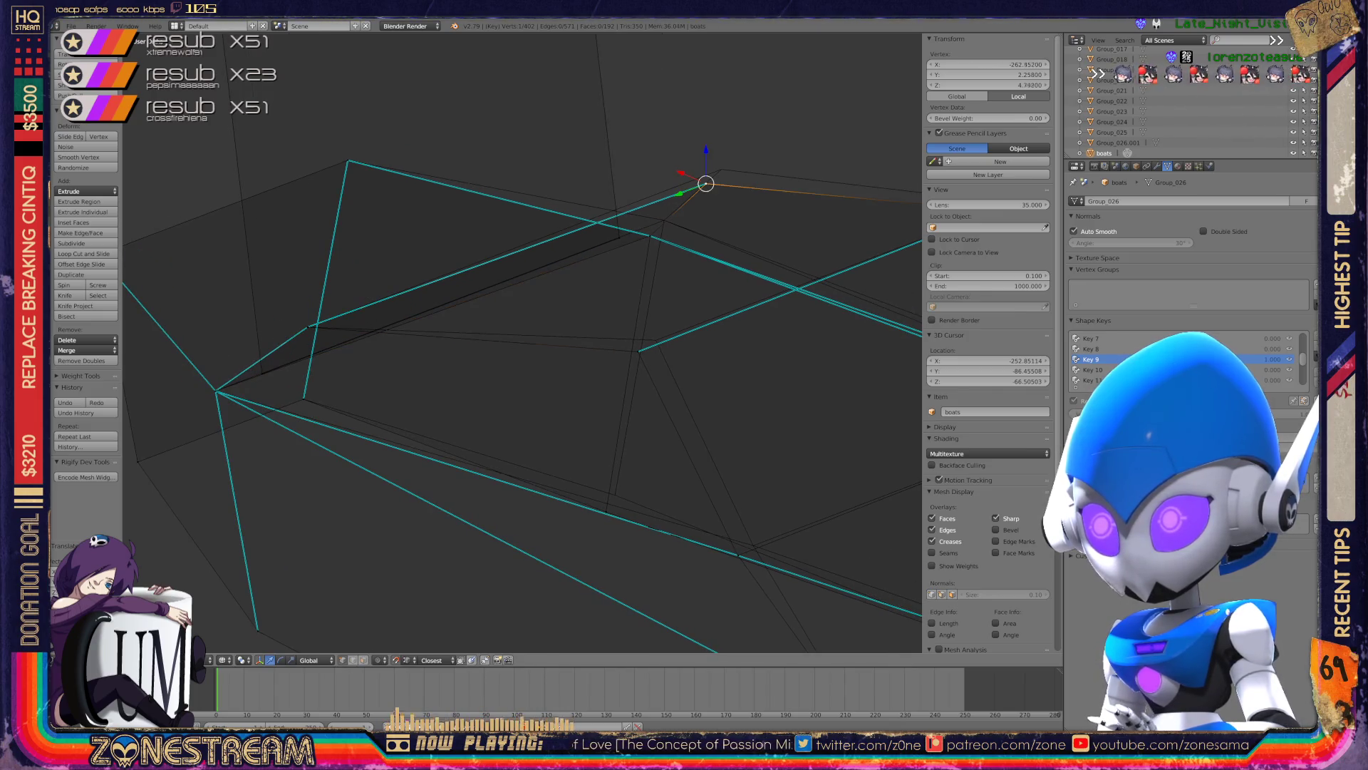
key(g)
key(Return)
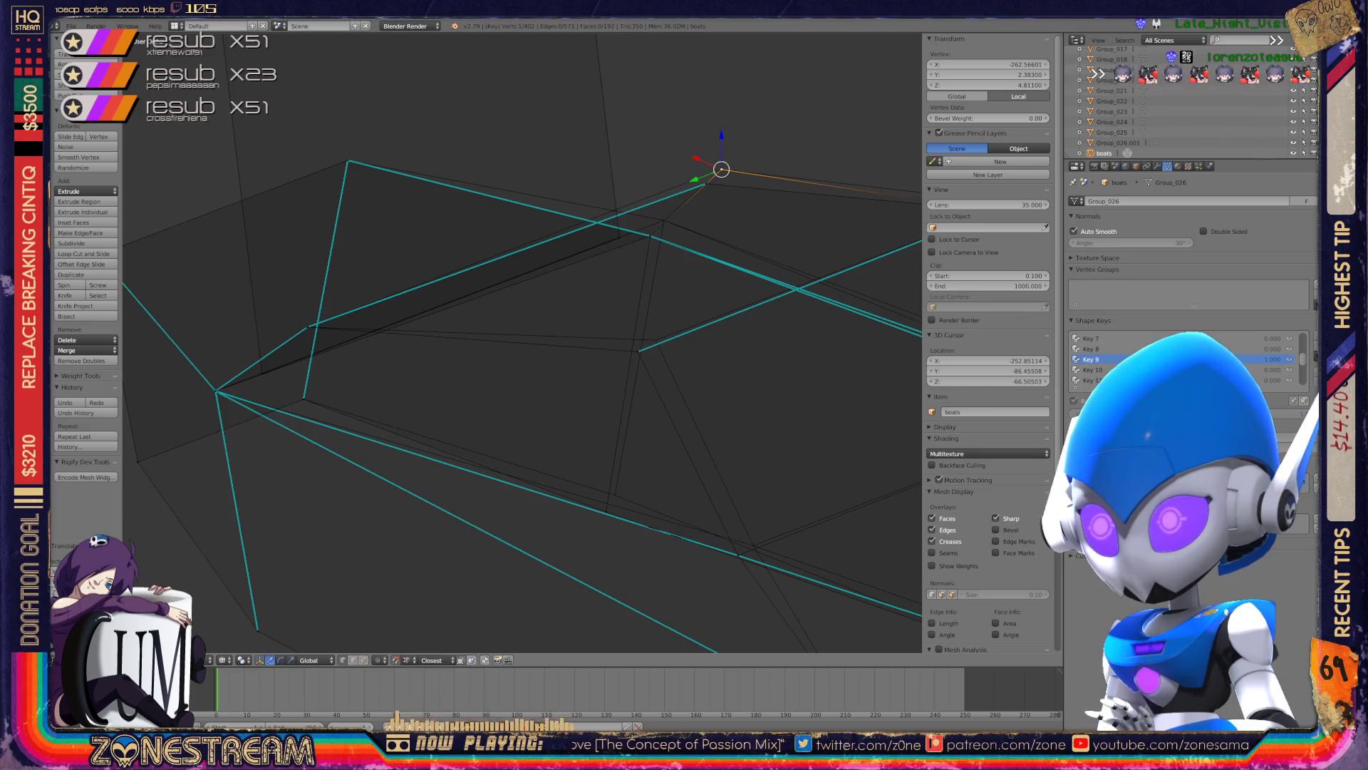
right_click(721, 170)
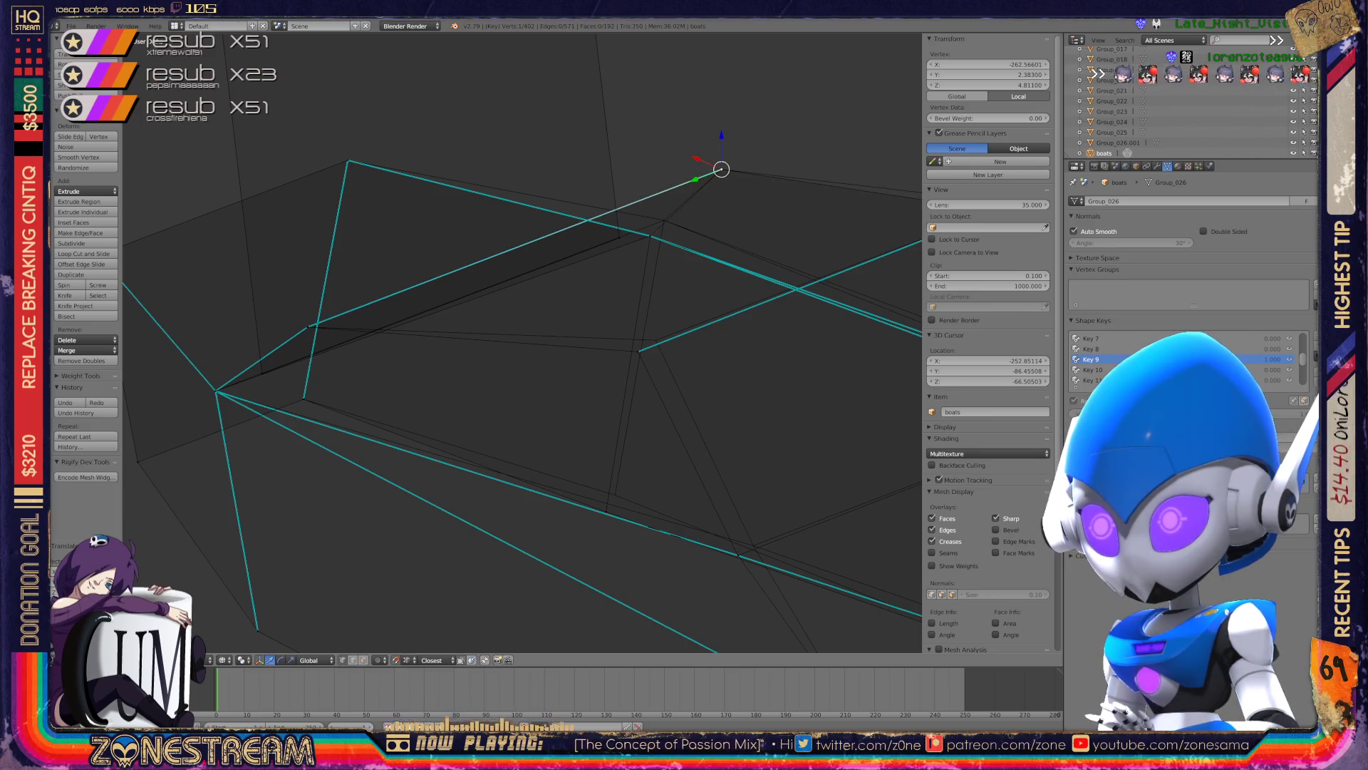
right_click(650, 235)
key(g)
key(Return)
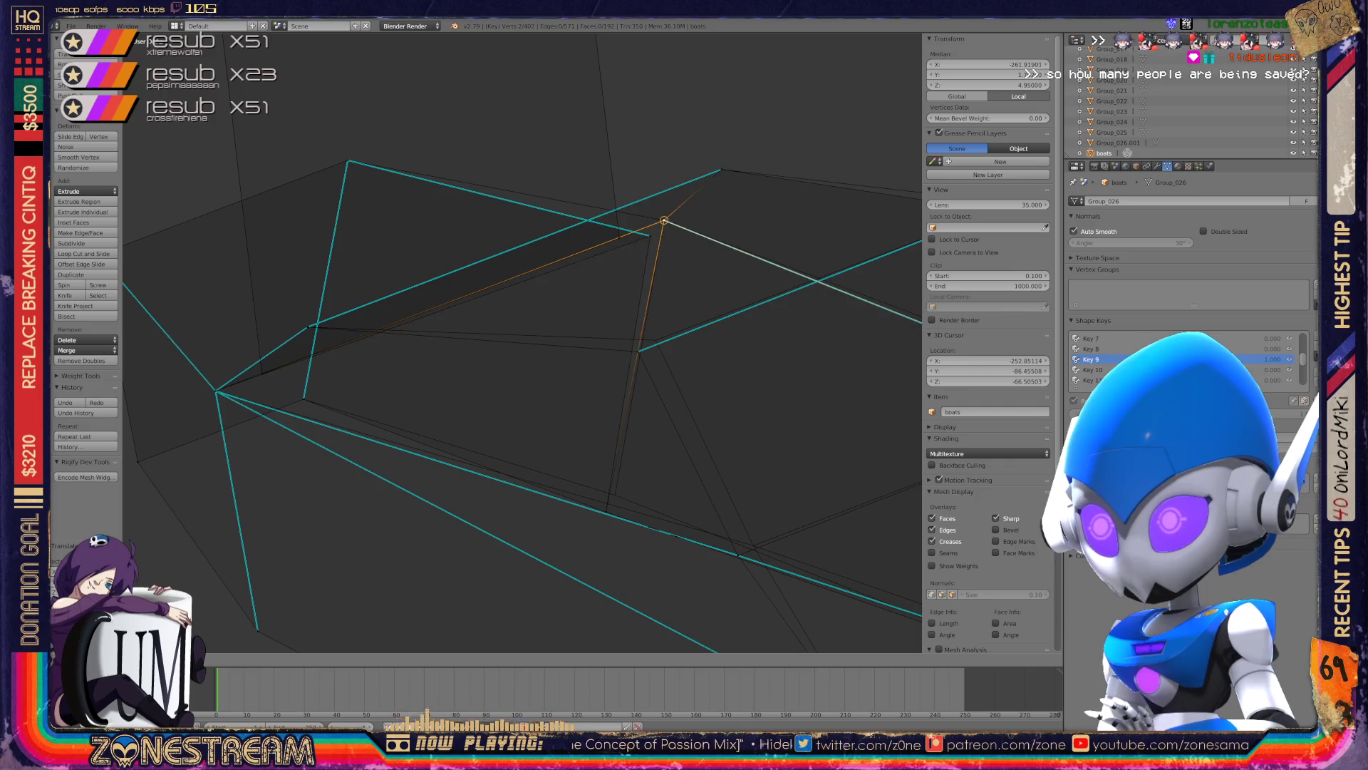
right_click(606, 511)
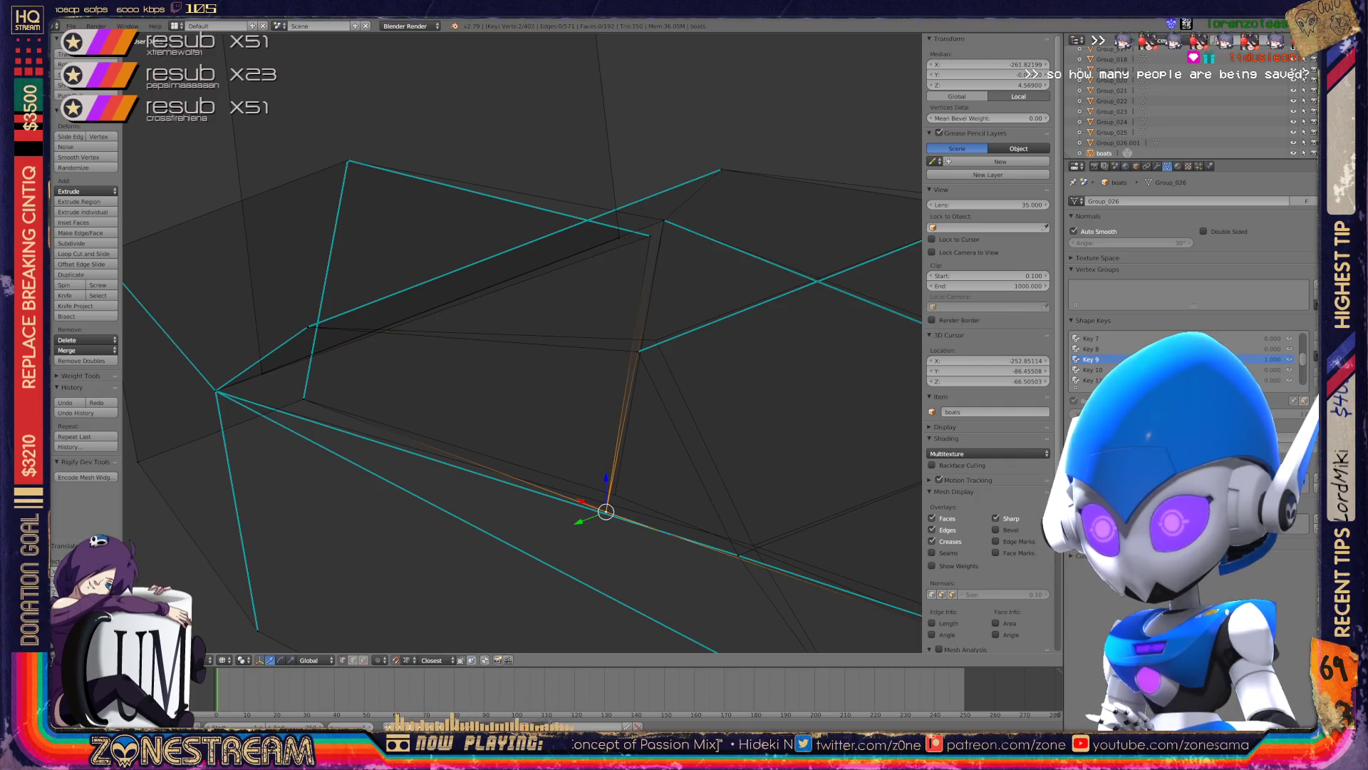
key(g)
key(Return)
- Move the next outline vertices onto their matching hull corners
middle_drag(606, 428, 456, 399)
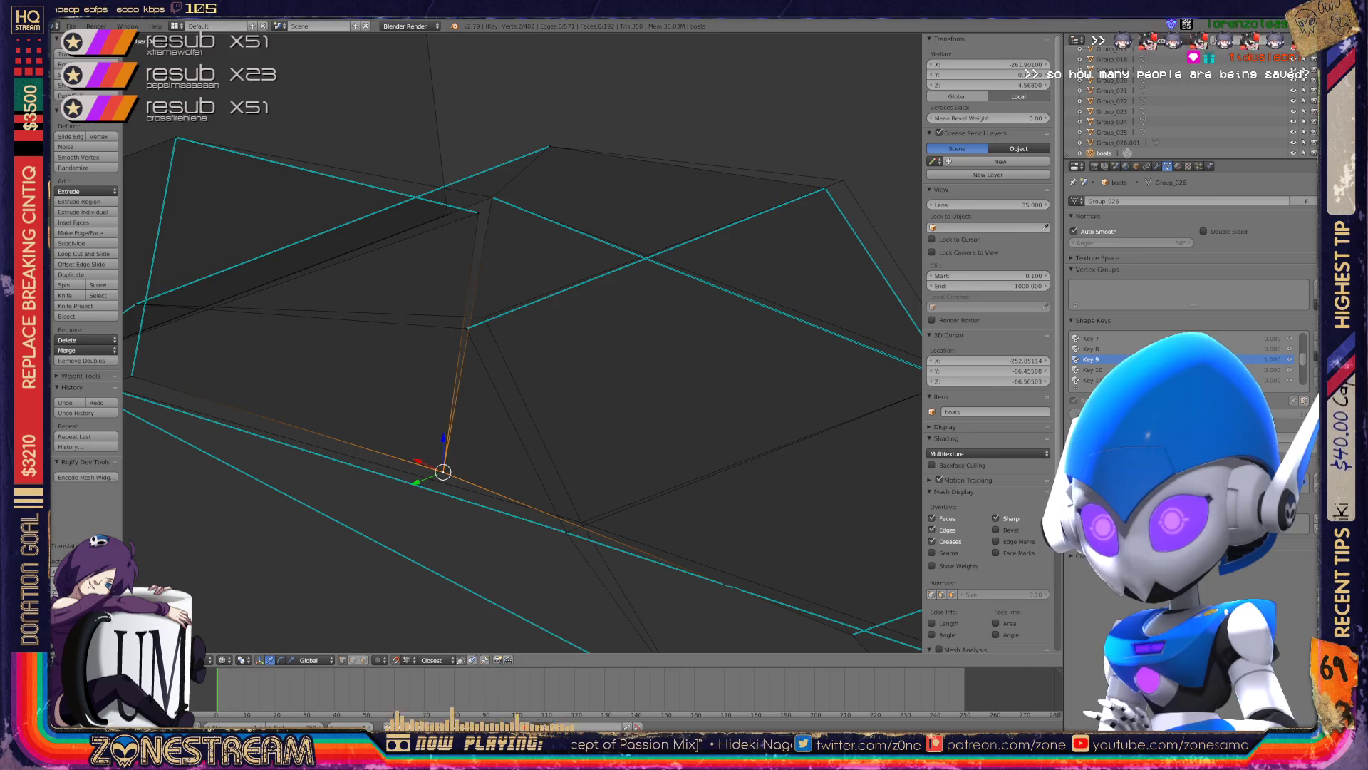
right_click(466, 328)
key(g)
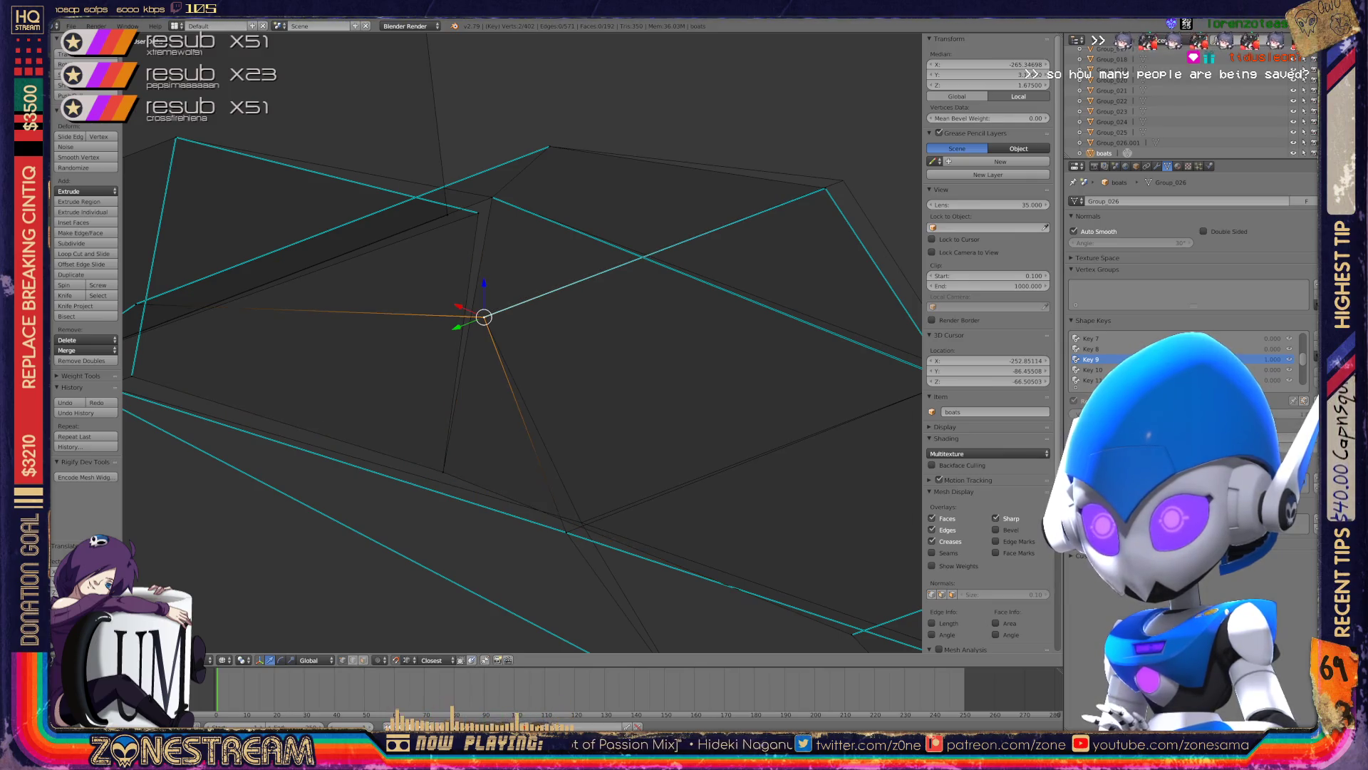
shift+middle_drag(499, 356, 357, 429)
right_click(335, 285)
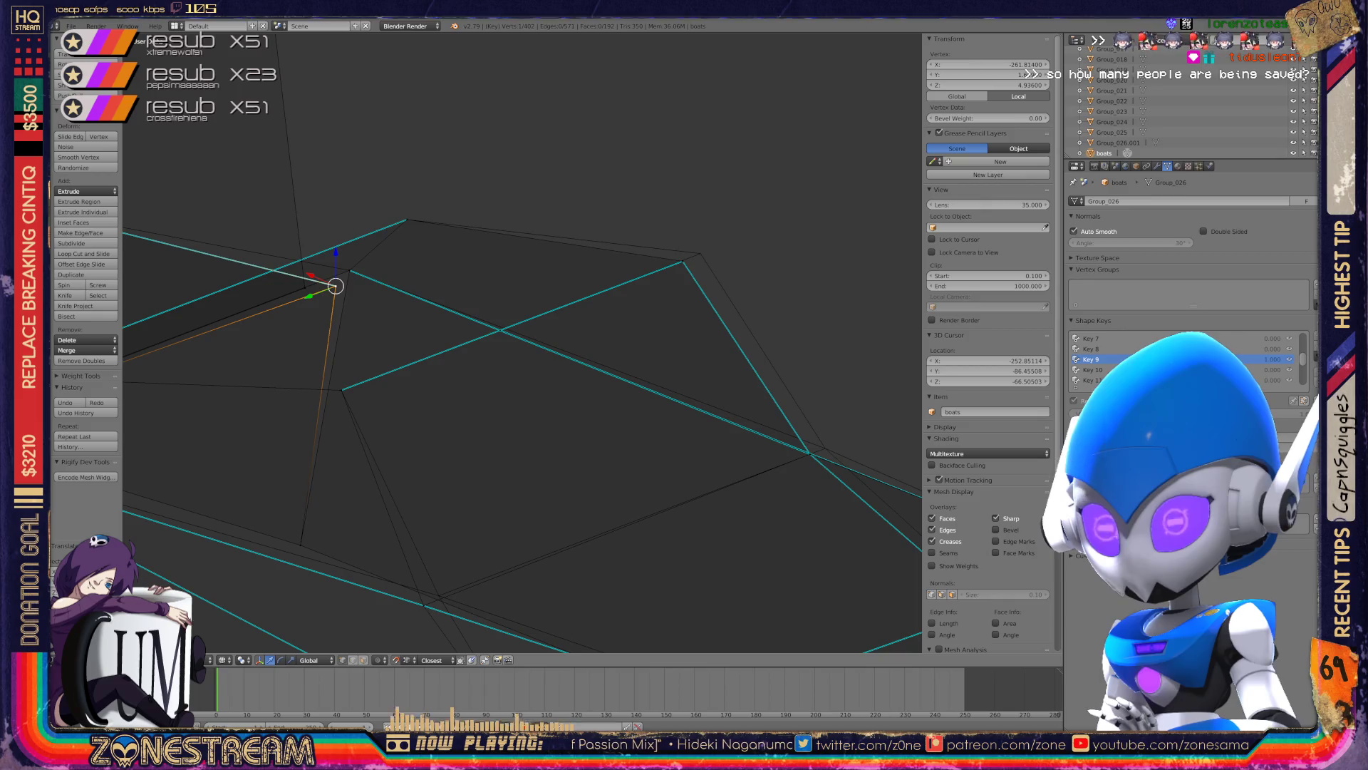
scroll(428, 321, down, 5)
scroll(427, 321, up, 4)
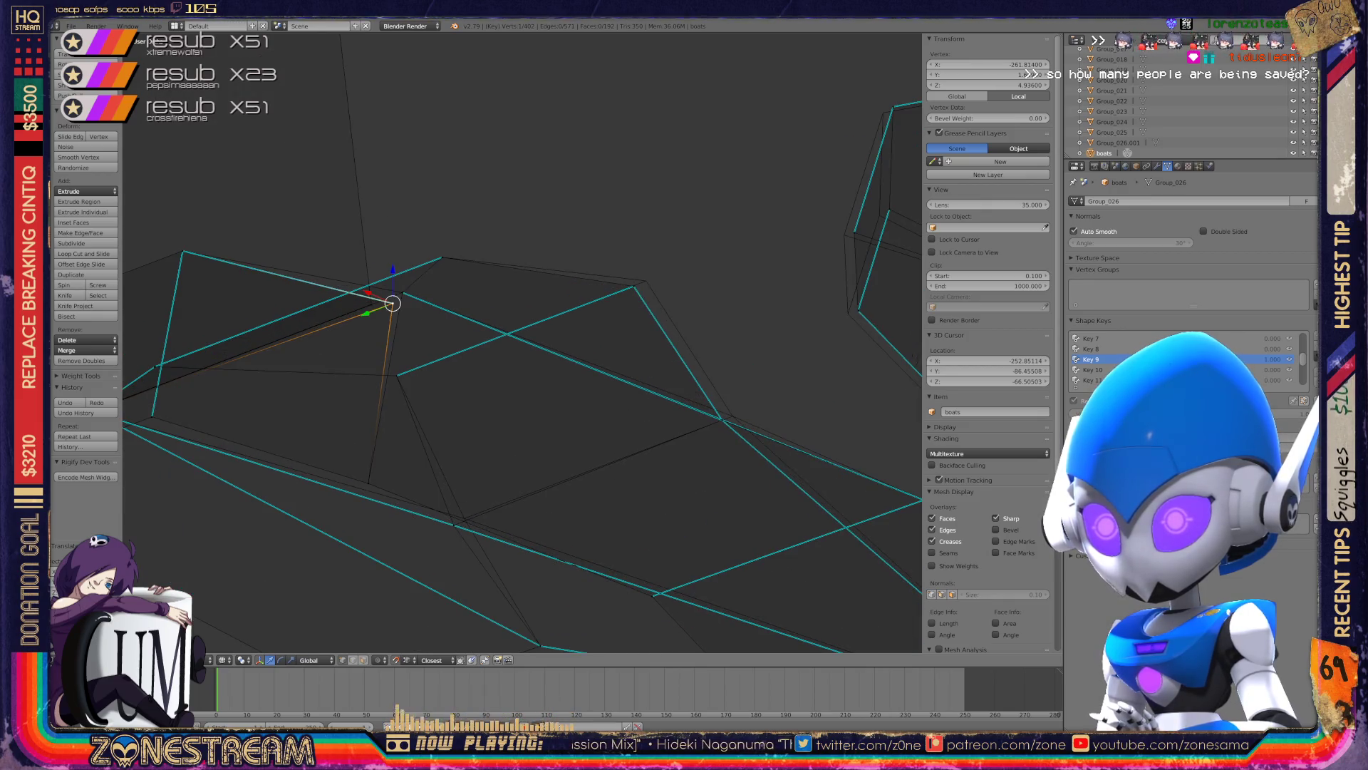
drag(393, 303, 402, 293)
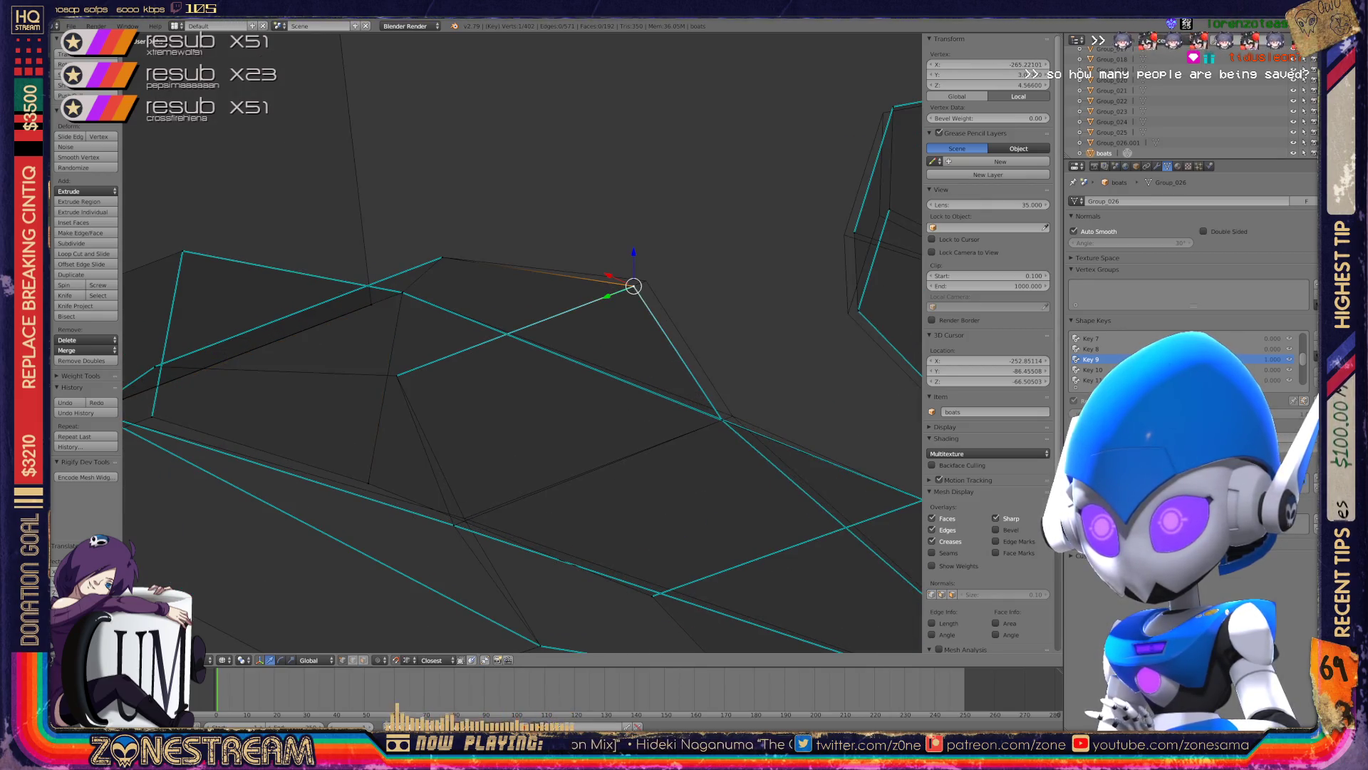
drag(634, 286, 645, 281)
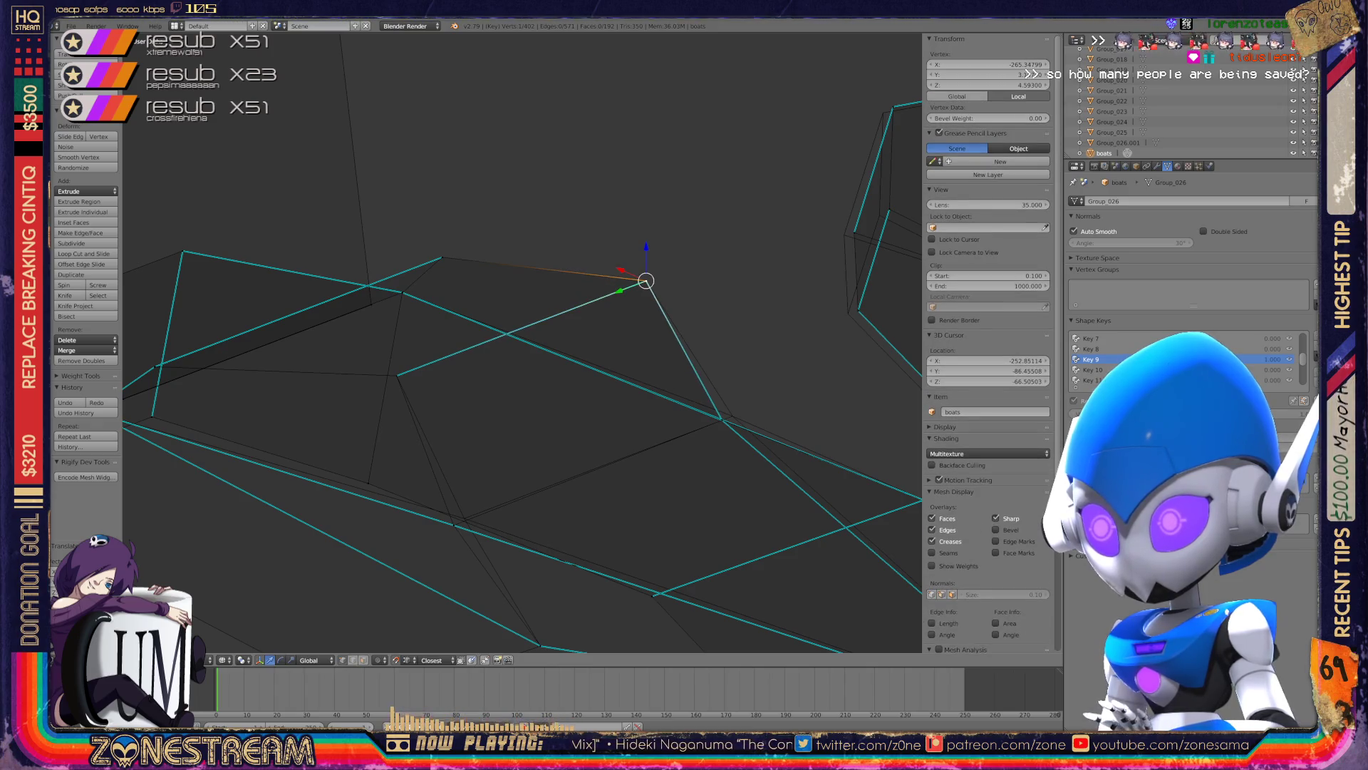
drag(722, 420, 729, 412)
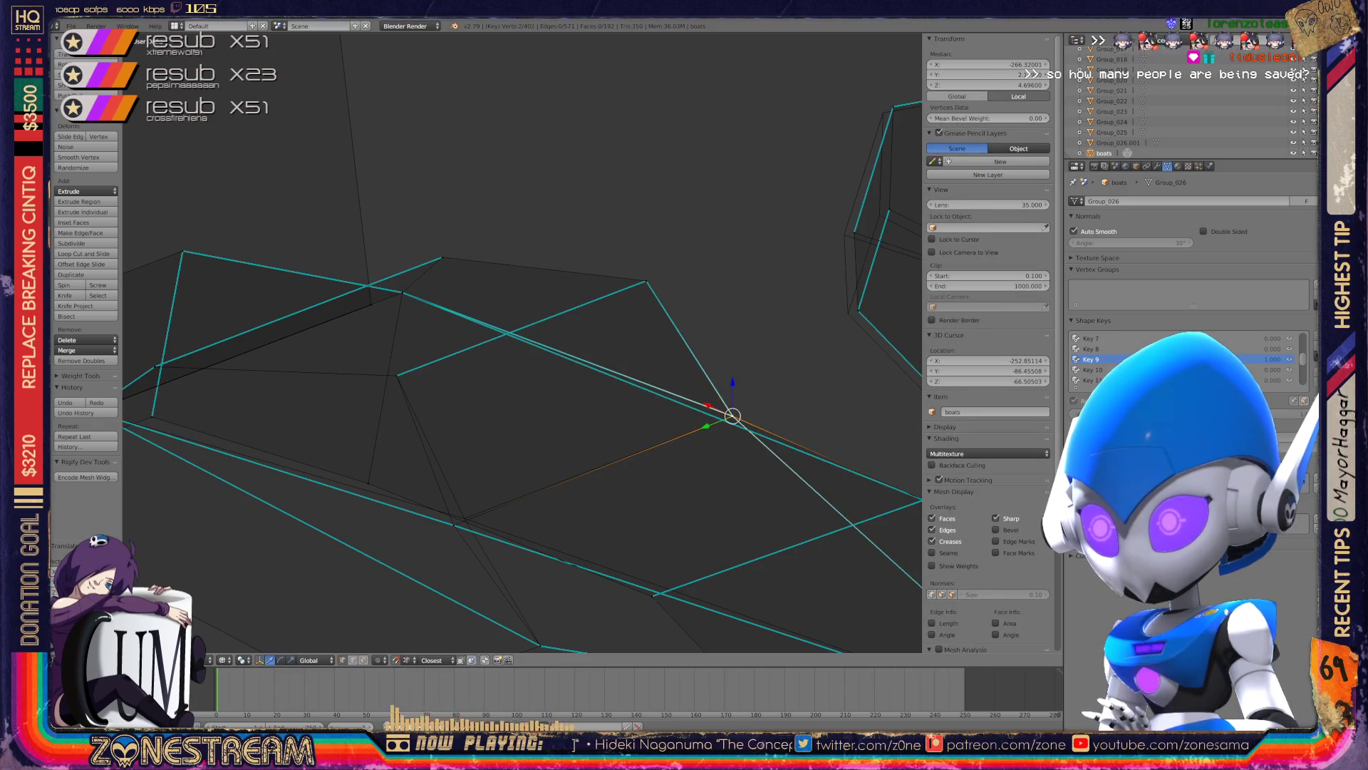
- Move the vertex onto the far hull corner, lowering it to about Z 3.59
mouse_move(729, 412)
middle_down()
mouse_move(499, 342)
mouse_move(542, 335)
middle_up()
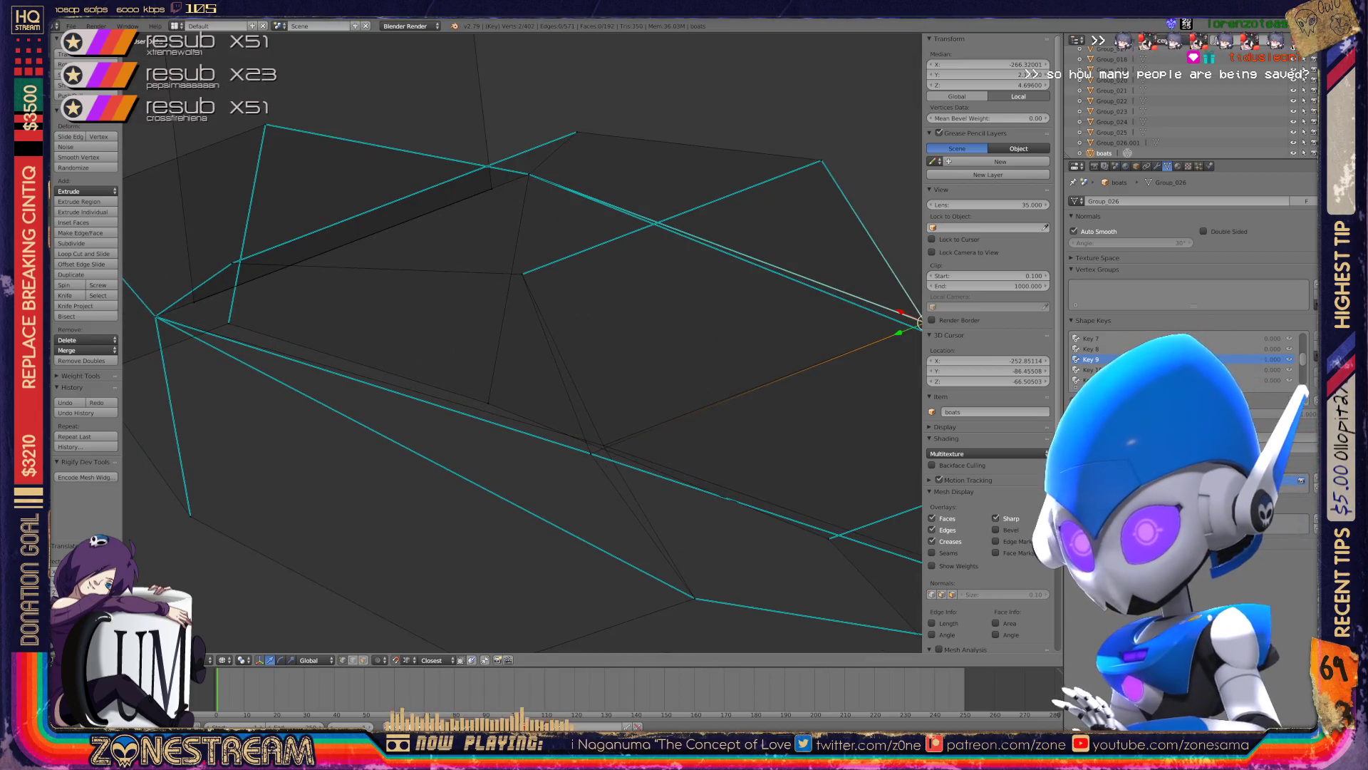
drag(919, 322, 591, 453)
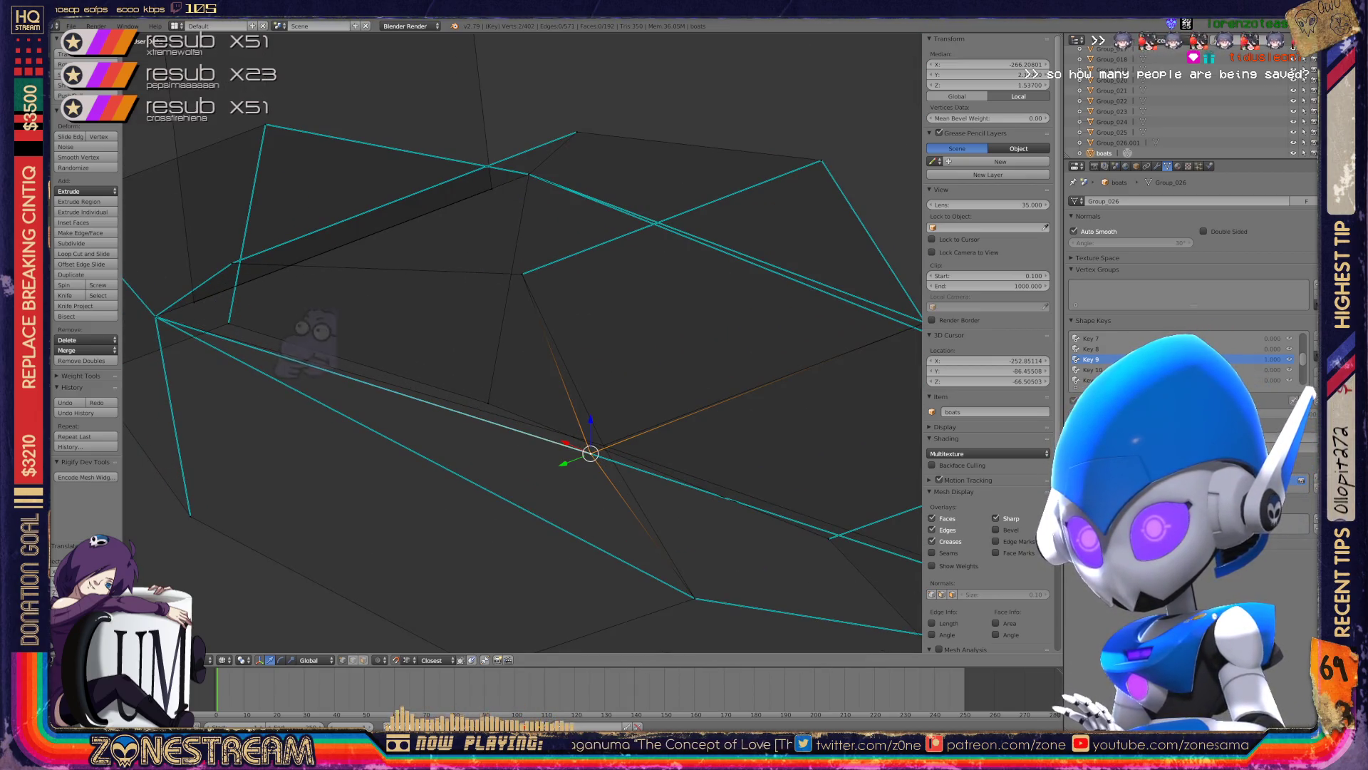
key(a)
right_click(591, 454)
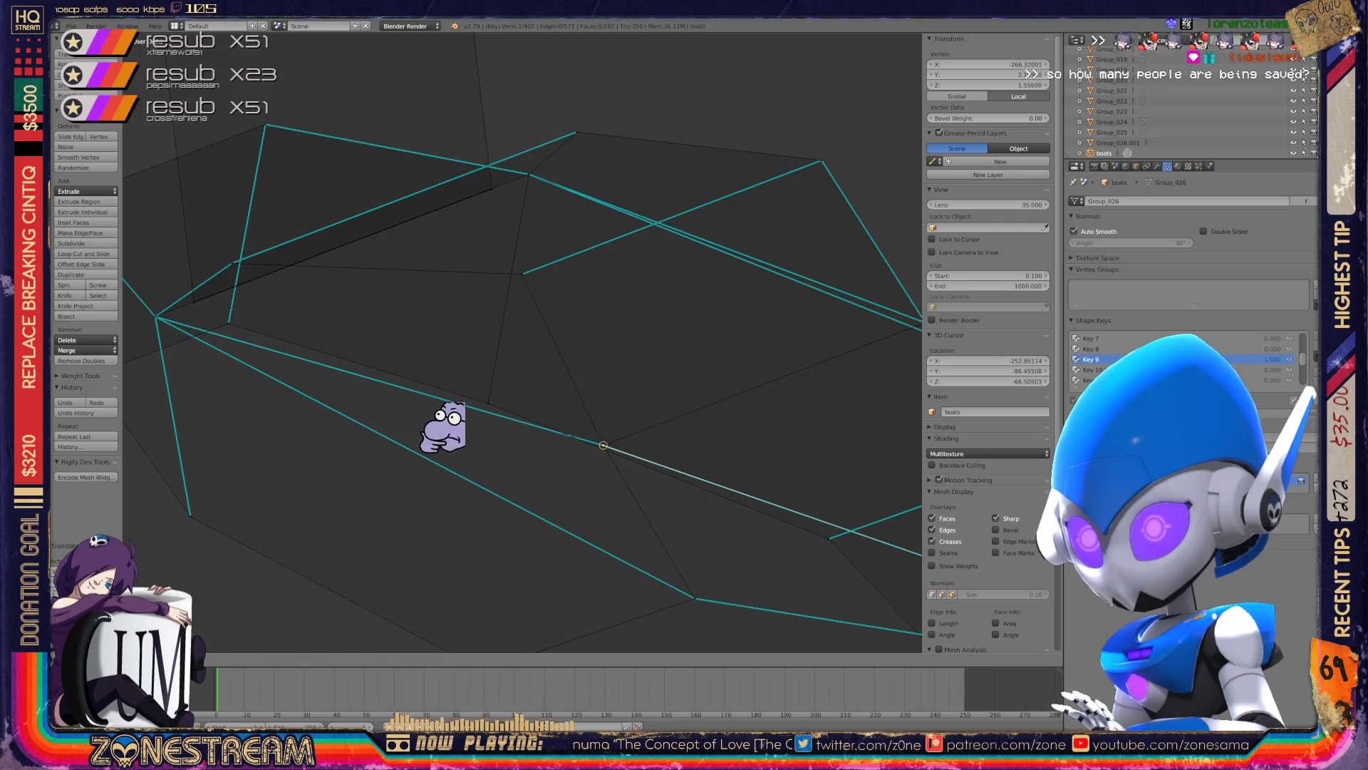
middle_drag(409, 410, 556, 489)
key(Tab)
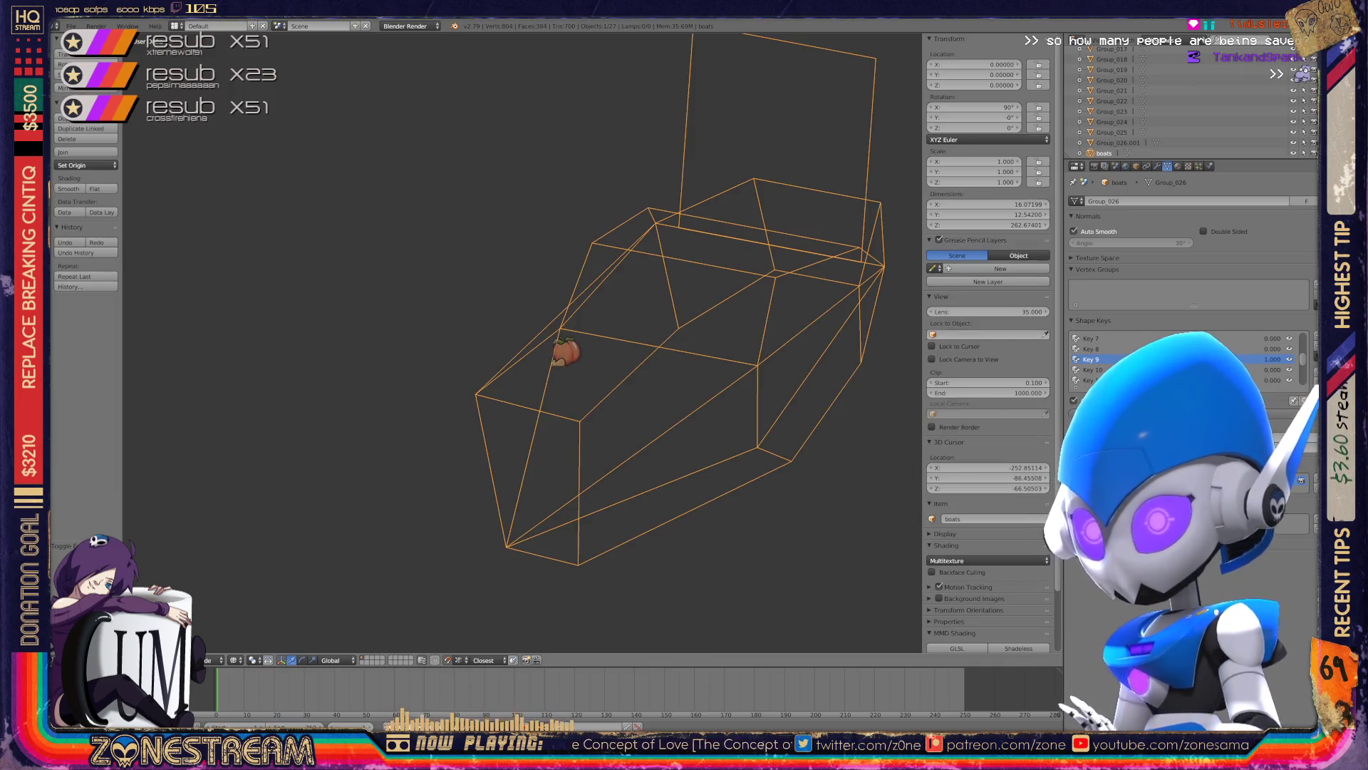
key(Tab)
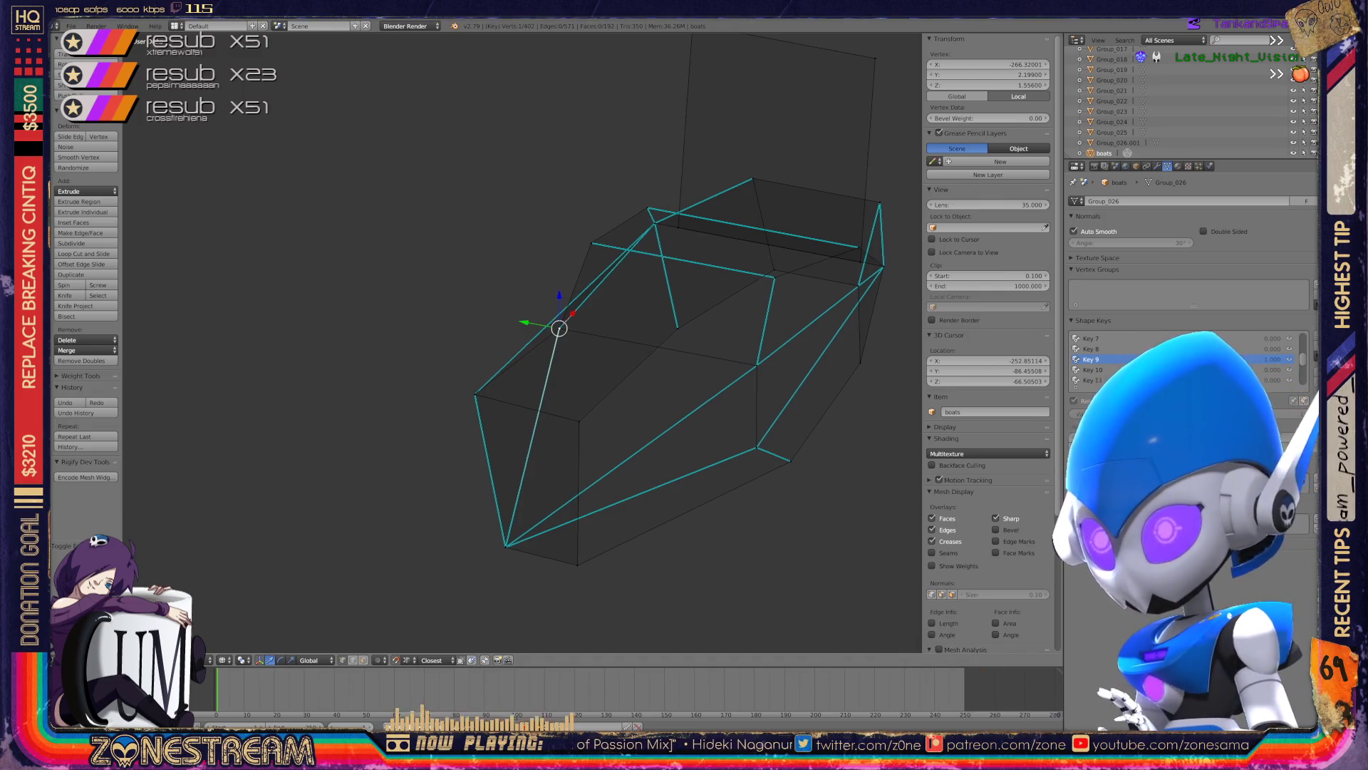
- Zoom in on the boat and move the selected vertices onto the hull
shift+middle_drag(560, 328, 377, 422)
middle_drag(322, 349, 495, 626)
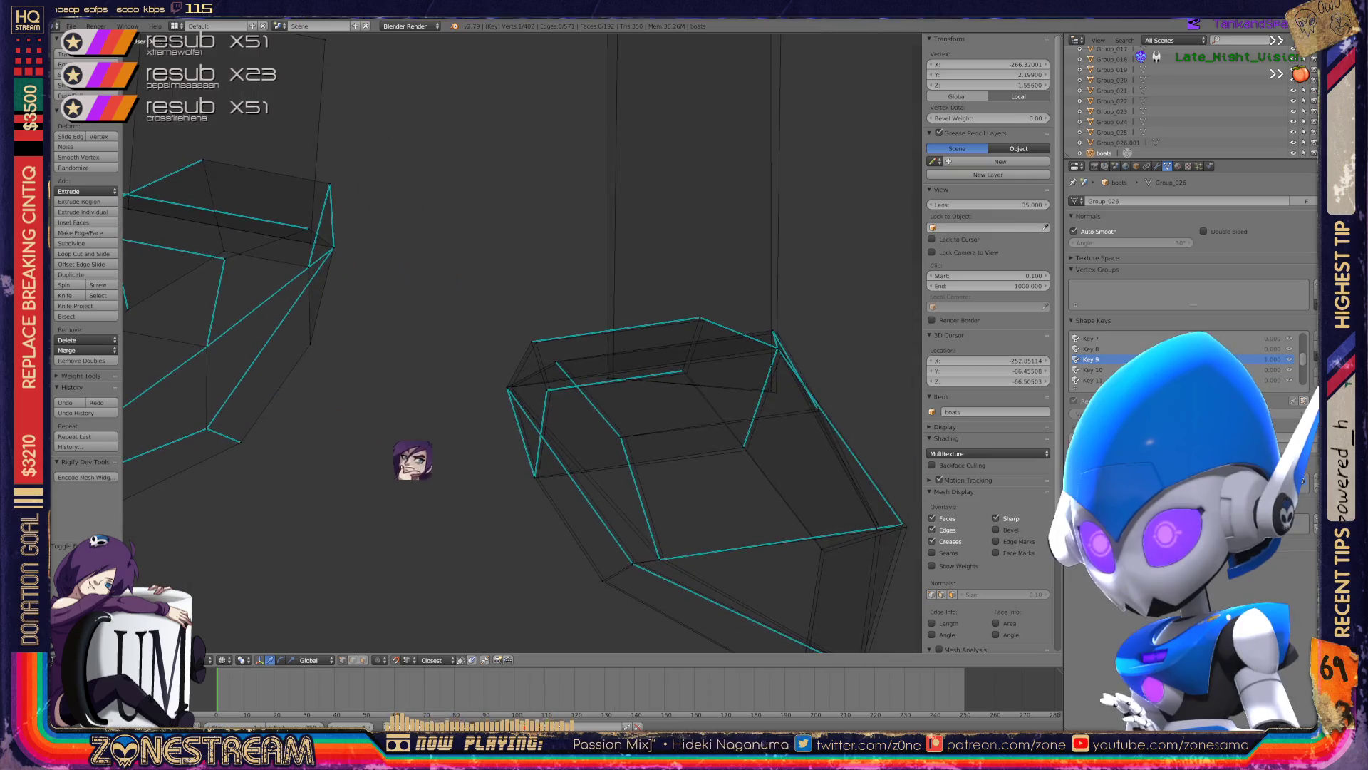
scroll(495, 625, up, 1)
scroll(534, 733, up, 1)
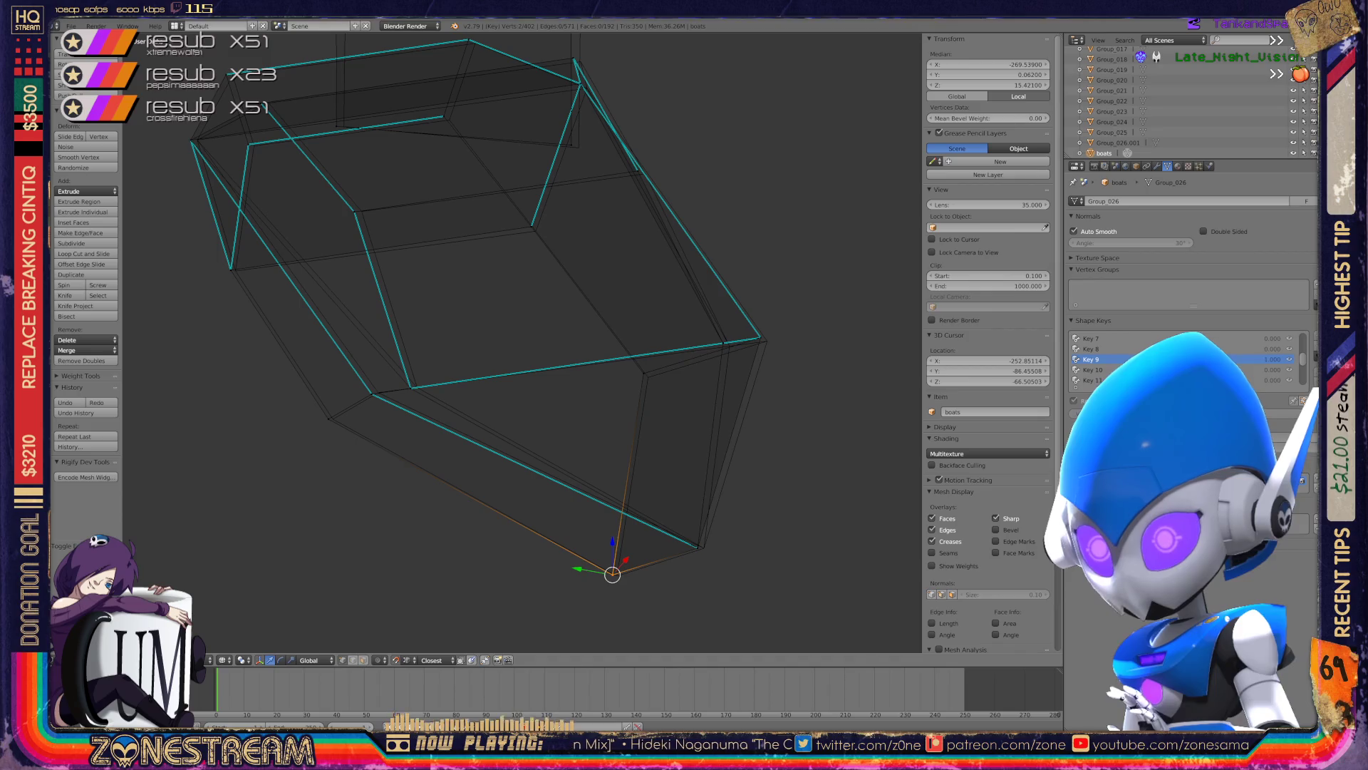
key(g)
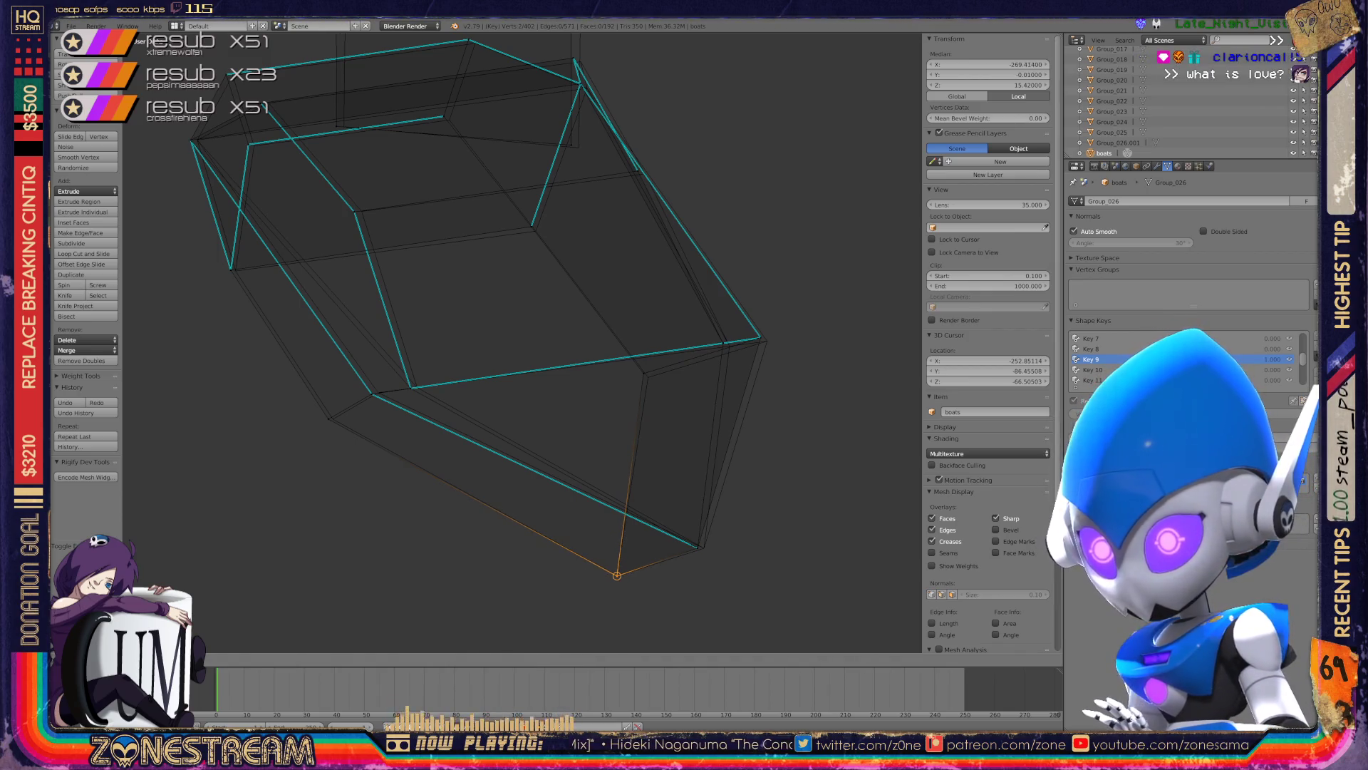
key(Return)
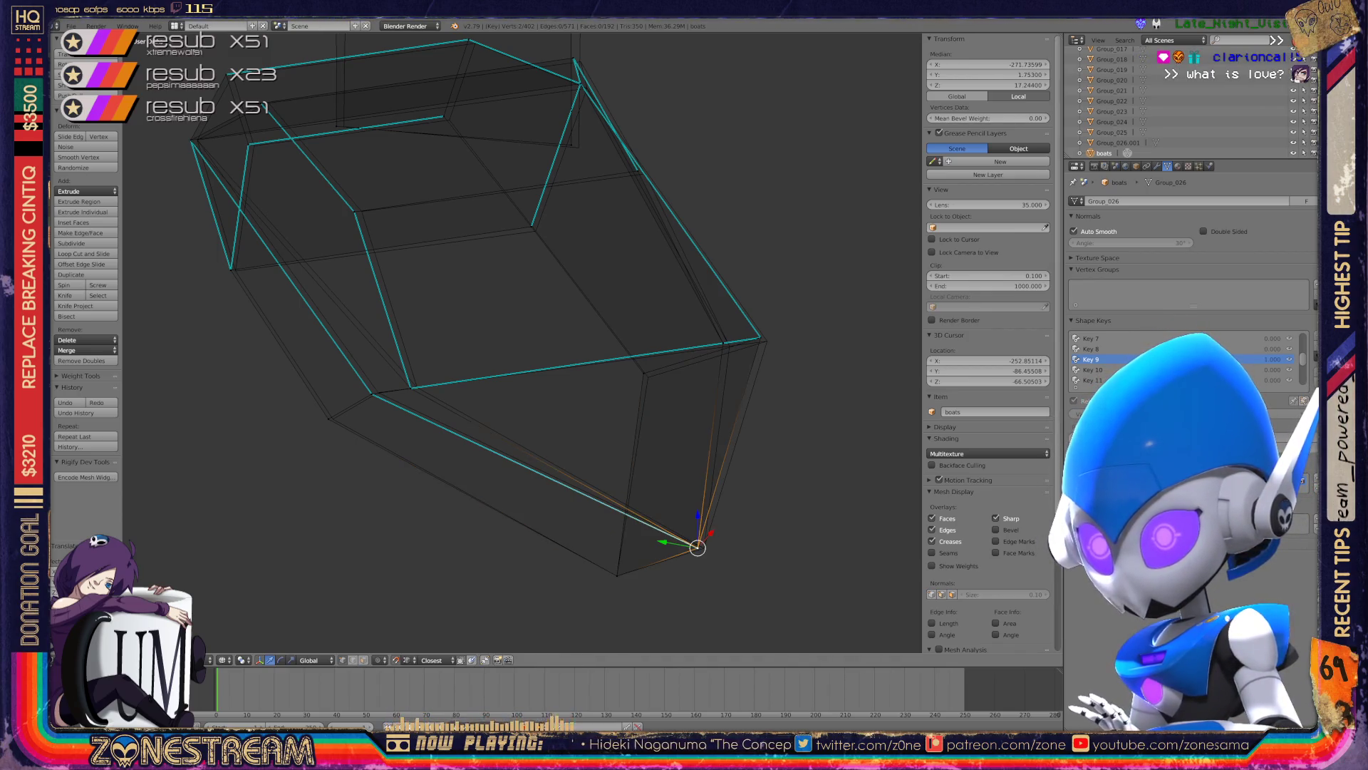
key(g)
key(Return)
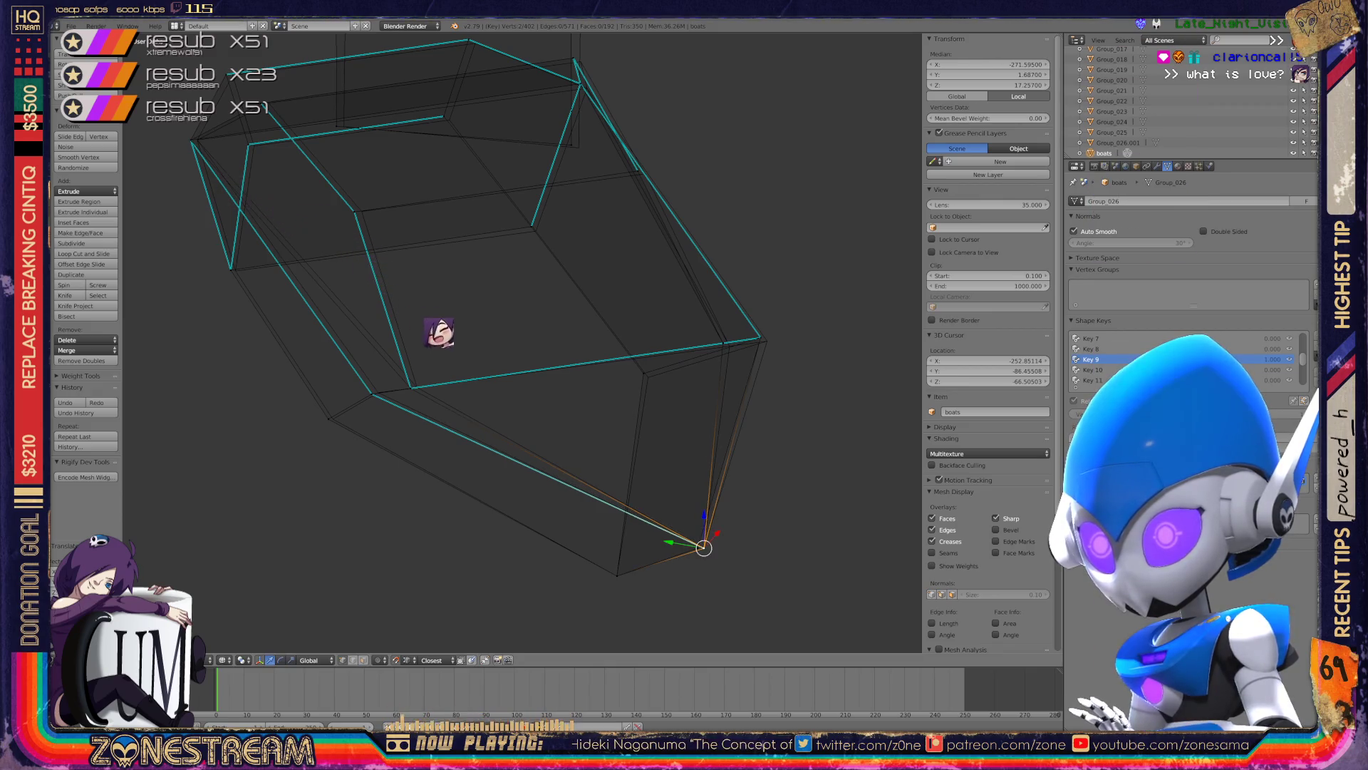
- Move one vertex, then nudge it slightly down-right onto the hull
scroll(456, 356, up, 3)
middle_drag(492, 406, 596, 595)
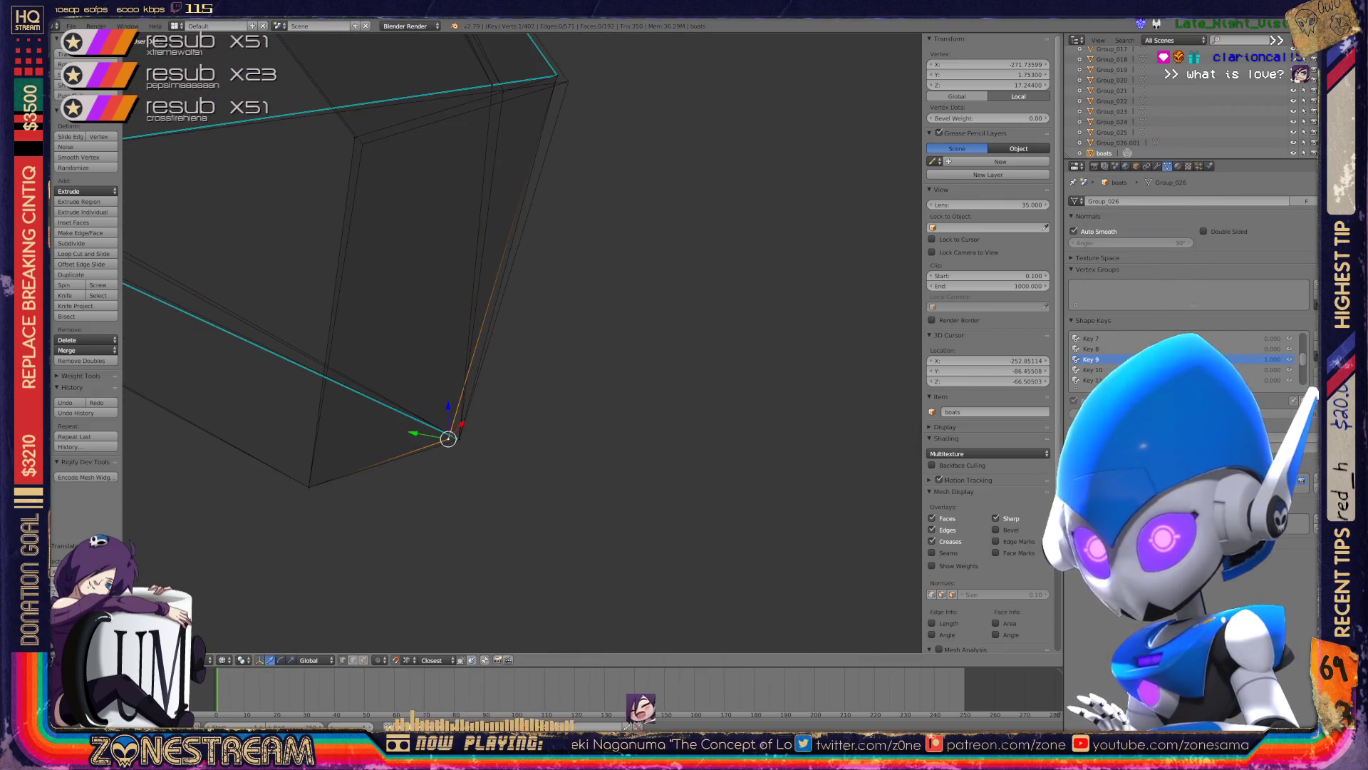
key(g)
click(459, 439)
shift+middle_drag(459, 439, 886, 644)
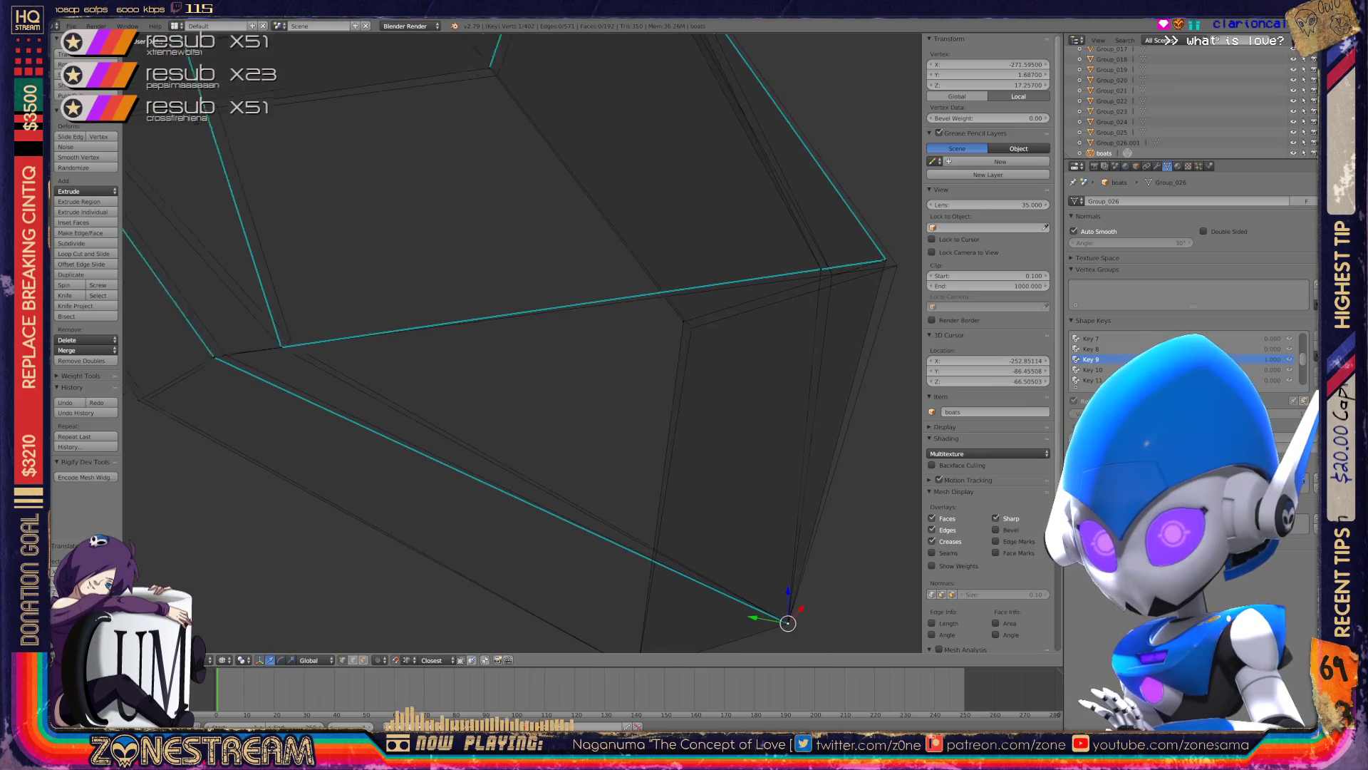
key(g)
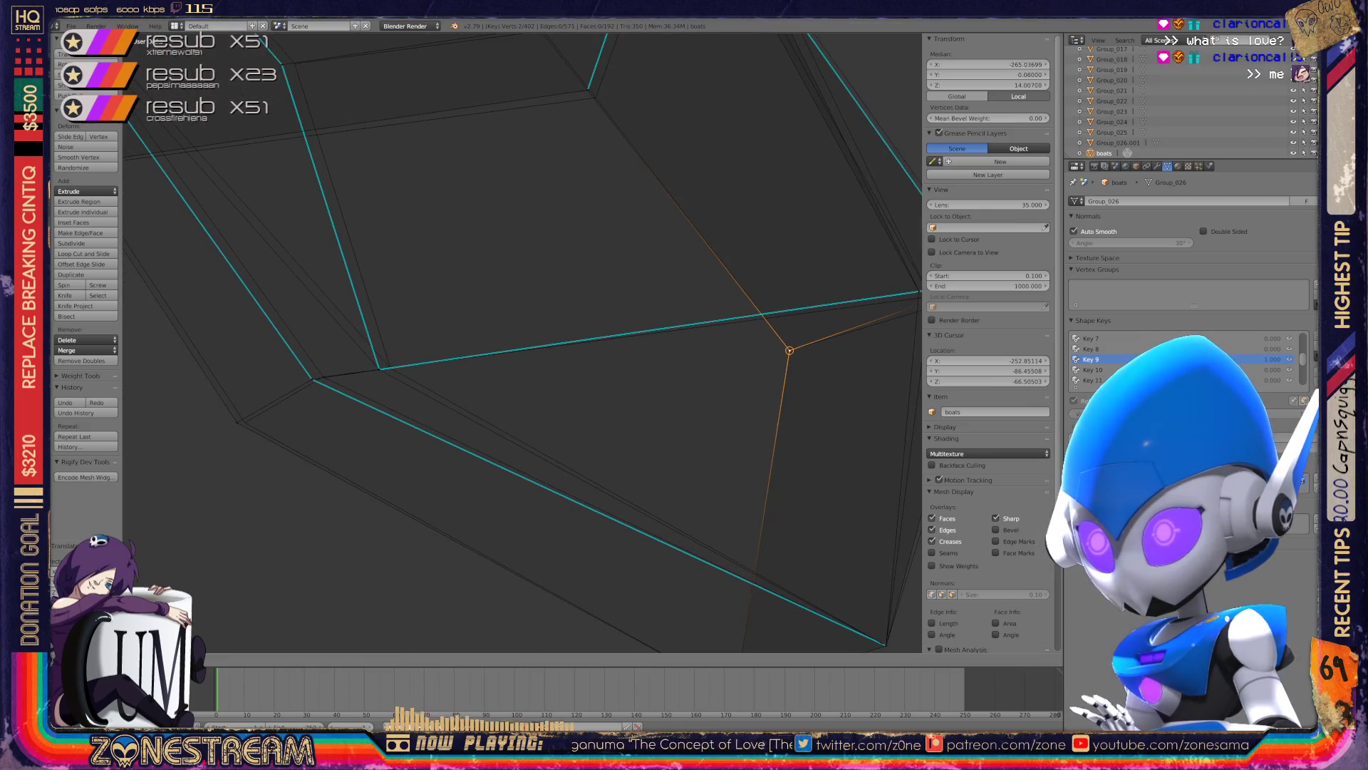
key(Return)
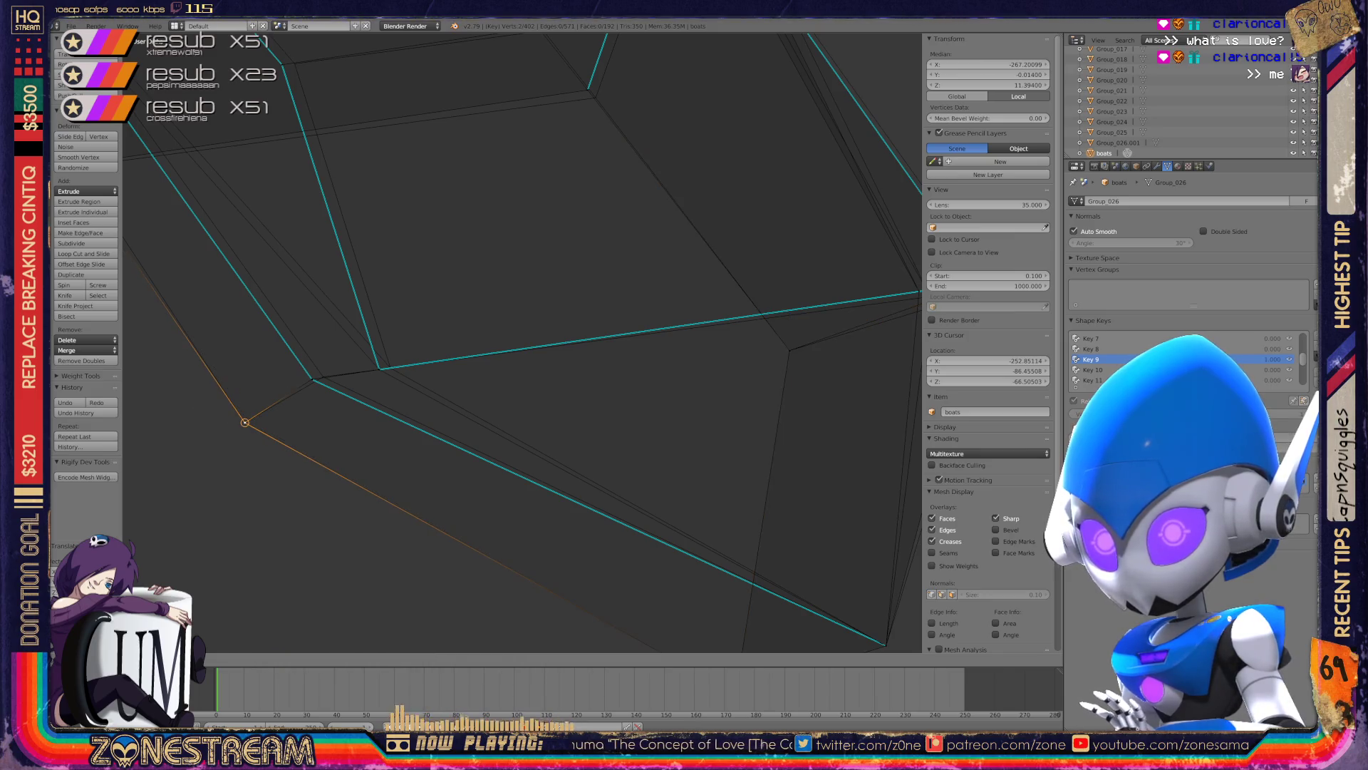
- Deselect all, pick the left edge junction vertex and nudge it slightly right
key(a)
right_click(315, 378)
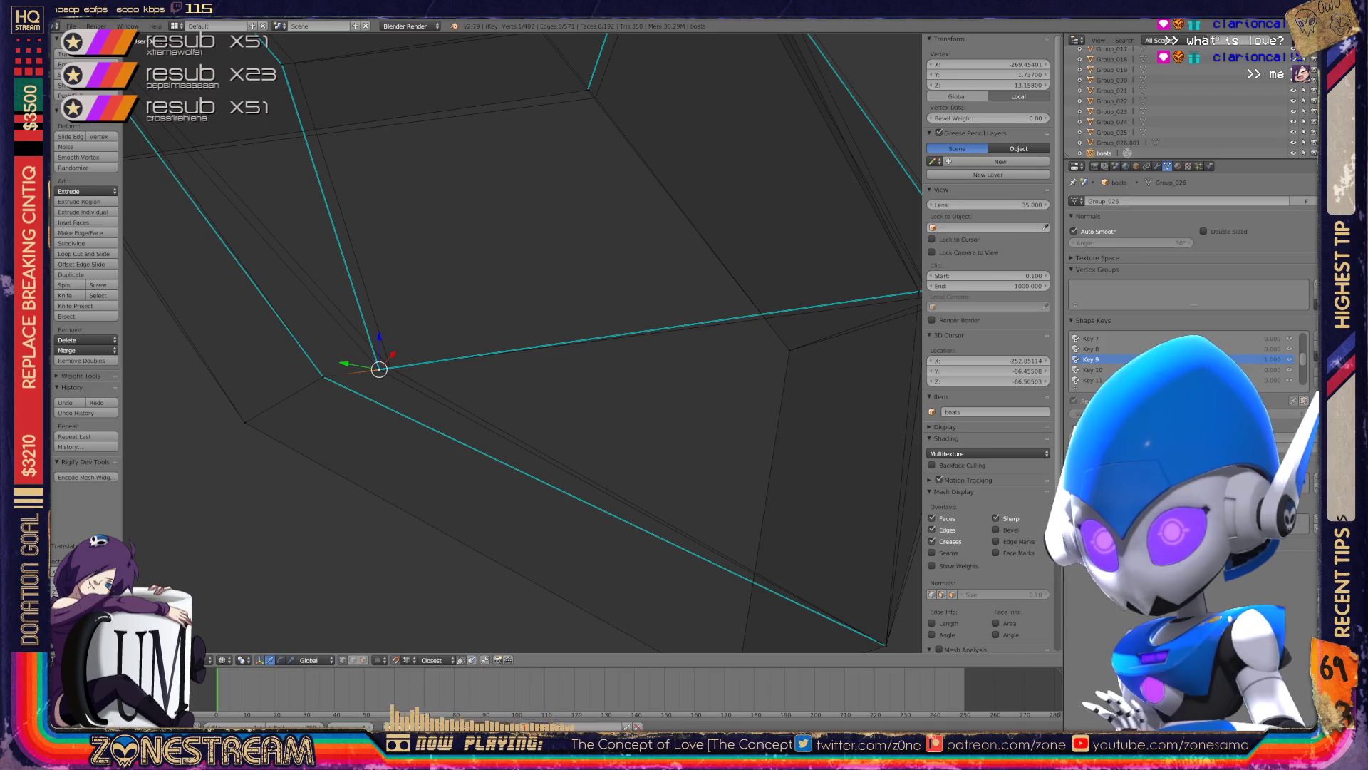
key(shift+s)
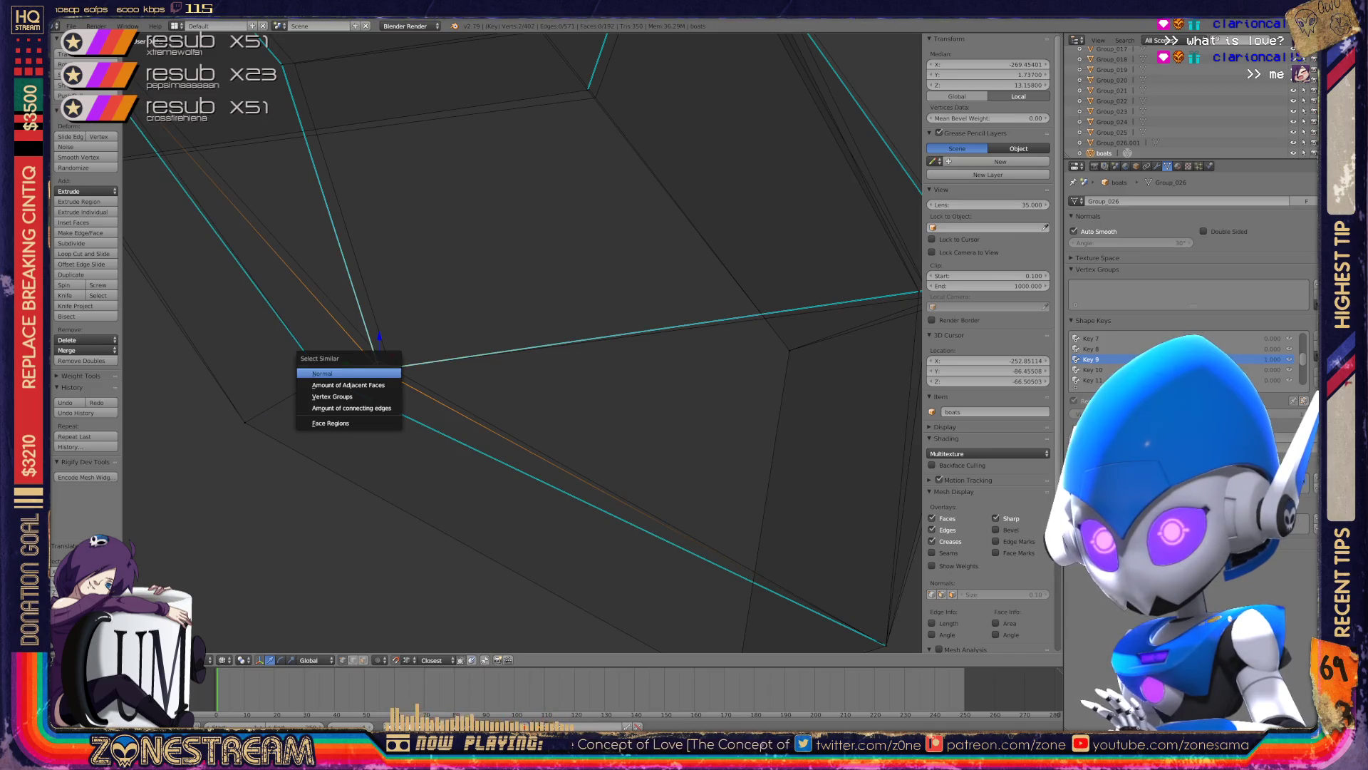
click(360, 376)
click(378, 322)
key(g)
key(Return)
- Add a second vertex to the selection and move both together
scroll(522, 342, down, 5)
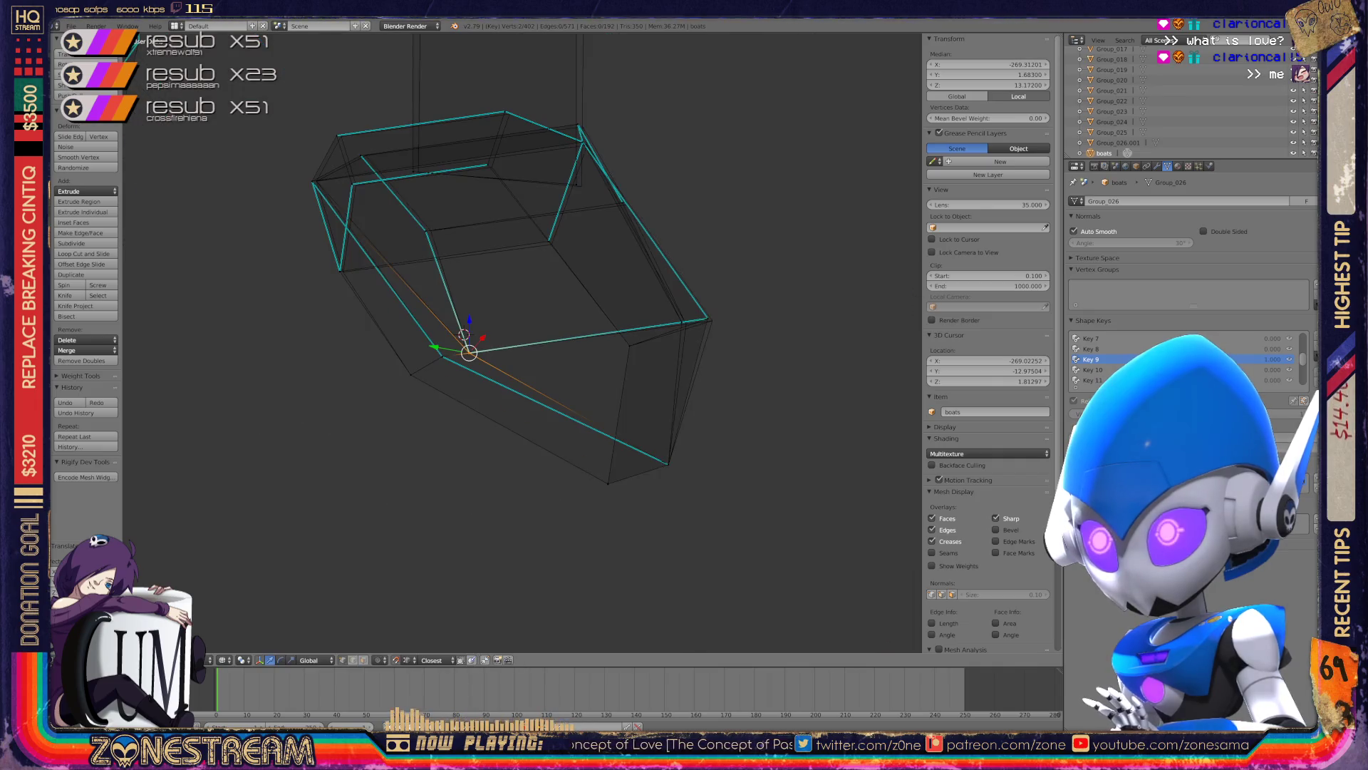
middle_drag(523, 342, 463, 335)
scroll(523, 342, up, 4)
scroll(522, 342, up, 2)
scroll(522, 342, up, 3)
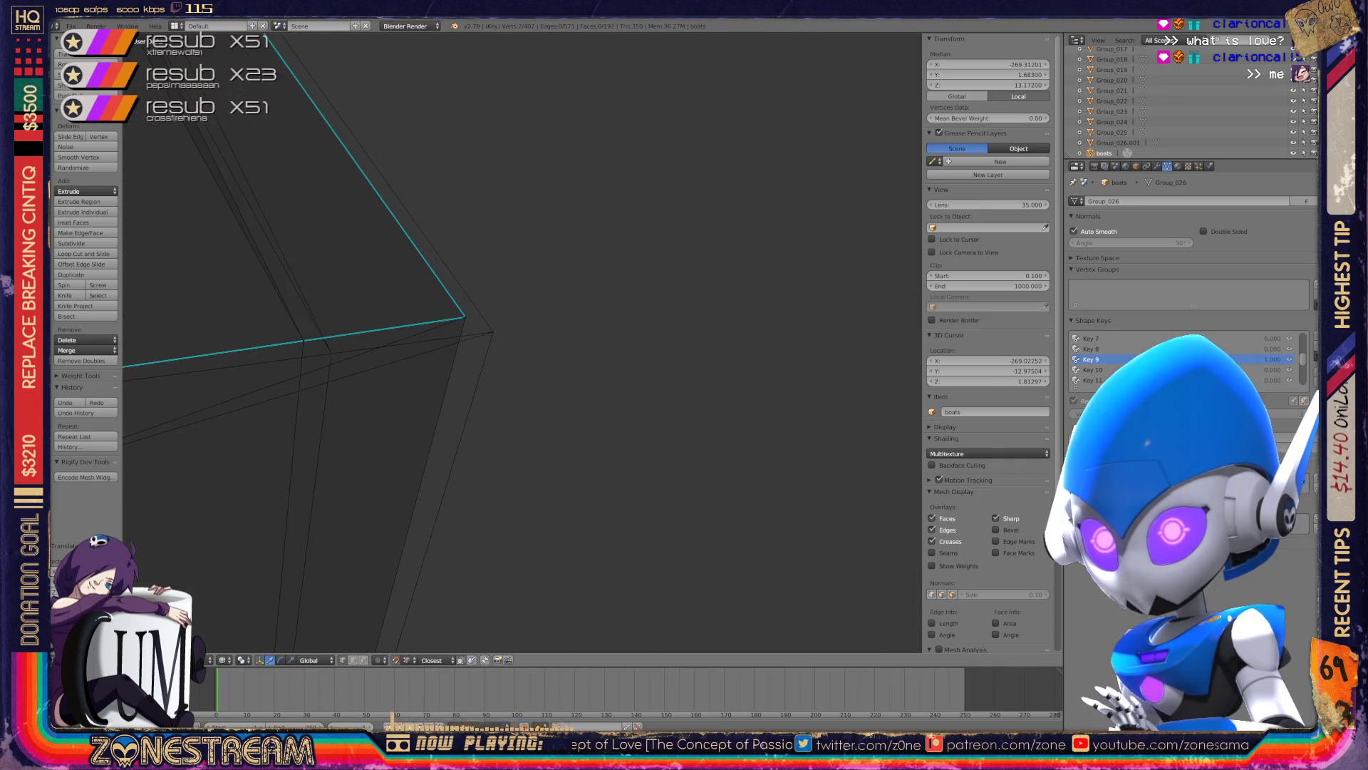
shift+right_click(311, 346)
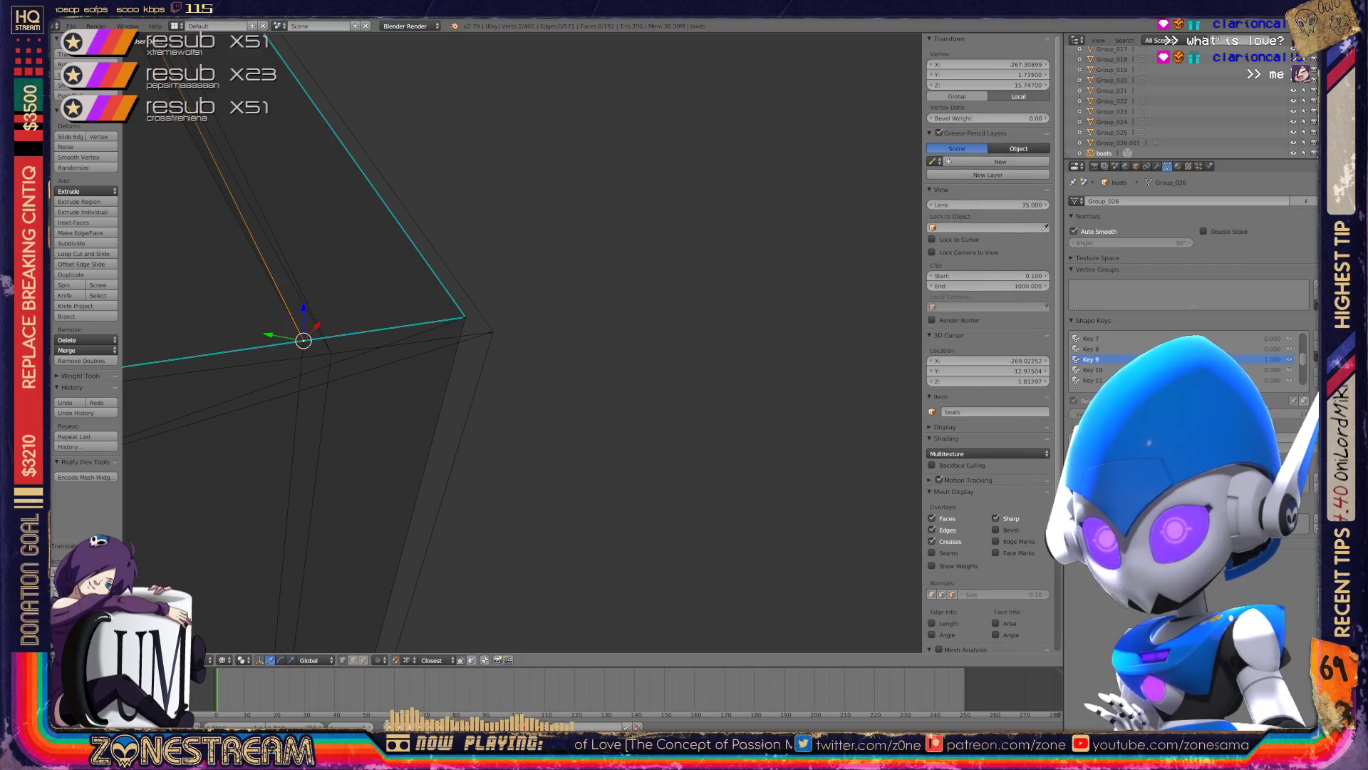
key(g)
key(Return)
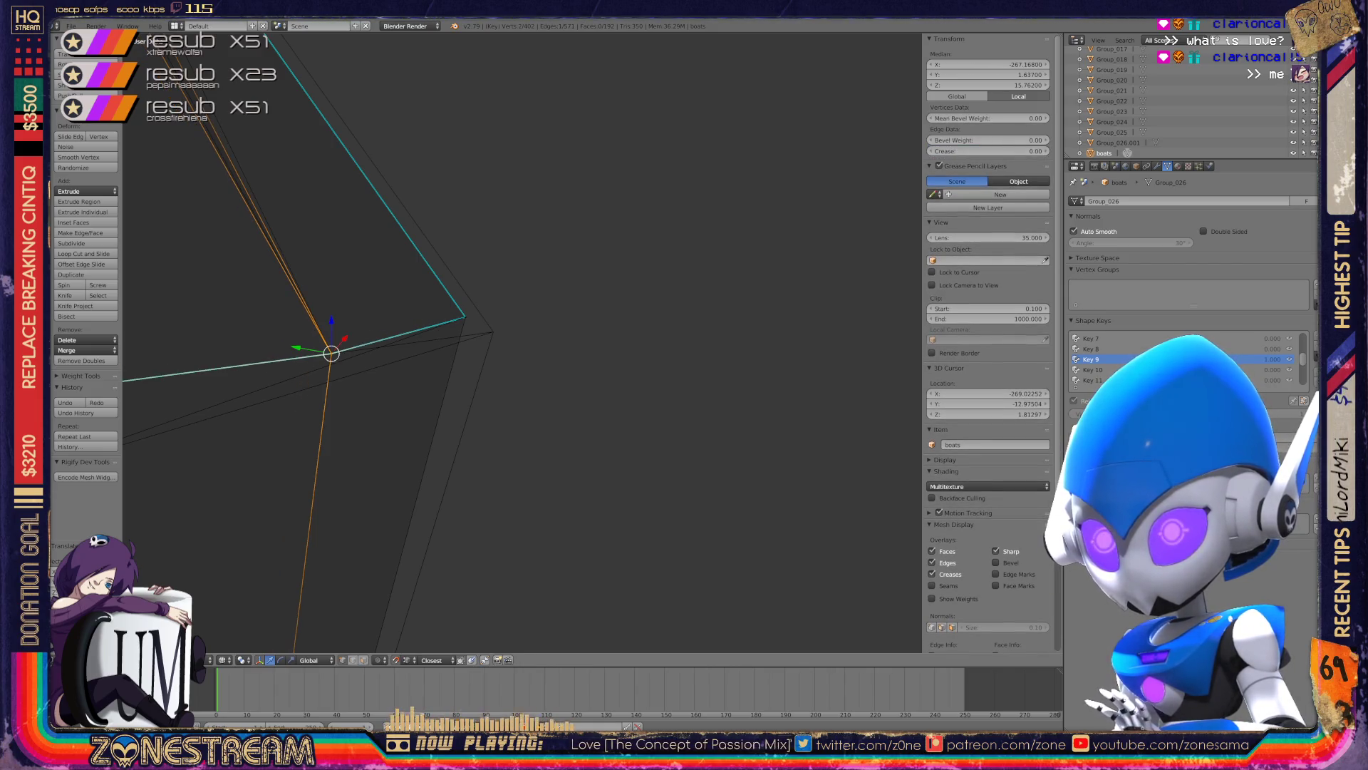
- Select only the corner vertex, try moving it toward the hull line, and undo
right_click(465, 316)
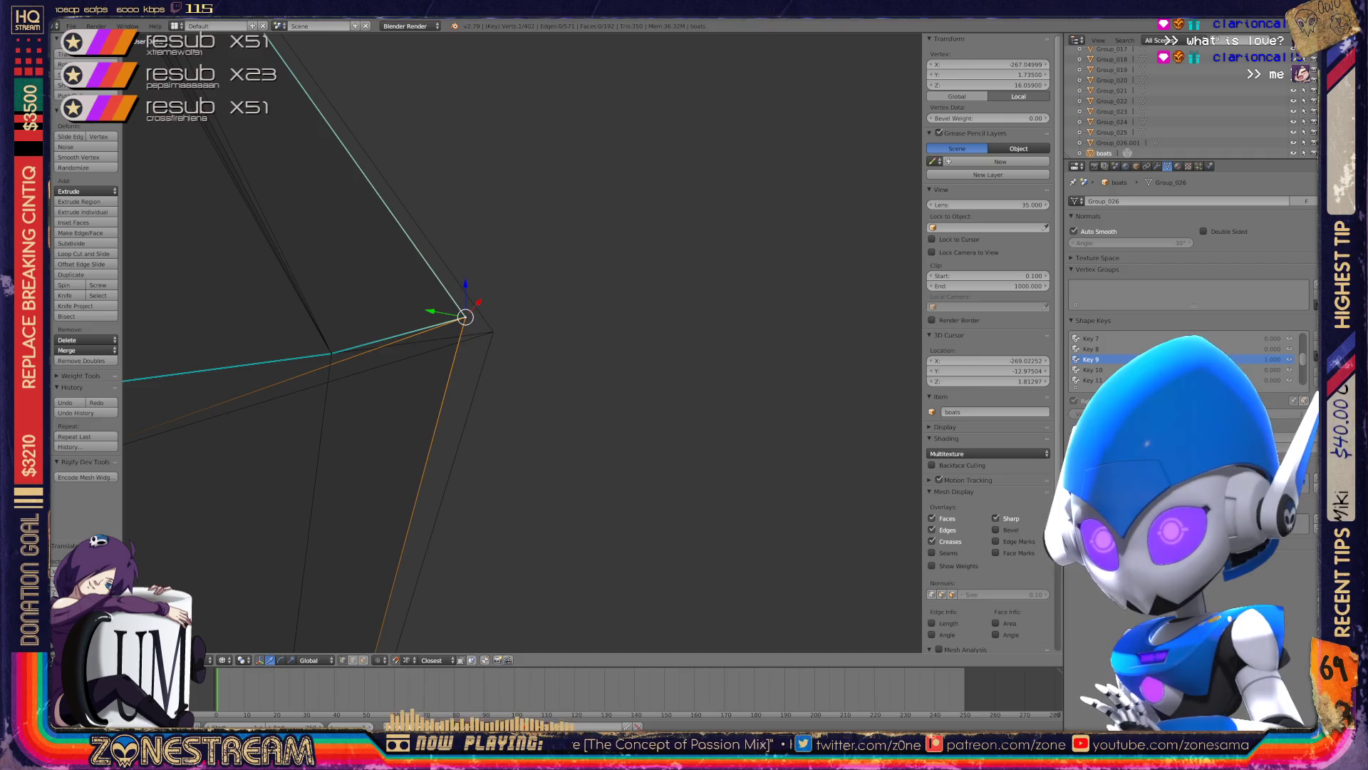
key(g)
key(Return)
key(ctrl+z)
key(g)
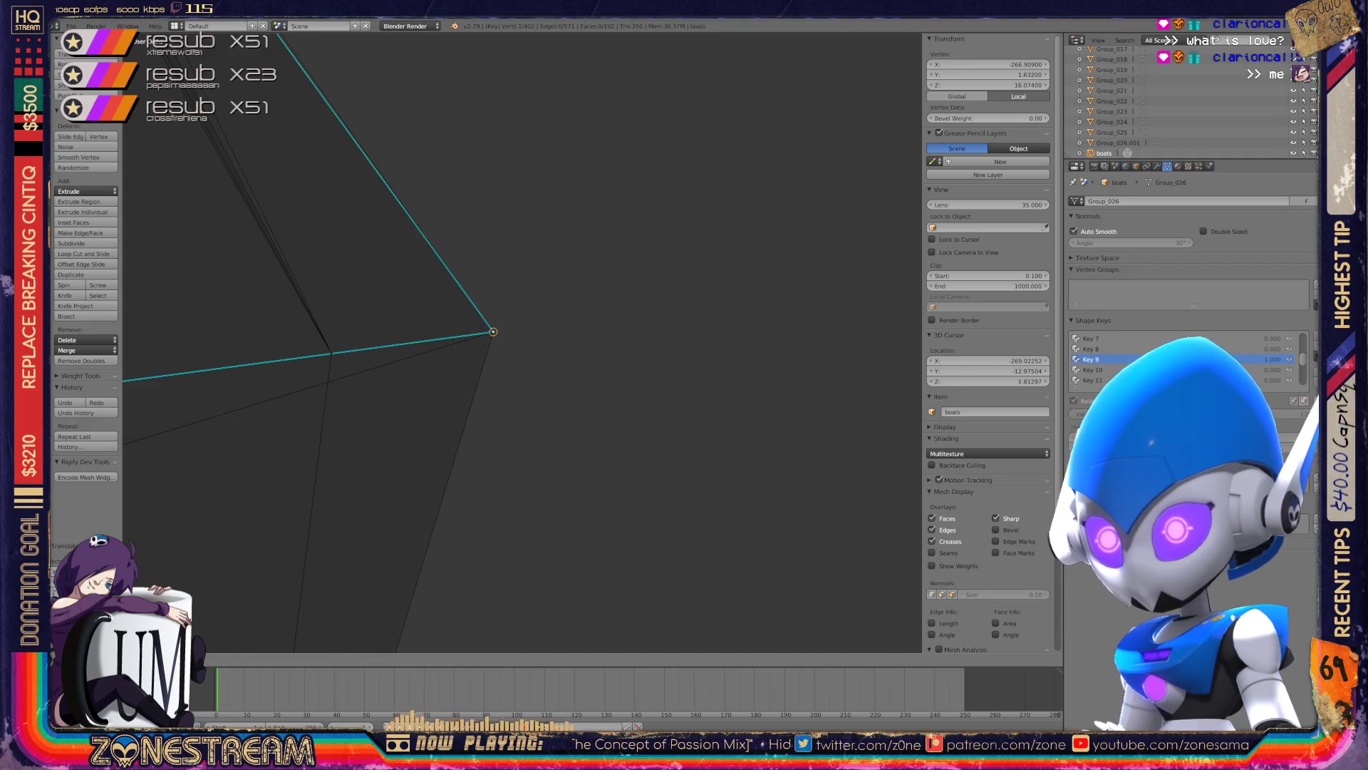
key(Return)
key(ctrl+z)
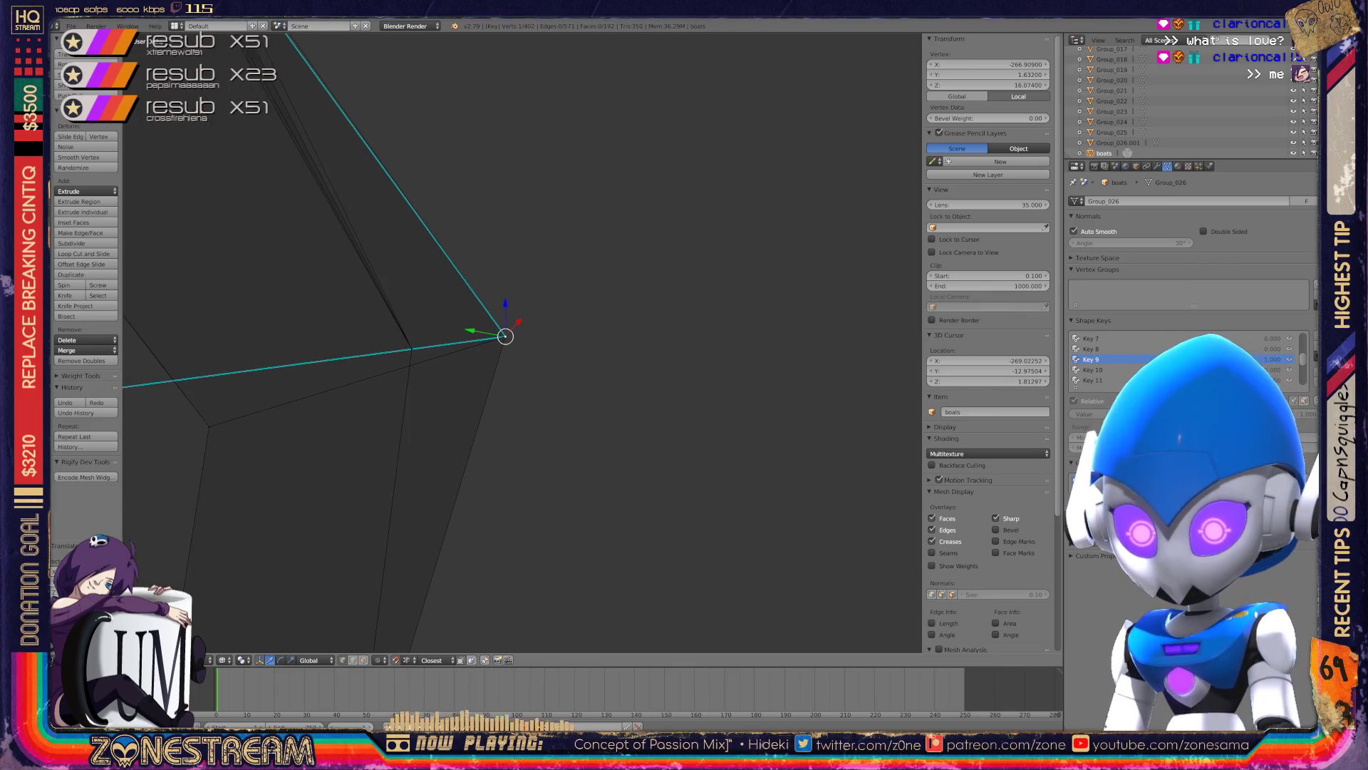
- Zoom out to view the whole boat and nudge the vertex slightly right
scroll(505, 336, down, 2)
scroll(505, 335, down, 3)
middle_drag(505, 336, 724, 431)
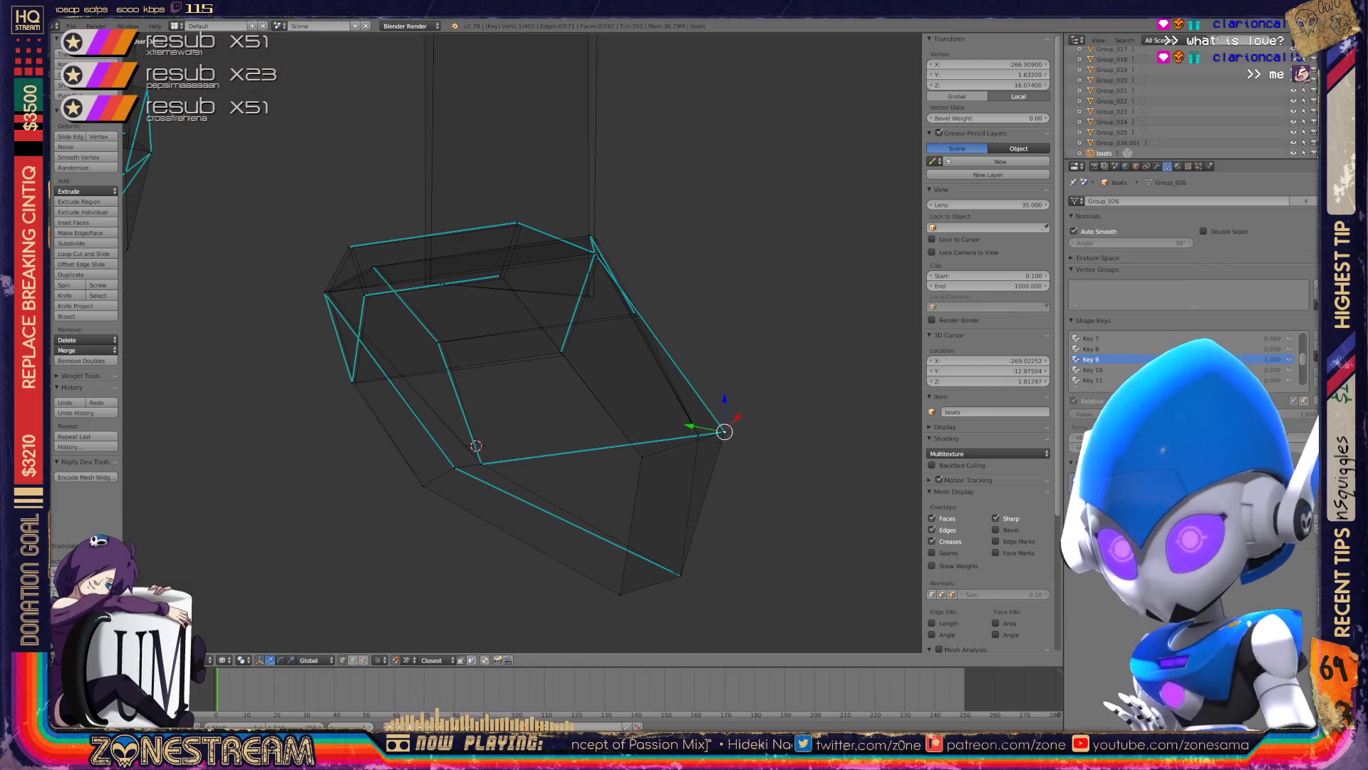
scroll(522, 342, up, 4)
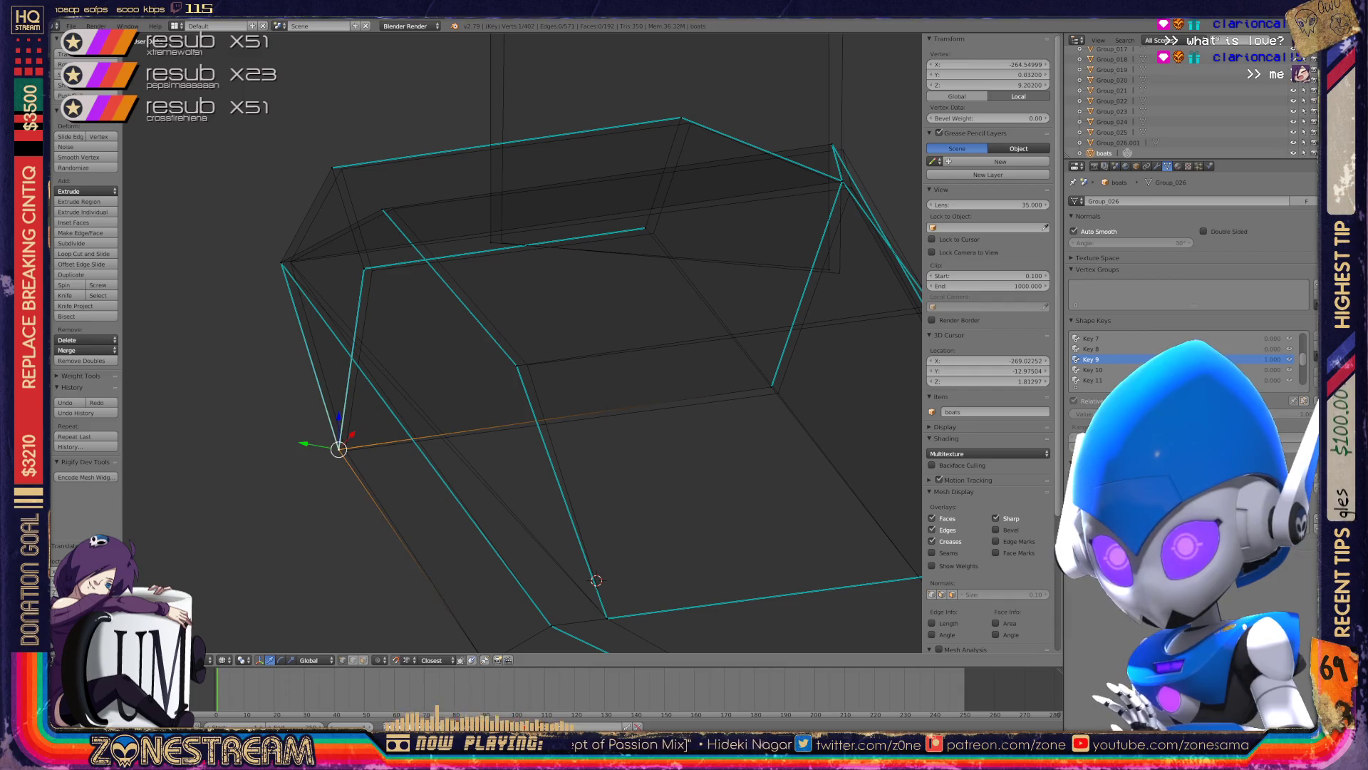
key(g)
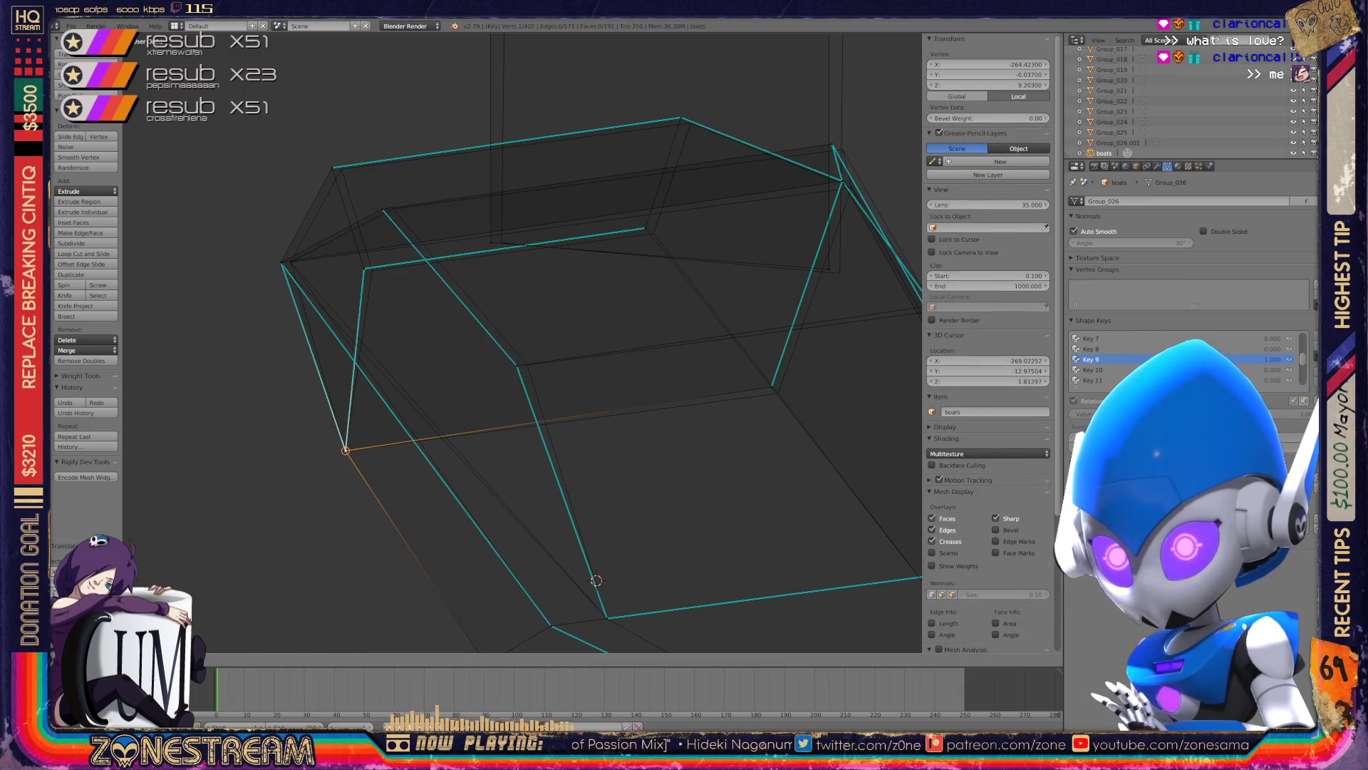
key(Return)
- Shift the selected vertices rightward onto the hull edge and into line
scroll(522, 342, up, 1)
scroll(522, 342, up, 3)
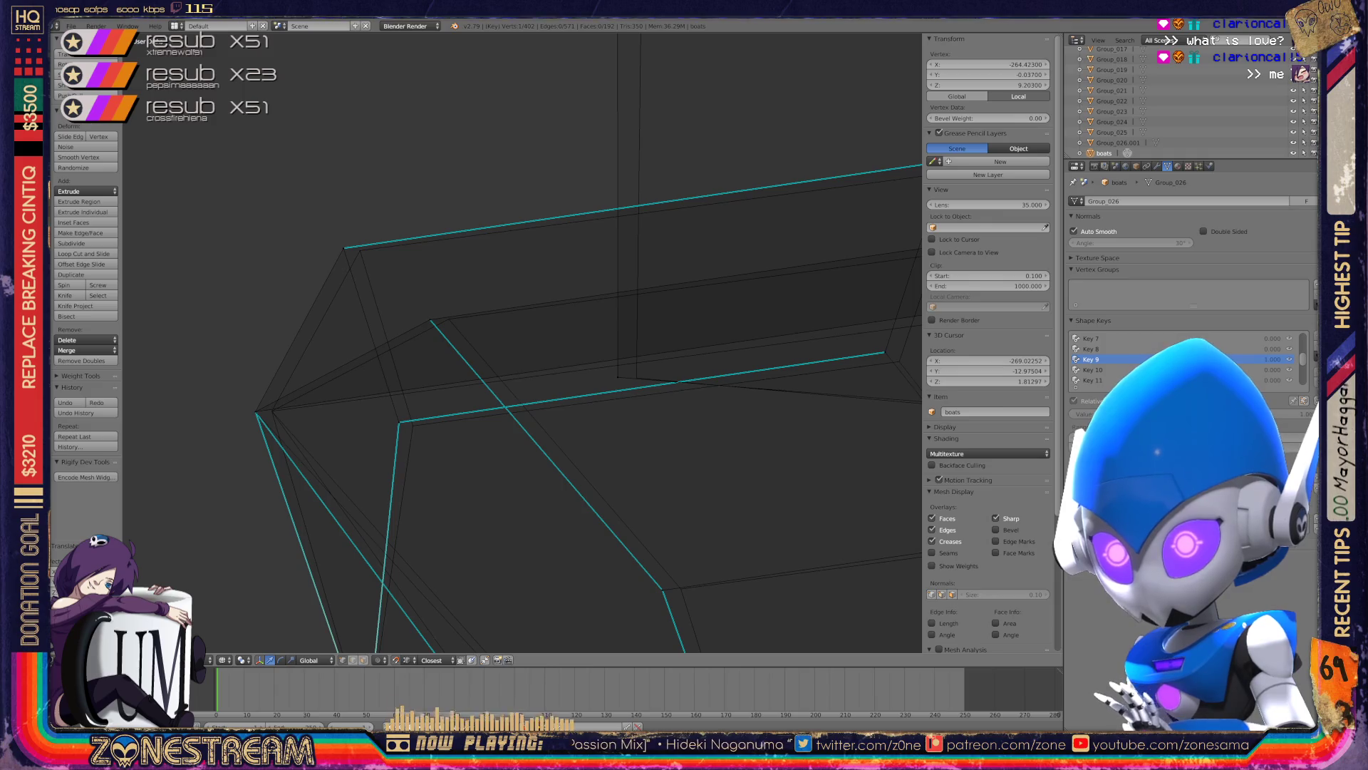
key(g)
key(Return)
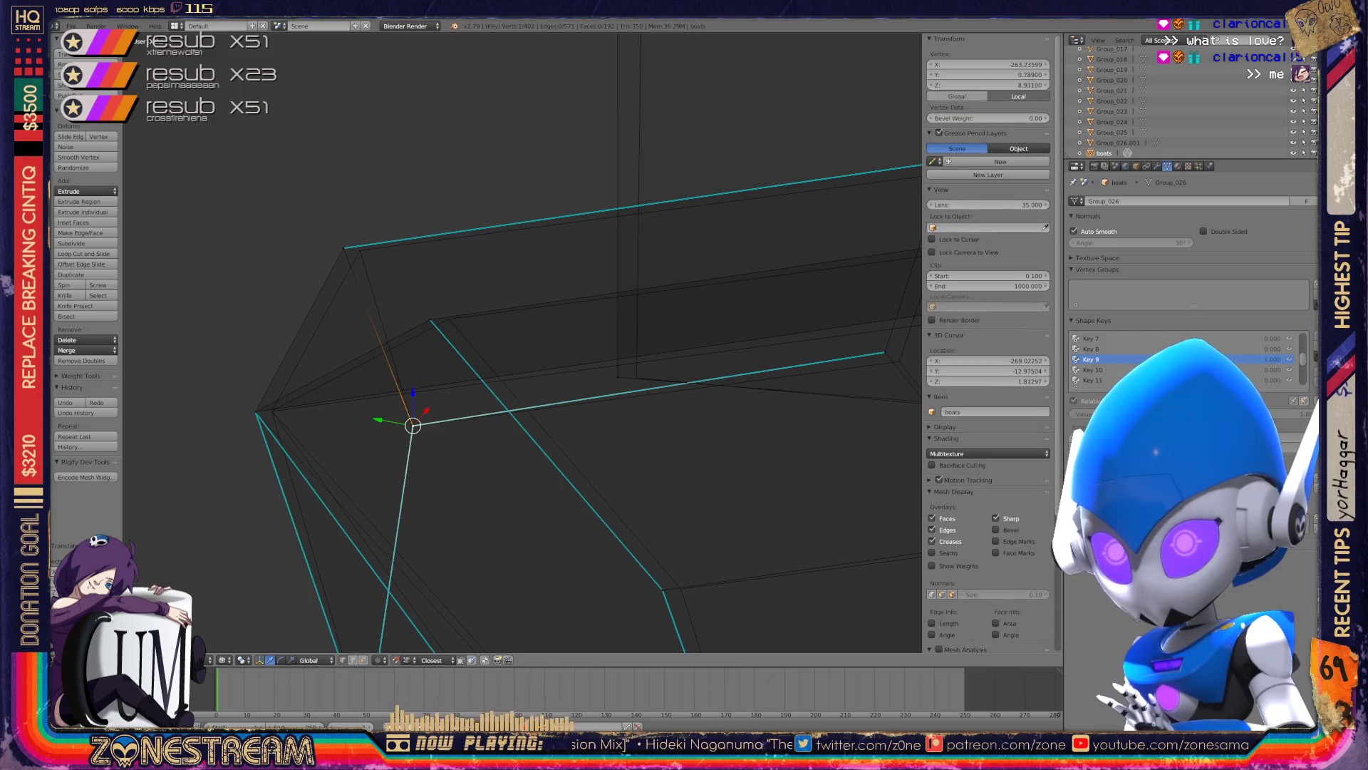
key(g)
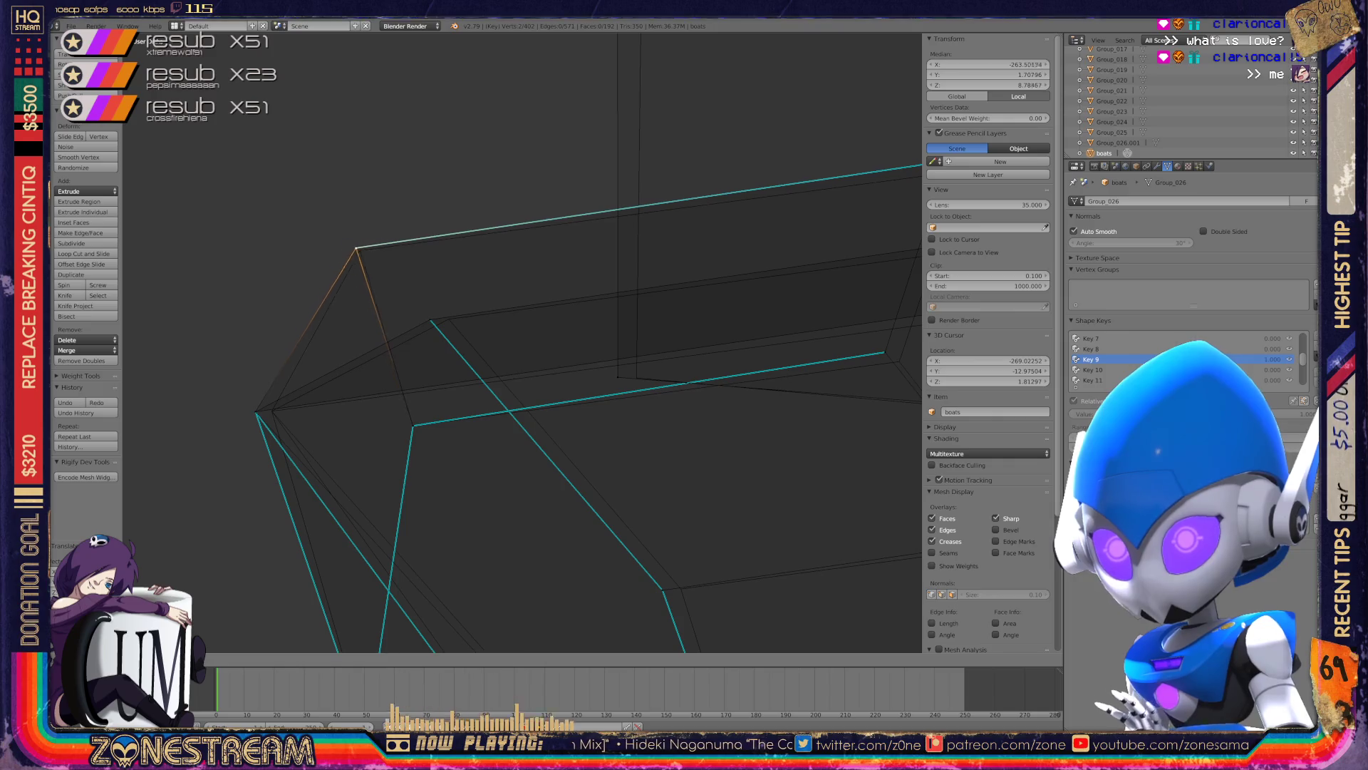
key(Return)
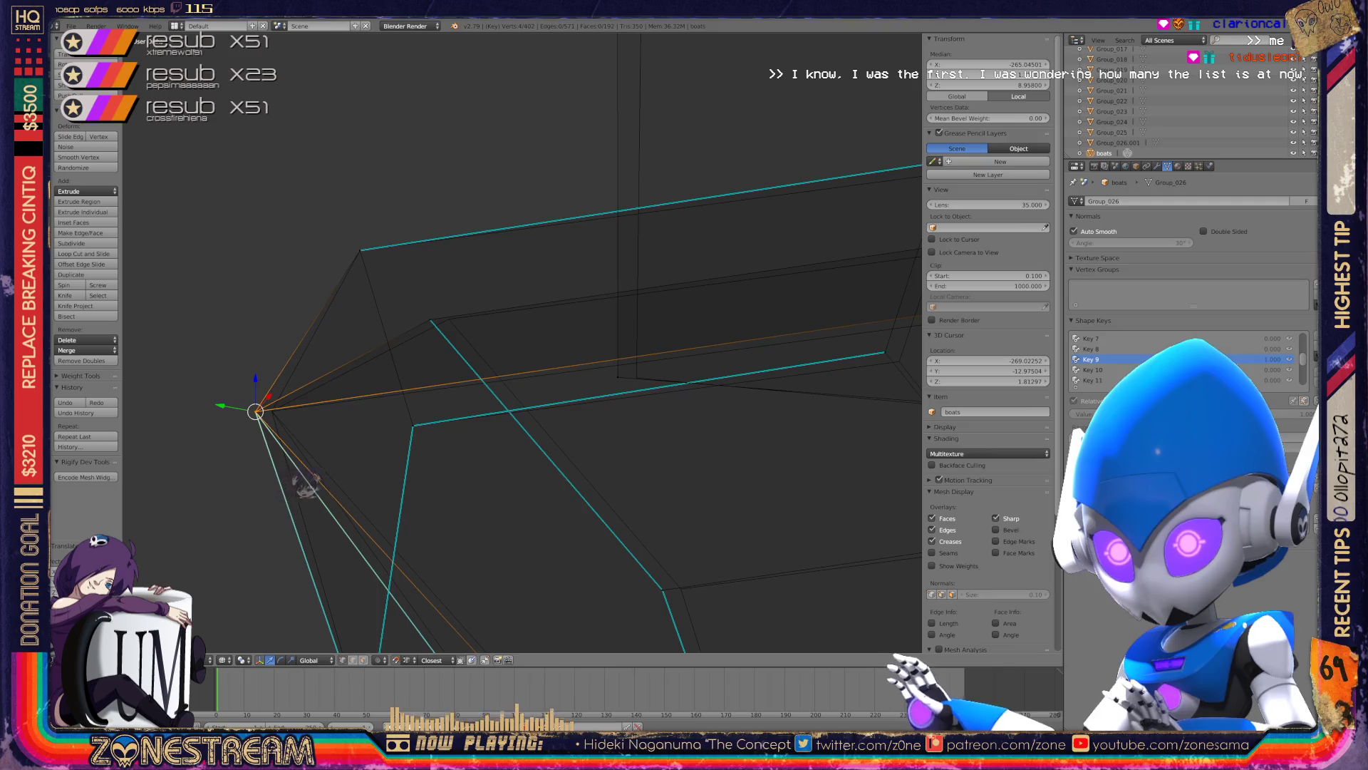
key(shift+s)
key(g)
key(Return)
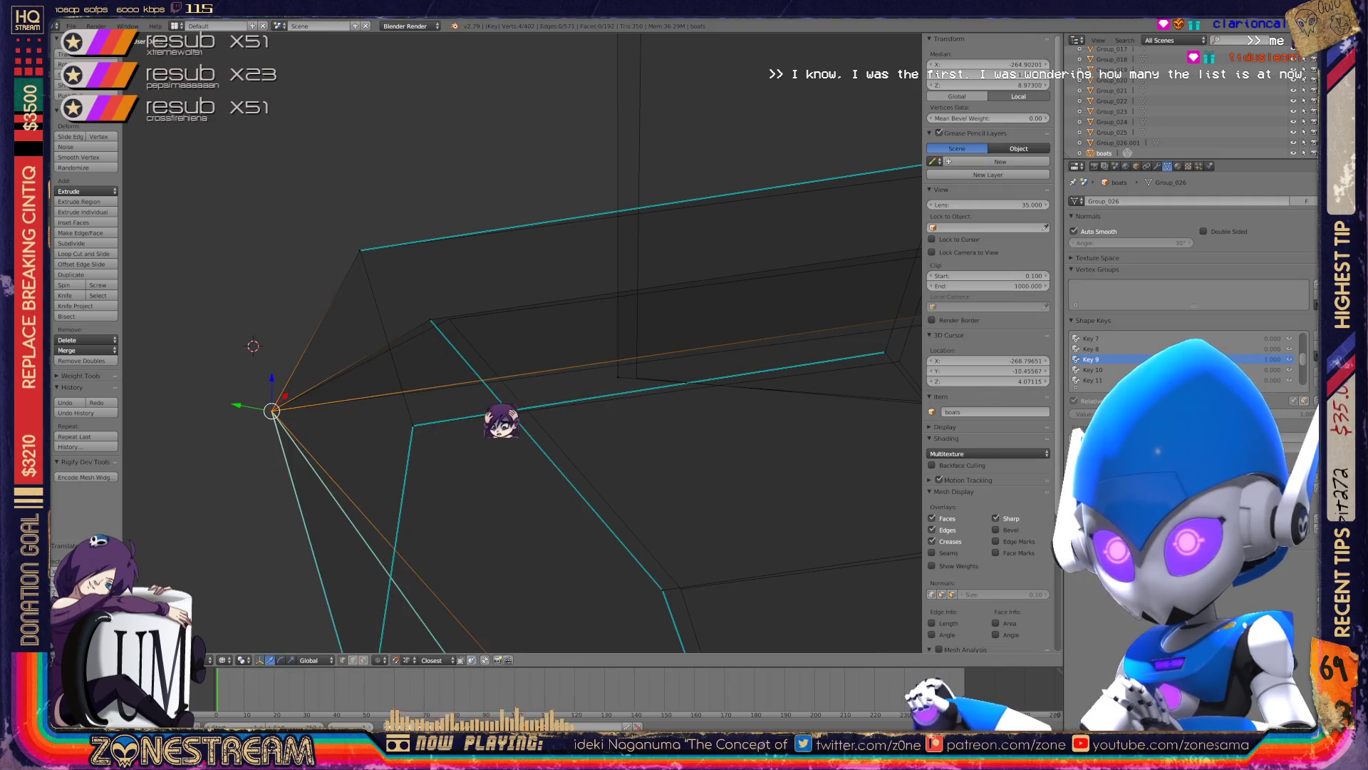
- Adjust the vertex further along the edge, then snap a corner vertex onto its neighbour
right_click(430, 319)
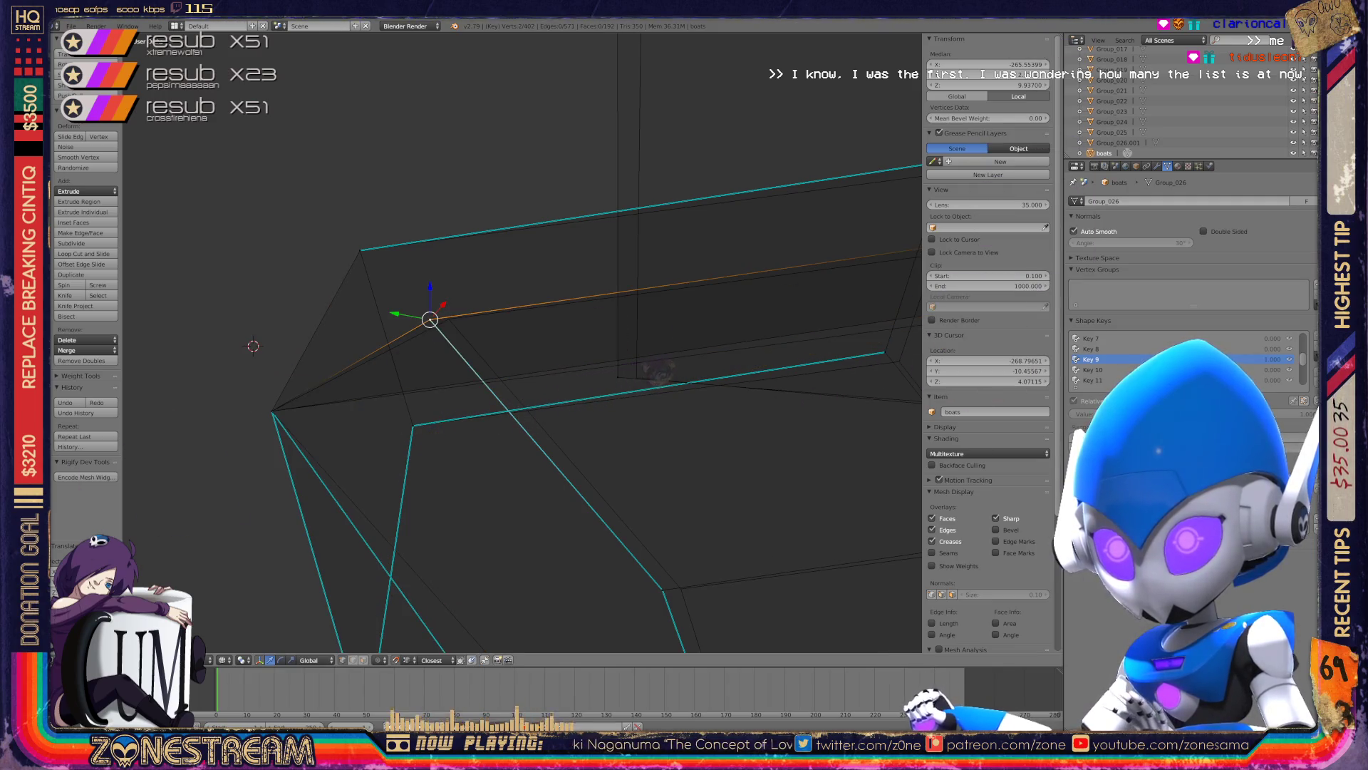
key(g)
key(Return)
middle_drag(456, 317, 499, 342)
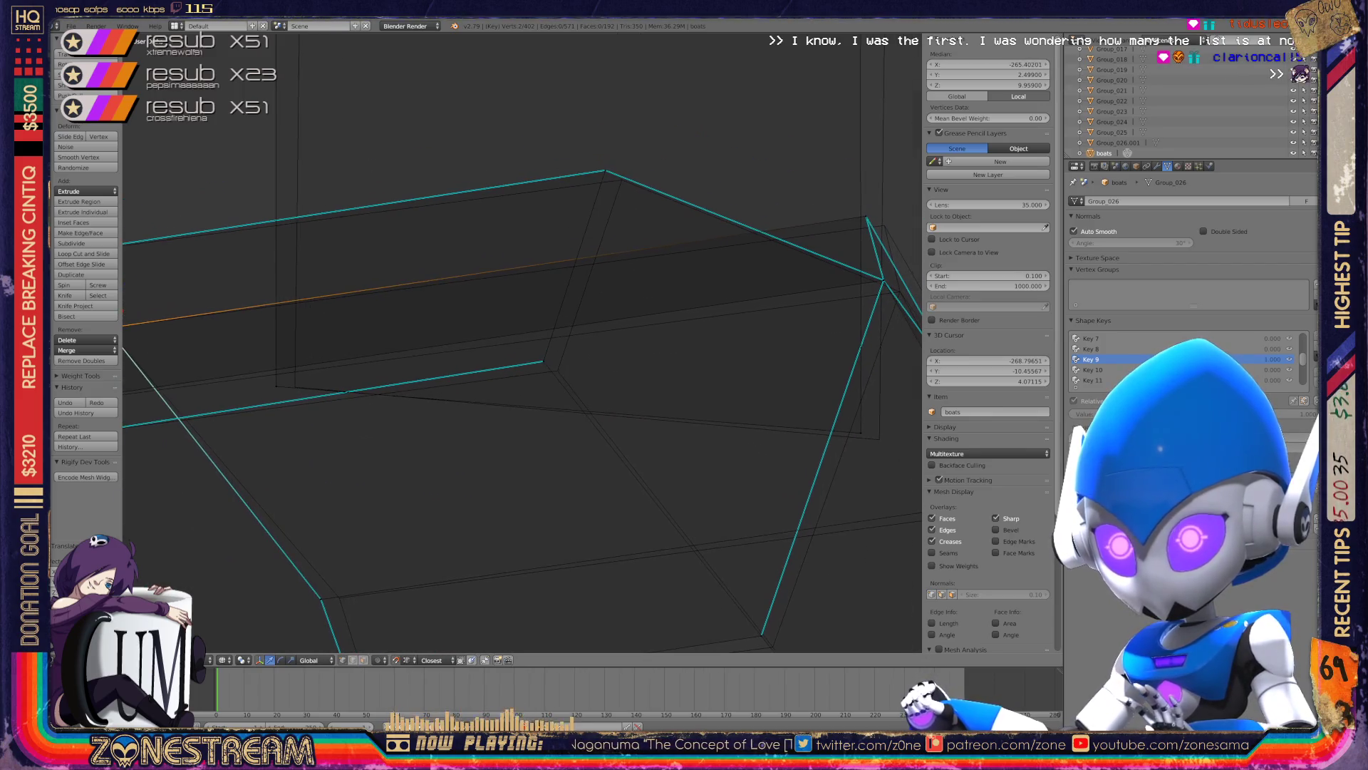
shift+middle_drag(278, 389, 293, 414)
right_click(293, 414)
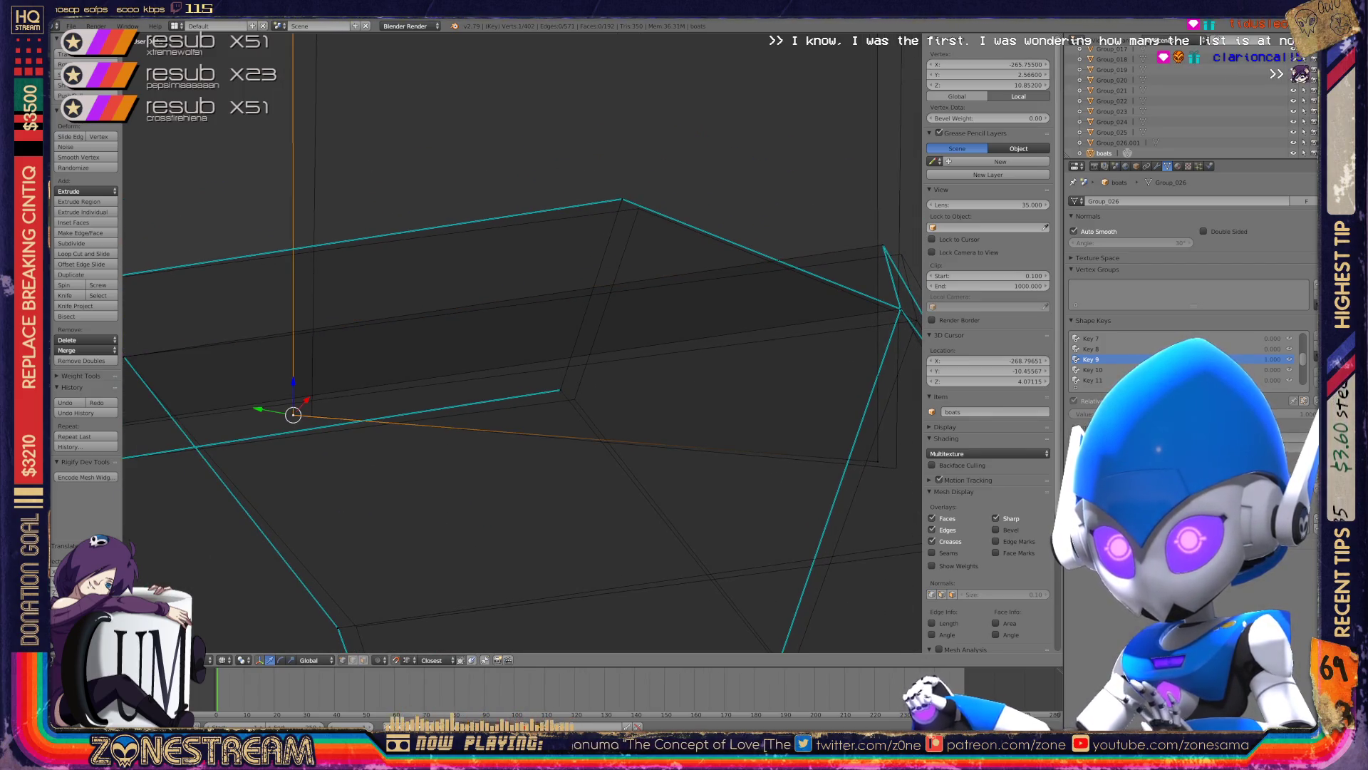
key(g)
key(Return)
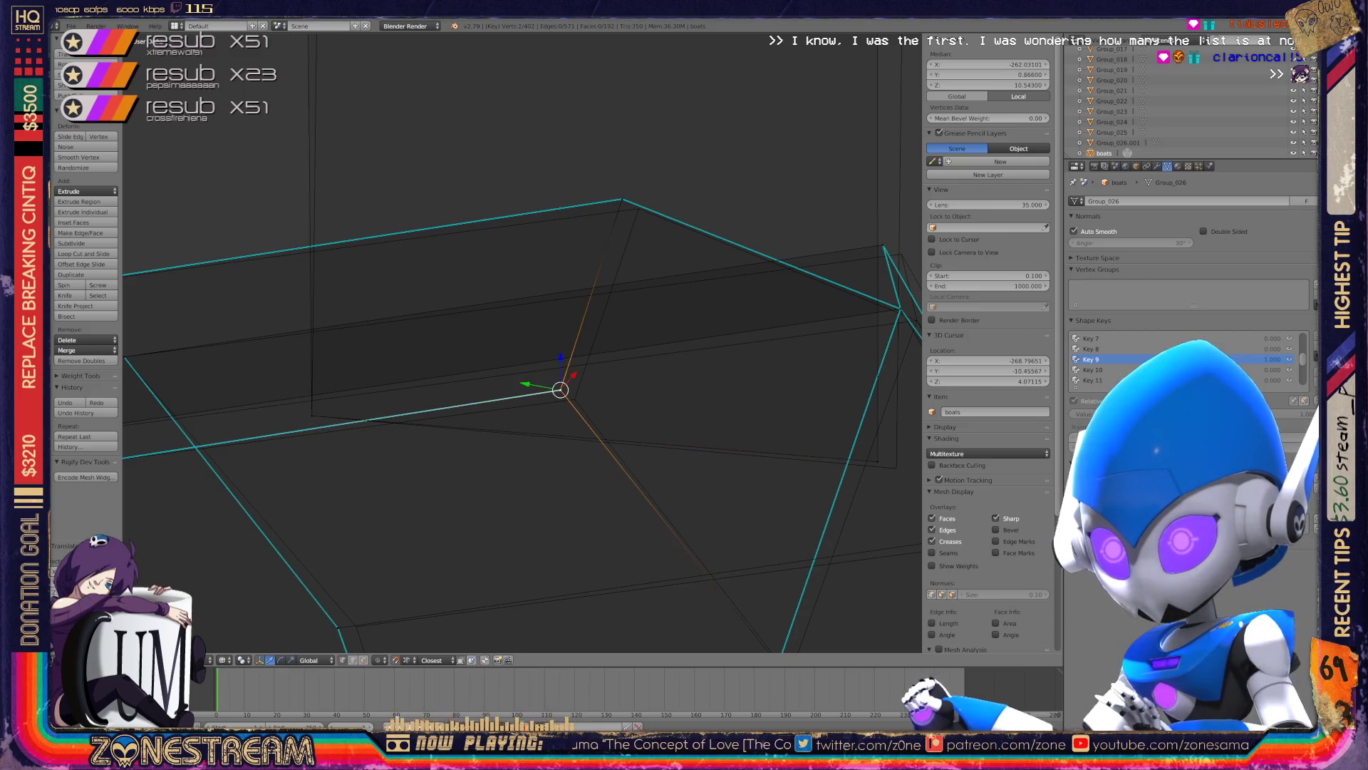
key(g)
key(Return)
- Move the top corner vertex into line, then select other nearby corner vertices
right_click(621, 199)
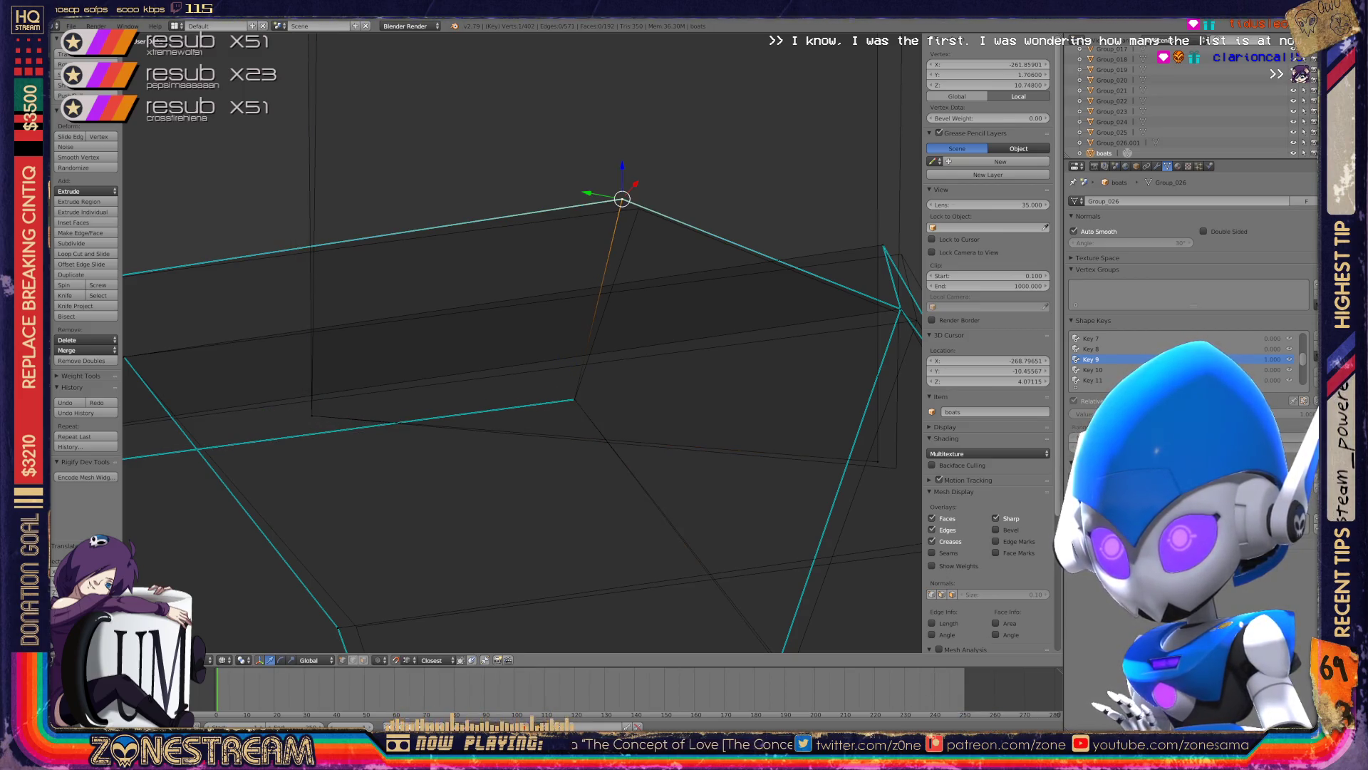
key(g)
key(Return)
scroll(522, 343, down, 5)
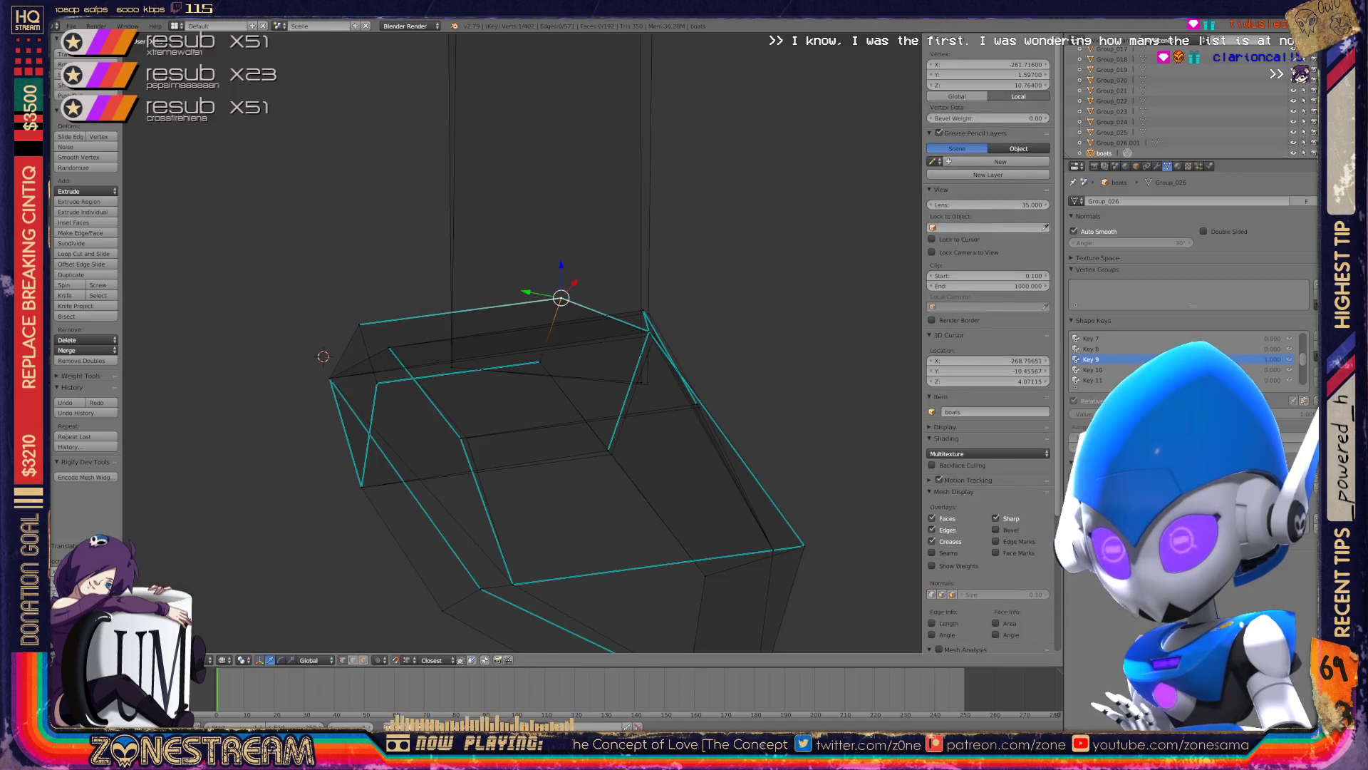
shift+middle_drag(607, 449, 511, 347)
right_click(511, 347)
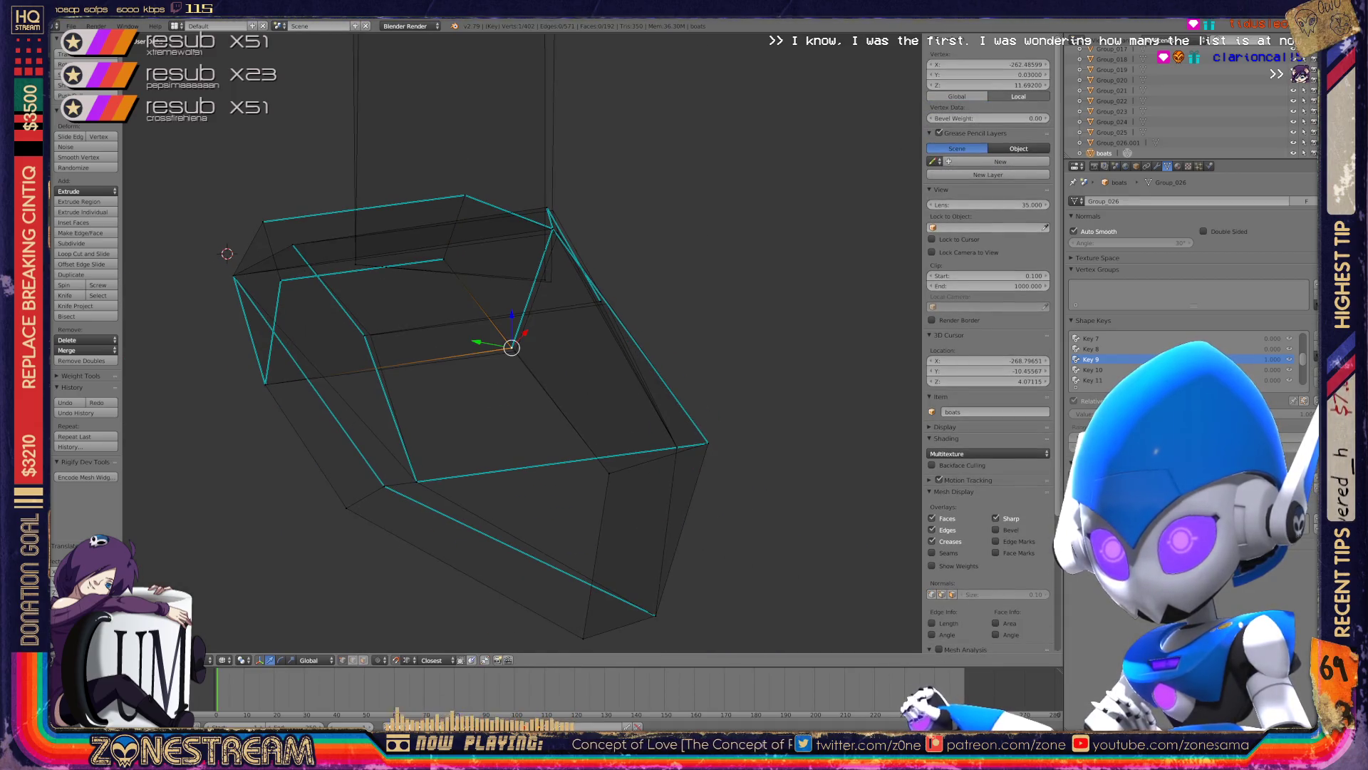
scroll(511, 347, up, 4)
scroll(511, 347, up, 3)
right_click(487, 387)
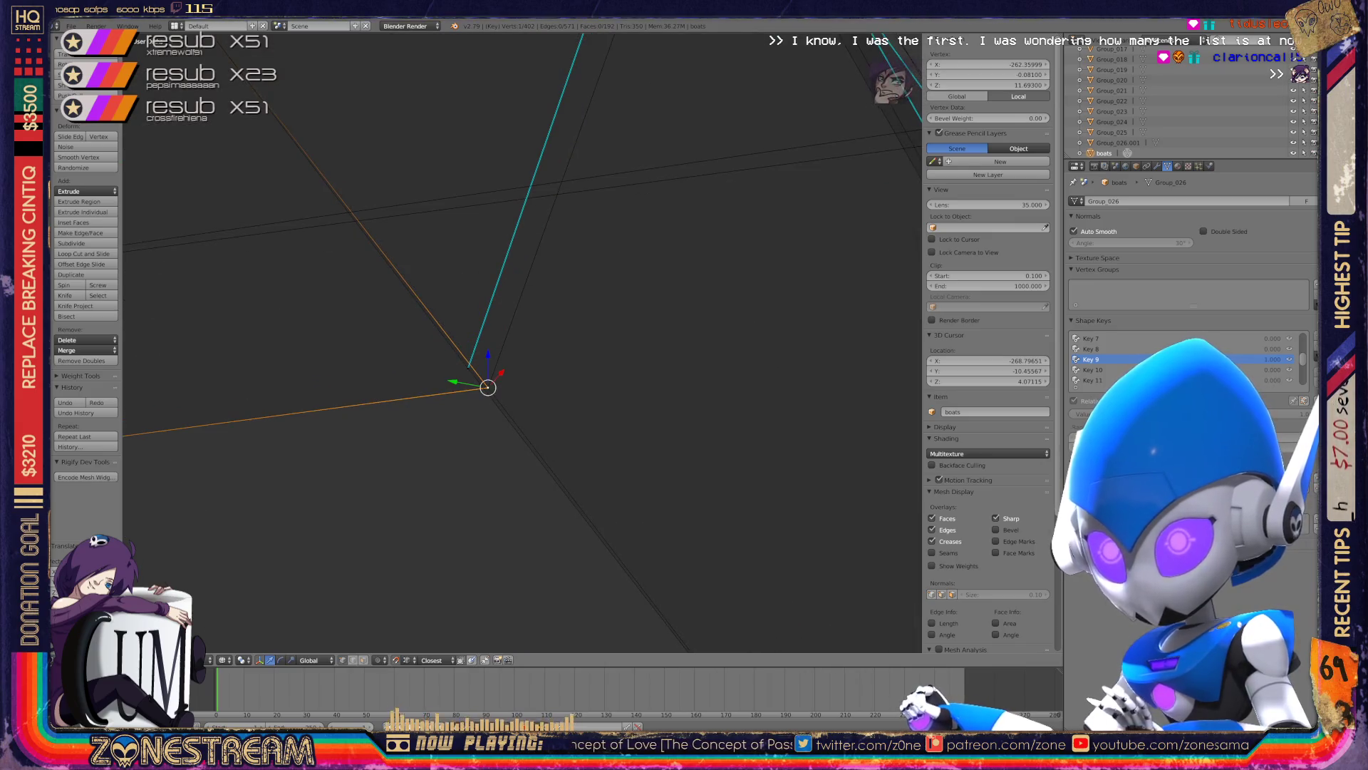
- Bring the vertex into view and shift it slightly to the right
scroll(488, 386, down, 3)
shift+middle_drag(504, 352, 465, 295)
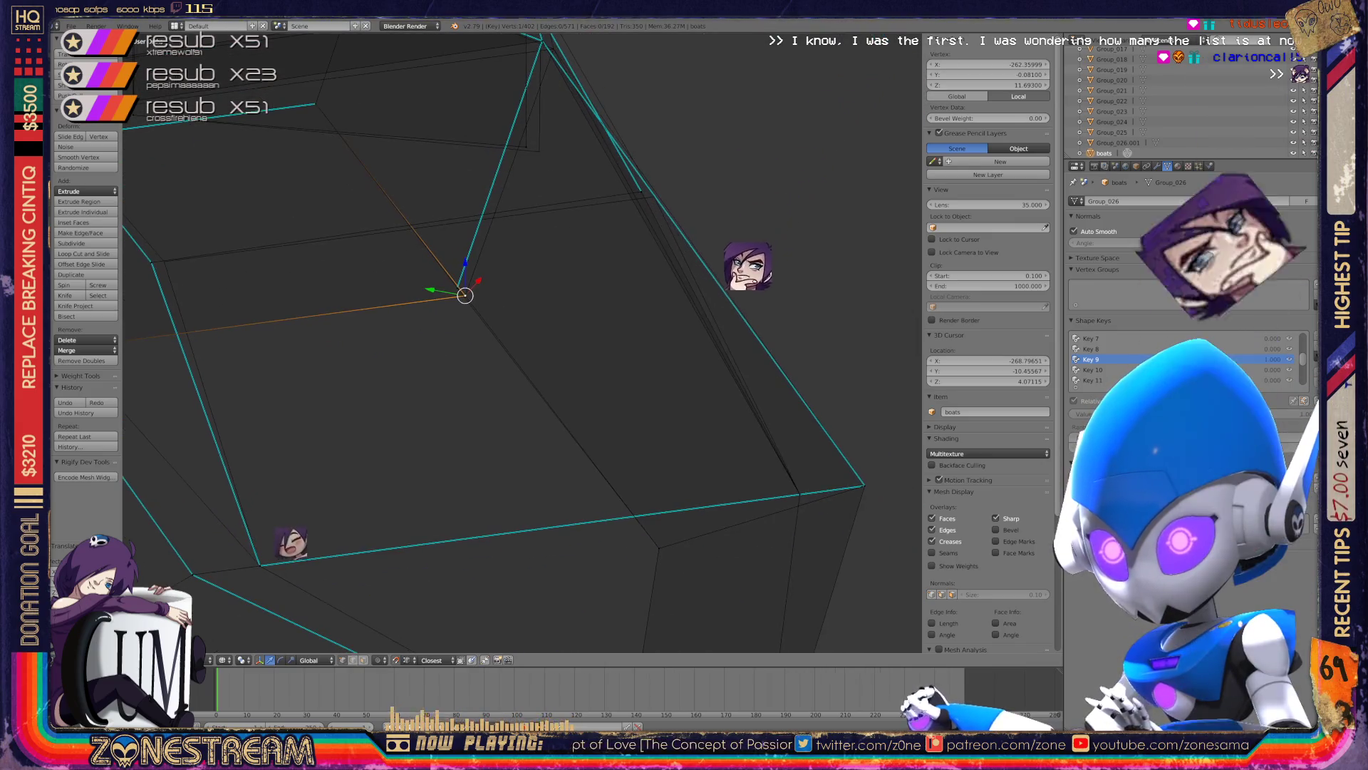
scroll(523, 342, up, 5)
scroll(523, 342, up, 2)
shift+middle_drag(315, 168, 365, 262)
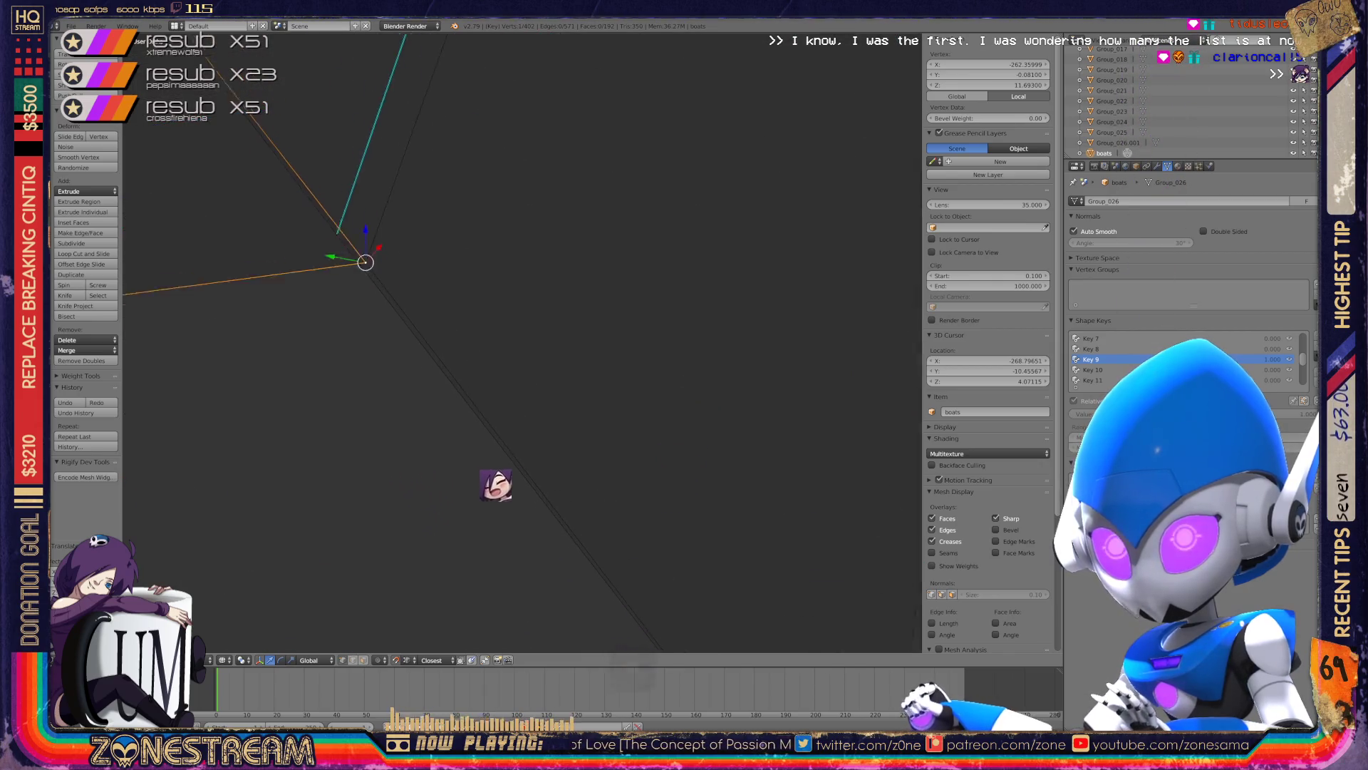
middle_drag(496, 484, 626, 449)
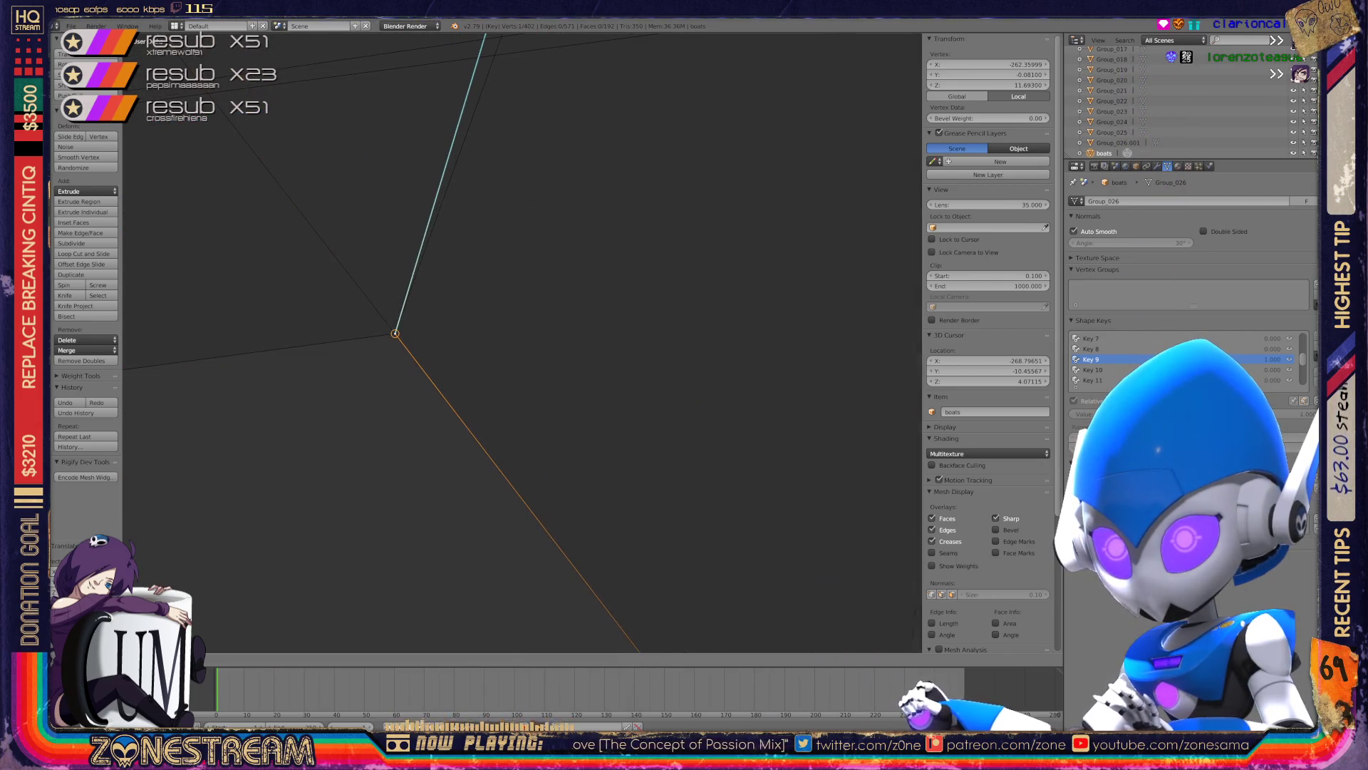
scroll(522, 342, down, 3)
shift+middle_drag(556, 299, 391, 441)
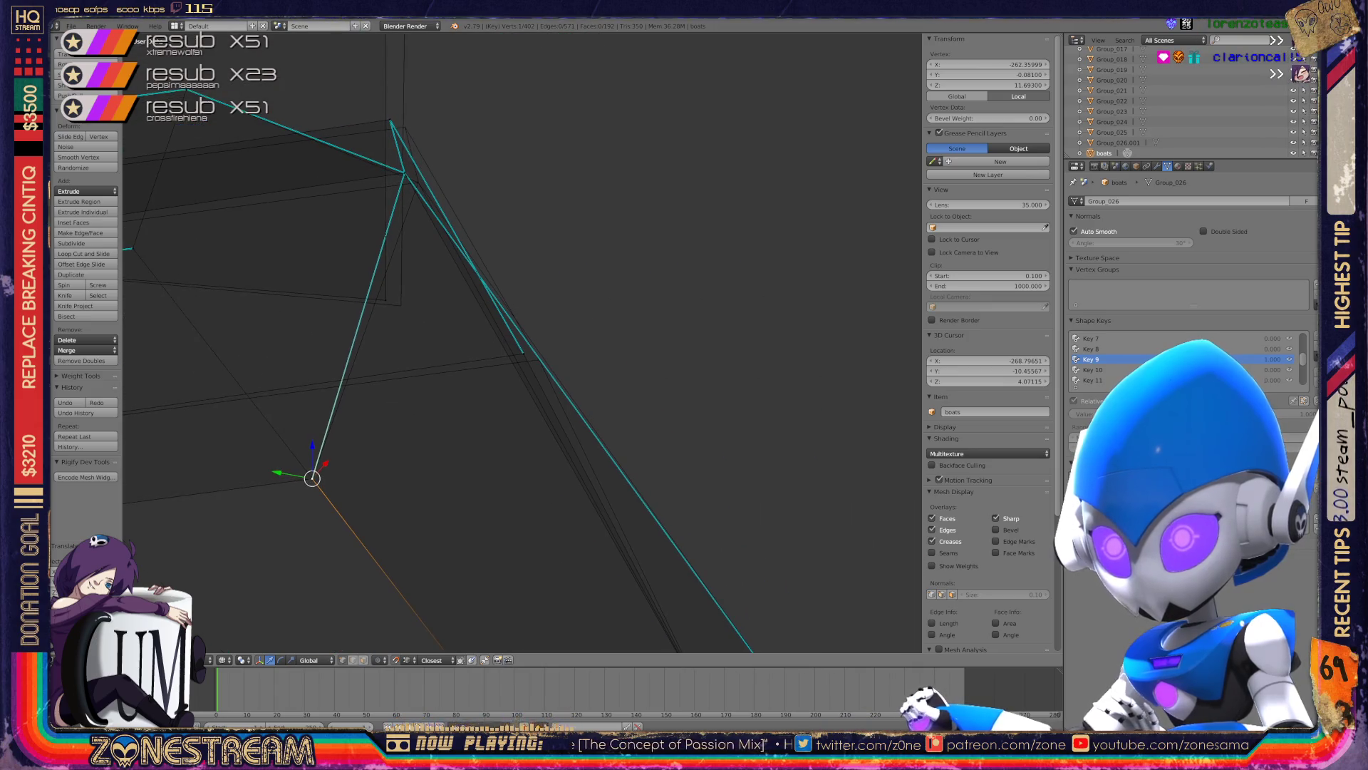
drag(523, 353, 539, 359)
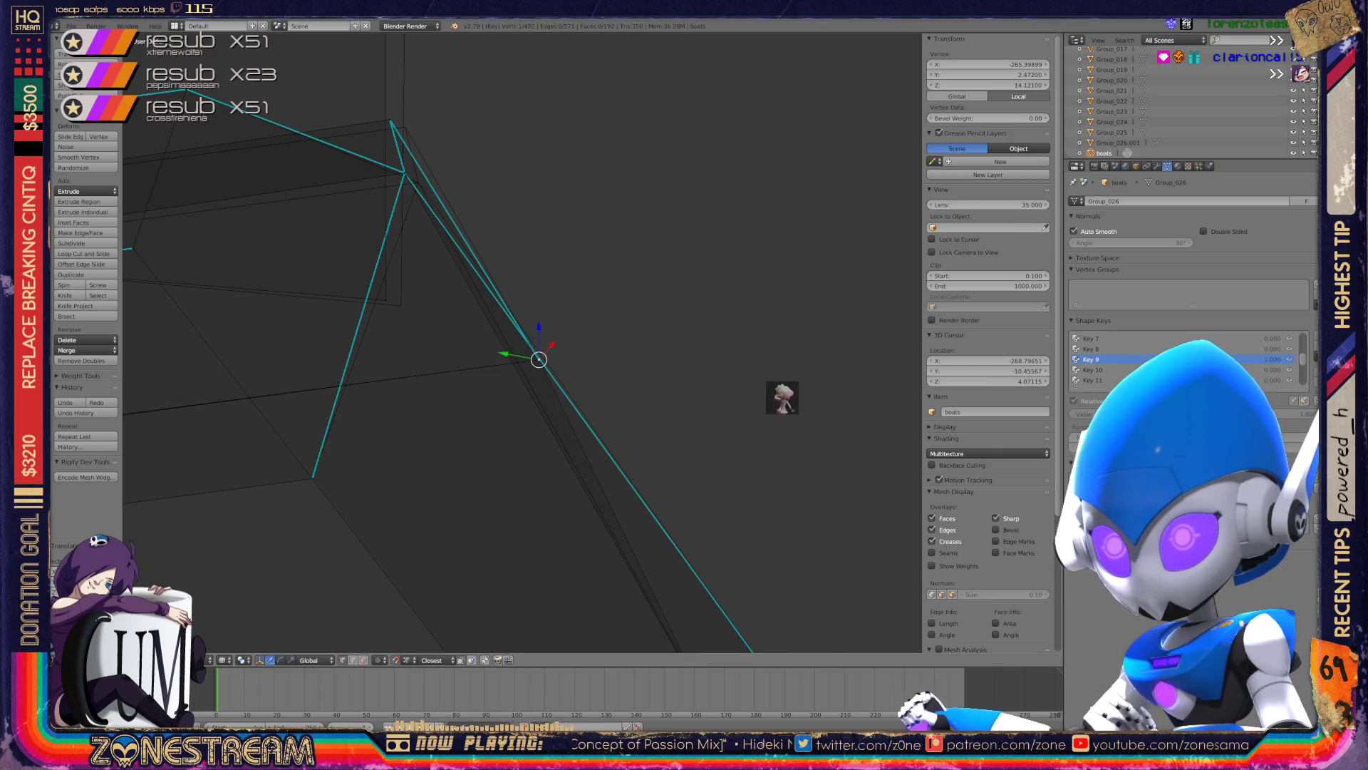
- Move the frame's corner vertex up-right and select its top-left corner vertex
middle_drag(725, 424, 442, 561)
scroll(526, 518, down, 3)
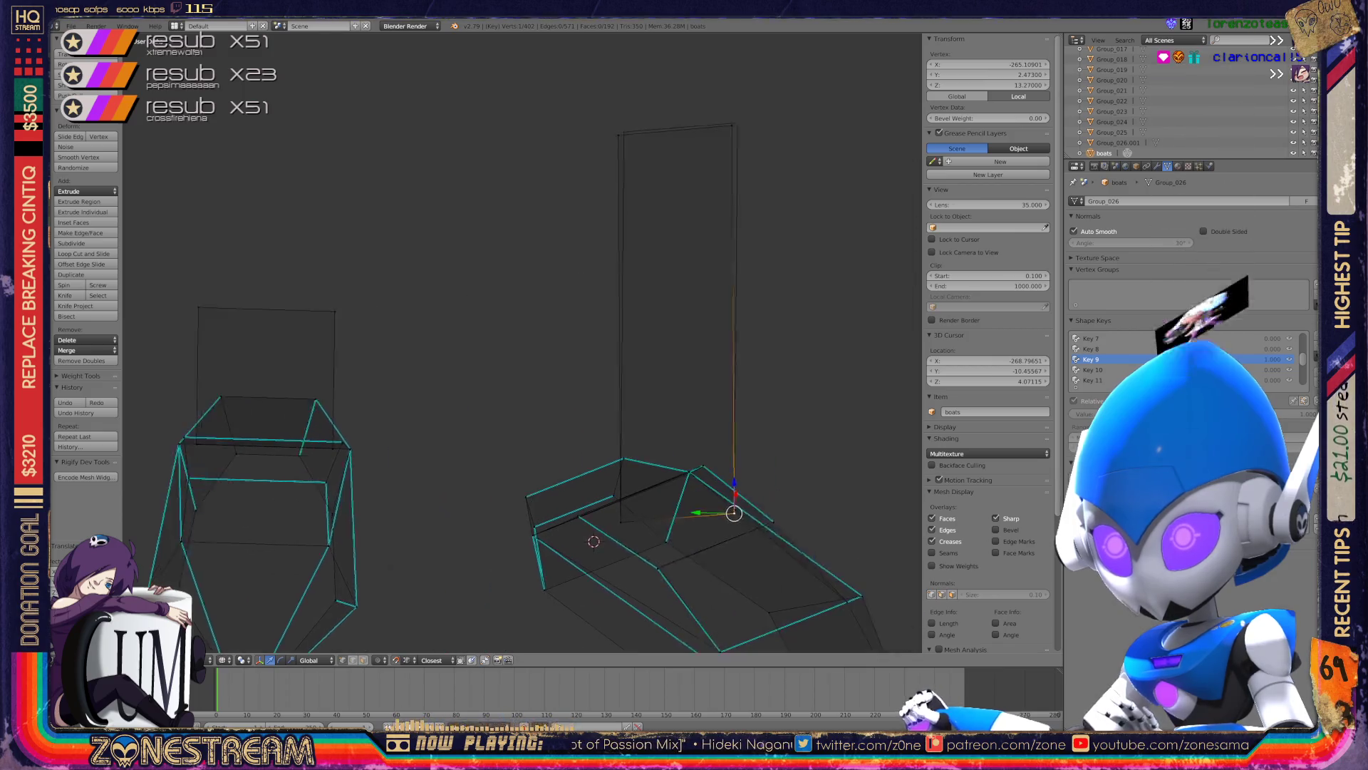
scroll(520, 342, up, 5)
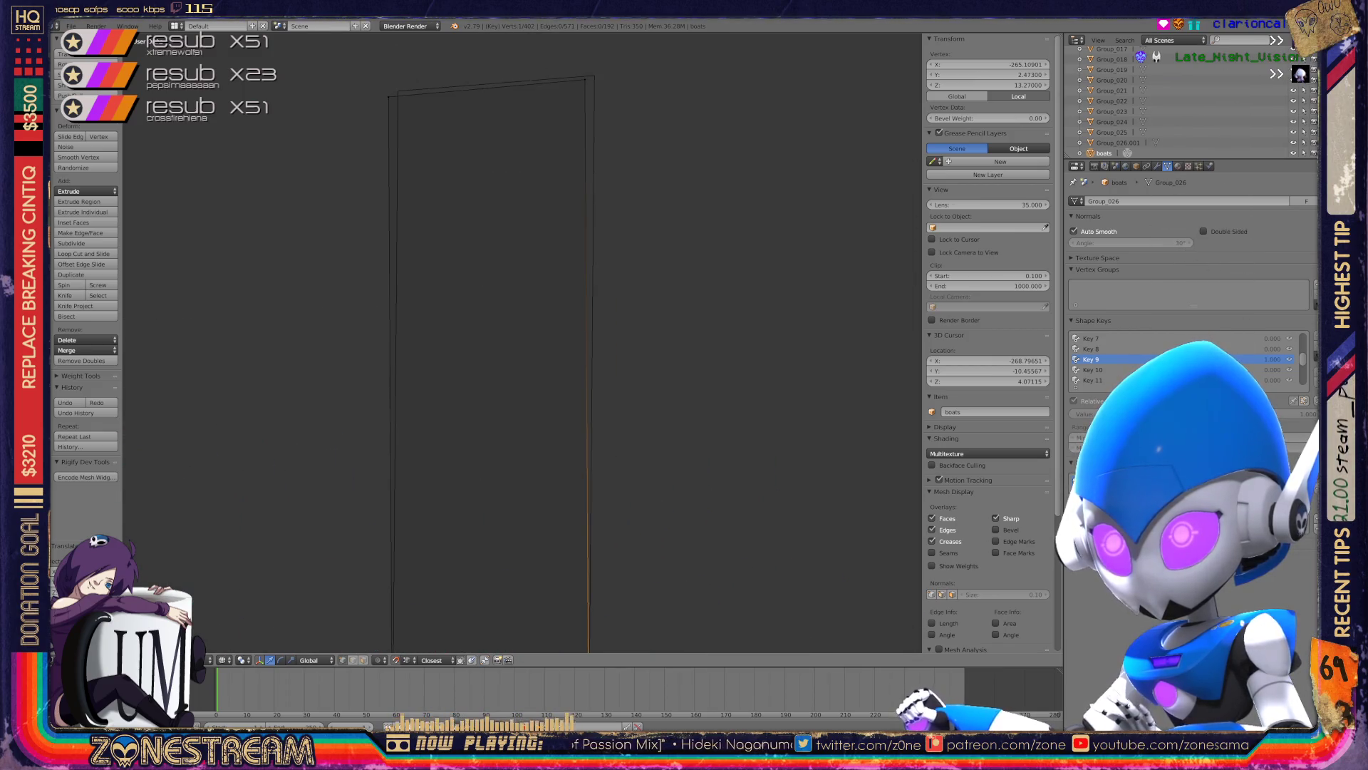
drag(584, 79, 594, 74)
right_click(398, 90)
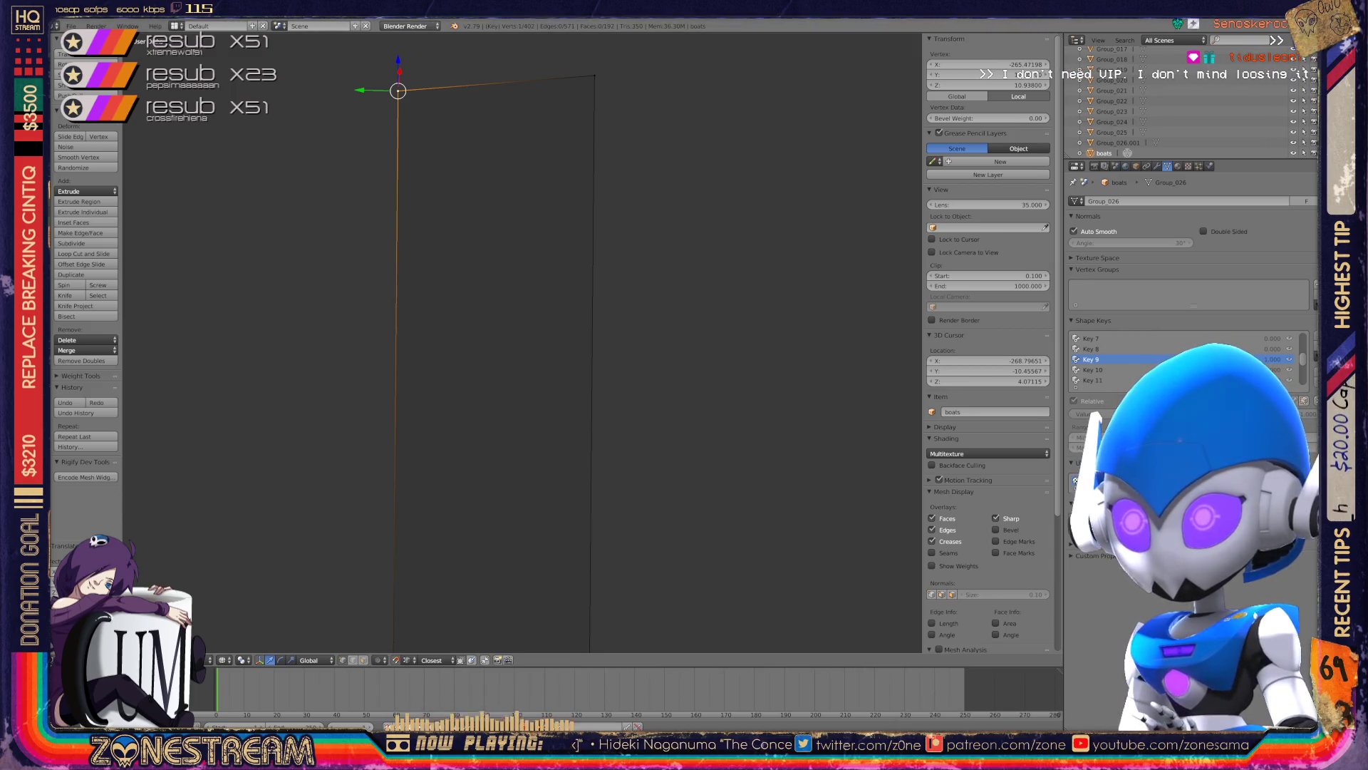
- Nudge the selected vertex slightly up-right
middle_drag(520, 342, 428, 399)
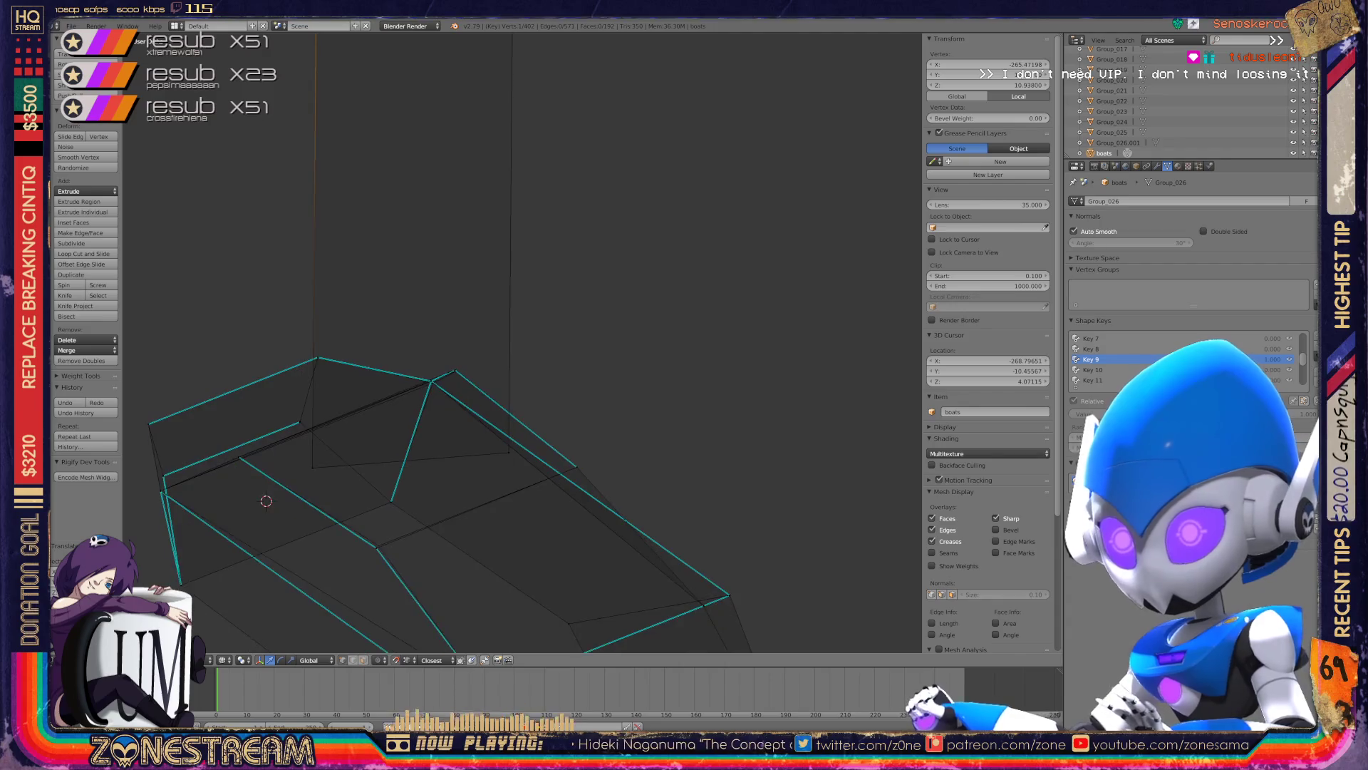
scroll(327, 549, up, 2)
scroll(327, 549, up, 2)
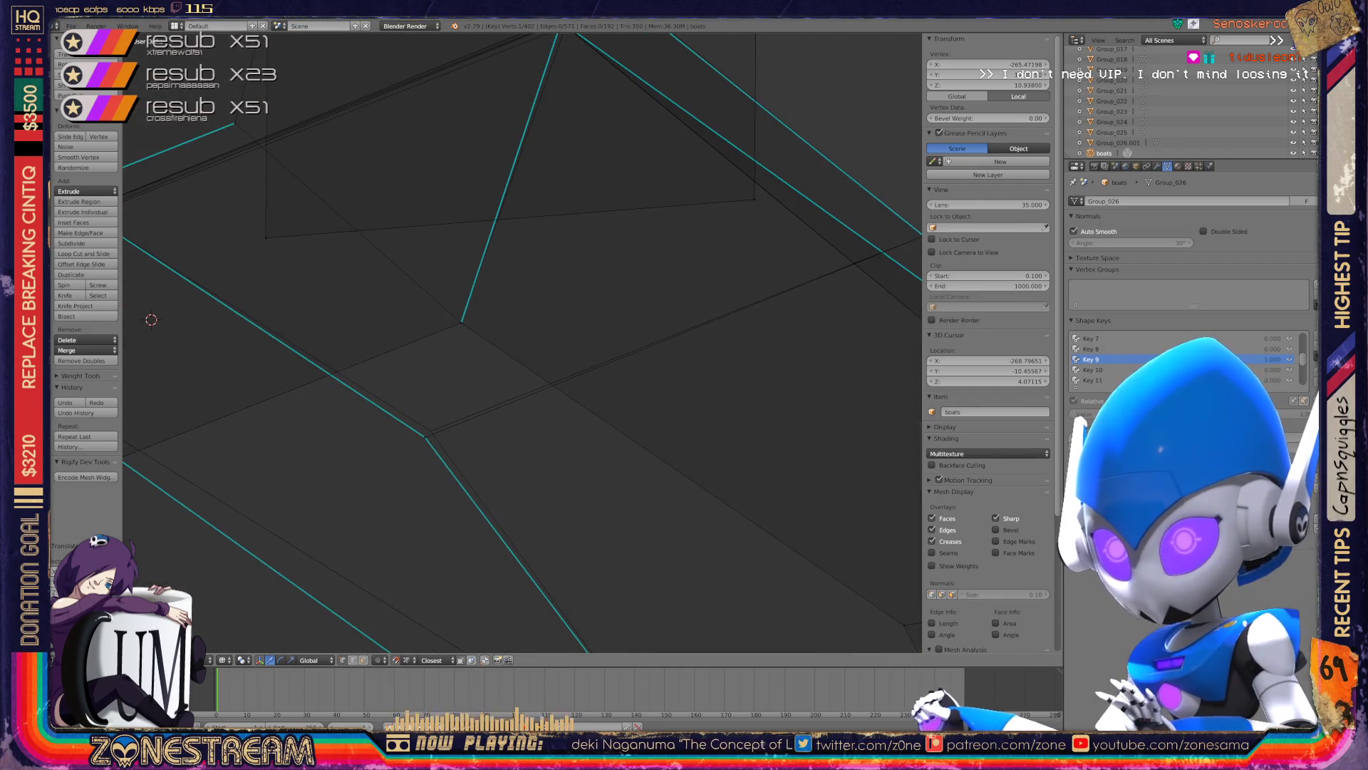
drag(425, 436, 430, 431)
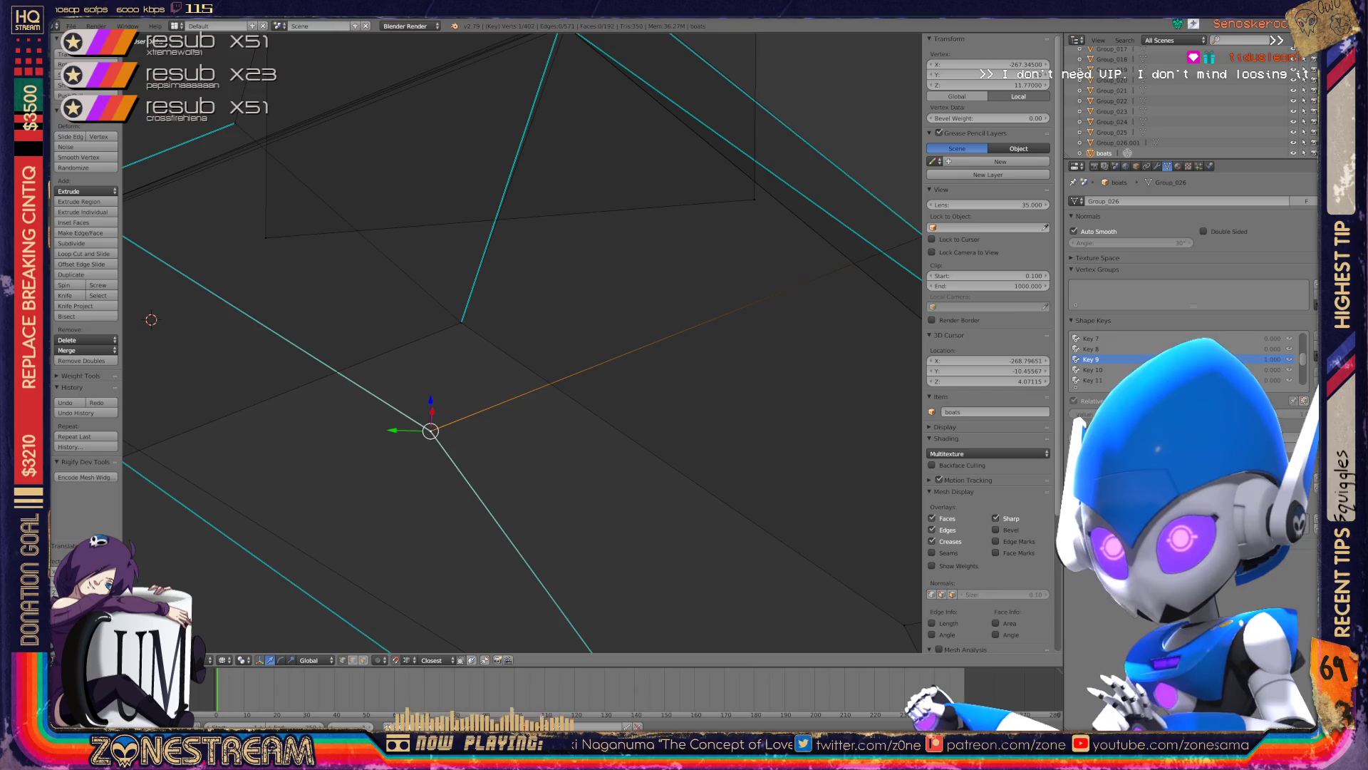
scroll(522, 342, down, 4)
scroll(522, 342, down, 3)
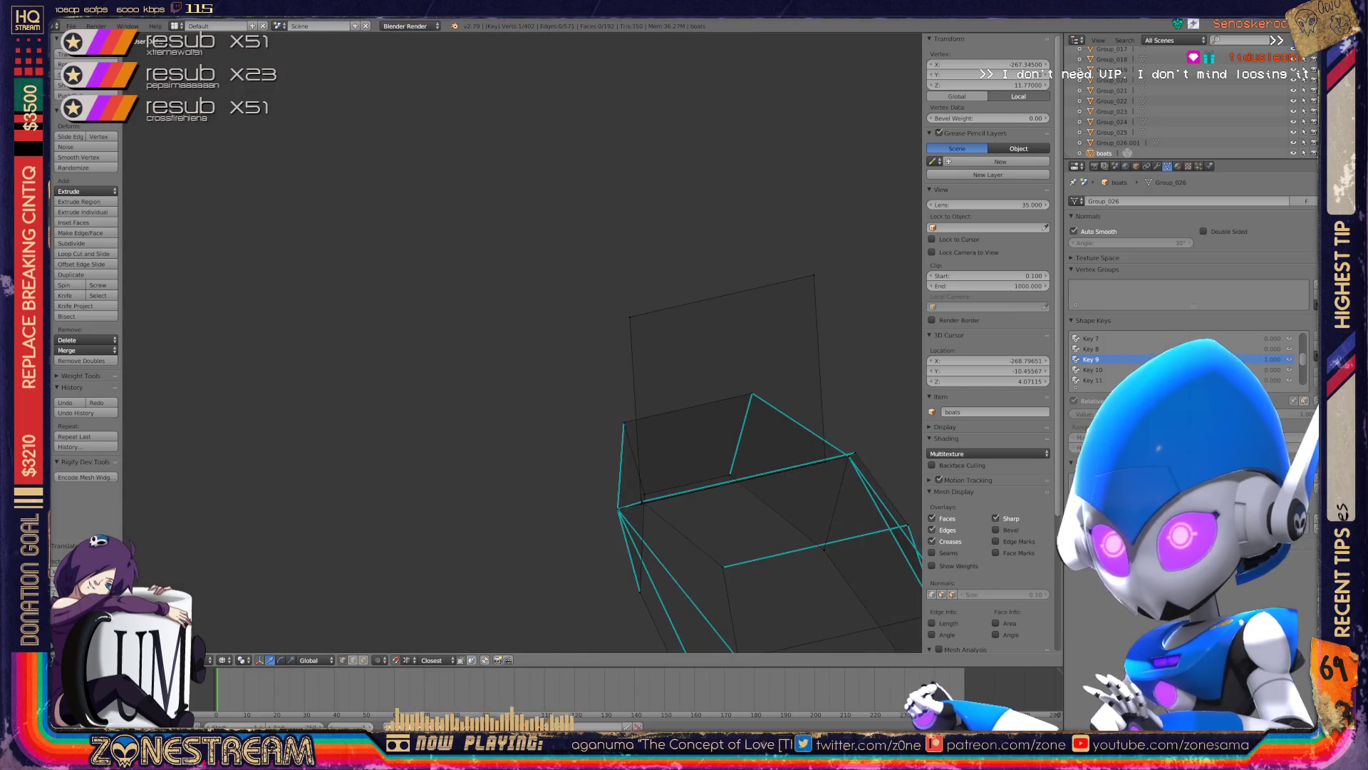
scroll(522, 342, down, 3)
scroll(522, 342, down, 1)
- Zoom in on the hull corner and move its corner vertex slightly down-left
middle_drag(522, 342, 523, 285)
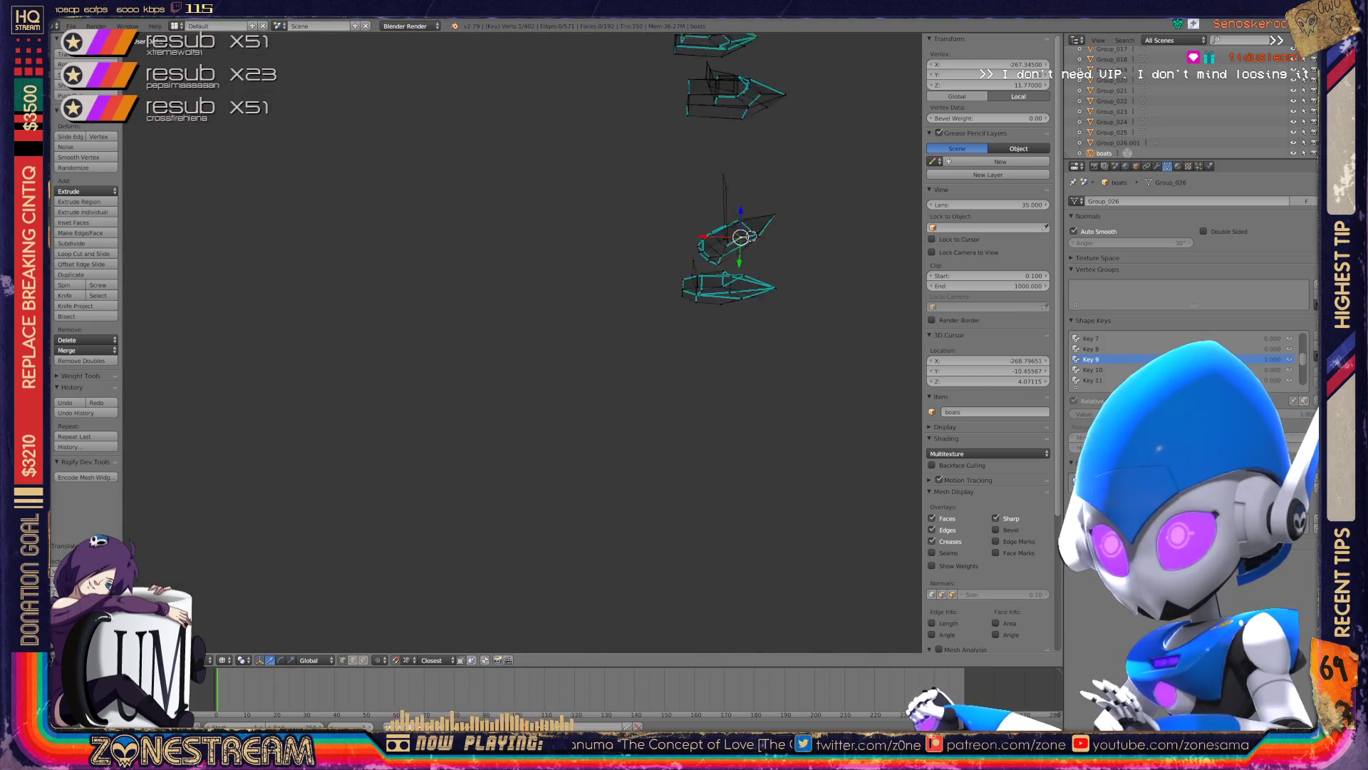
scroll(399, 242, up, 3)
scroll(399, 243, up, 3)
scroll(522, 342, up, 2)
scroll(522, 342, up, 2)
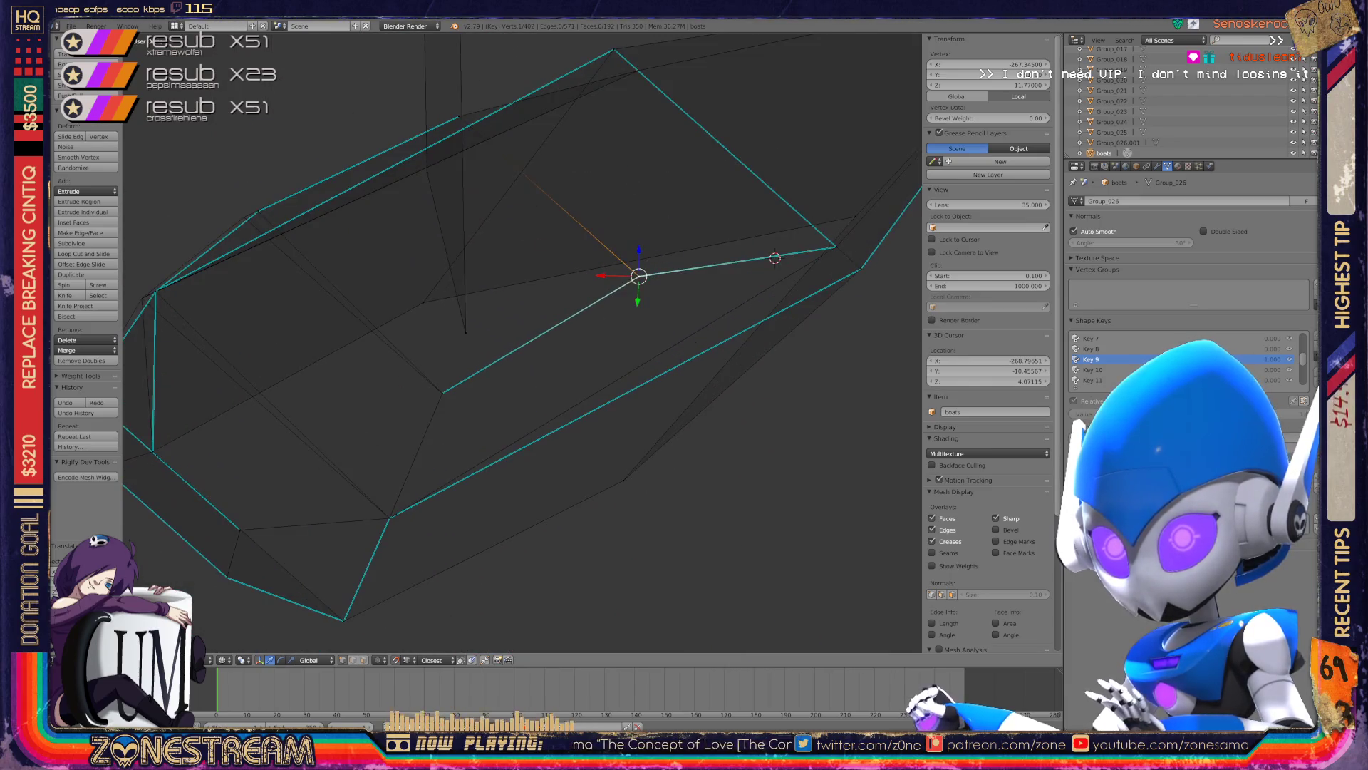
scroll(522, 342, up, 2)
scroll(522, 342, up, 2)
shift+middle_drag(522, 342, 775, 372)
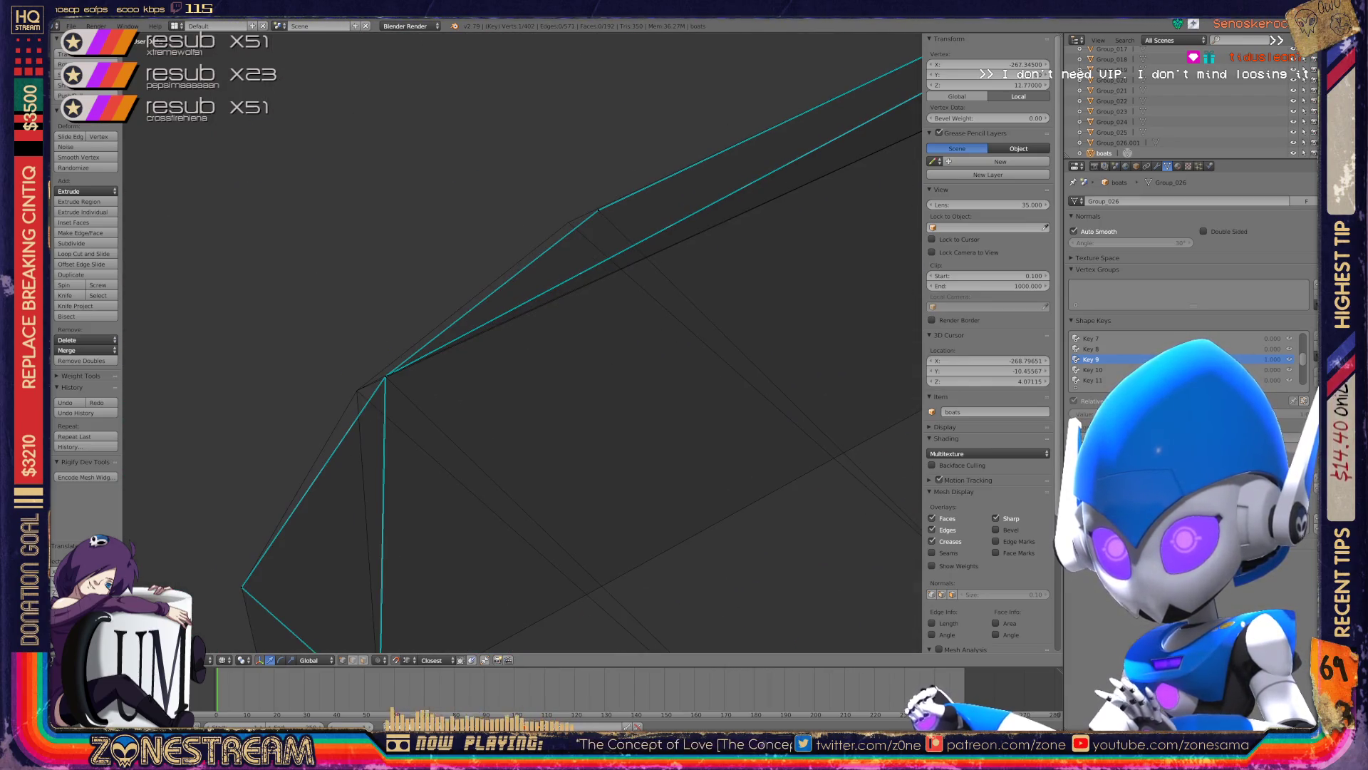
right_click(384, 376)
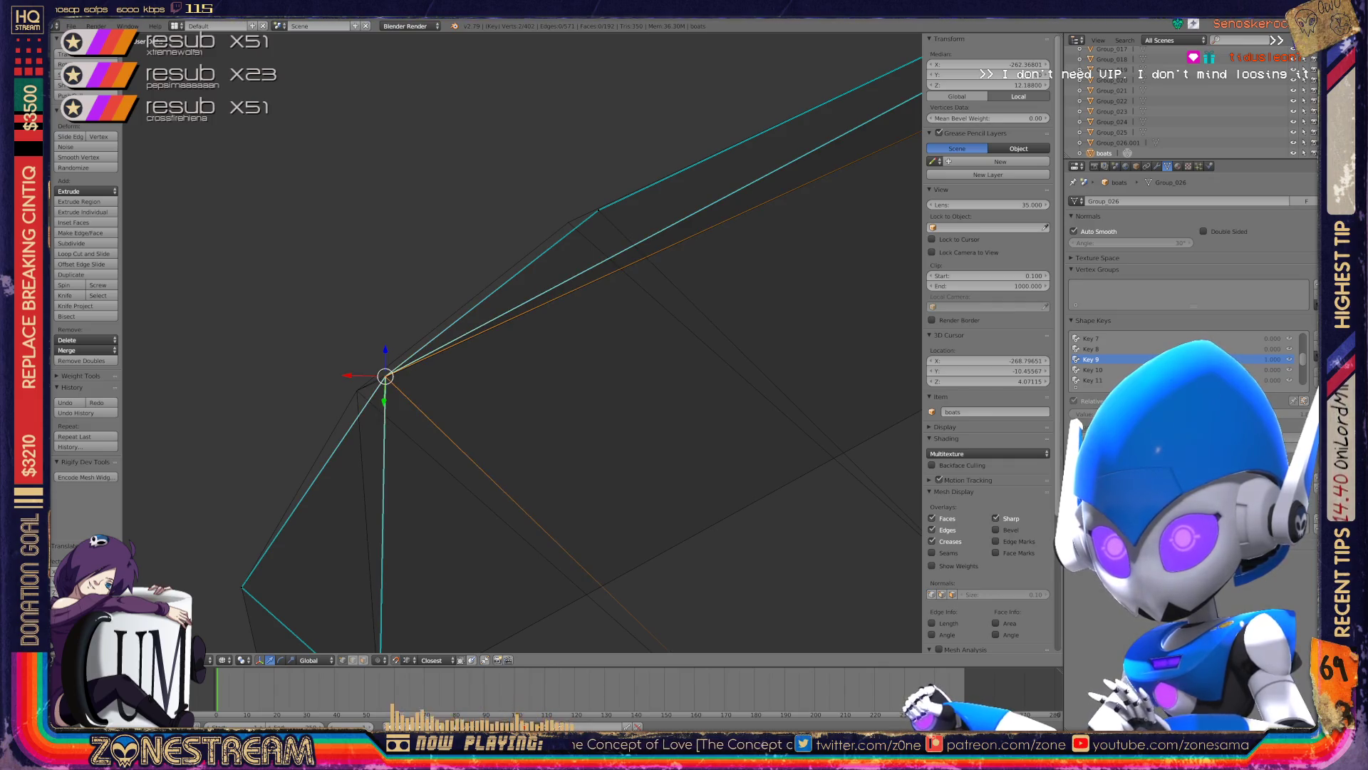
drag(384, 375, 356, 390)
- Line up a vertex further along the hull, then orbit to check both boat meshes
right_click(599, 210)
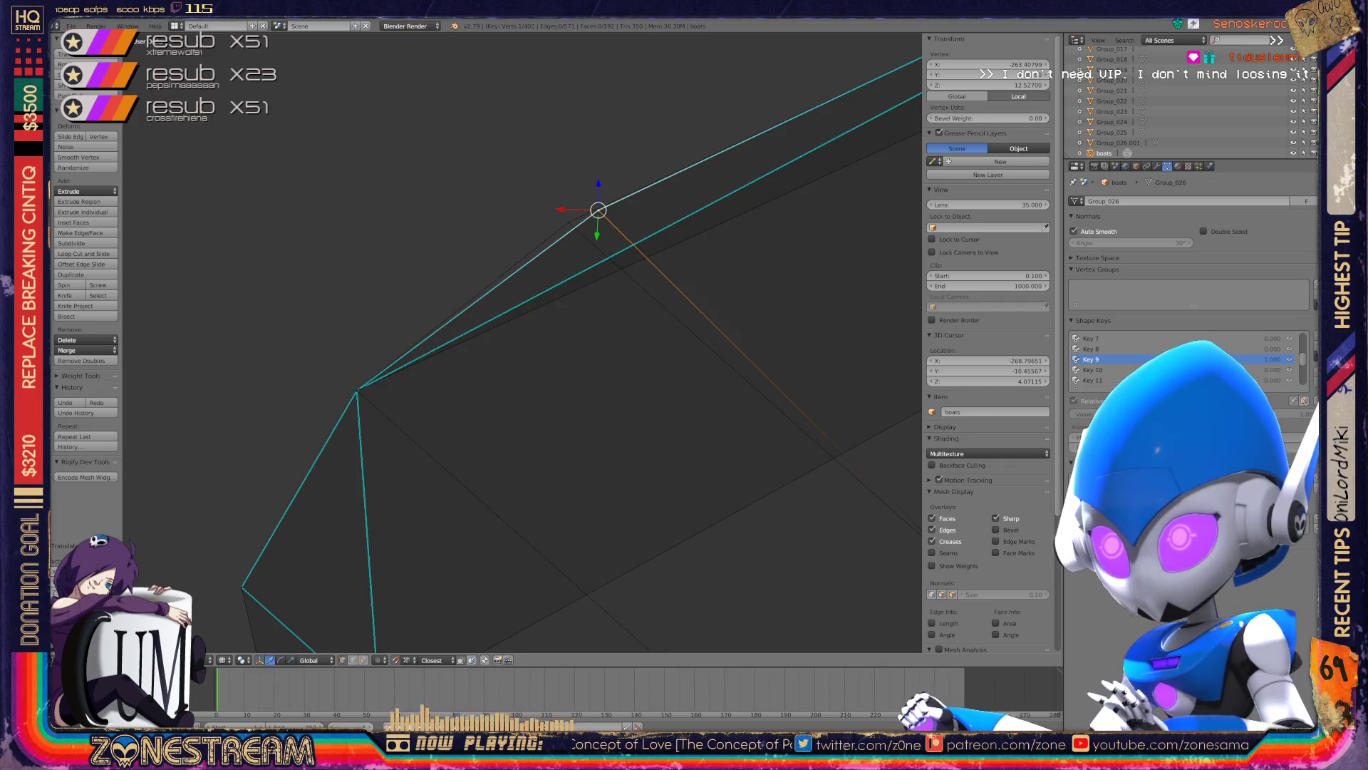
key(g)
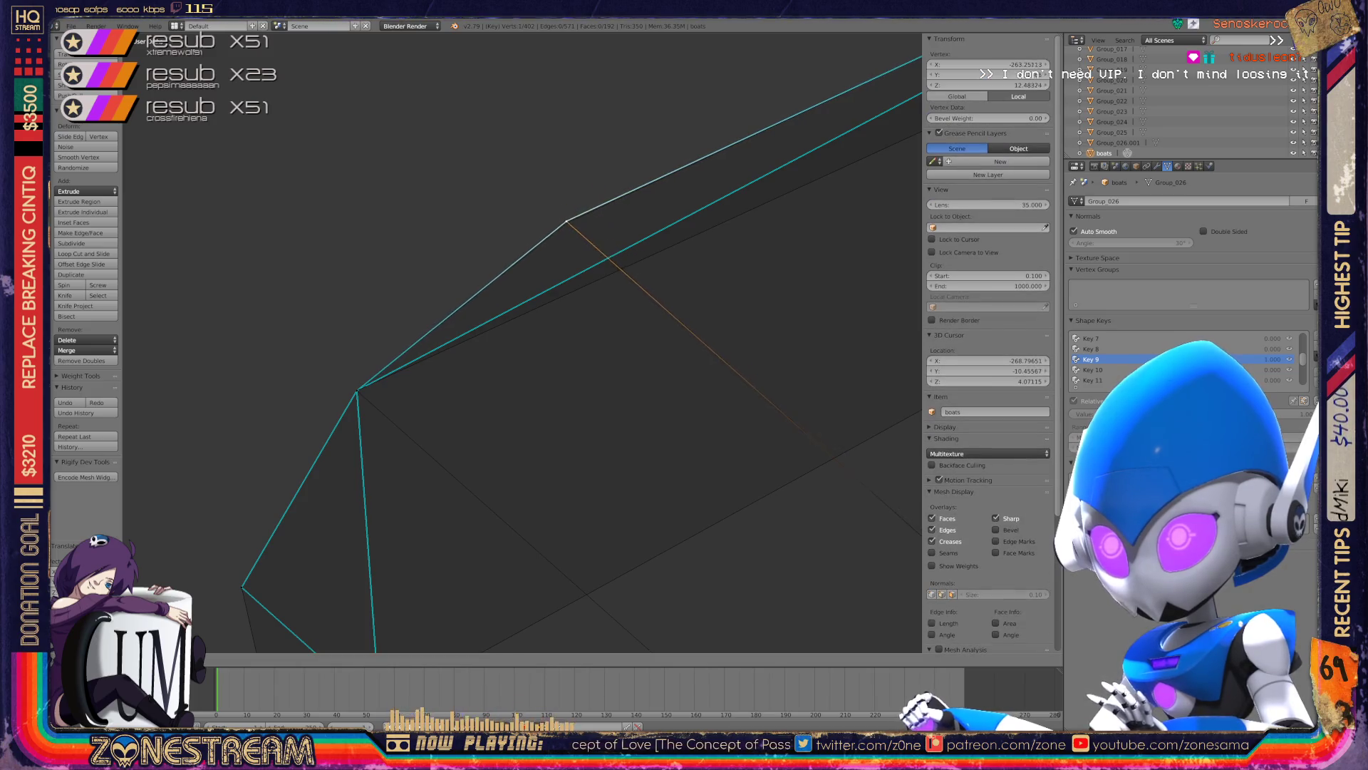
scroll(523, 342, down, 5)
shift+middle_drag(522, 342, 491, 213)
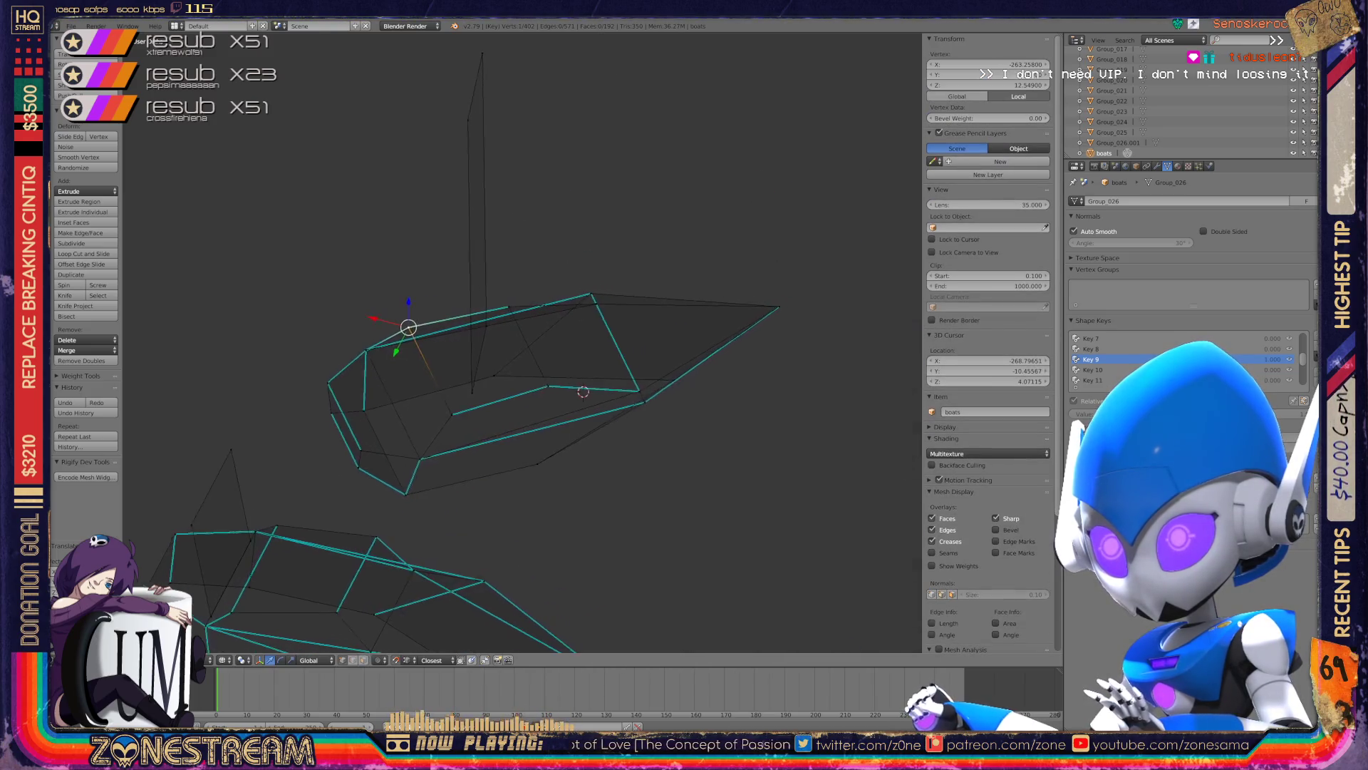
scroll(522, 342, up, 5)
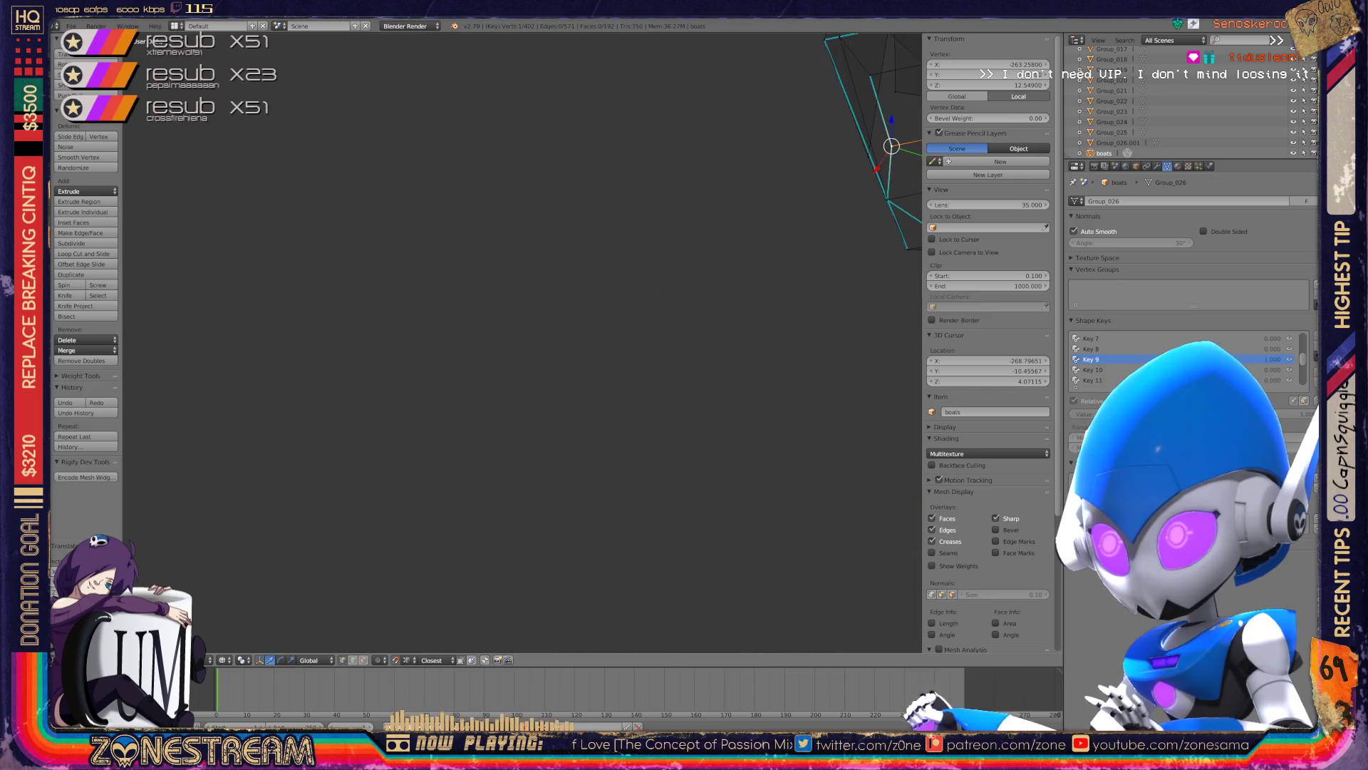
mouse_move(523, 342)
middle_down()
mouse_move(605, 285)
mouse_move(570, 300)
middle_up()
scroll(570, 299, up, 4)
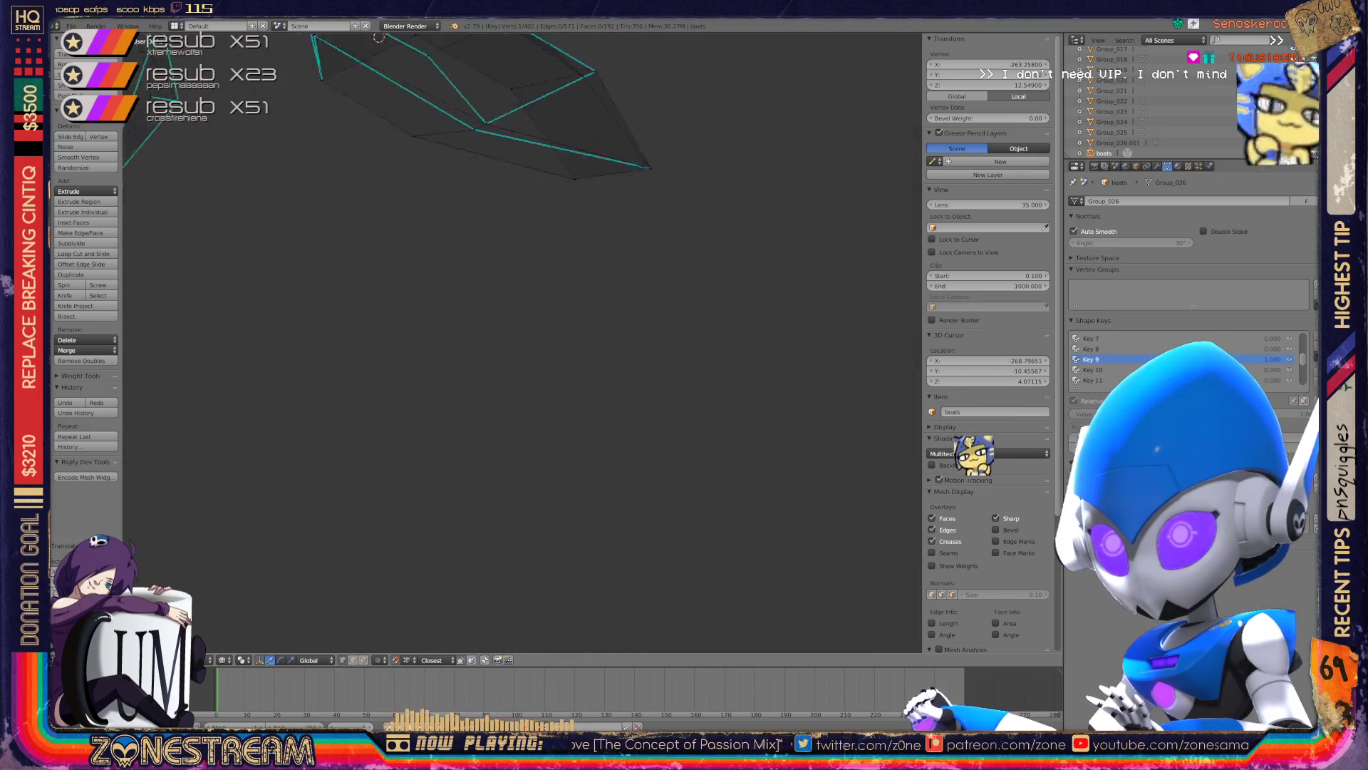
mouse_move(522, 342)
middle_down()
mouse_move(499, 299)
mouse_move(542, 321)
mouse_move(499, 328)
mouse_move(542, 313)
mouse_move(527, 320)
middle_up()
scroll(523, 342, down, 3)
- Return to Object Mode and set the Key 9 shape key value to 1.000
middle_drag(466, 357, 442, 366)
key(Tab)
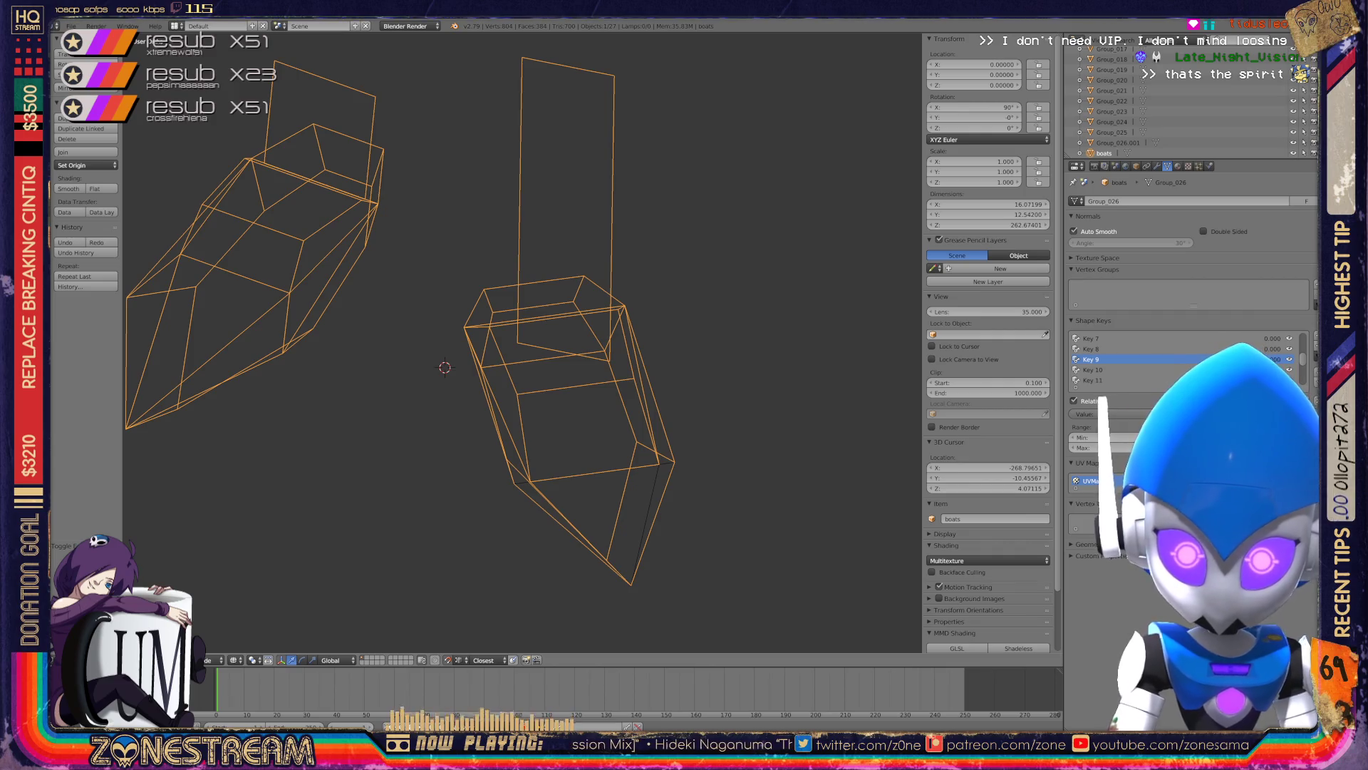
drag(1140, 414, 1311, 414)
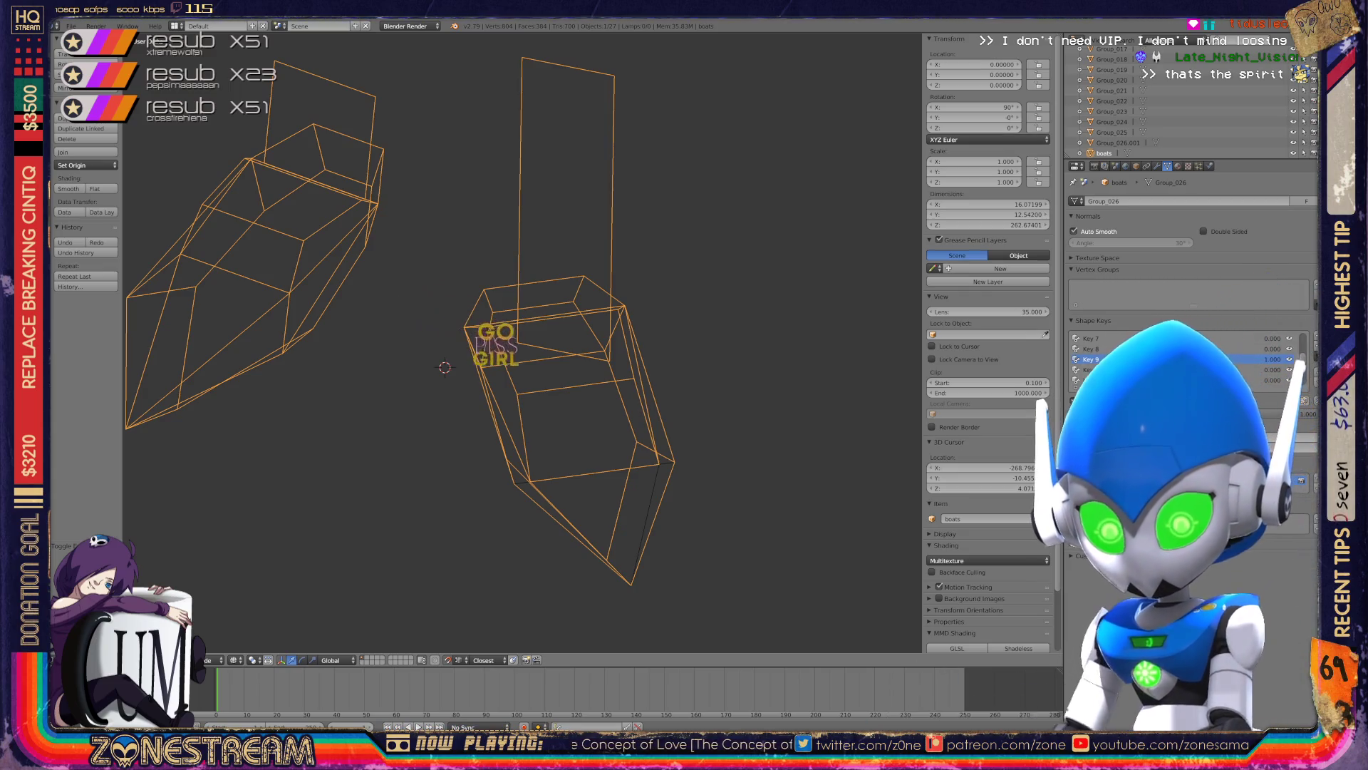
scroll(477, 357, down, 3)
- Back in Edit Mode, reframe both boats and move the selected lower hull vertex into place
key(Tab)
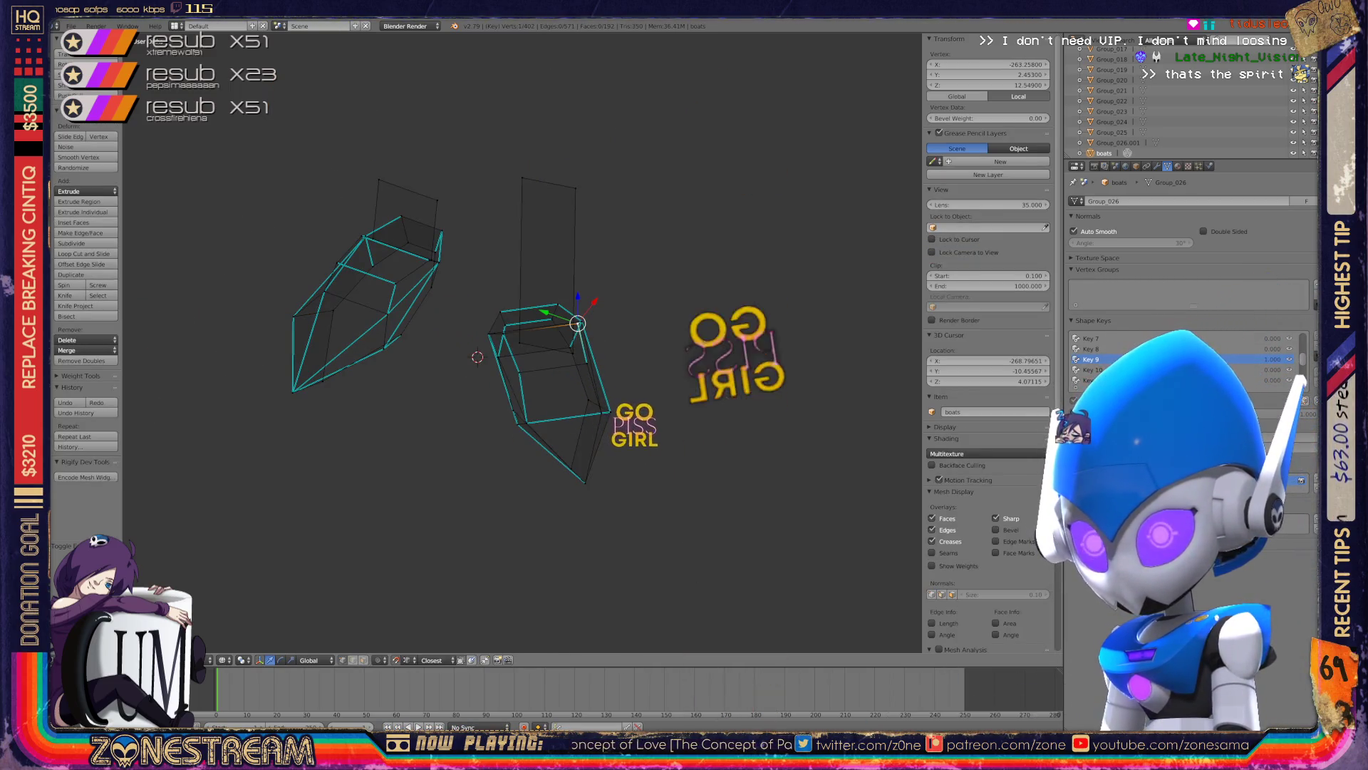
scroll(522, 342, down, 5)
mouse_move(522, 342)
middle_down()
mouse_move(428, 399)
mouse_move(492, 371)
mouse_move(570, 285)
middle_up()
scroll(522, 342, up, 5)
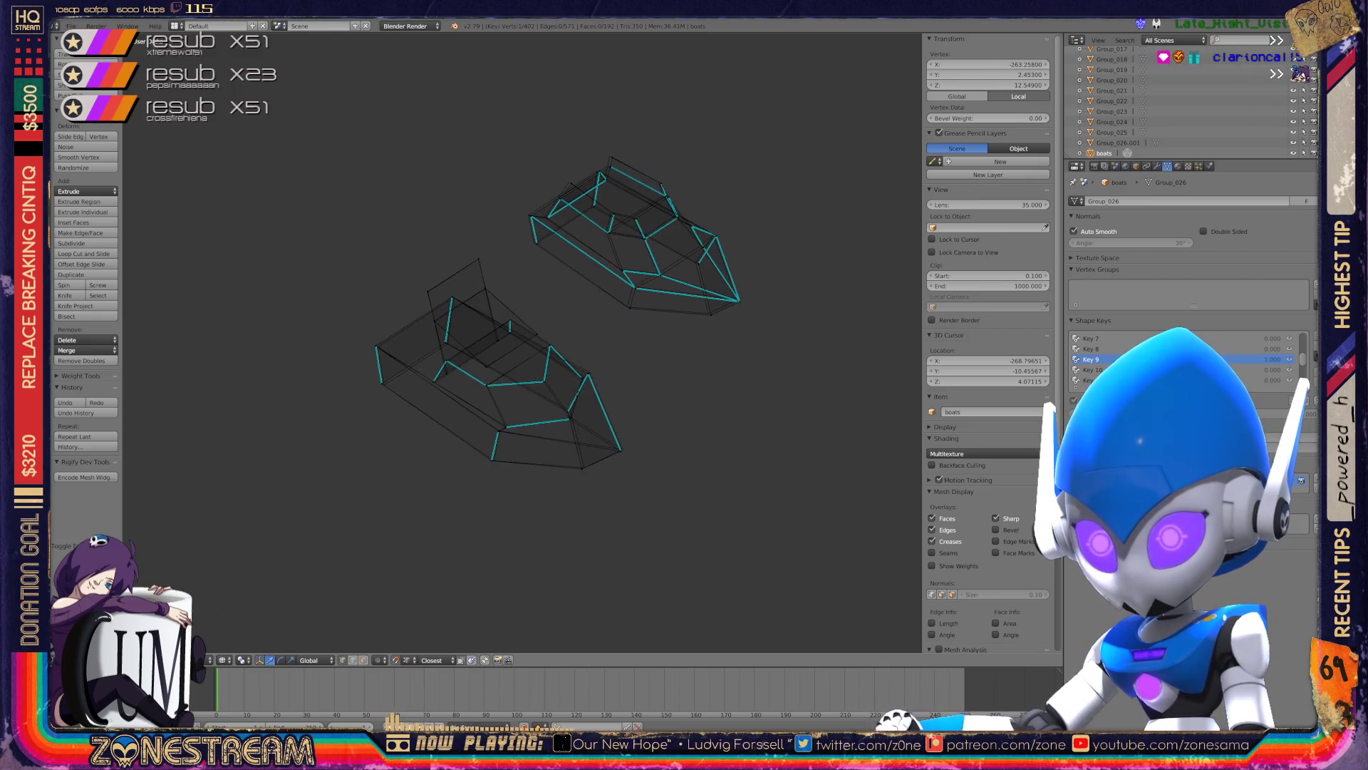
scroll(522, 342, up, 5)
scroll(523, 342, up, 3)
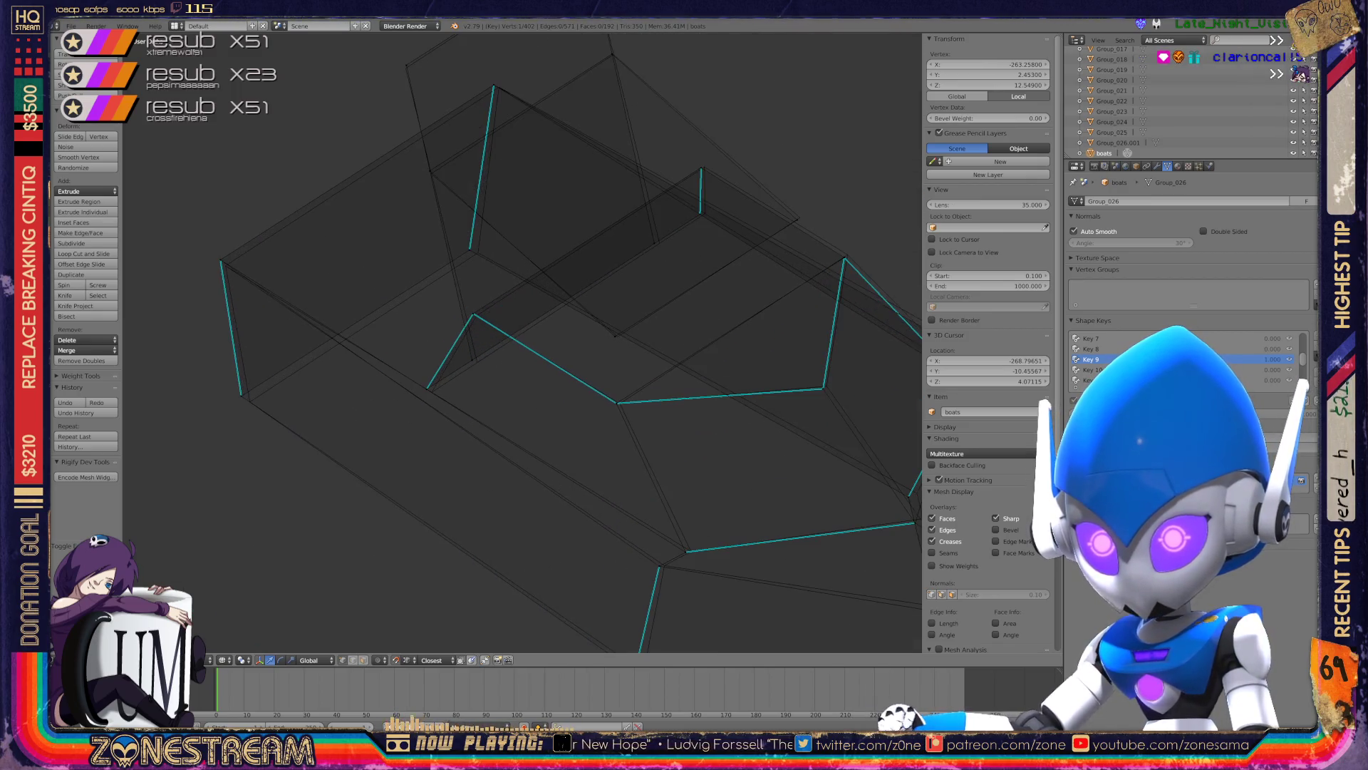
scroll(522, 342, up, 2)
scroll(523, 342, up, 3)
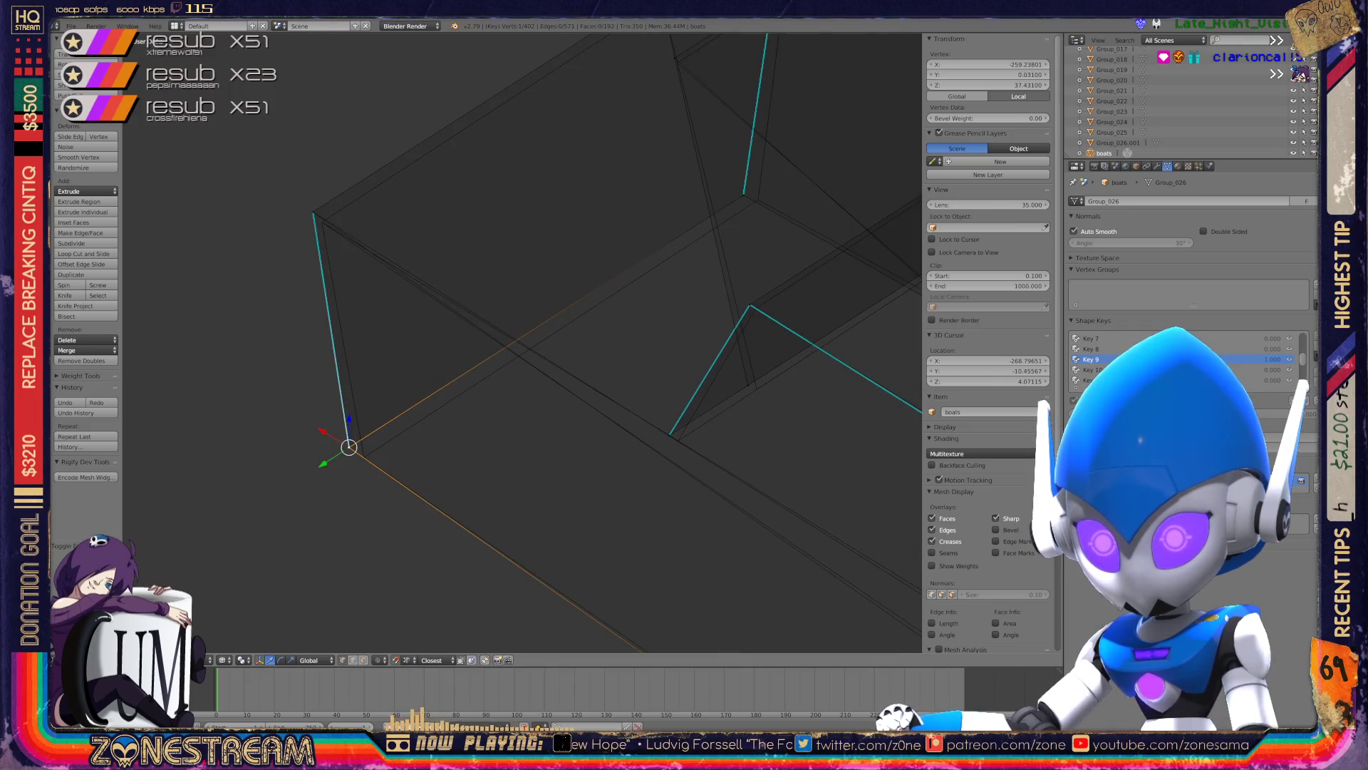
scroll(522, 342, down, 2)
scroll(522, 342, up, 2)
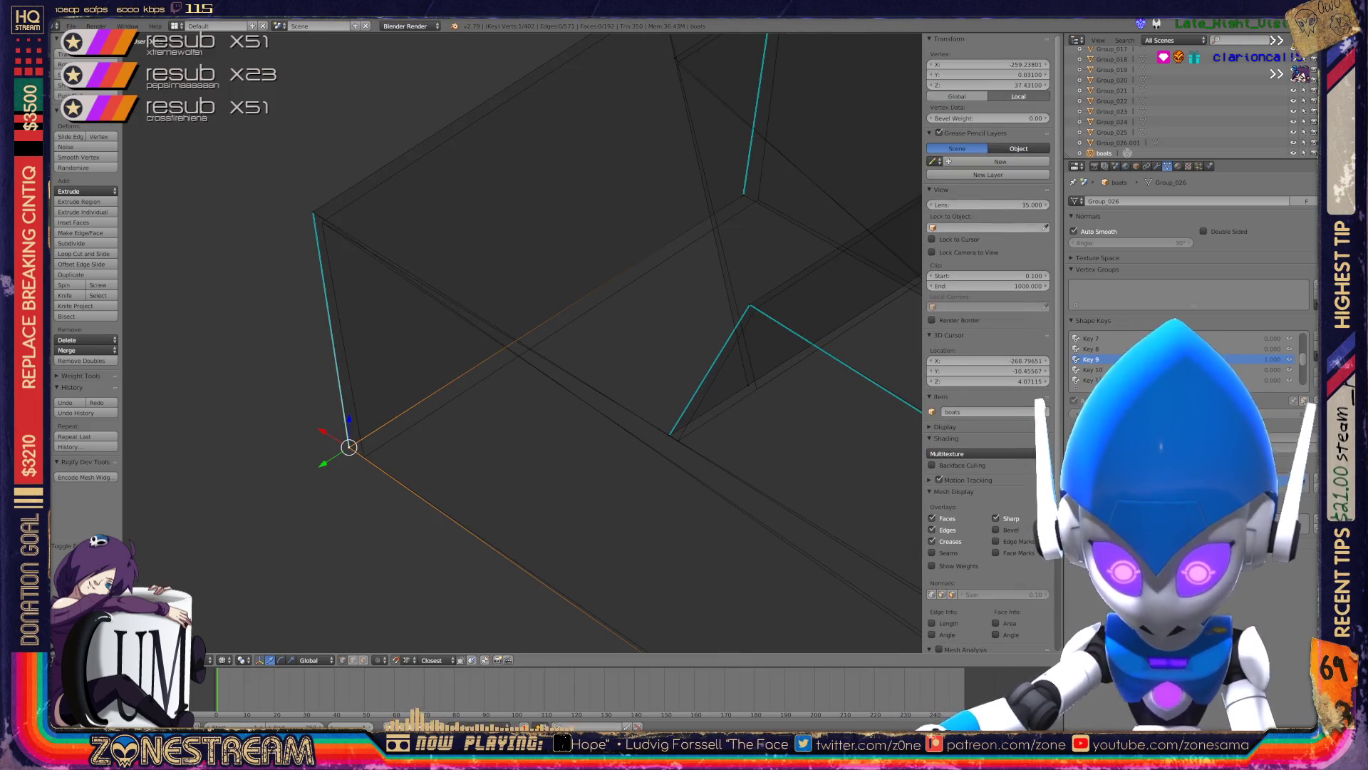
key(g)
click(364, 454)
- Move the top vertex of that edge onto the matching hull point
right_click(313, 212)
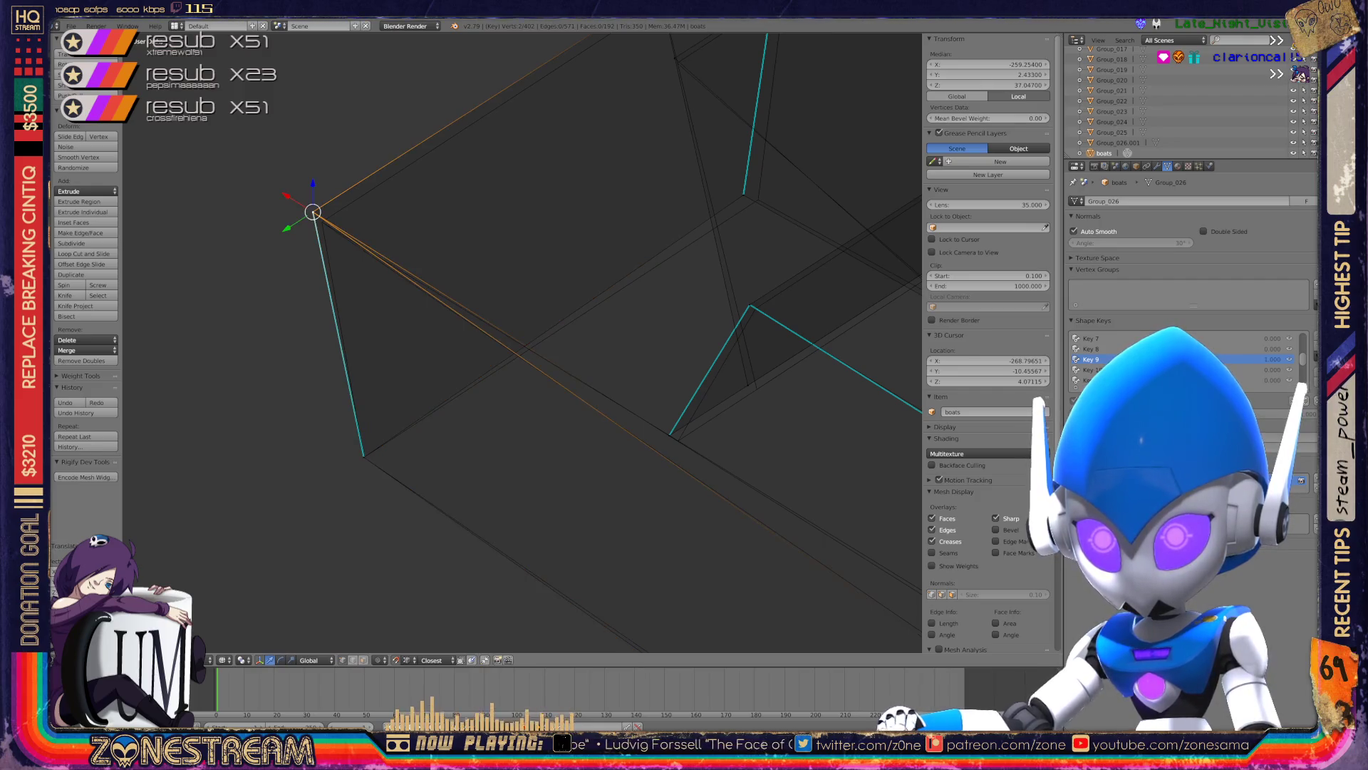
key(shift+s)
key(Escape)
click(300, 160)
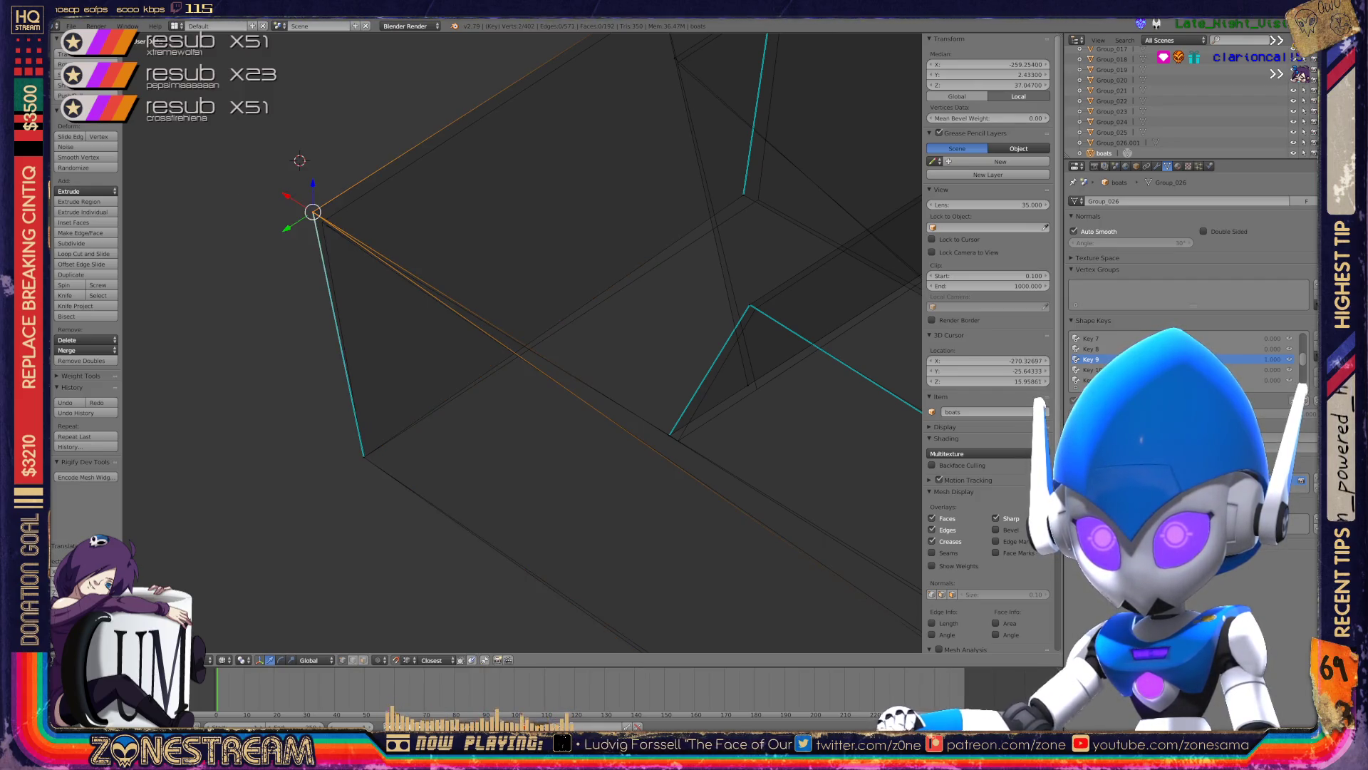
key(g)
click(308, 171)
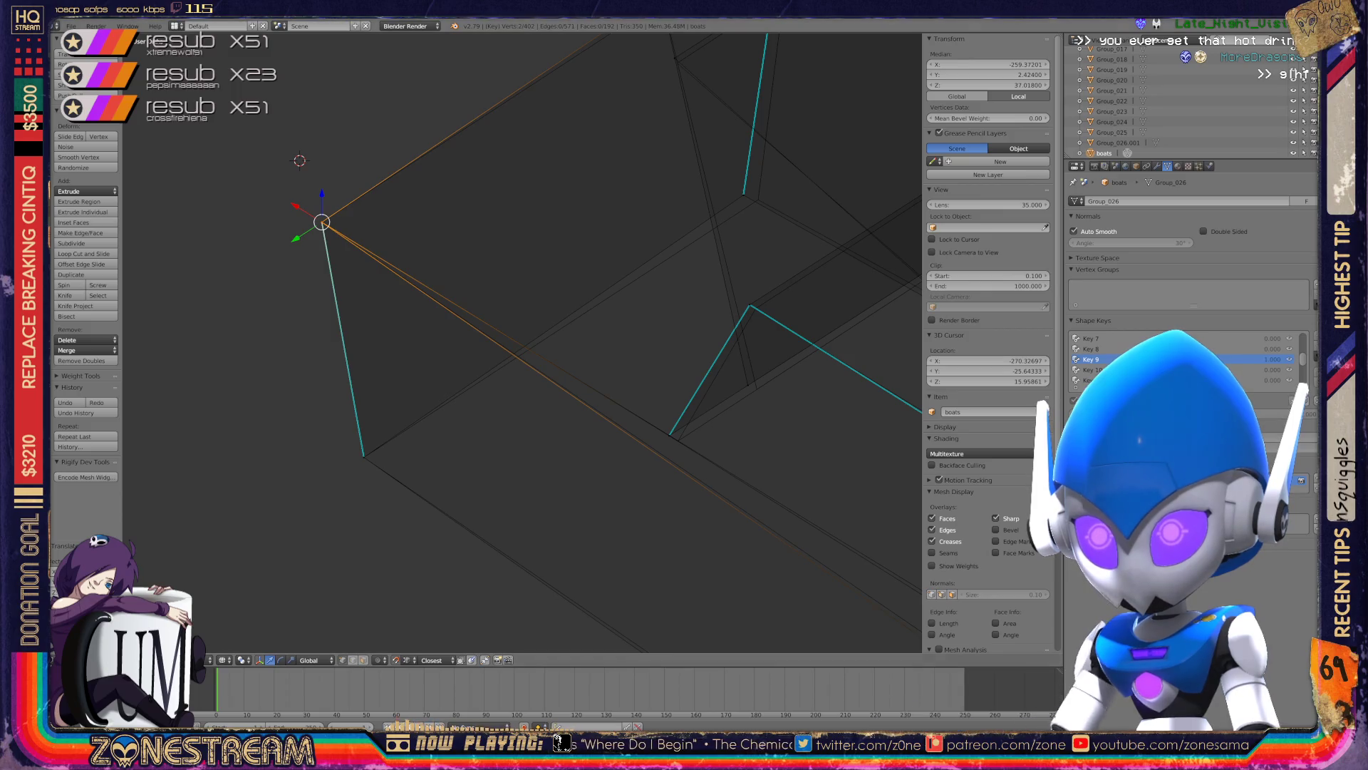
- Raise the selected vertex onto the hull line and nudge the vertex where the edges converge
scroll(522, 342, down, 5)
scroll(523, 342, up, 2)
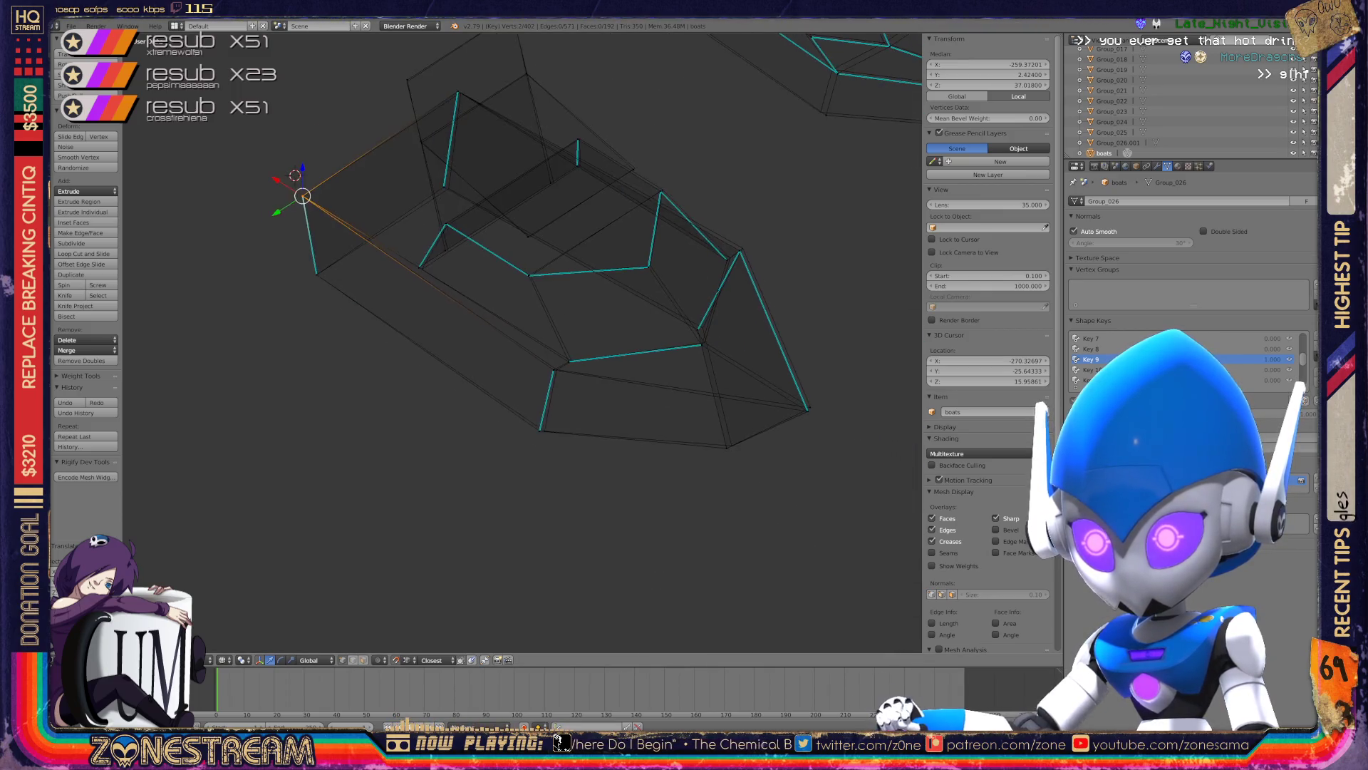
scroll(523, 342, up, 3)
scroll(523, 342, up, 2)
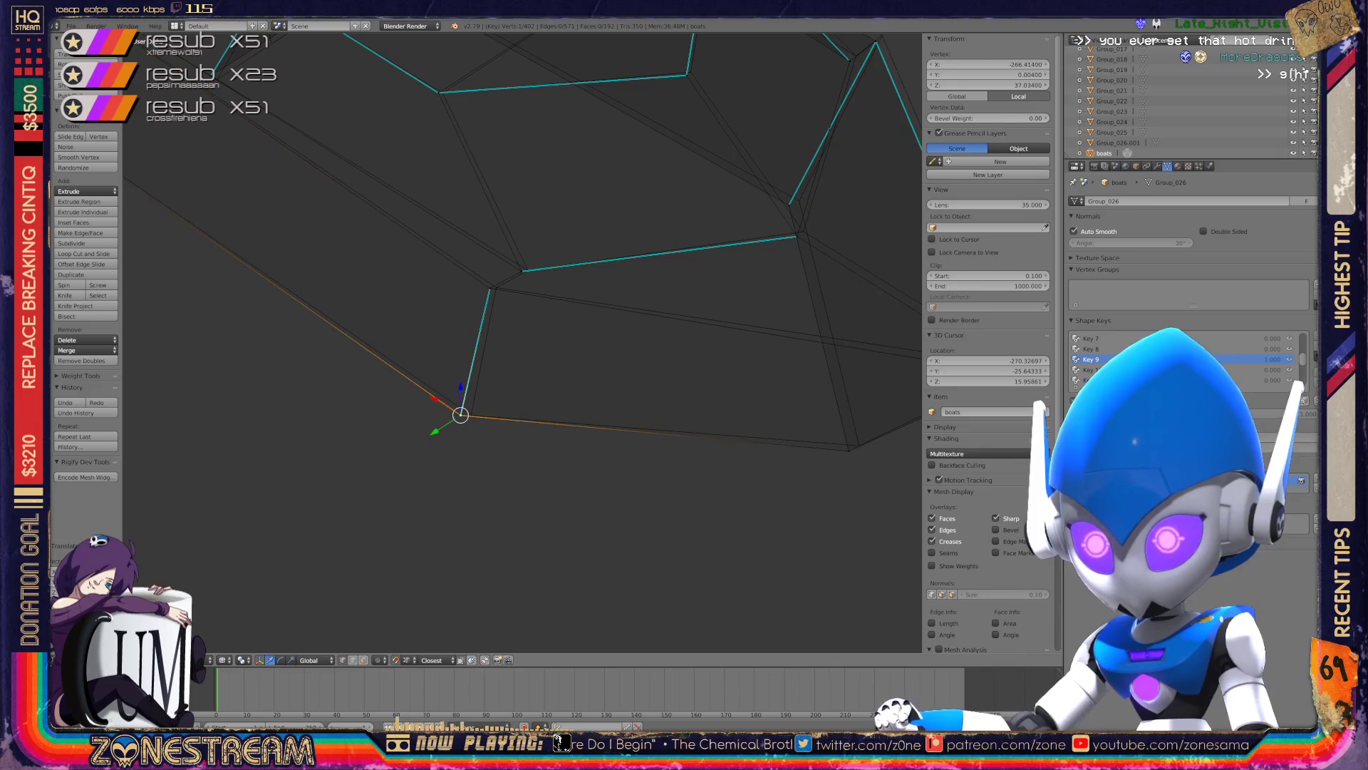
shift+middle_drag(523, 285, 528, 336)
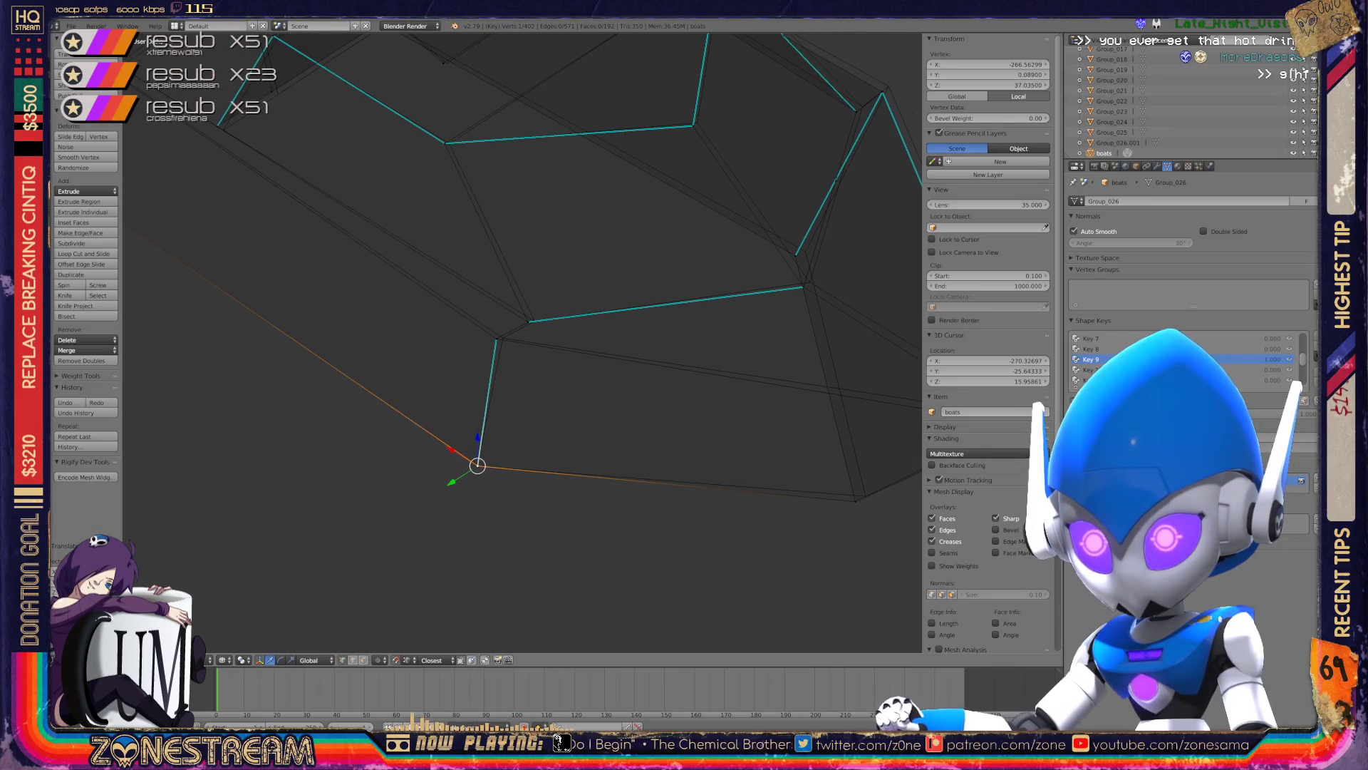
drag(477, 465, 497, 338)
key(g)
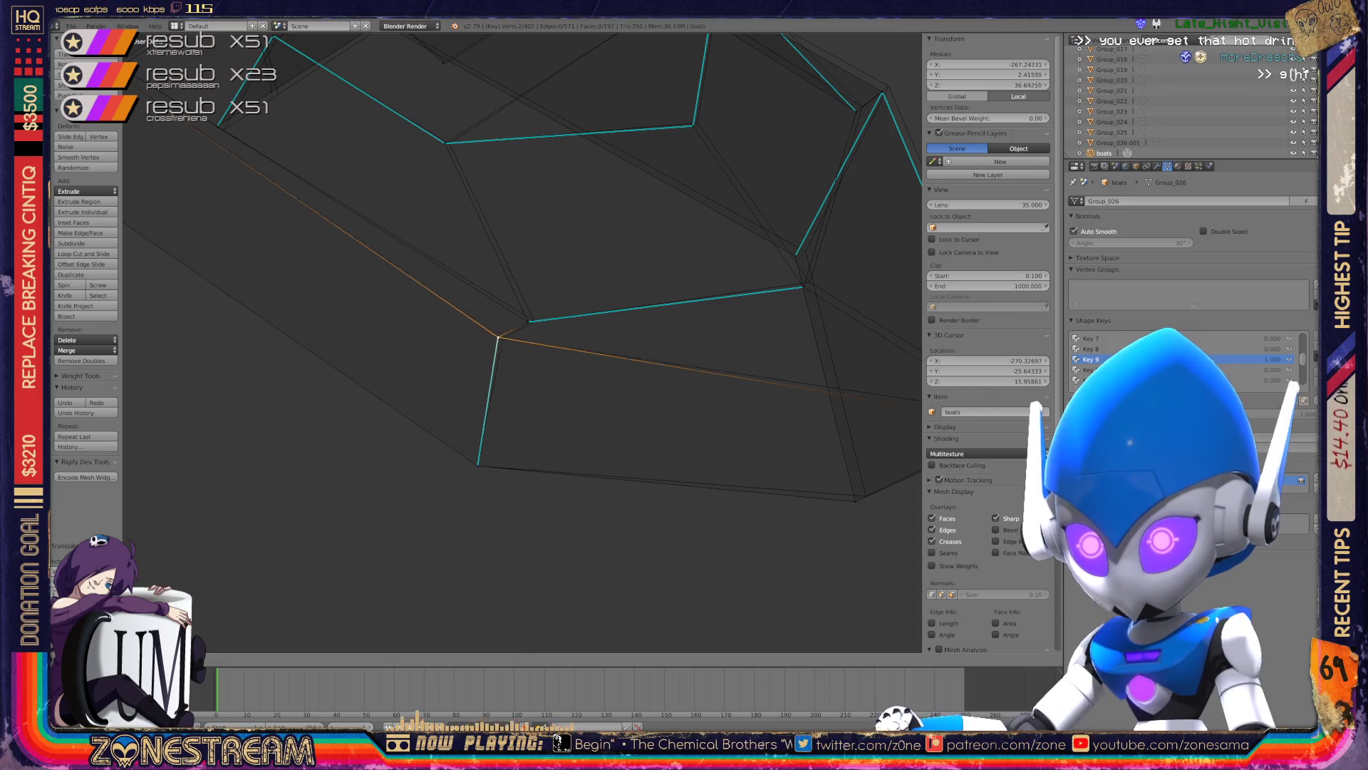
scroll(522, 342, up, 3)
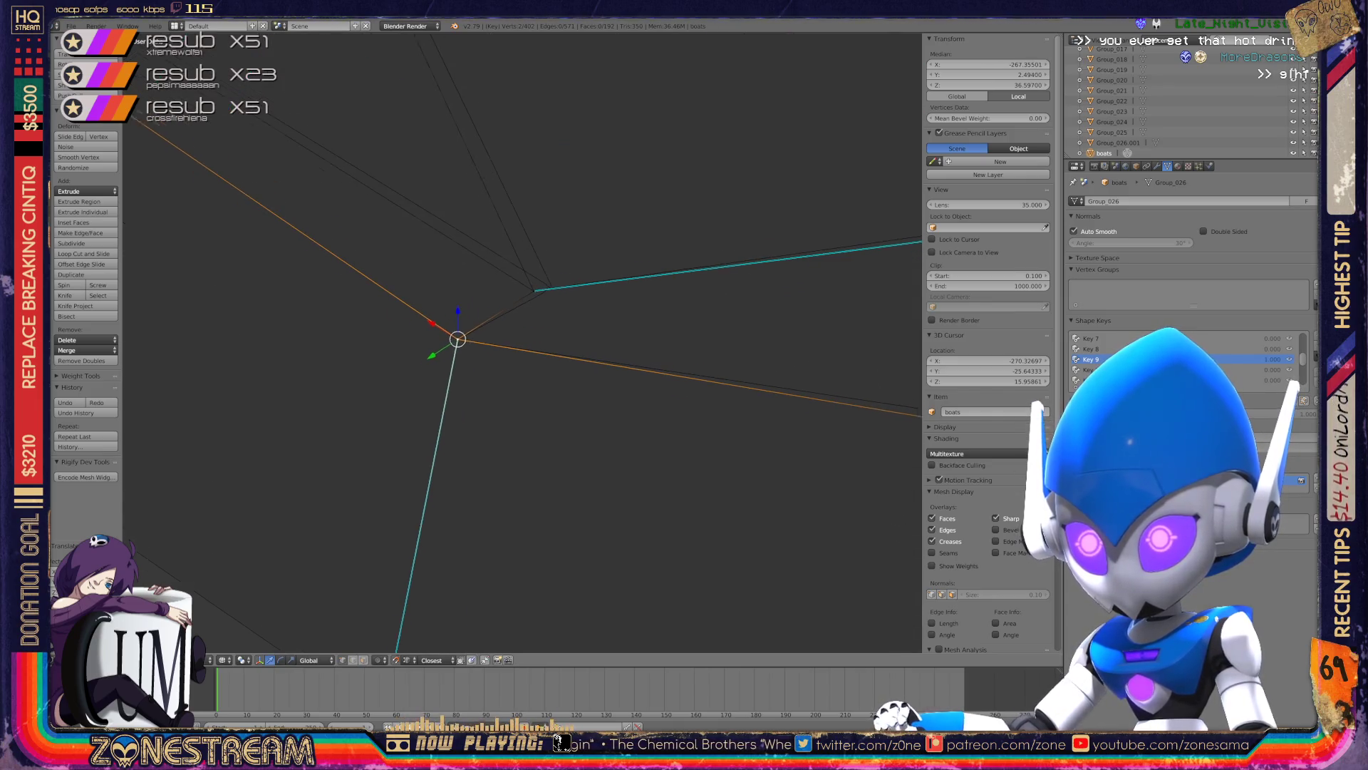
shift+middle_drag(541, 279, 511, 334)
click(511, 335)
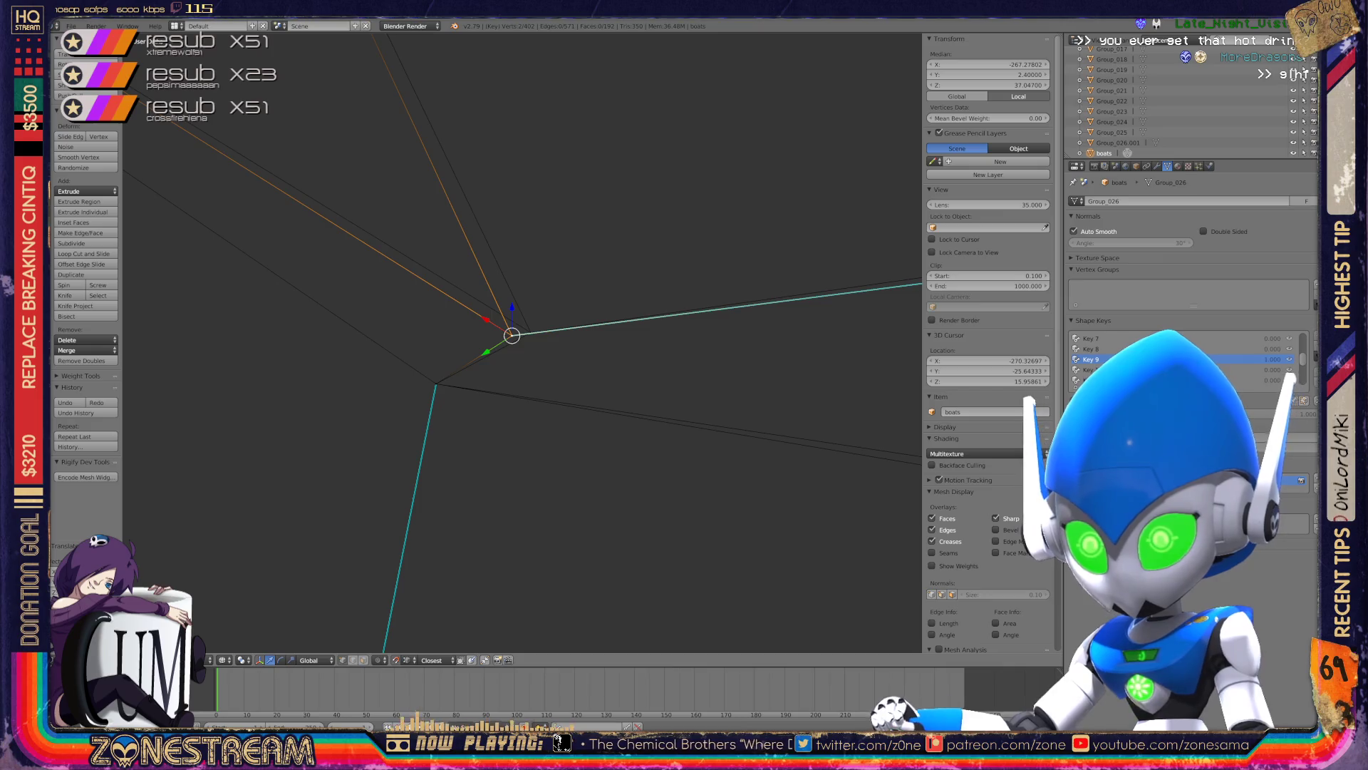
key(g)
- Select the vertex at the hull's right tip and snap the 3D cursor to it
scroll(525, 338, down, 3)
shift+middle_drag(525, 338, 144, 288)
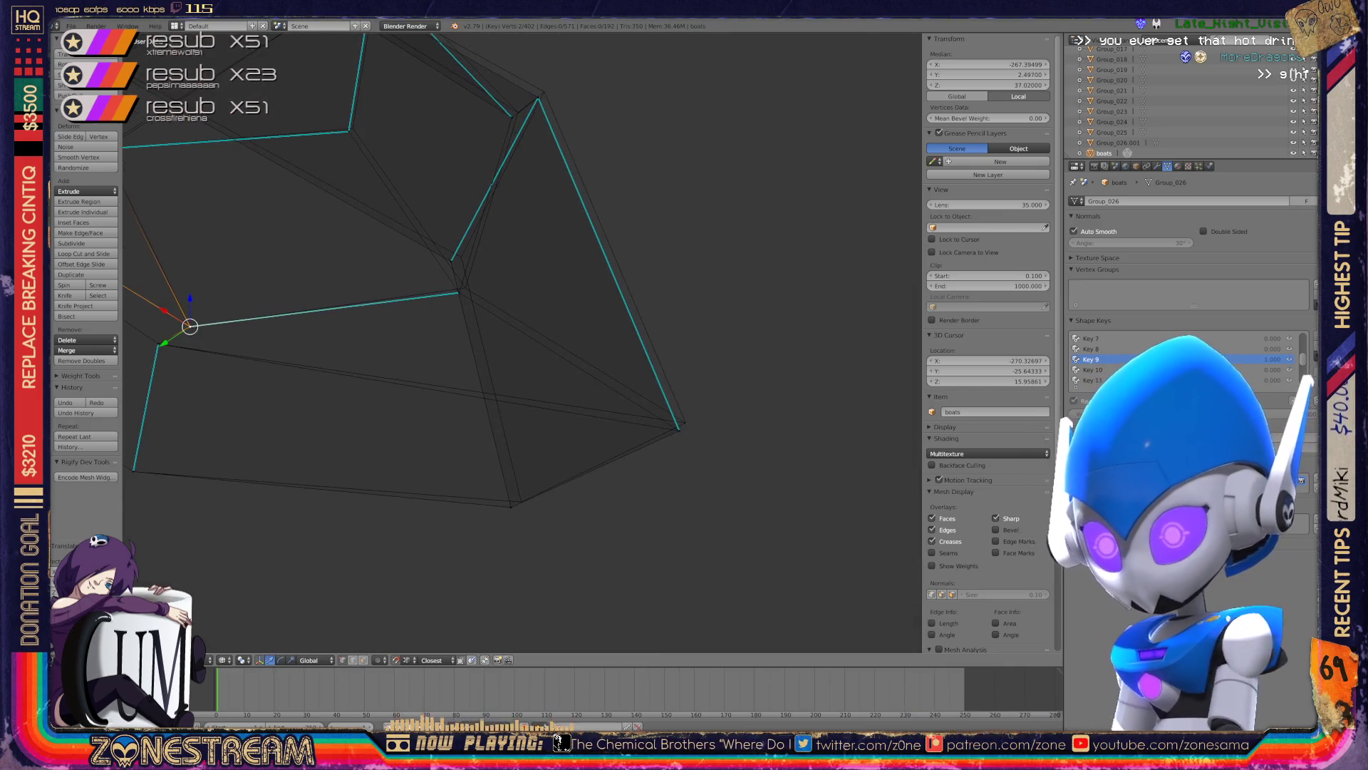
click(502, 626)
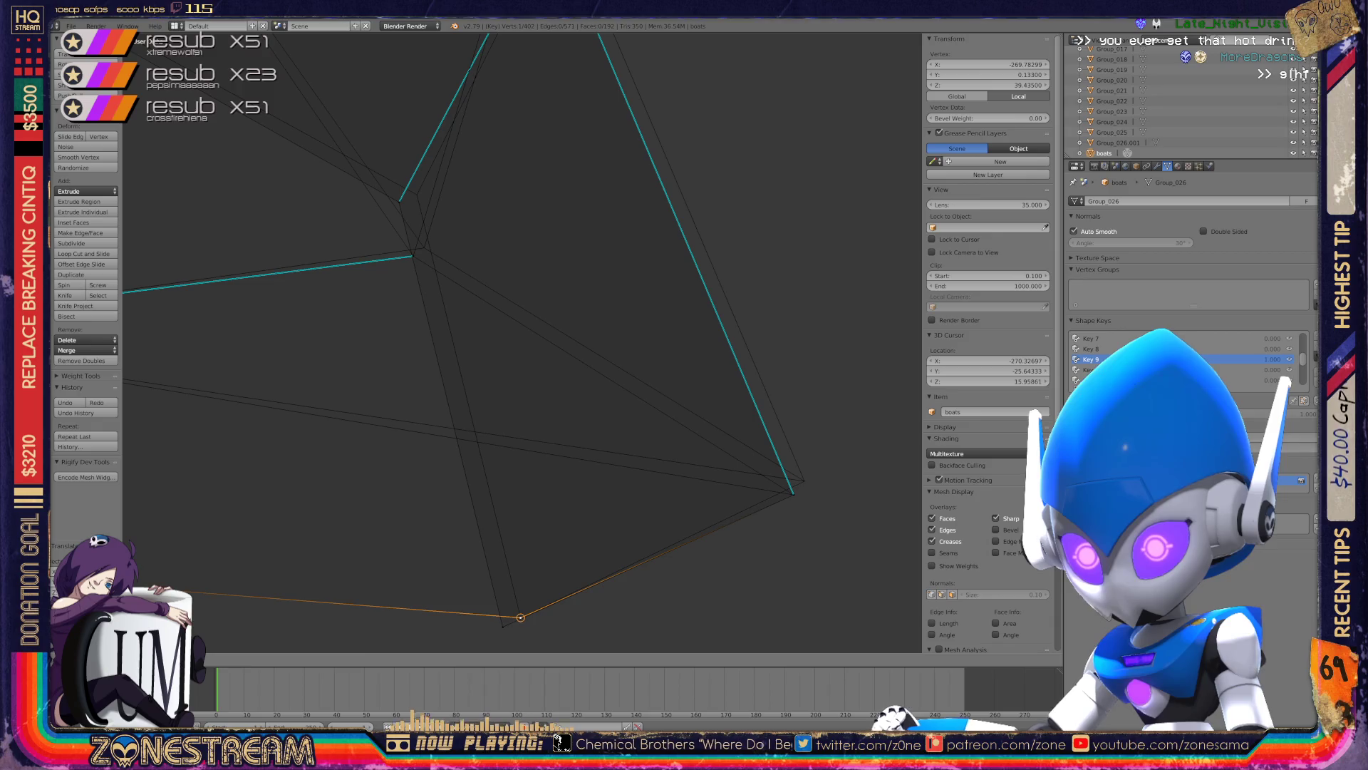
click(520, 617)
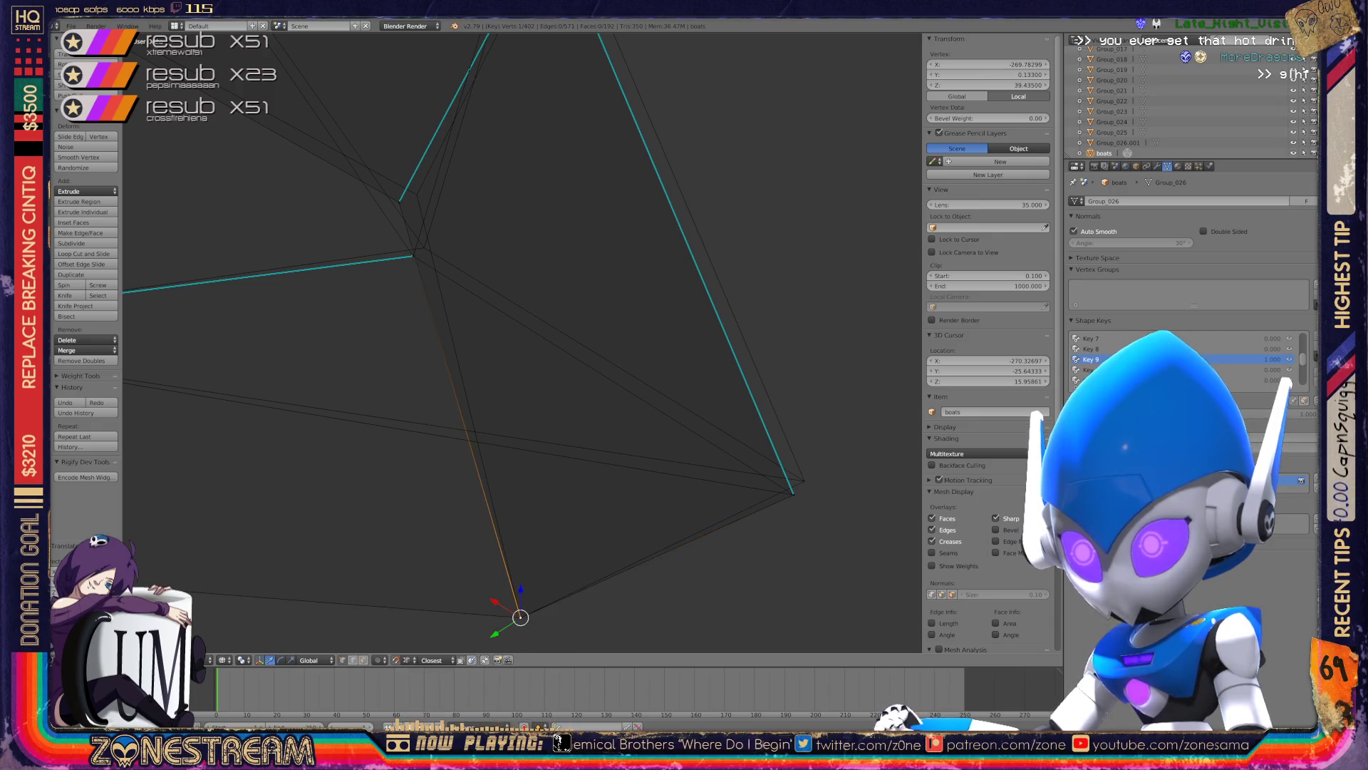
click(794, 494)
key(shift+s)
click(784, 499)
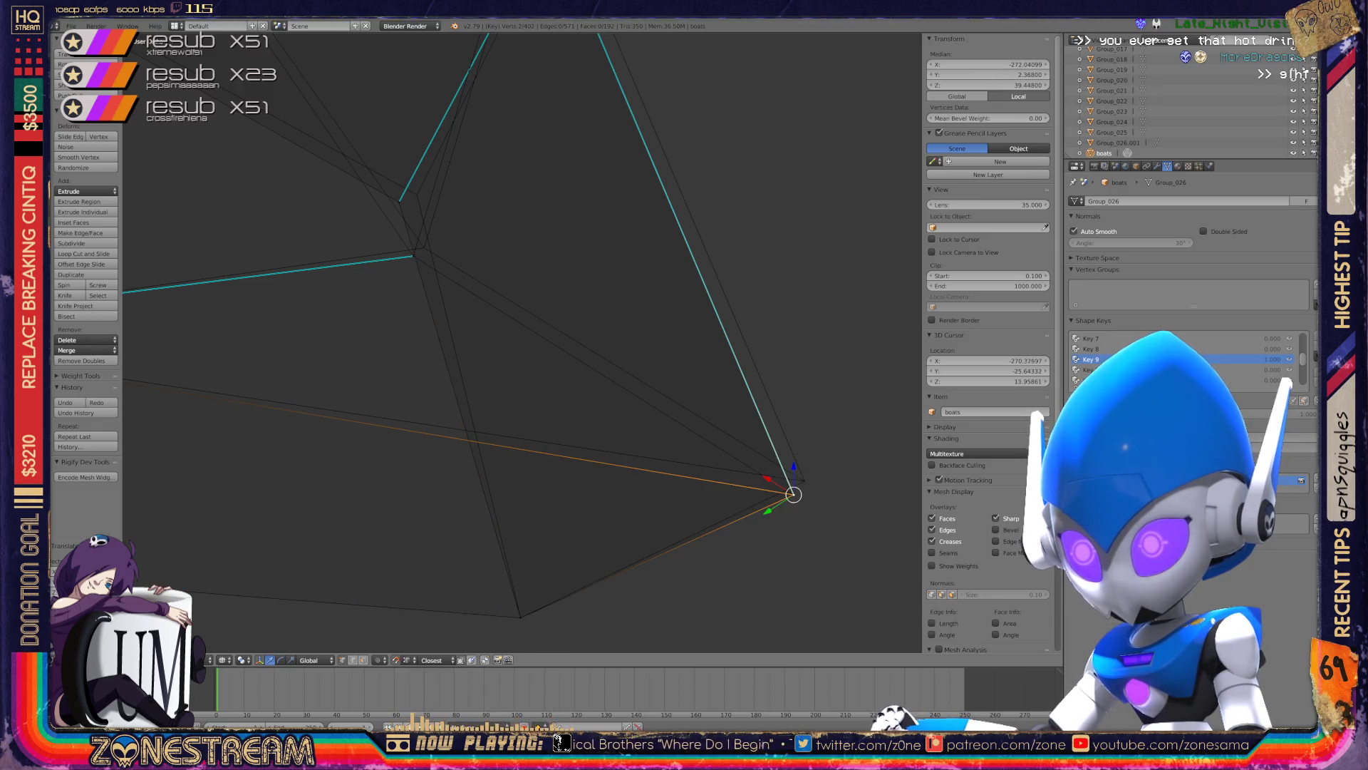
drag(793, 494, 803, 481)
click(803, 481)
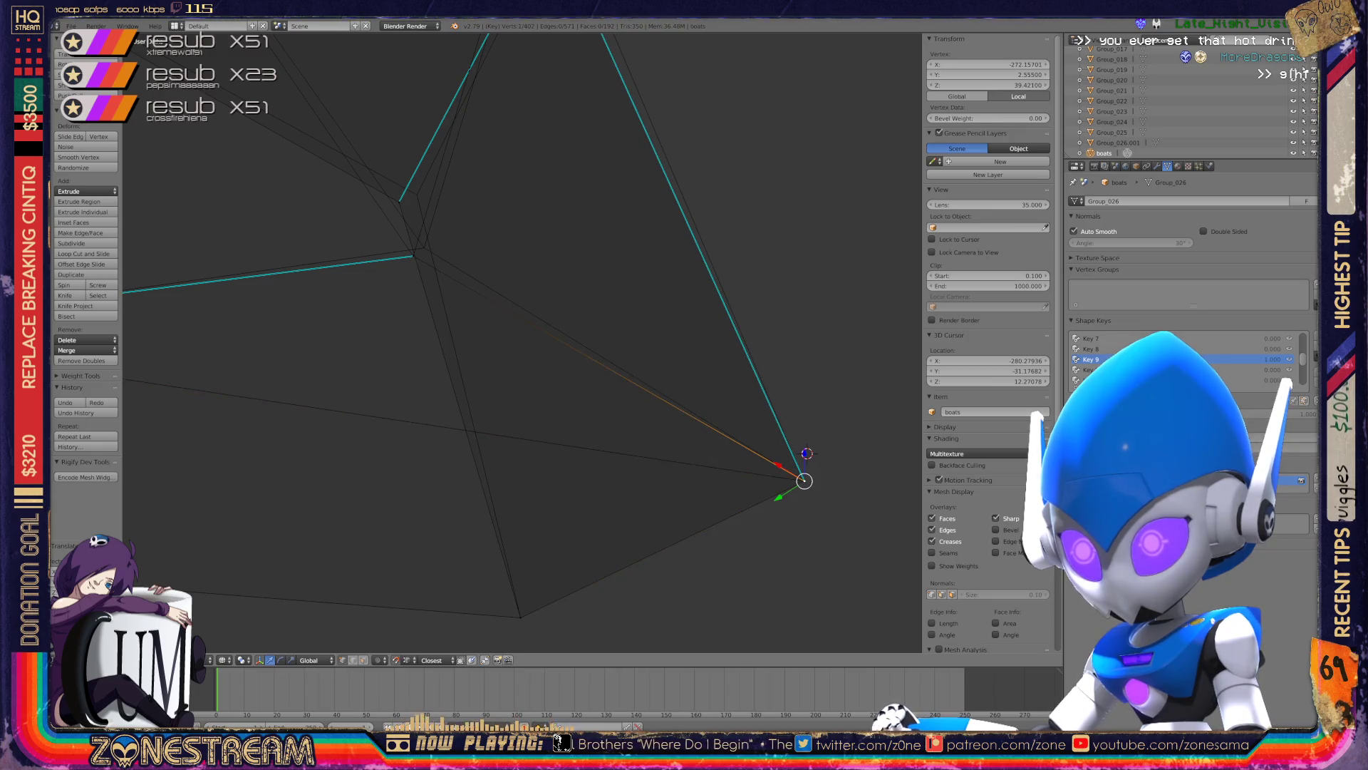
shift+middle_drag(803, 481, 877, 581)
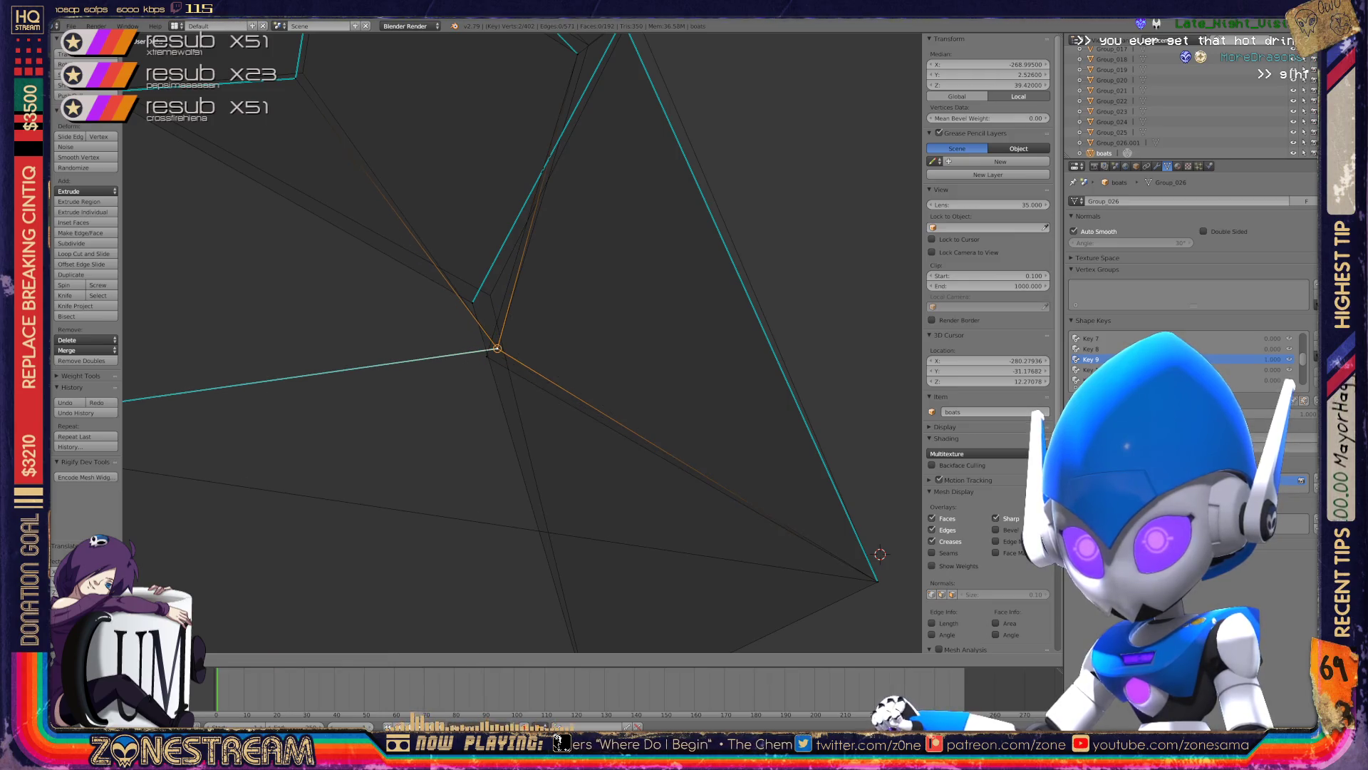
- Shift a hull vertex up-left and nudge another hull corner vertex into place
right_click(486, 356)
key(g)
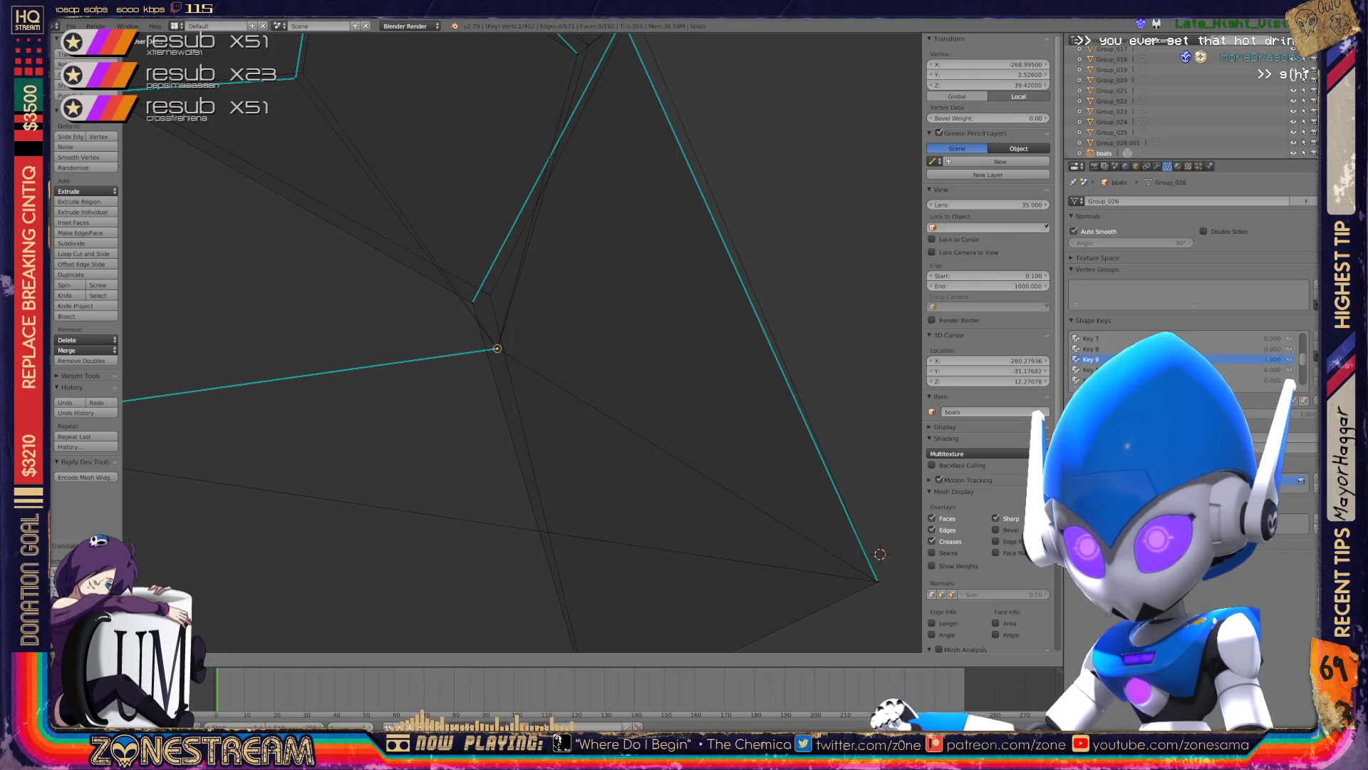
click(473, 303)
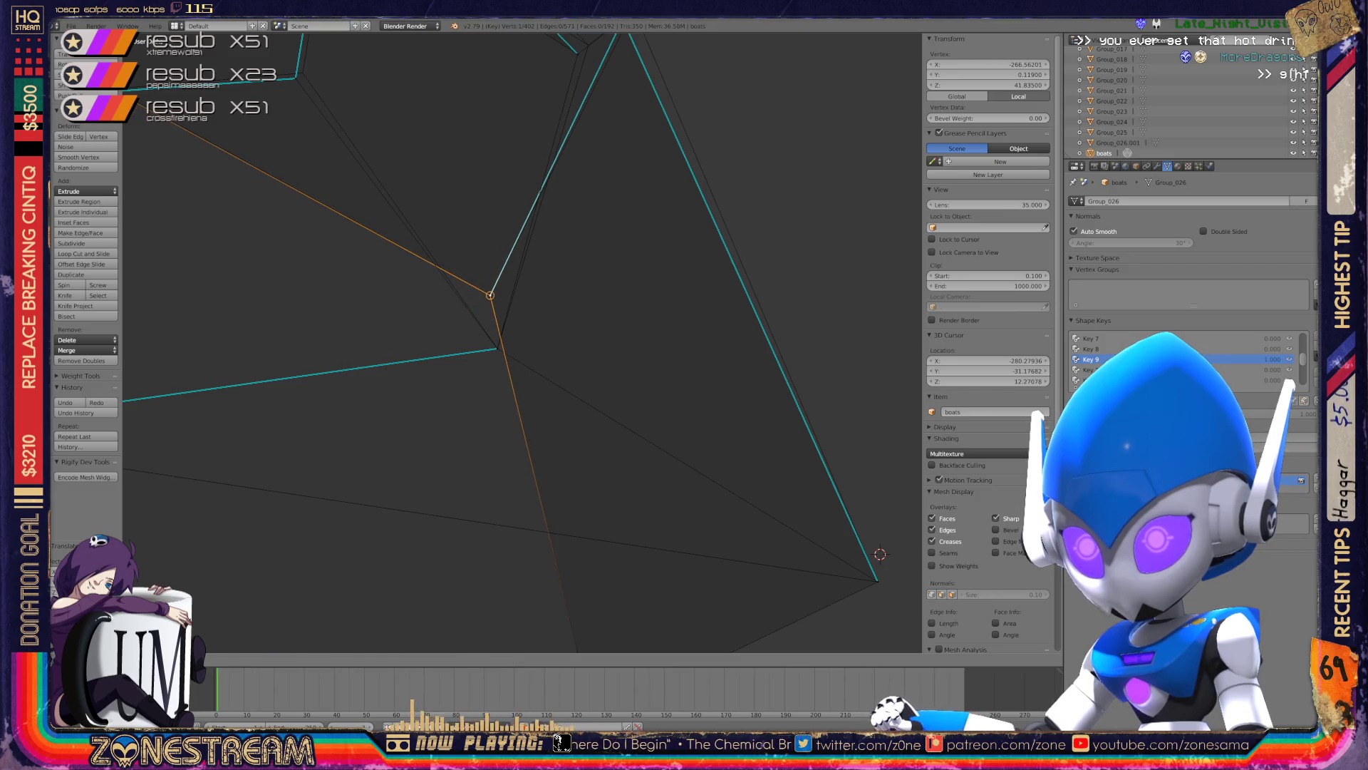
scroll(666, 427, down, 5)
middle_drag(665, 427, 706, 456)
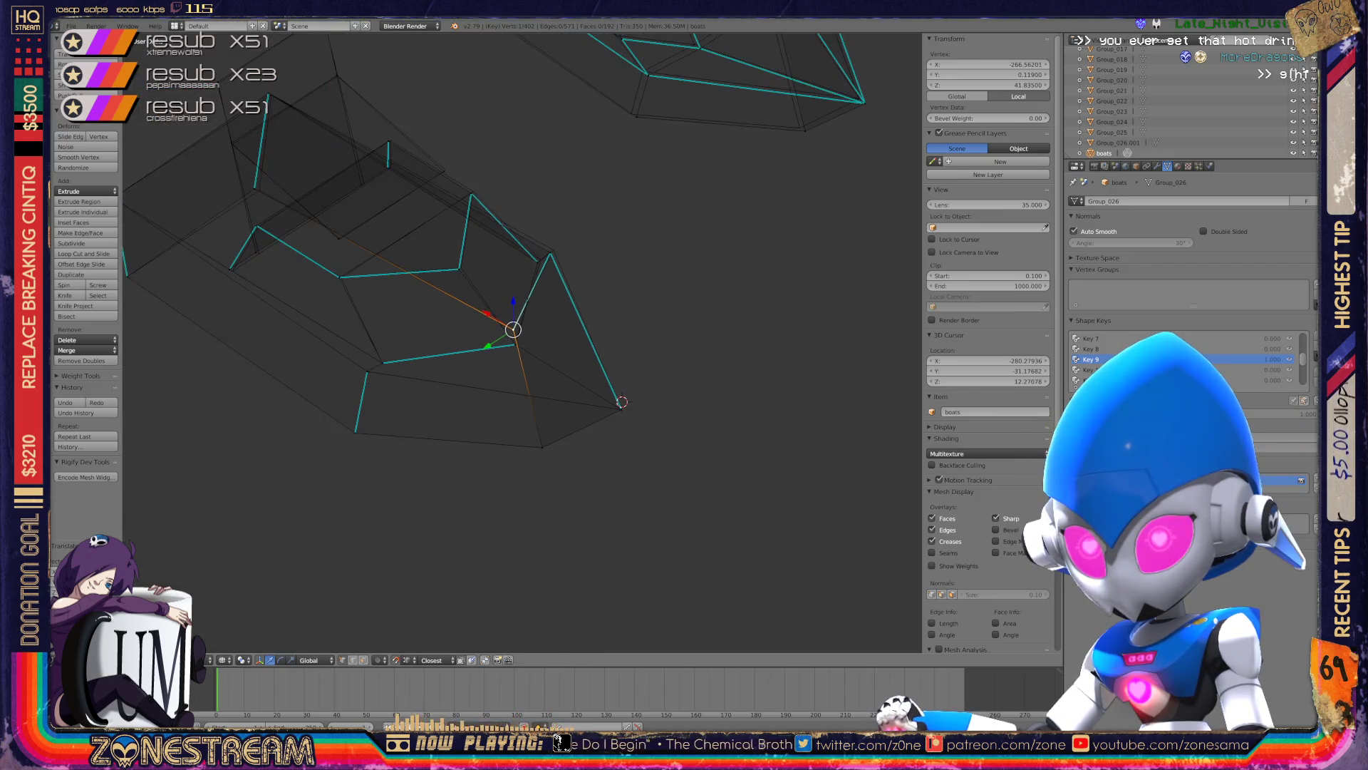
scroll(273, 265, up, 2)
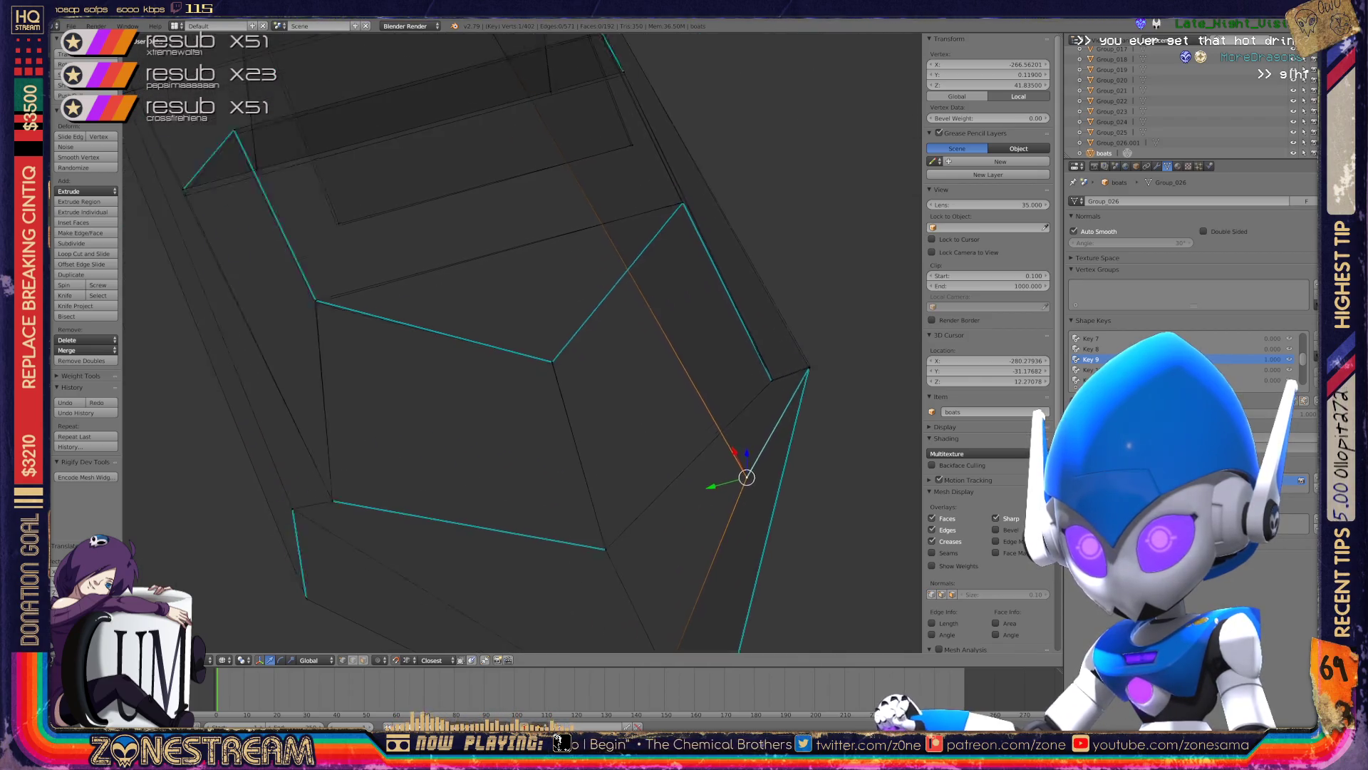
scroll(273, 265, up, 2)
right_click(675, 400)
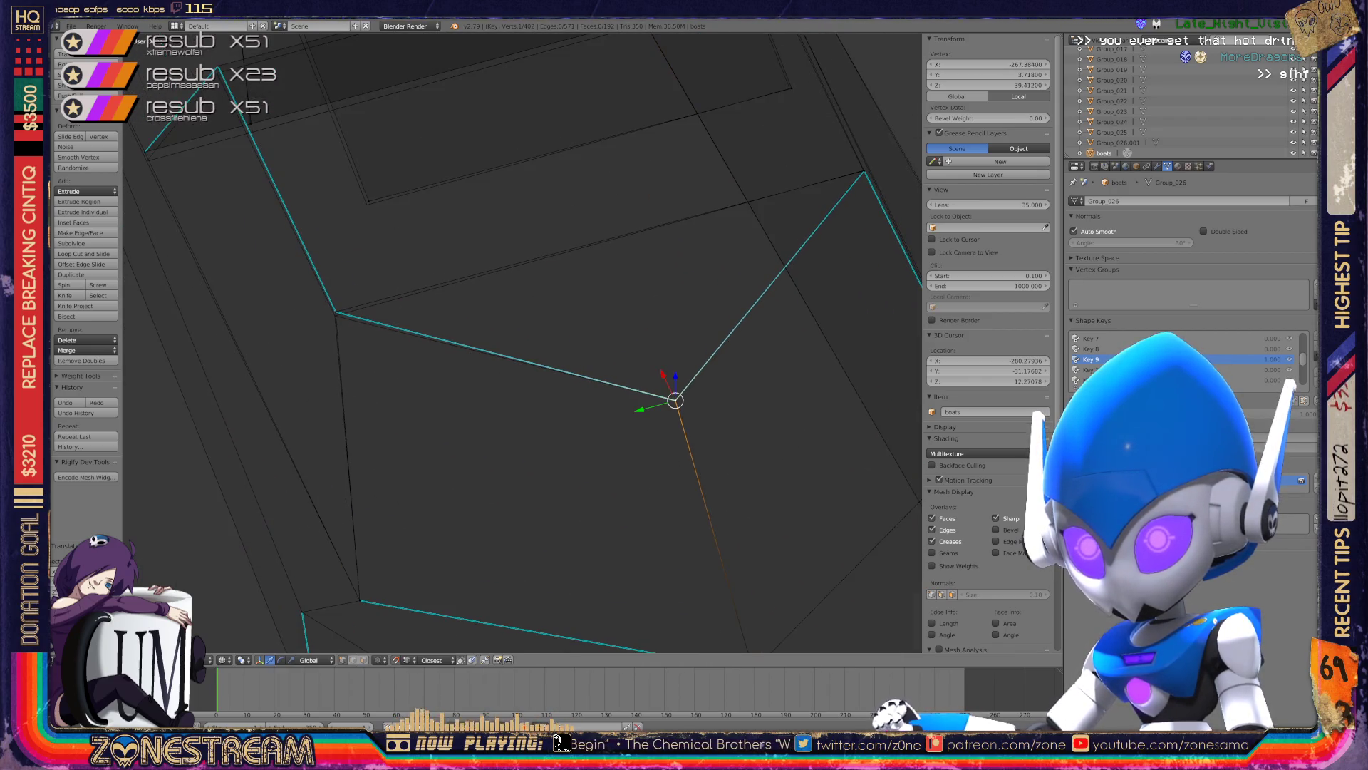
drag(335, 311, 335, 315)
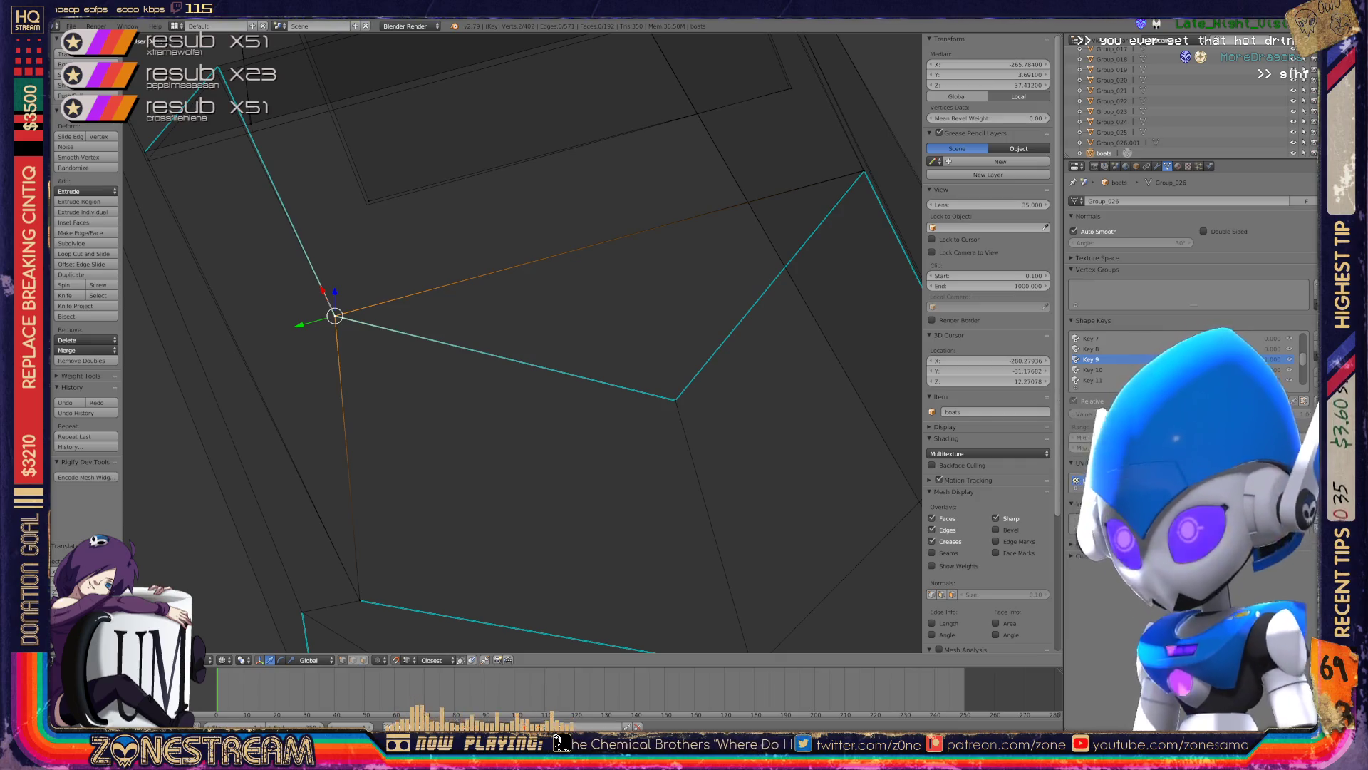
- Align the mesh corner vertex and its neighbour with the hull, bringing the corner to Z about 41.83
middle_drag(520, 342, 463, 356)
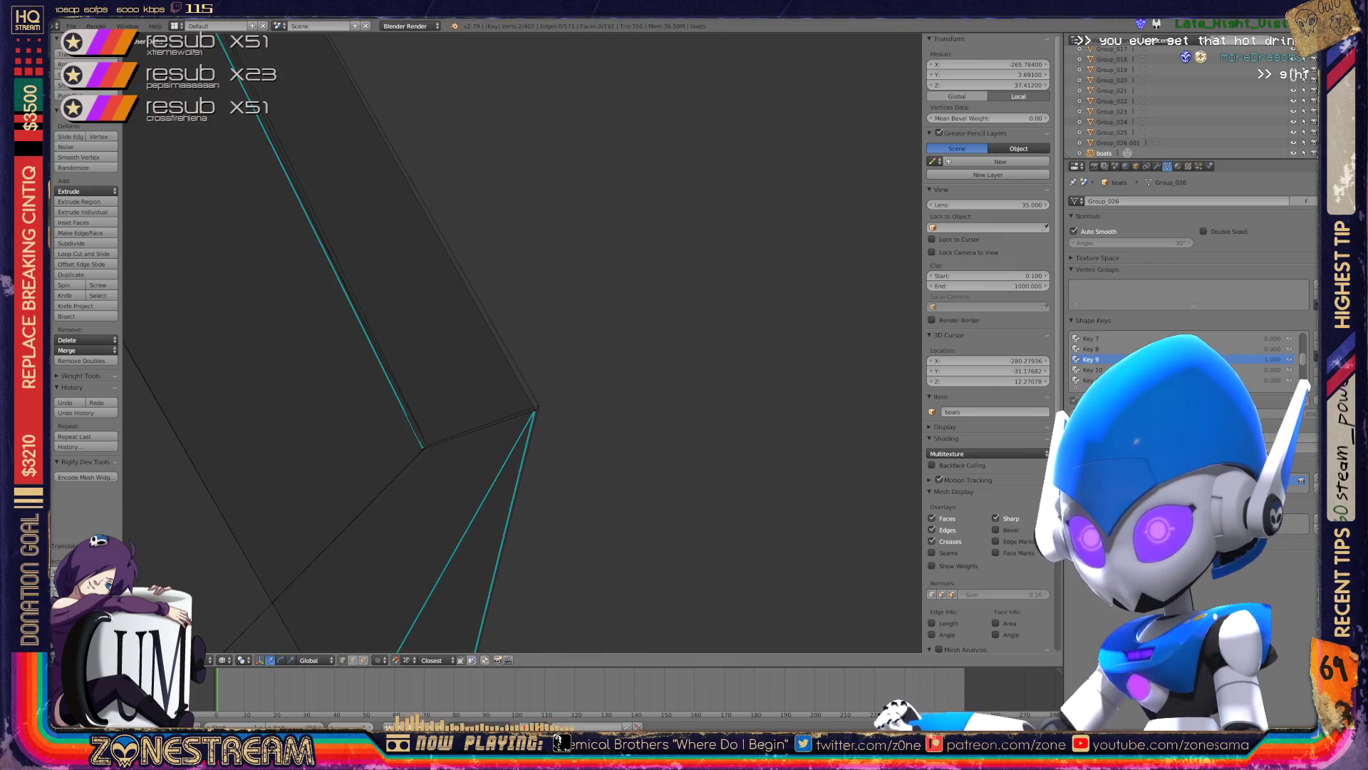
right_click(534, 409)
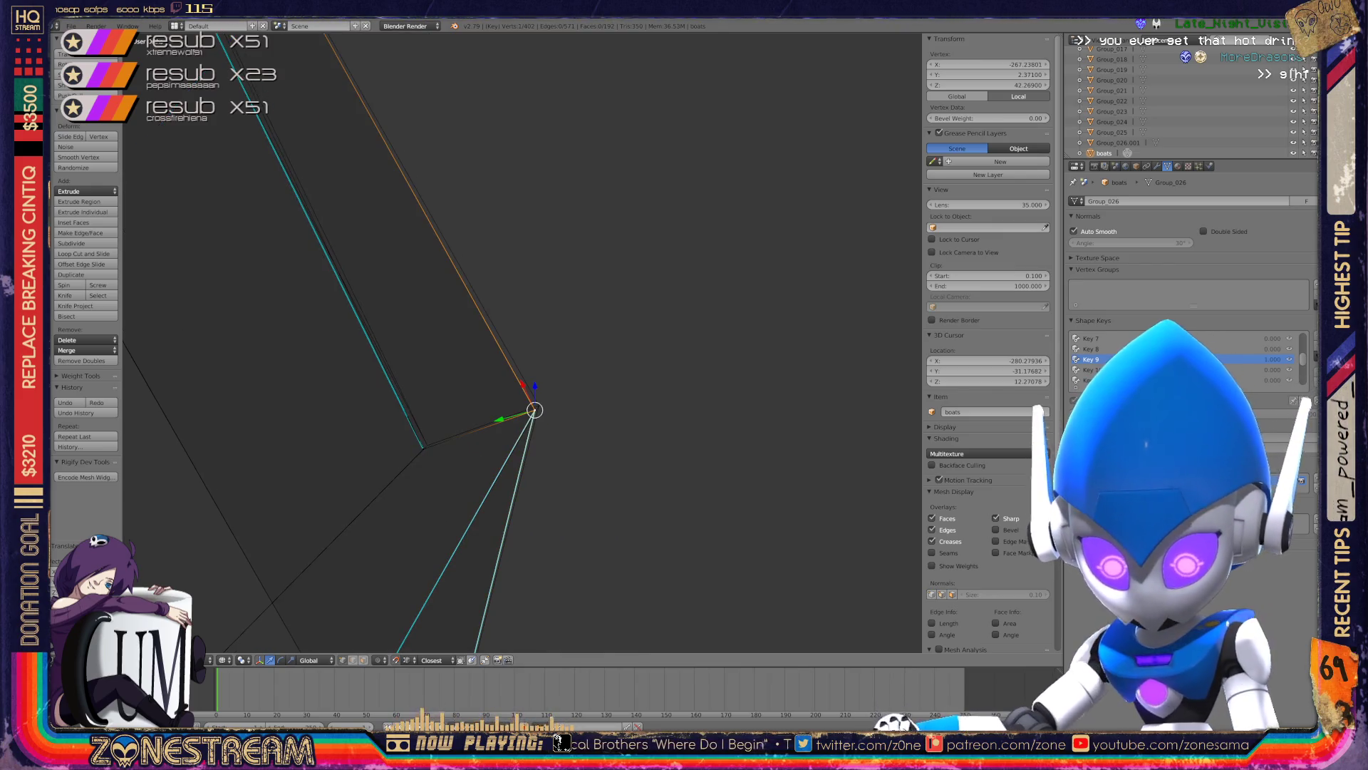
key(g)
click(539, 405)
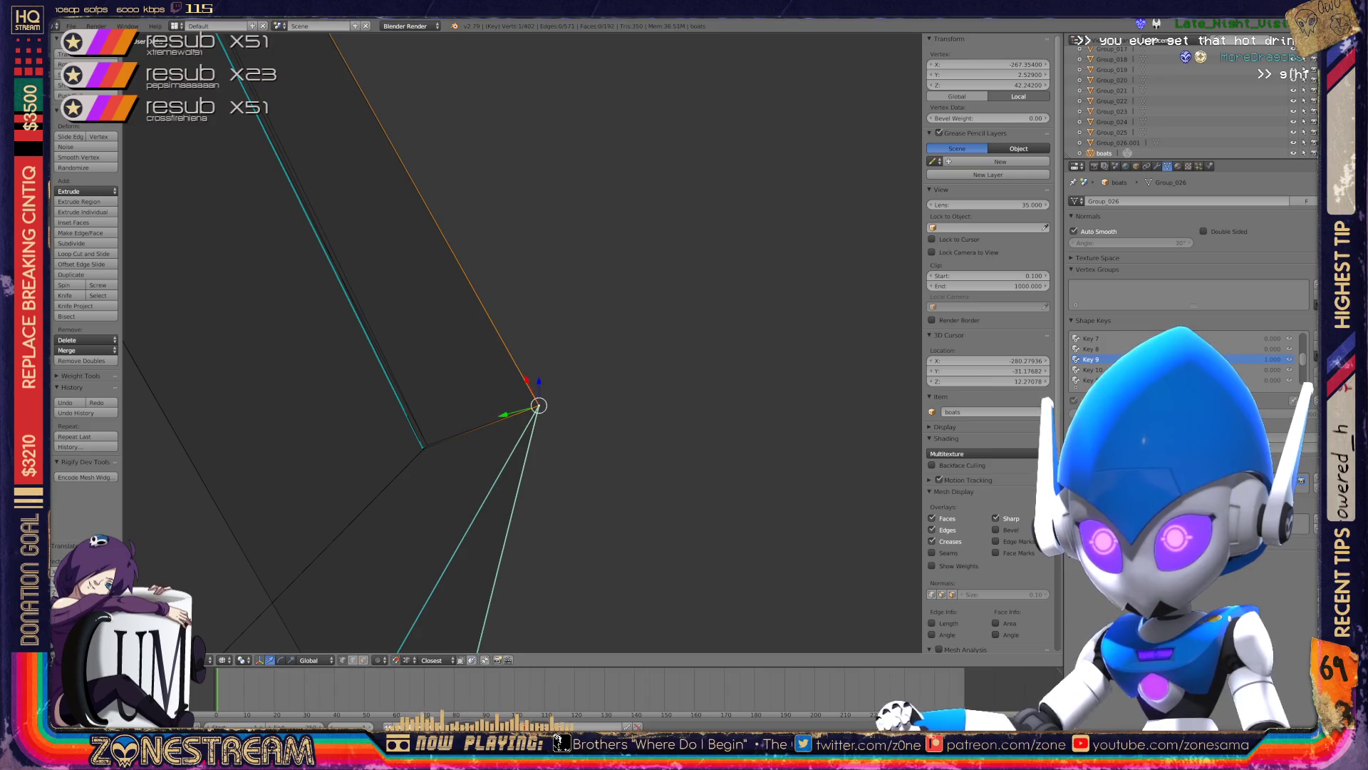
right_click(423, 446)
key(g)
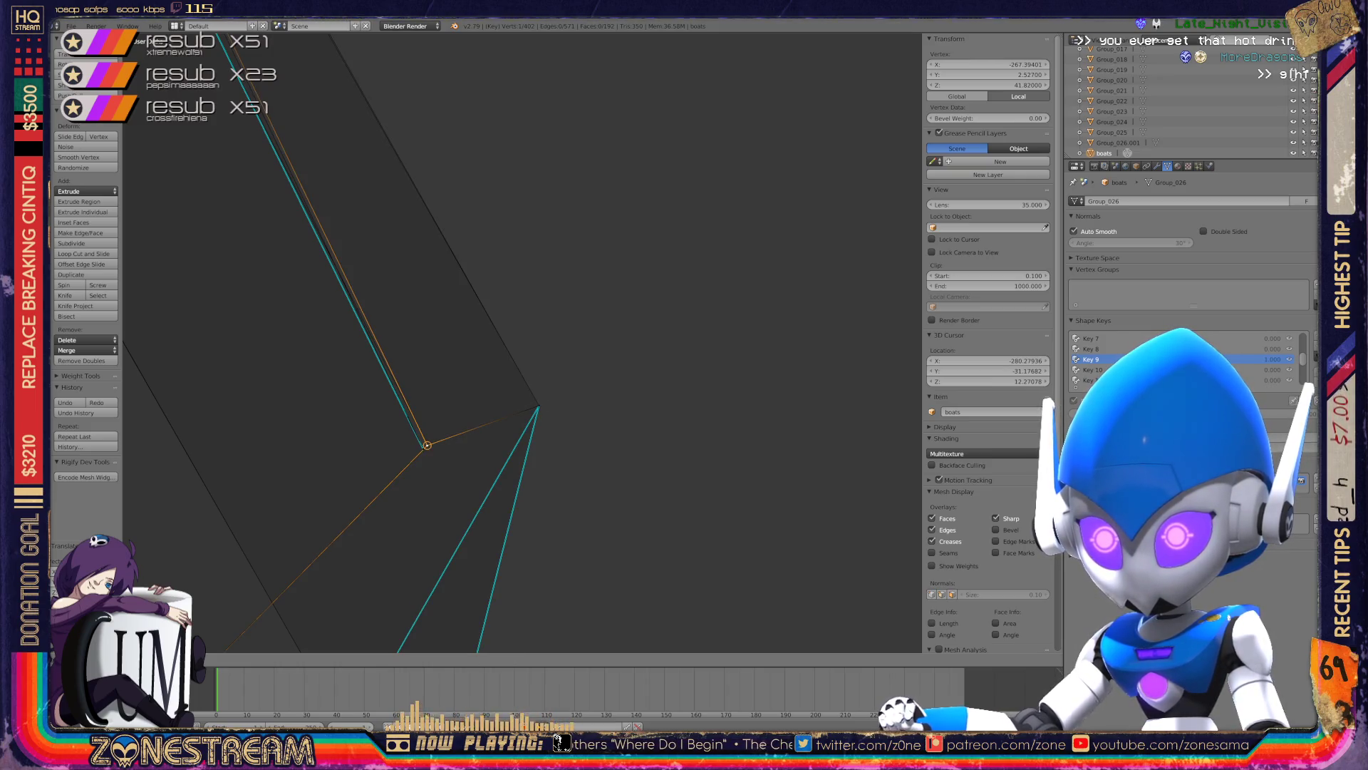
click(426, 444)
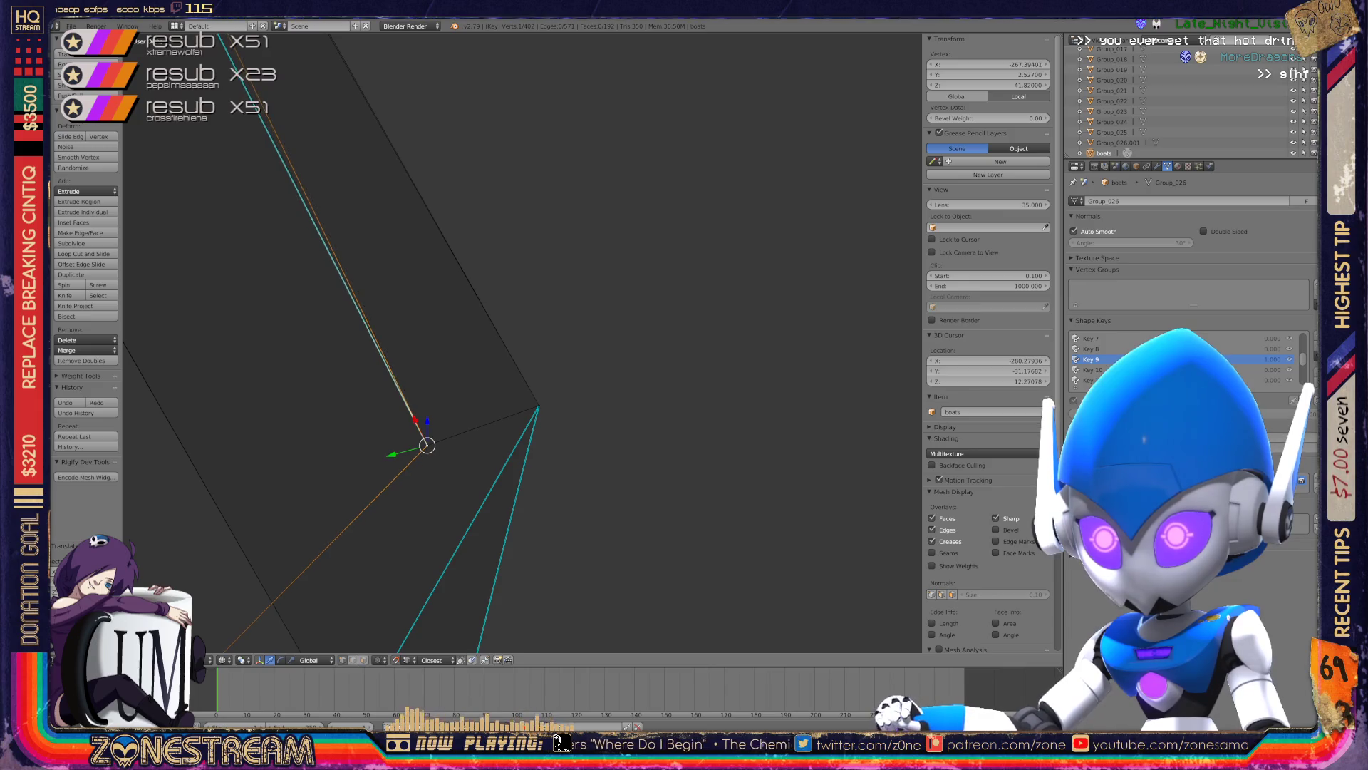
mouse_move(427, 442)
middle_down()
mouse_move(499, 371)
mouse_move(542, 384)
middle_up()
scroll(498, 371, down, 4)
scroll(498, 356, down, 4)
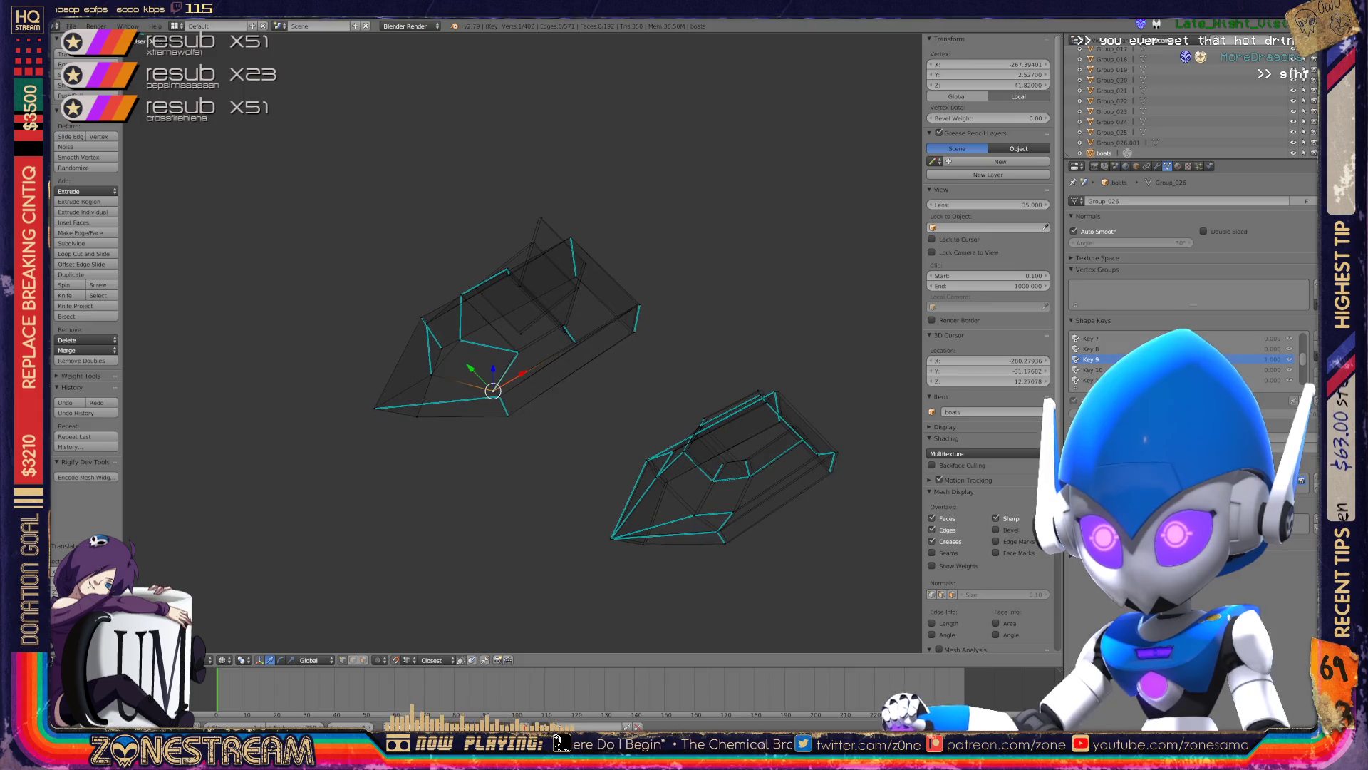
- Reframe the mesh and shift the hull's top corner vertex onto the matching corner
scroll(456, 399, up, 4)
scroll(450, 462, up, 3)
scroll(456, 448, up, 3)
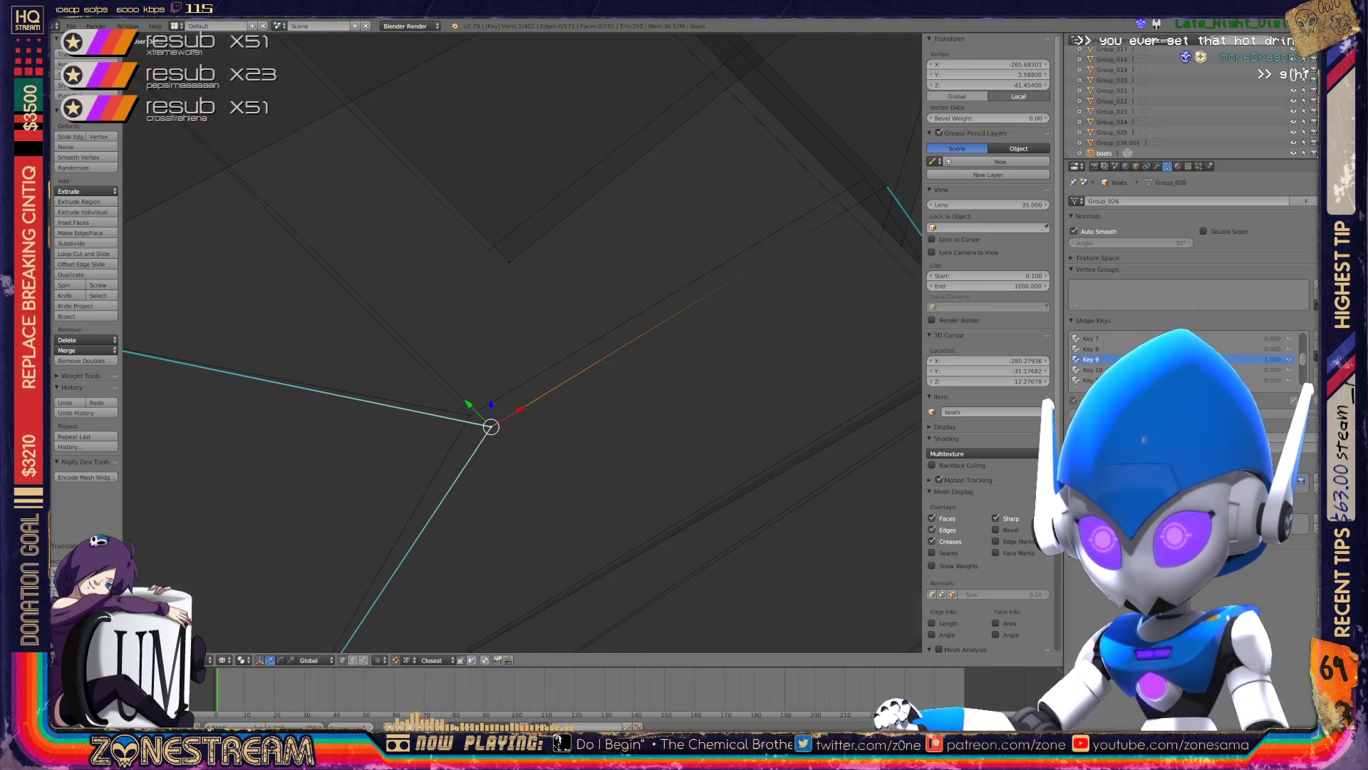
scroll(492, 421, down, 1)
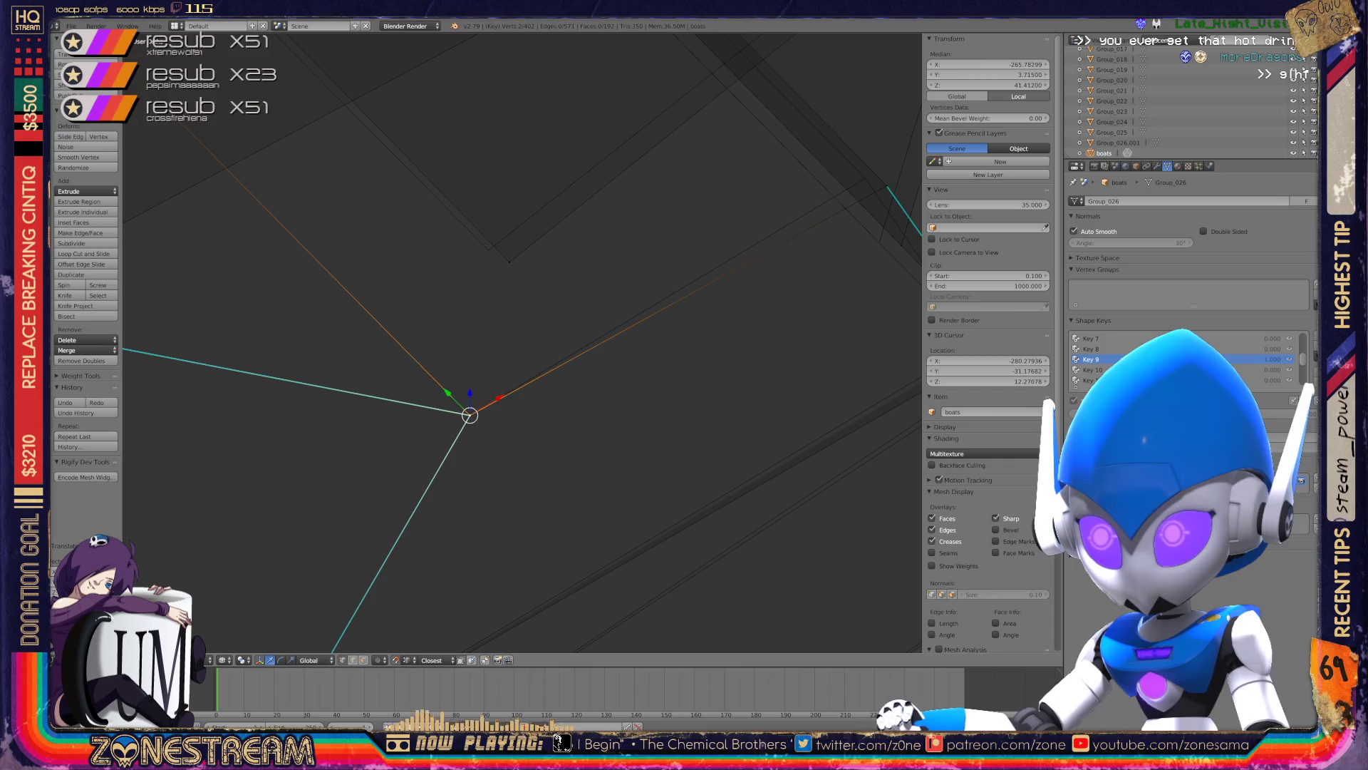
scroll(497, 384, down, 3)
mouse_move(499, 356)
middle_down()
mouse_move(456, 427)
mouse_move(556, 541)
middle_up()
scroll(428, 235, up, 2)
scroll(427, 235, up, 2)
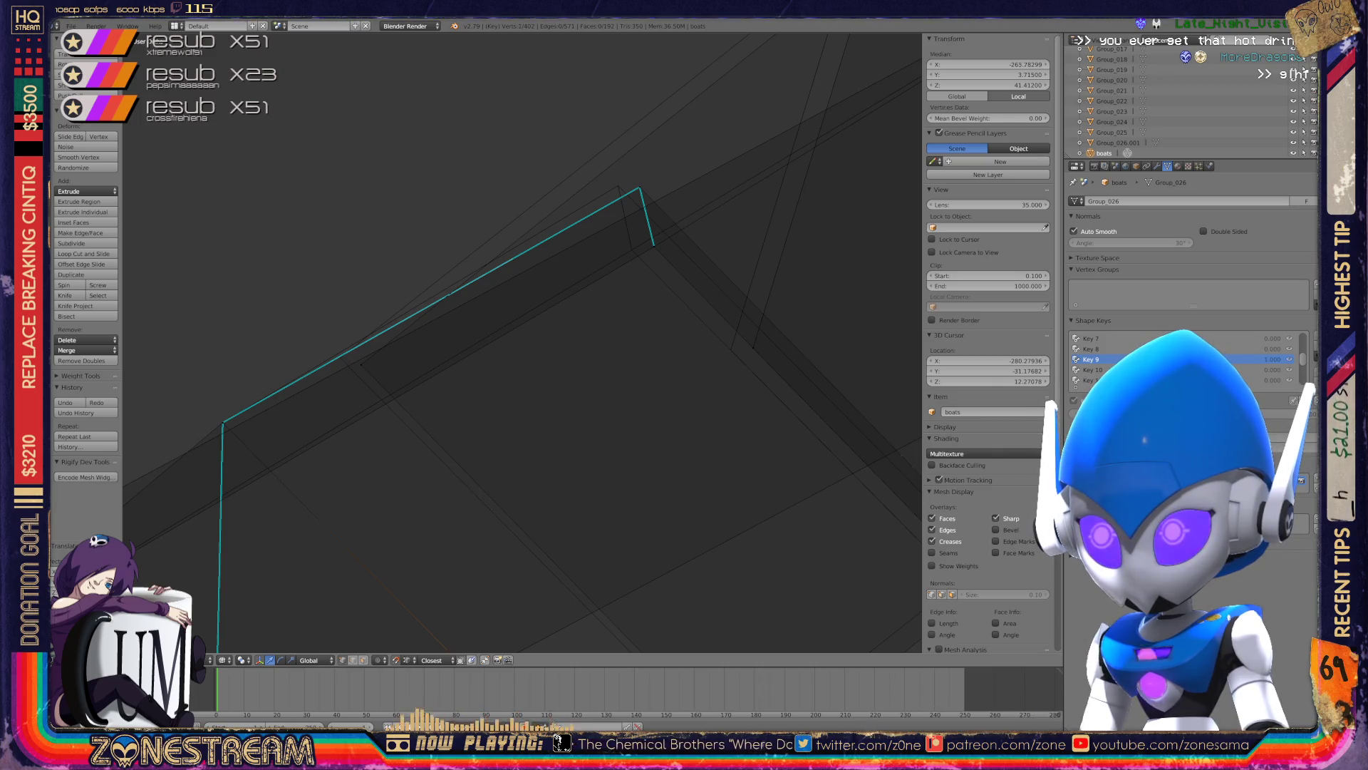
right_click(639, 188)
key(g)
click(617, 186)
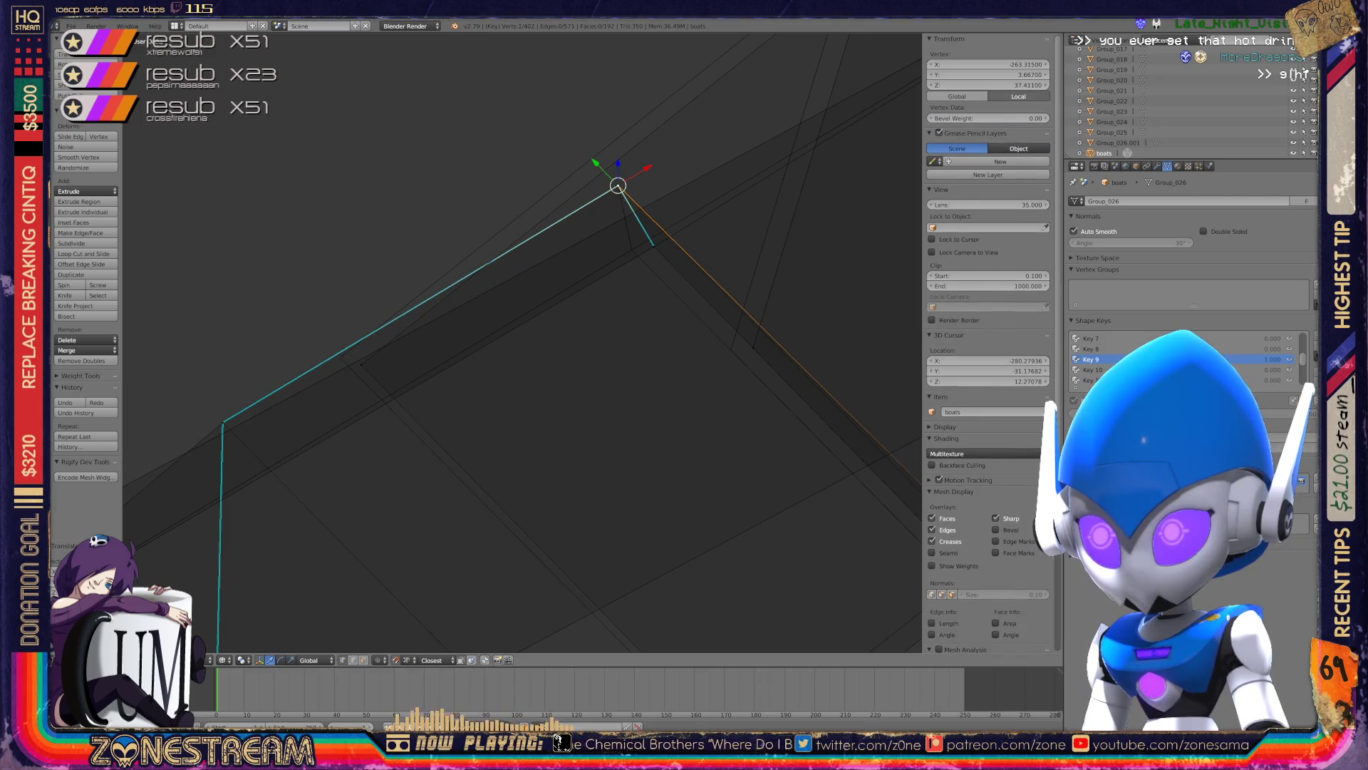
- Place the next vertex along the edge and another corner vertex onto the hull corners
right_click(654, 246)
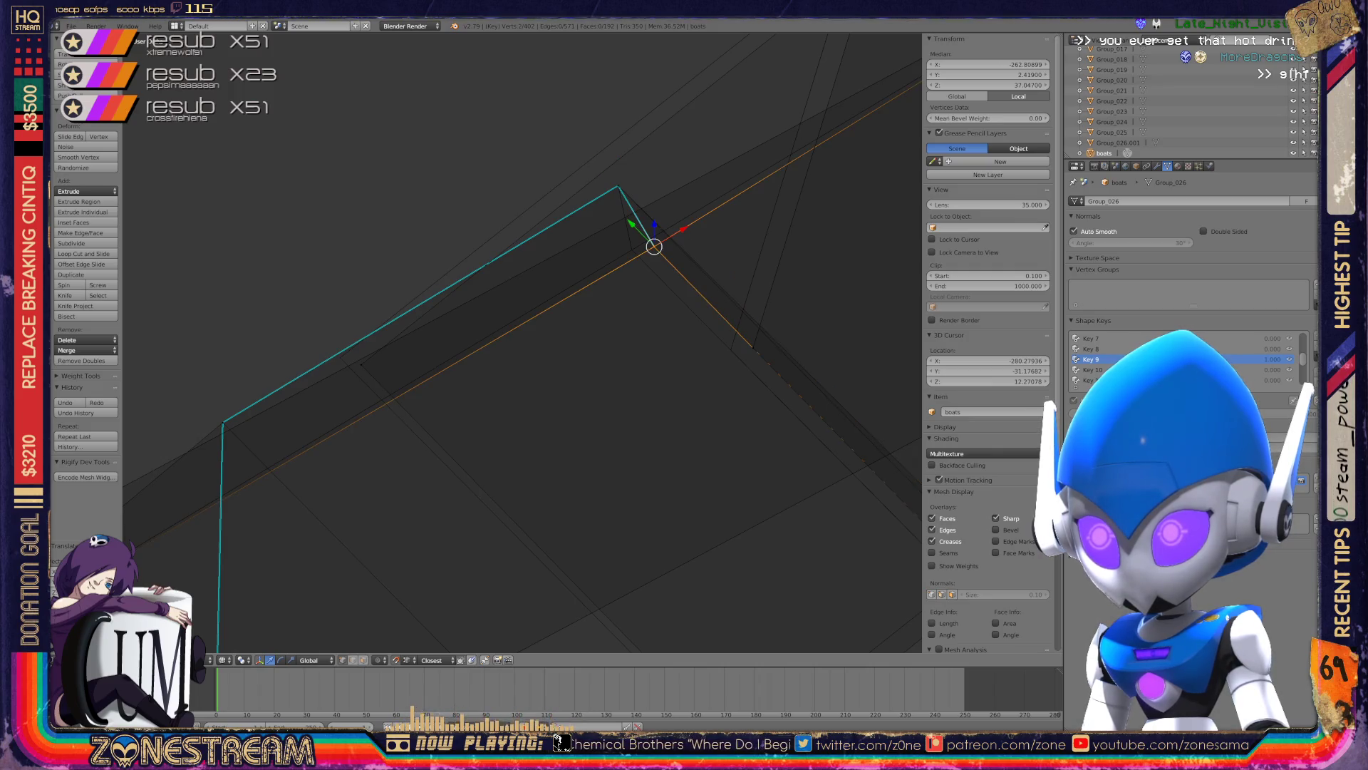
key(g)
click(631, 250)
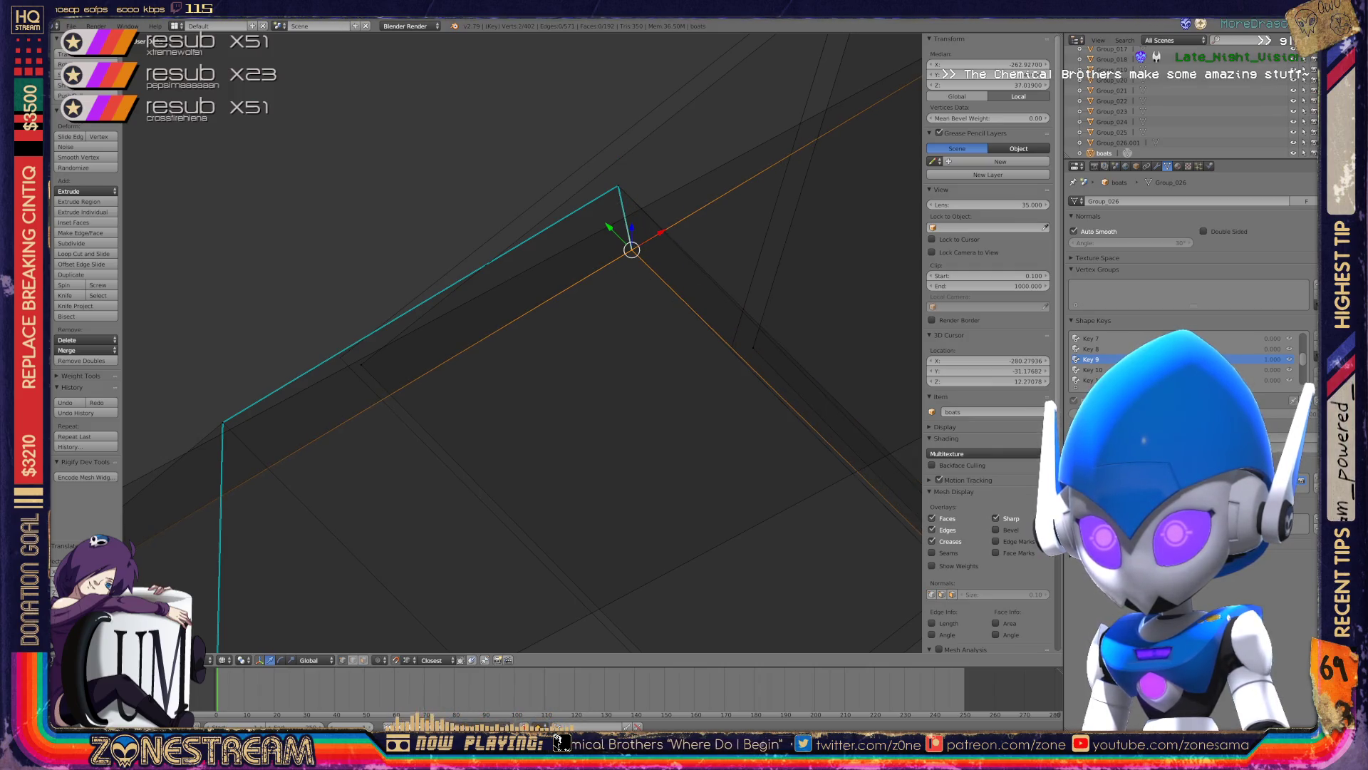
right_click(360, 364)
key(g)
click(340, 355)
- Move the next corner vertex into place, then shift it up-left to a lower height
scroll(340, 354, down, 4)
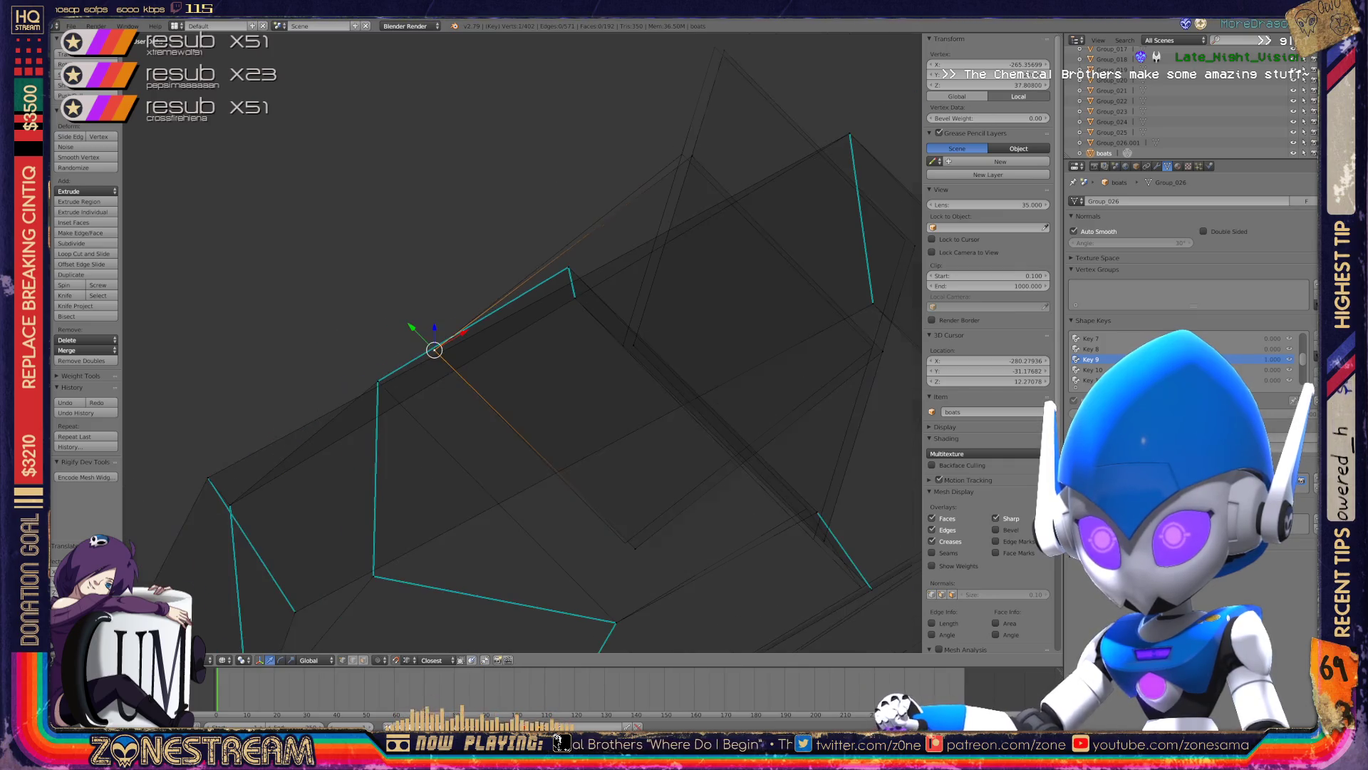
shift+middle_drag(434, 349, 327, 245)
key(g)
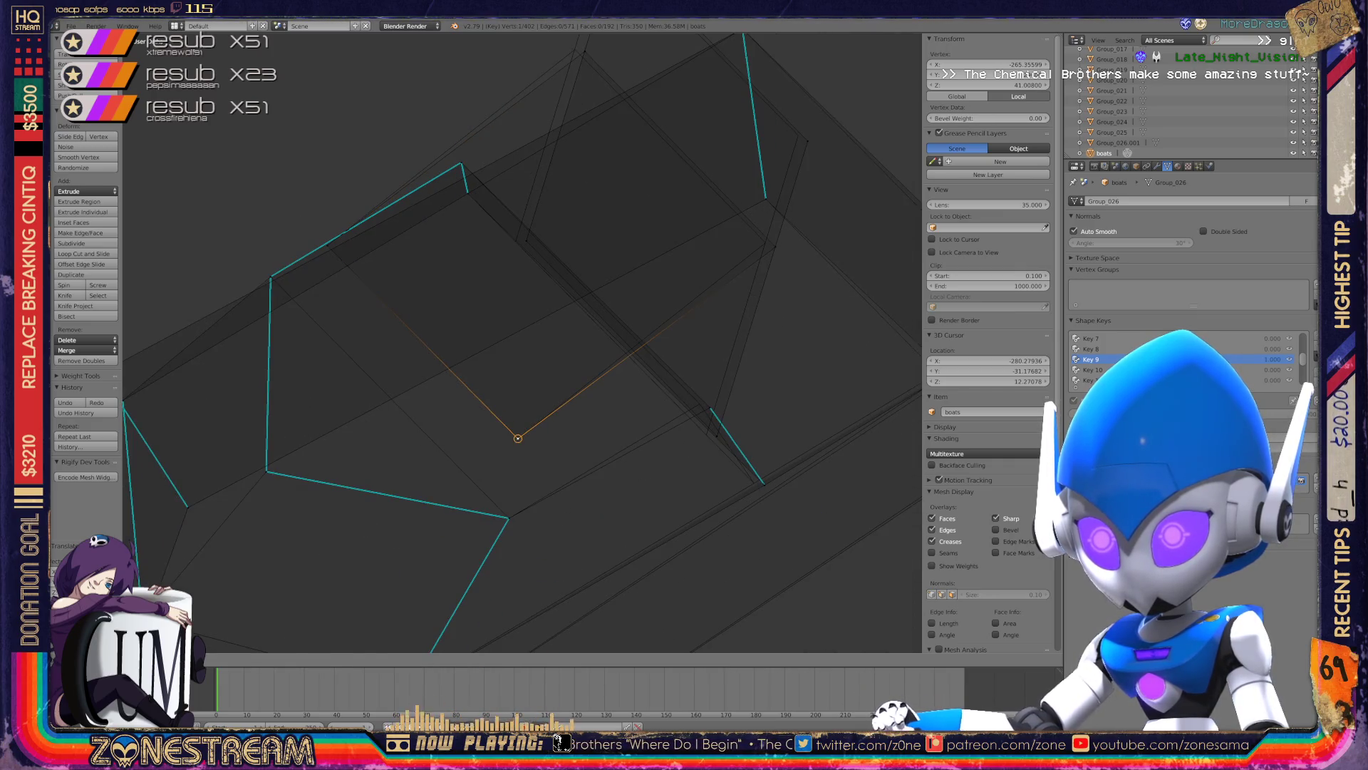
click(518, 439)
shift+middle_drag(518, 438, 405, 552)
key(g)
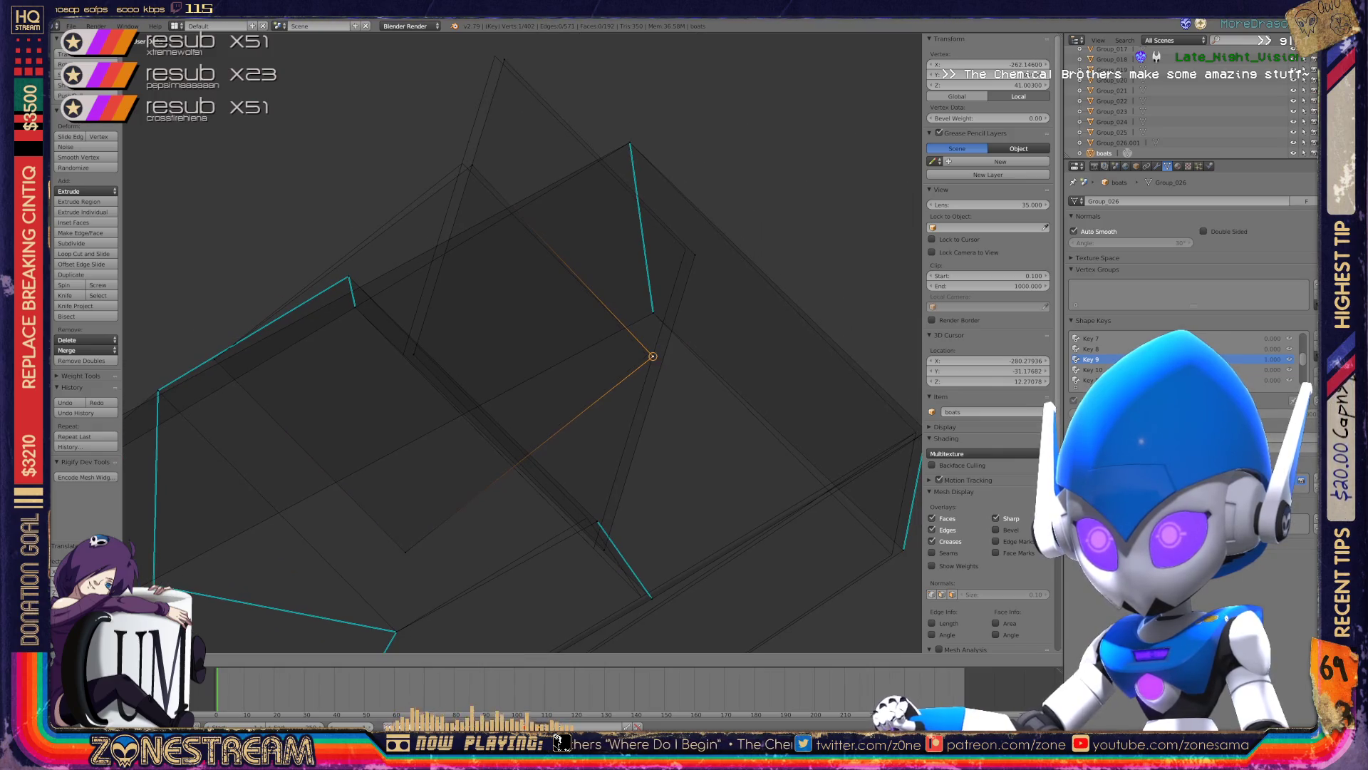
click(653, 355)
key(g)
click(463, 163)
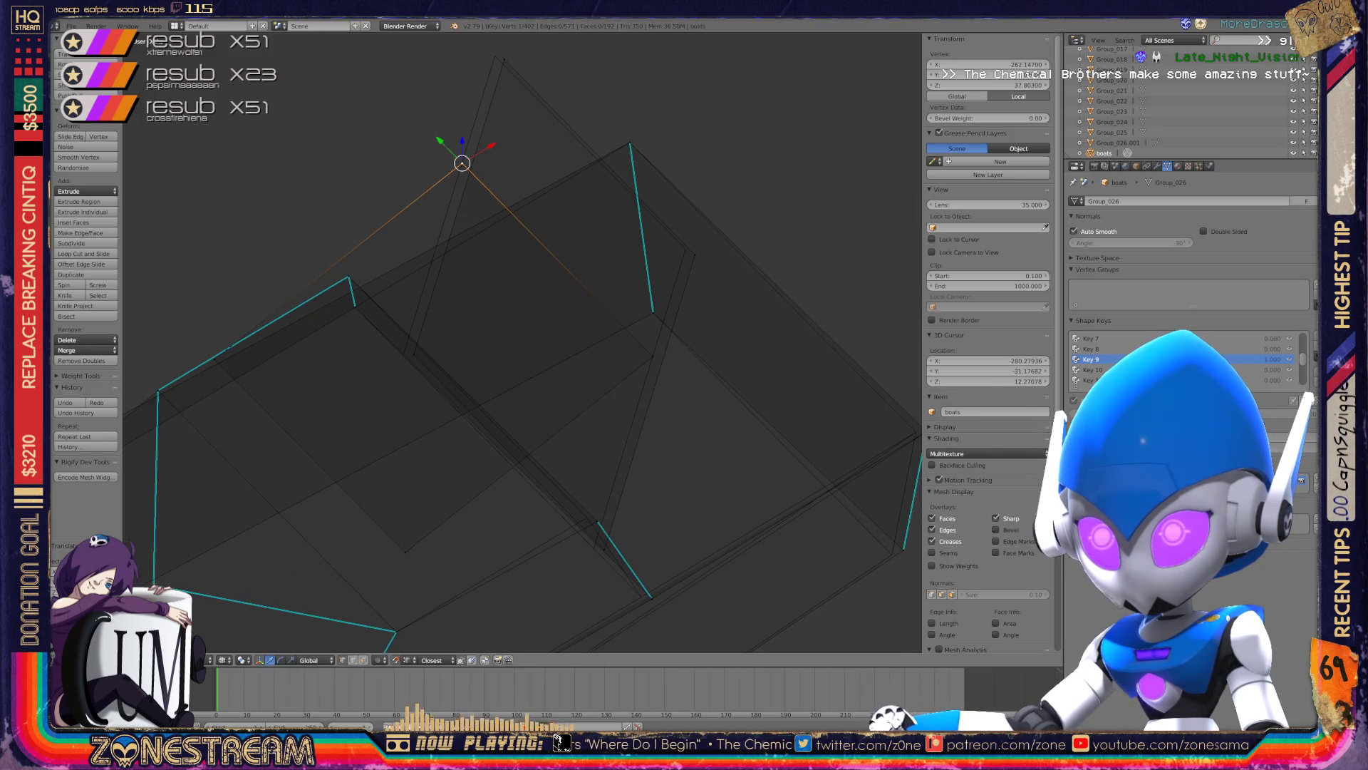
- Refine that vertex: raise it, drop it near the hull corner, then tweak it slightly left
key(g)
click(495, 56)
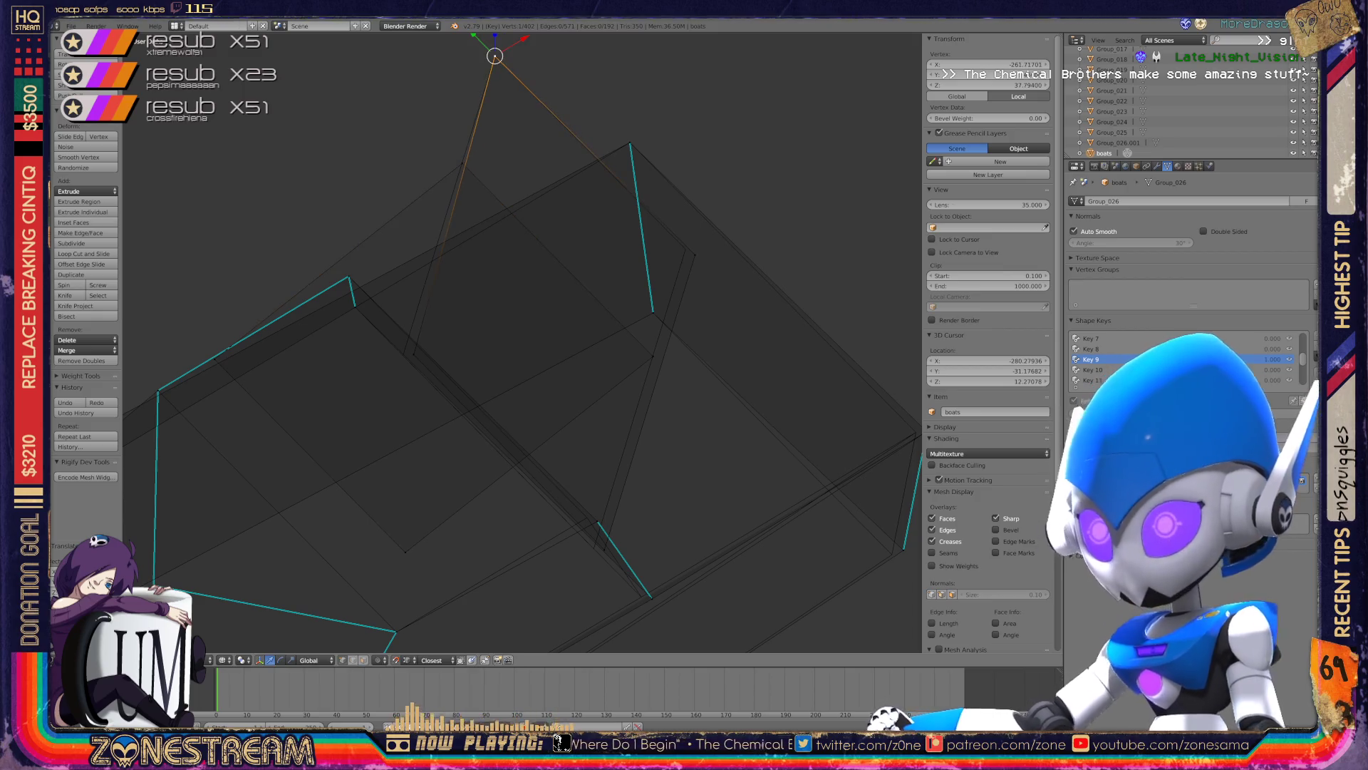
key(g)
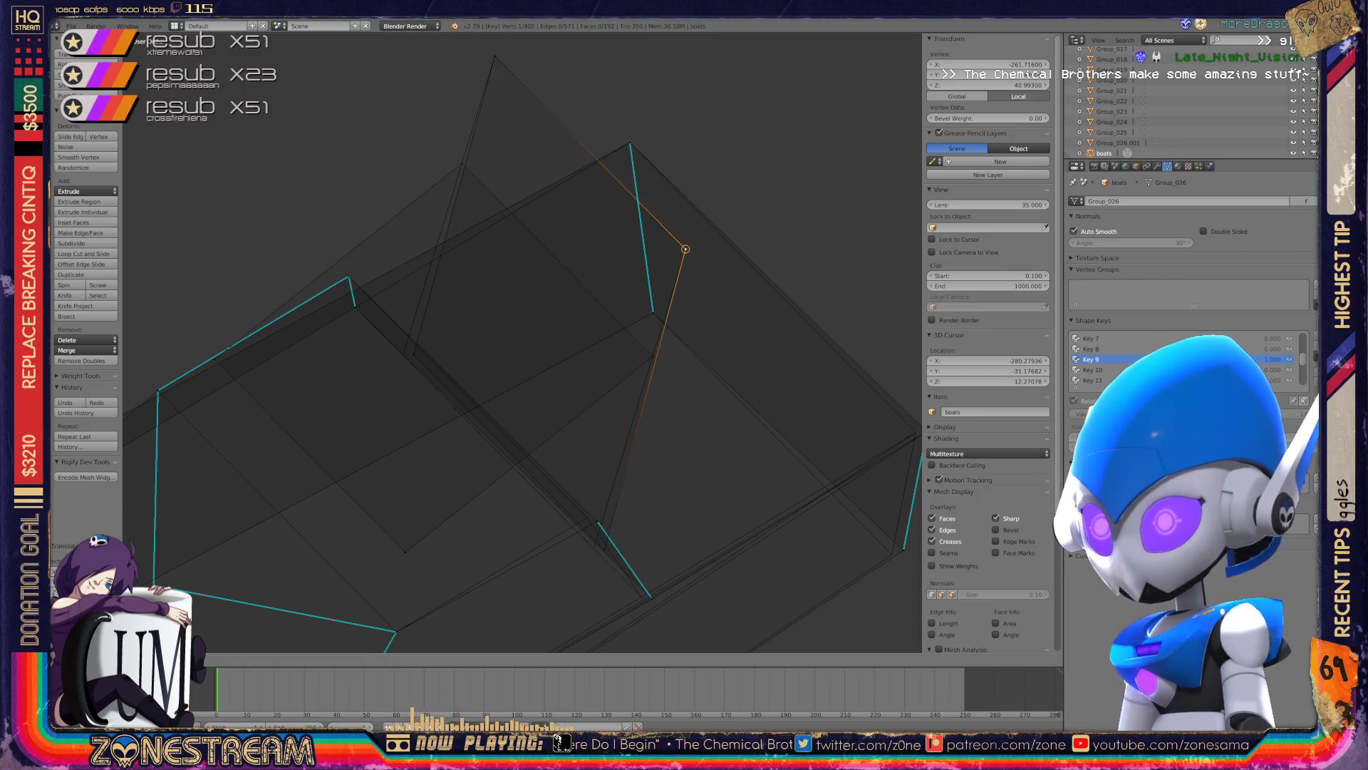
click(685, 248)
key(g)
click(402, 355)
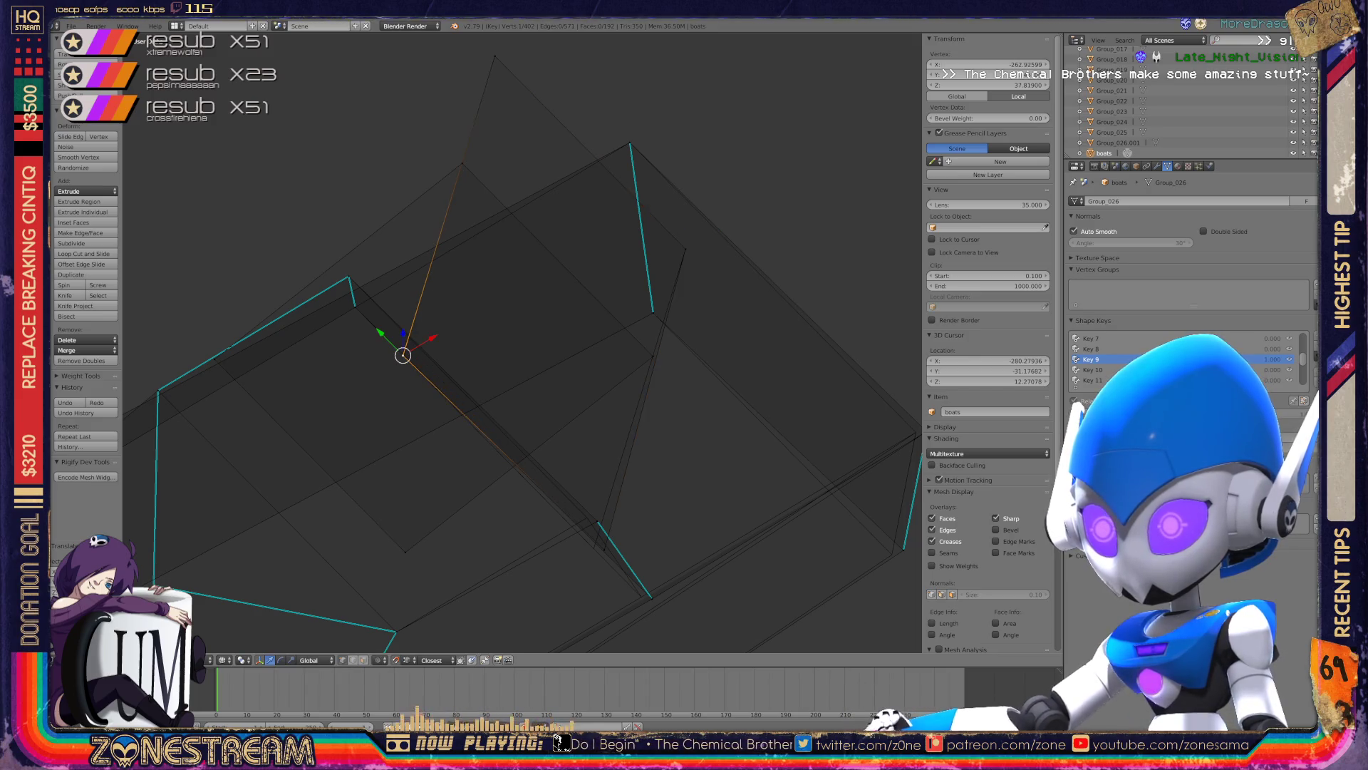
key(g)
click(594, 547)
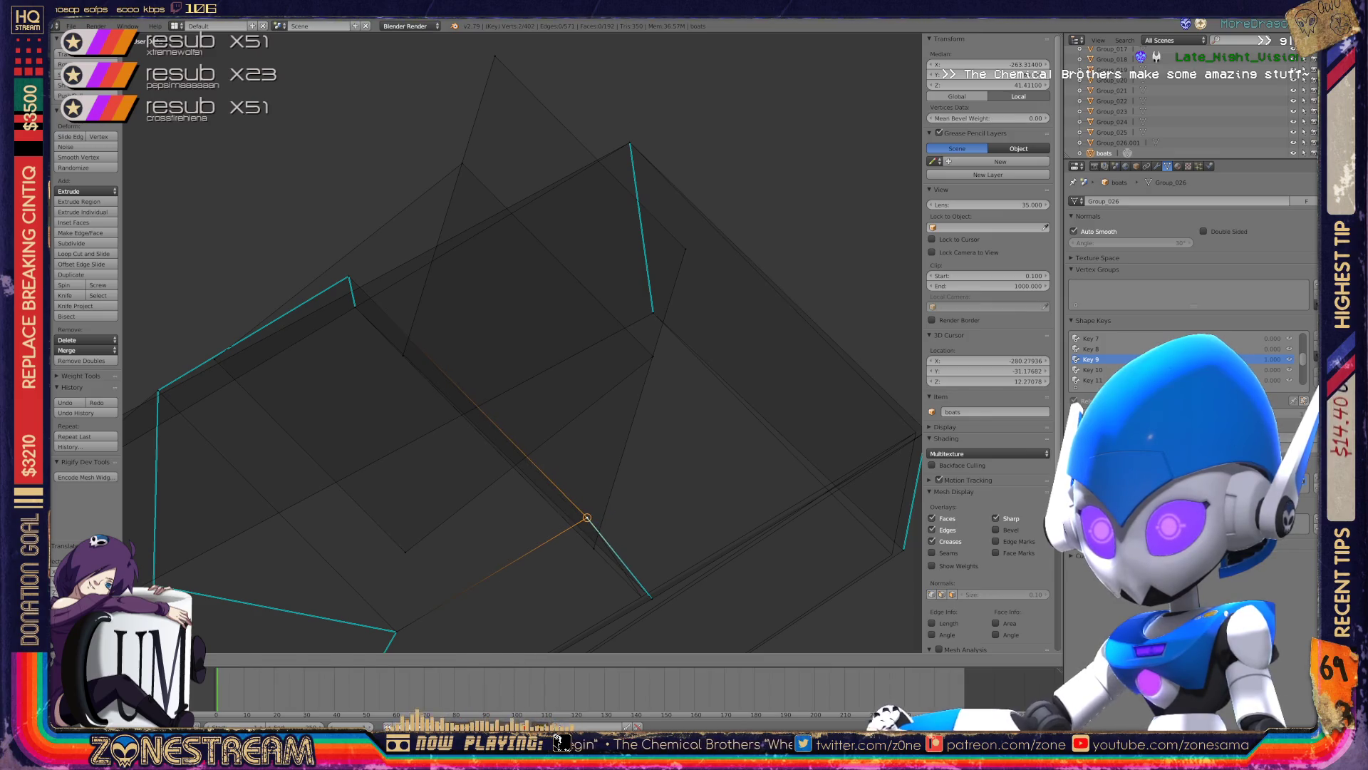
- Move the box corner vertex up onto the box's top corner with a small final adjustment
scroll(534, 285, up, 3)
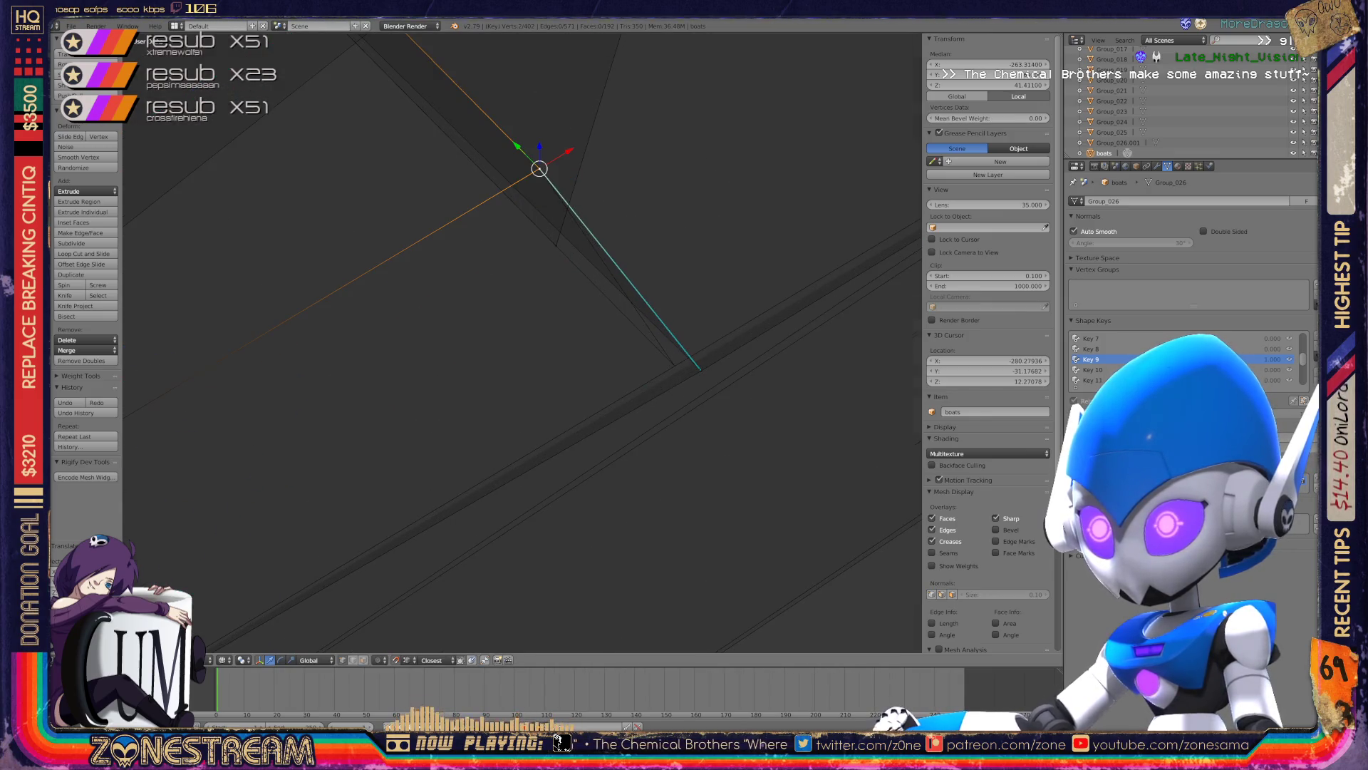
mouse_move(533, 222)
middle_down()
mouse_move(701, 370)
mouse_move(474, 351)
mouse_move(499, 385)
middle_up()
scroll(573, 350, down, 2)
scroll(474, 351, up, 3)
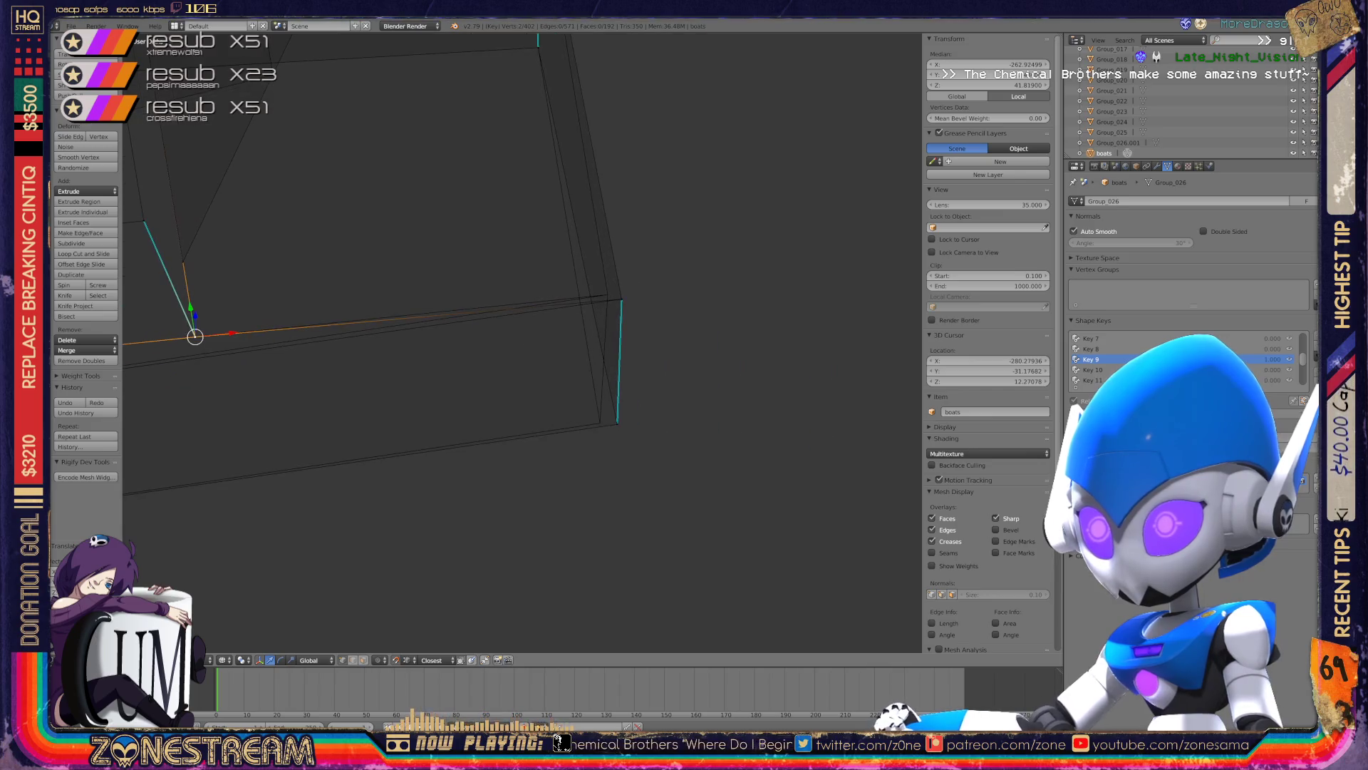
right_click(617, 423)
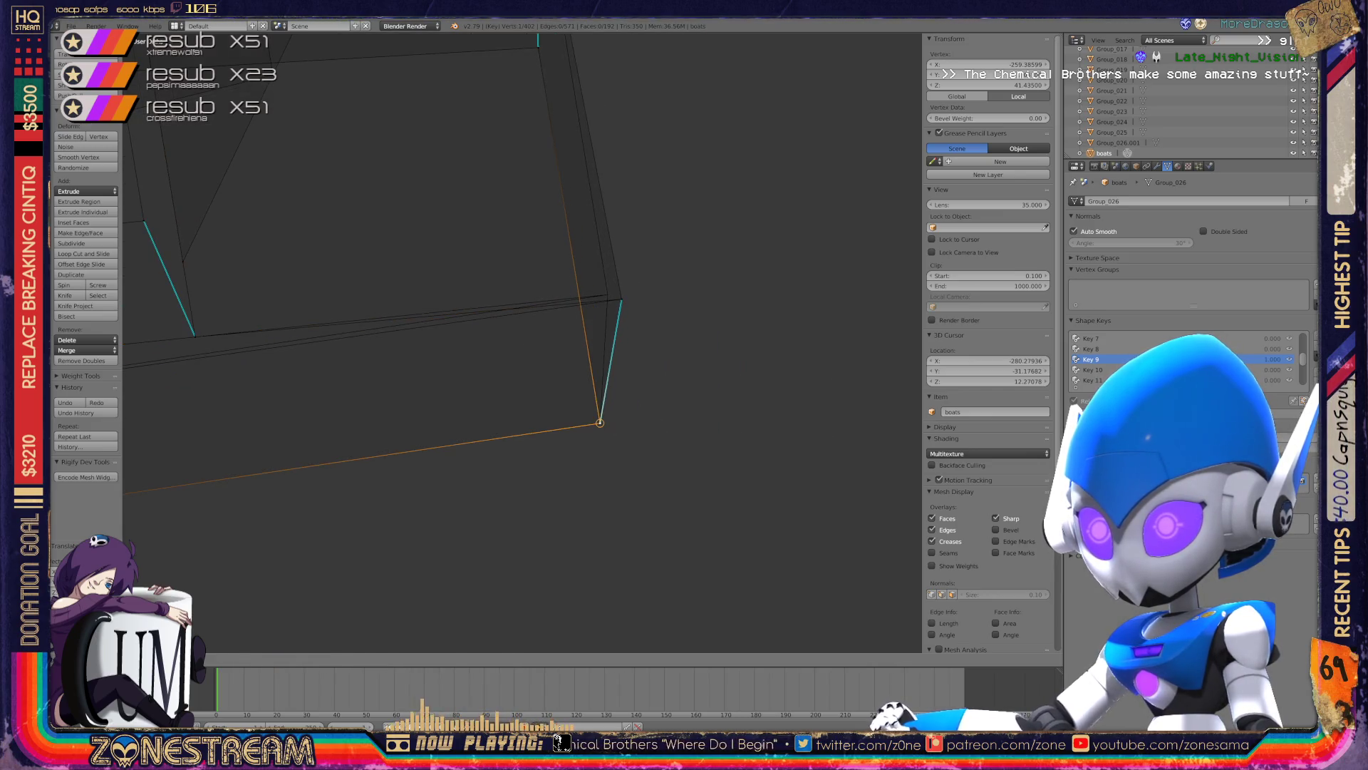
key(g)
click(621, 299)
key(g)
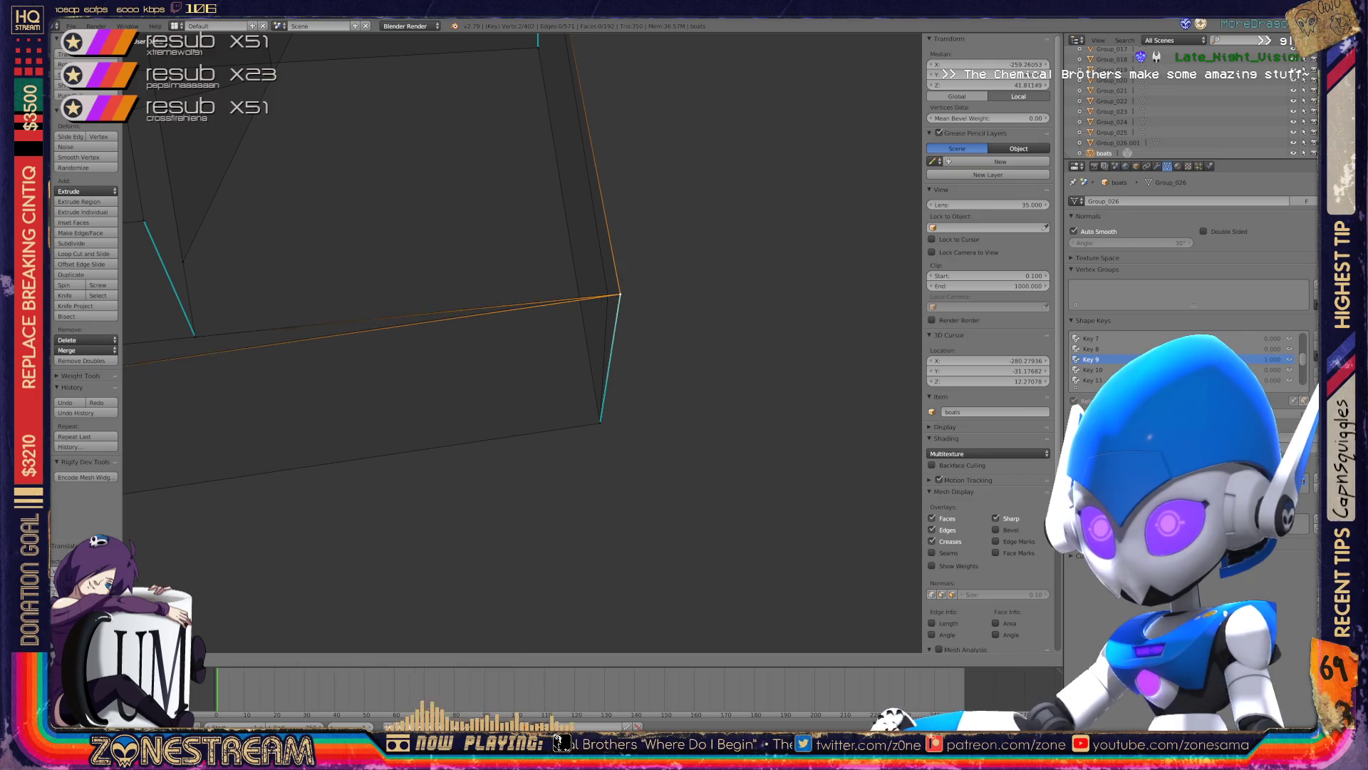
click(606, 295)
shift+middle_drag(605, 295, 677, 416)
scroll(523, 342, down, 5)
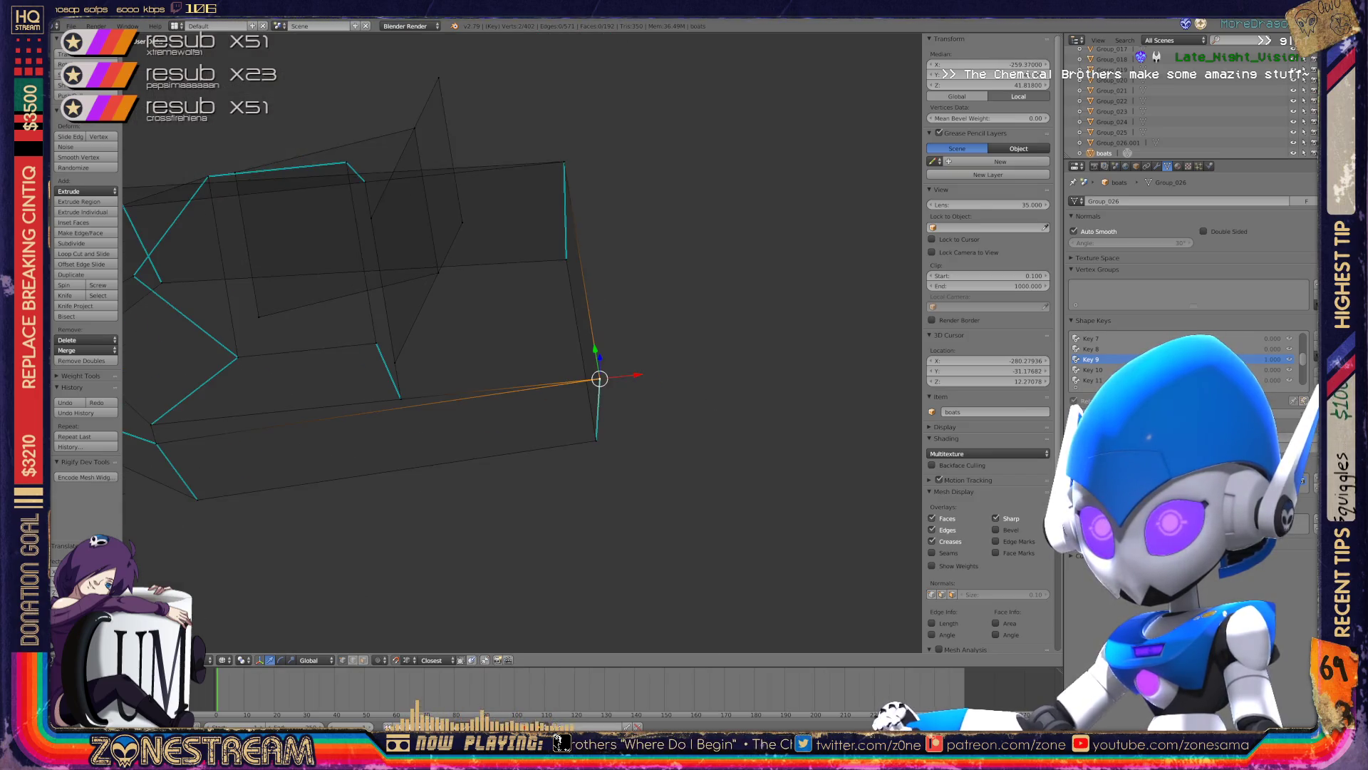
- Return to Object Mode and save over boats.blend
key(Tab)
middle_drag(522, 342, 570, 342)
key(Tab)
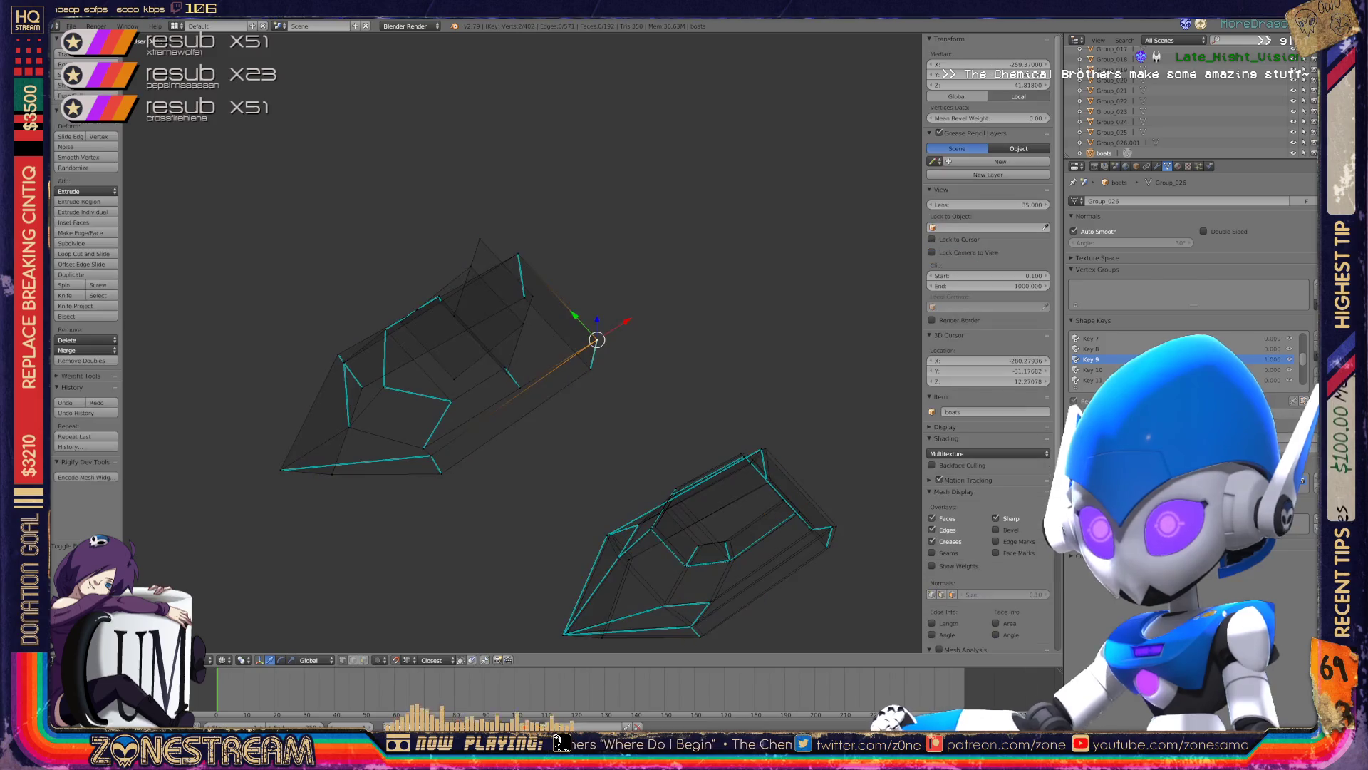
scroll(597, 339, up, 3)
key(Tab)
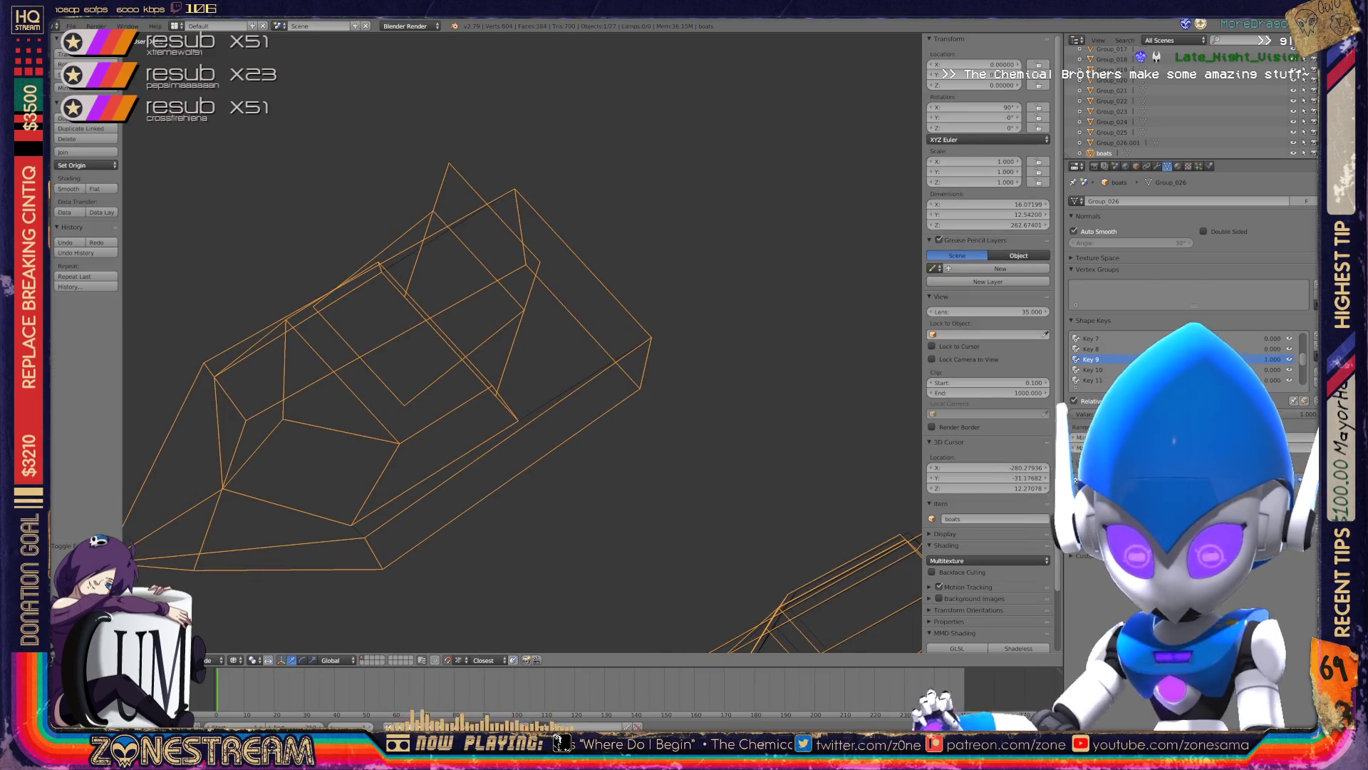
key(ctrl+s)
key(Return)
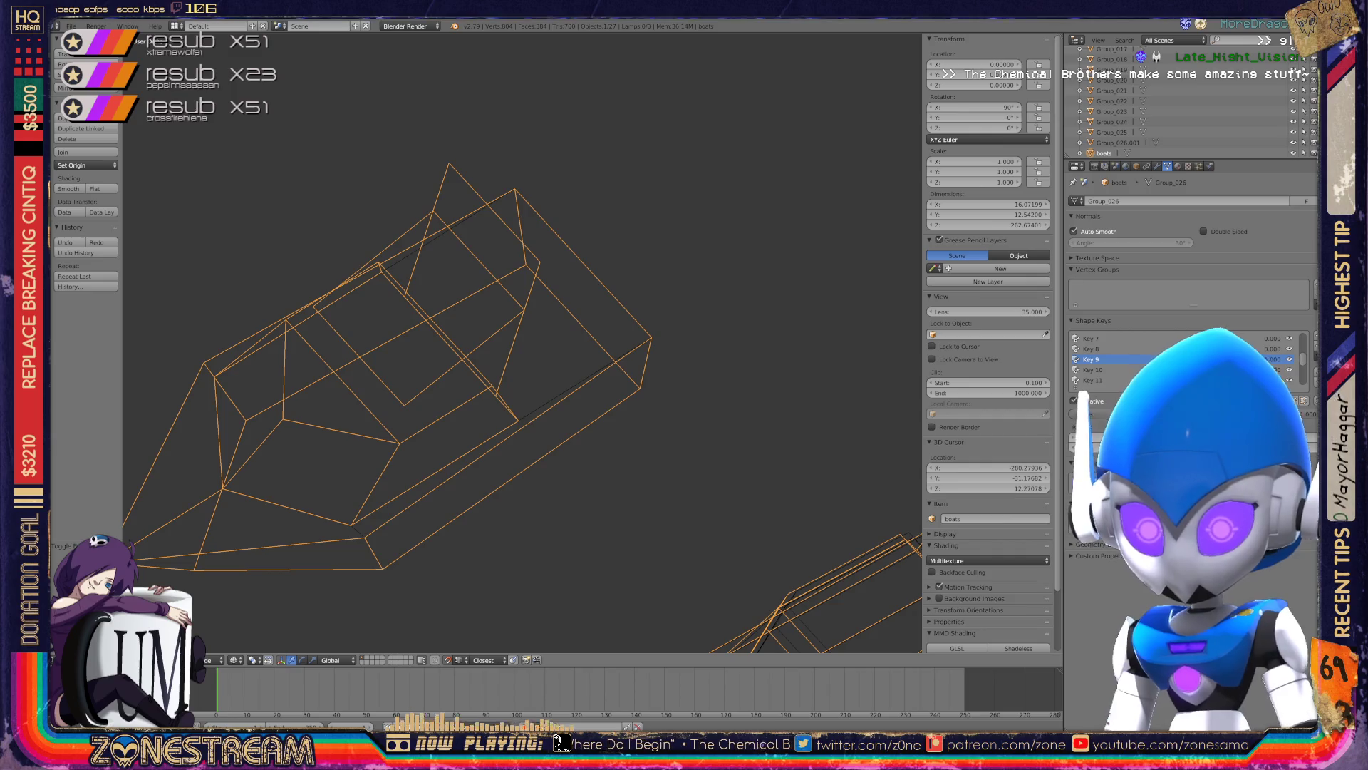
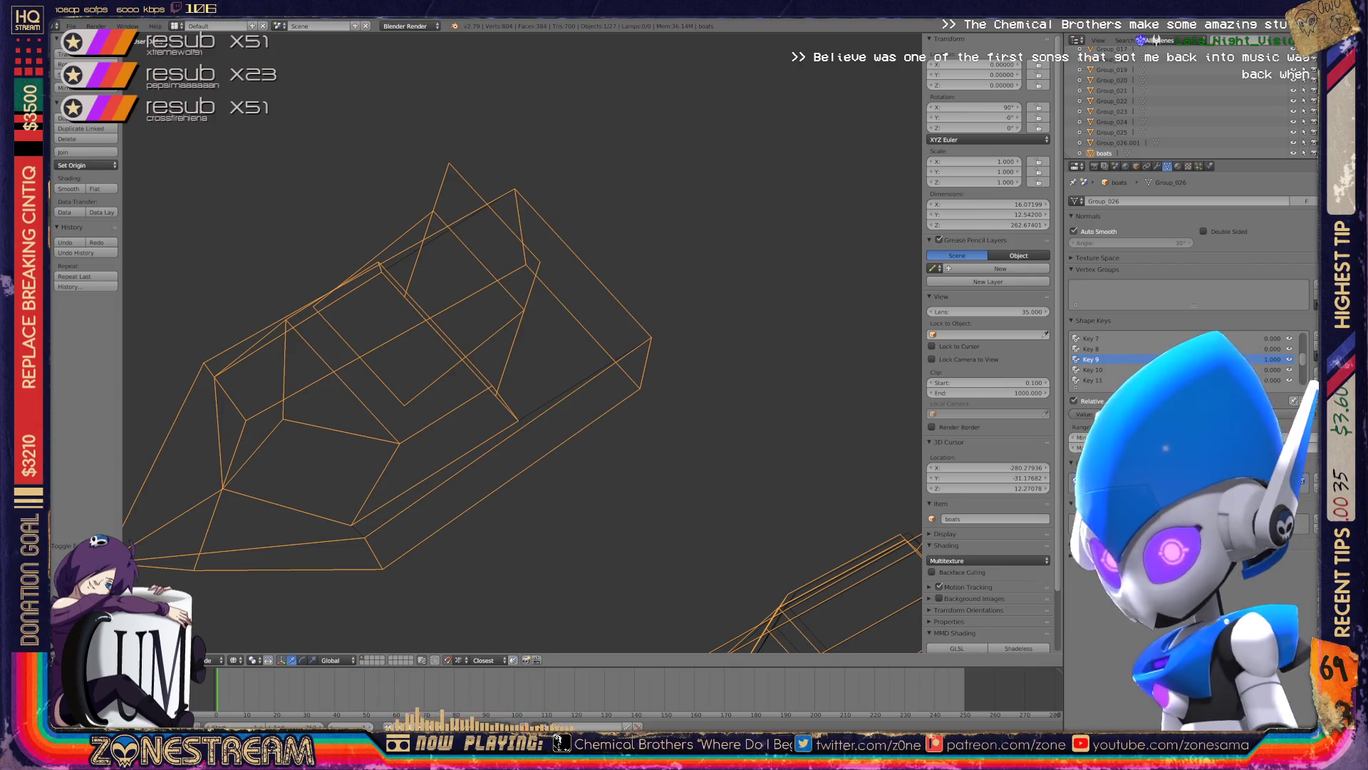
- Enter Edit Mode on the boat, then select and nudge the bow's lower-left tip vertex
scroll(520, 342, down, 3)
scroll(520, 342, down, 2)
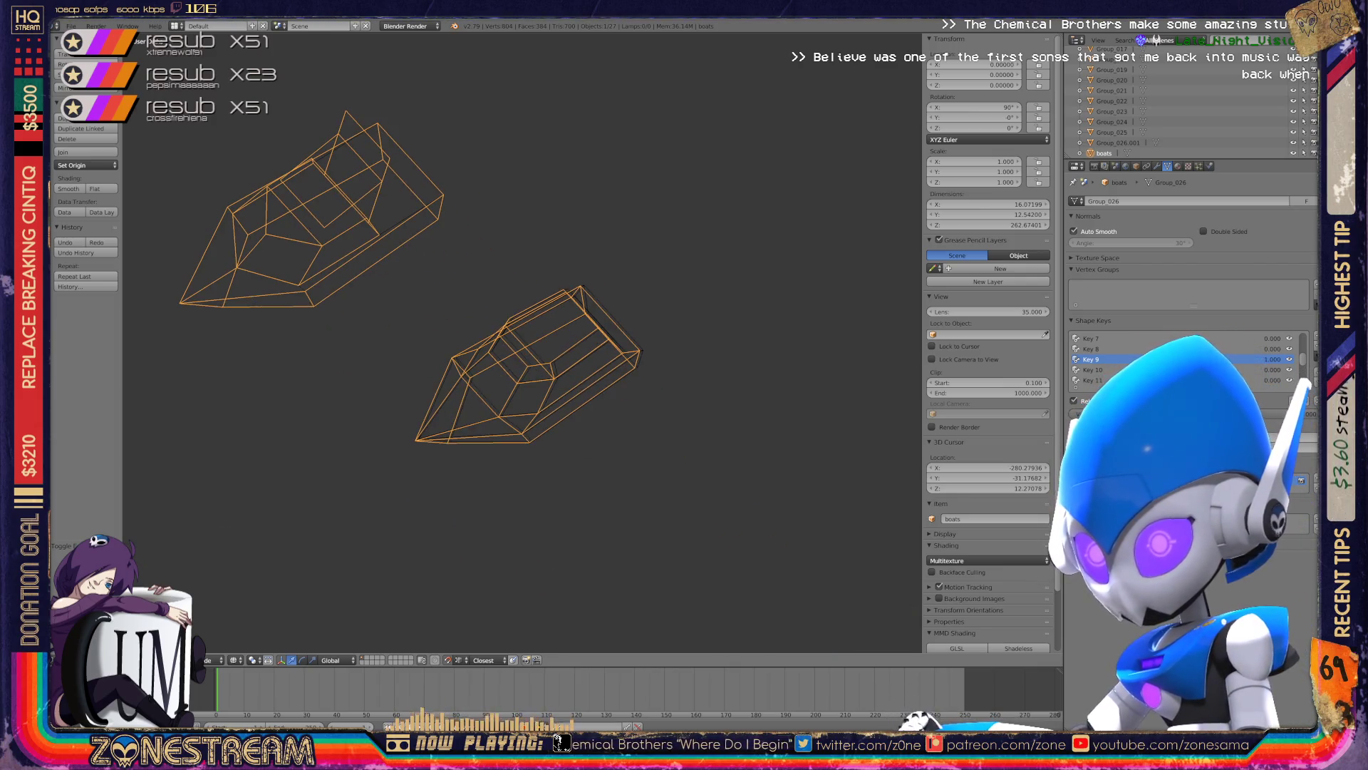
scroll(520, 342, up, 2)
scroll(520, 342, up, 1)
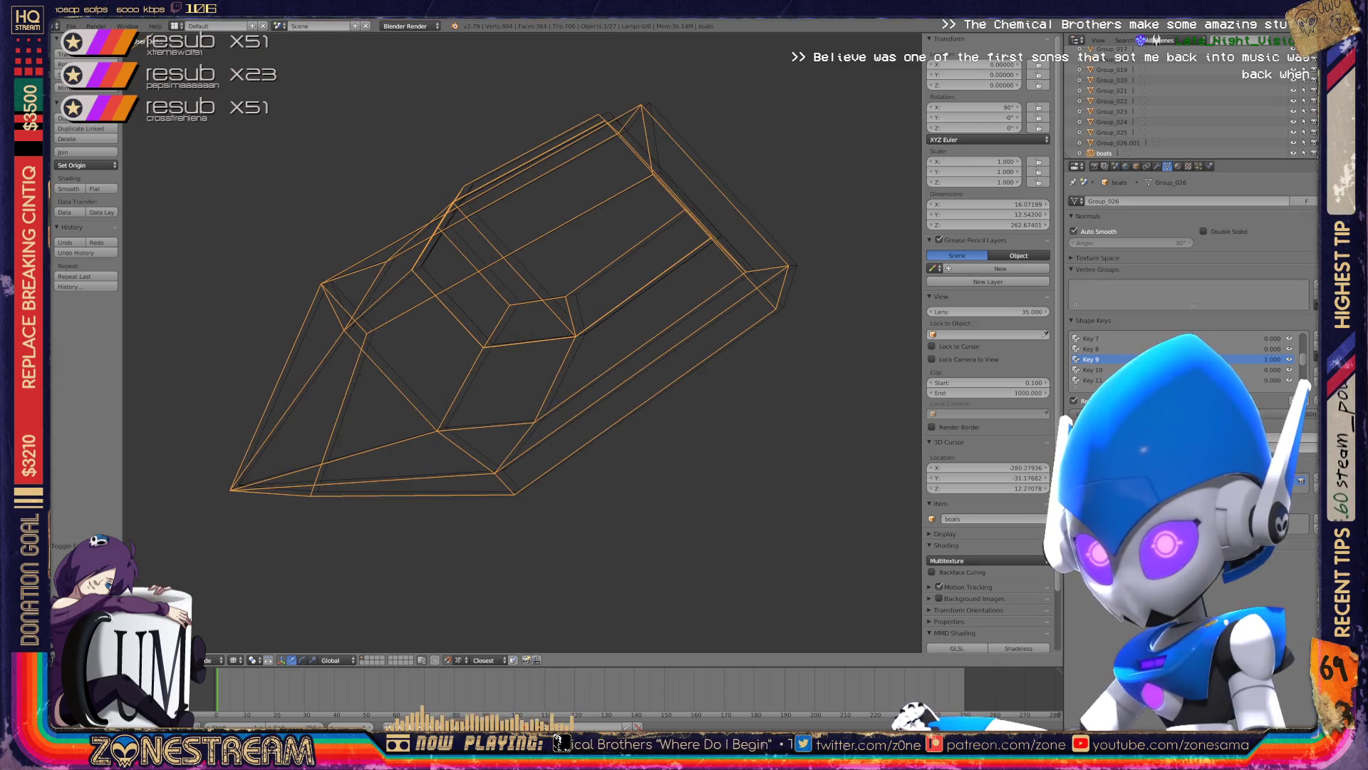
scroll(521, 342, up, 1)
key(Tab)
right_click(264, 466)
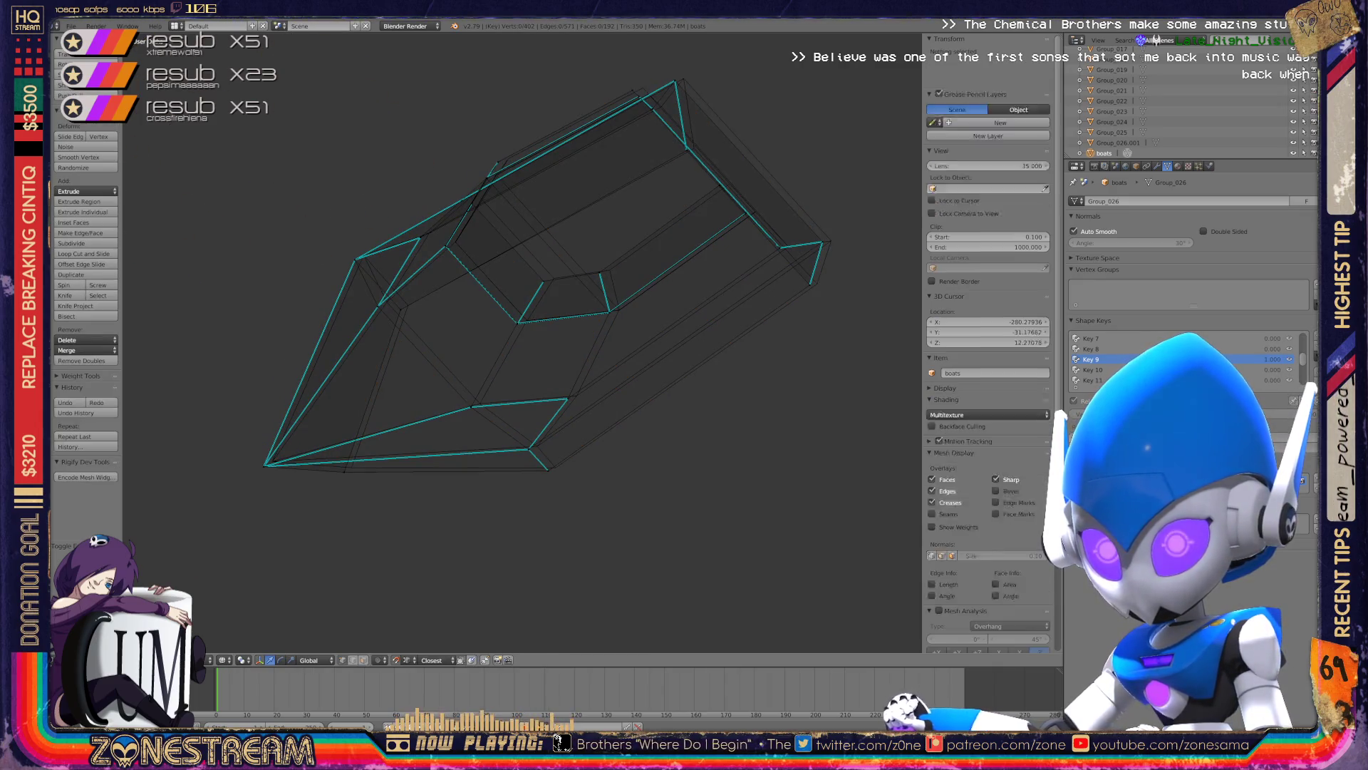
right_drag(264, 465, 351, 467)
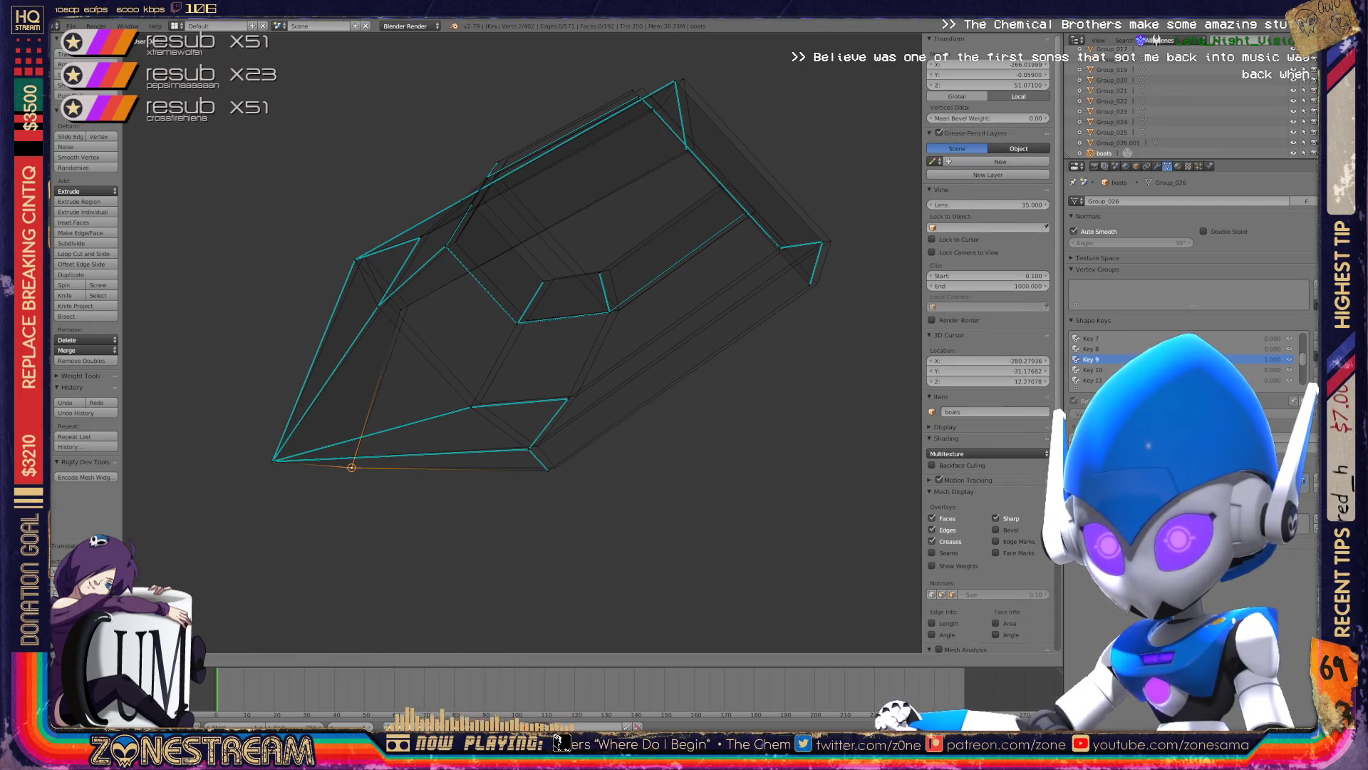
- Move the tip vertex further up and to the right and confirm its new position
mouse_move(547, 470)
right_down()
mouse_move(363, 338)
mouse_move(385, 329)
right_up()
scroll(549, 460, up, 6)
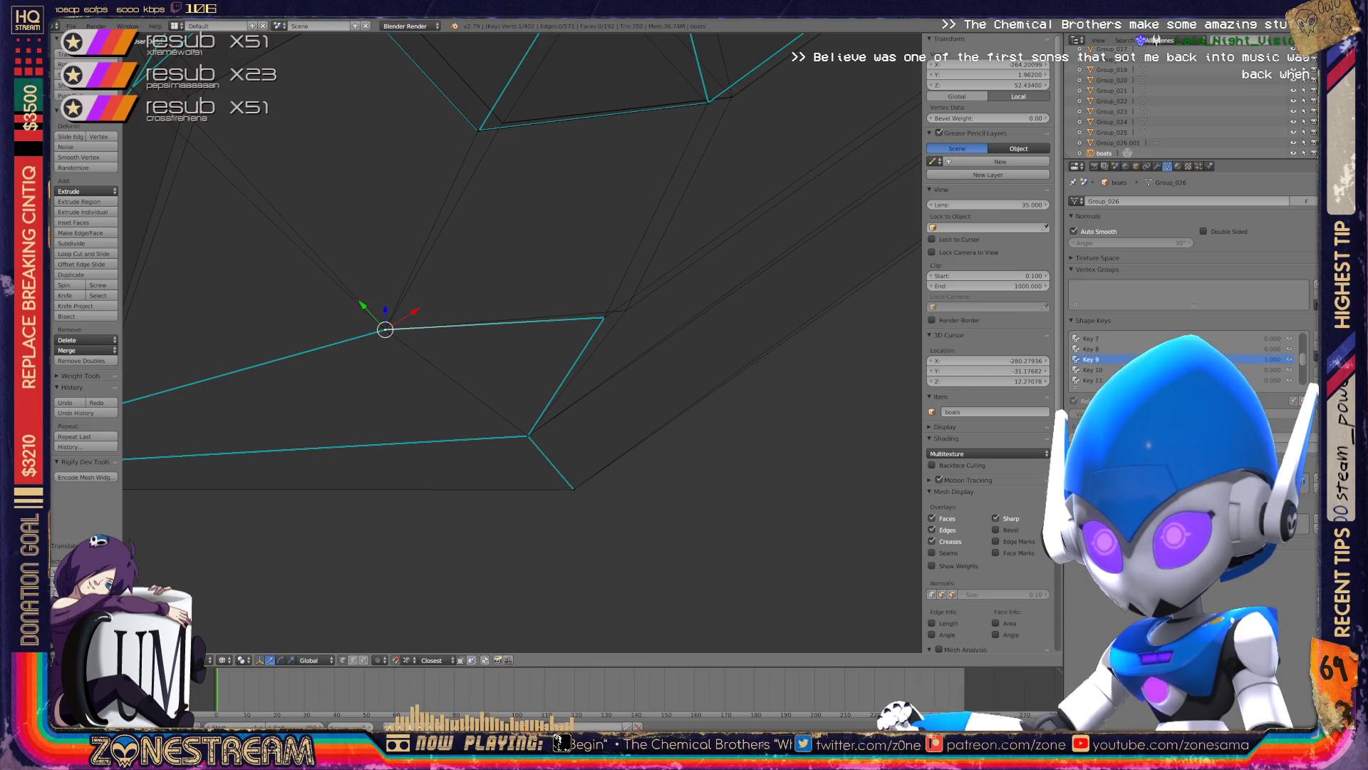
key(shift+s)
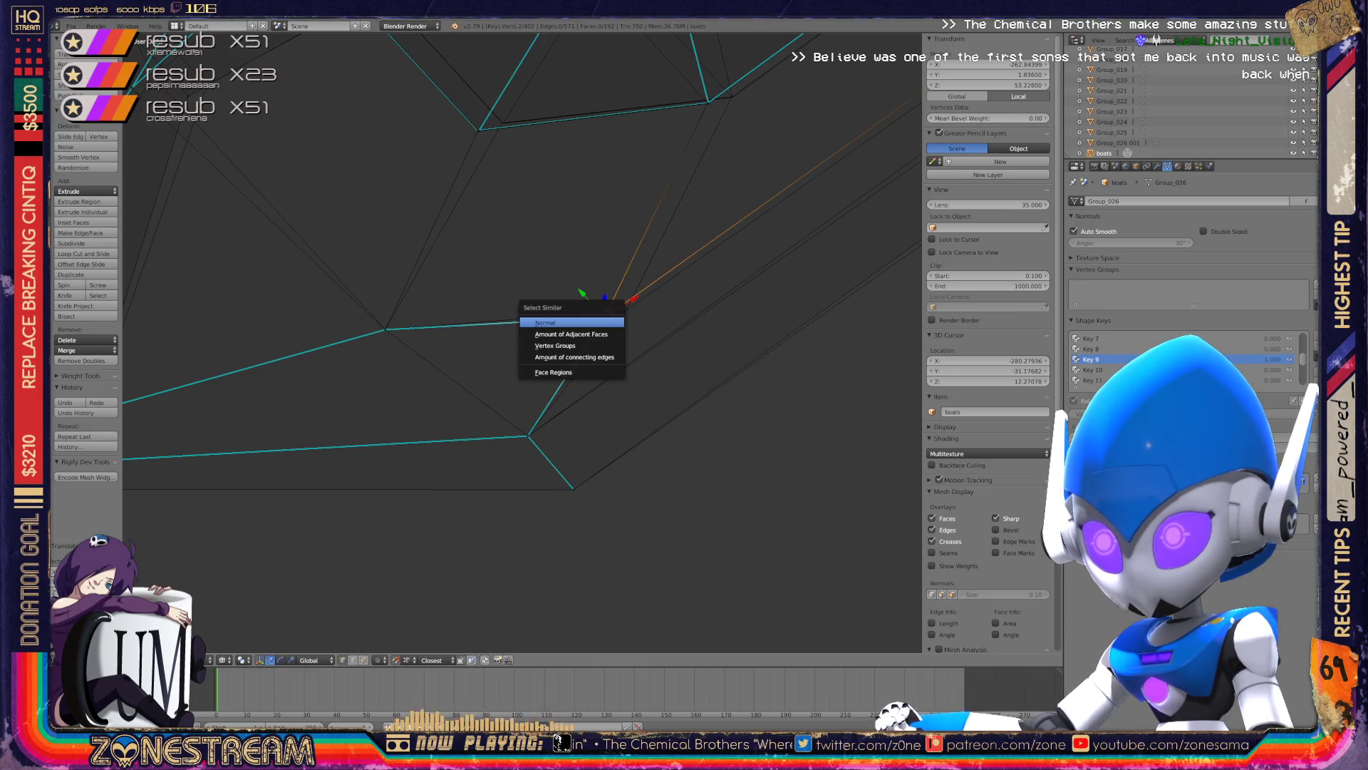
key(Escape)
right_drag(605, 317, 626, 310)
click(646, 272)
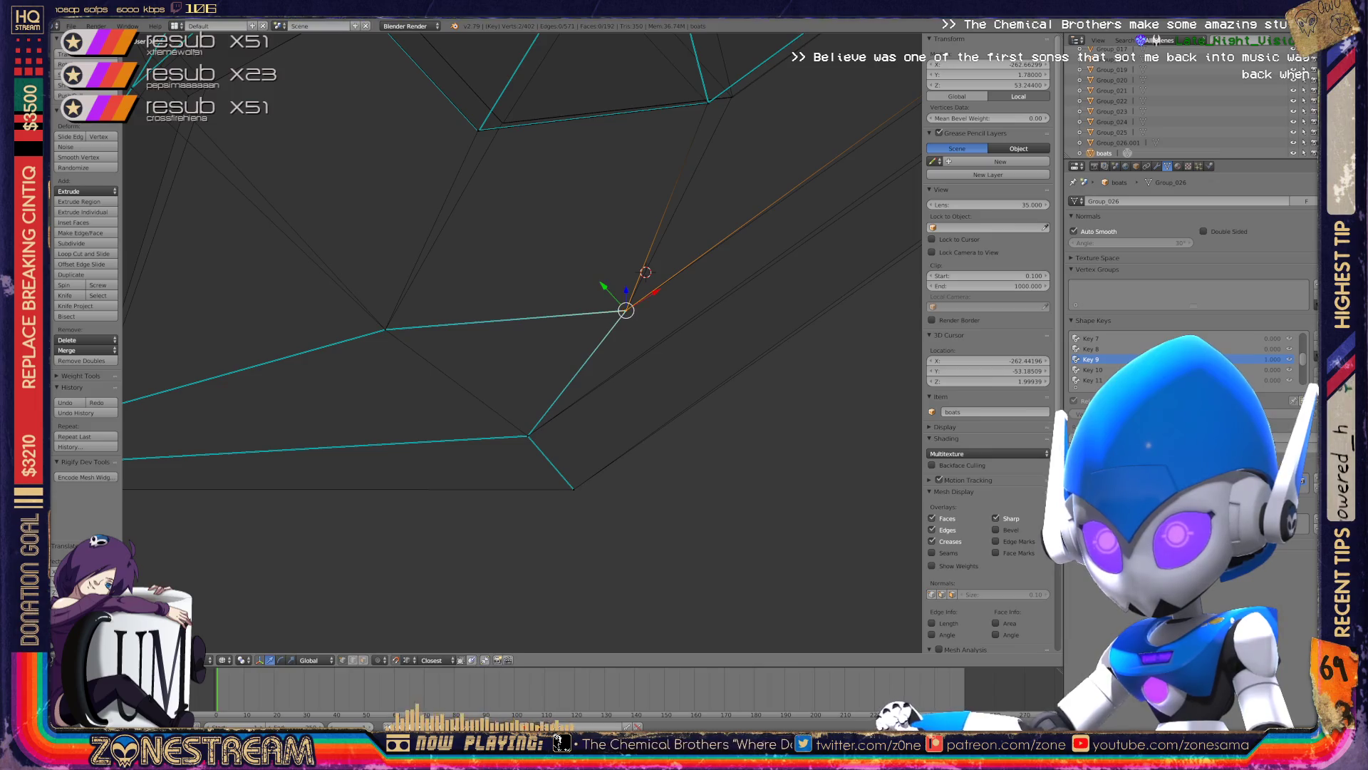
- Shift another hull vertex up and right onto the corner where the seam edges meet
middle_drag(646, 272, 713, 357)
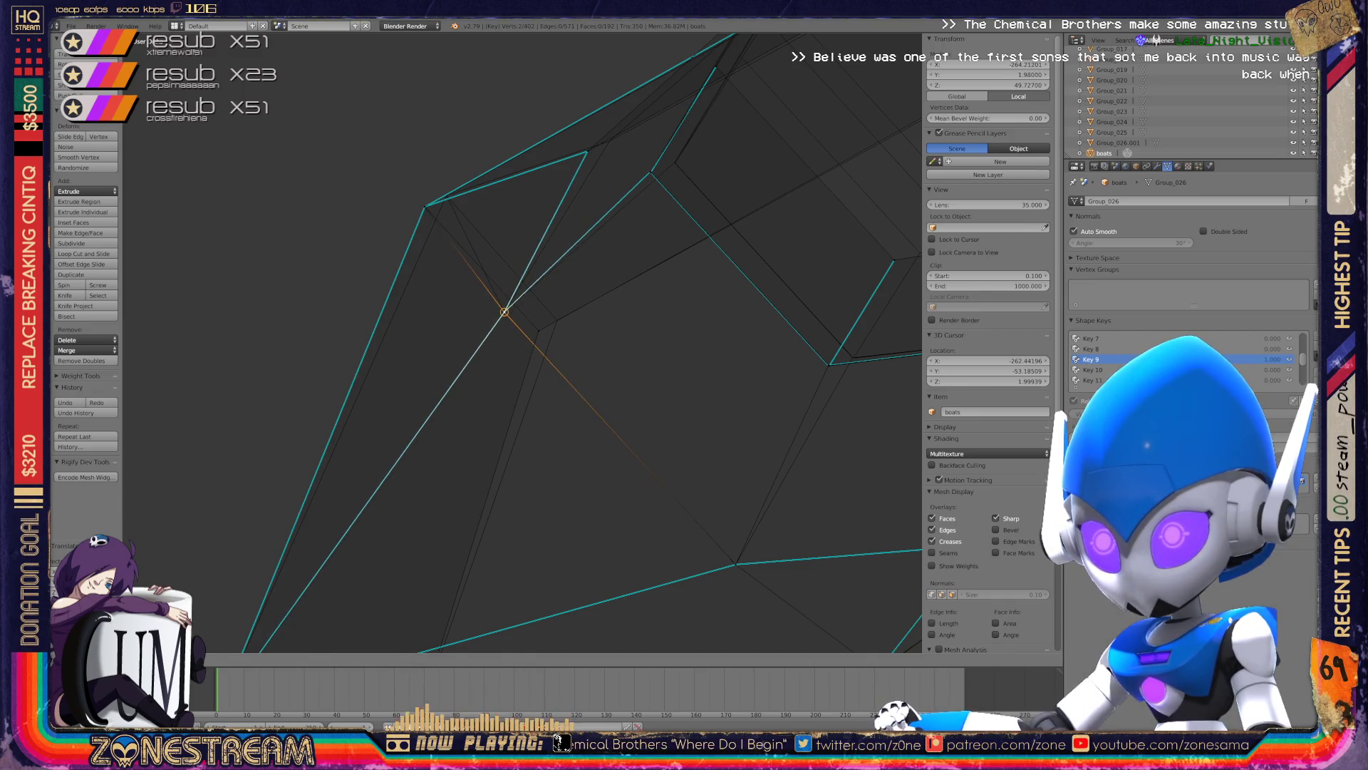
mouse_move(483, 323)
right_down()
mouse_move(557, 320)
mouse_move(424, 206)
right_up()
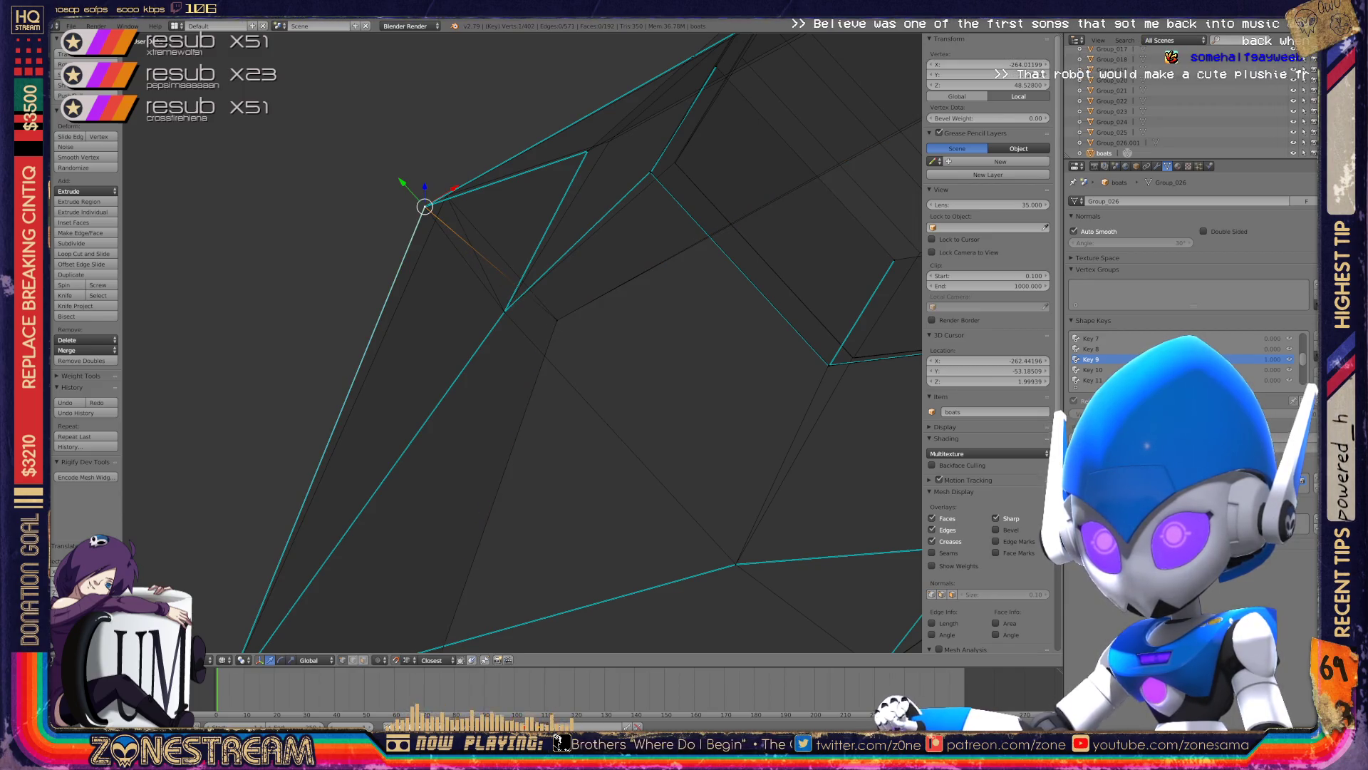
key(shift+g)
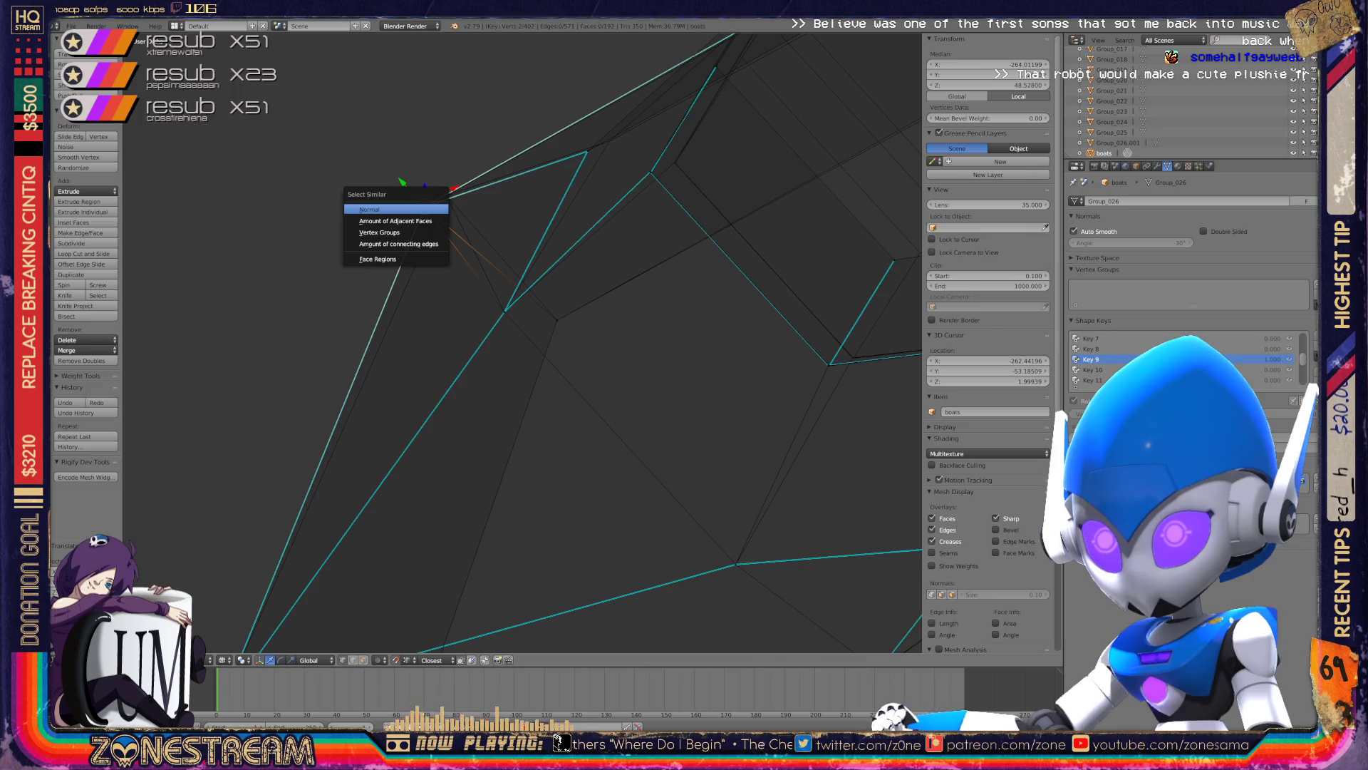
right_drag(425, 206, 446, 195)
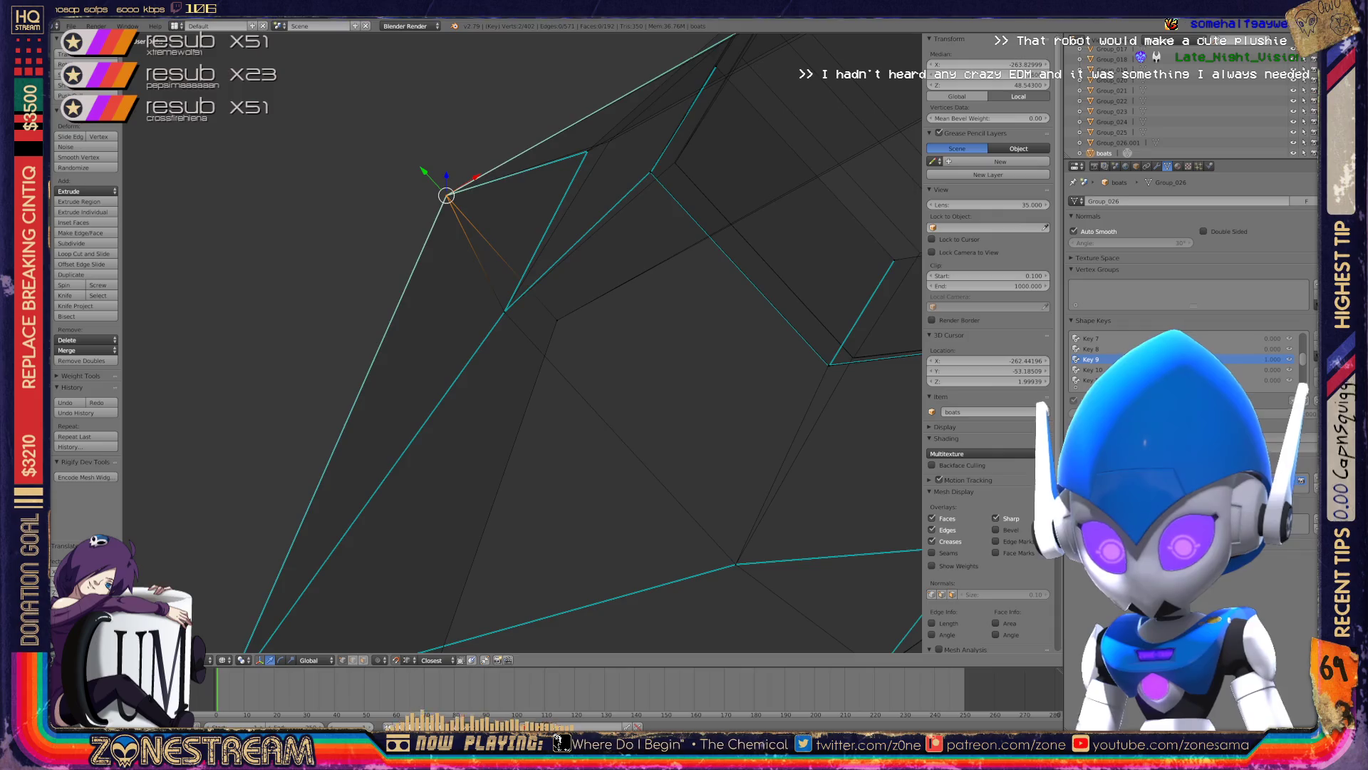
scroll(795, 437, down, 3)
- Raise a bottom hull vertex and reposition a neighbouring vertex with G
middle_drag(499, 320, 541, 299)
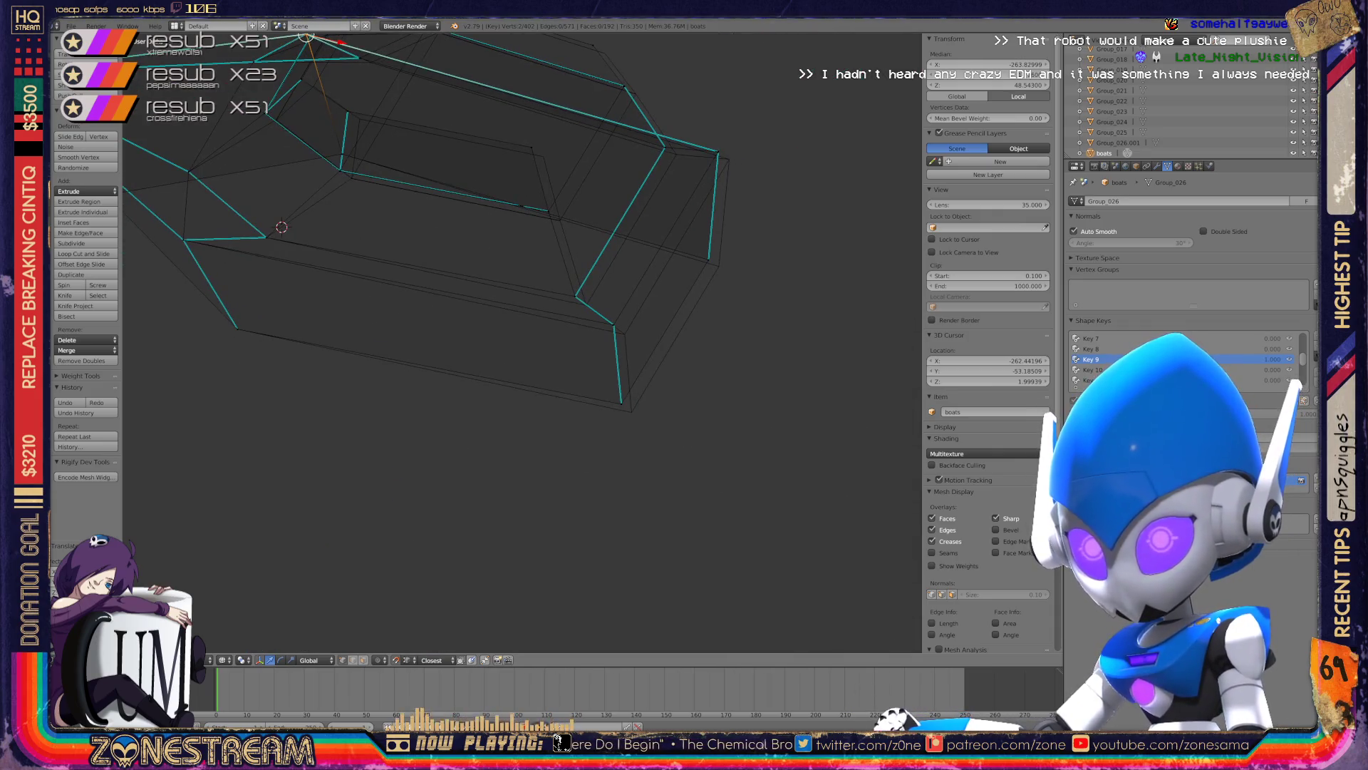
right_click(629, 450)
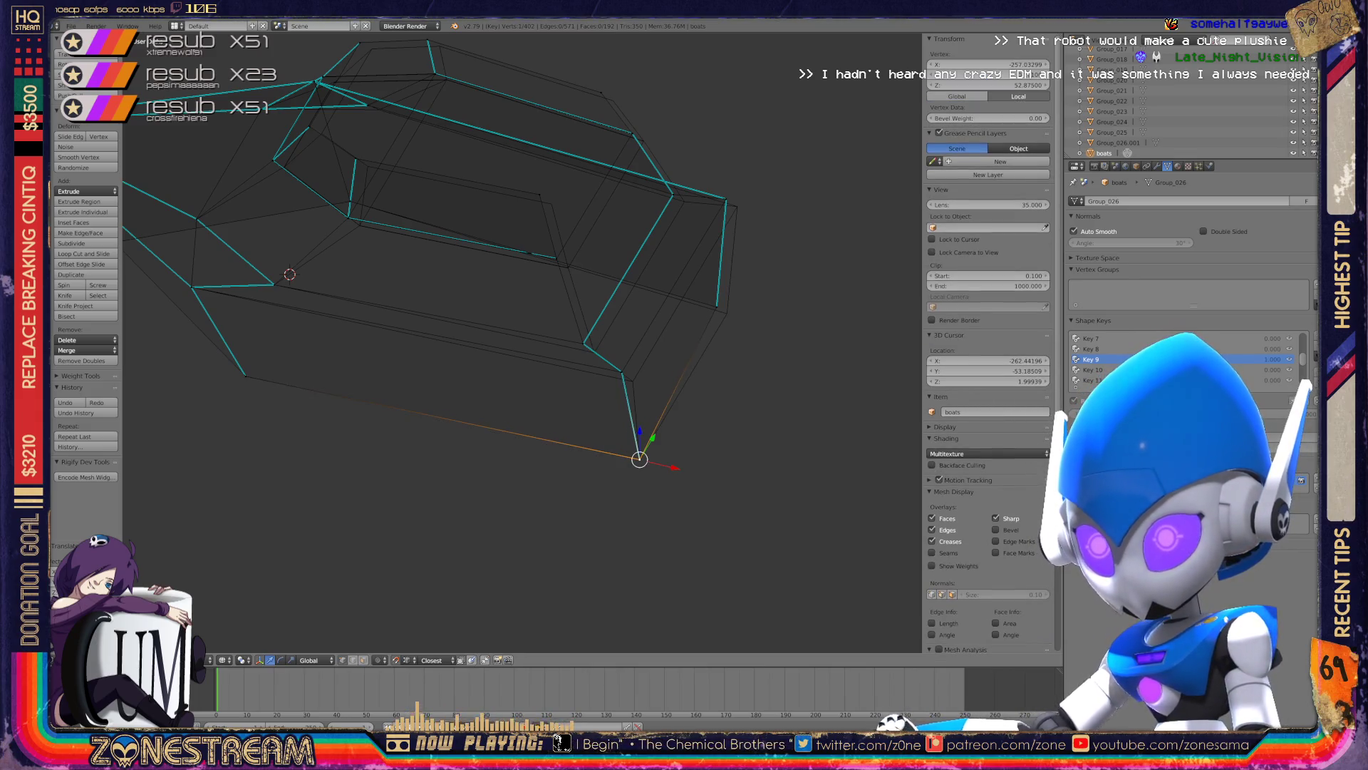
drag(629, 427, 622, 349)
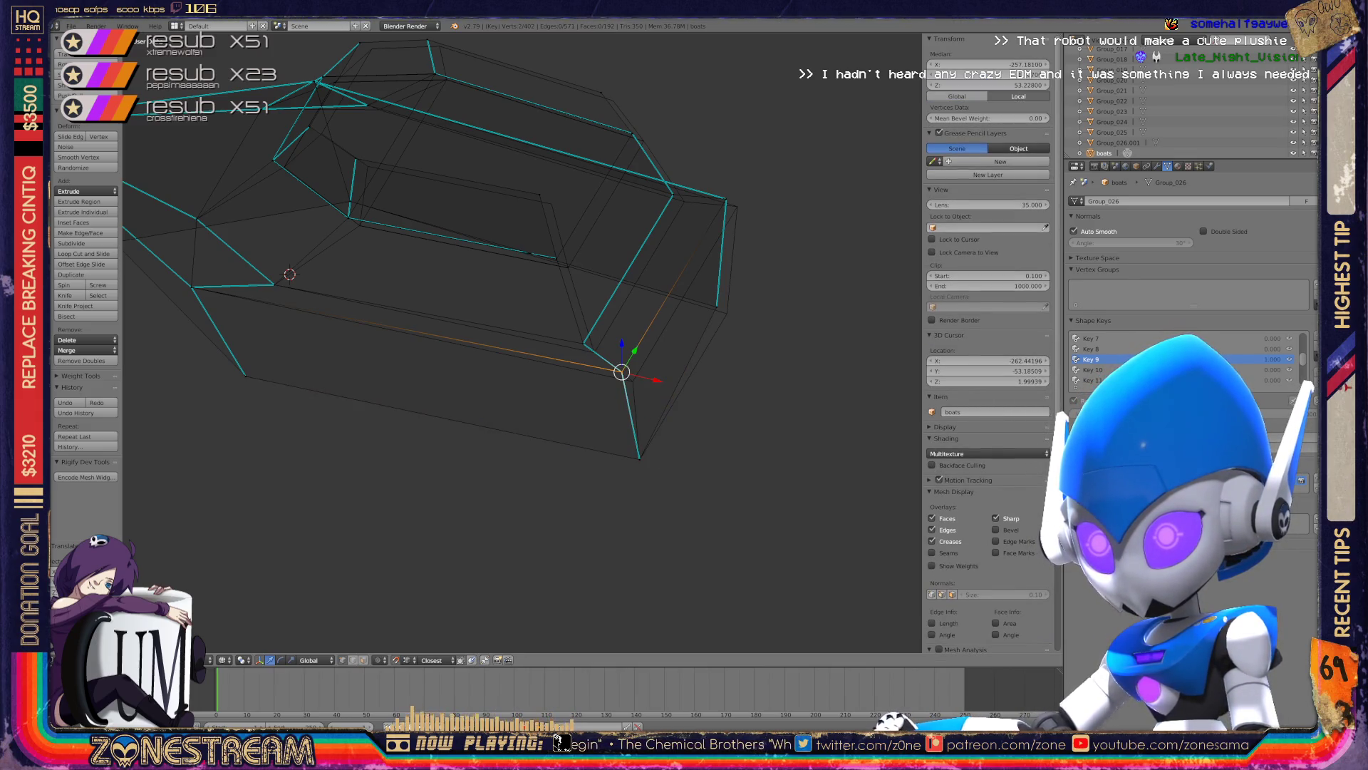
right_click(583, 343)
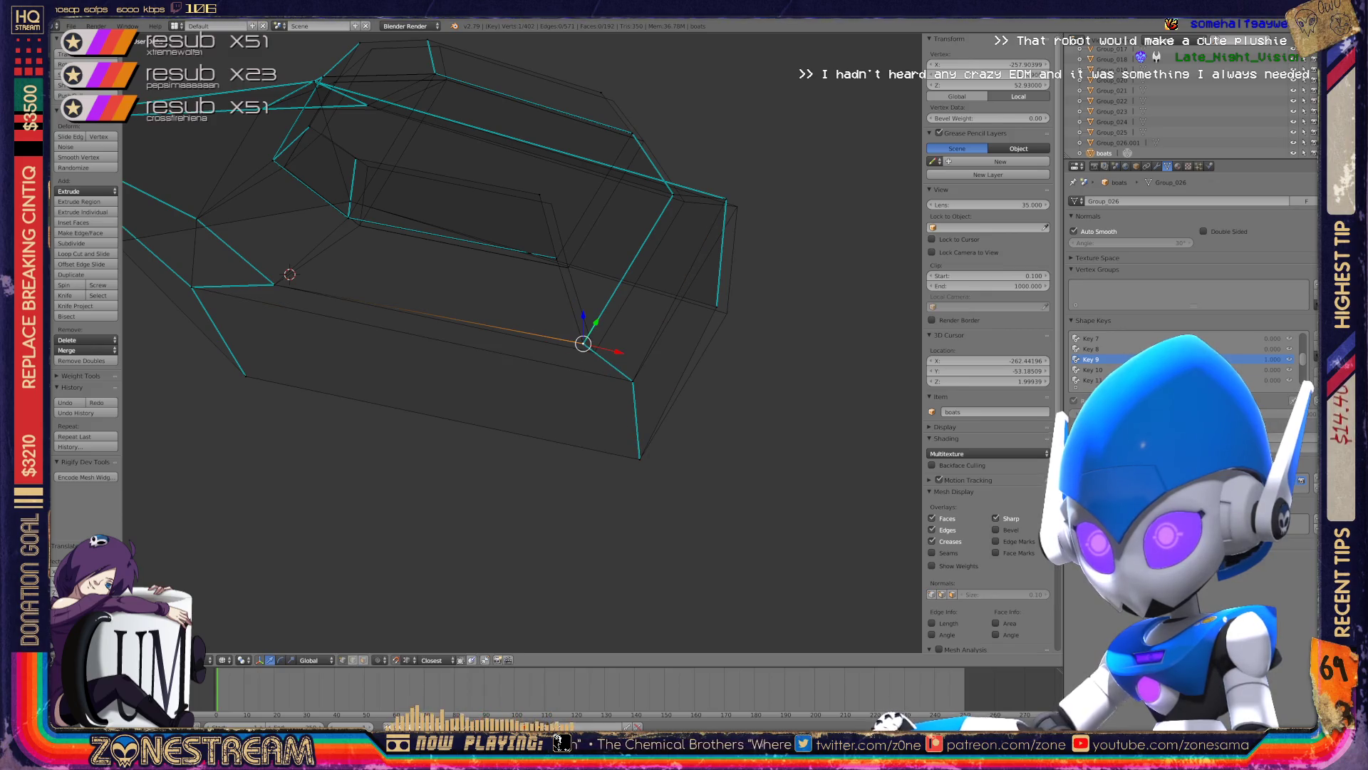
key(g)
click(595, 351)
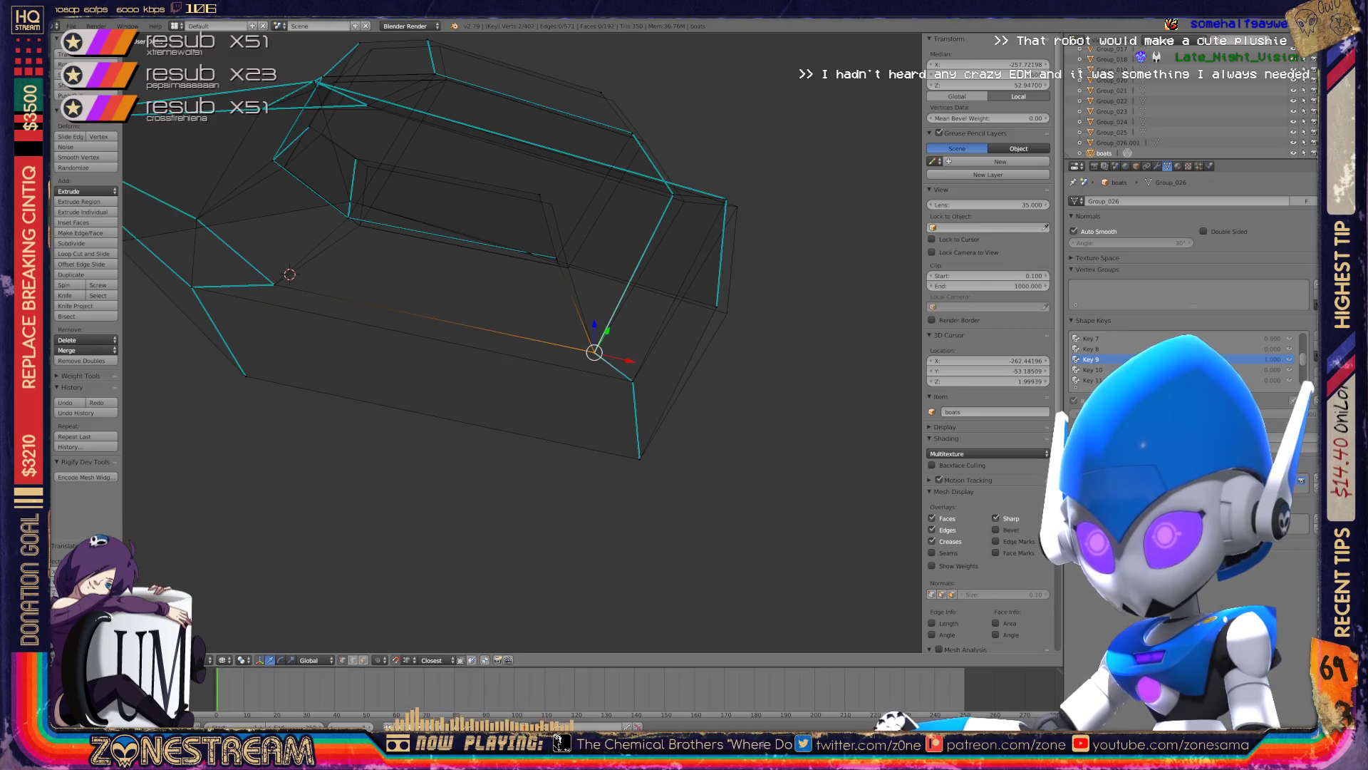
- Nudge a right-side hull vertex and a lower corner vertex slightly to the right
middle_drag(594, 352, 641, 307)
right_click(660, 292)
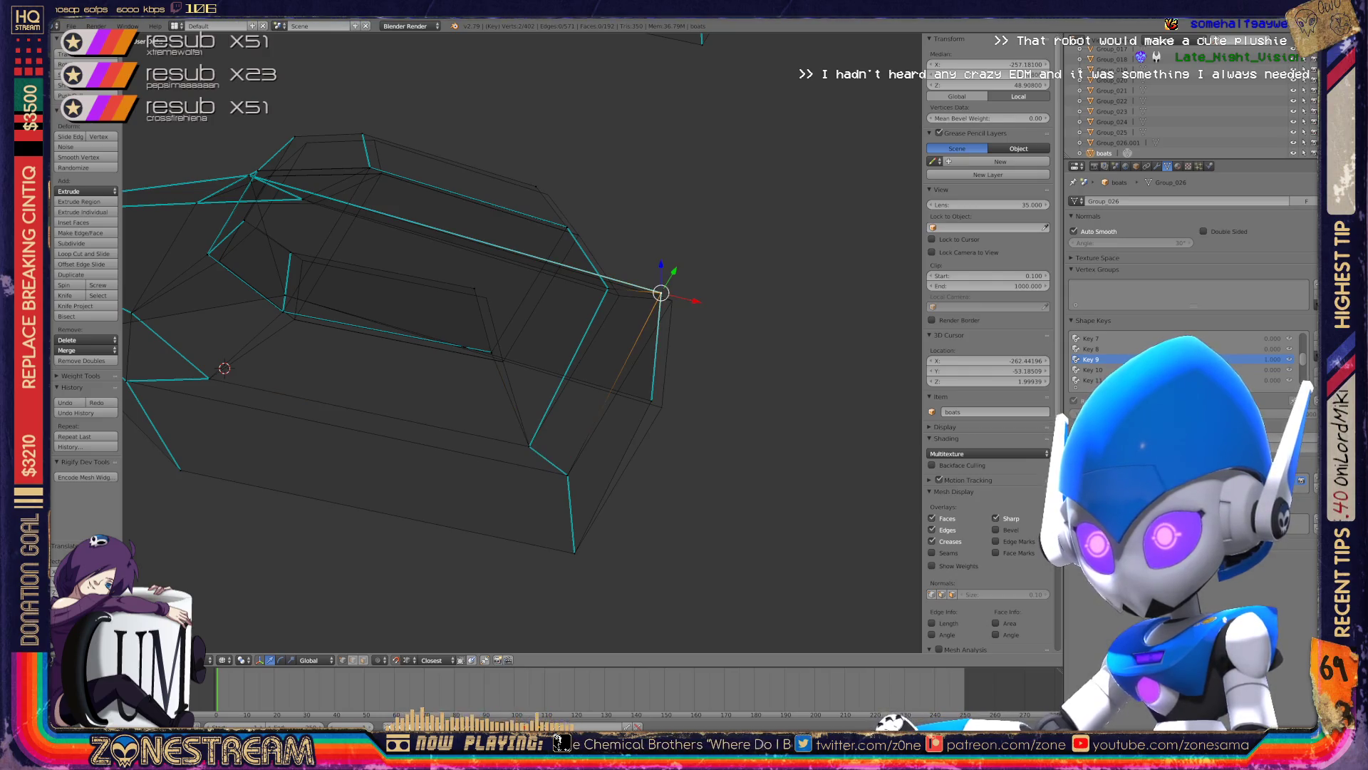
drag(660, 293, 672, 301)
right_click(651, 400)
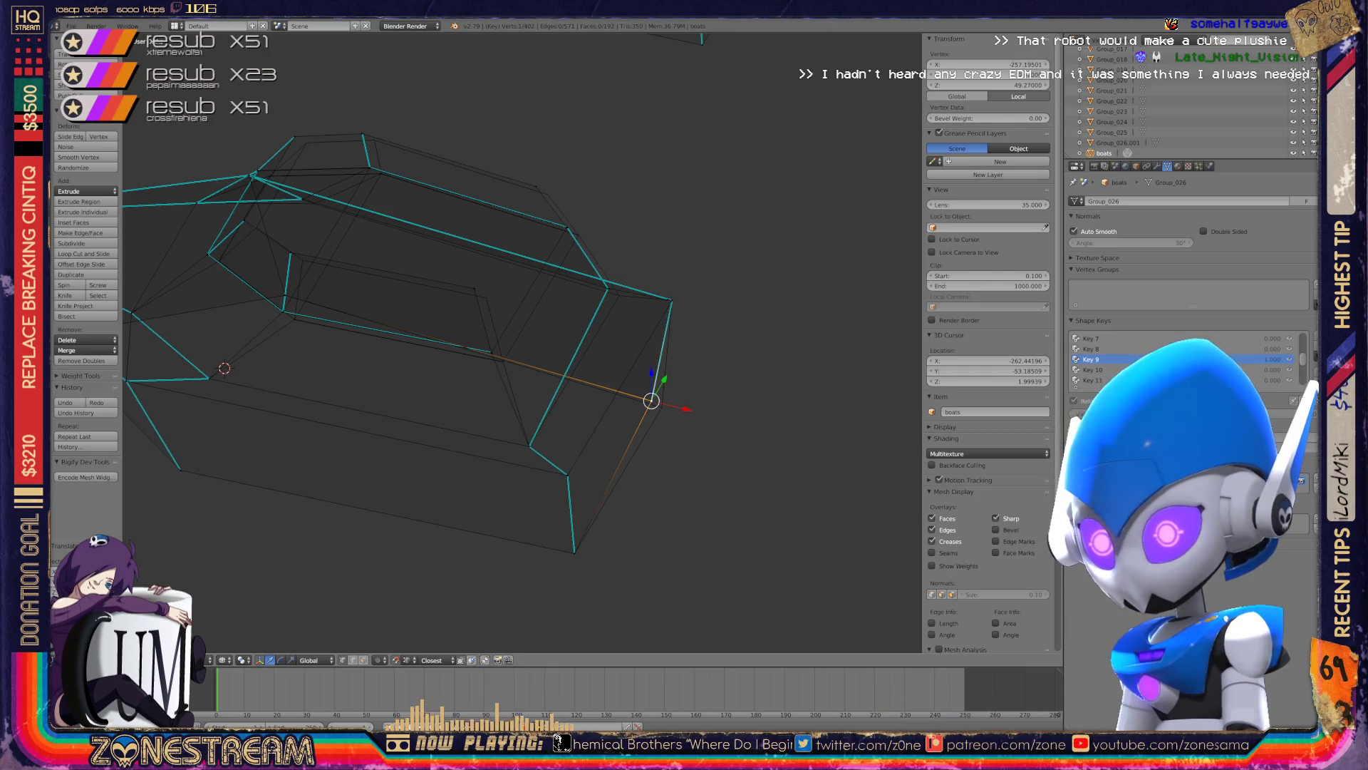
drag(651, 401, 661, 407)
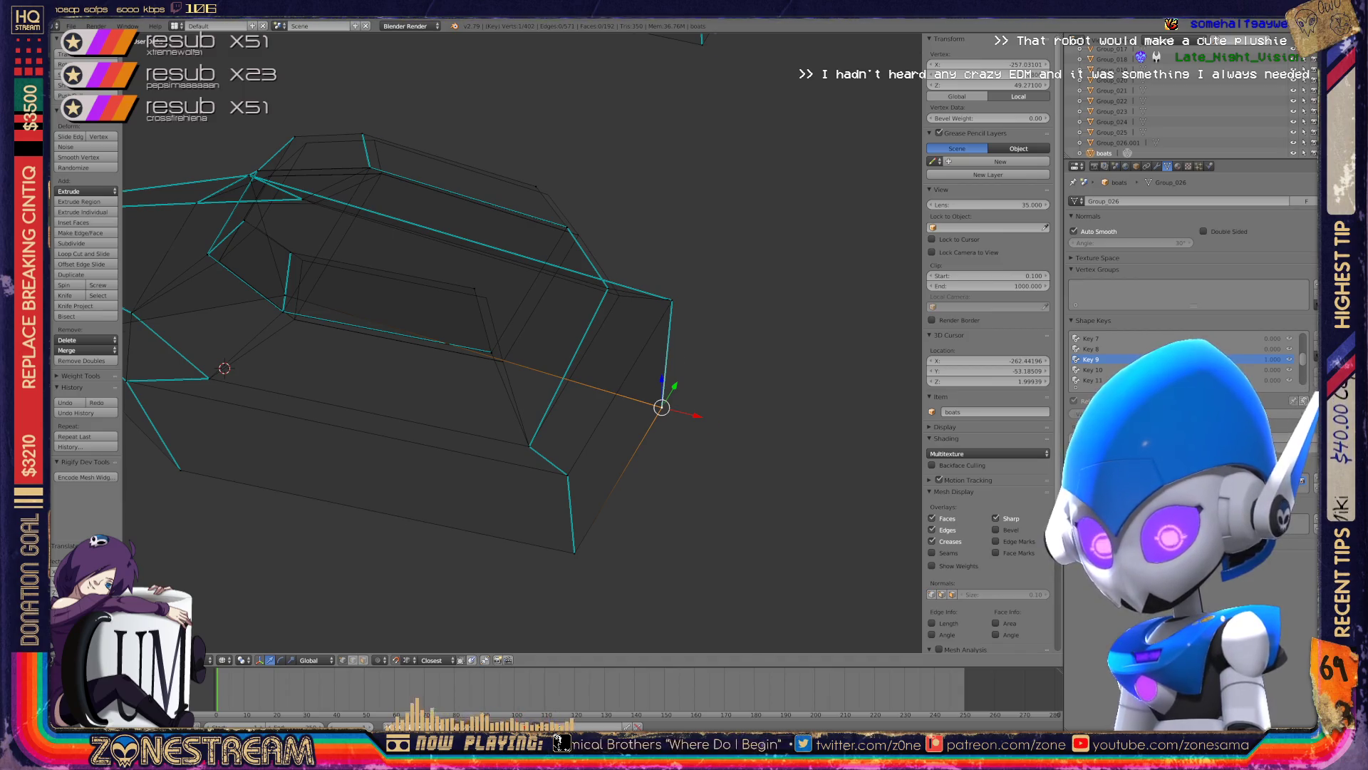
- Move two stray vertices onto the adjacent hull corner vertex
scroll(522, 342, up, 5)
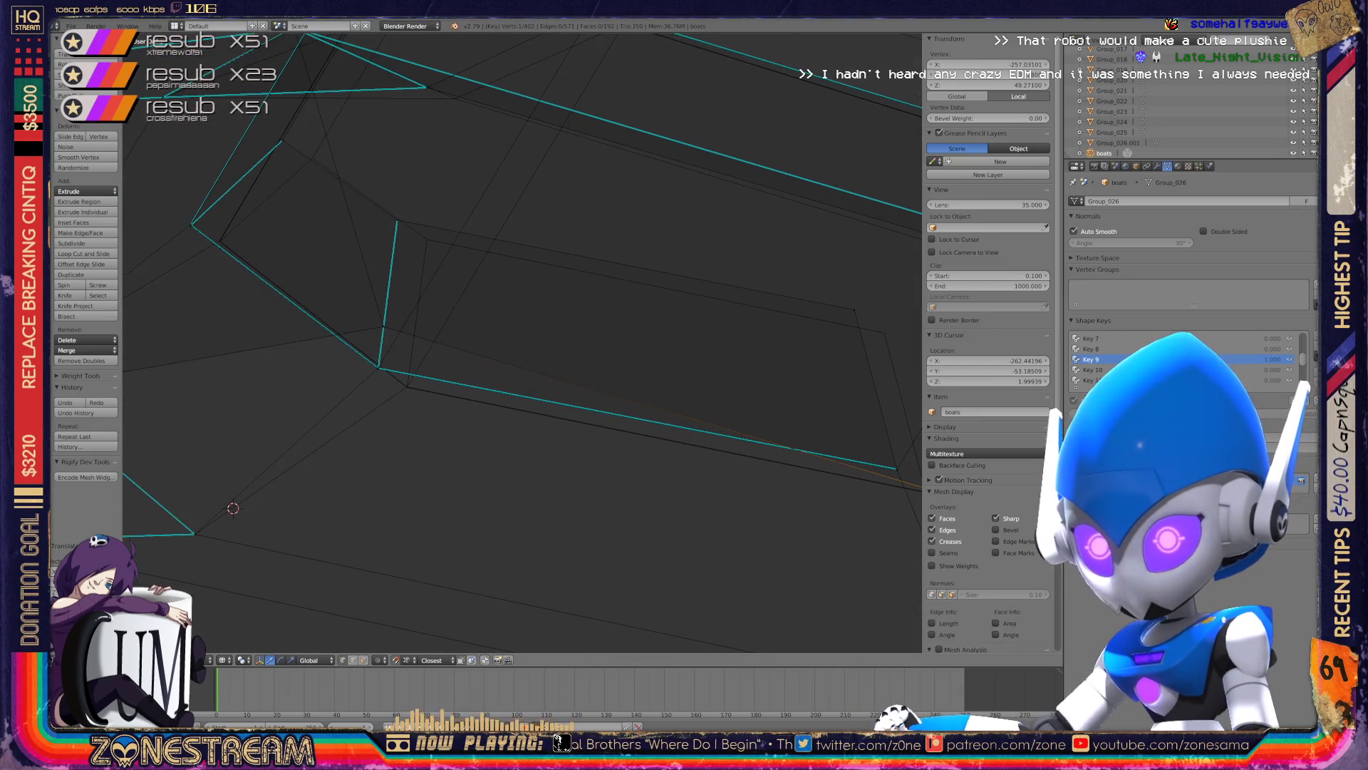
scroll(523, 342, up, 3)
mouse_move(542, 364)
shift+middle_down()
mouse_move(467, 284)
mouse_move(453, 316)
shift+middle_up()
ctrl+right_drag(380, 236, 594, 378)
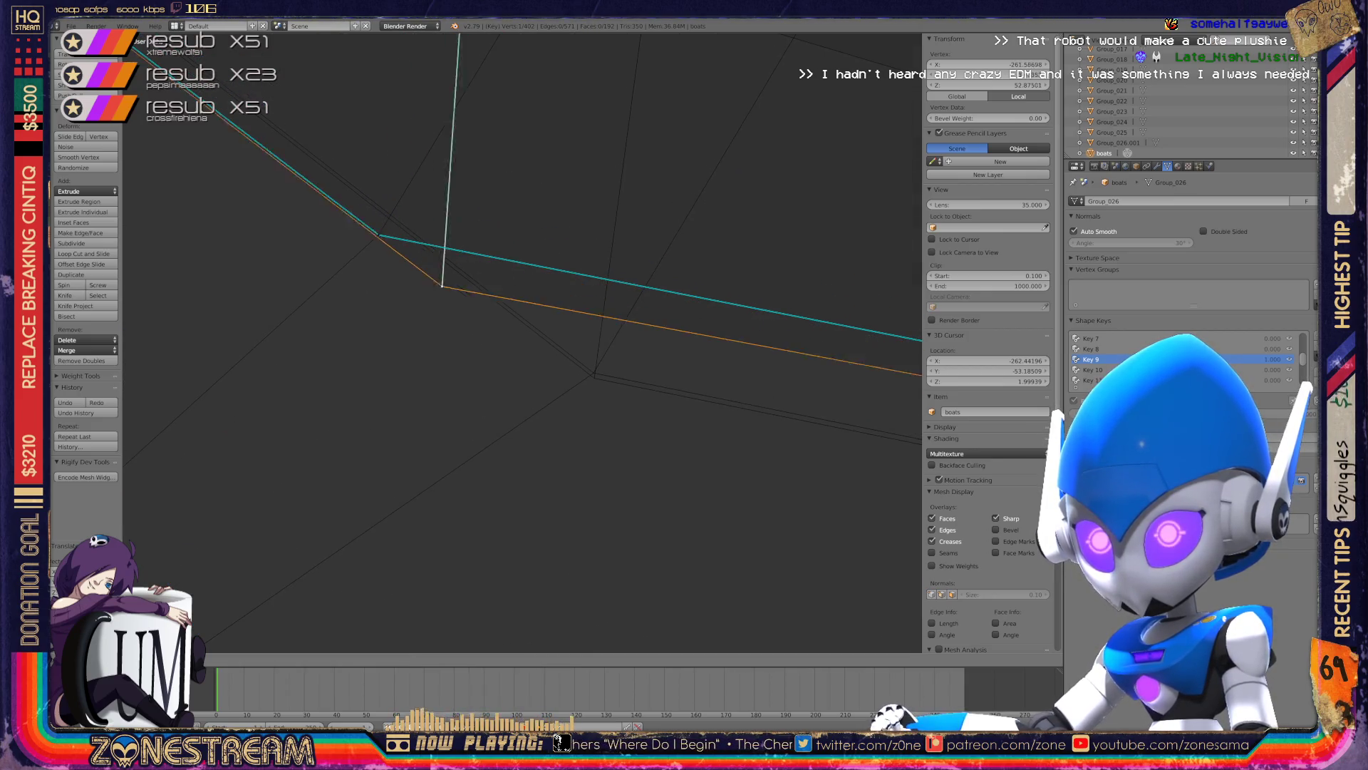
shift+right_click(378, 233)
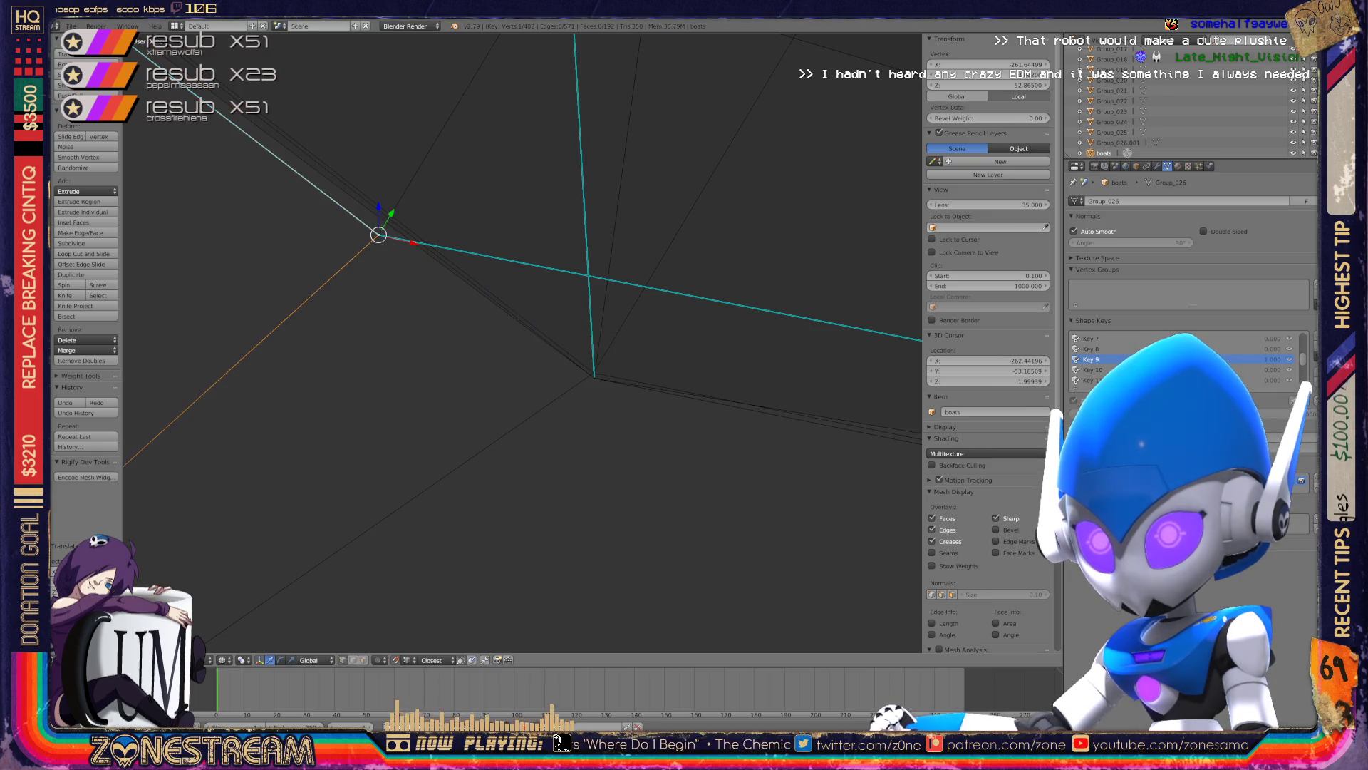
drag(378, 234, 593, 372)
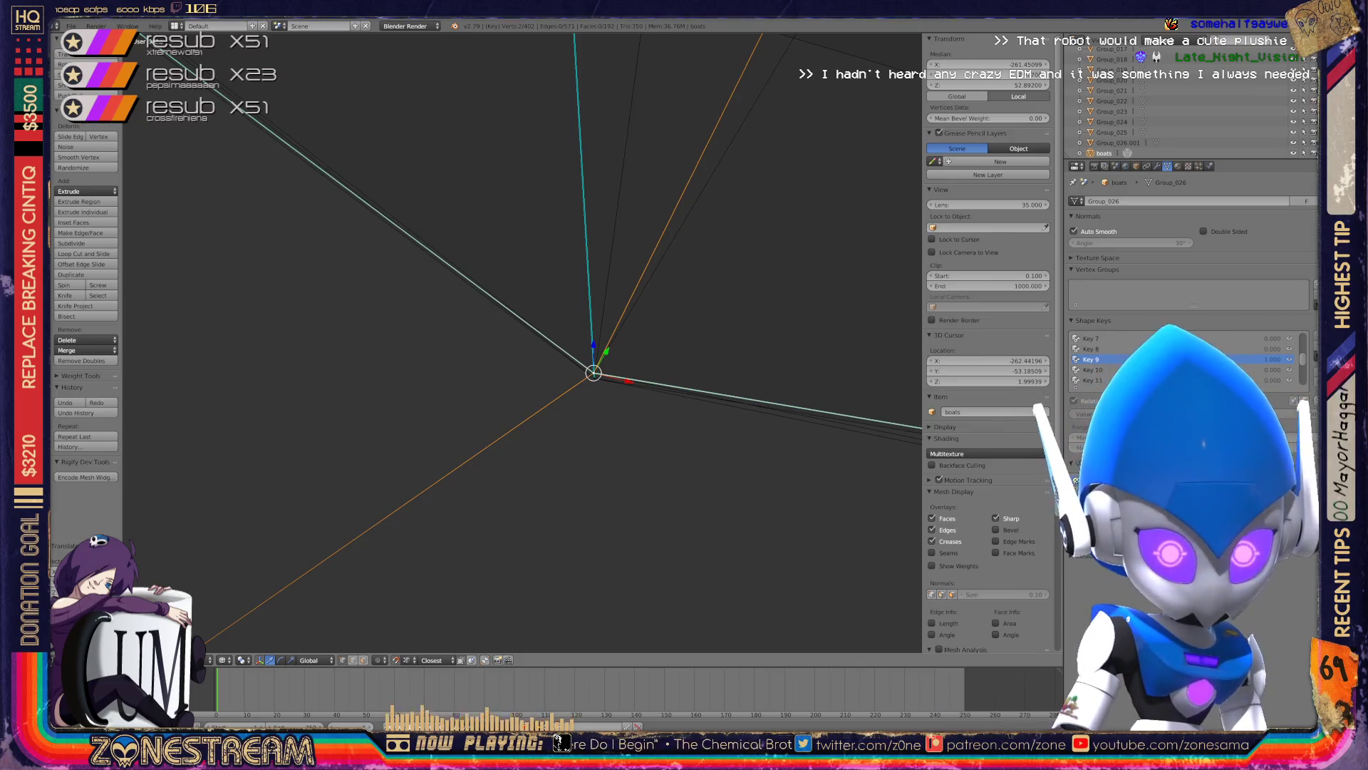
- Slide a selected vertex up-left along the hull edge
scroll(522, 342, down, 5)
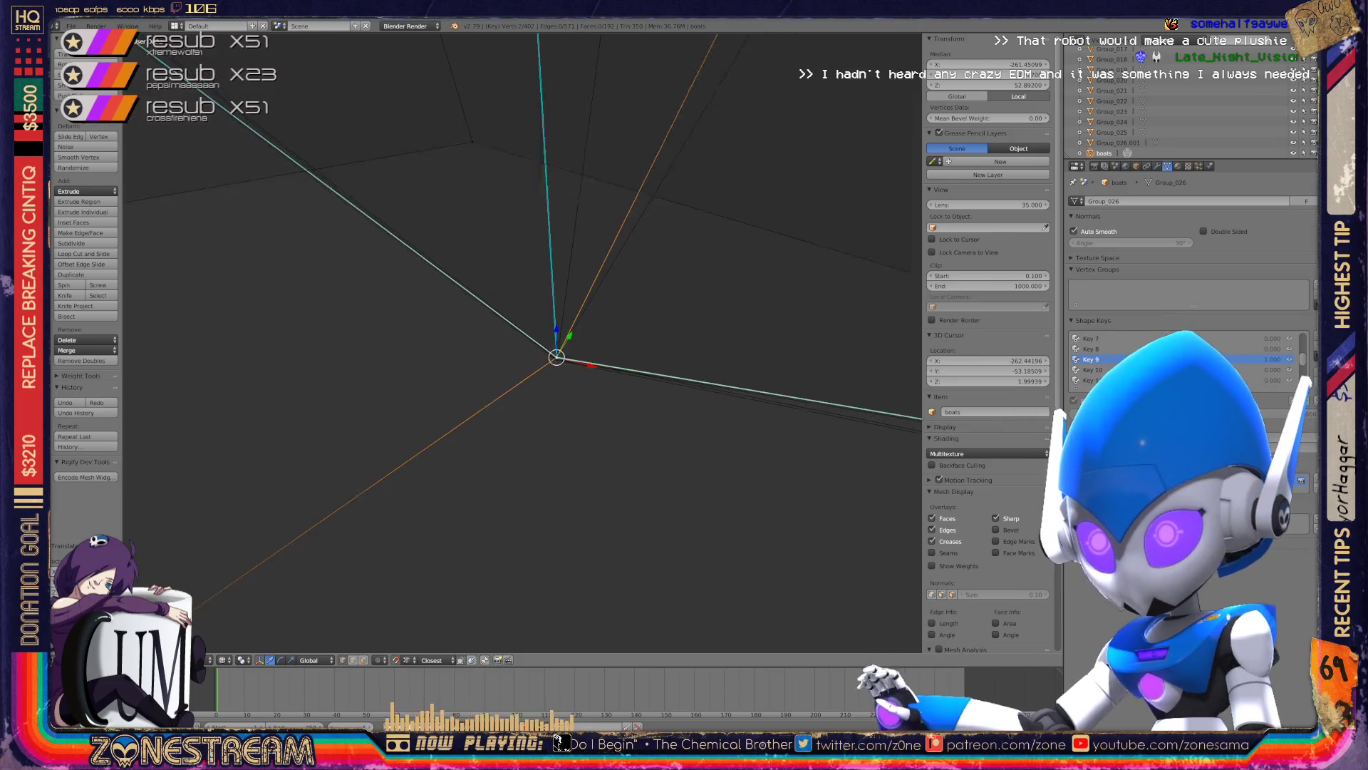
middle_drag(522, 342, 542, 285)
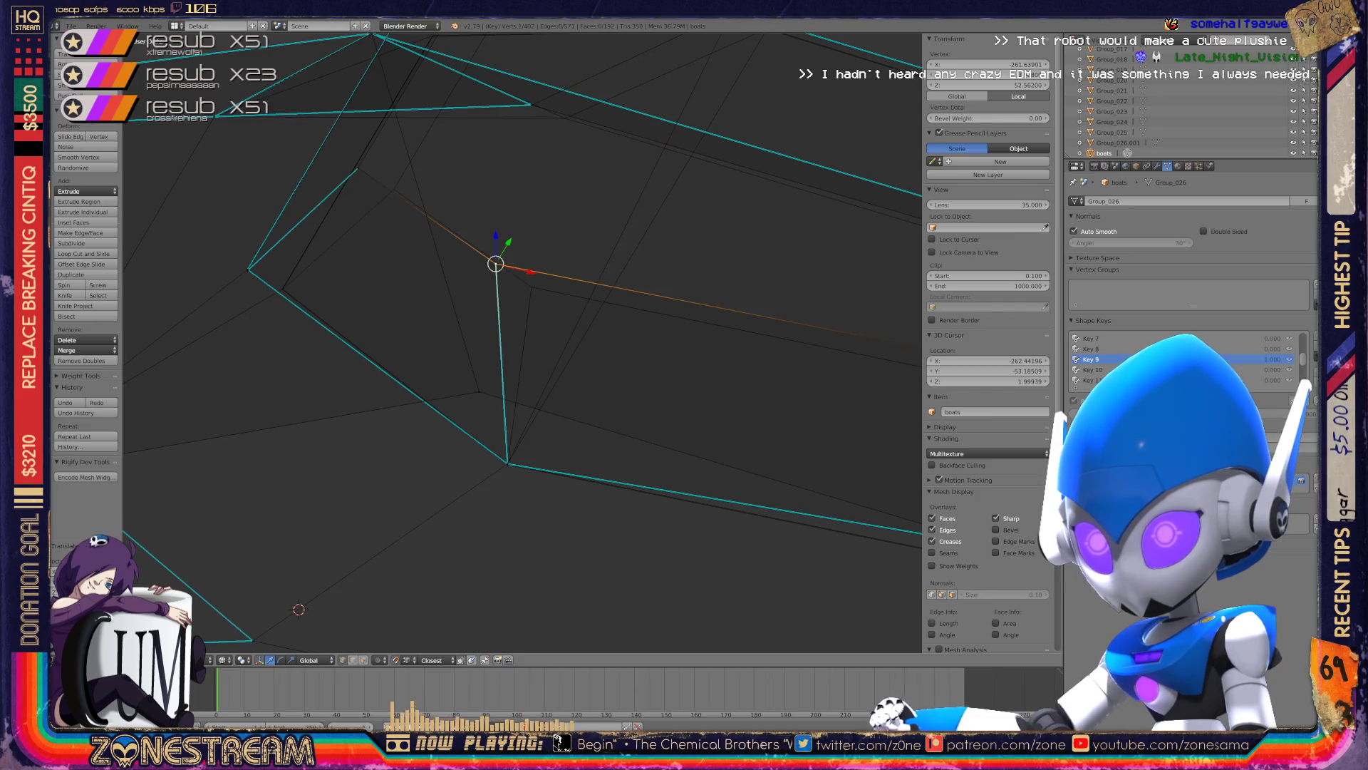
drag(531, 287, 394, 189)
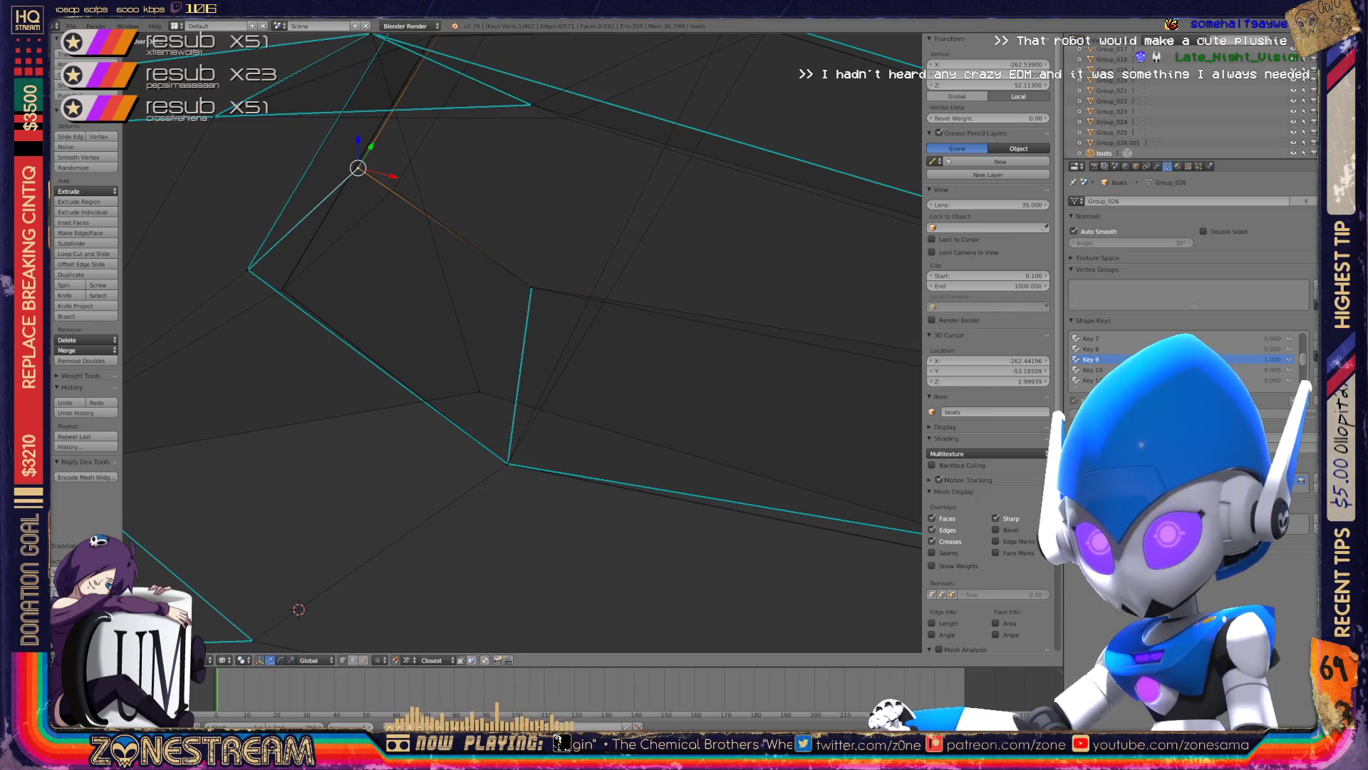
scroll(522, 342, up, 5)
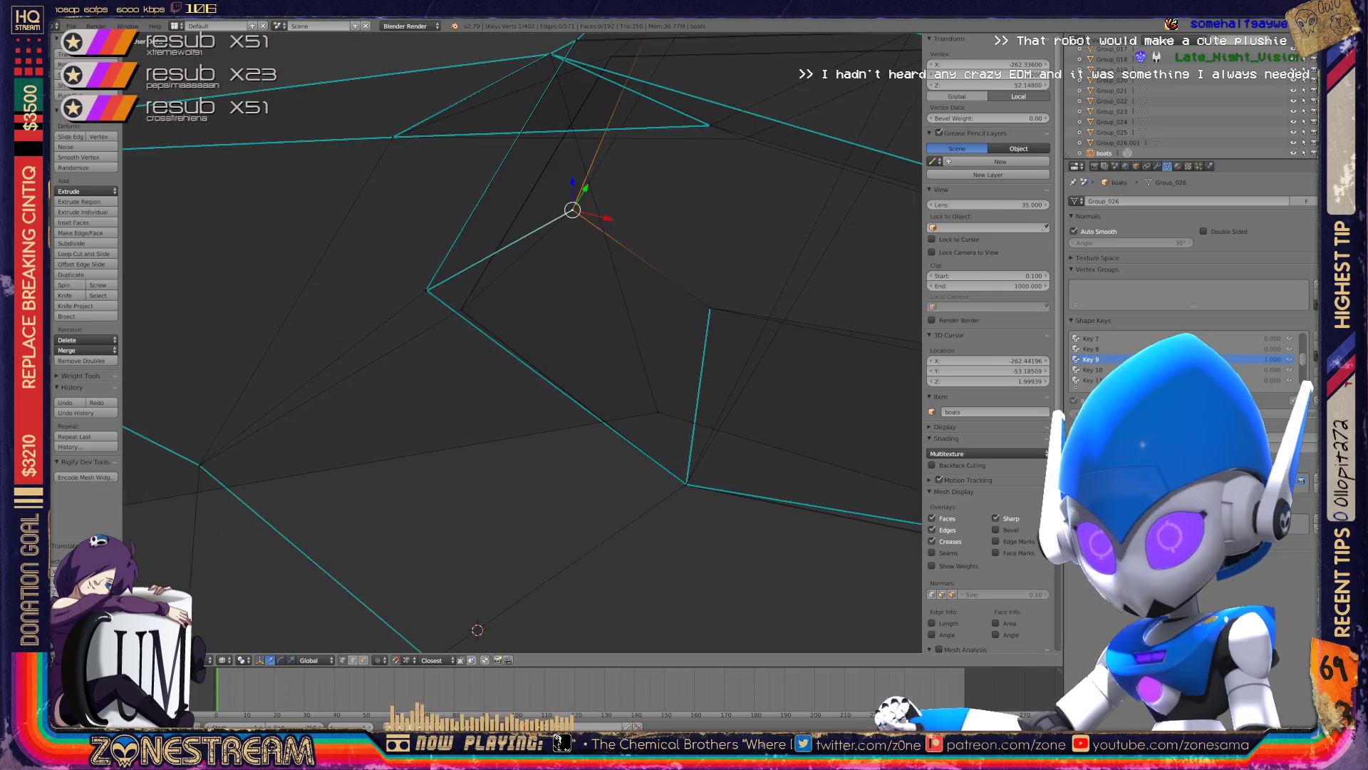
mouse_move(522, 342)
middle_down()
mouse_move(513, 285)
mouse_move(311, 341)
mouse_move(203, 307)
middle_up()
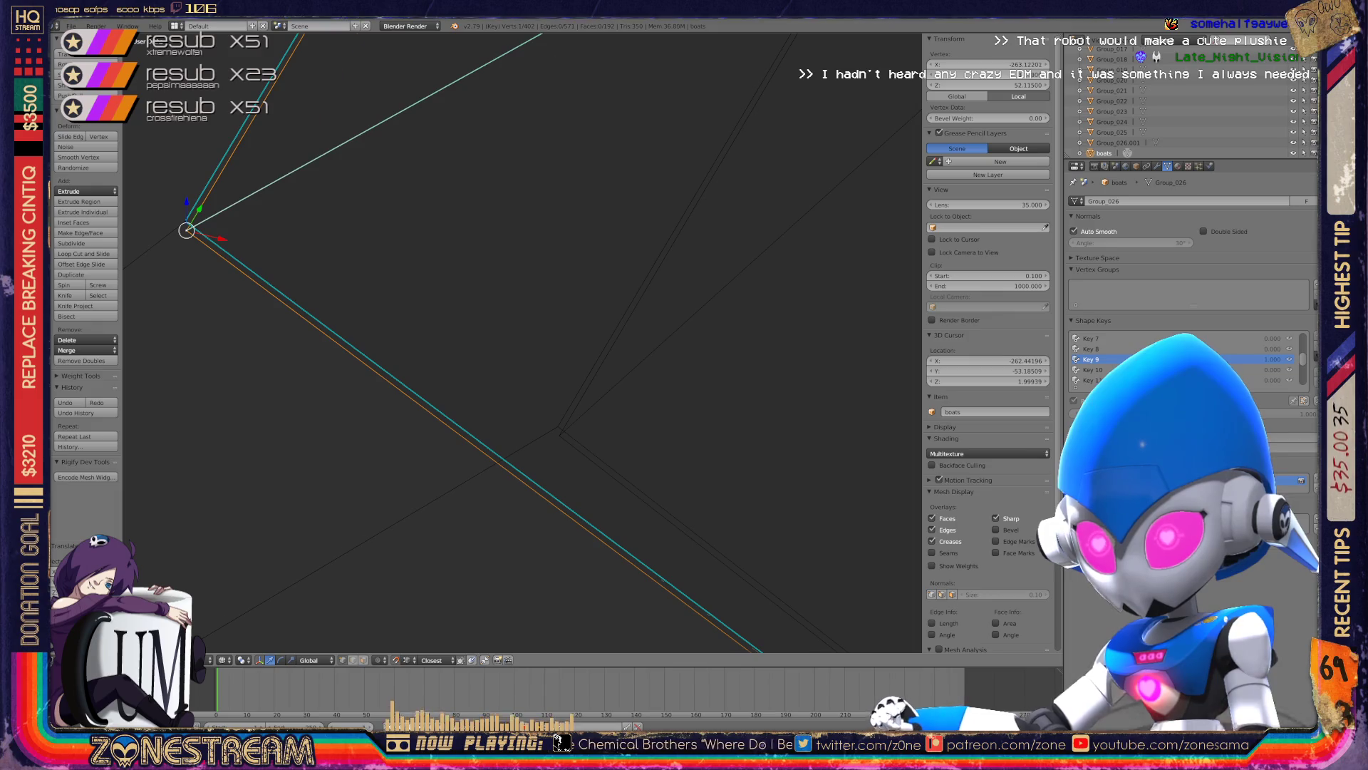
middle_drag(498, 342, 542, 385)
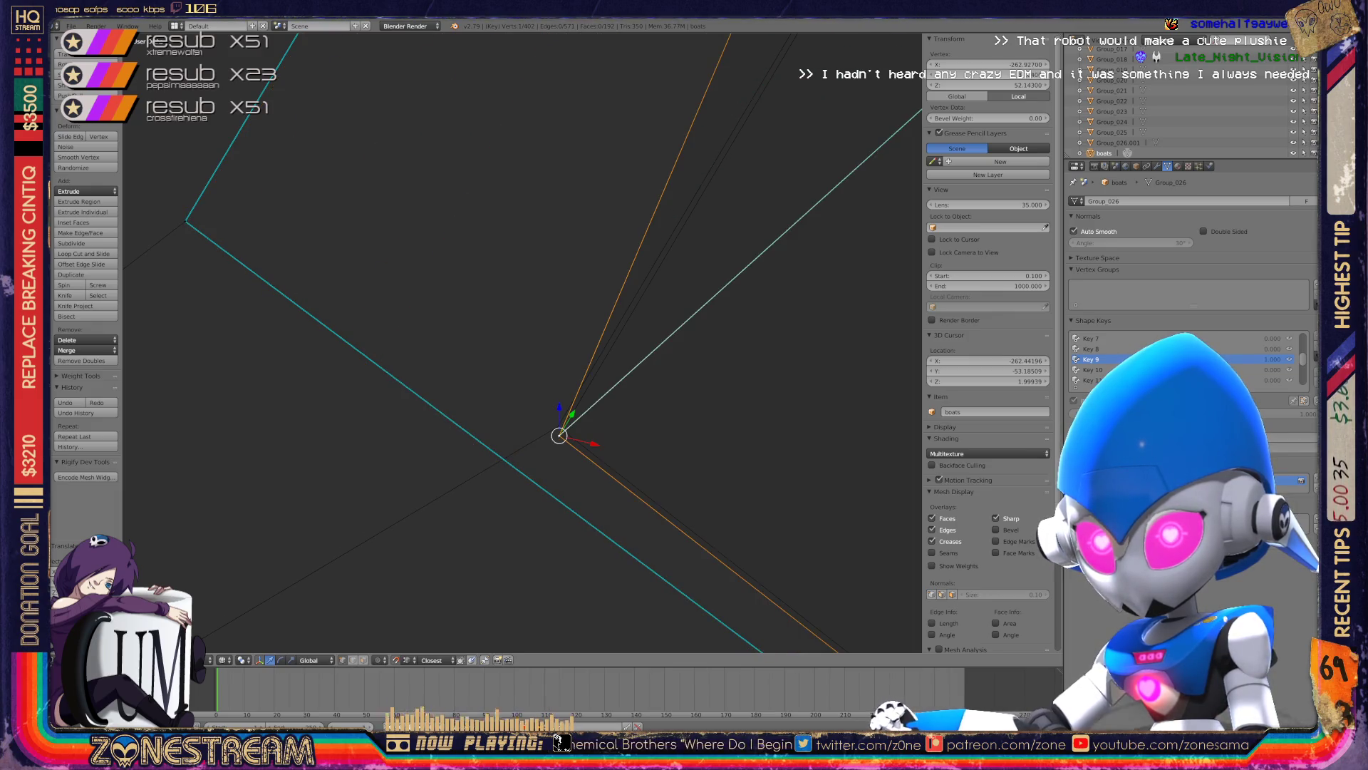
- Select the two vertices at a corner and move the chosen one into a new position
right_click(185, 221)
key(shift+s)
click(819, 381)
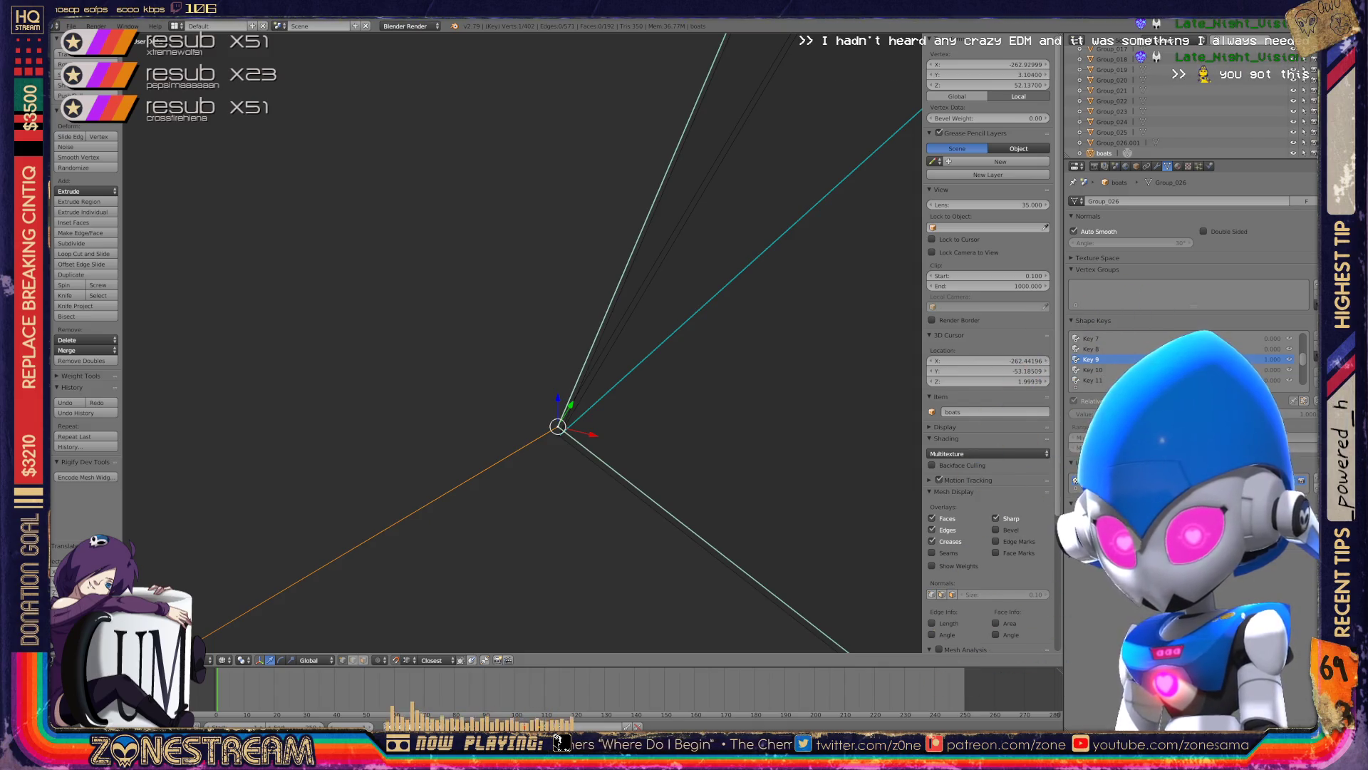
scroll(523, 342, down, 5)
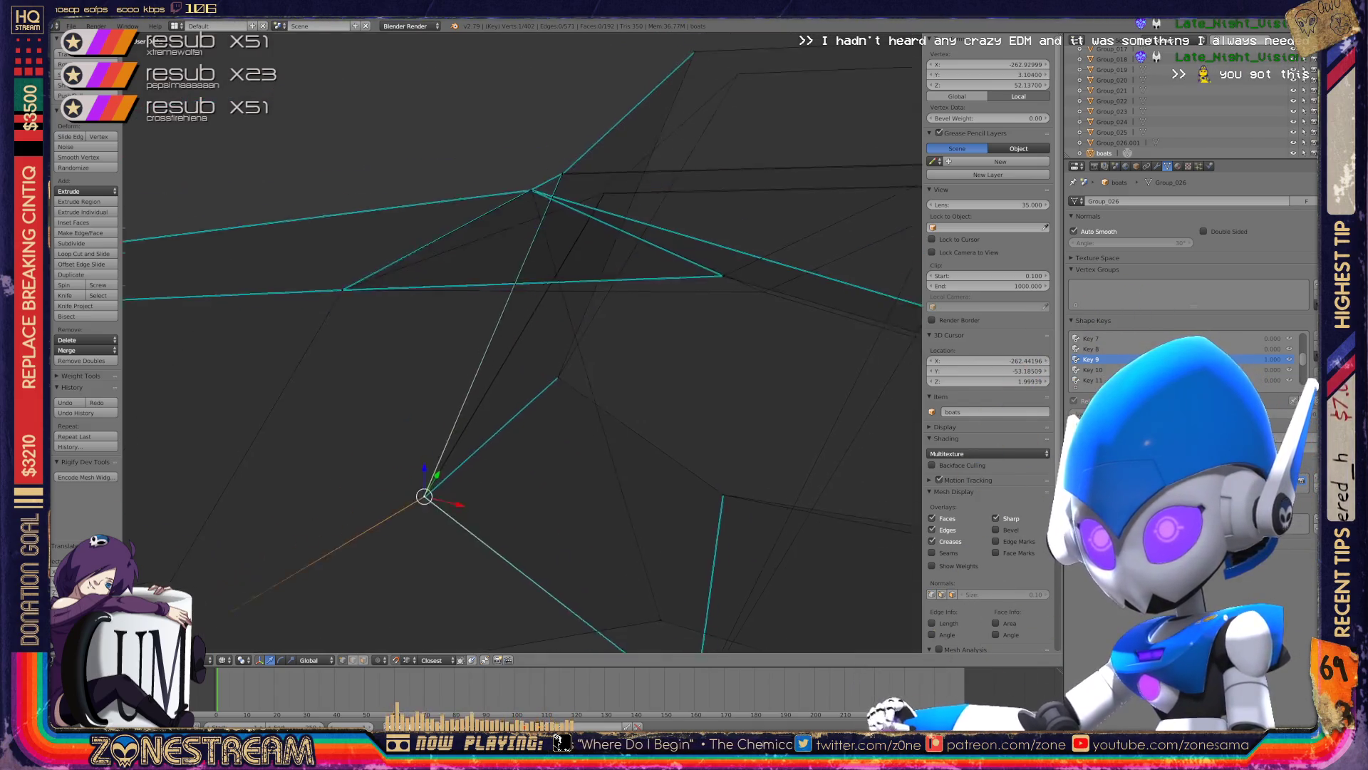
mouse_move(499, 357)
middle_down()
mouse_move(556, 335)
mouse_move(499, 370)
middle_up()
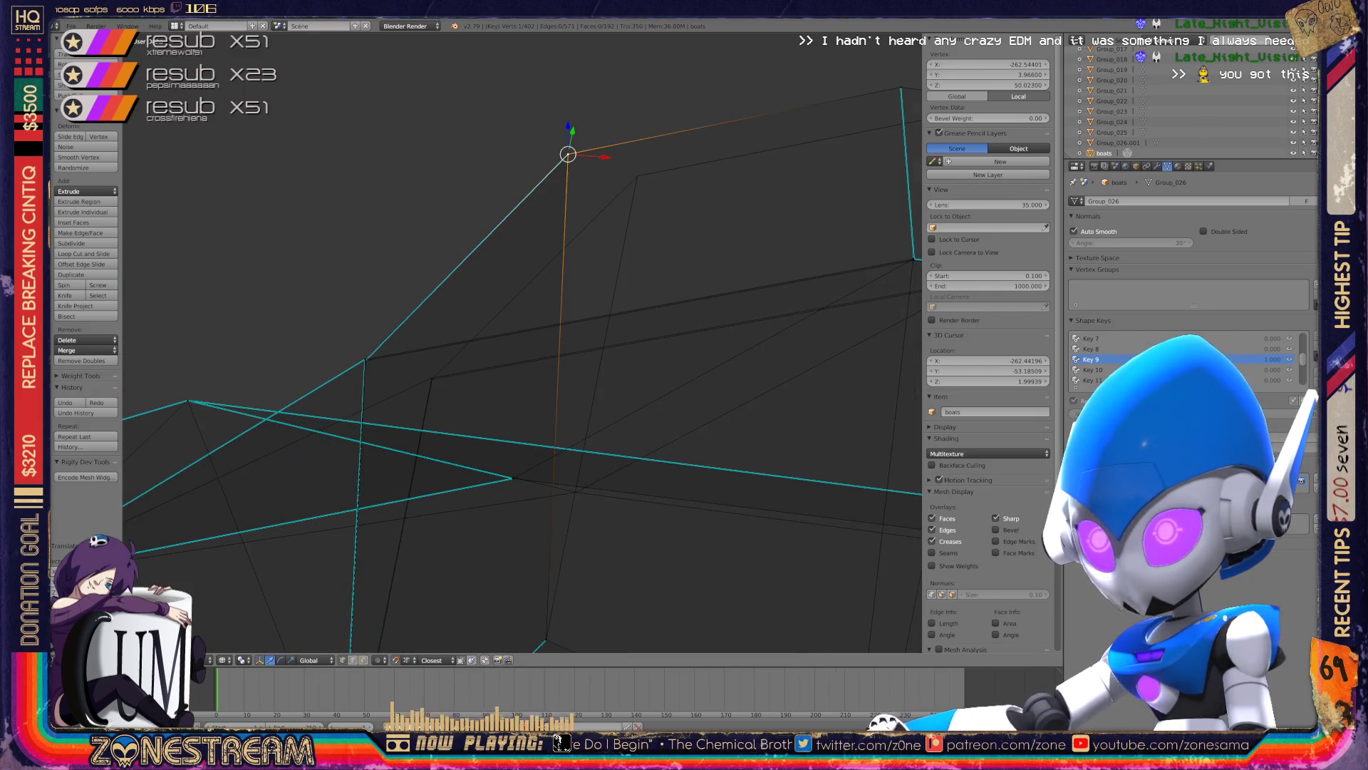
drag(567, 154, 637, 176)
- Snap another corner vertex onto its target corner, redoing the move after an undo
scroll(520, 342, up, 5)
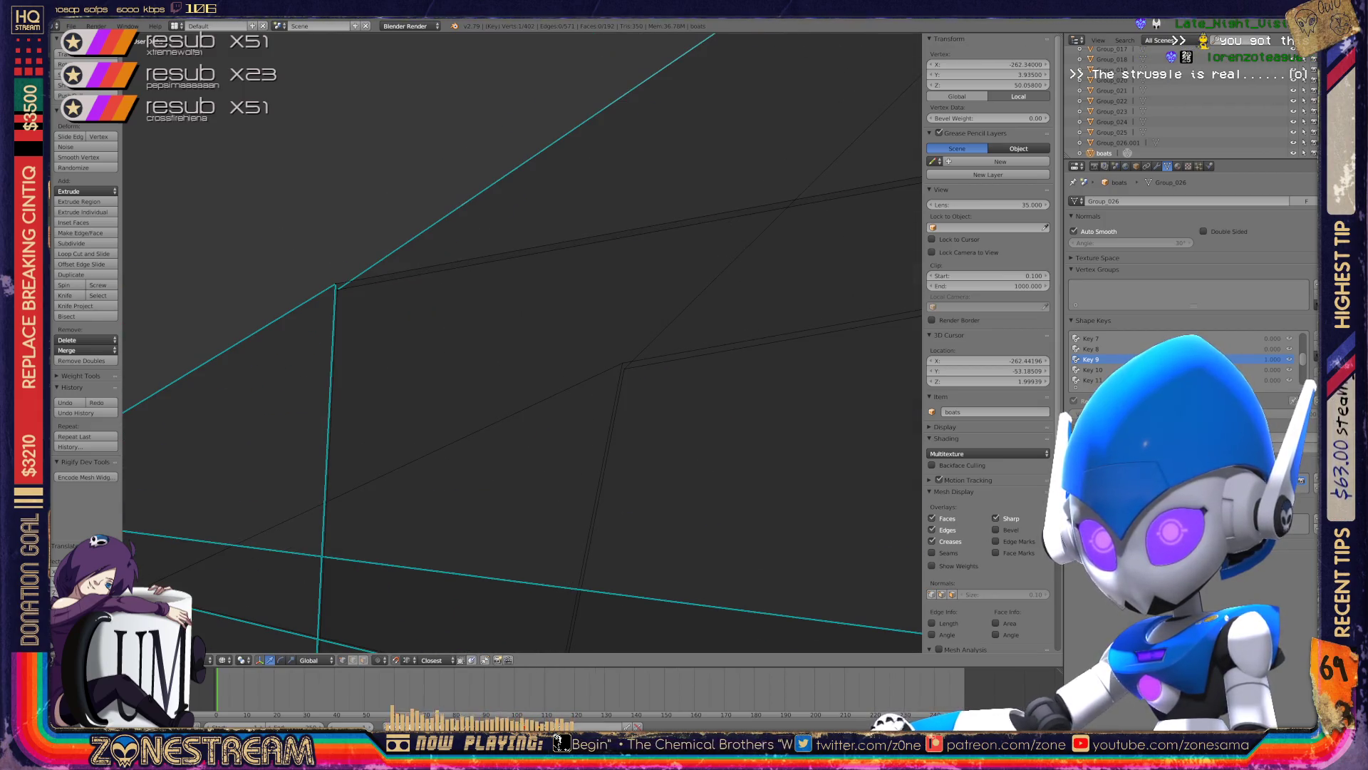
right_click(337, 288)
drag(336, 288, 624, 368)
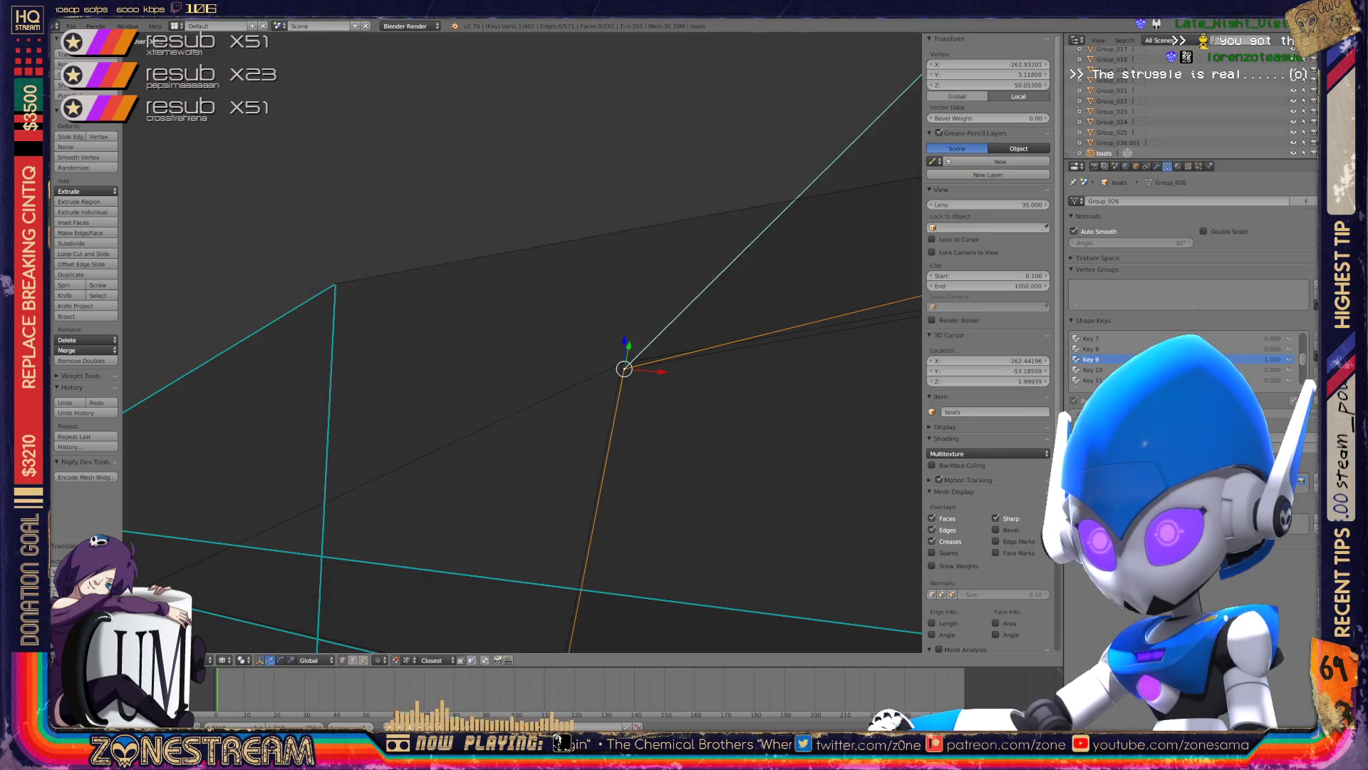
key(ctrl+z)
drag(335, 281, 622, 362)
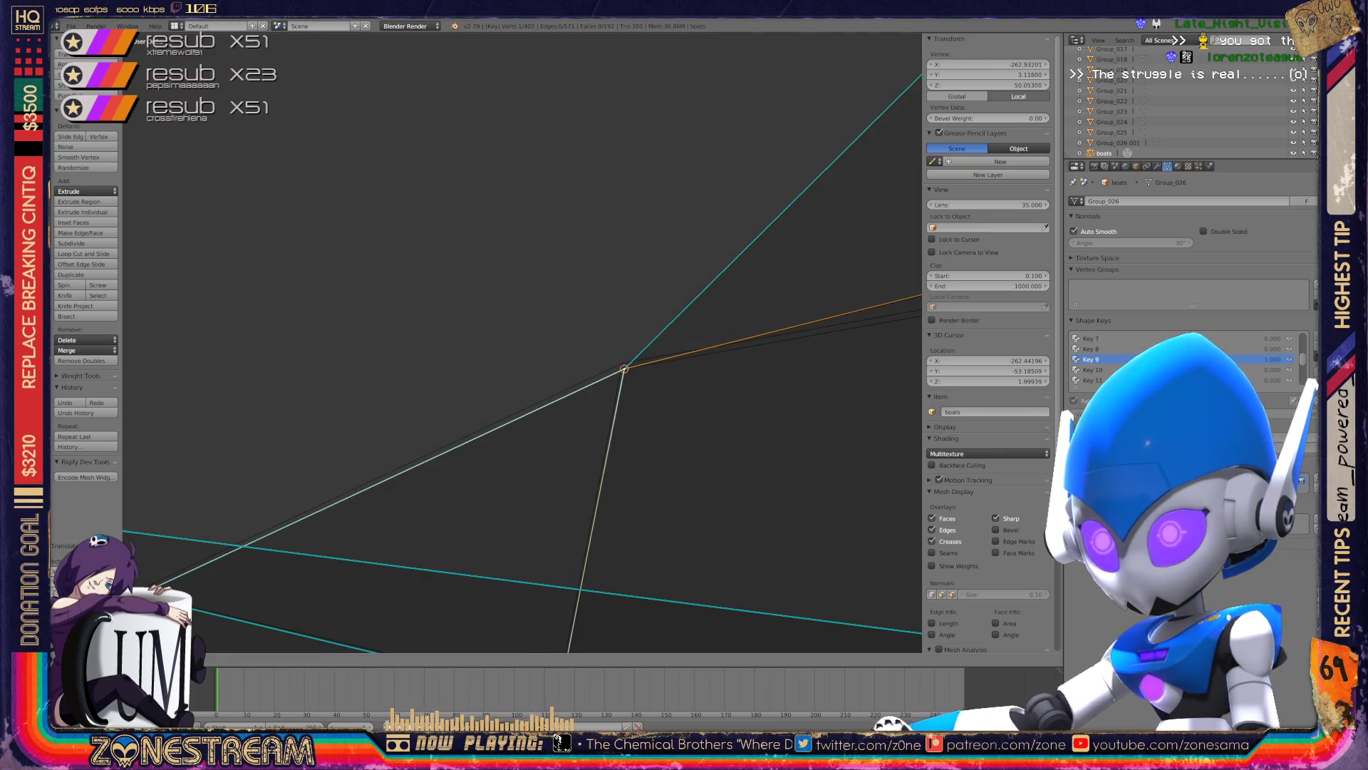
scroll(522, 343, down, 2)
scroll(522, 343, down, 2)
- Nudge two hull vertices slightly further into place
scroll(522, 343, down, 1)
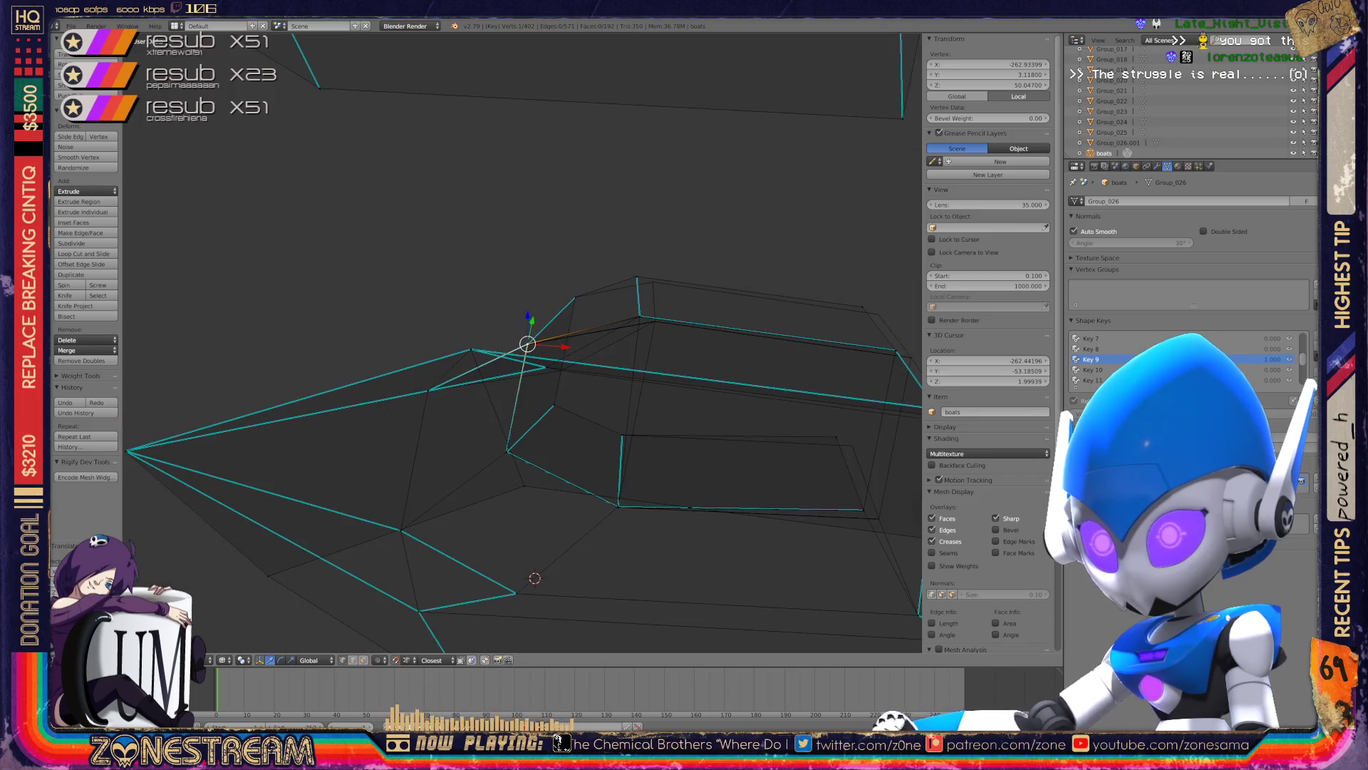
mouse_move(522, 343)
middle_down()
mouse_move(328, 292)
mouse_move(224, 315)
middle_up()
scroll(328, 292, up, 2)
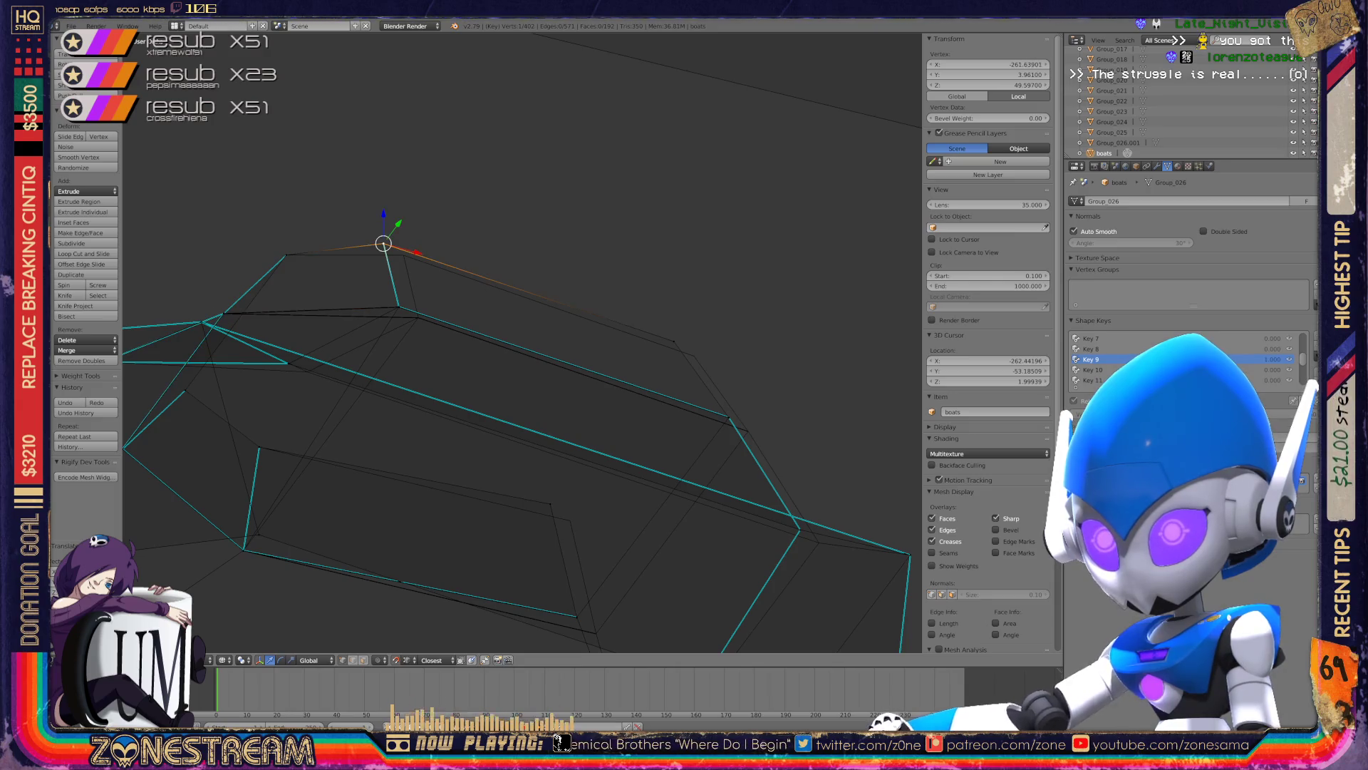
drag(383, 244, 404, 255)
drag(674, 341, 693, 355)
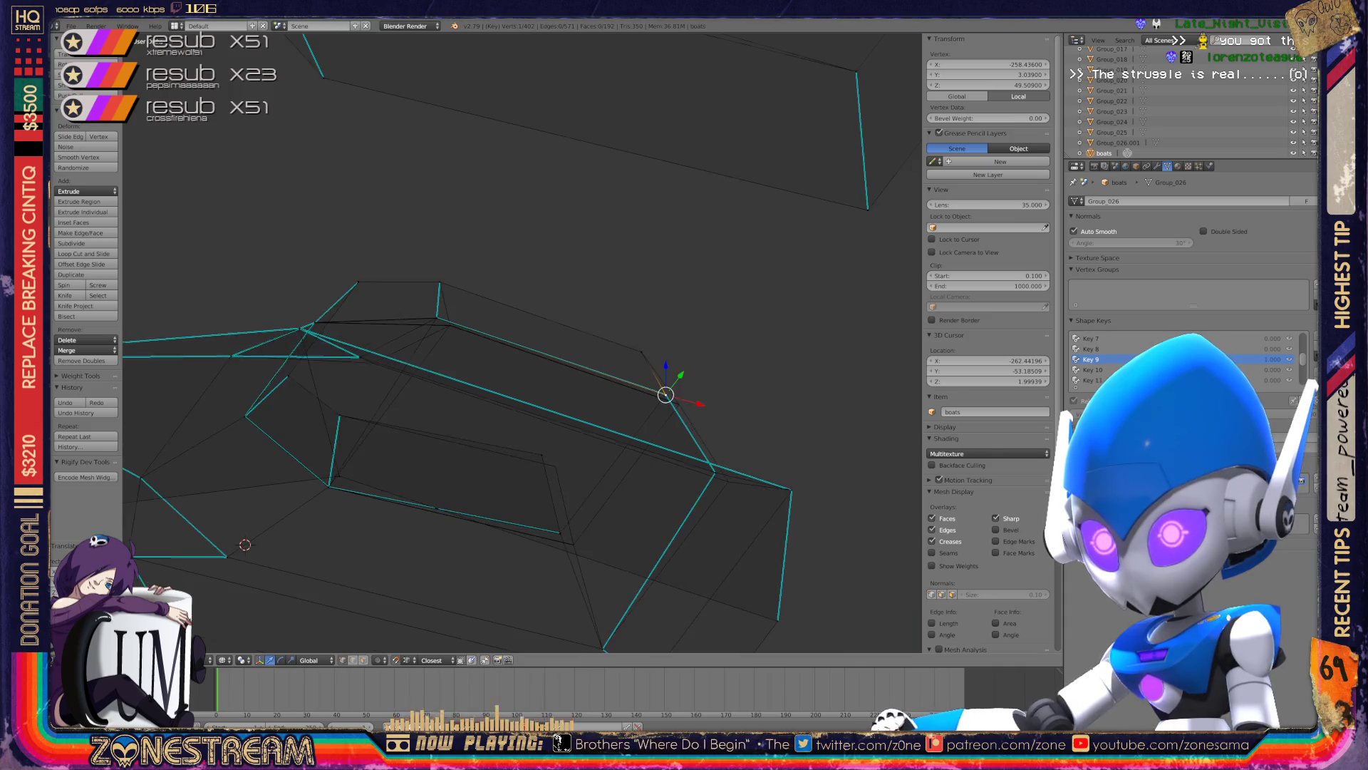
middle_drag(520, 342, 456, 299)
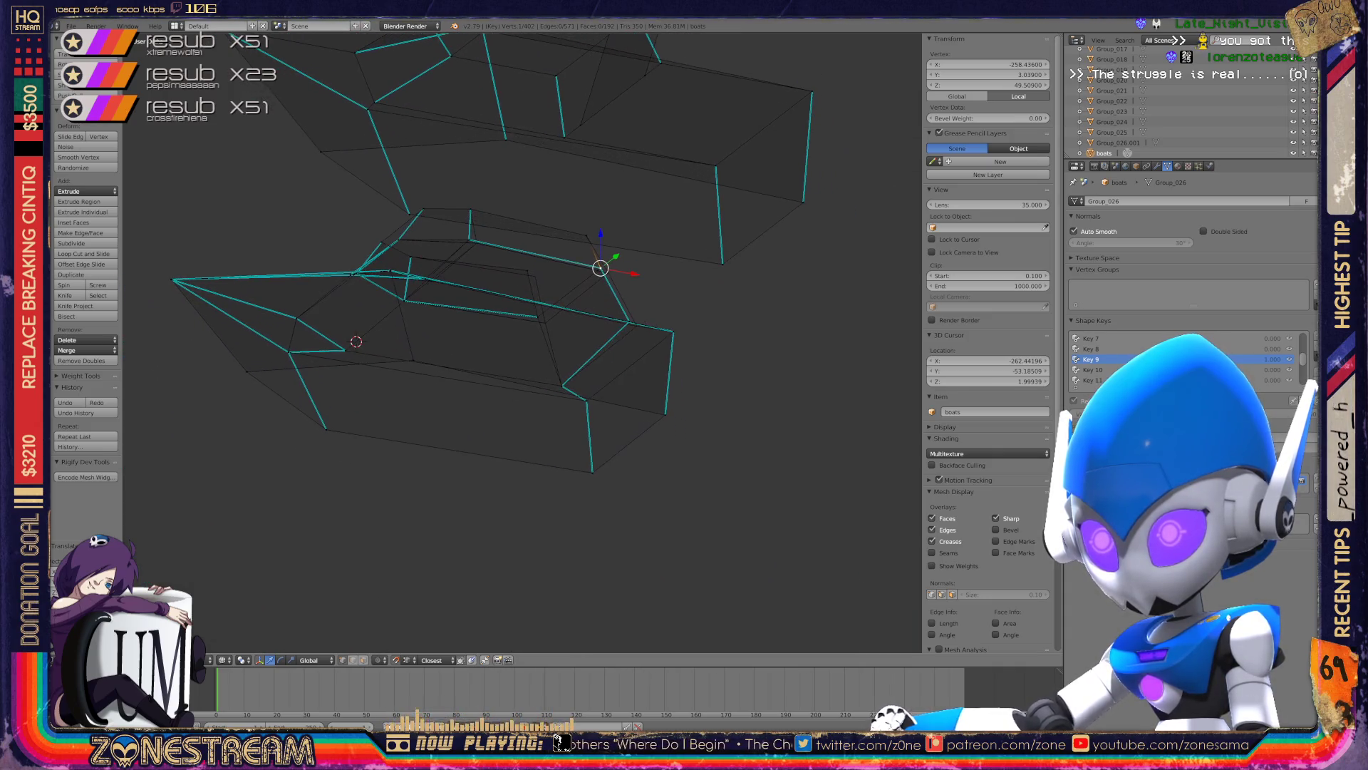
scroll(586, 399, up, 3)
scroll(579, 121, up, 3)
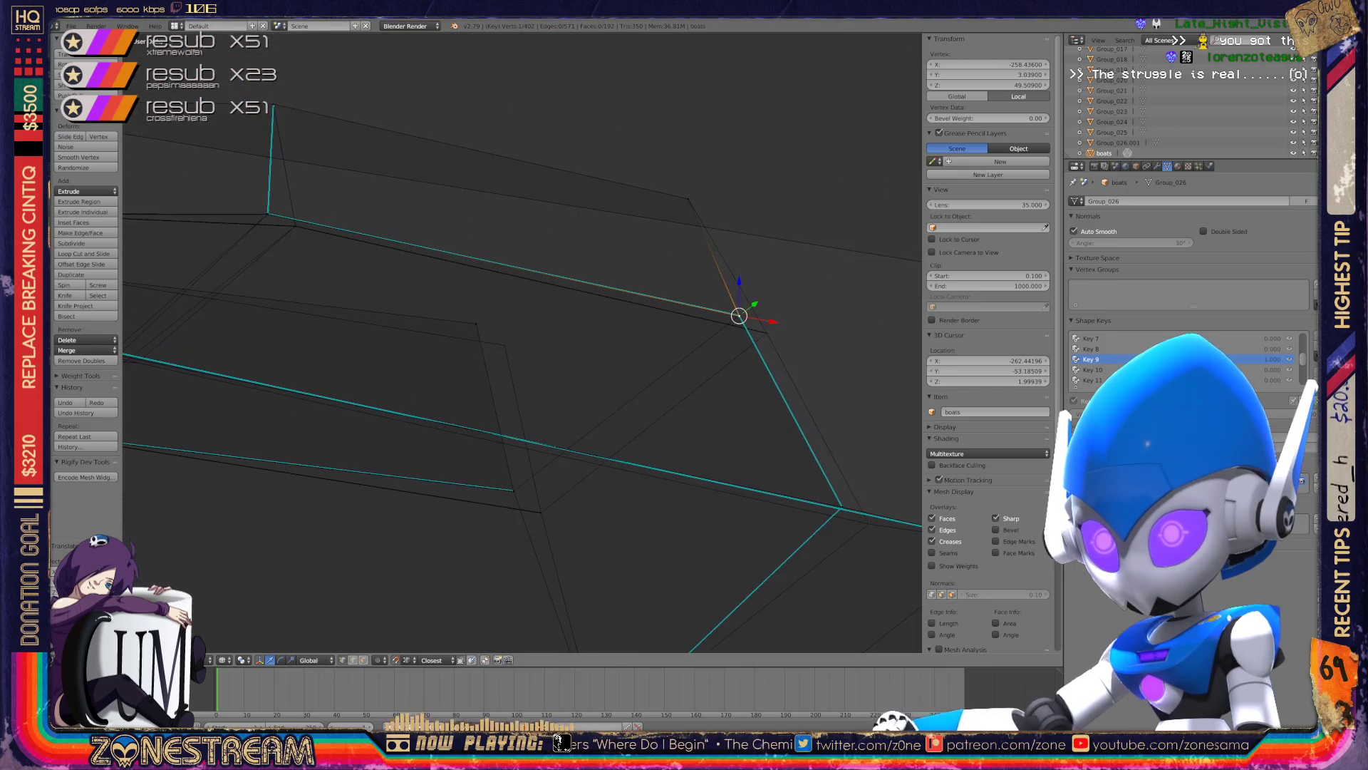
- Zoom in on the hull and begin moving a vertex to a new spot
key(g)
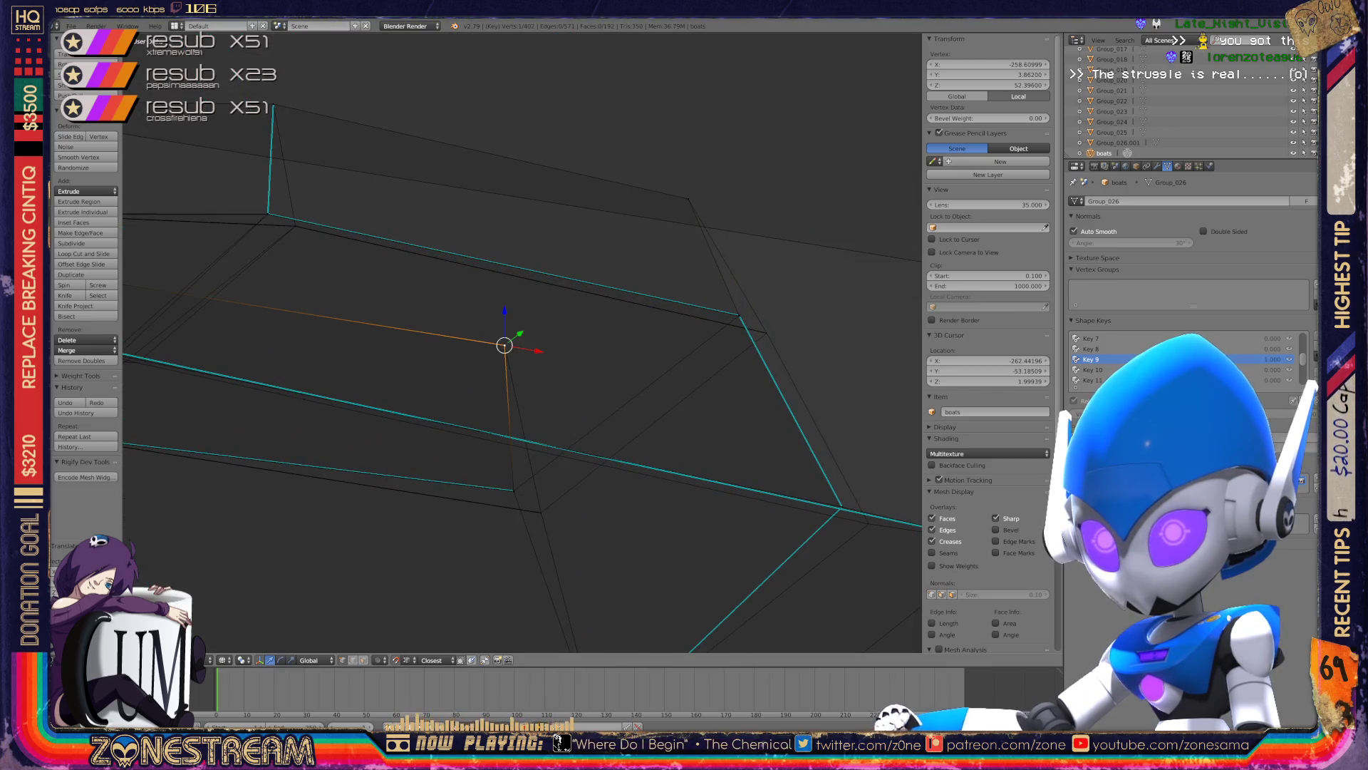
scroll(522, 342, up, 2)
scroll(522, 342, up, 2)
scroll(522, 342, up, 2)
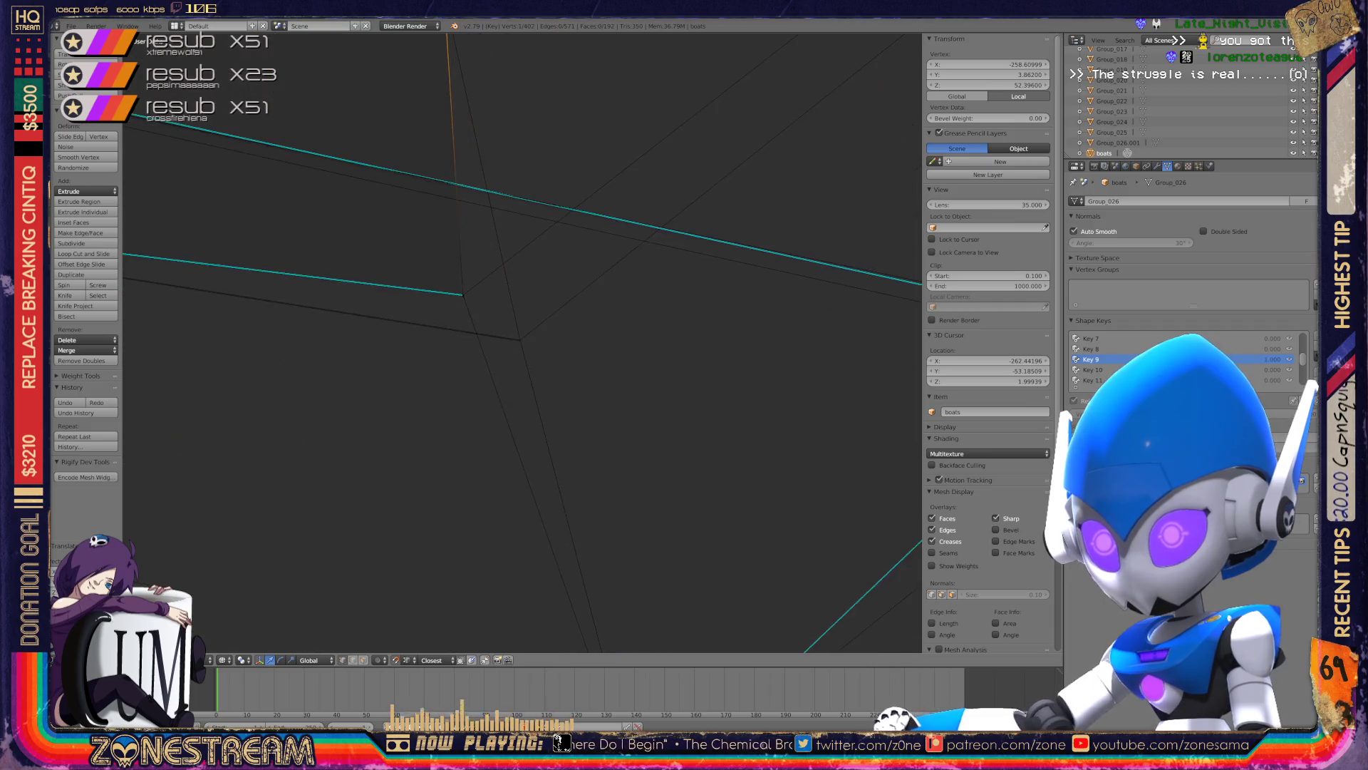
scroll(523, 342, up, 2)
scroll(522, 342, up, 2)
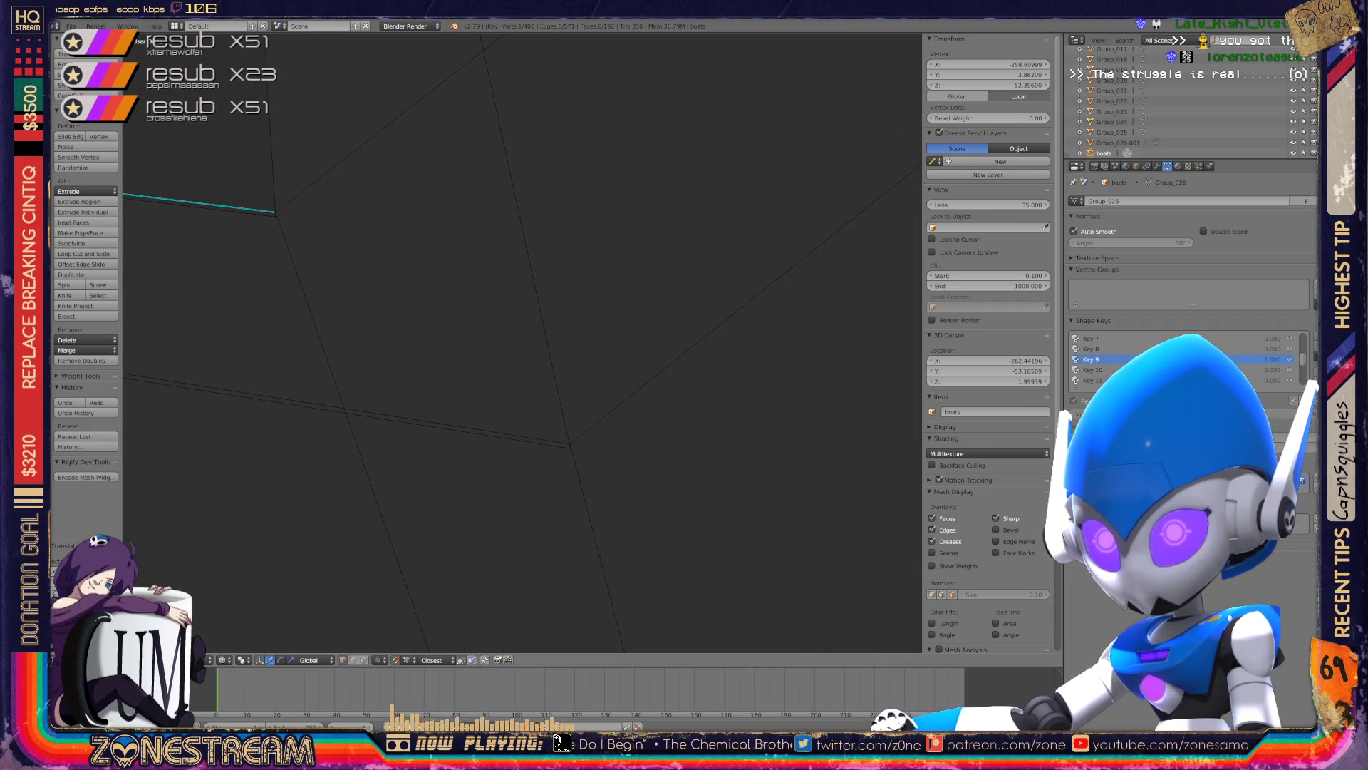
key(g)
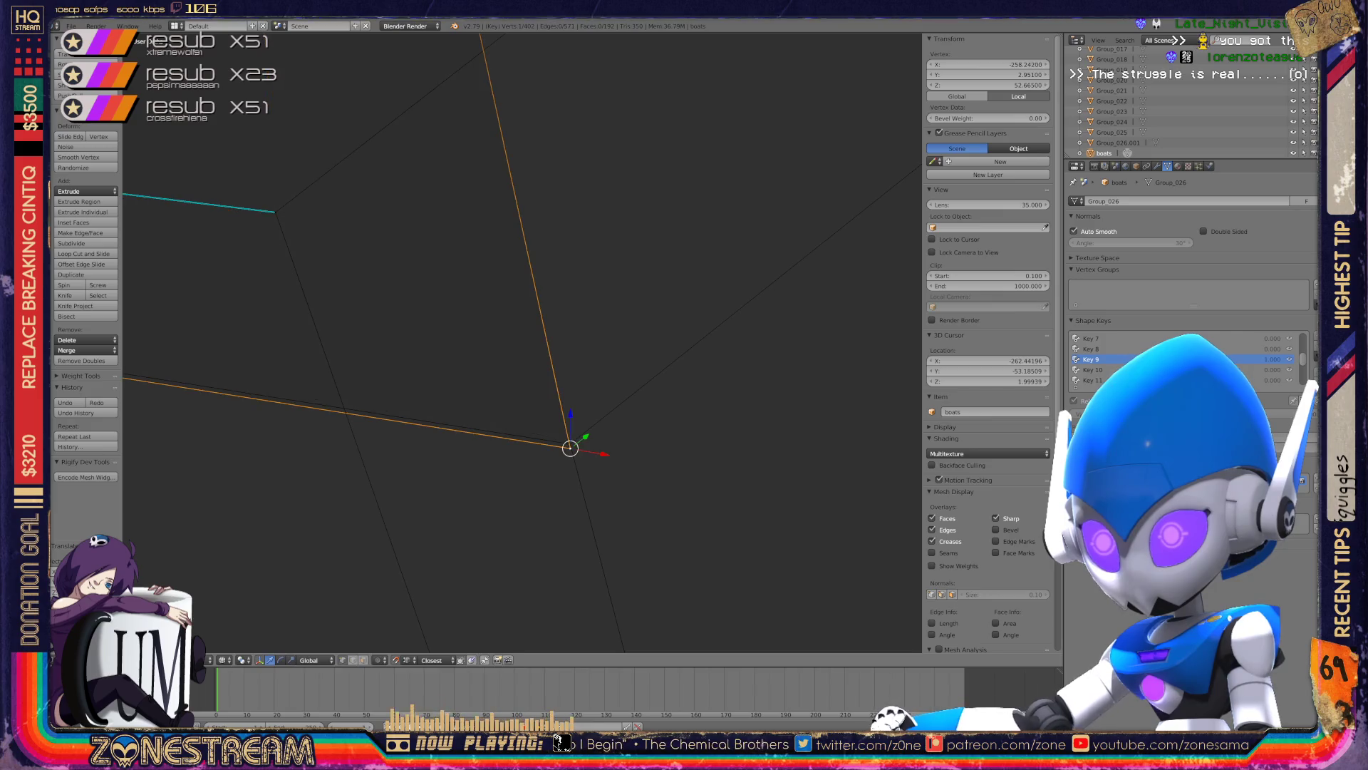
- Pick another hull corner vertex and retry moving it toward the snap corner
right_click(275, 212)
key(g)
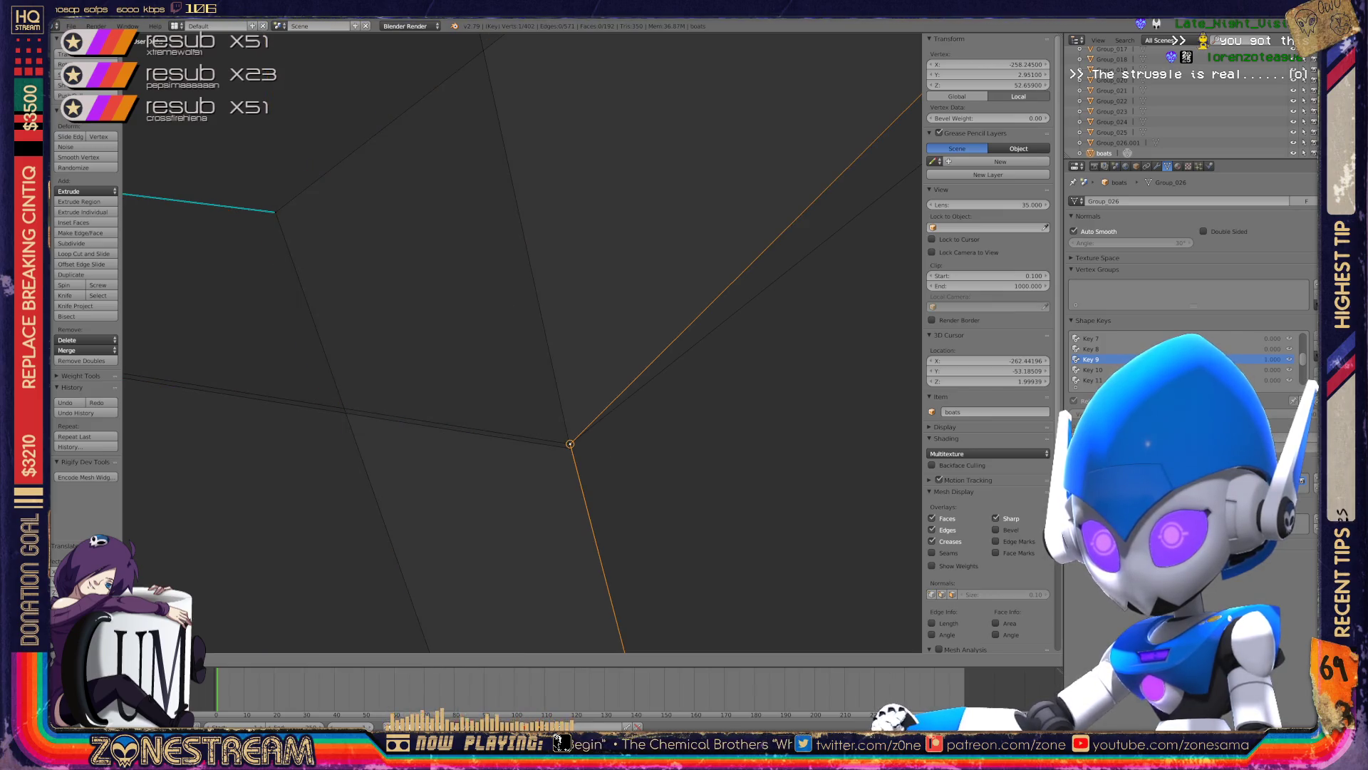
key(Escape)
key(g)
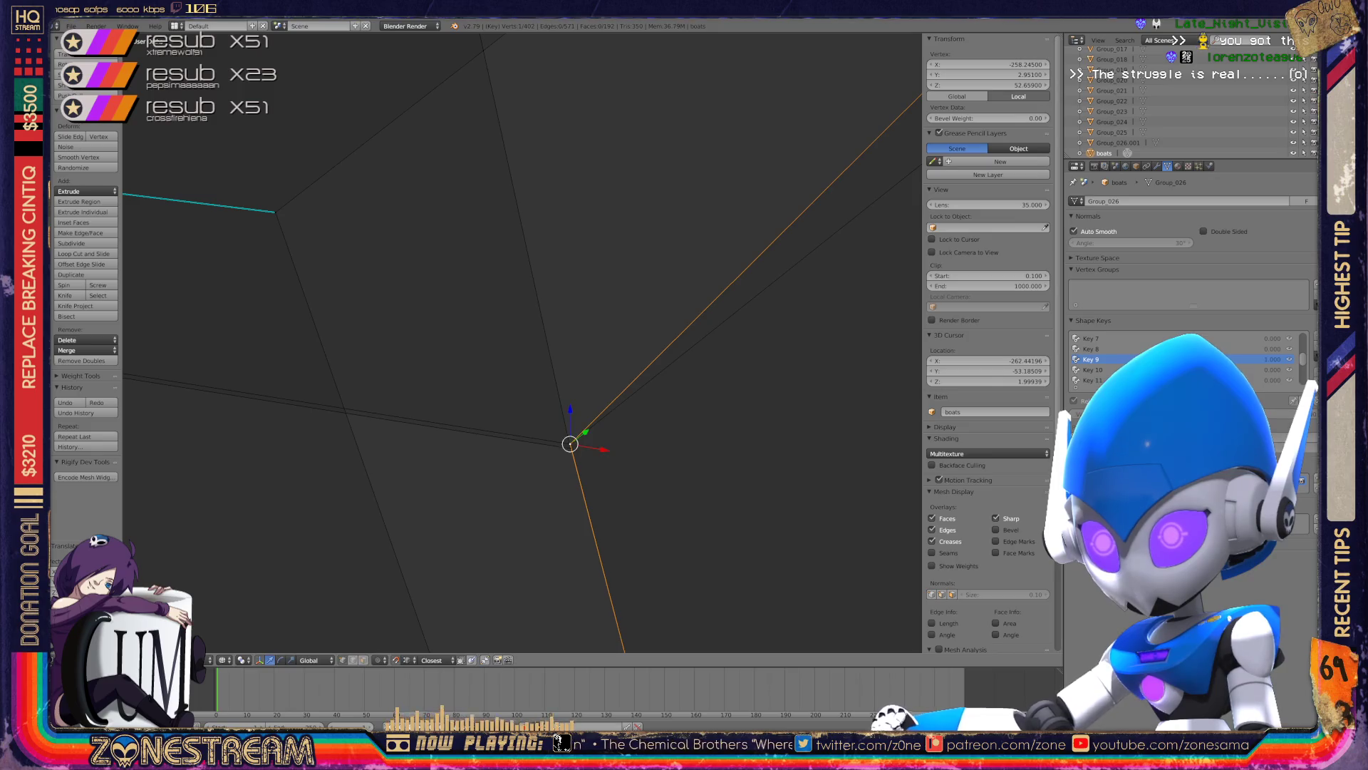
key(ctrl+z)
key(g)
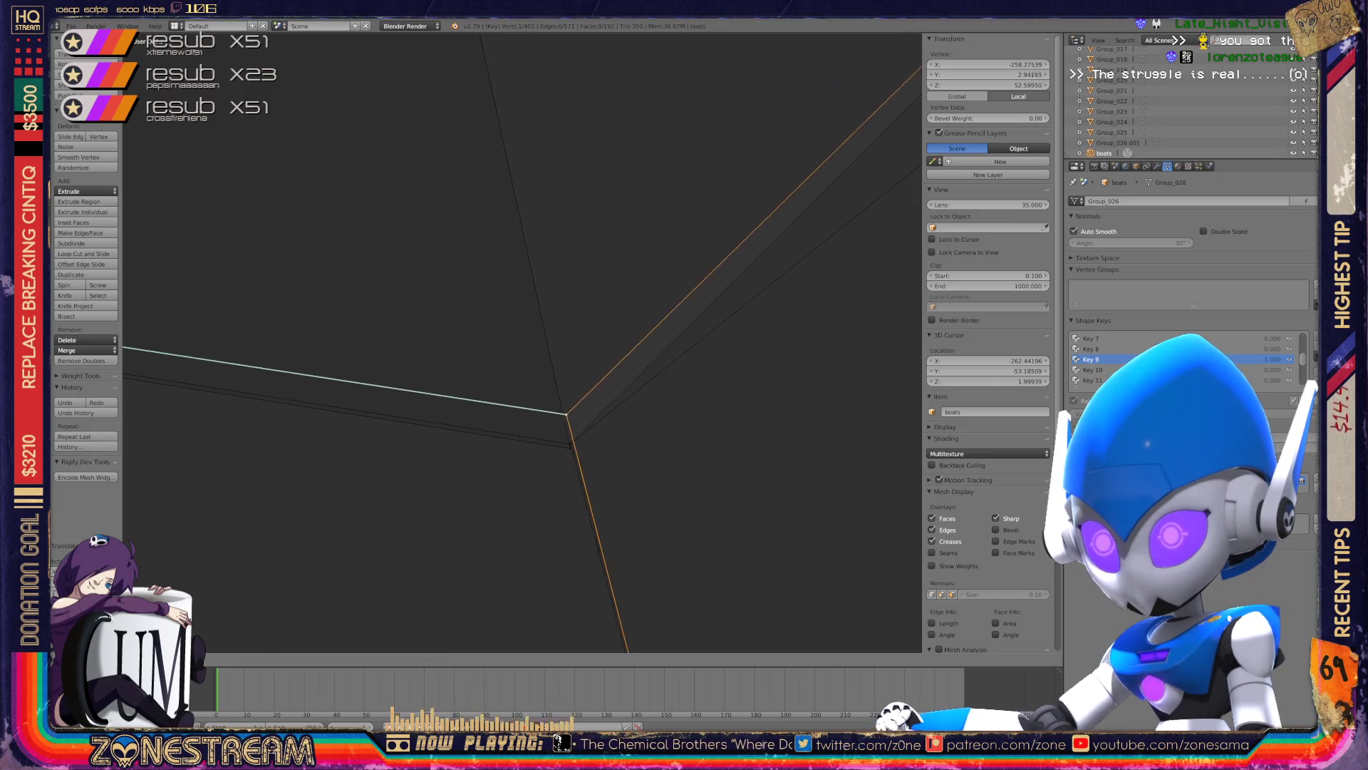
- Snap the vertex onto the mesh corner after undoing a failed attempt
scroll(522, 342, down, 1)
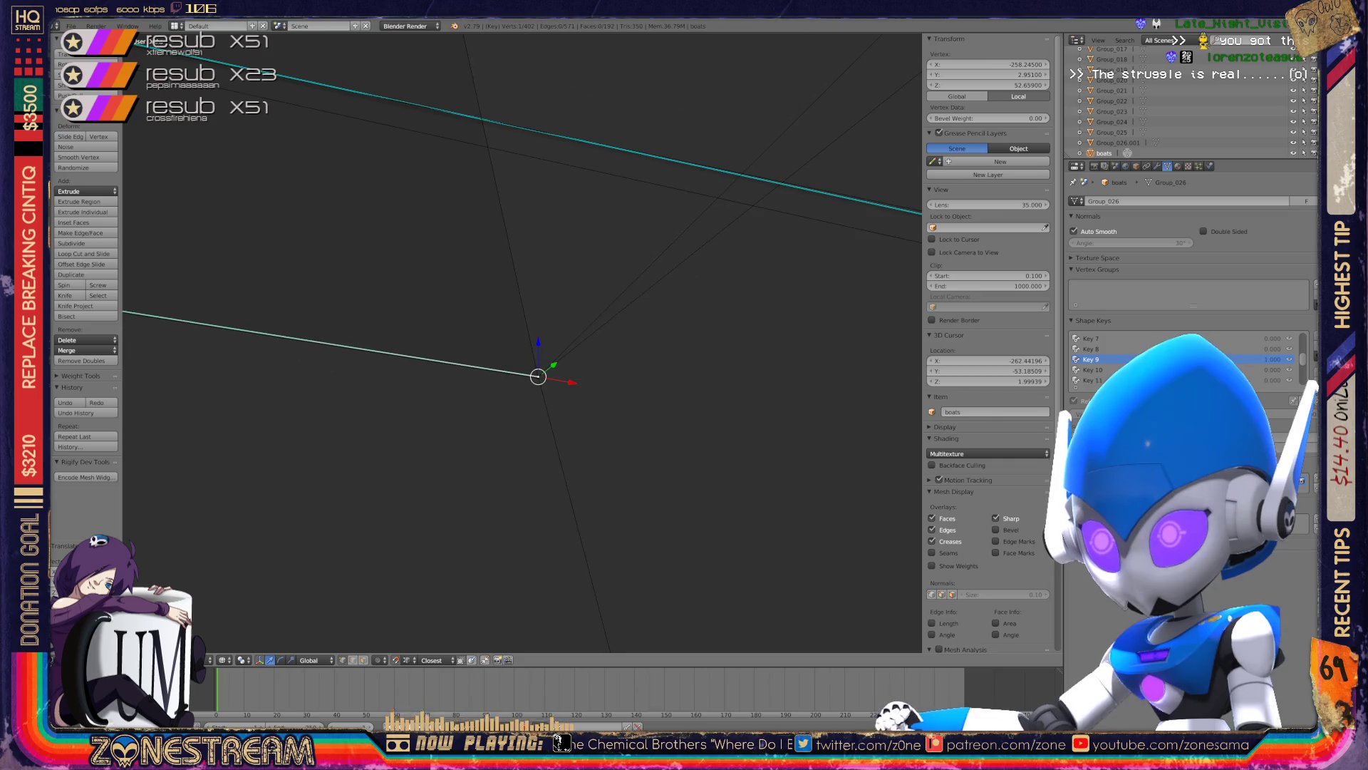
scroll(522, 342, up, 3)
scroll(523, 342, up, 2)
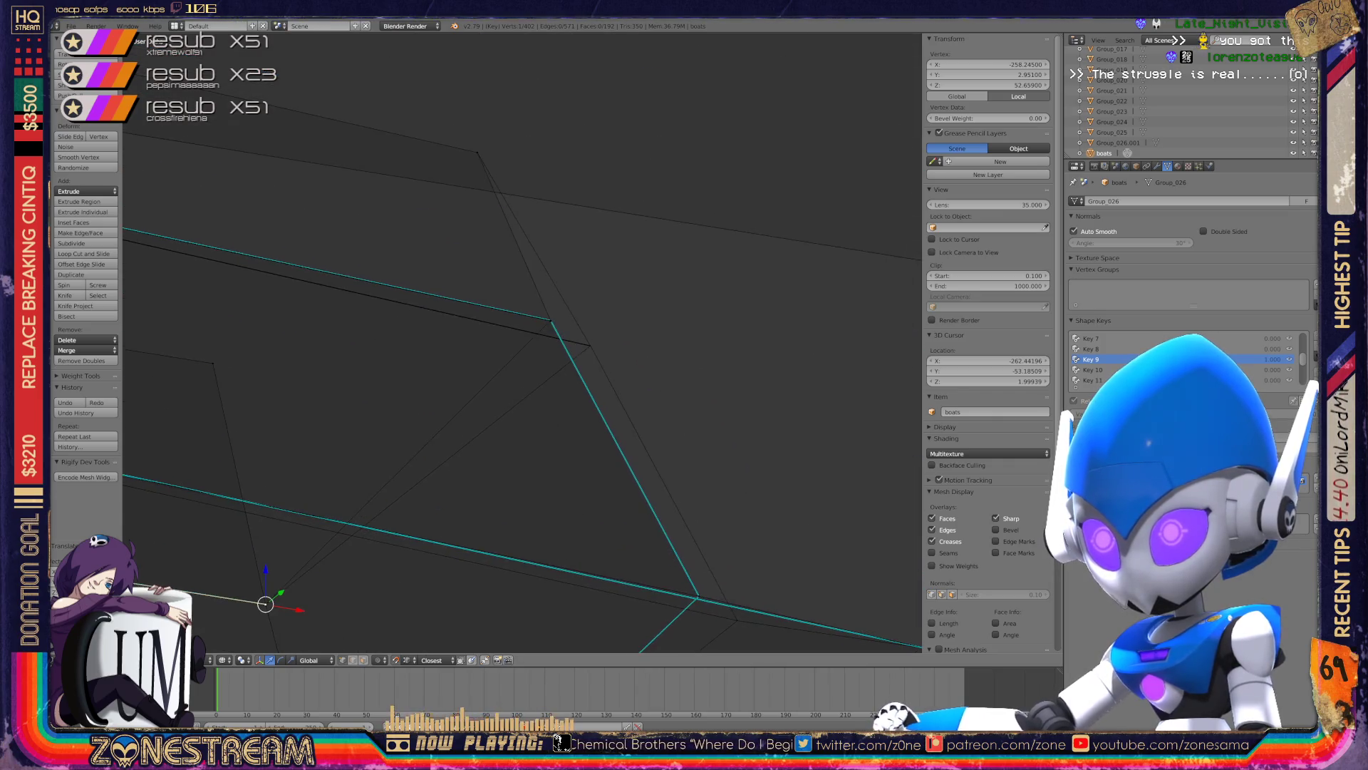
scroll(522, 342, up, 2)
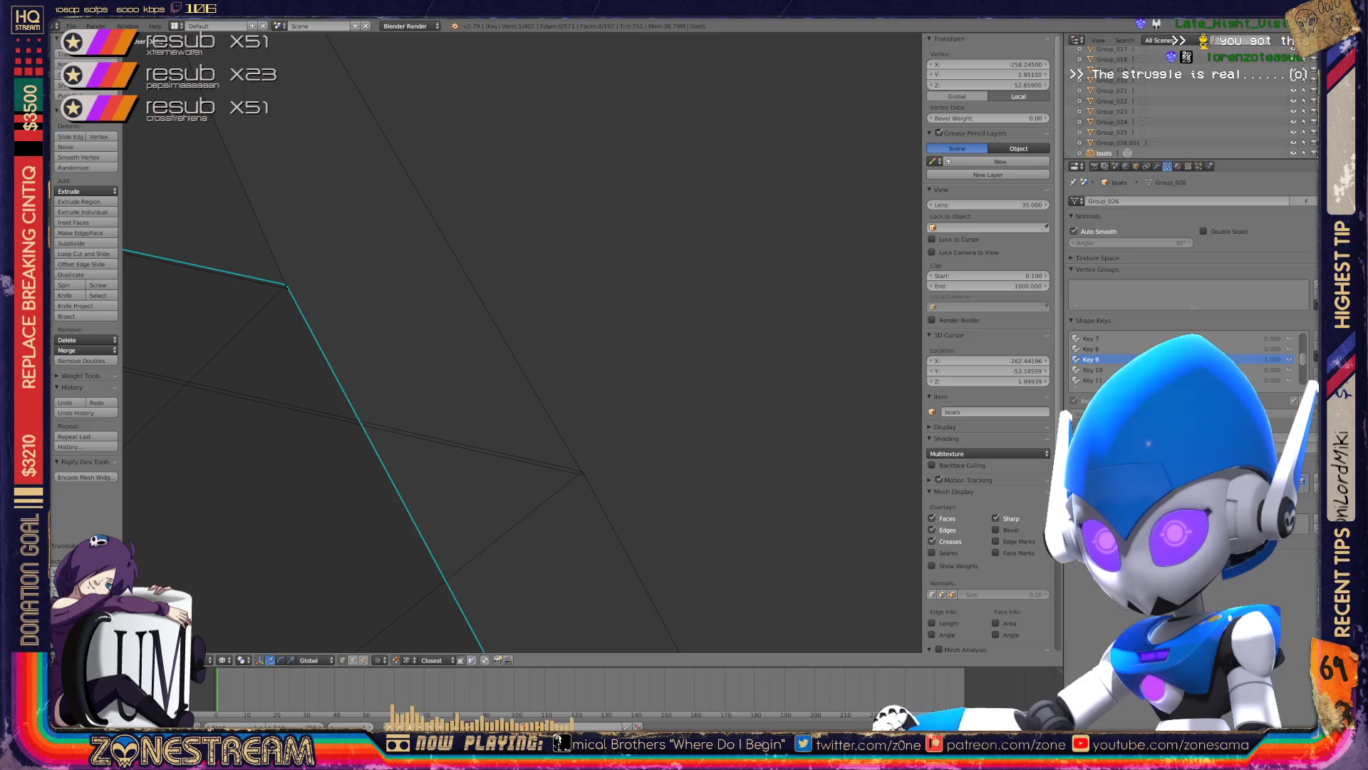
key(g)
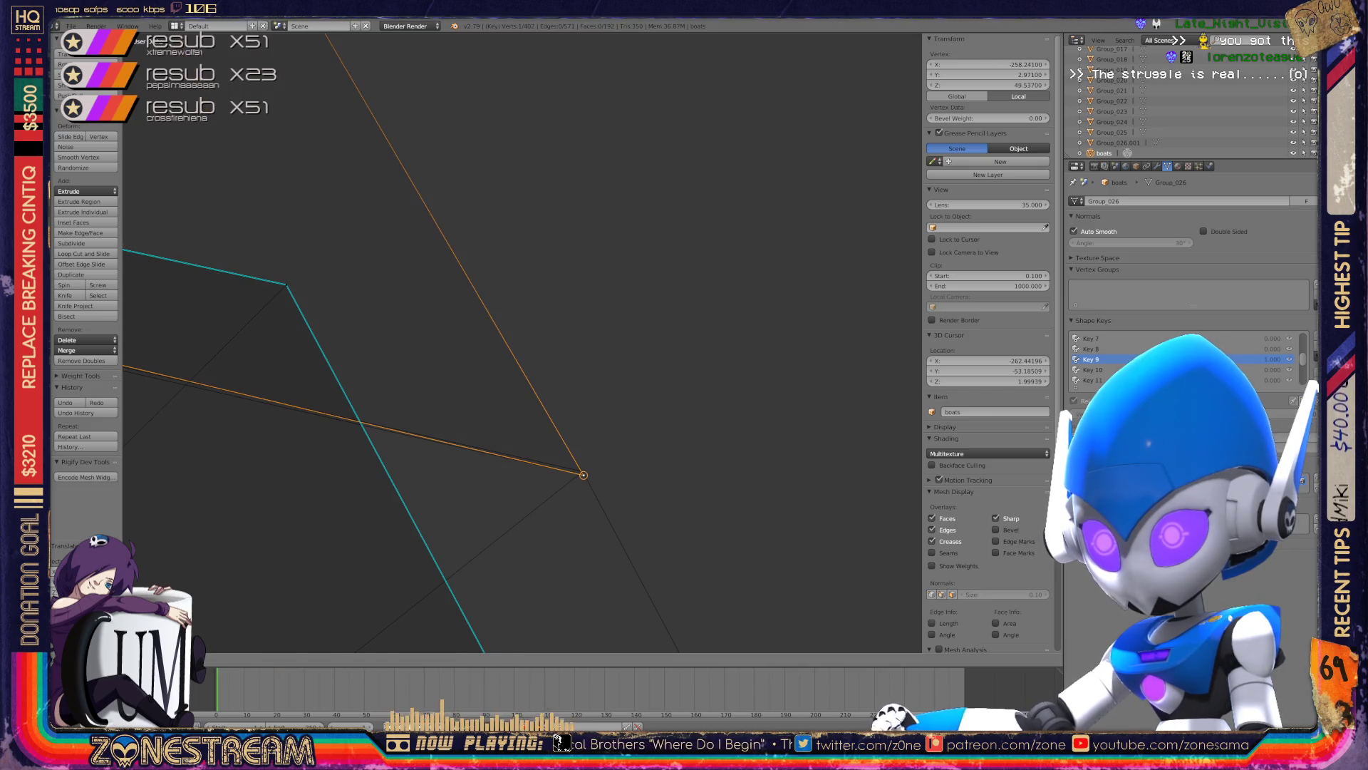
key(ctrl+z)
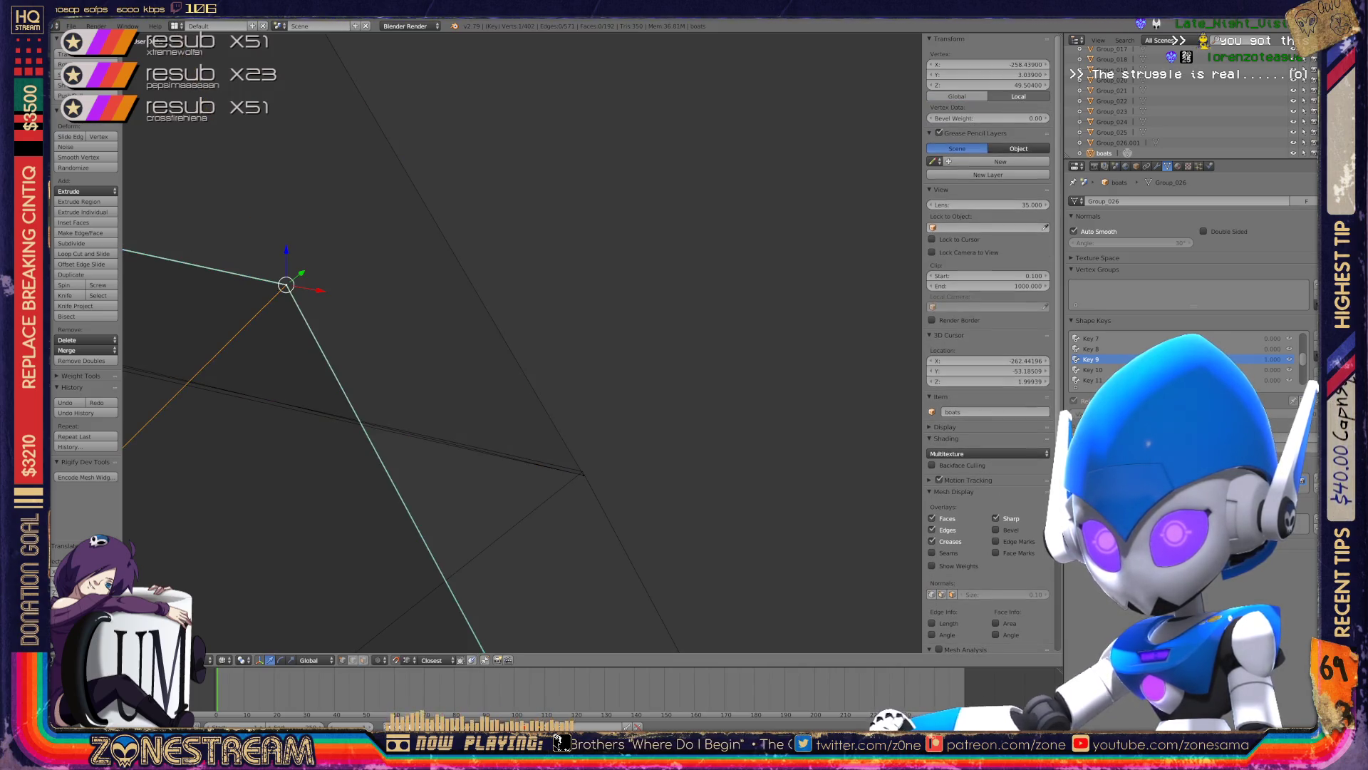
scroll(522, 342, up, 2)
key(g)
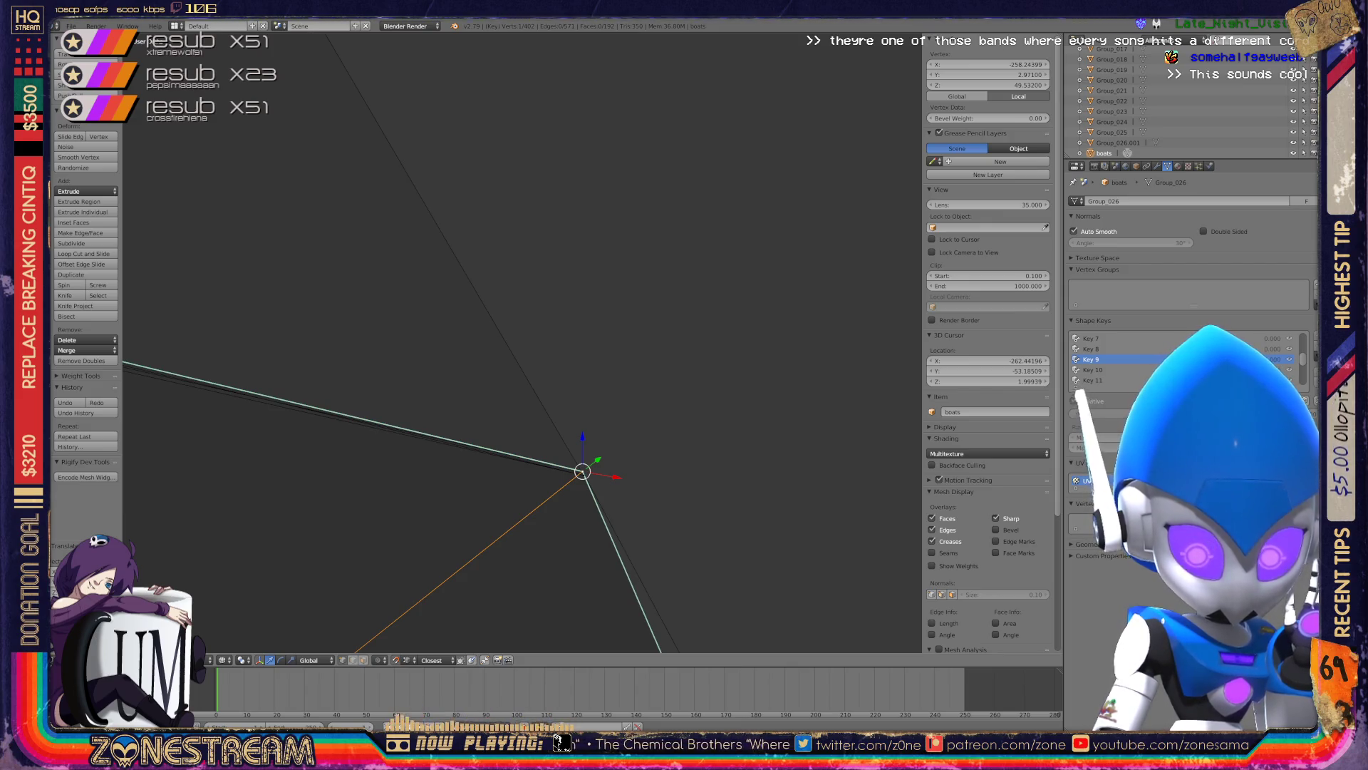
- Centre the view on the edited vertex and move the chosen vertices to a new position
key(KP_Decimal)
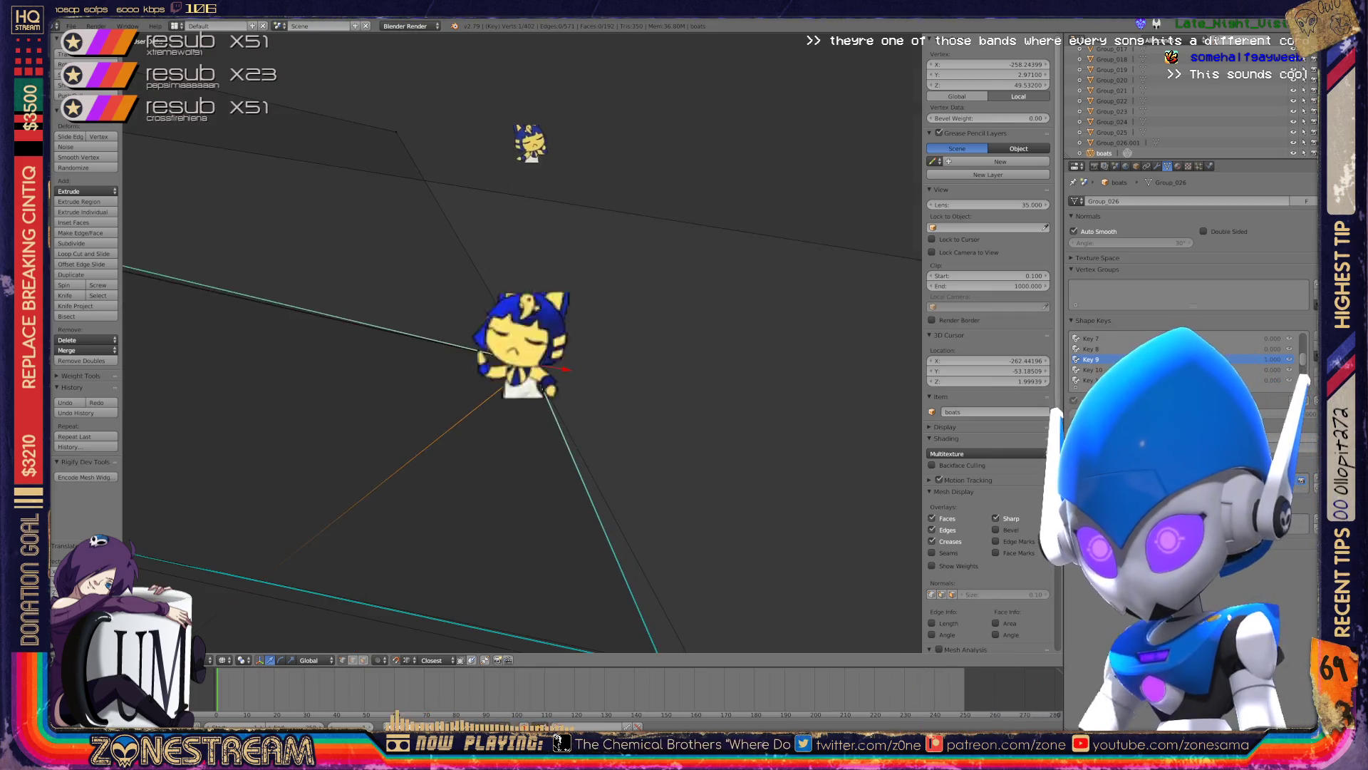
scroll(532, 364, down, 3)
scroll(531, 363, up, 3)
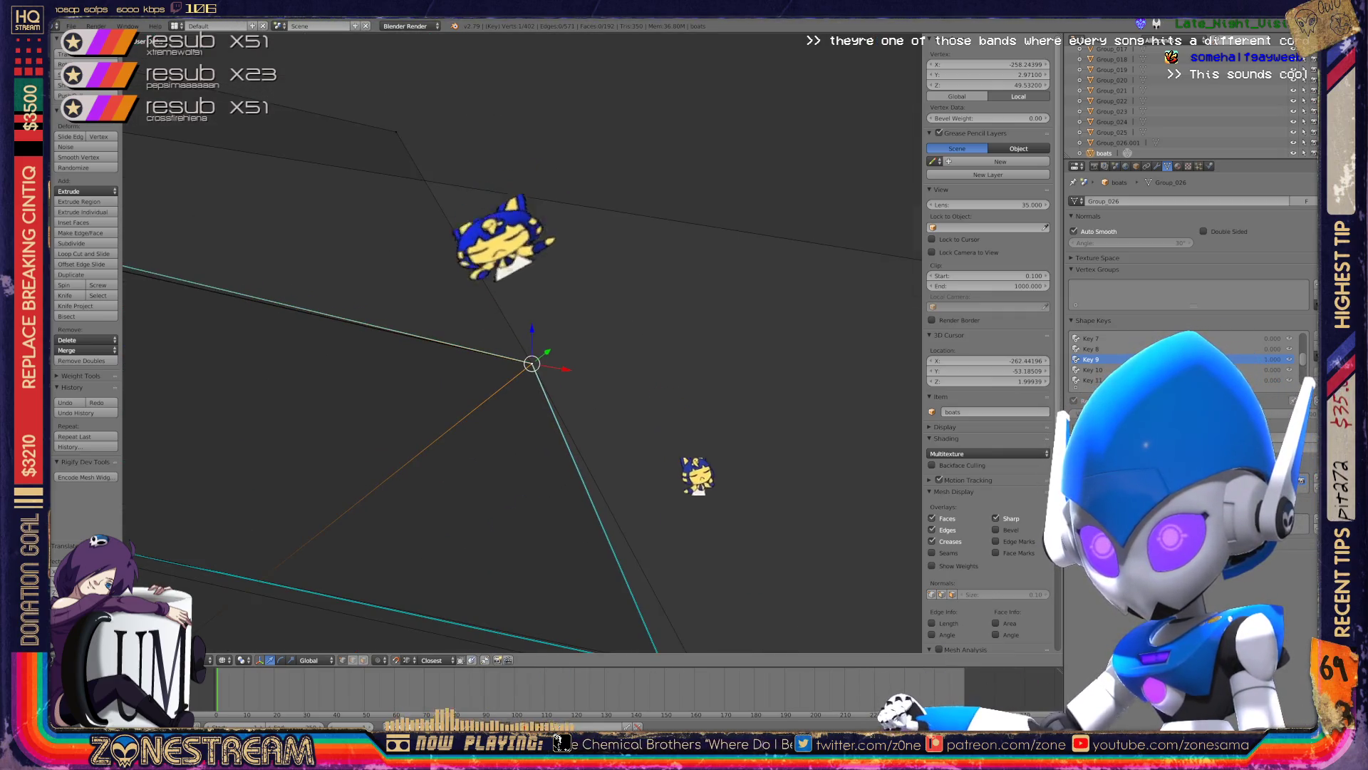
middle_drag(531, 364, 563, 494)
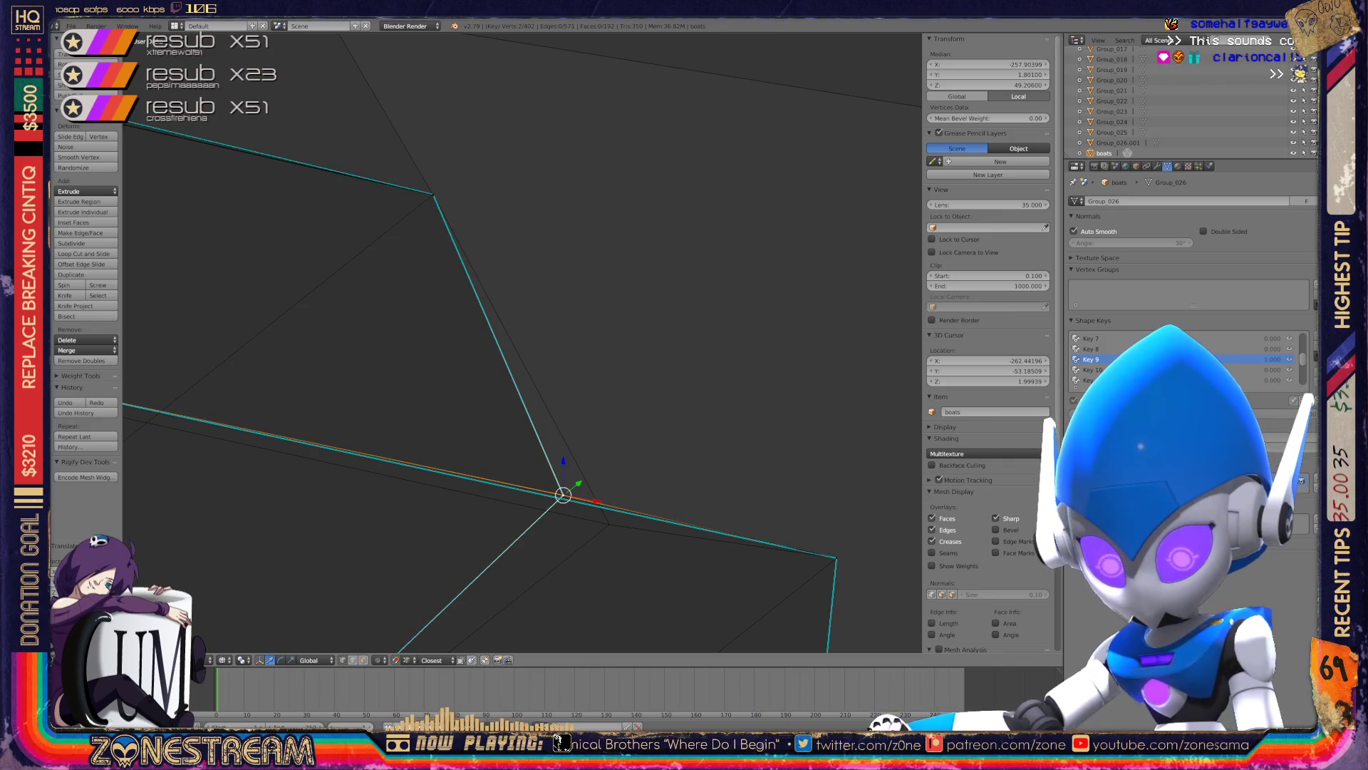
drag(563, 494, 609, 524)
- Close the open gap by snapping two neighbouring vertices onto the same upper corner
scroll(522, 342, down, 3)
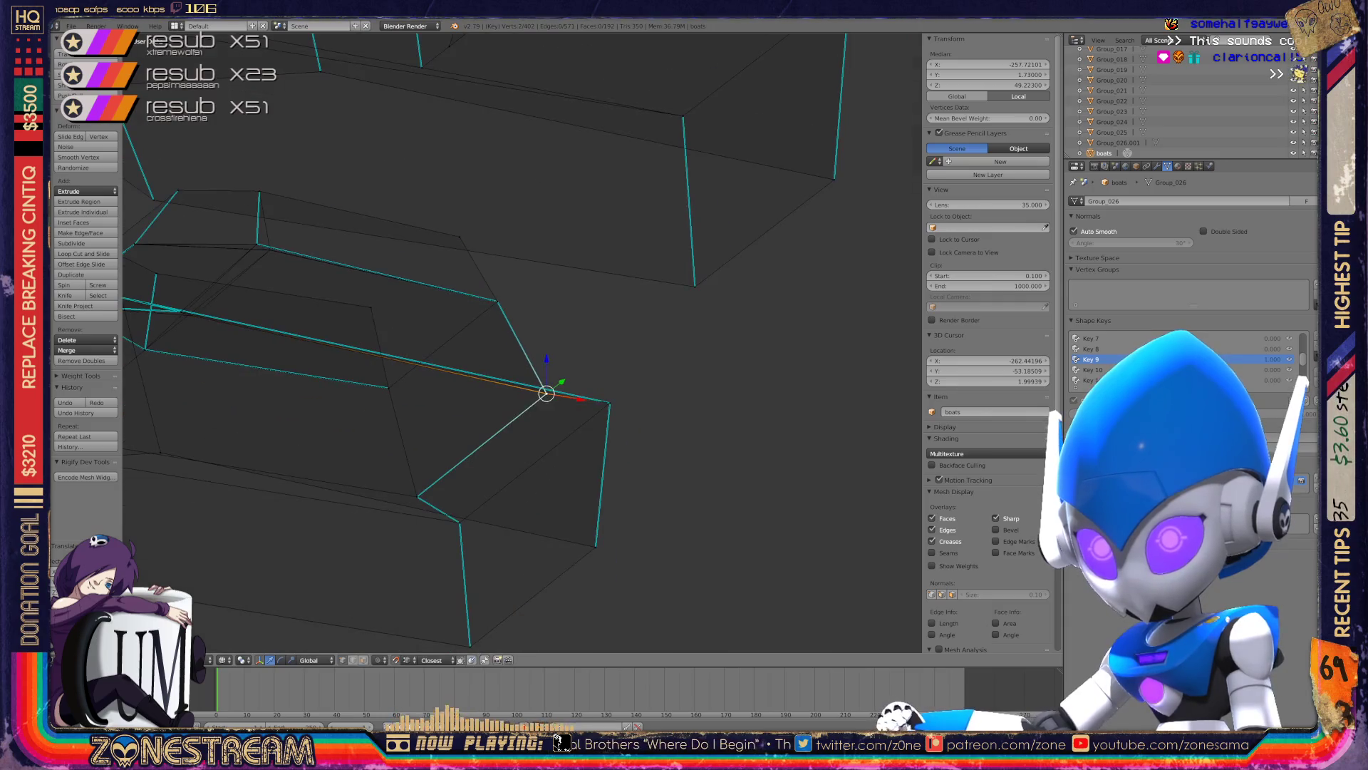
mouse_move(523, 342)
middle_down()
mouse_move(788, 330)
mouse_move(689, 335)
middle_up()
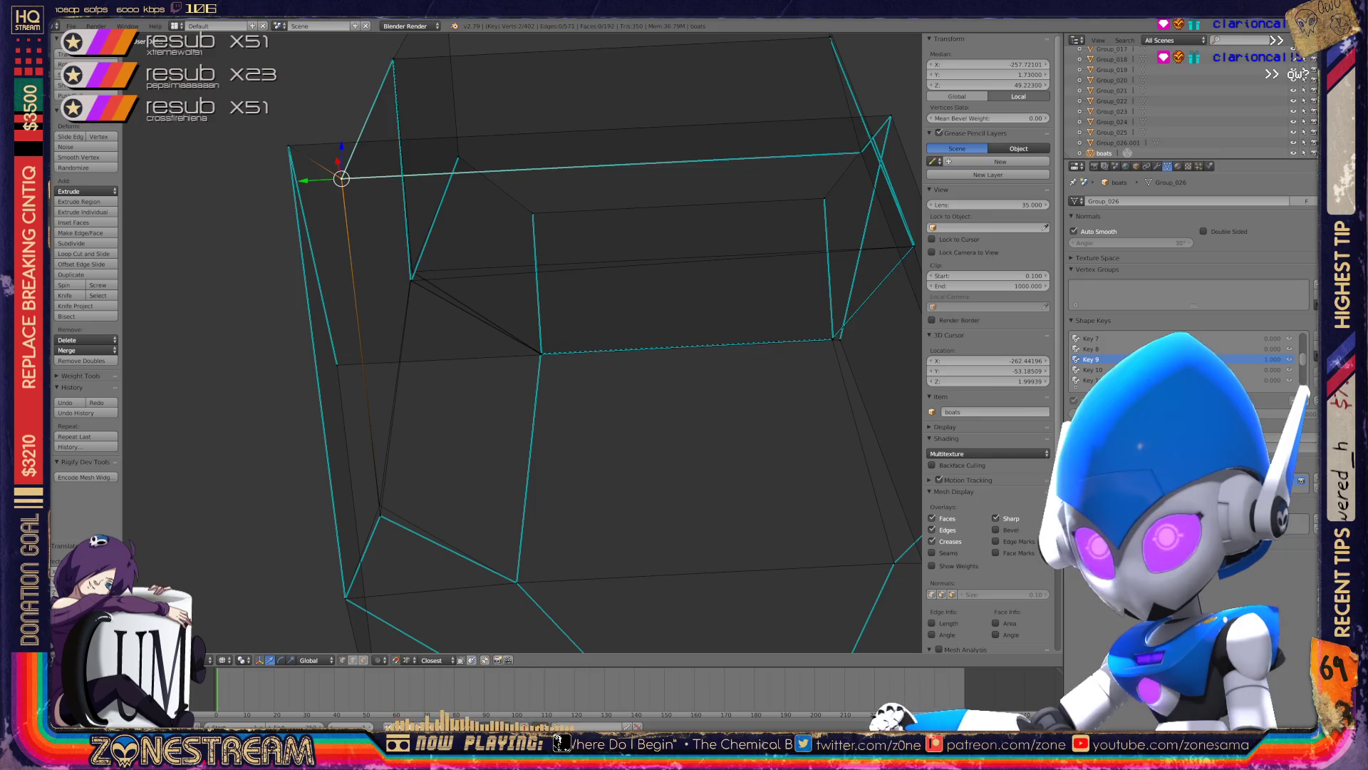
scroll(367, 198, up, 5)
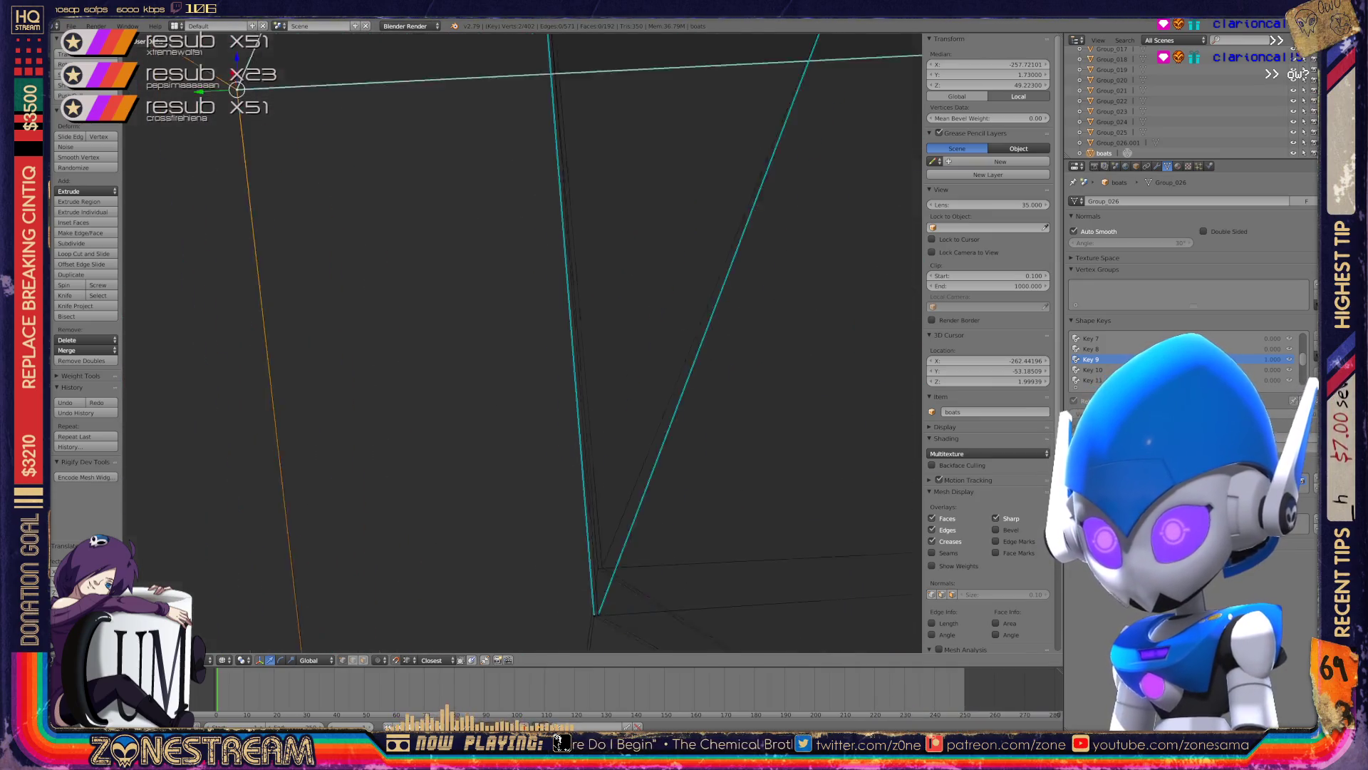
shift+middle_drag(595, 613, 414, 524)
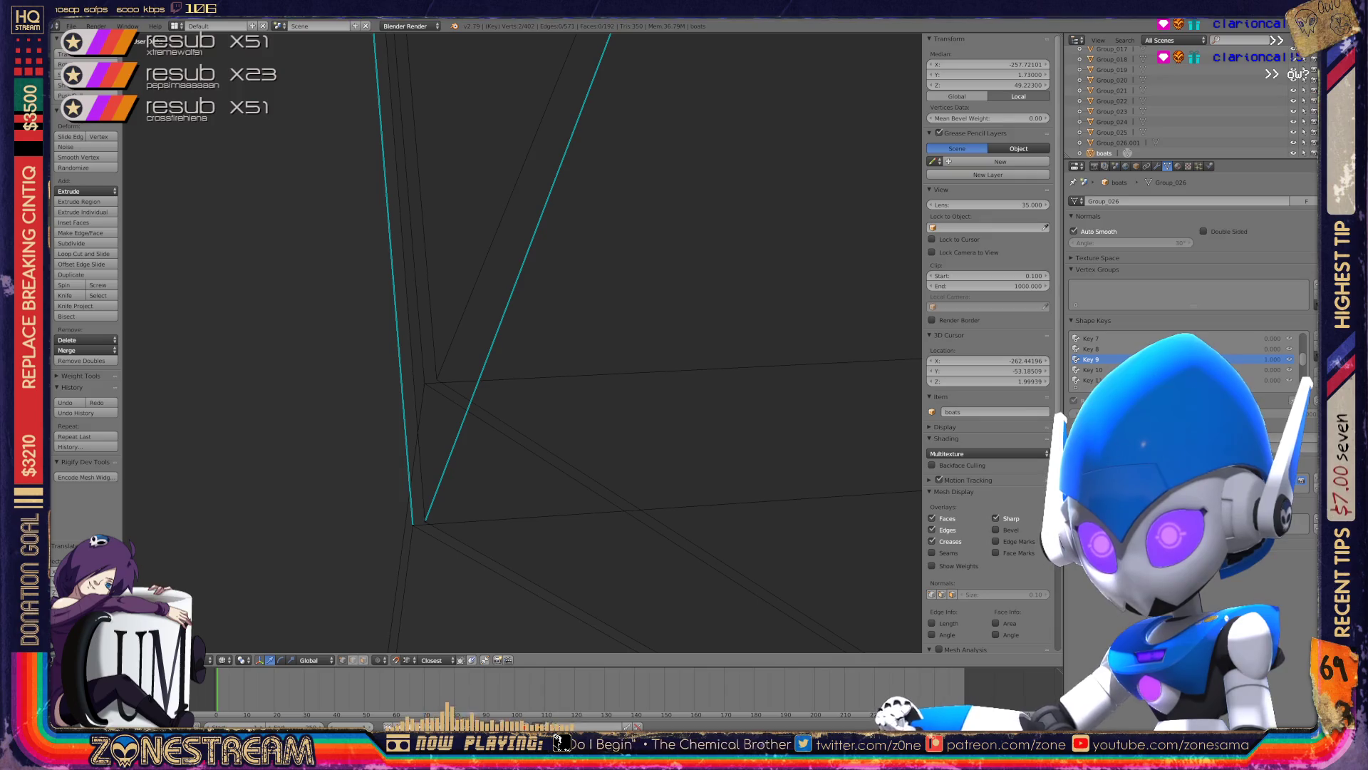
right_click(424, 520)
drag(424, 520, 437, 379)
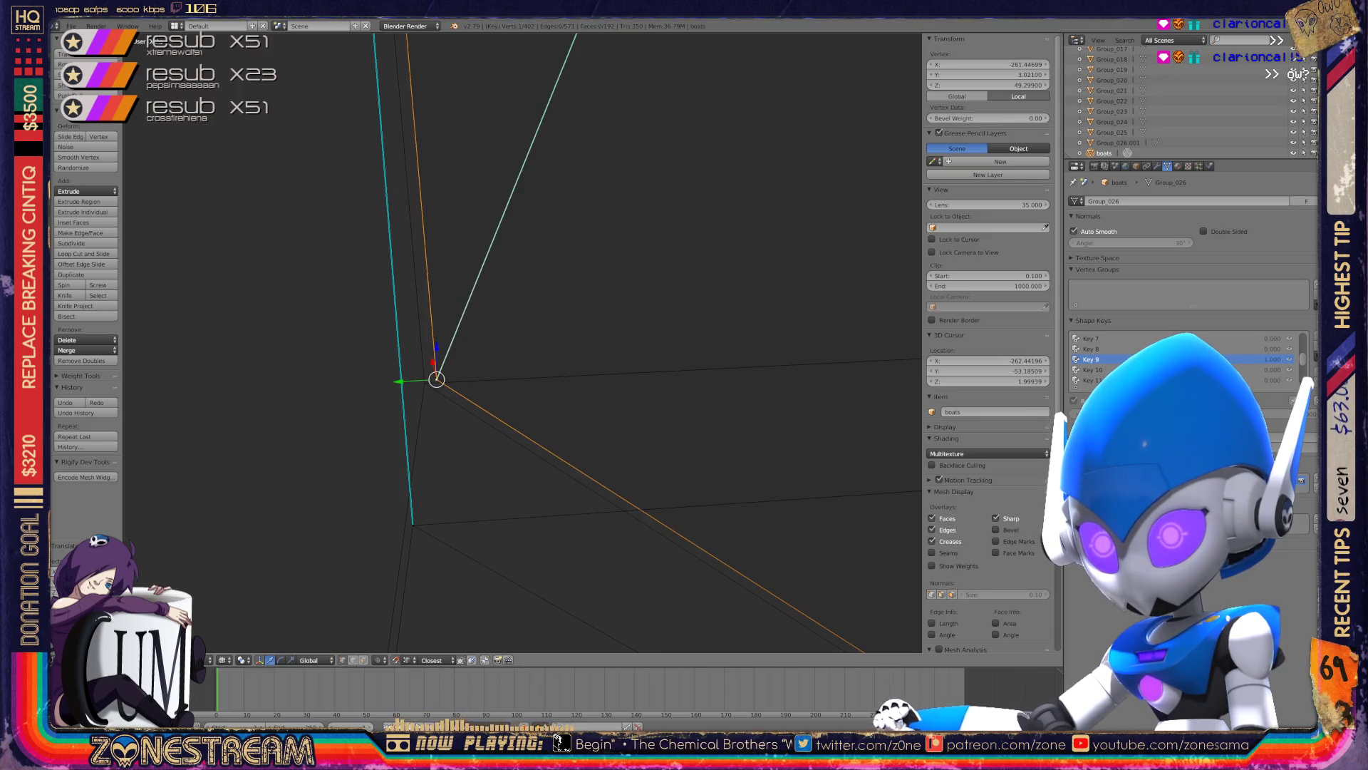
right_click(413, 525)
drag(413, 526, 437, 379)
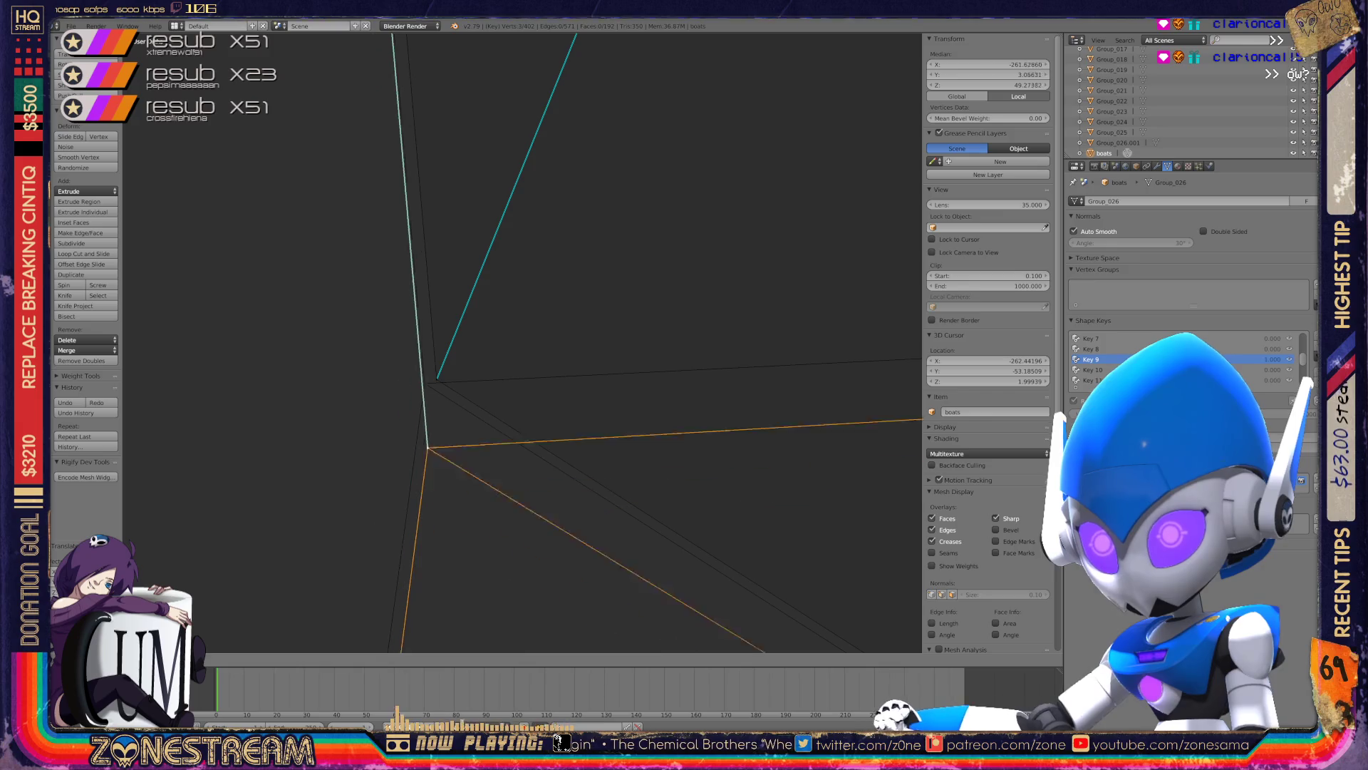
- Snap one more vertex up onto the nearby corner
middle_drag(437, 379, 542, 335)
scroll(522, 342, down, 5)
scroll(523, 342, up, 4)
scroll(522, 342, up, 5)
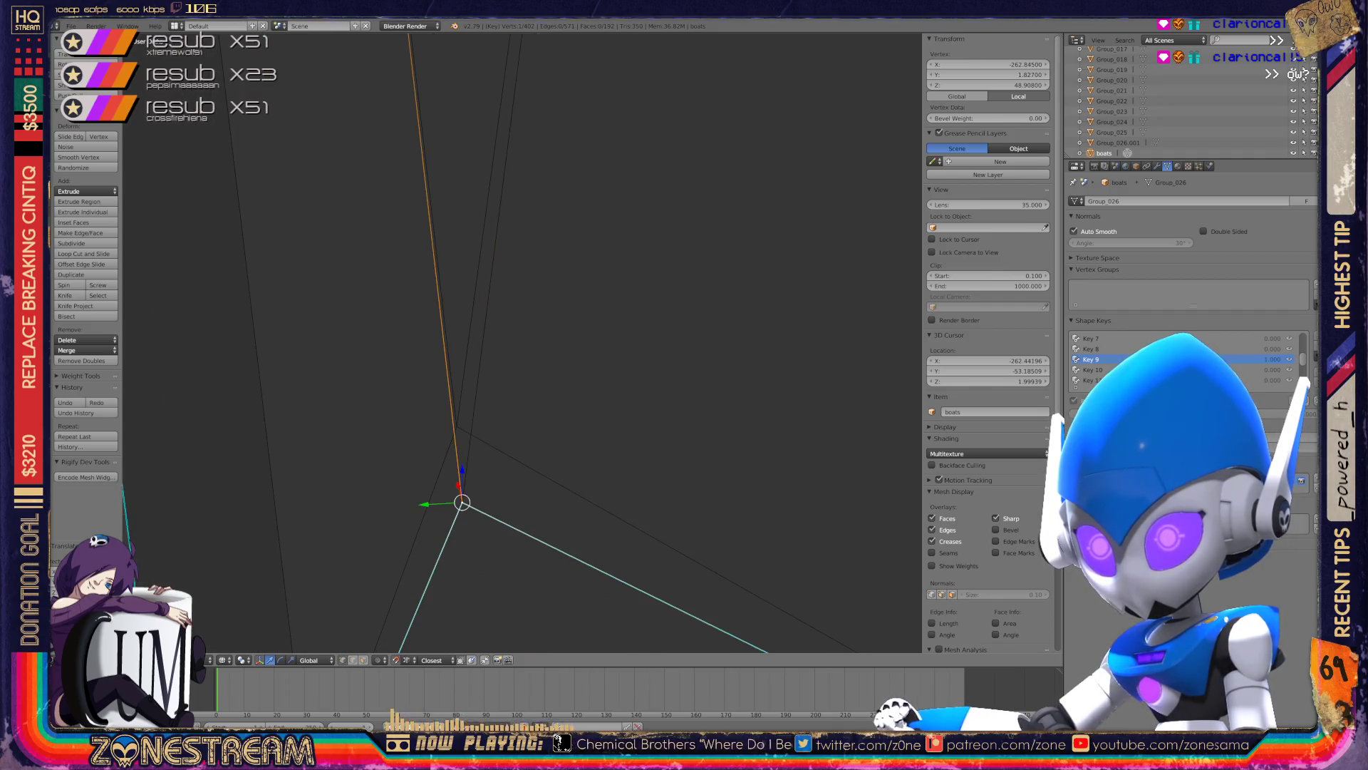
mouse_move(462, 503)
mouse_down()
mouse_move(457, 426)
mouse_move(461, 449)
mouse_up()
- Zoom out and exit Edit Mode back to object mode
scroll(523, 342, down, 3)
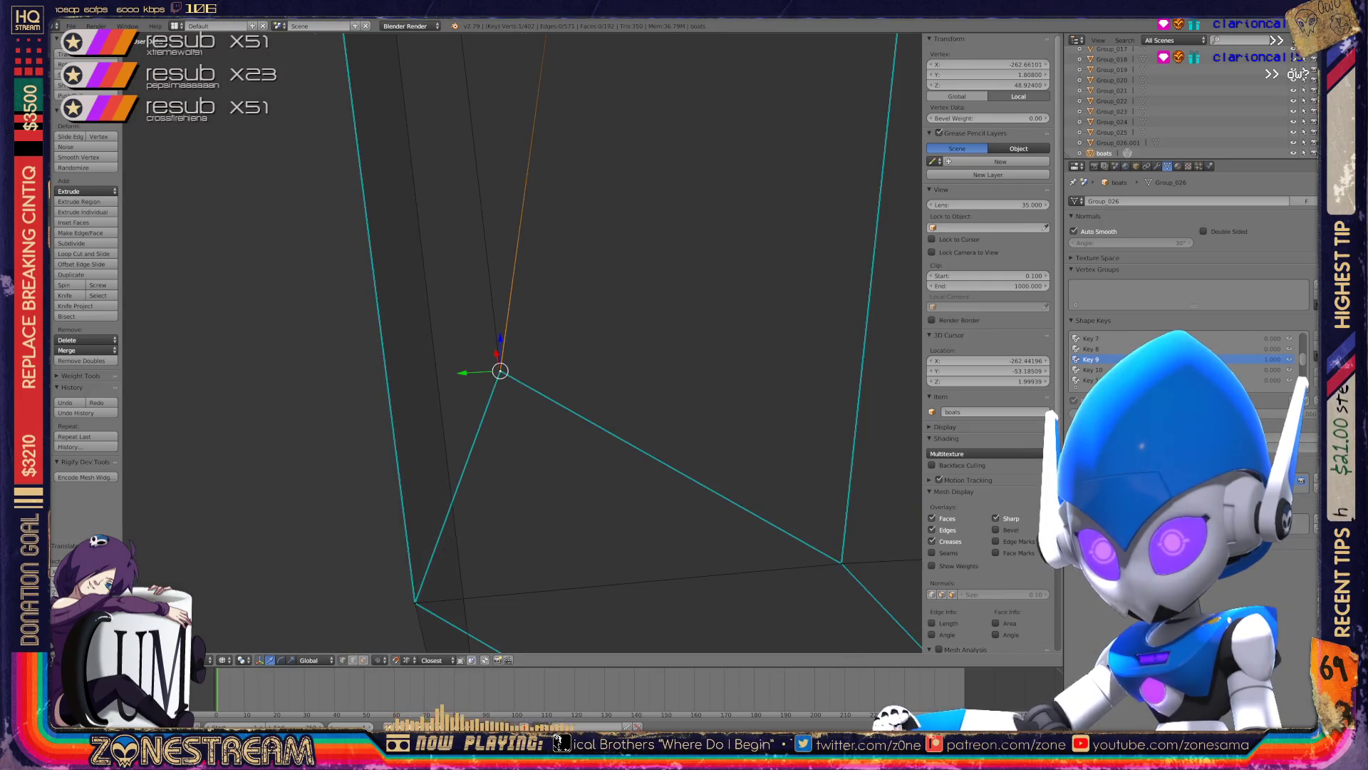
scroll(522, 342, down, 2)
scroll(522, 342, down, 2)
key(Tab)
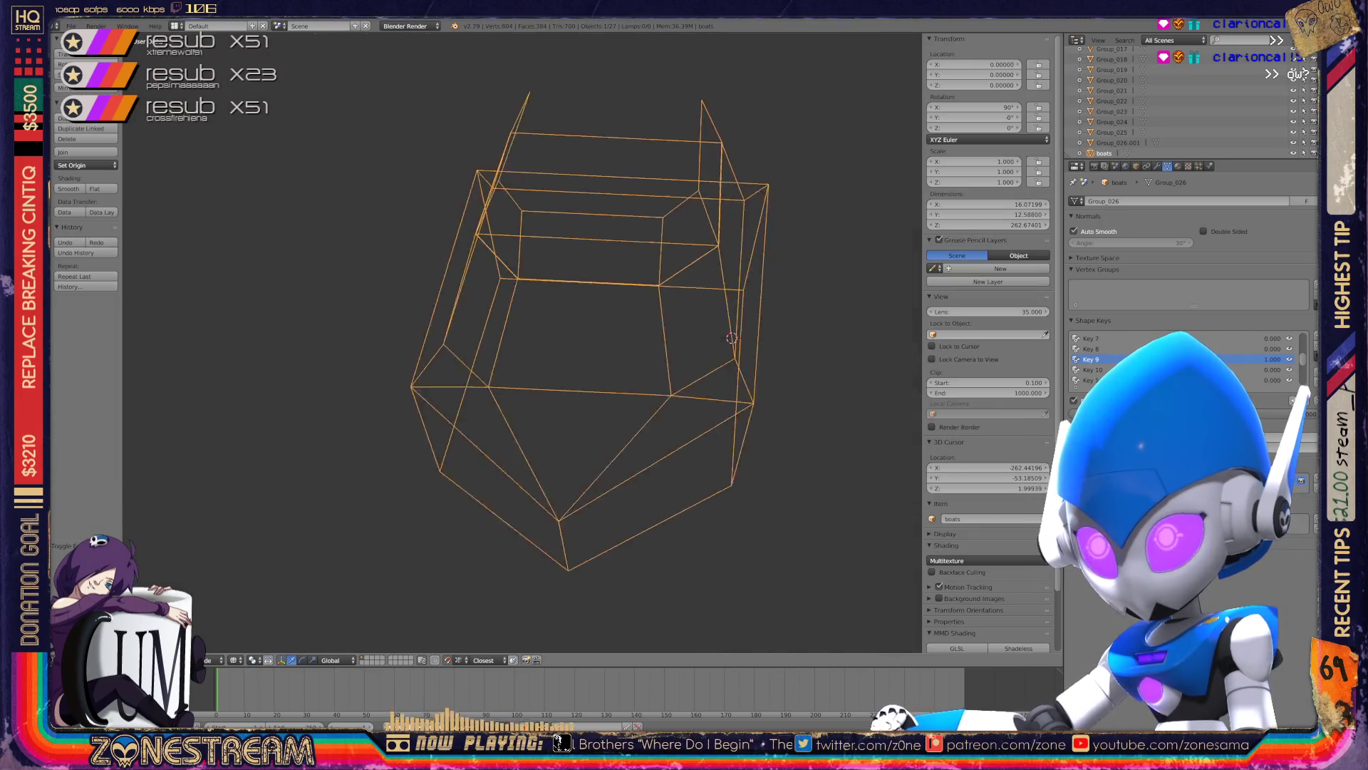
- Zoom out and orbit to view the whole fleet of boats diagonally
middle_drag(522, 342, 427, 299)
scroll(428, 299, up, 3)
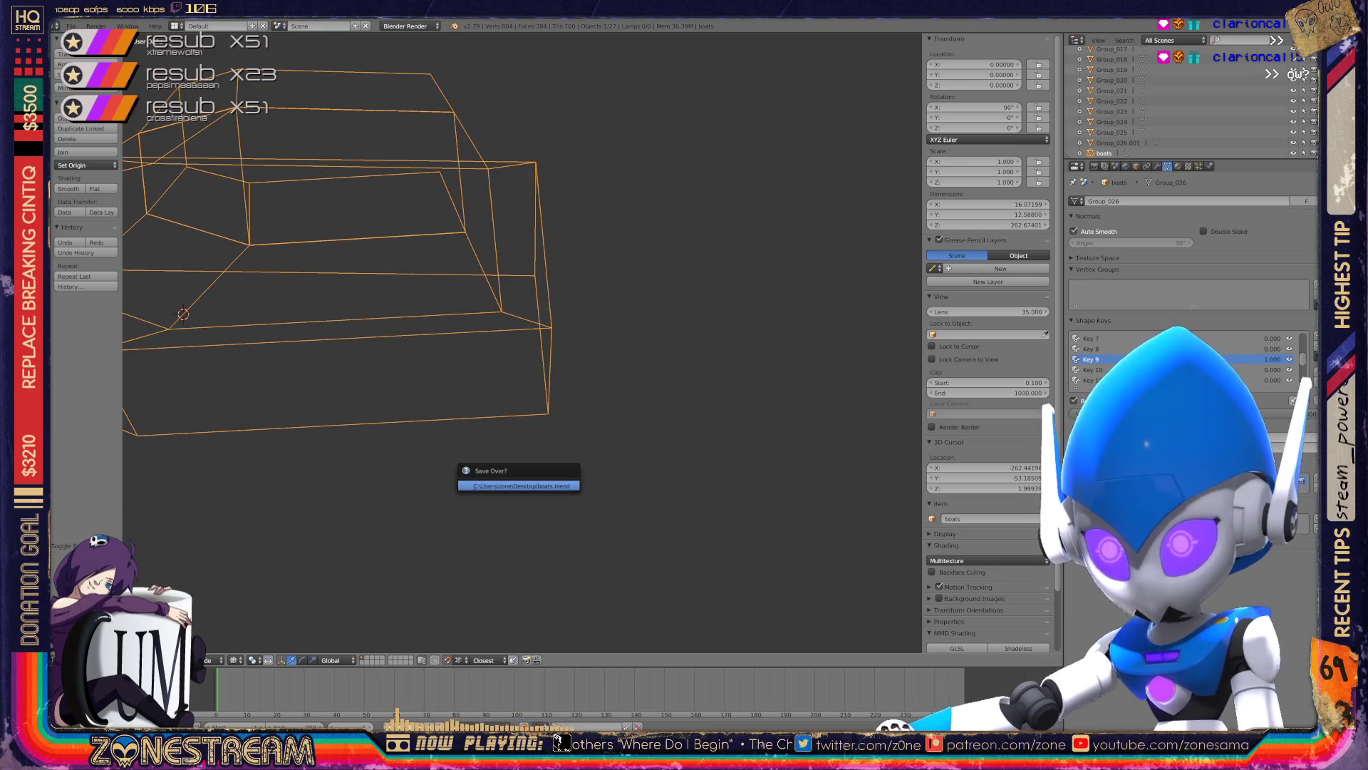
scroll(498, 342, down, 3)
scroll(499, 342, down, 2)
scroll(507, 341, down, 2)
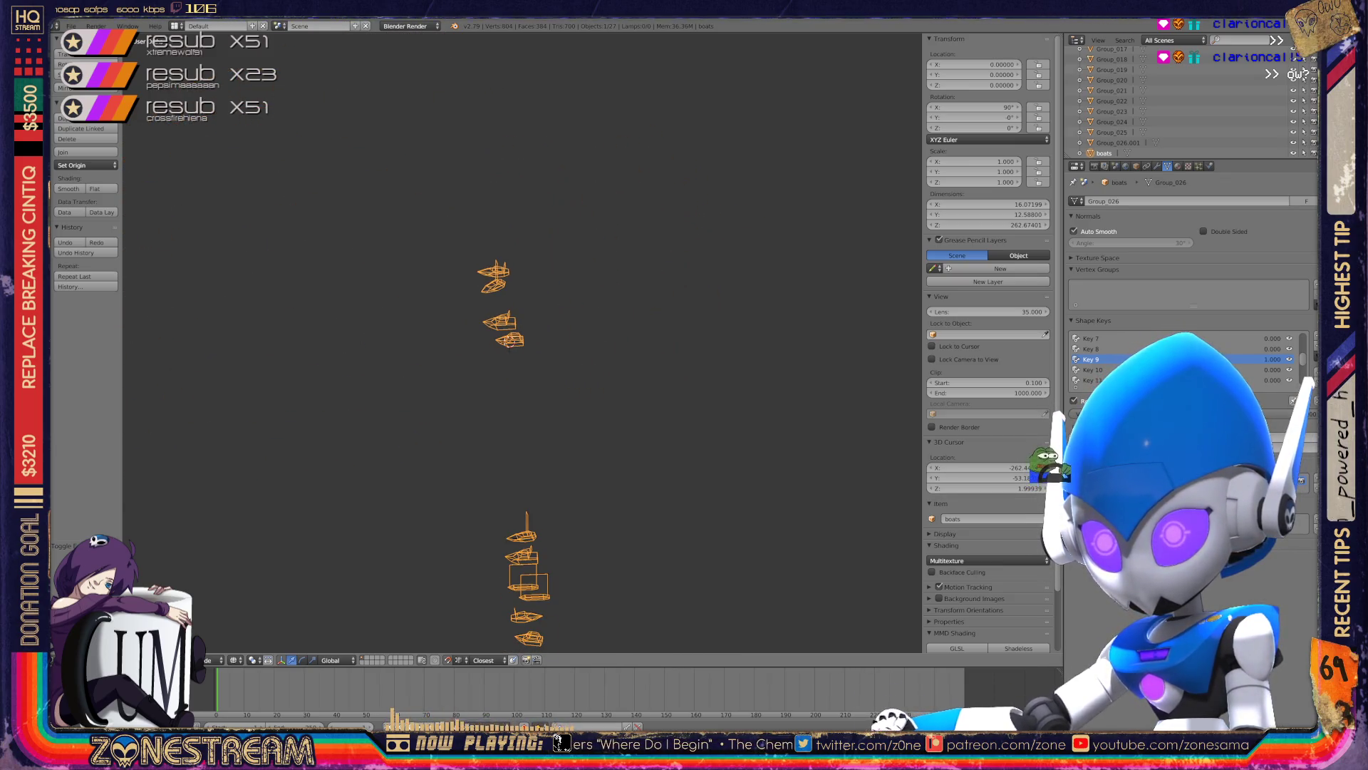
middle_drag(509, 344, 271, 456)
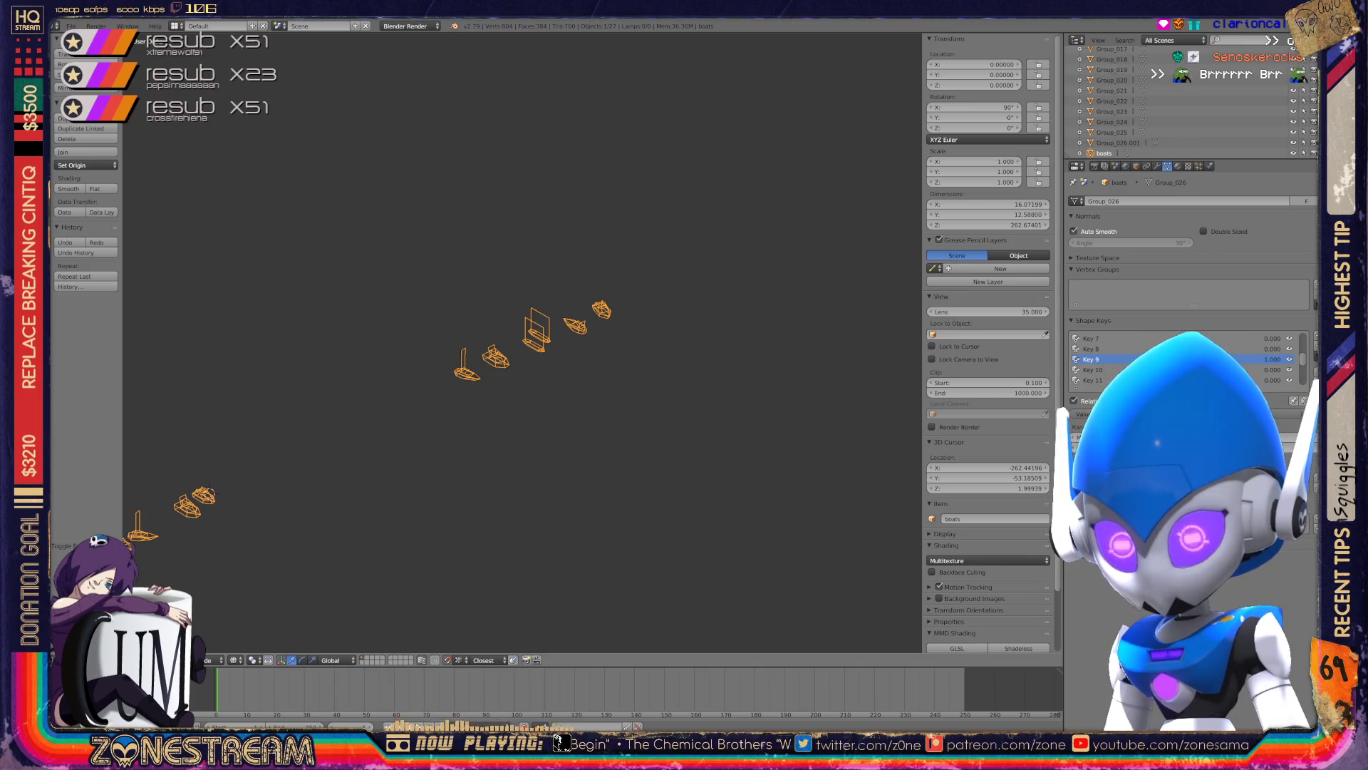
- Zoom in and pan onto the boat carrying the tall, flat mast panel
scroll(499, 356, up, 5)
middle_drag(499, 357, 570, 335)
scroll(371, 413, up, 1)
scroll(370, 413, up, 1)
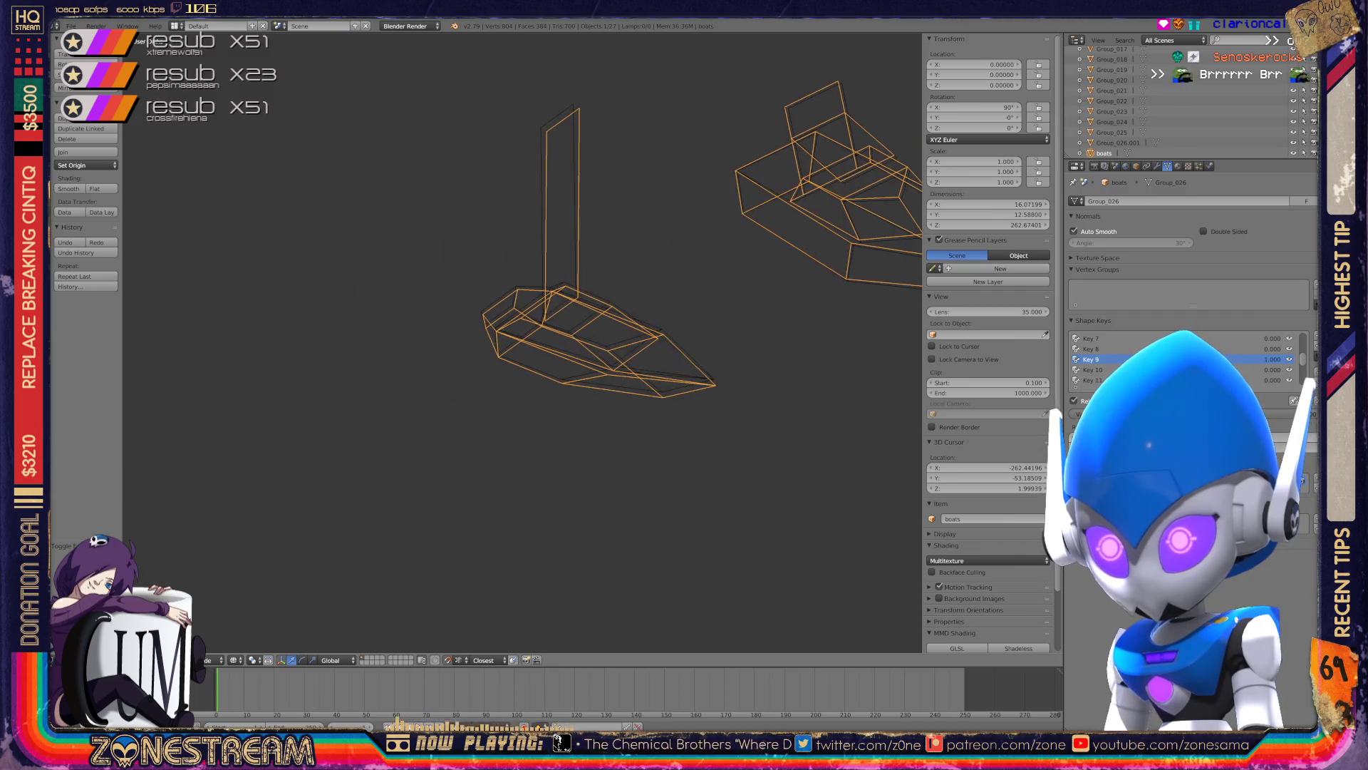
scroll(371, 413, up, 1)
scroll(371, 413, up, 1)
shift+middle_drag(520, 285, 528, 377)
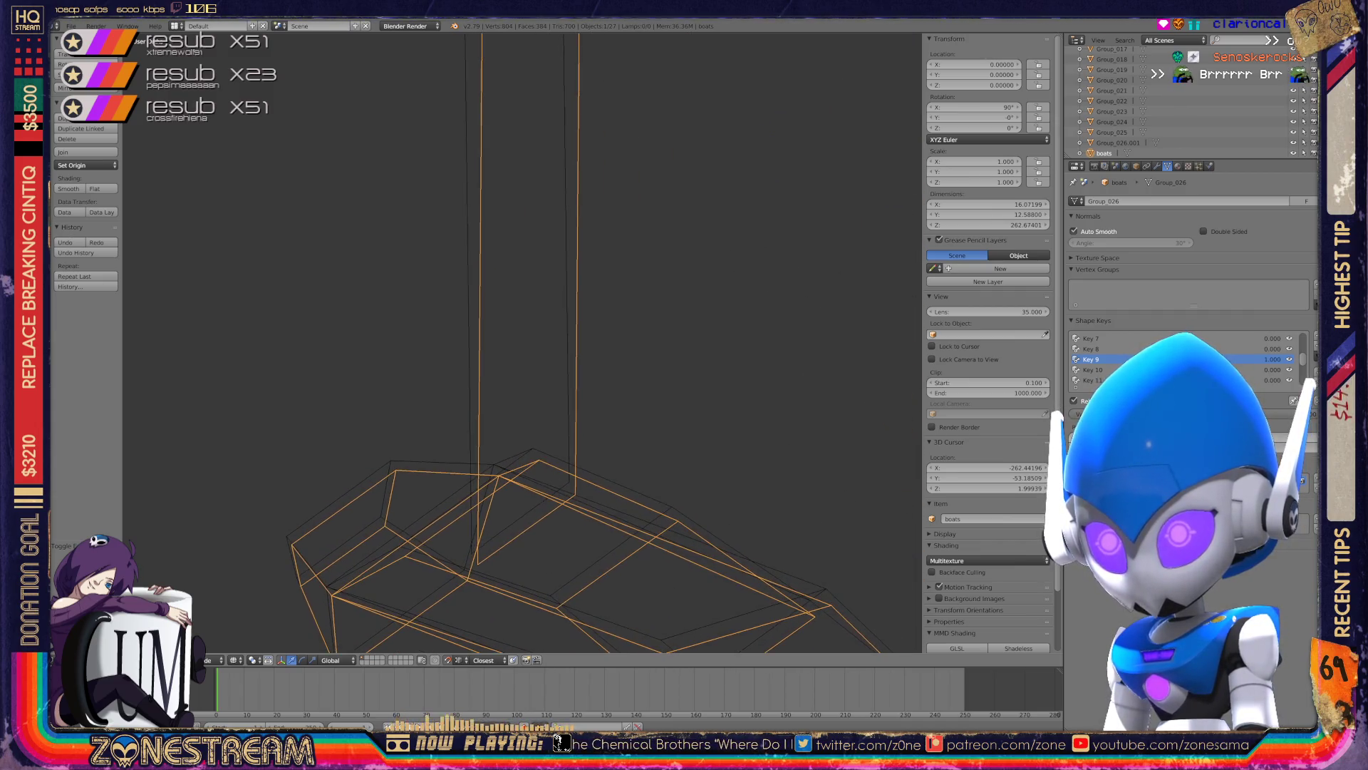
shift+middle_drag(528, 285, 542, 371)
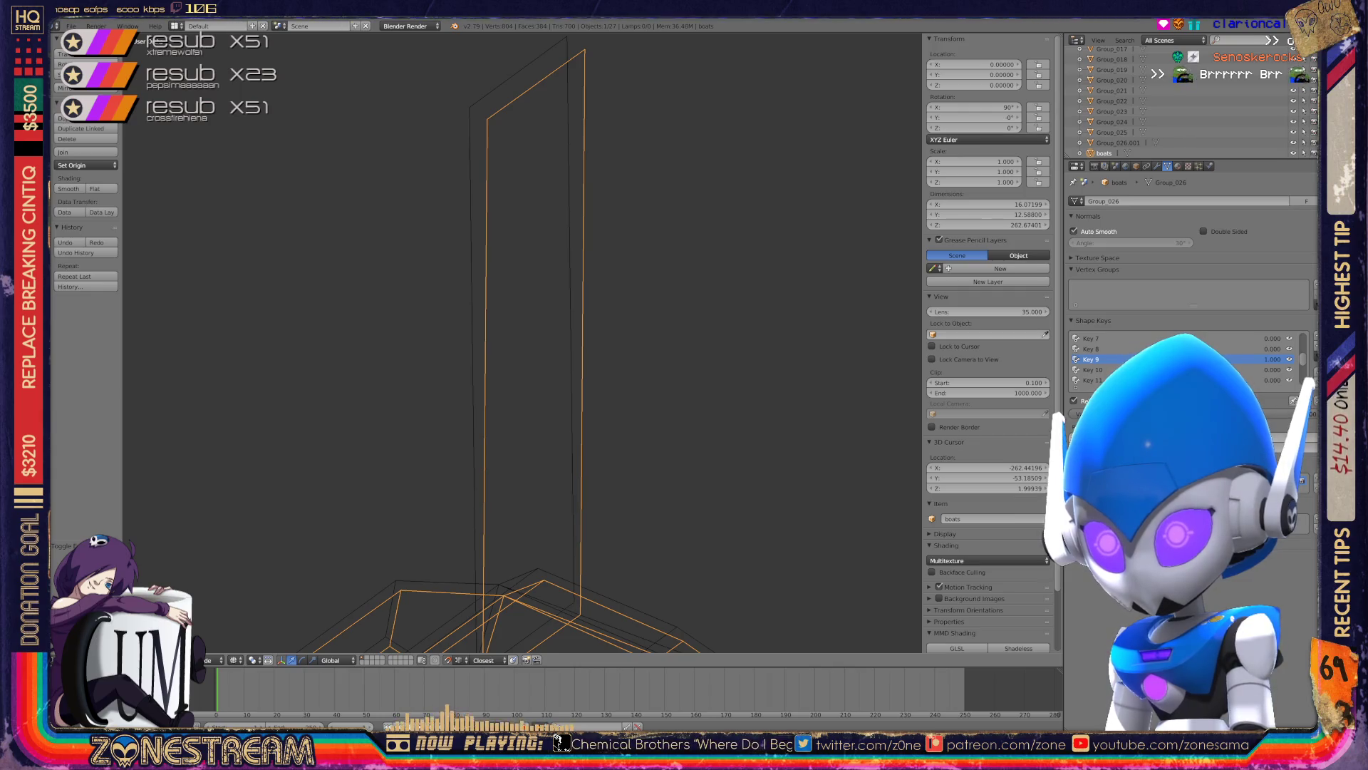
- In Edit Mode, select the mast's top vertex and raise a hull vertex slightly
key(Tab)
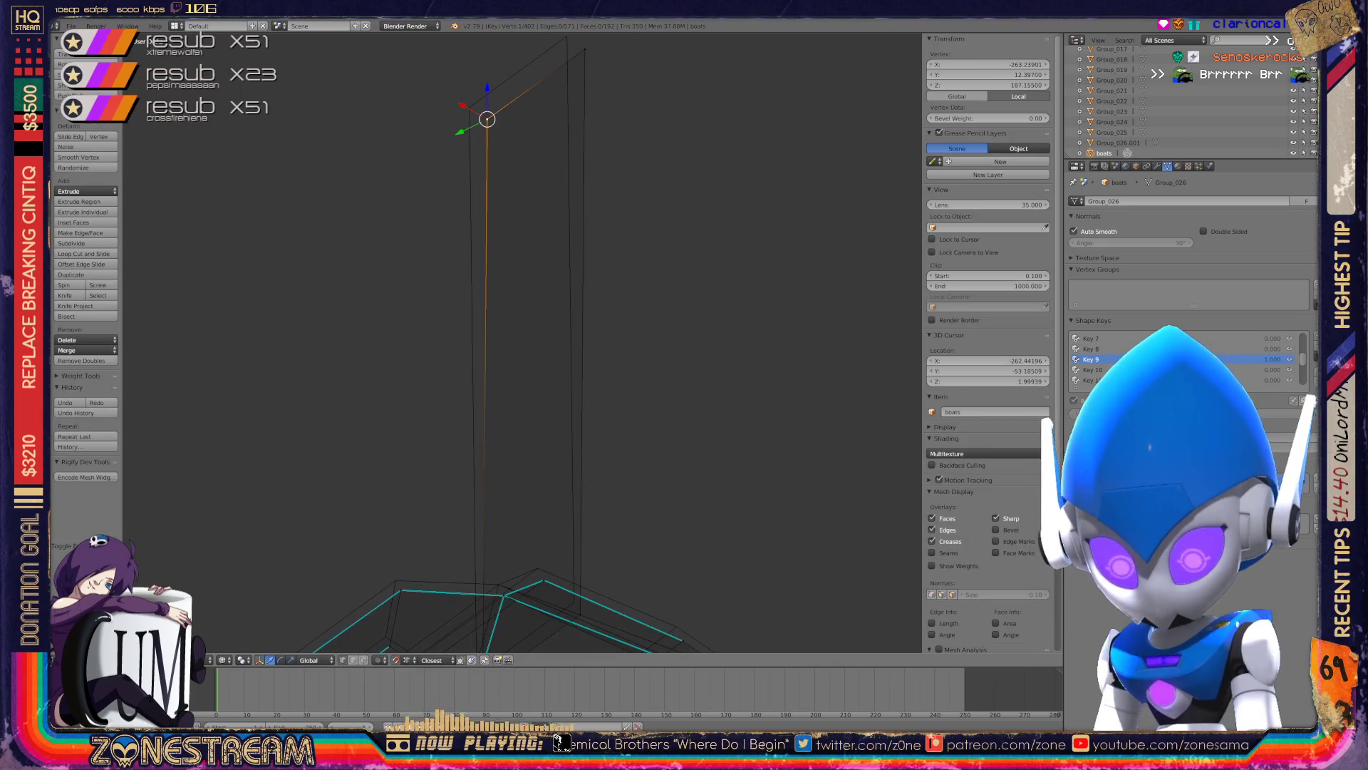
drag(487, 119, 469, 108)
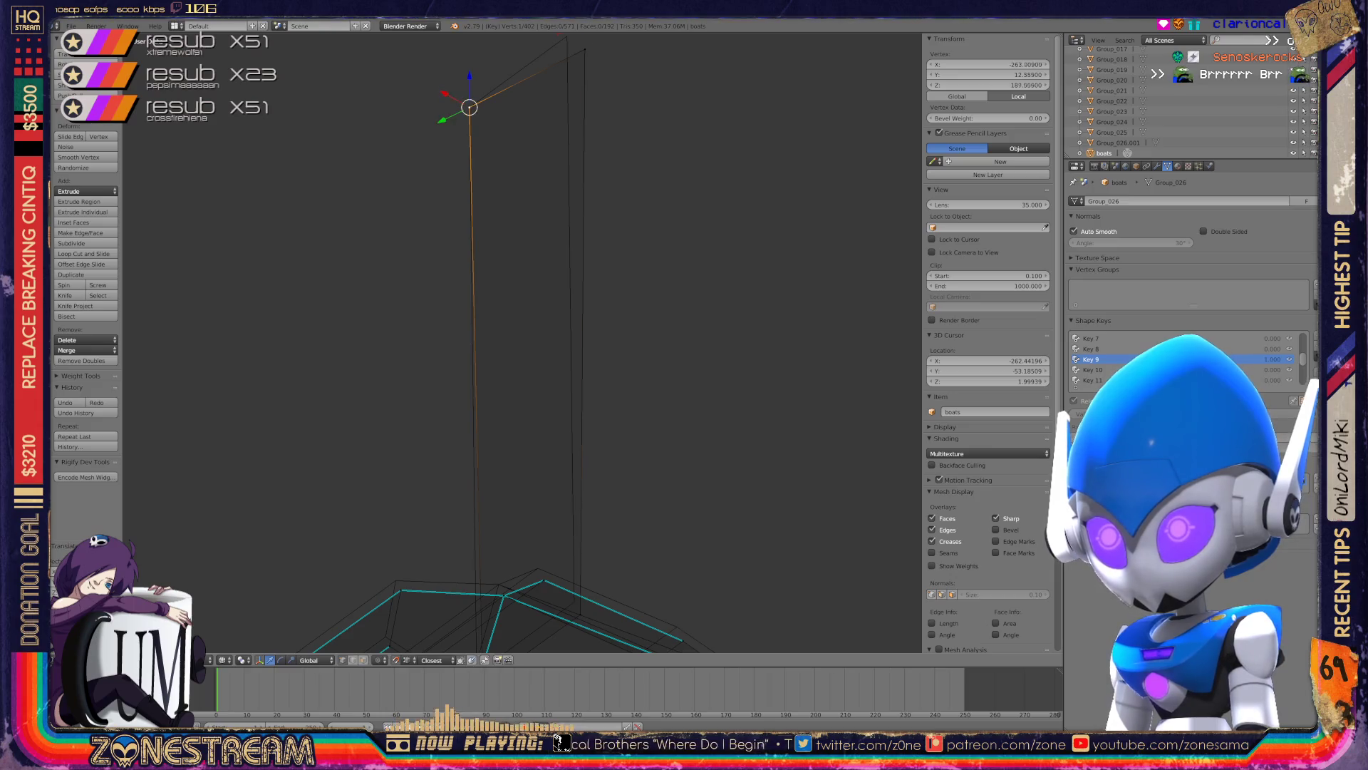
right_click(582, 46)
middle_drag(267, 373, 380, 401)
drag(432, 412, 614, 452)
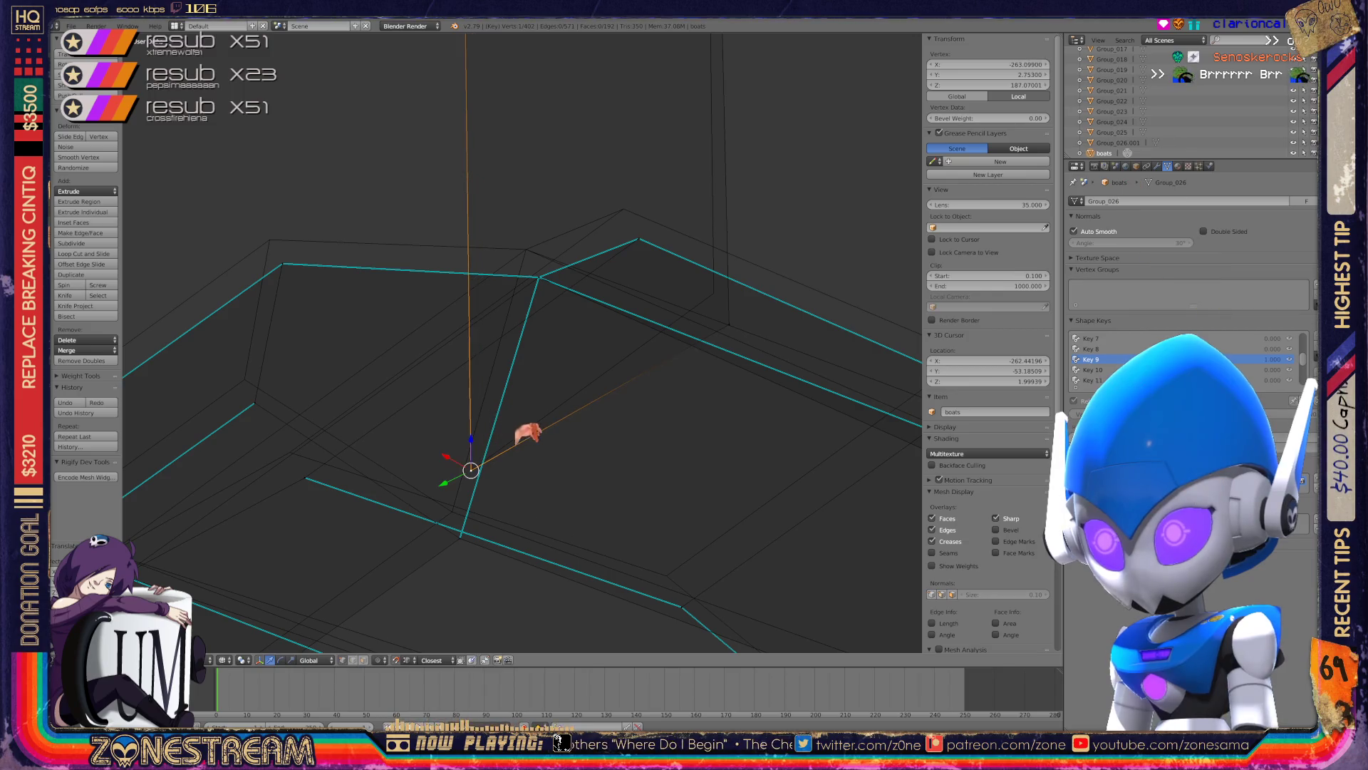
click(654, 460)
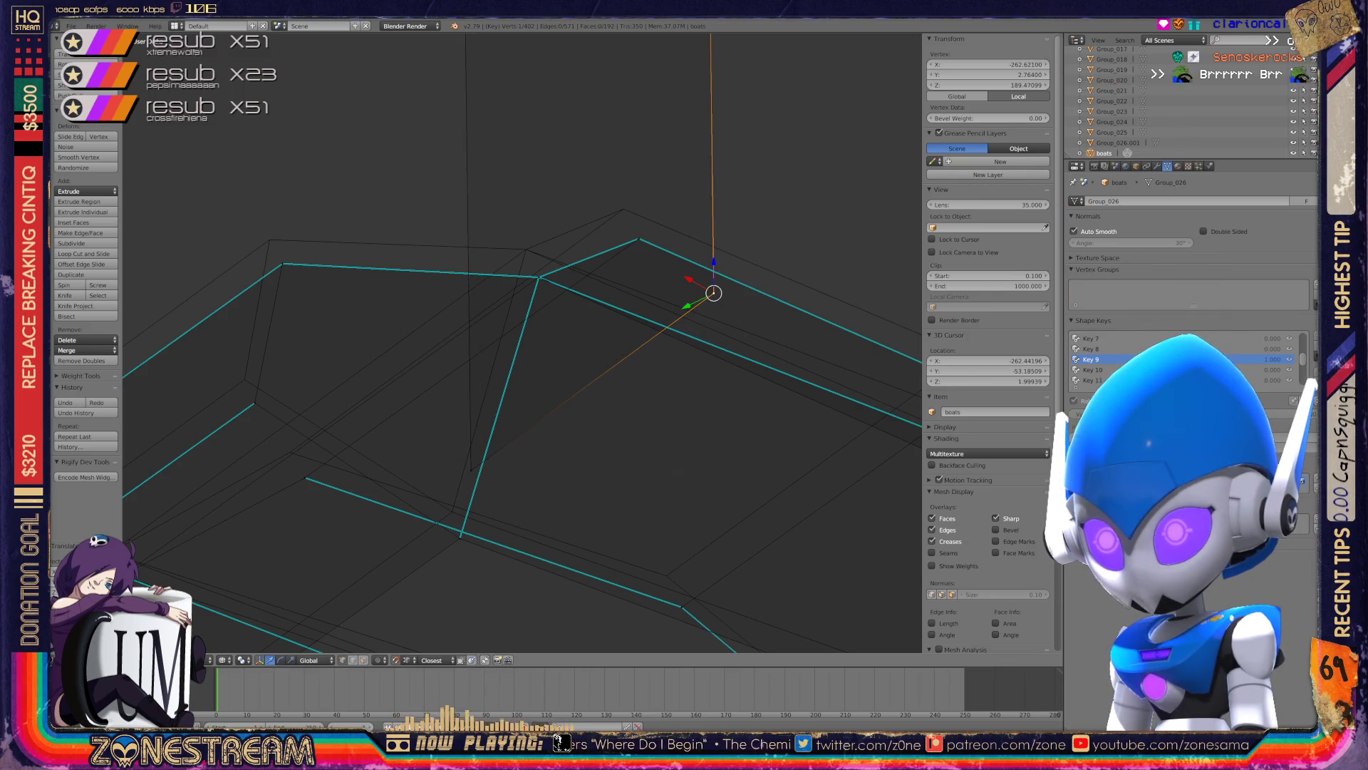
drag(638, 207, 623, 180)
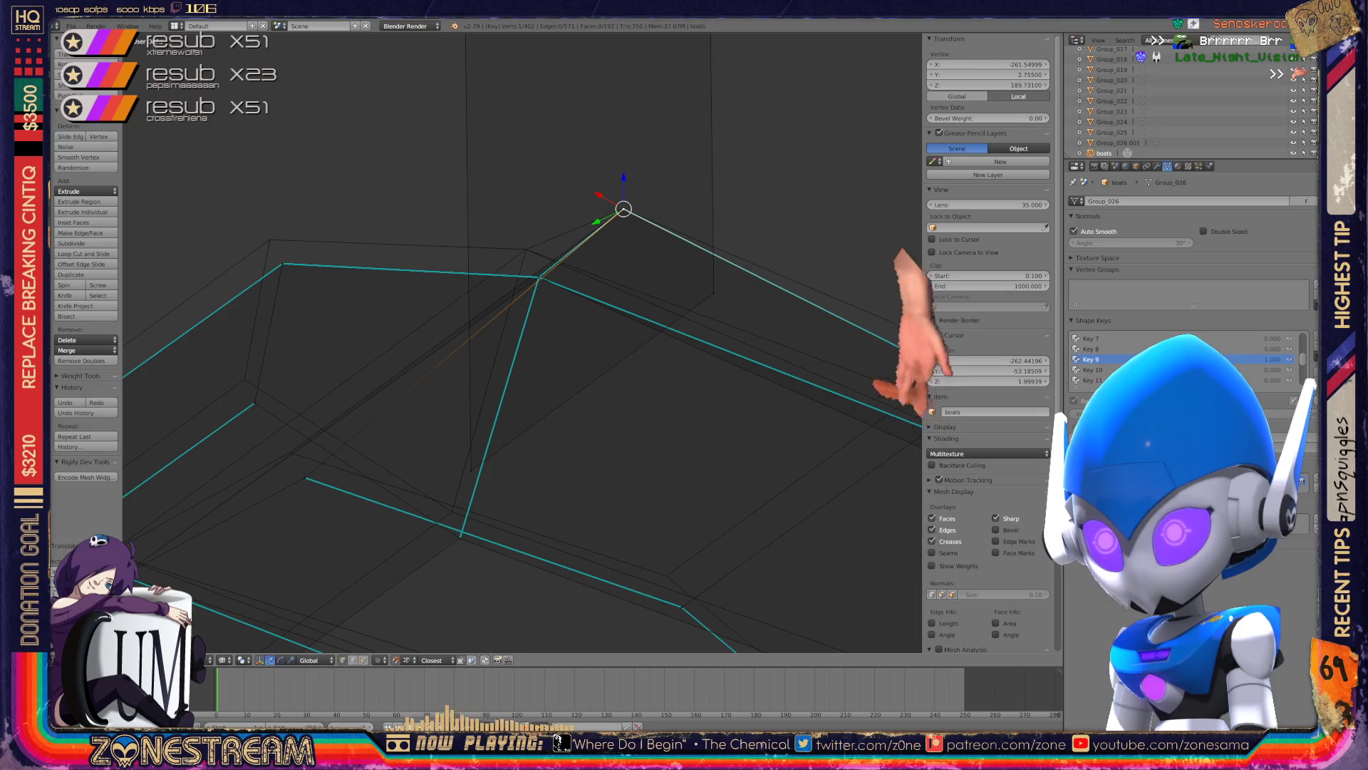
- Shift two hull corner vertices and the lower hull vertex up and left
right_click(539, 277)
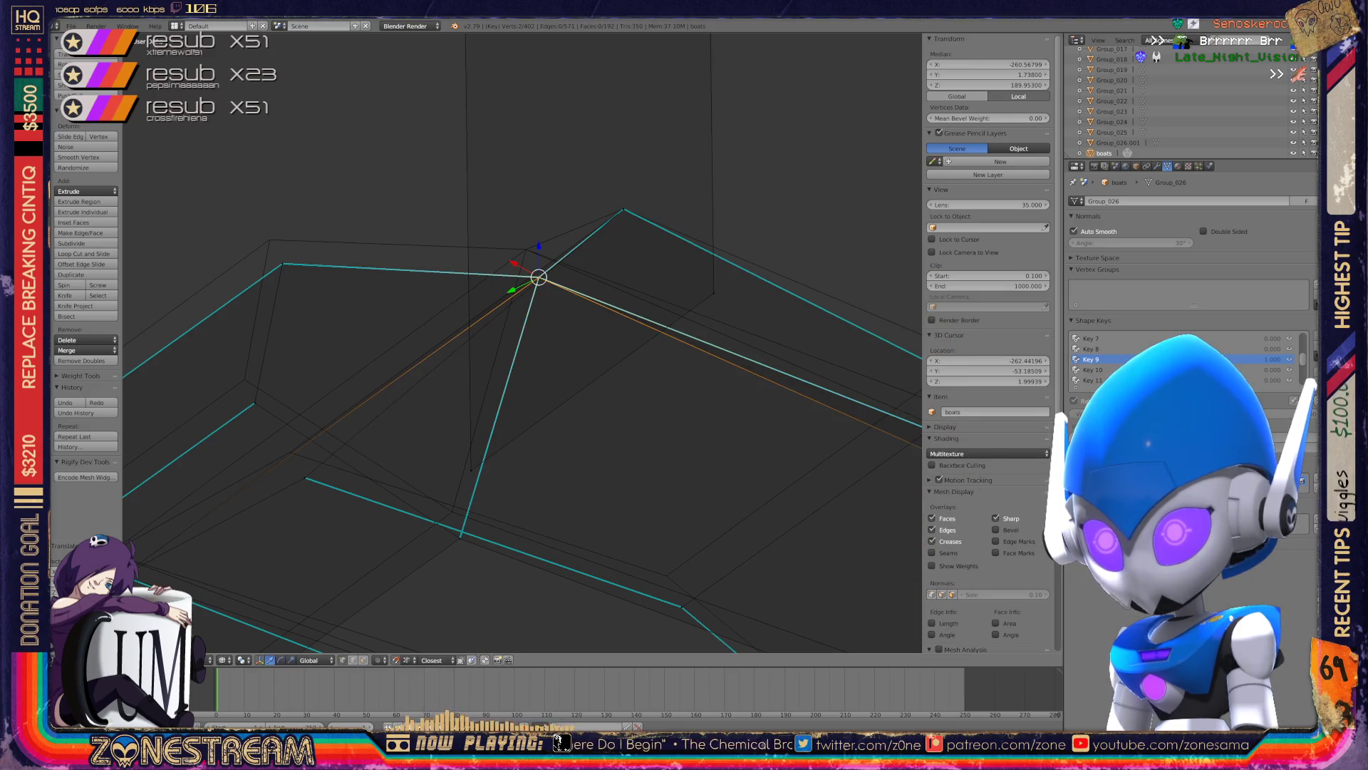
drag(538, 278, 524, 249)
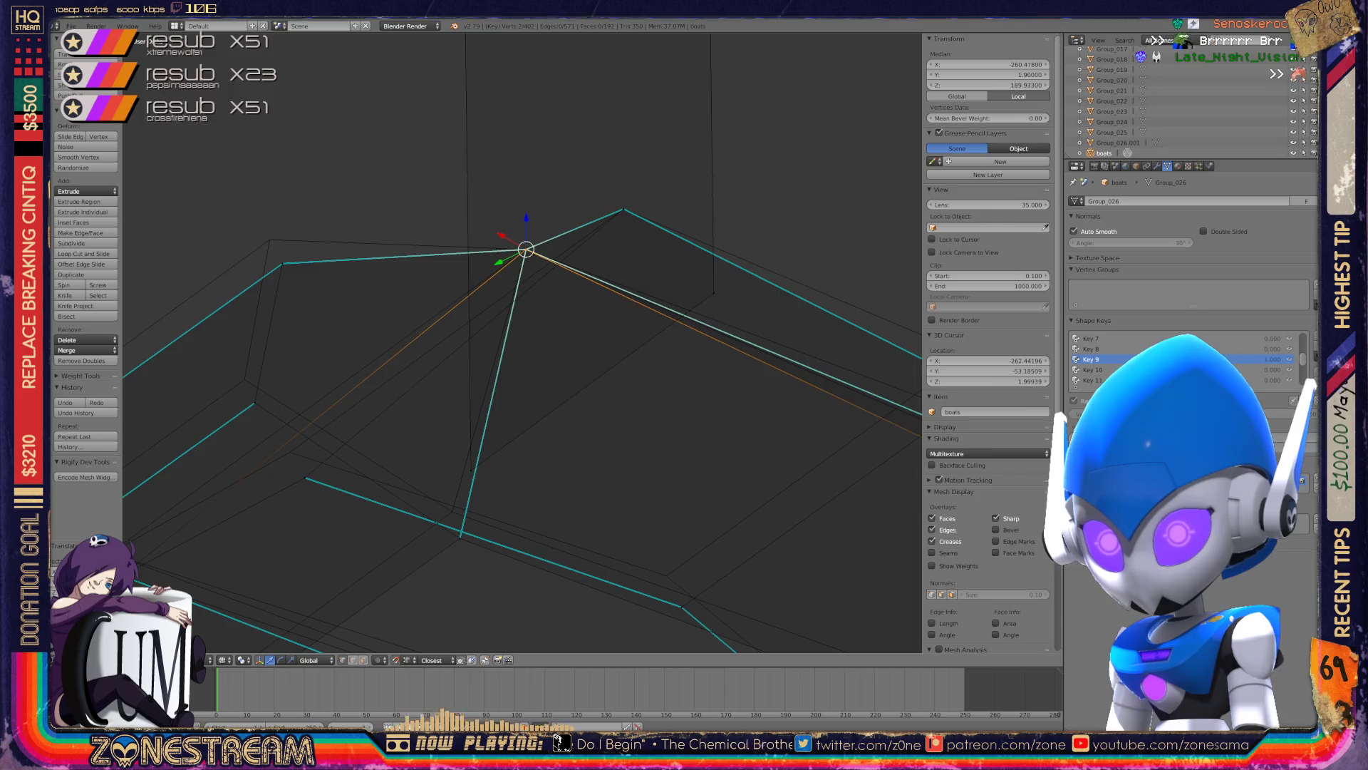
middle_drag(526, 249, 449, 202)
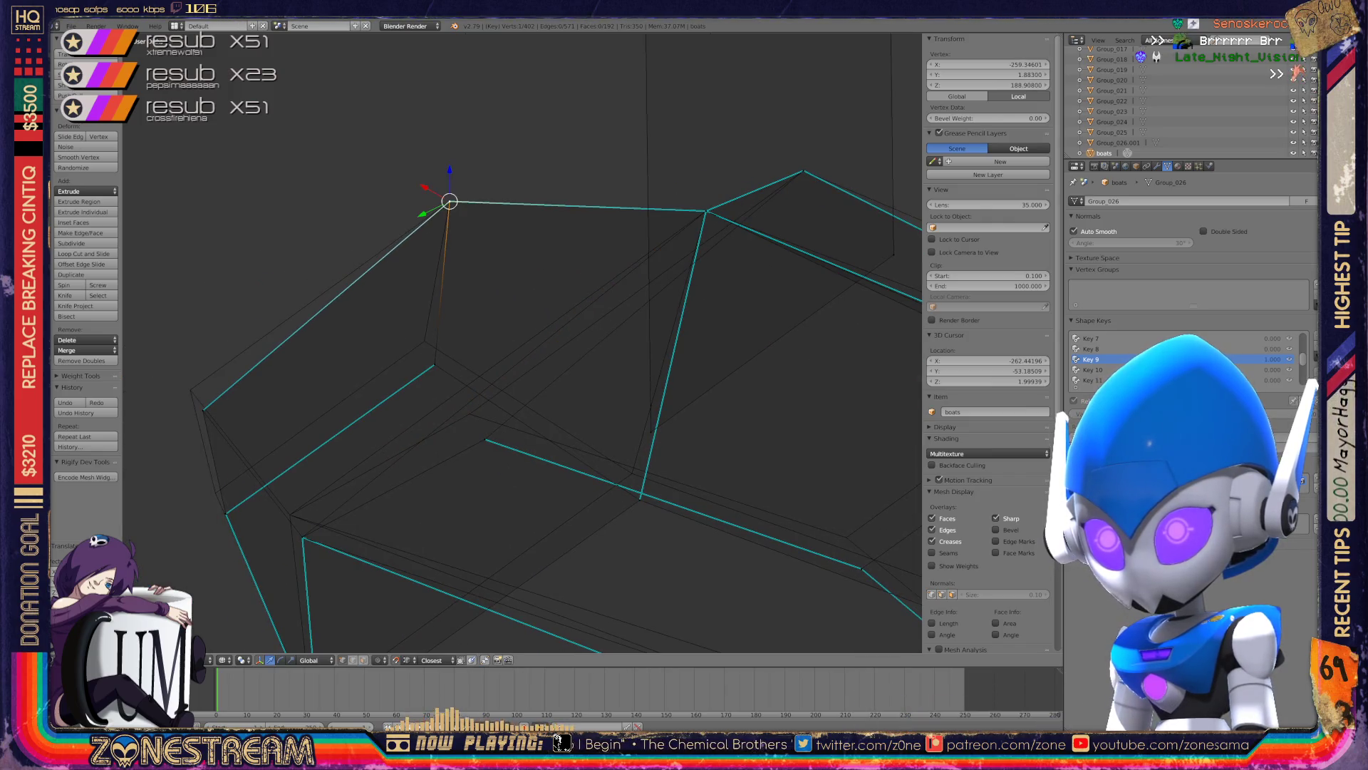
drag(435, 364, 424, 341)
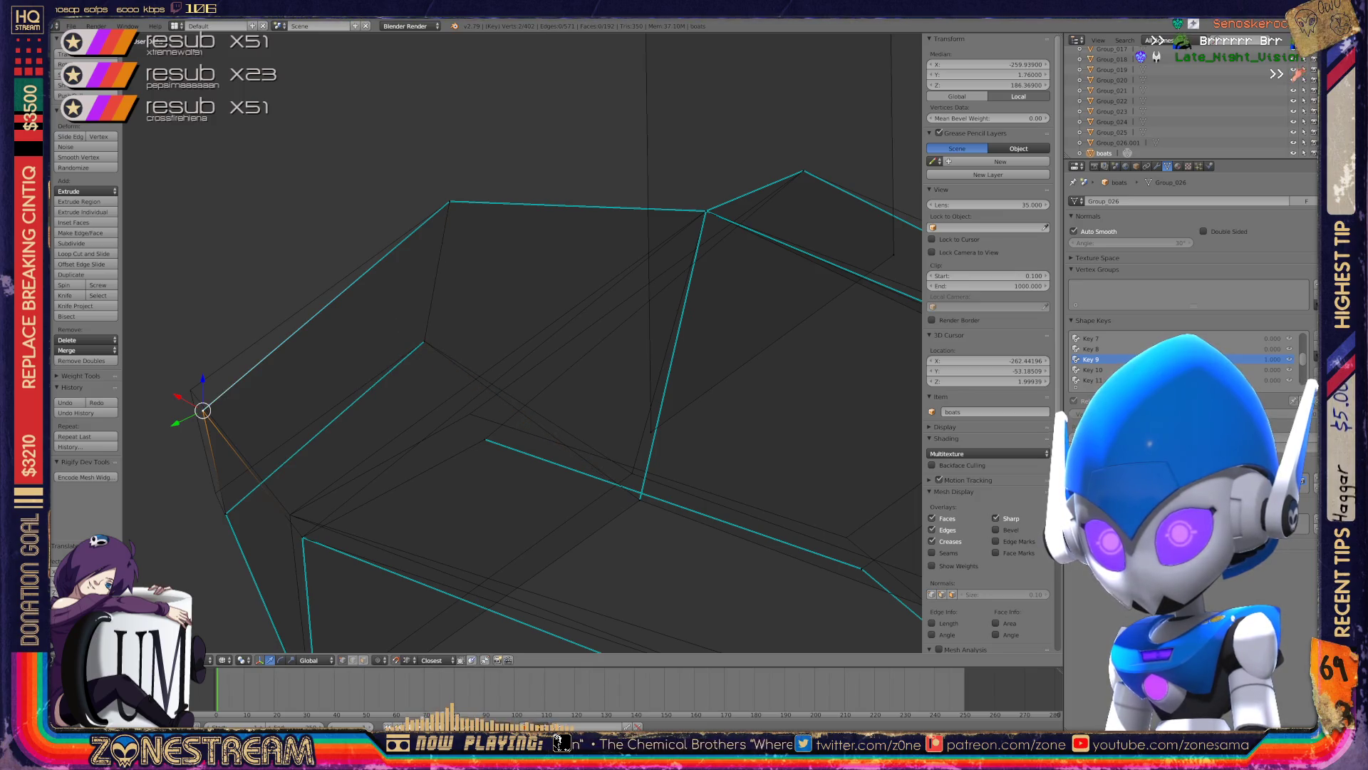
drag(203, 411, 191, 389)
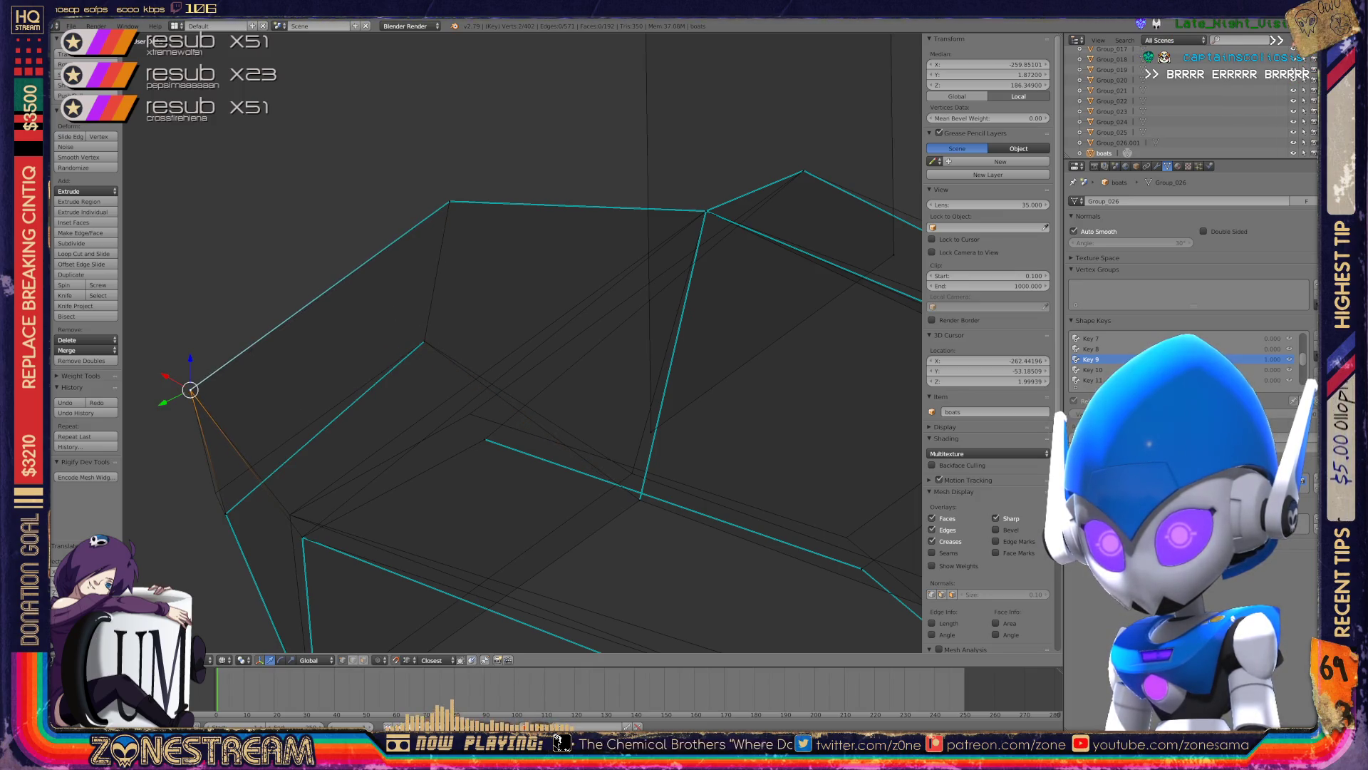
click(225, 514)
drag(225, 514, 213, 488)
shift+middle_drag(214, 489, 186, 313)
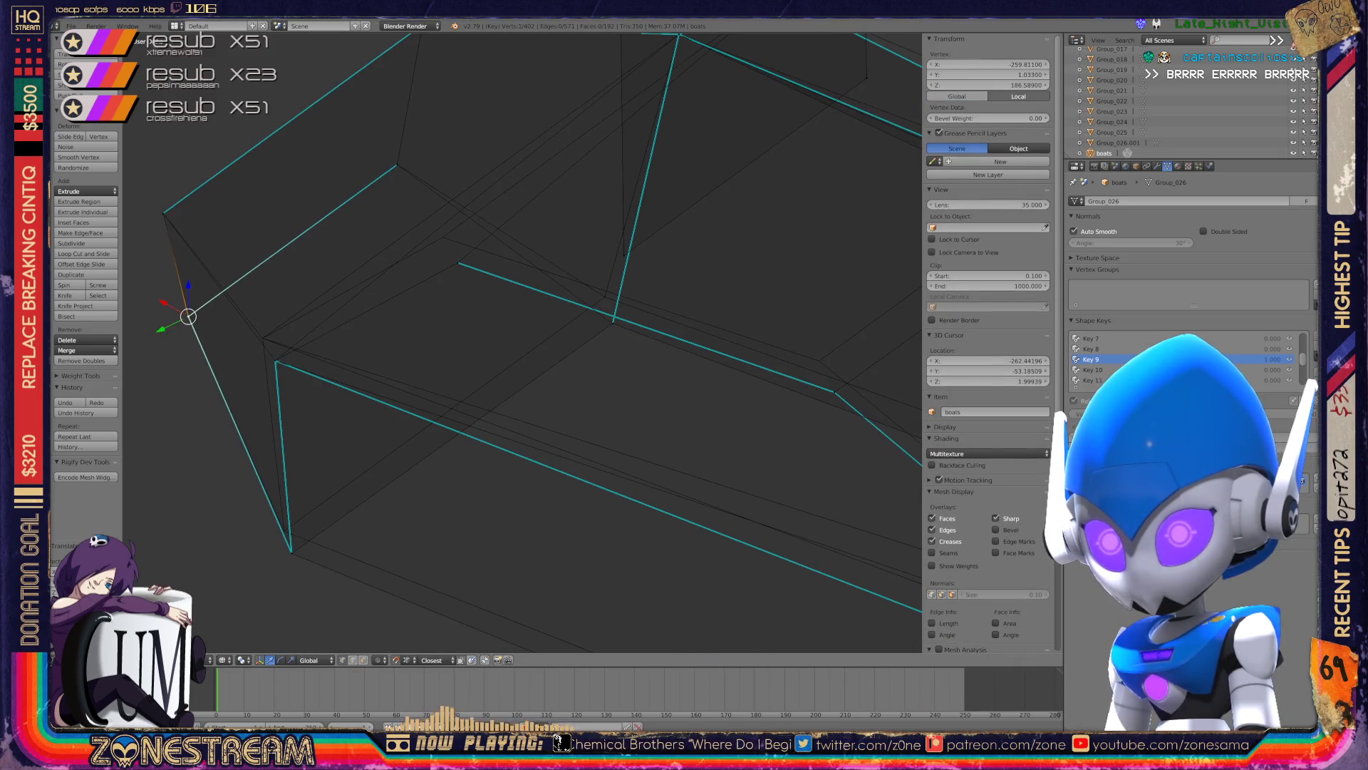
- Move a pair of hull vertices and the bottom hull vertex up and left
shift+right_click(271, 354)
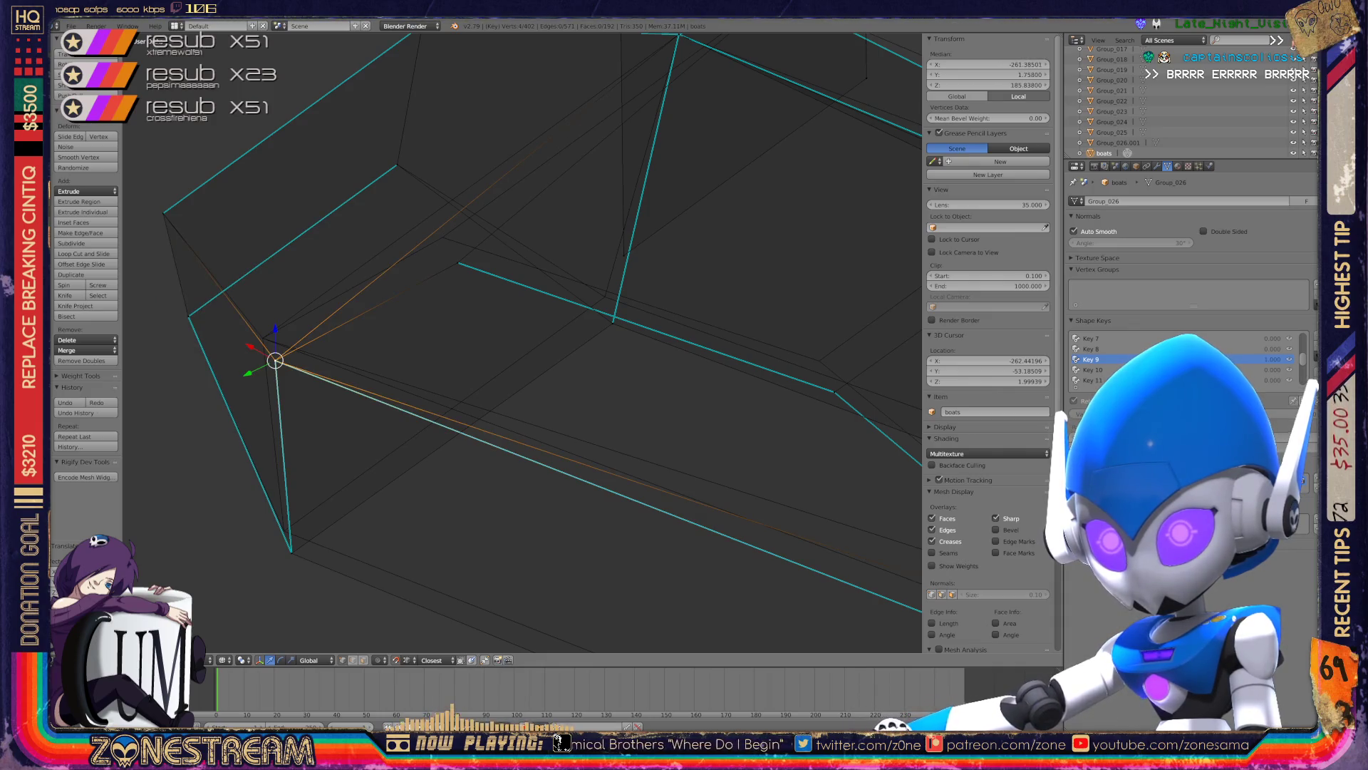
drag(275, 360, 264, 339)
right_click(291, 553)
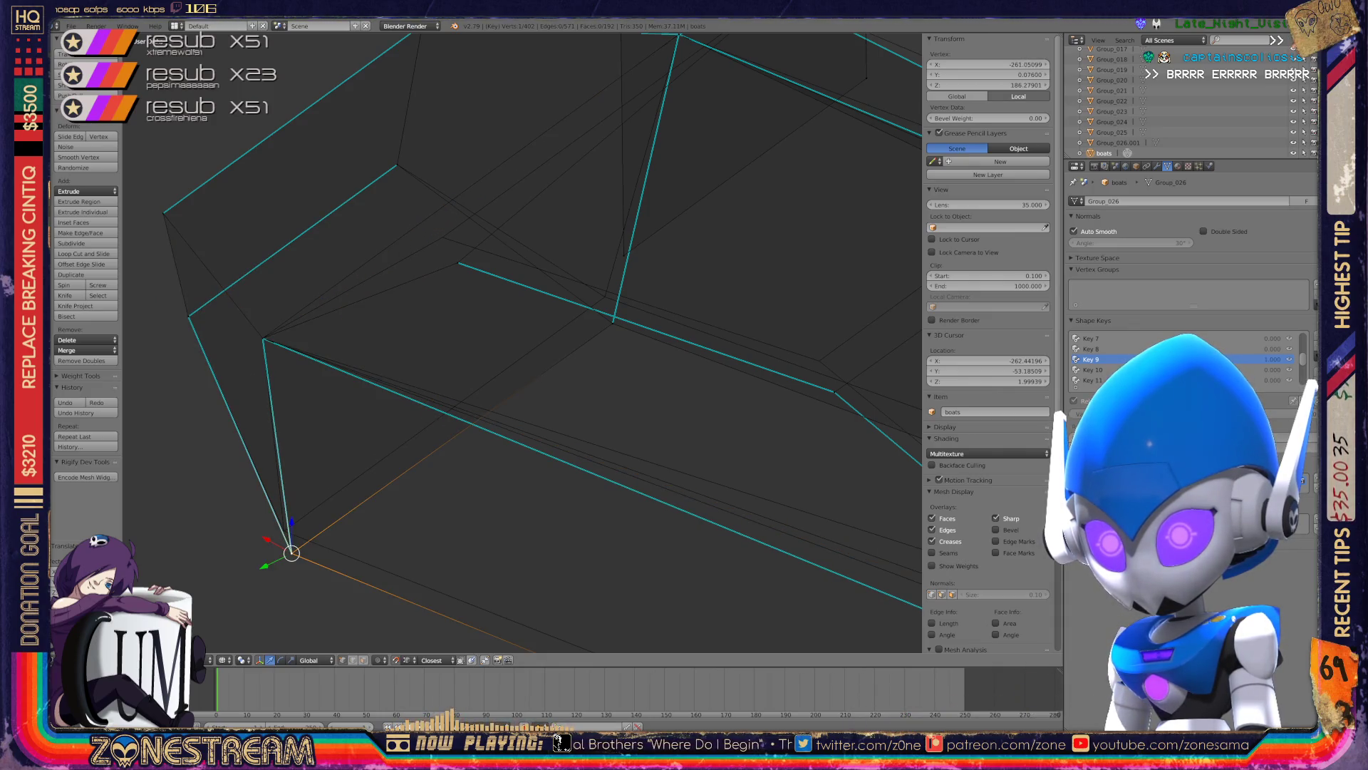
drag(291, 553, 284, 530)
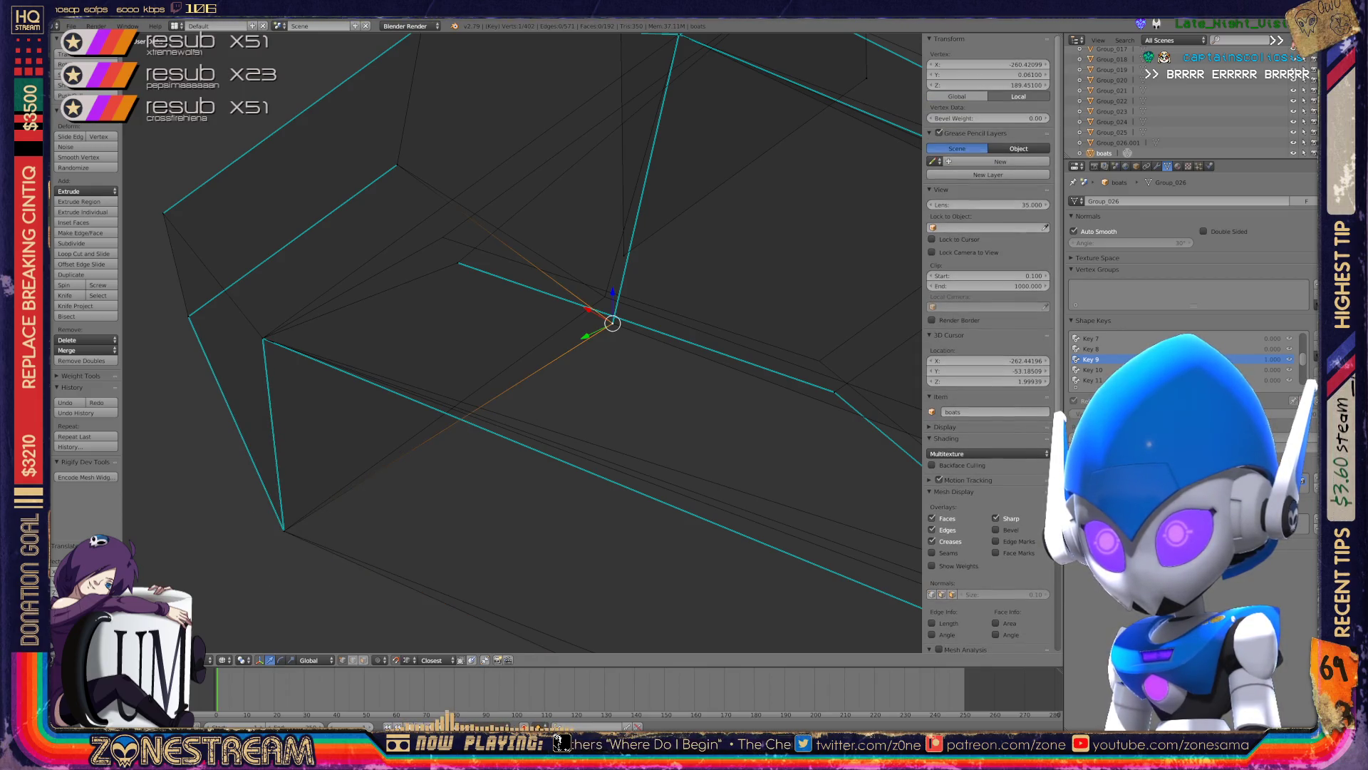
shift+right_click(612, 318)
key(shift+g)
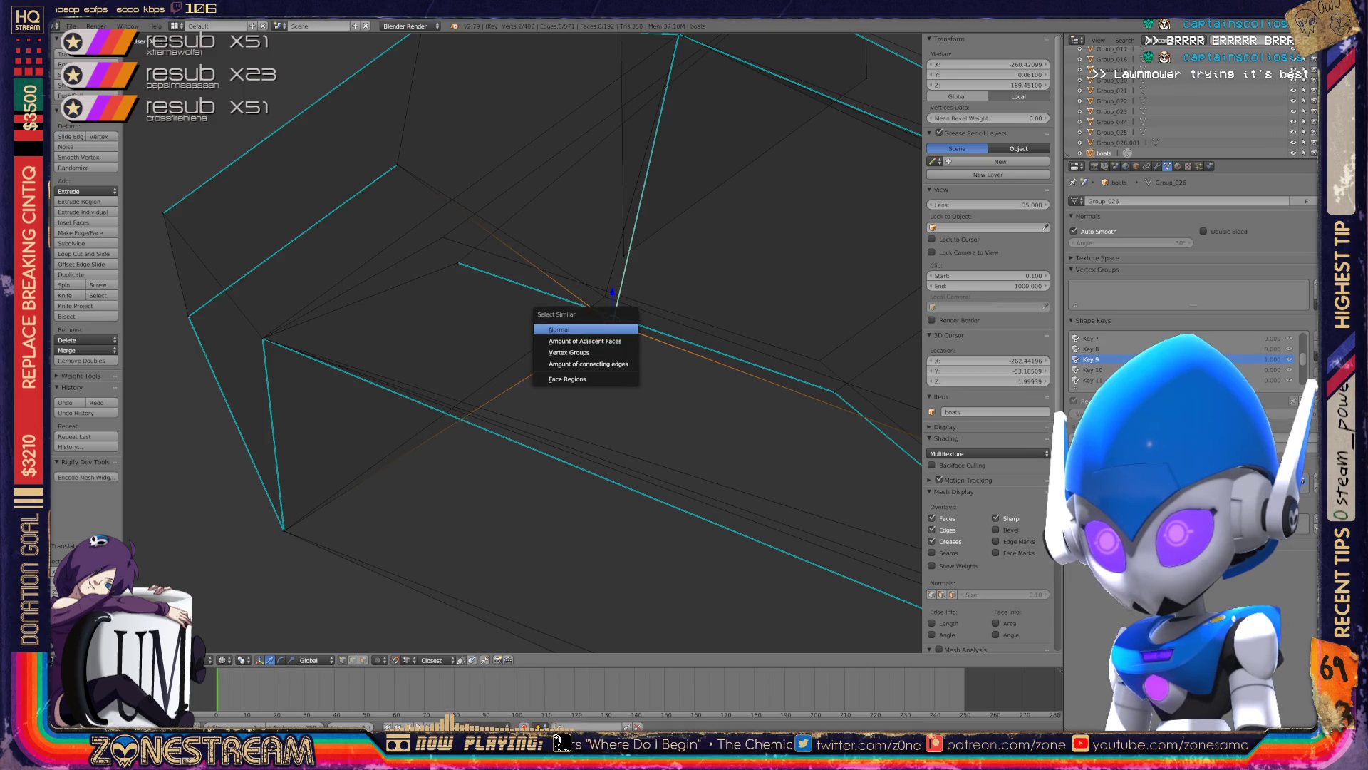
key(Escape)
key(g)
- Nudge a hull-edge vertex and a lower-edge vertex slightly into new positions
right_click(458, 262)
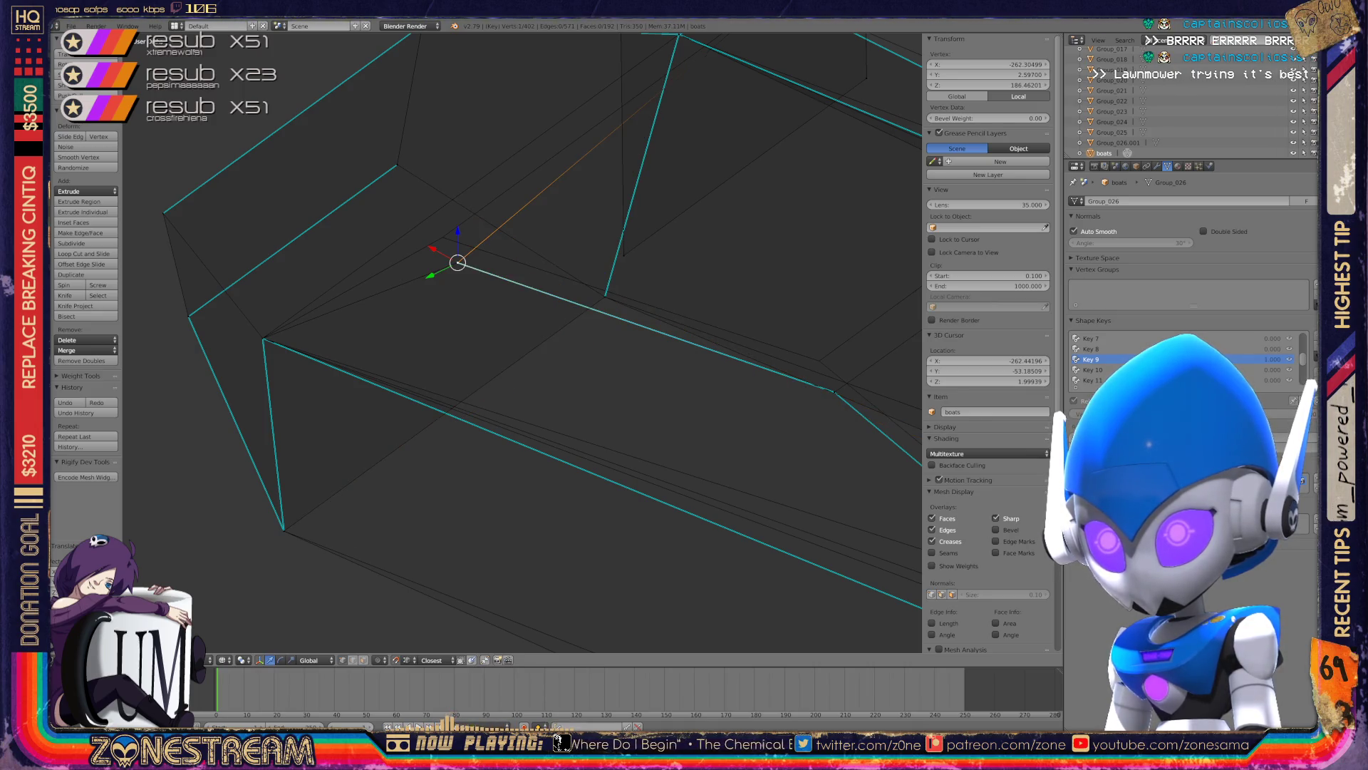
key(g)
key(Return)
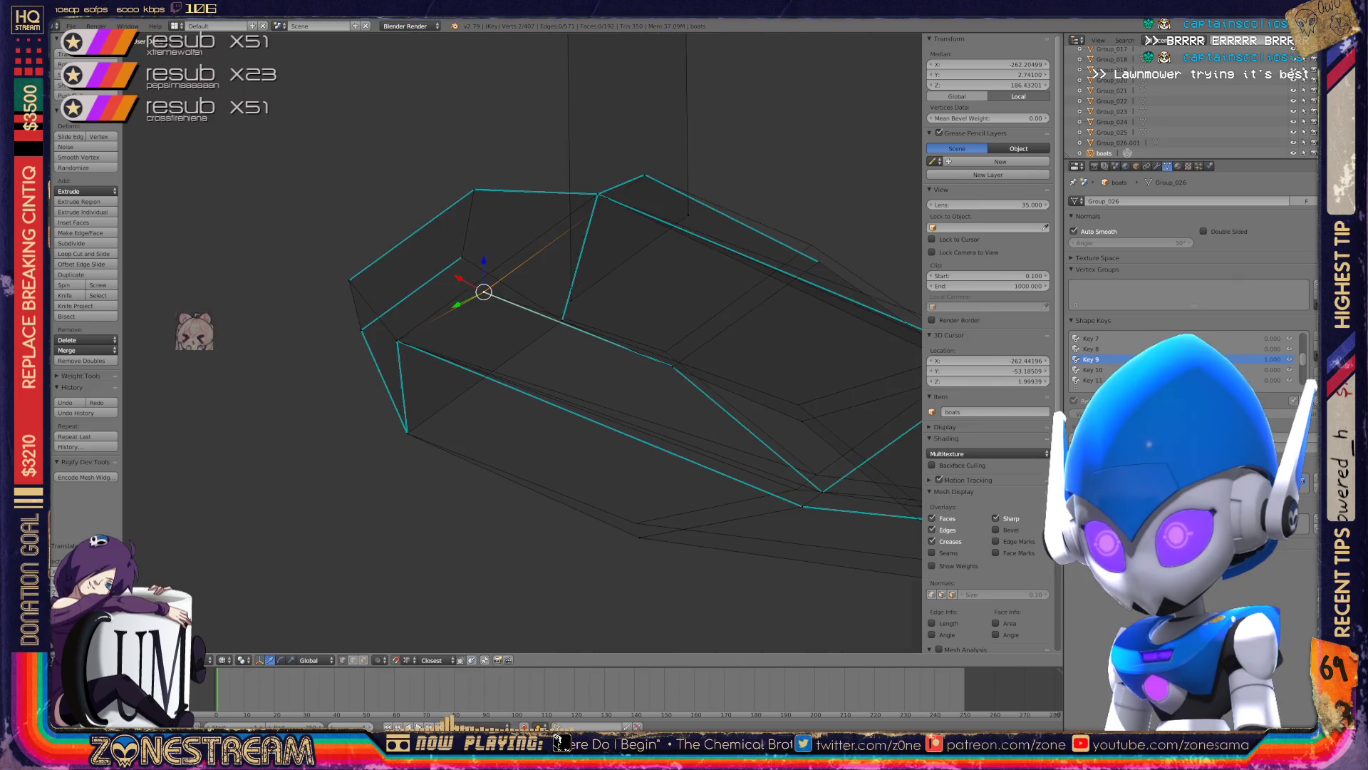
middle_drag(783, 139, 737, 134)
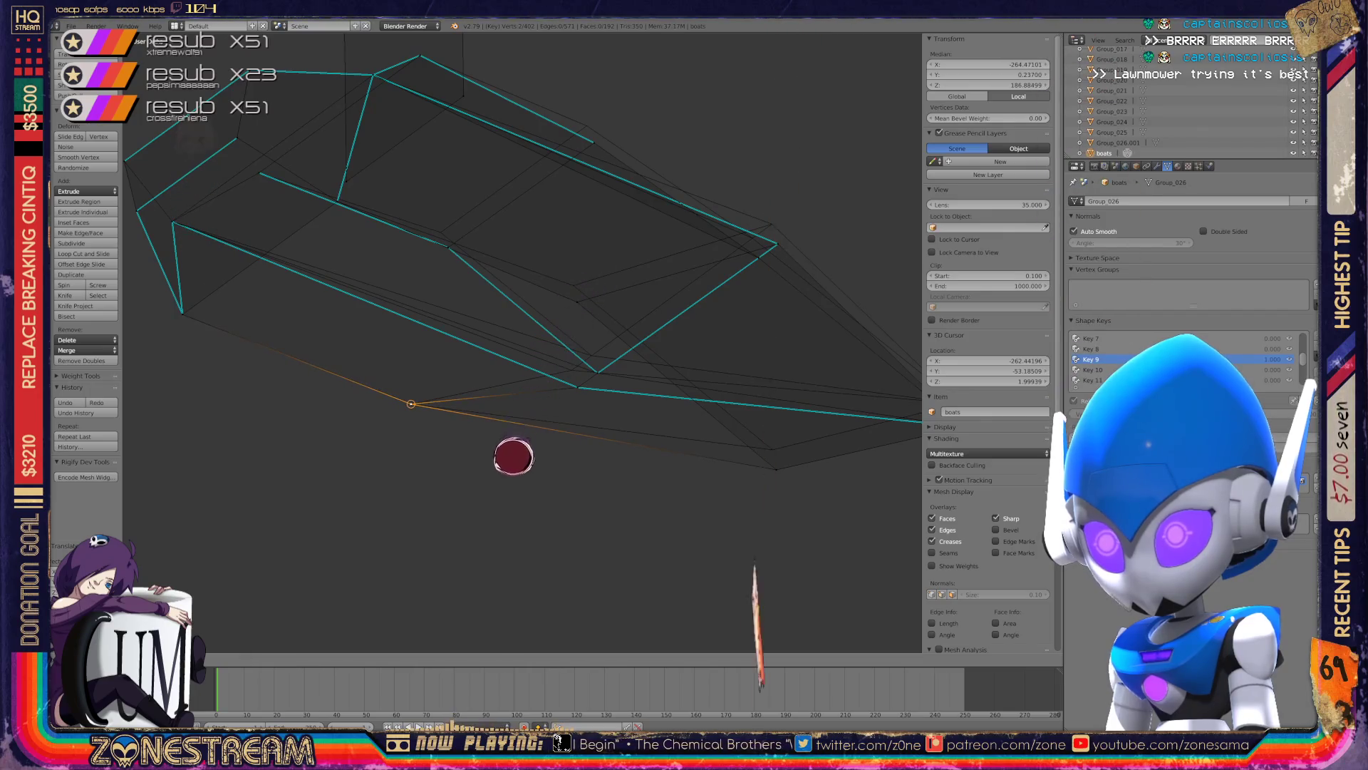
key(g)
key(Return)
shift+middle_drag(481, 558, 333, 552)
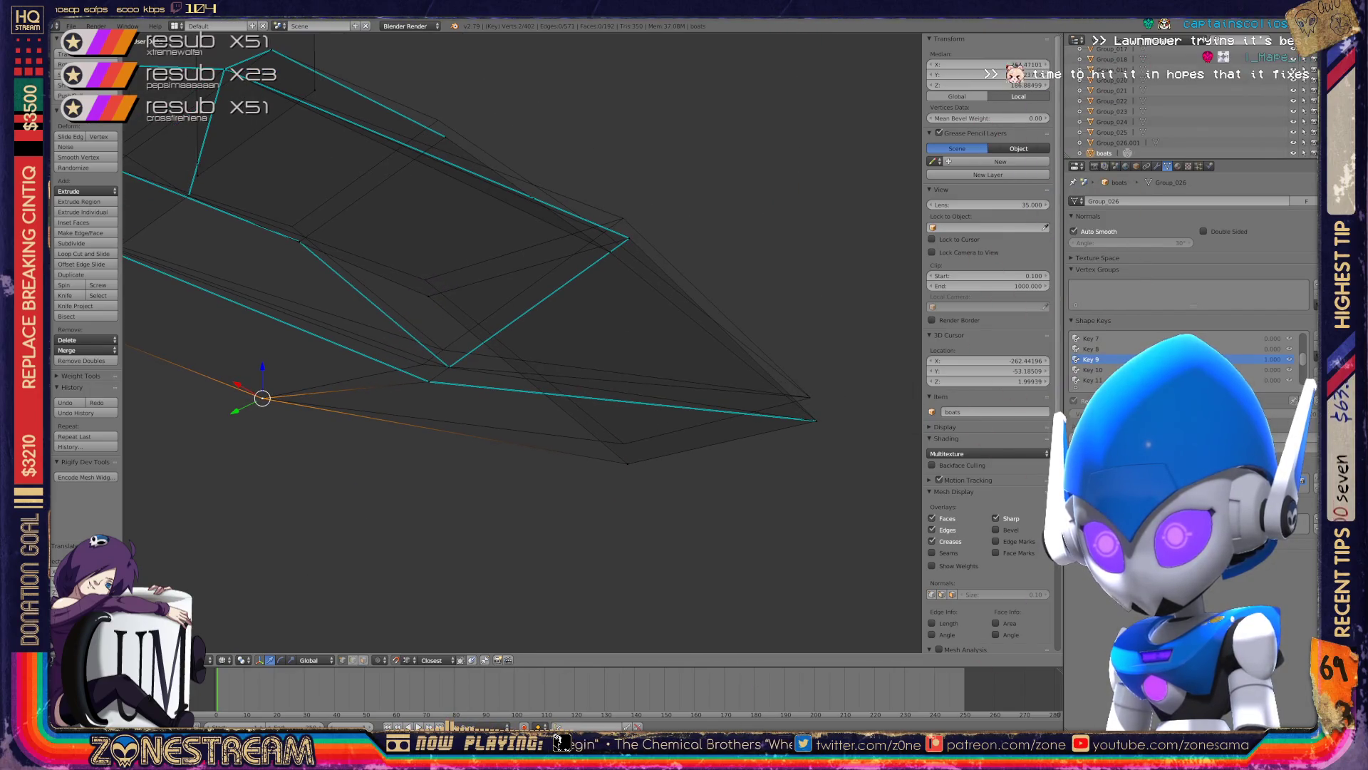
right_click(627, 463)
key(g)
key(Return)
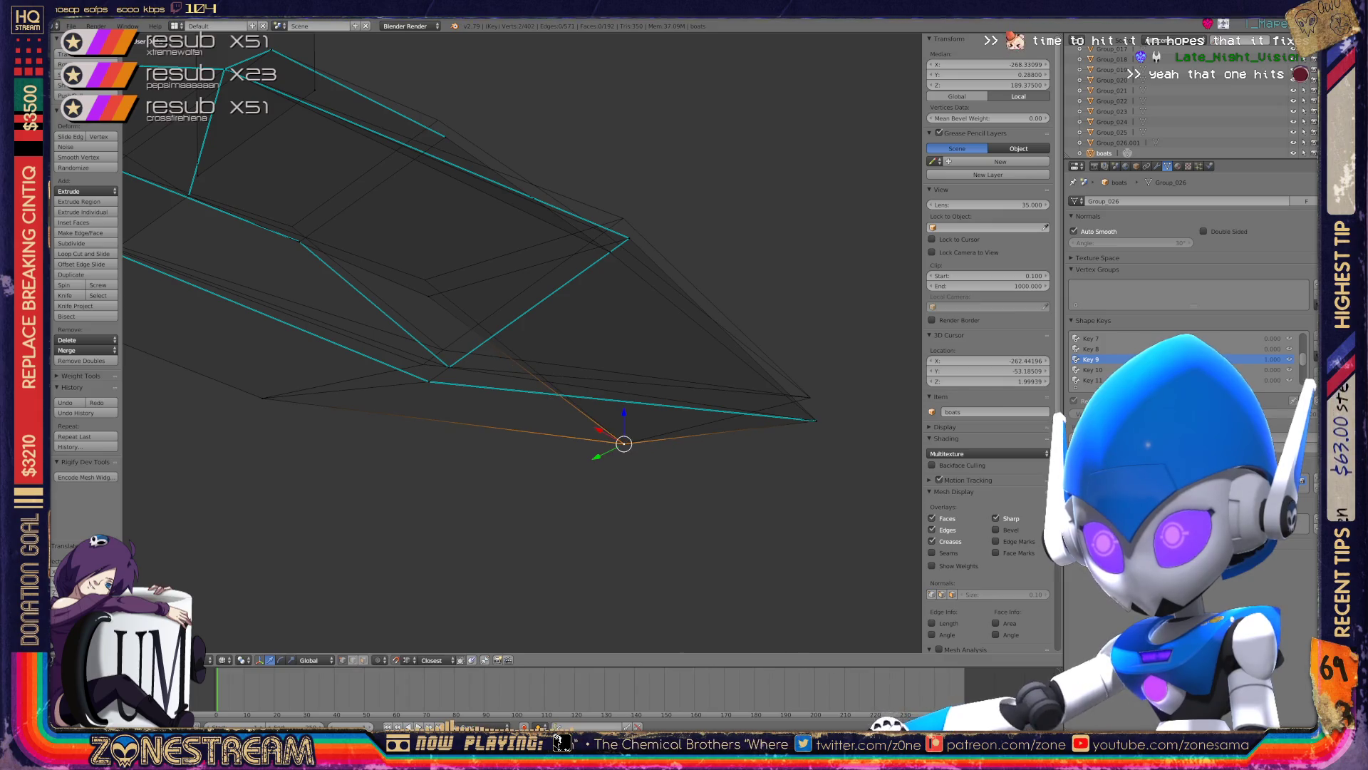
- Pull the bow tip vertex and the V-tip vertex up and left
right_click(816, 421)
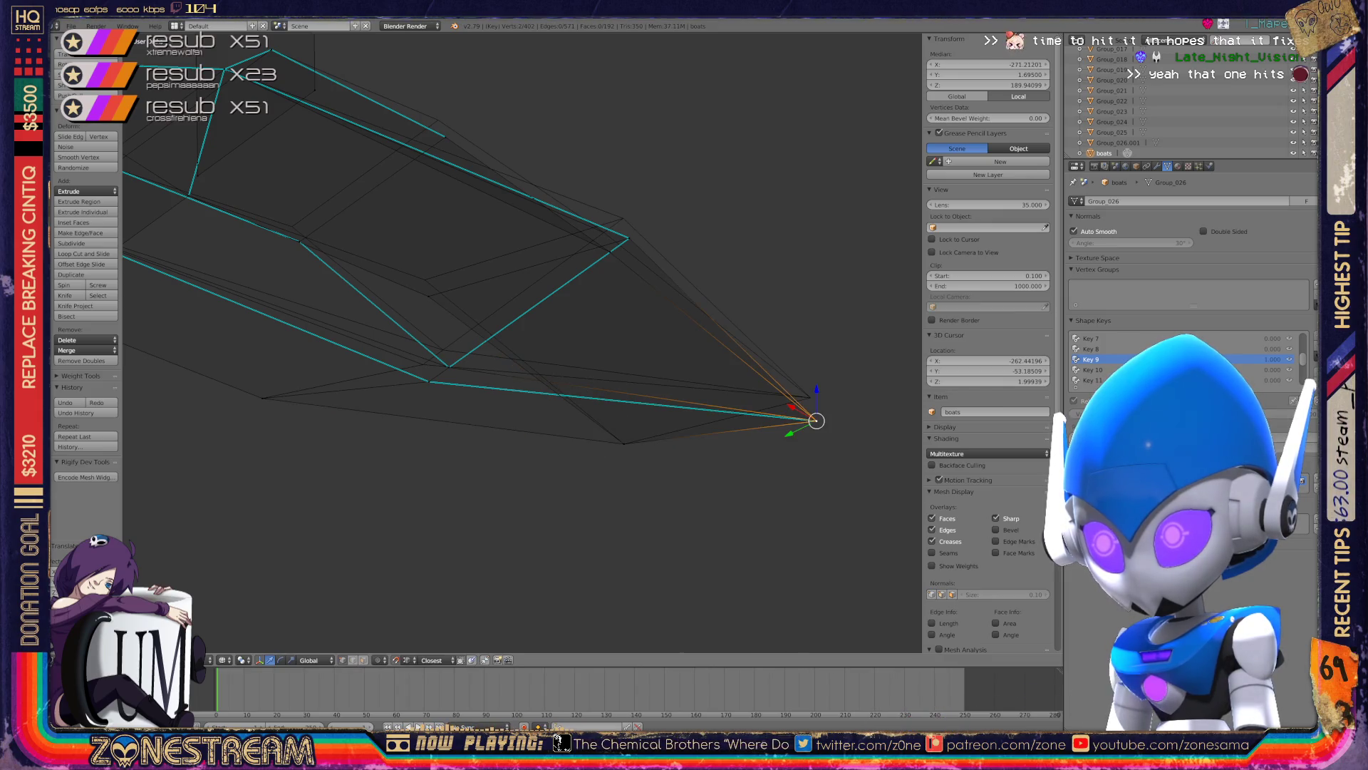
key(g)
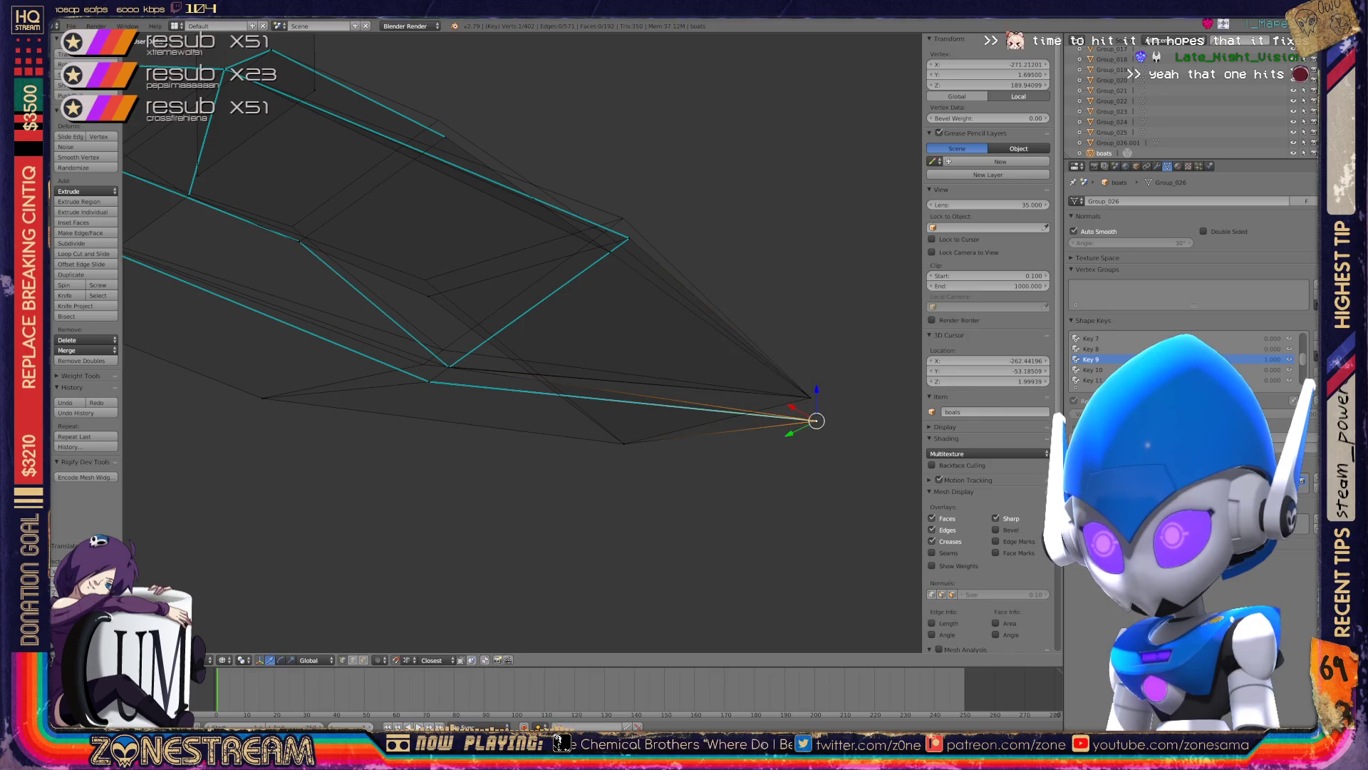
drag(816, 420, 810, 397)
scroll(388, 260, up, 4)
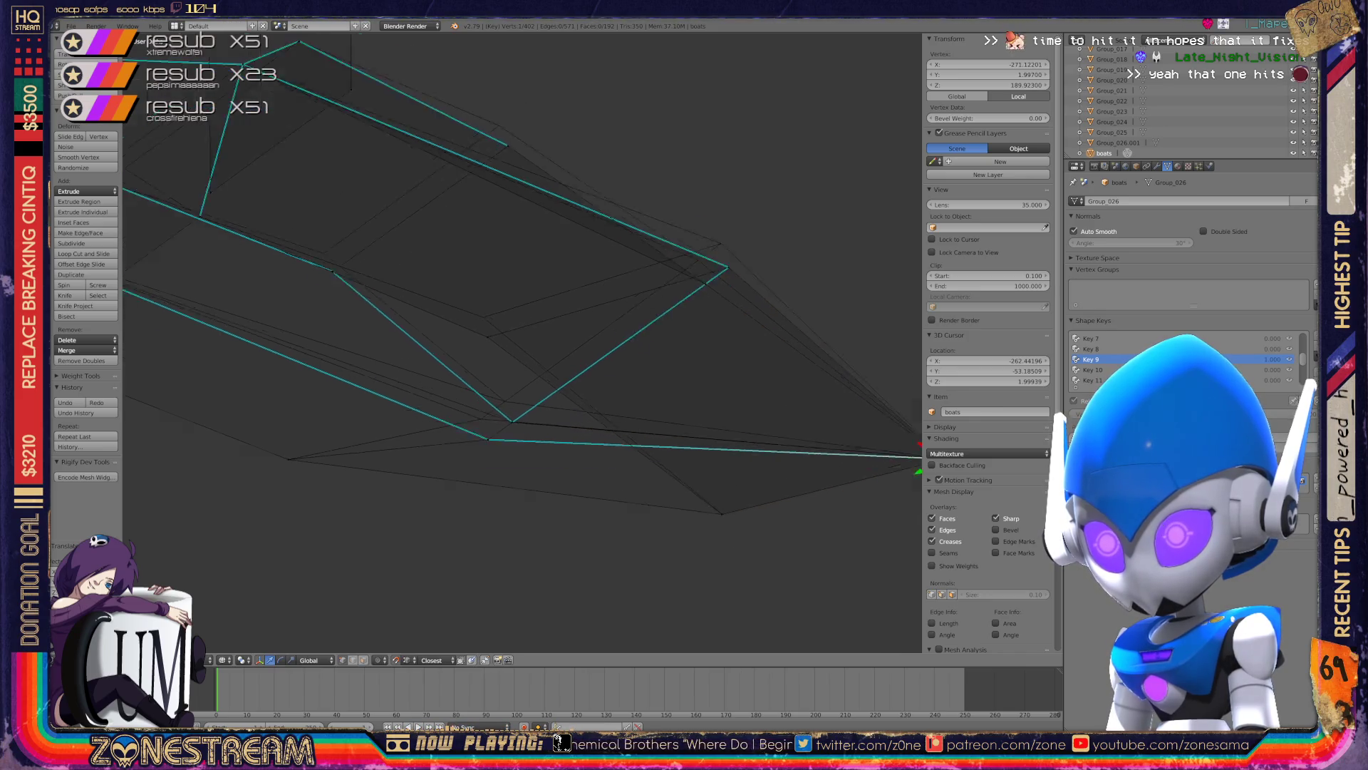
shift+right_click(504, 479)
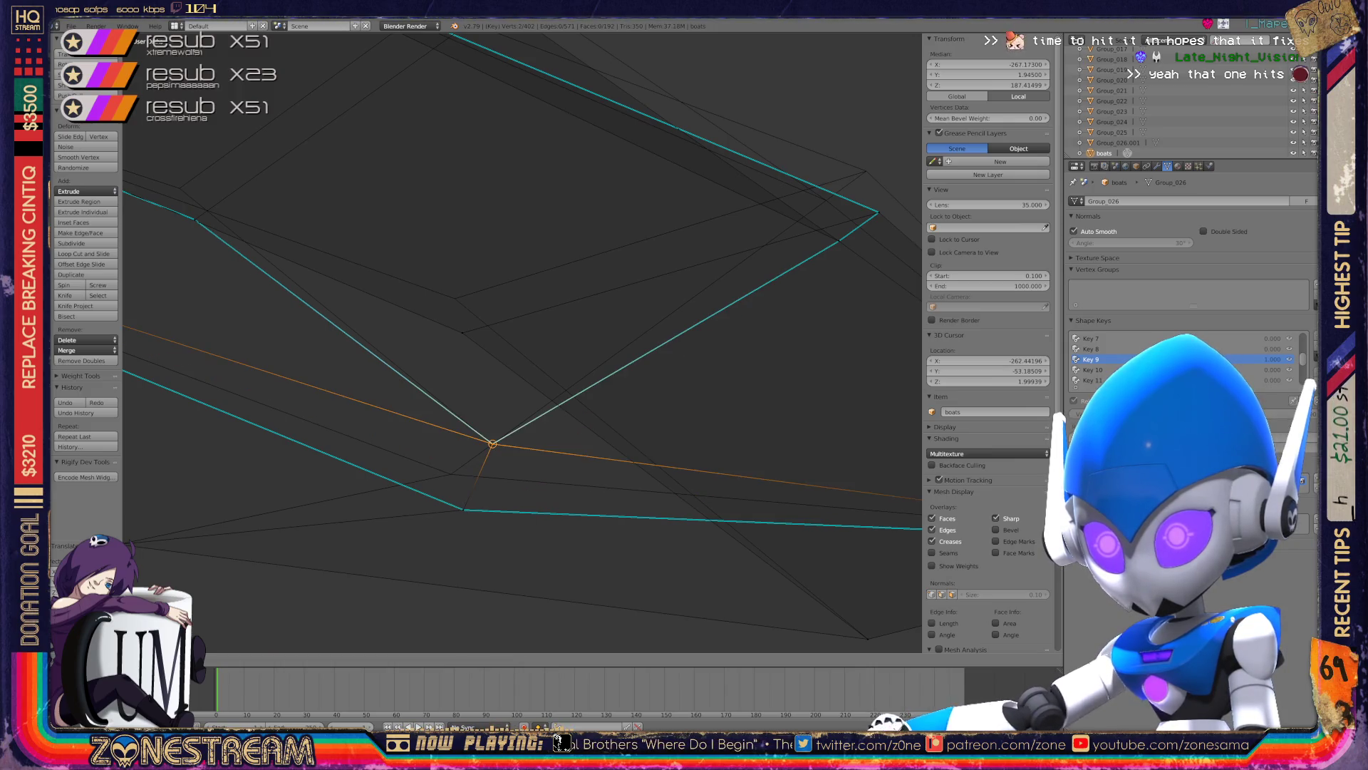
right_click(463, 509)
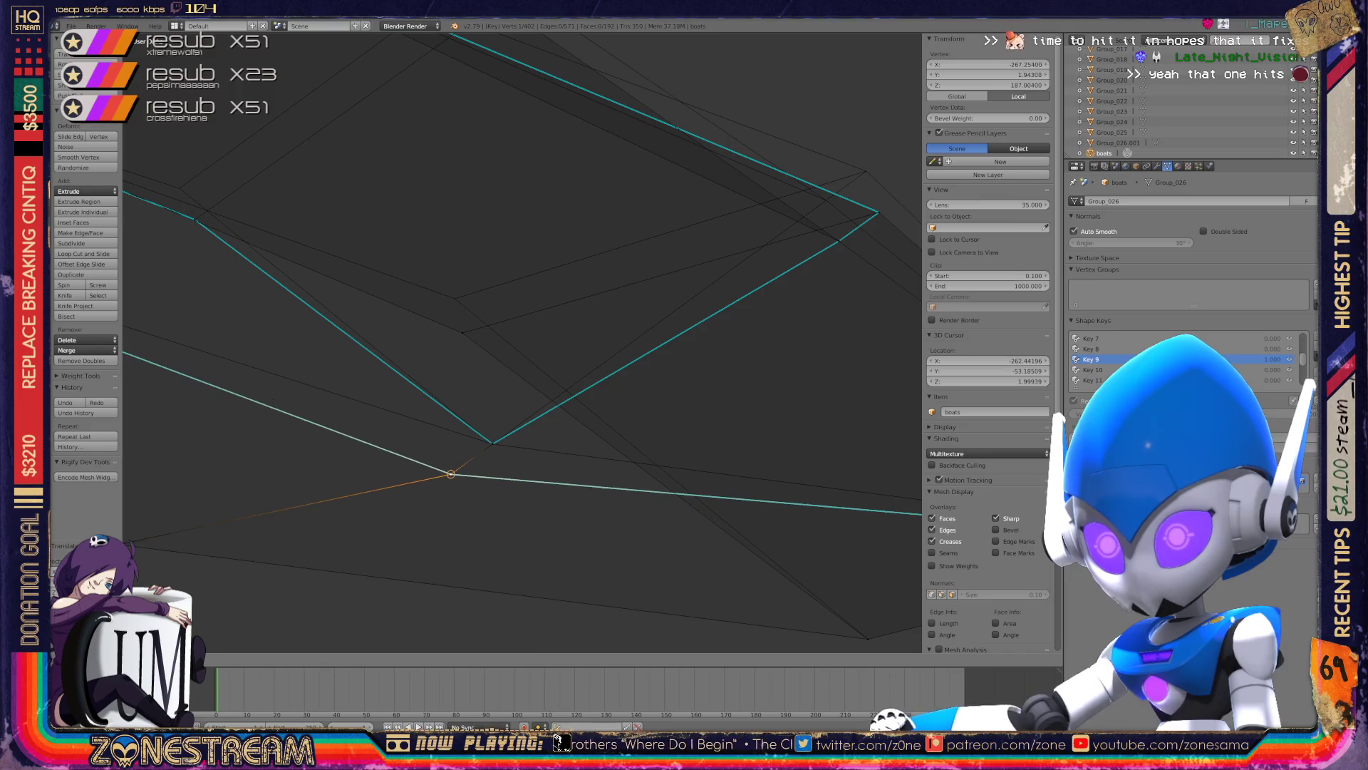
middle_drag(522, 342, 428, 356)
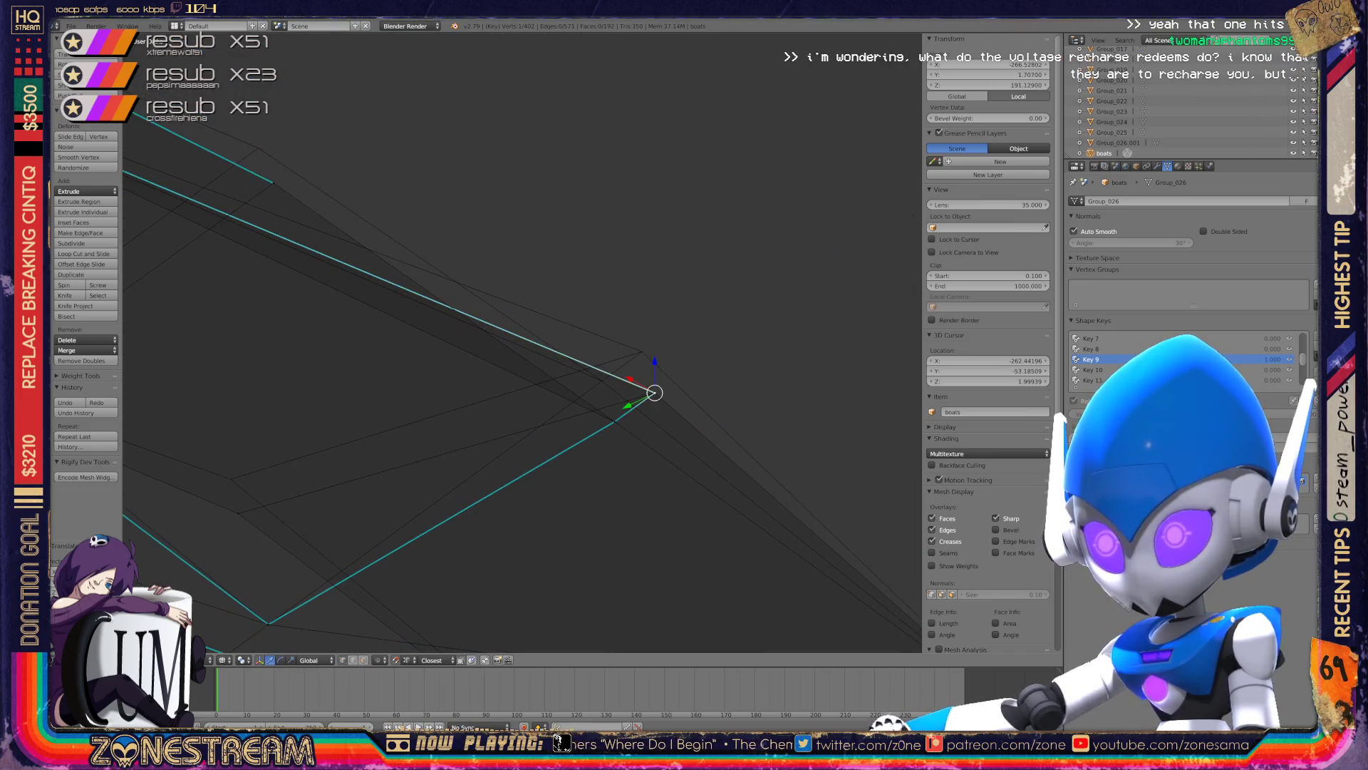
drag(654, 393, 641, 351)
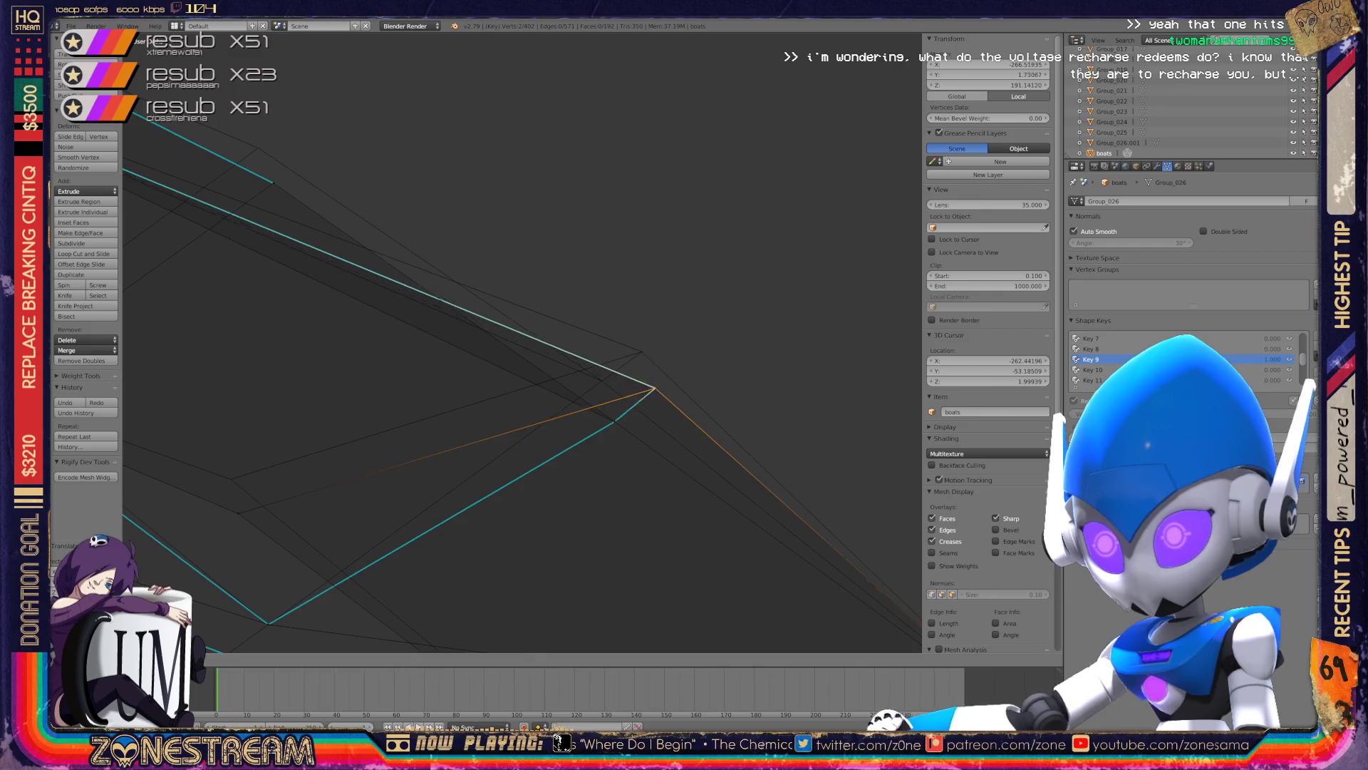
- Move the lower corner vertex up and left, then zoom out from the hull
right_click(614, 421)
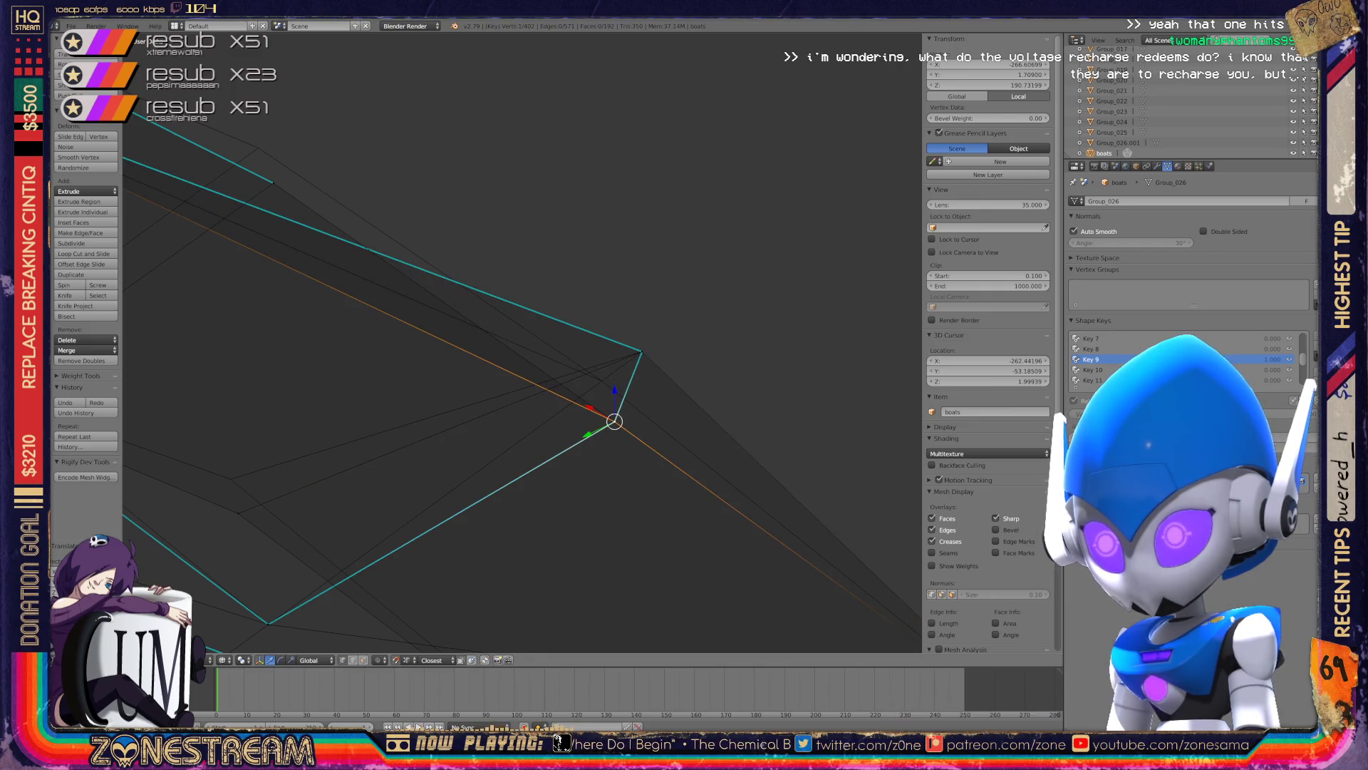
shift+right_click(590, 340)
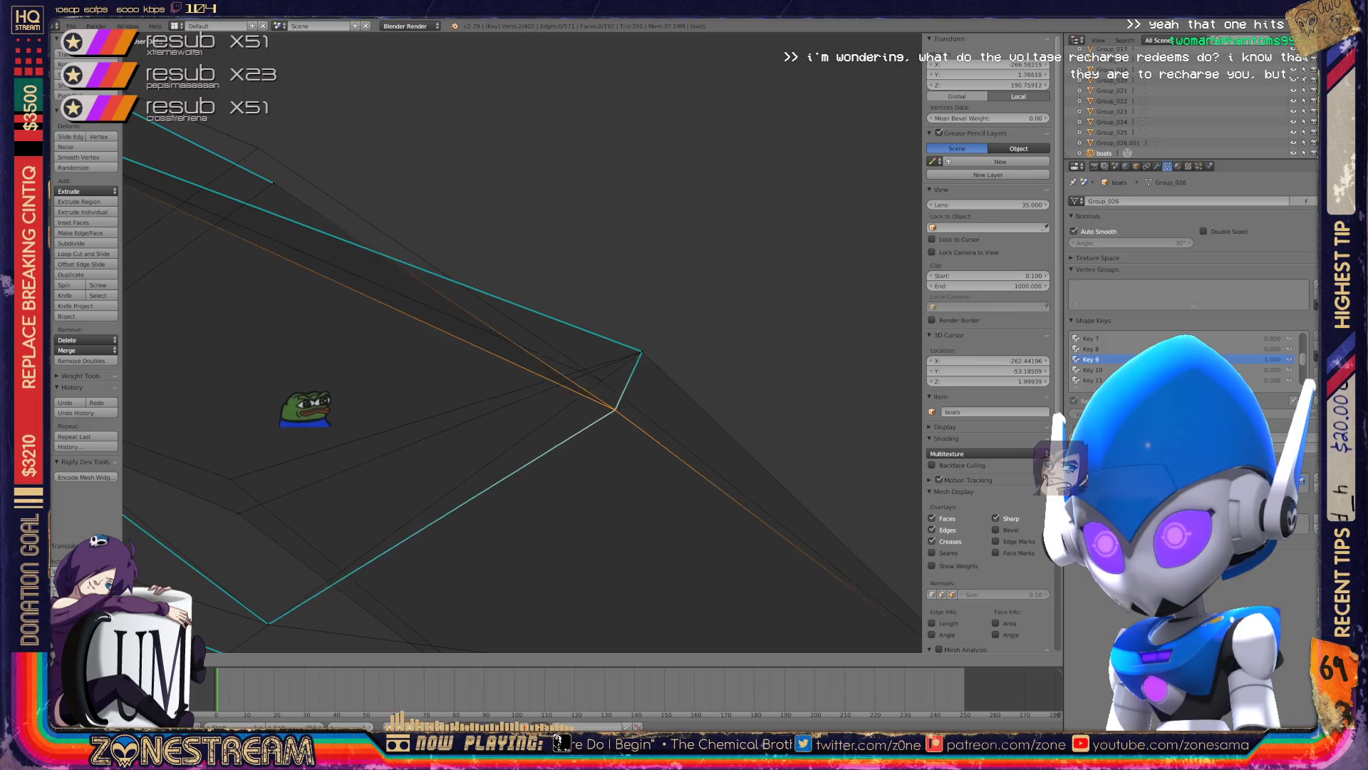
middle_drag(602, 381, 541, 335)
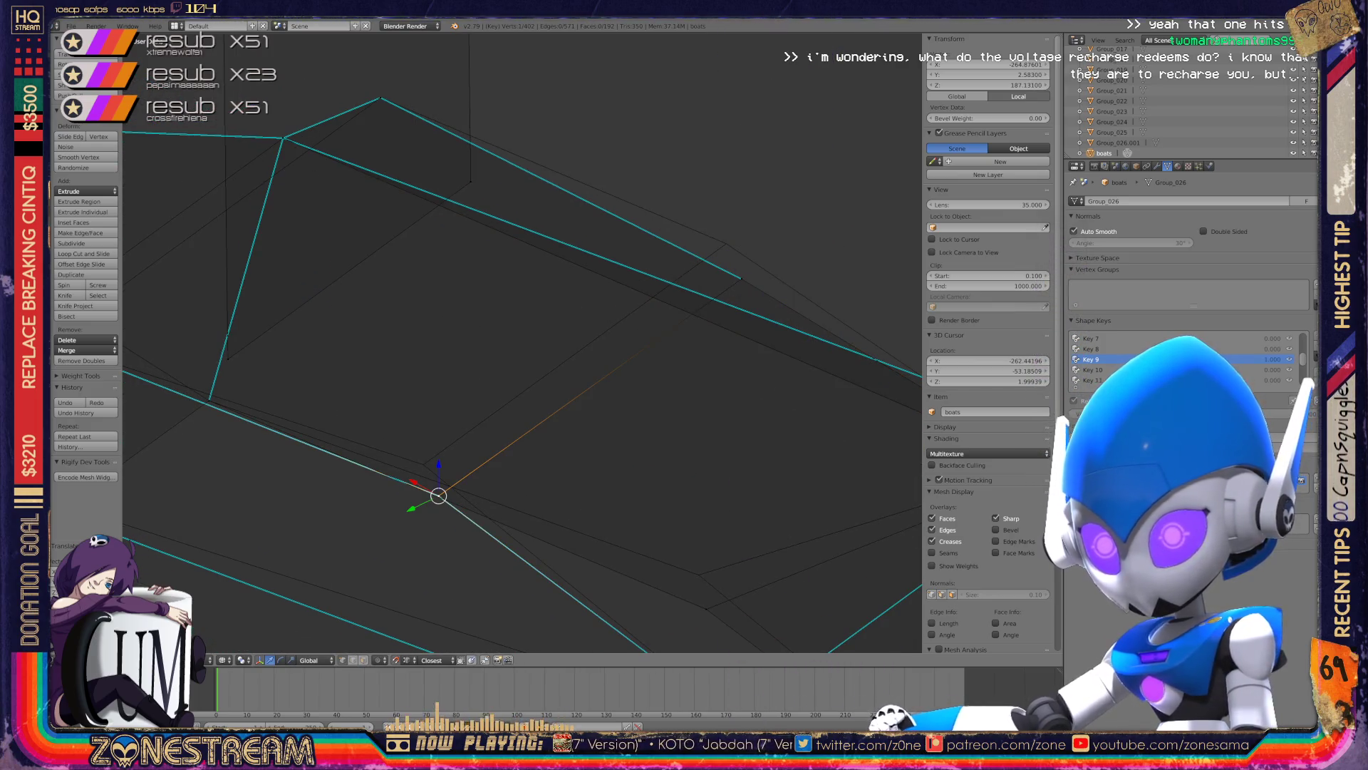
right_click(437, 490)
key(Return)
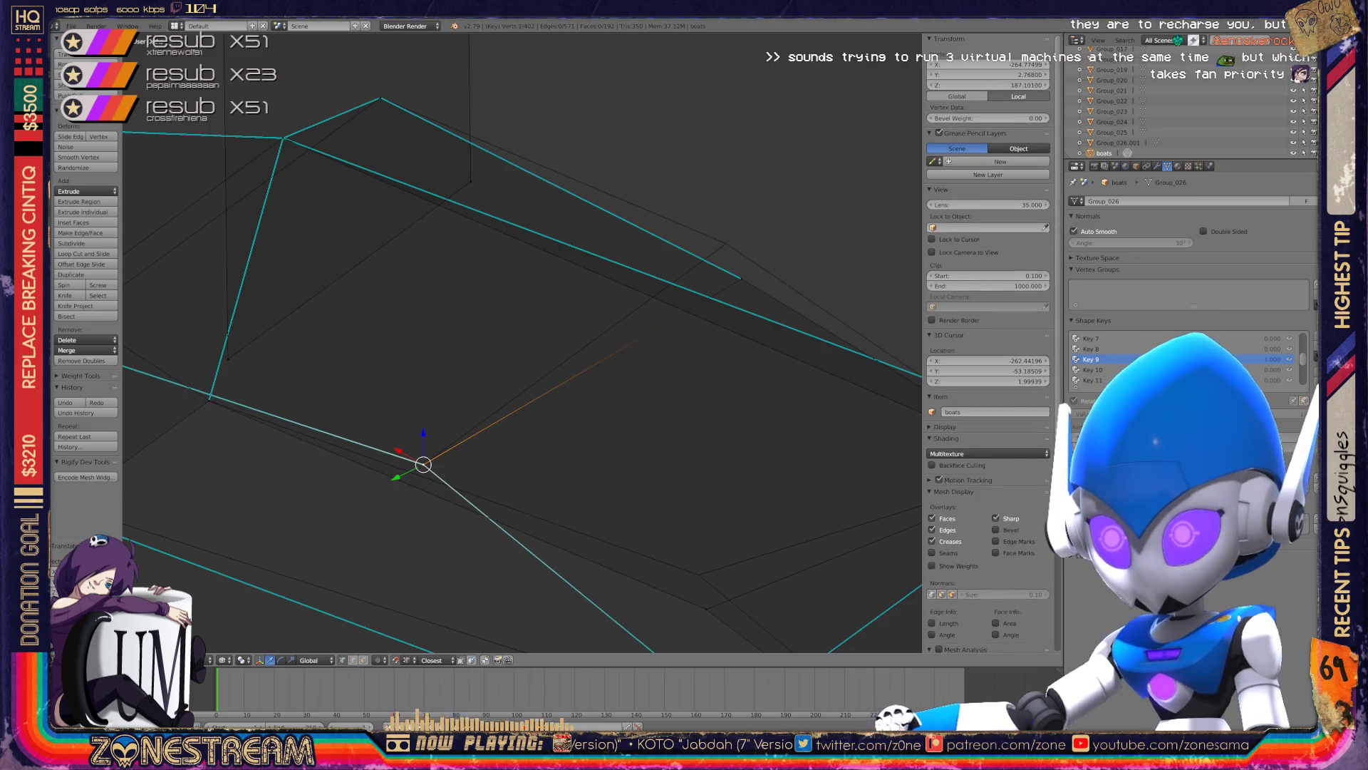
drag(741, 279, 723, 238)
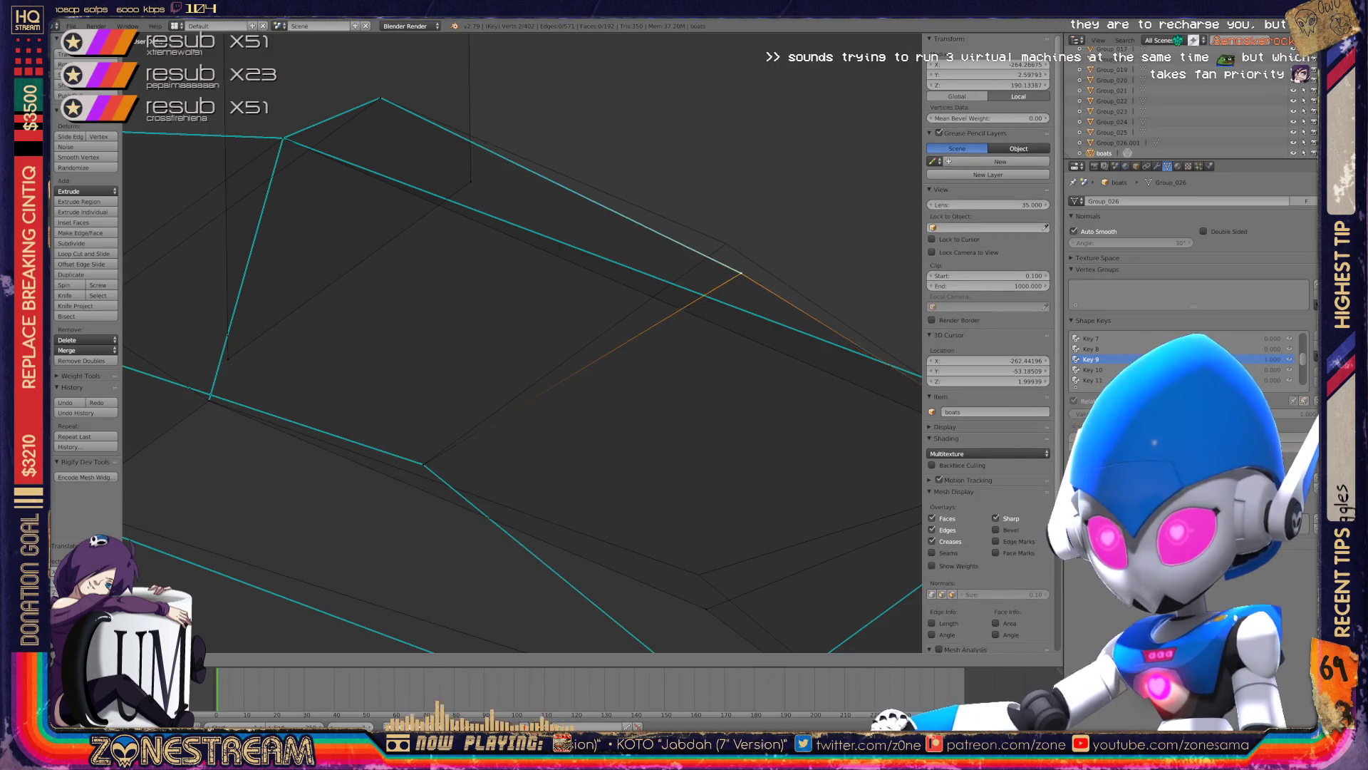
middle_drag(541, 335, 642, 370)
scroll(521, 342, down, 3)
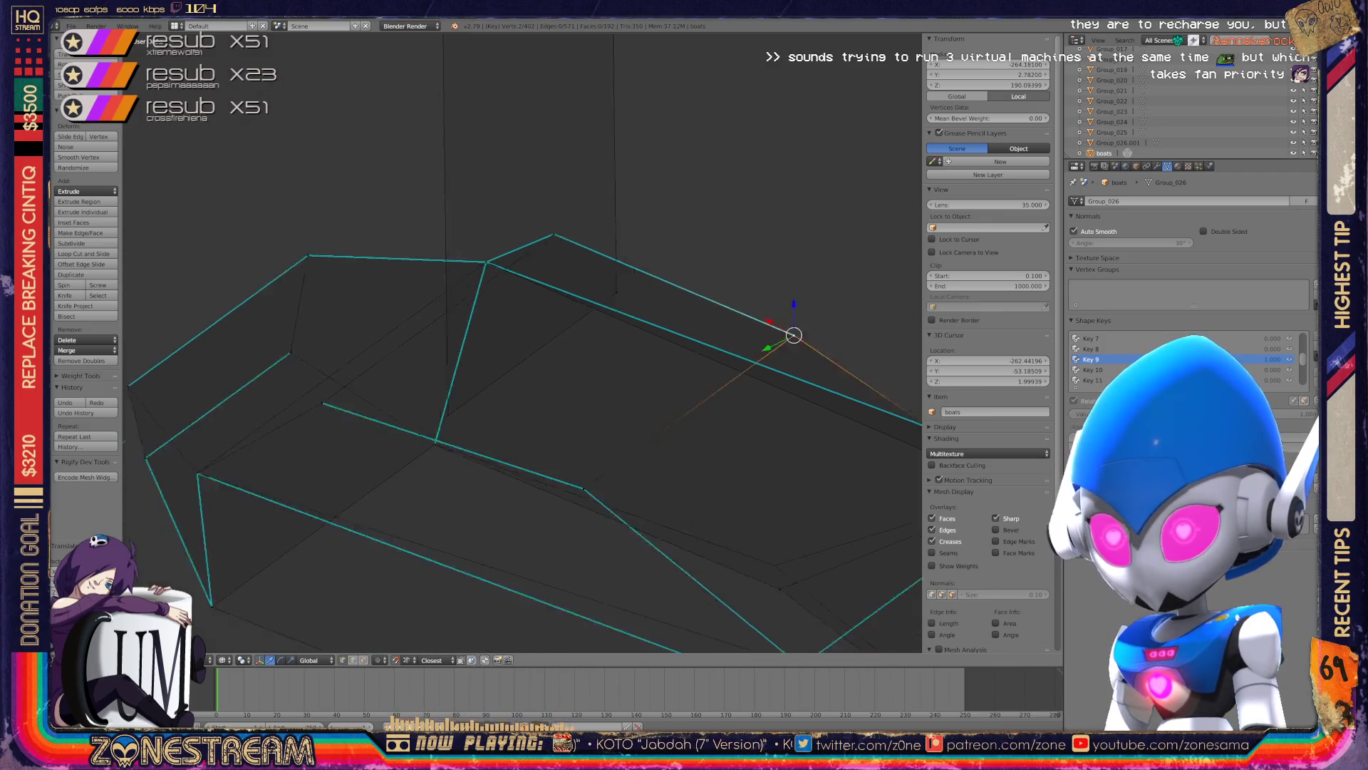
scroll(520, 342, down, 3)
- Nudge the first boat's selected vertex slightly and return to Object Mode
key(Tab)
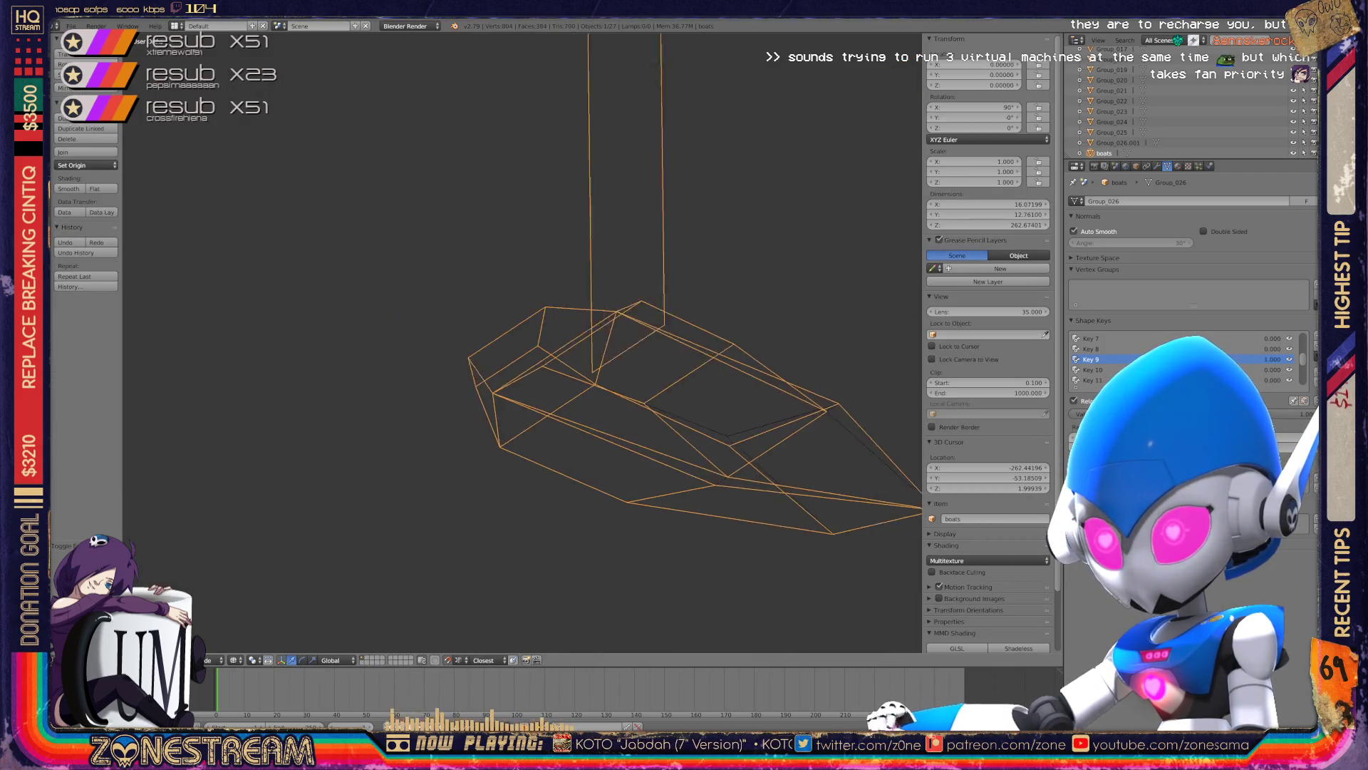
shift+middle_drag(641, 342, 299, 335)
key(Tab)
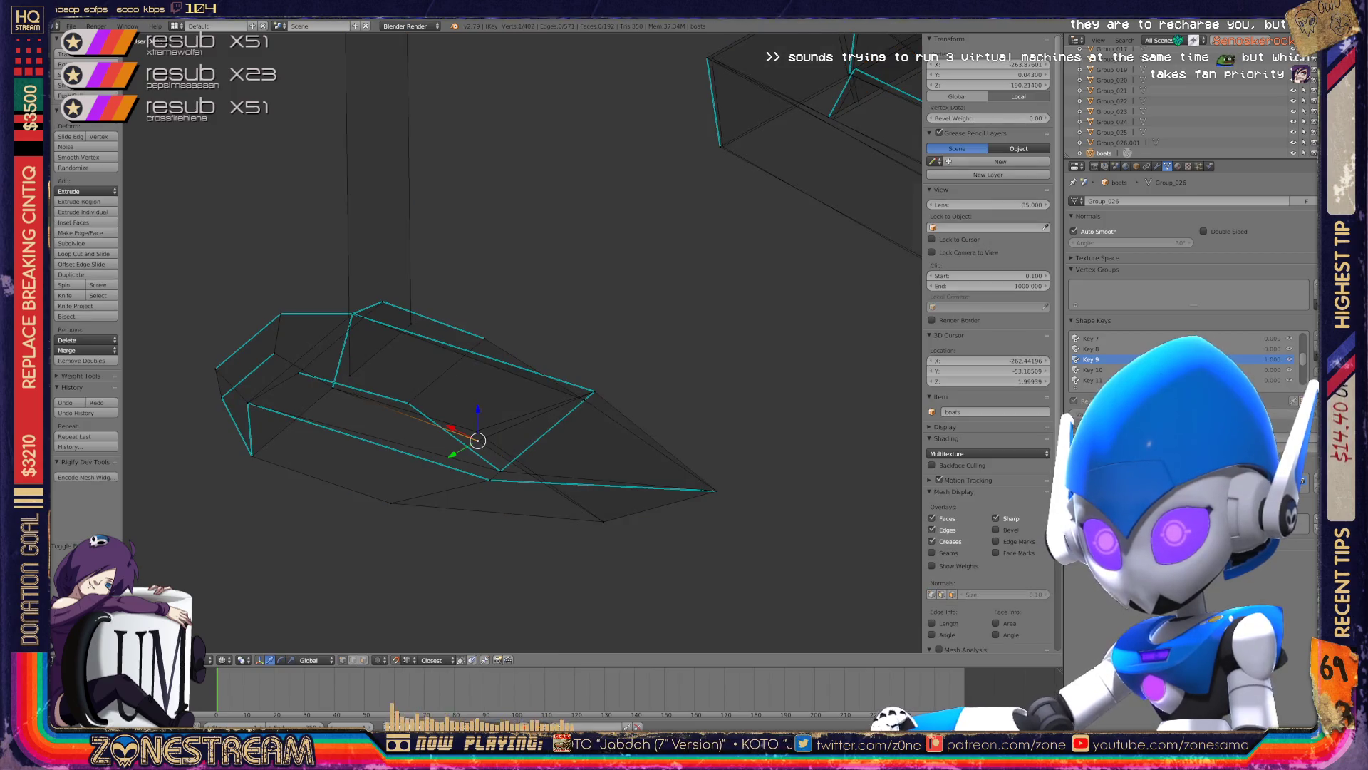
key(g)
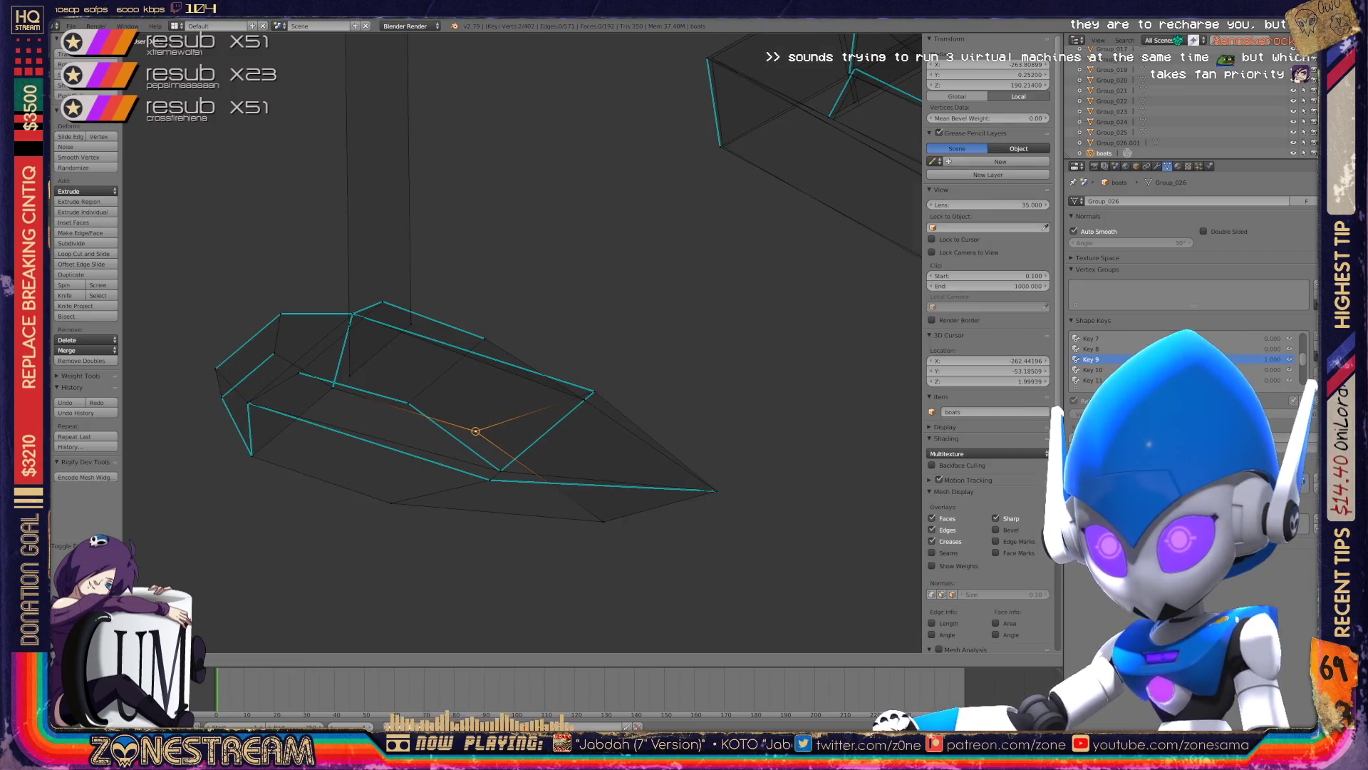
key(Return)
key(Tab)
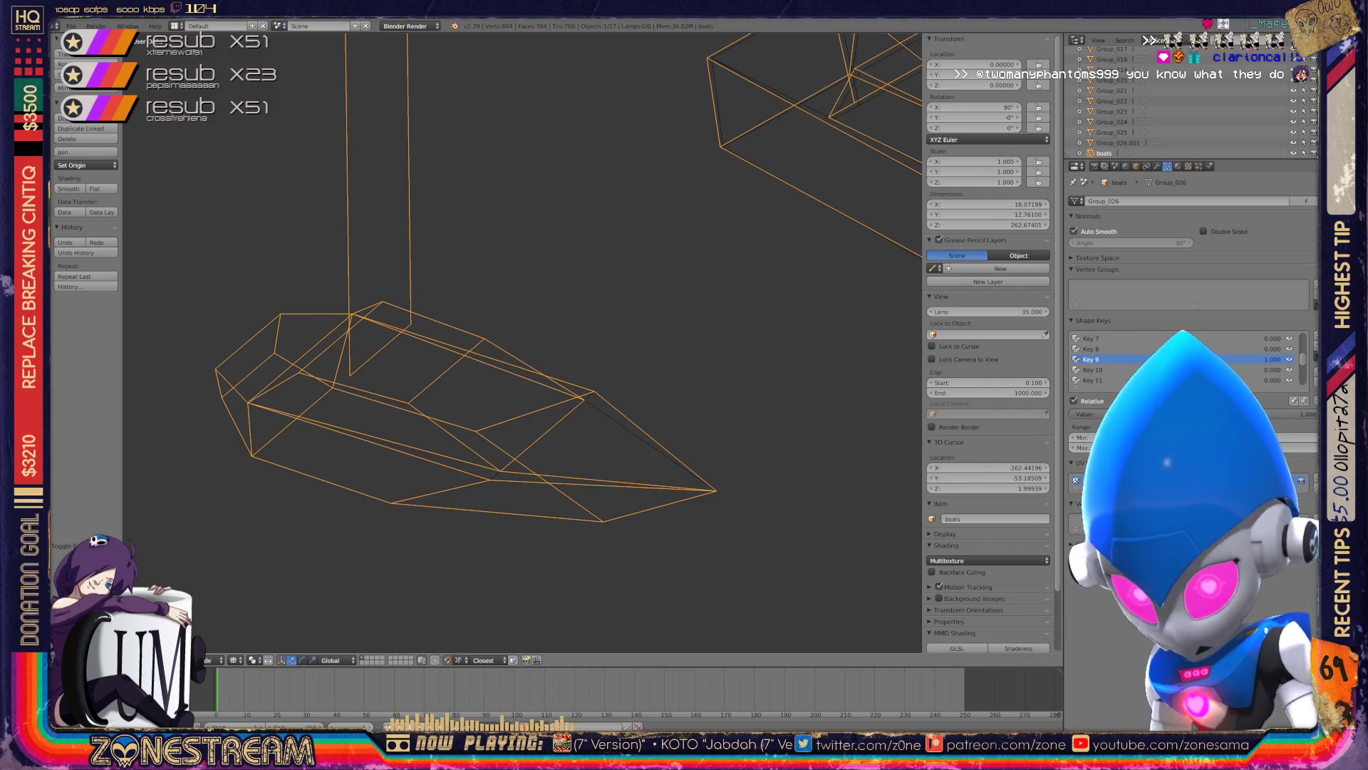
- Zoom out over the fleet and close in on the middle boat
scroll(520, 342, down, 6)
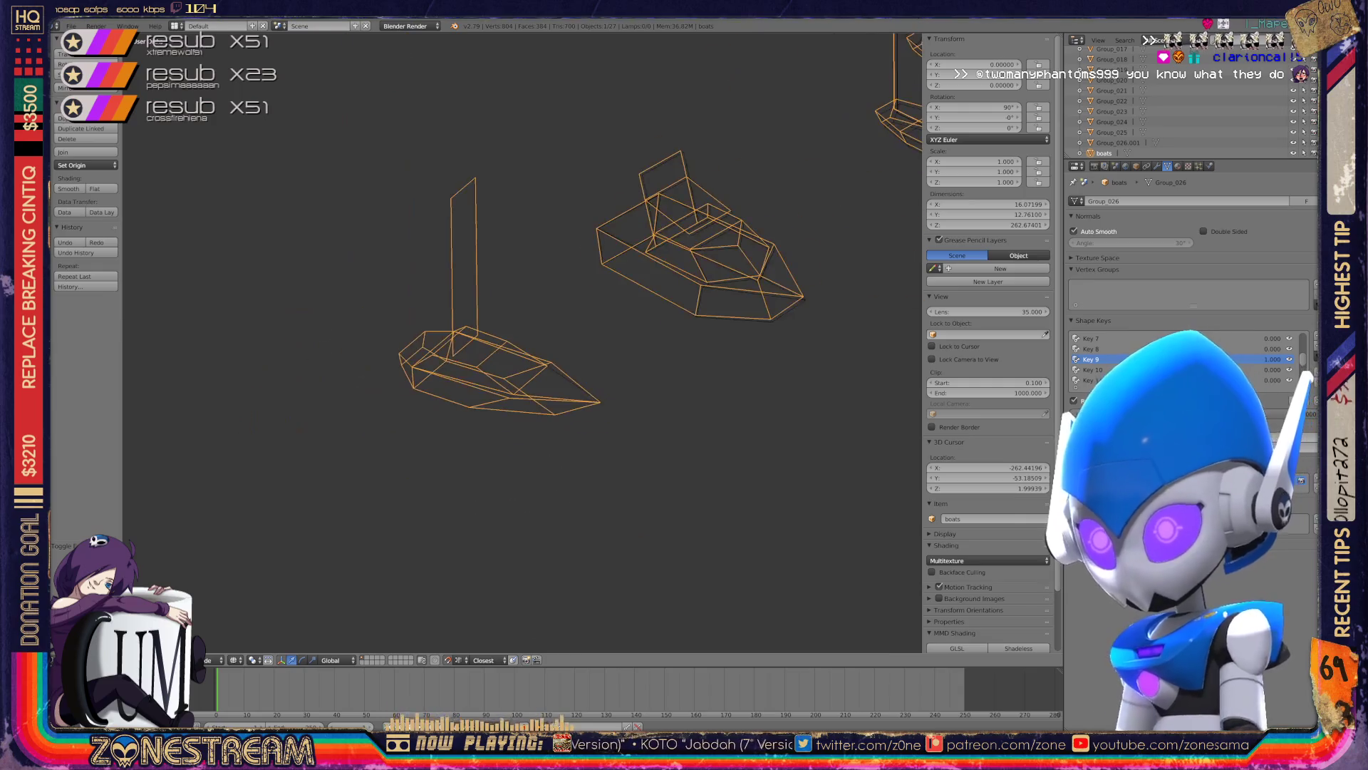
mouse_move(520, 342)
middle_down()
mouse_move(492, 335)
mouse_move(523, 341)
middle_up()
scroll(520, 342, up, 5)
- Select the middle boat, enter Edit Mode, and undo a trial hull-vertex move
right_click(456, 271)
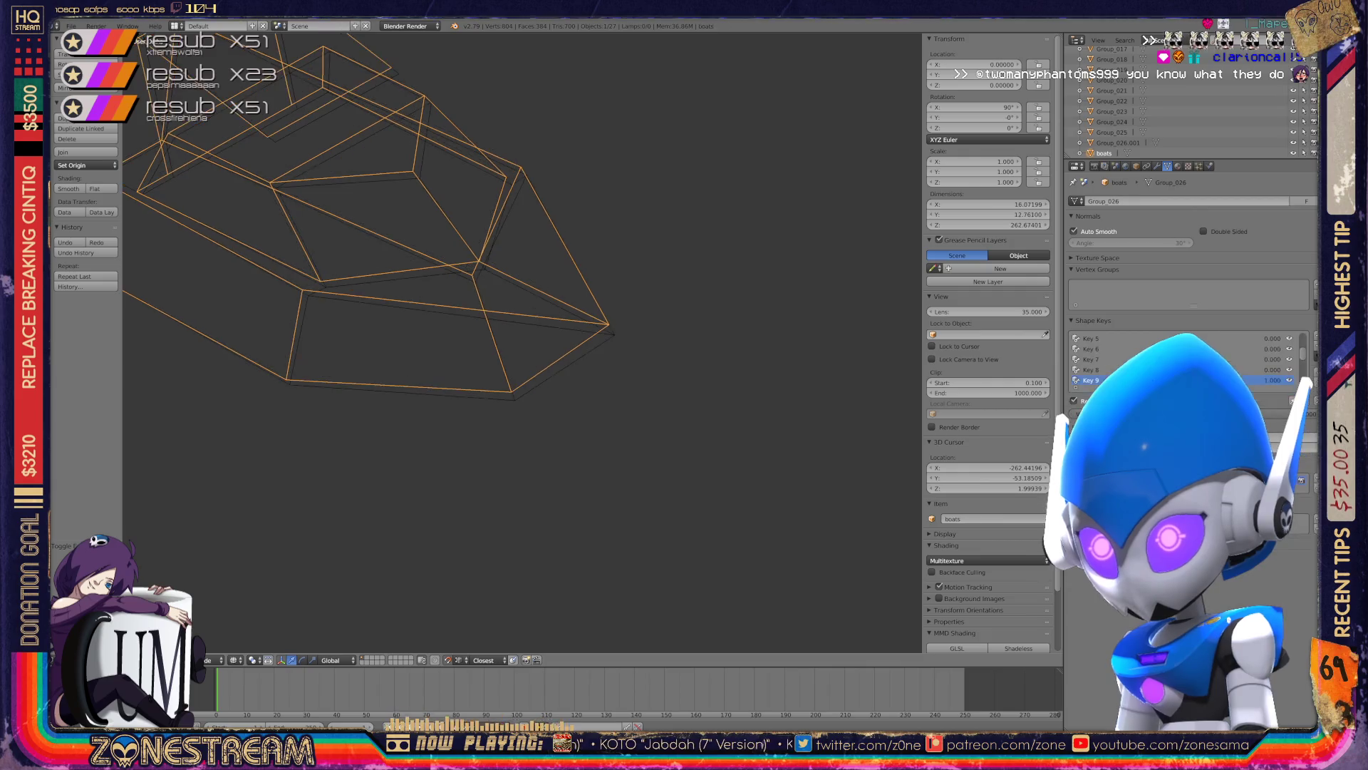
key(Tab)
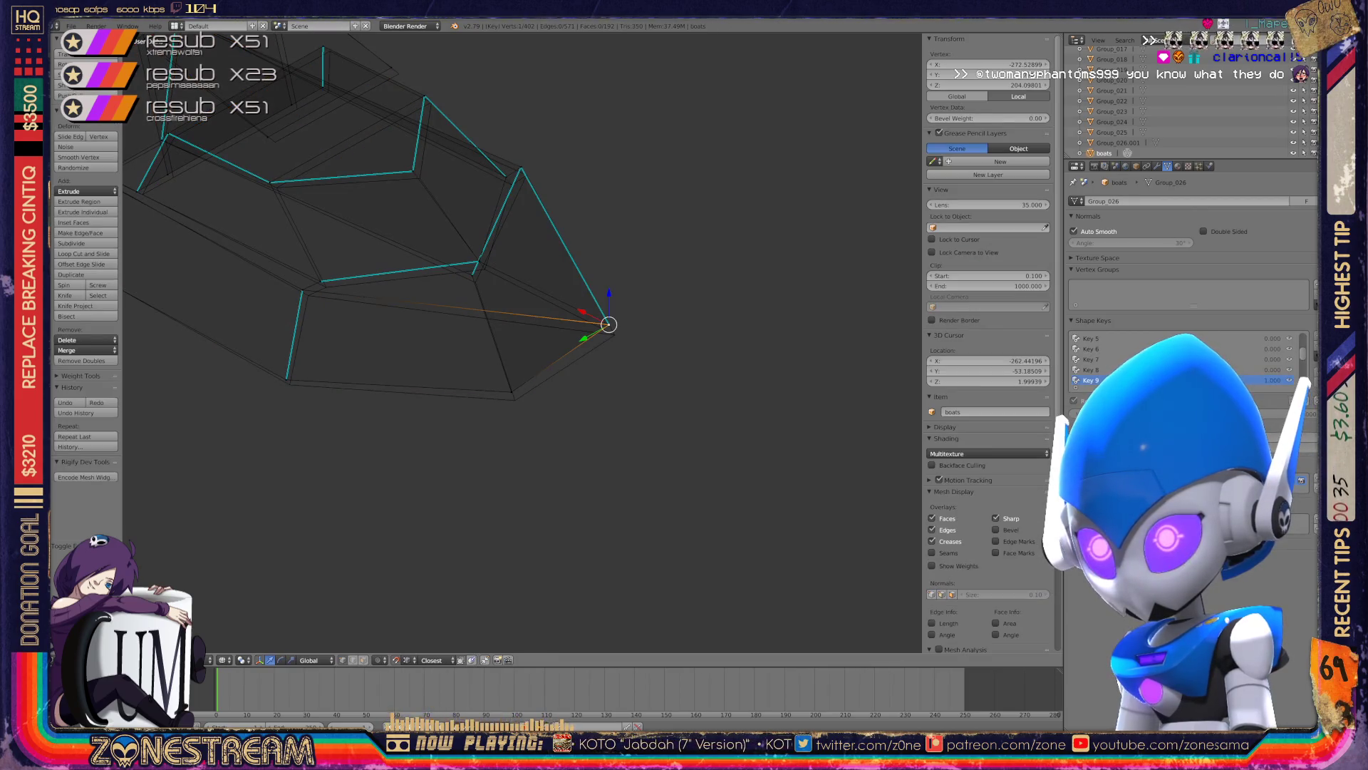
scroll(522, 342, up, 3)
scroll(523, 342, down, 2)
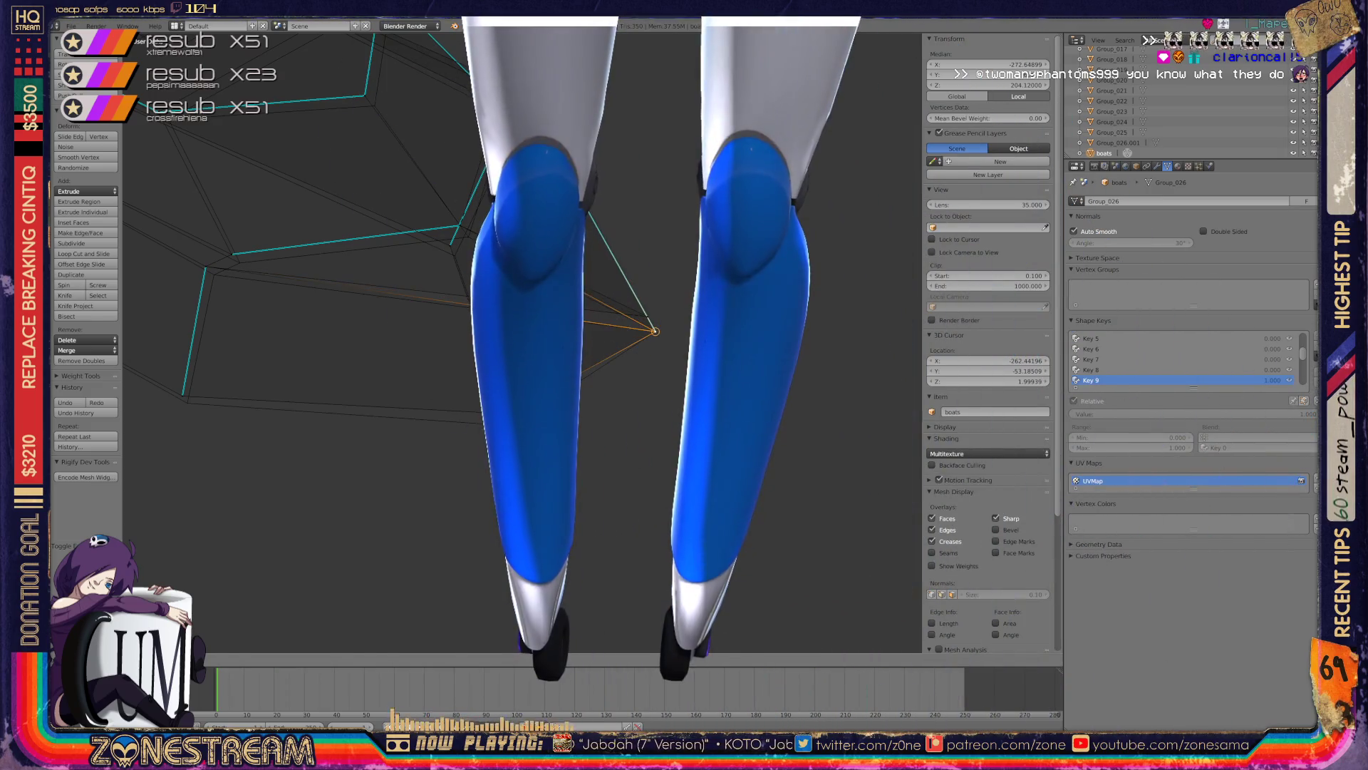
drag(646, 315, 655, 330)
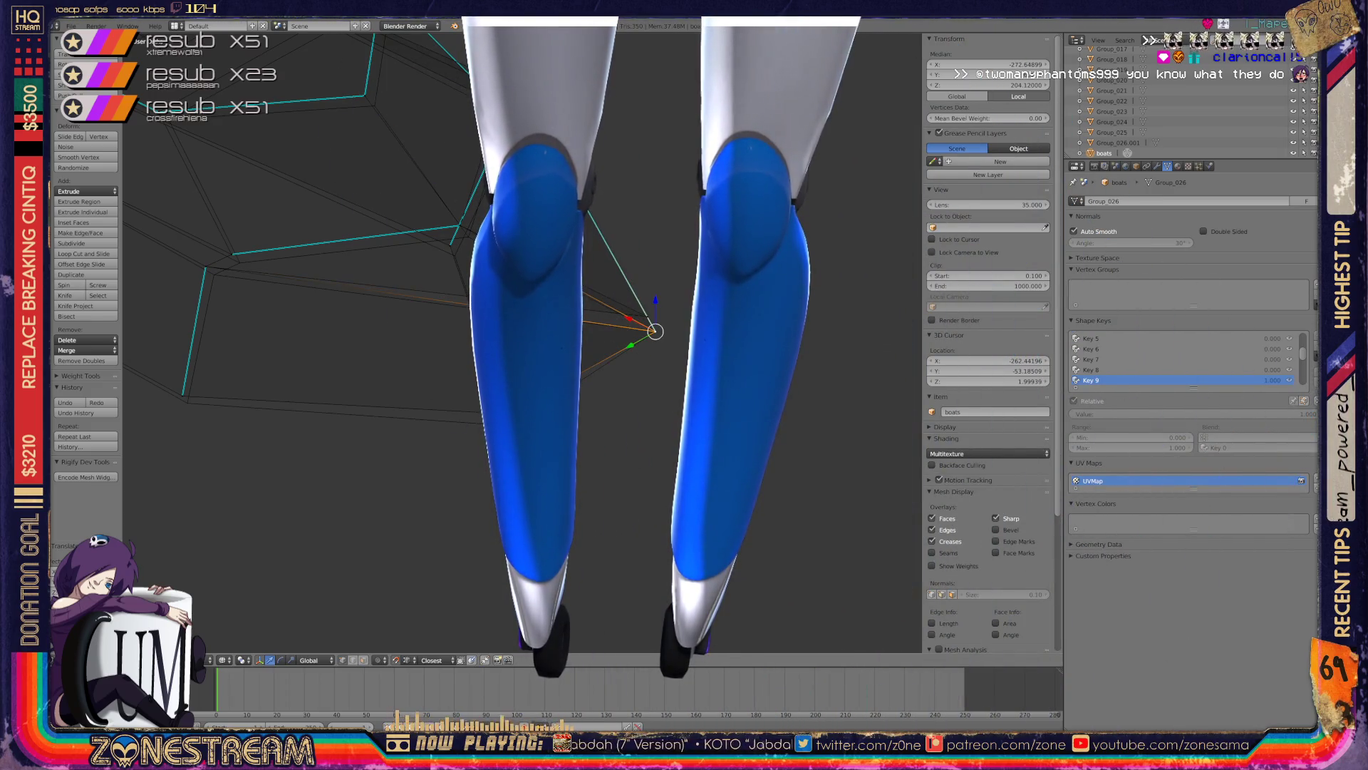
key(ctrl+z)
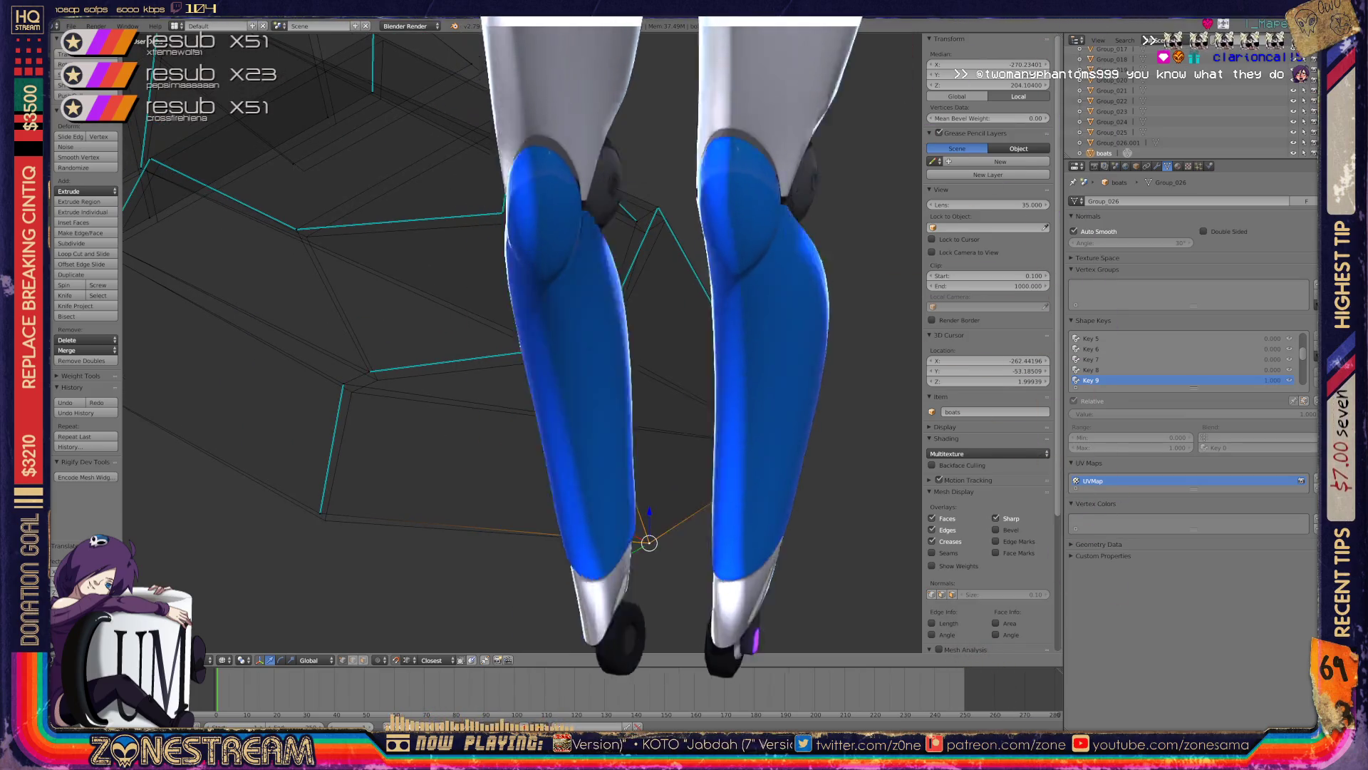
- Raise the hull's lower corner vertex and shift several selected vertices down-right
right_click(325, 520)
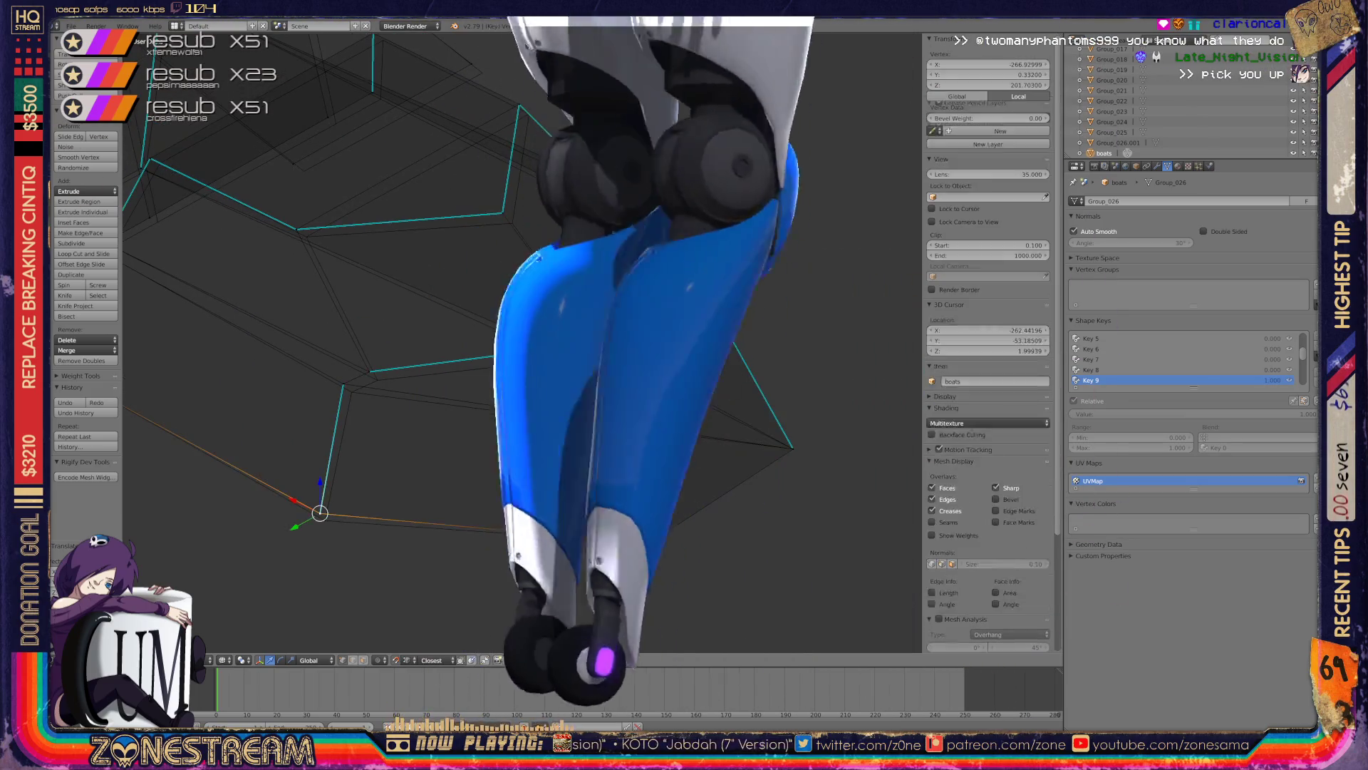
mouse_move(325, 520)
mouse_down()
mouse_move(343, 384)
mouse_move(351, 392)
mouse_up()
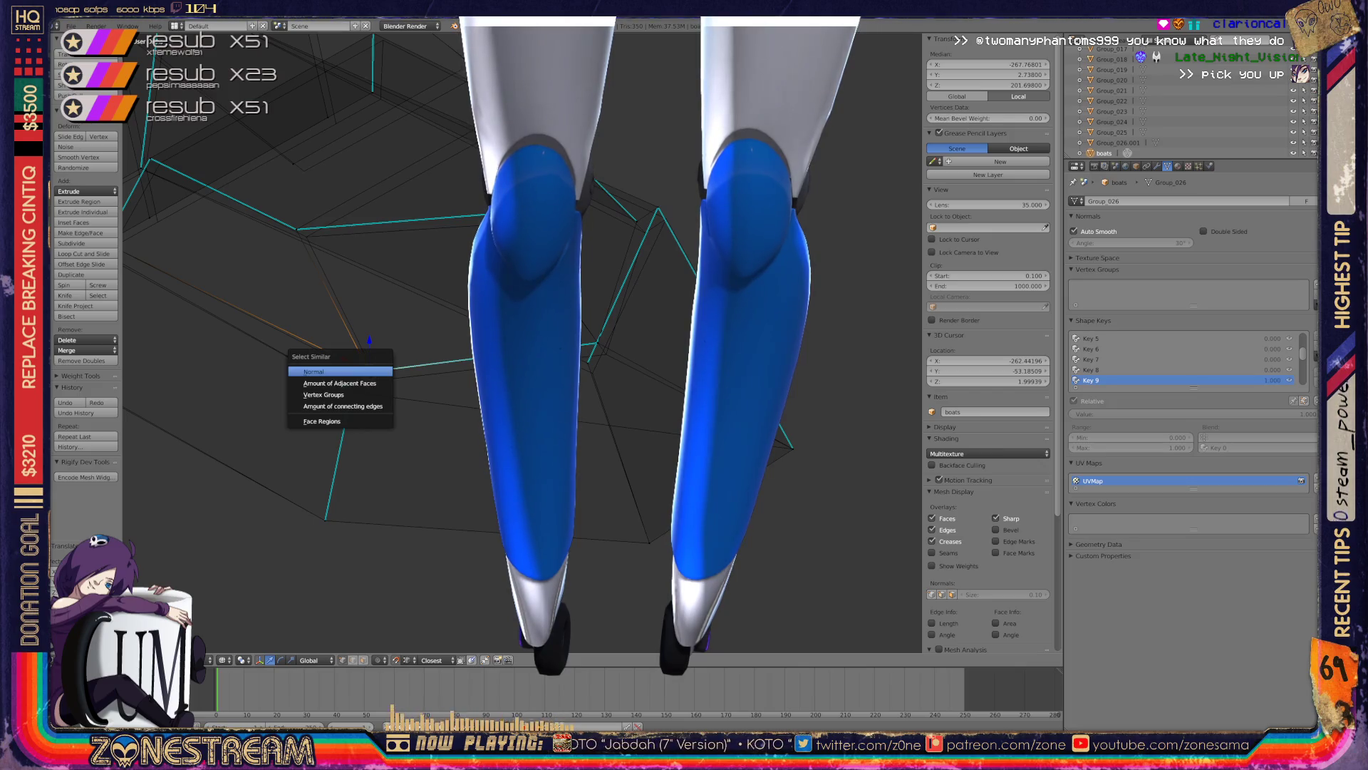
click(375, 320)
drag(370, 372, 378, 379)
shift+middle_drag(377, 380, 392, 426)
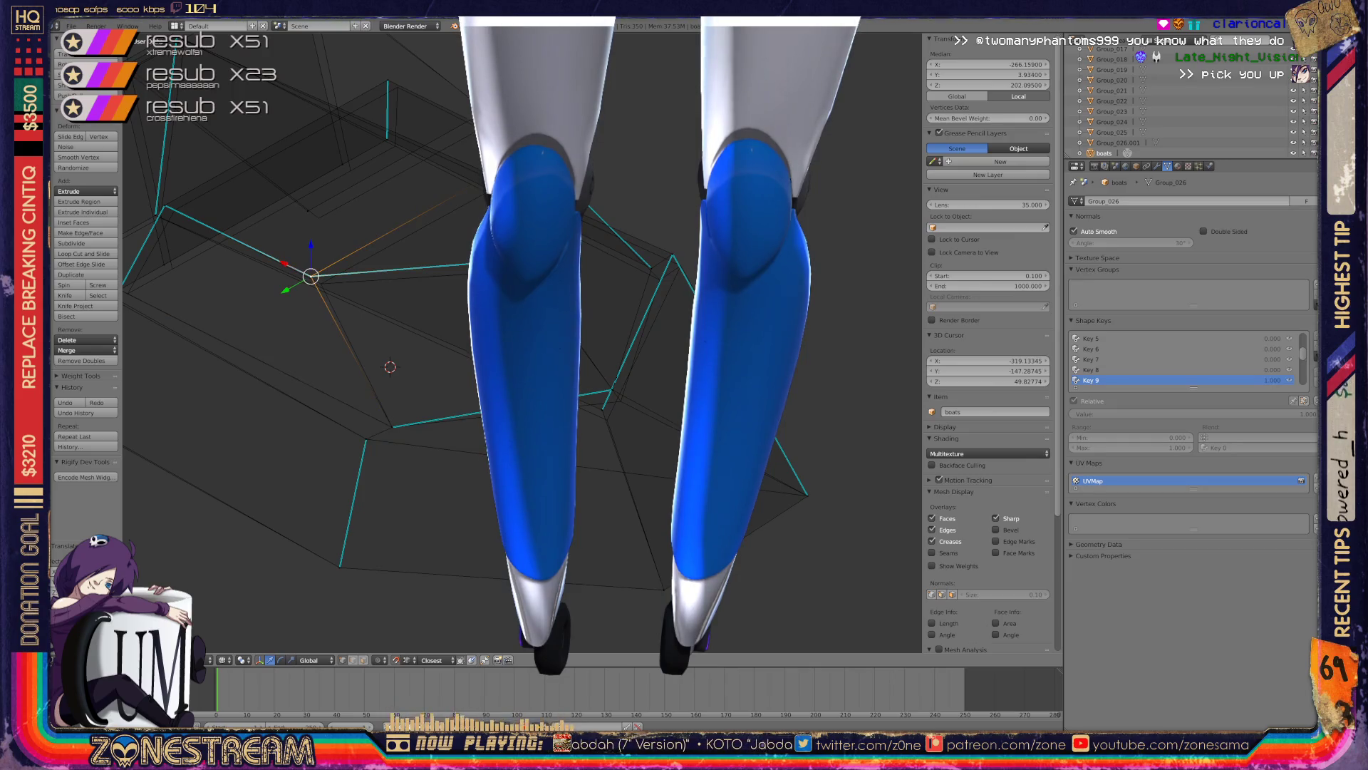
drag(311, 276, 322, 284)
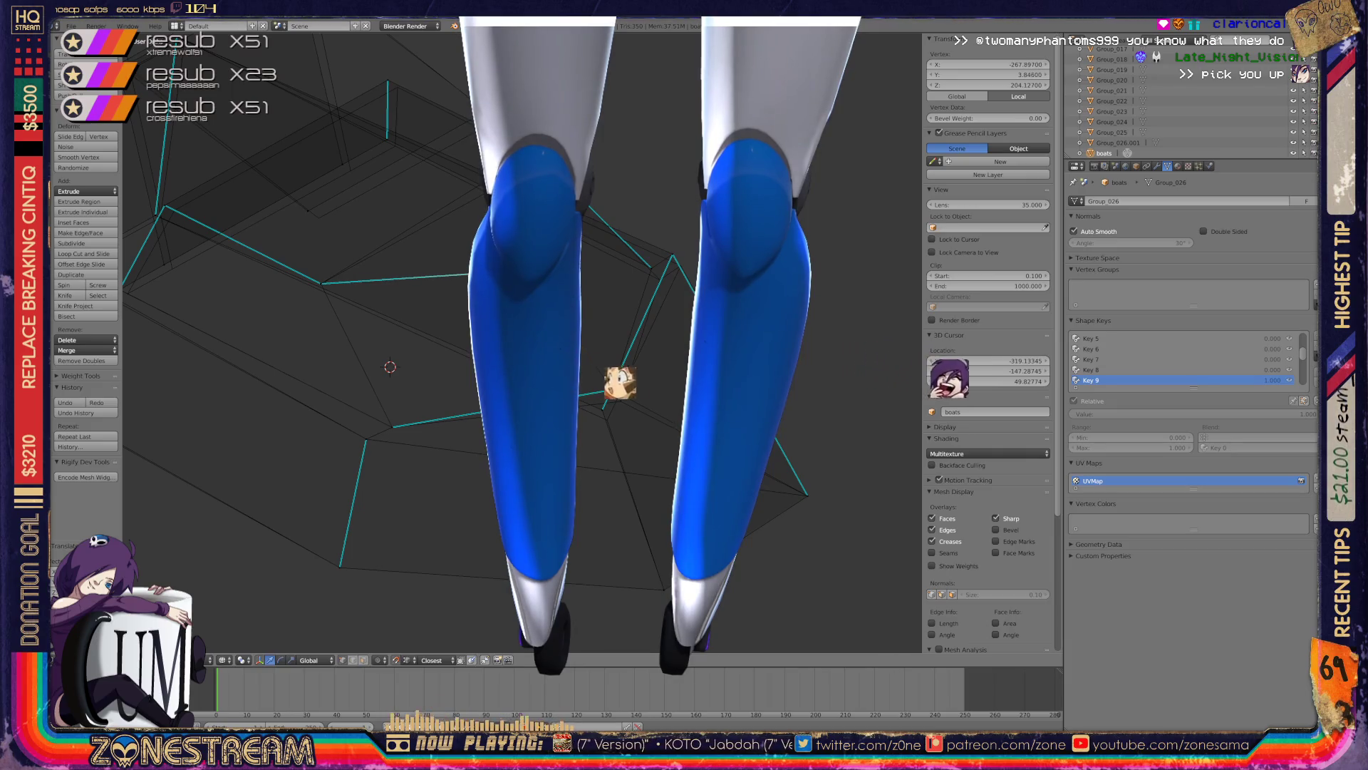
shift+right_click(615, 381)
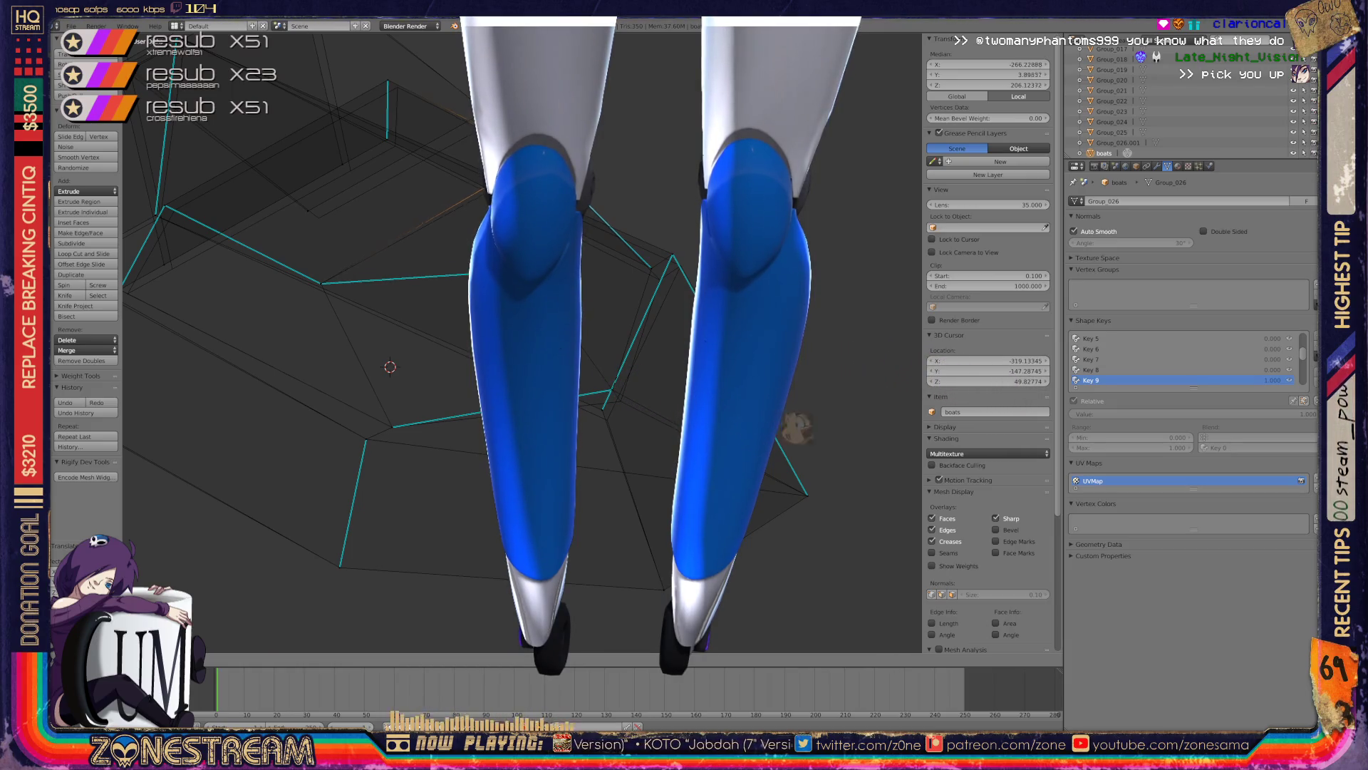
key(g)
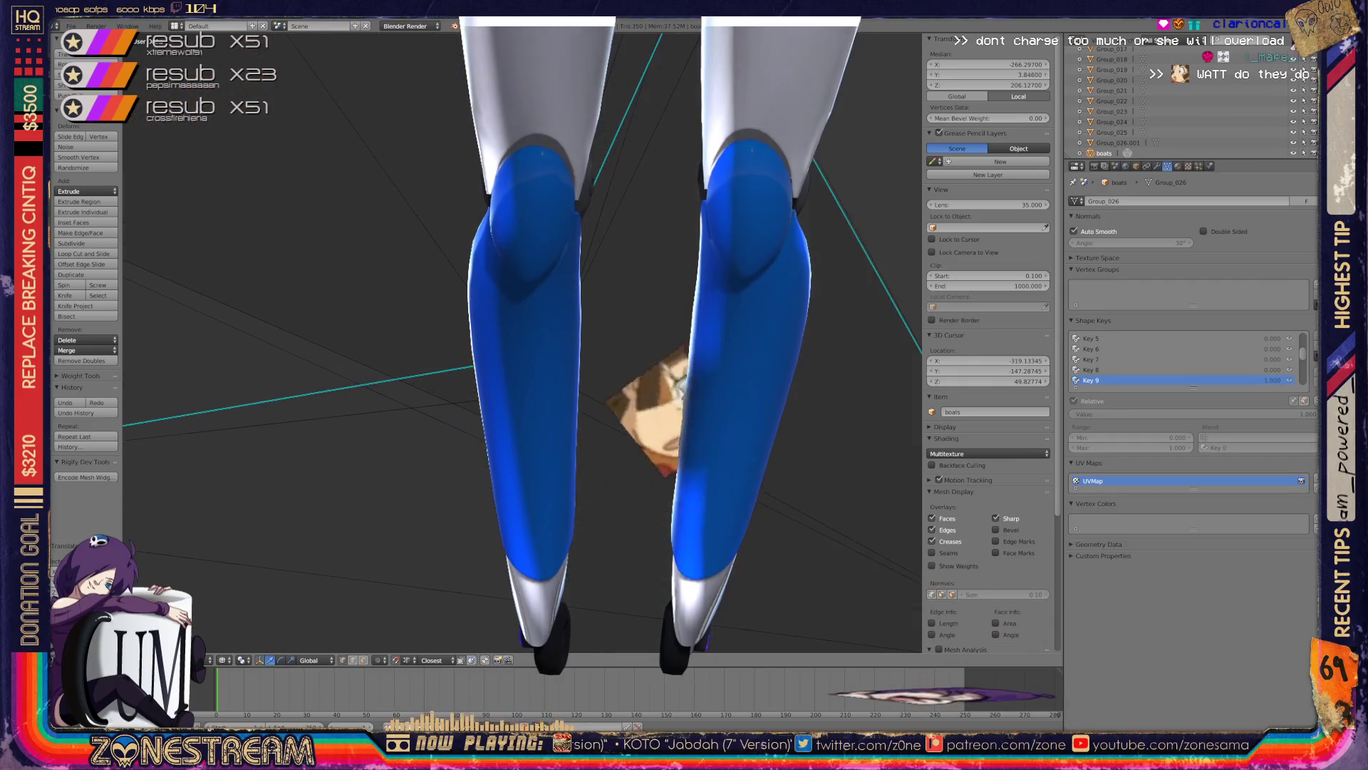
- Move a hull vertex down and right, then inspect the peak vertices
right_click(473, 451)
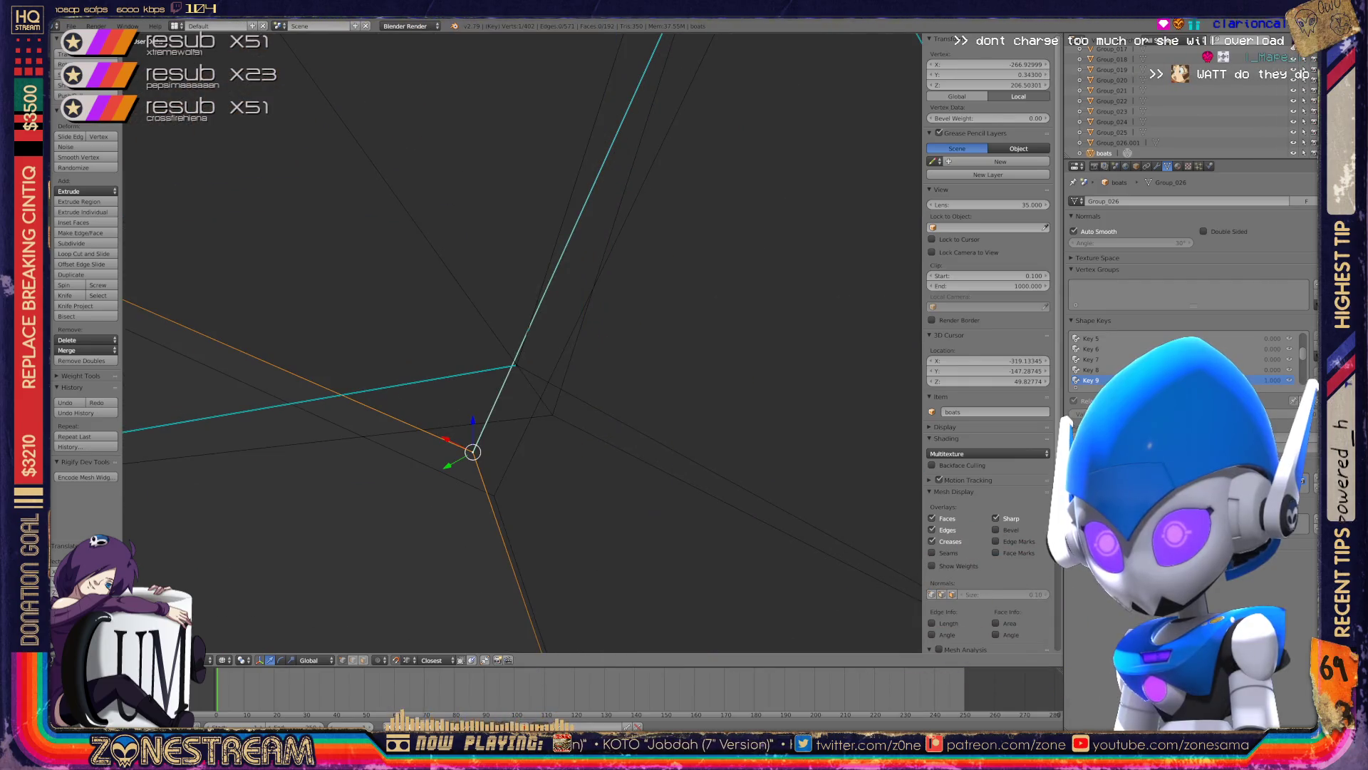
drag(473, 451, 494, 494)
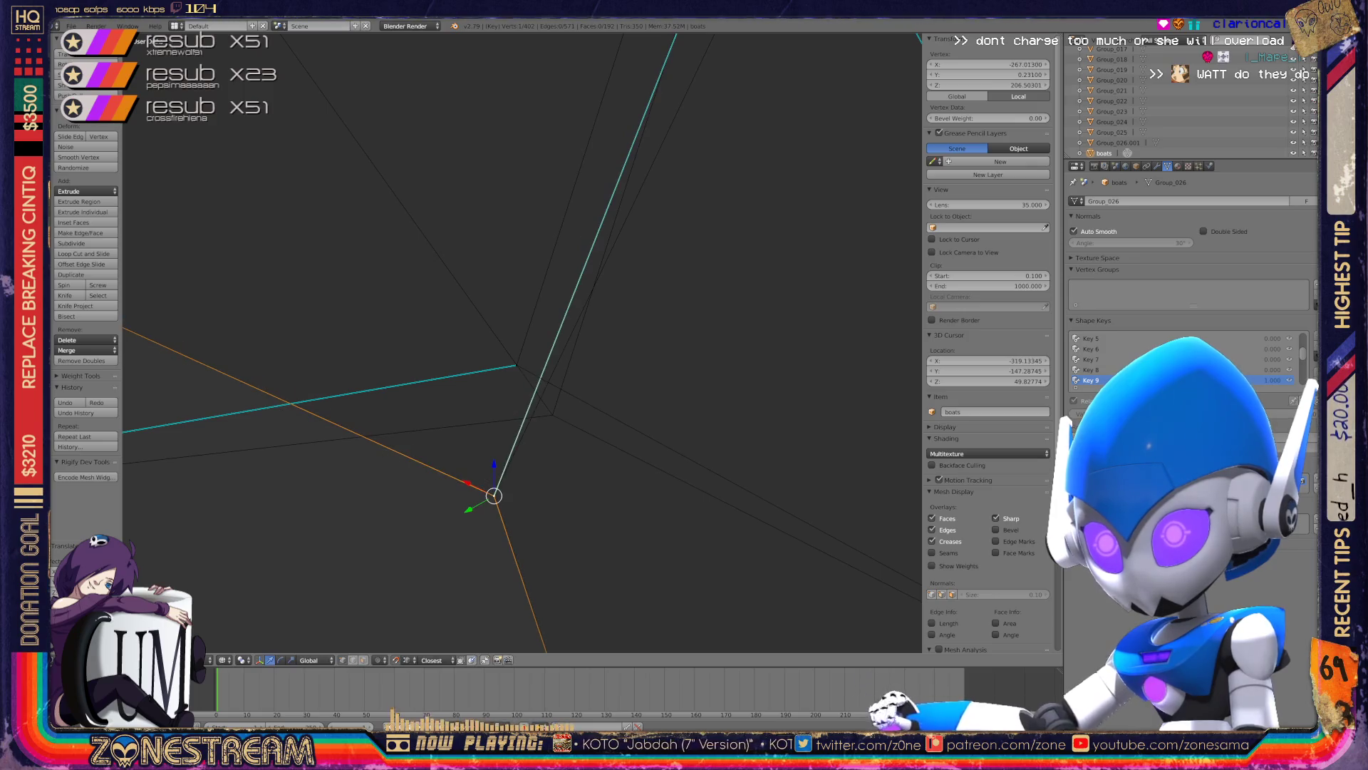
shift+right_click(517, 365)
mouse_move(516, 365)
middle_down()
mouse_move(535, 371)
mouse_move(498, 399)
middle_up()
right_click(539, 314)
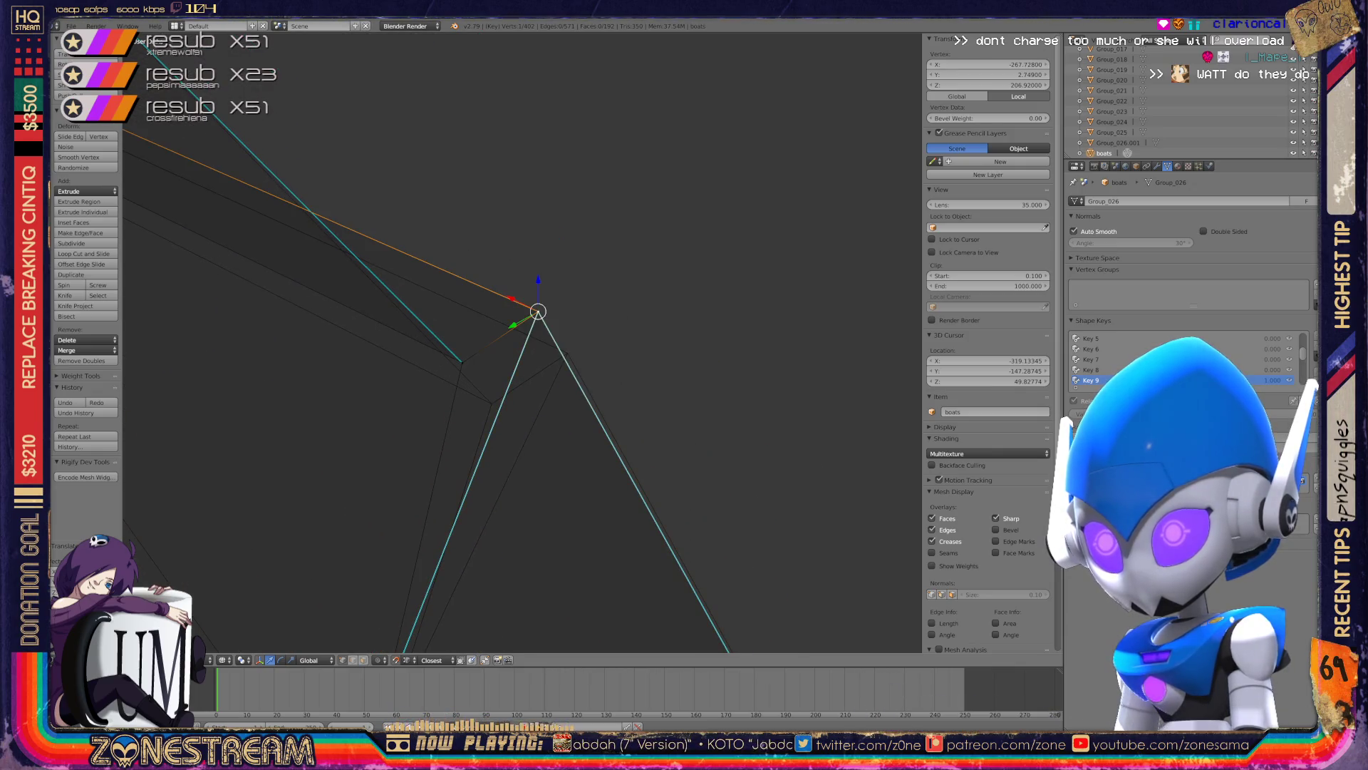
middle_drag(538, 314, 567, 353)
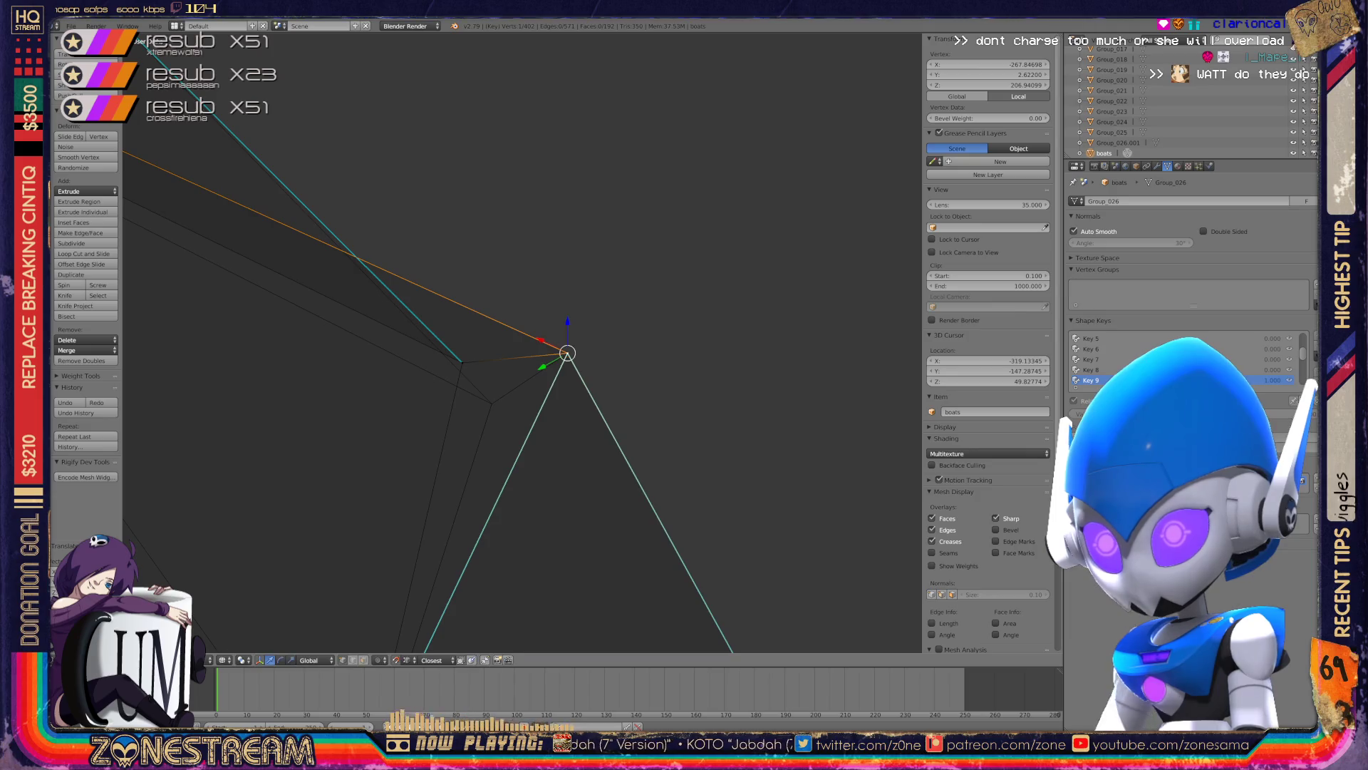
right_click(463, 363)
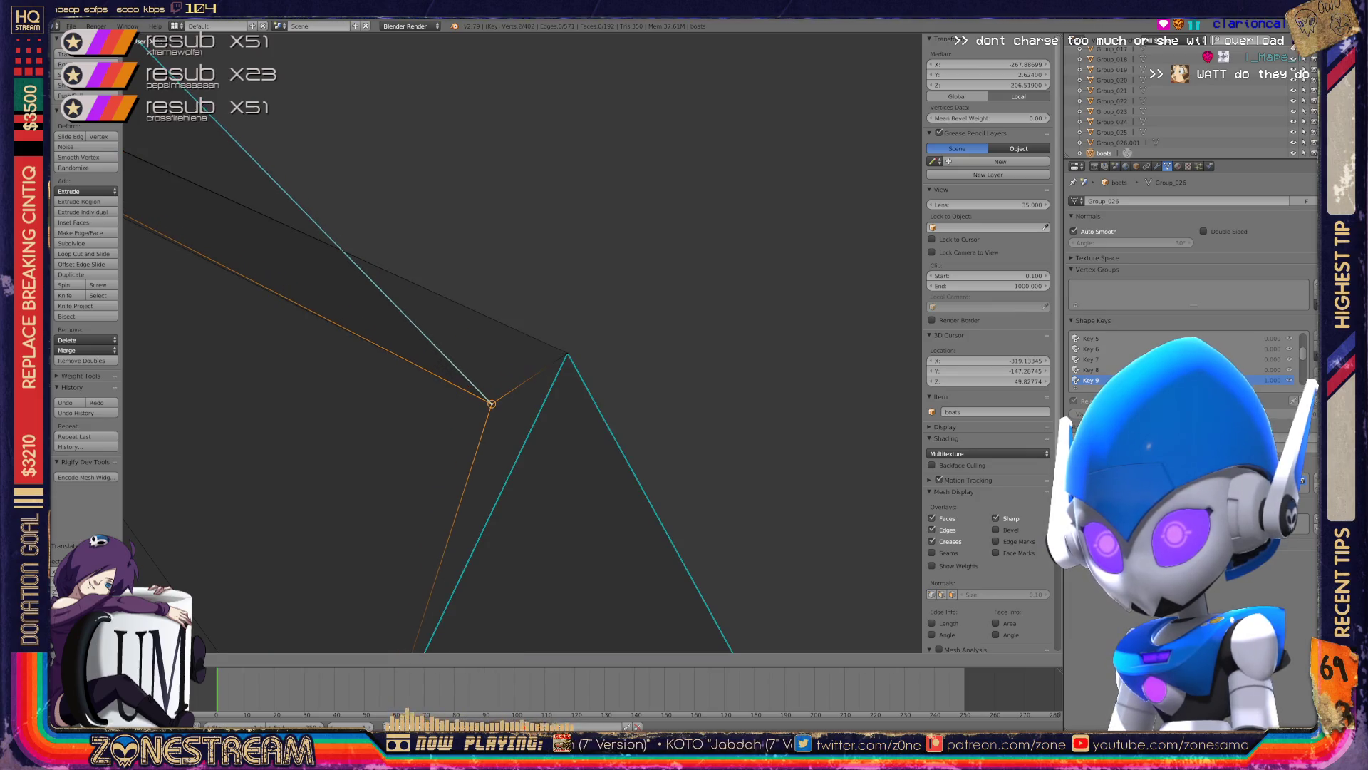
middle_drag(463, 363, 518, 350)
scroll(518, 350, down, 4)
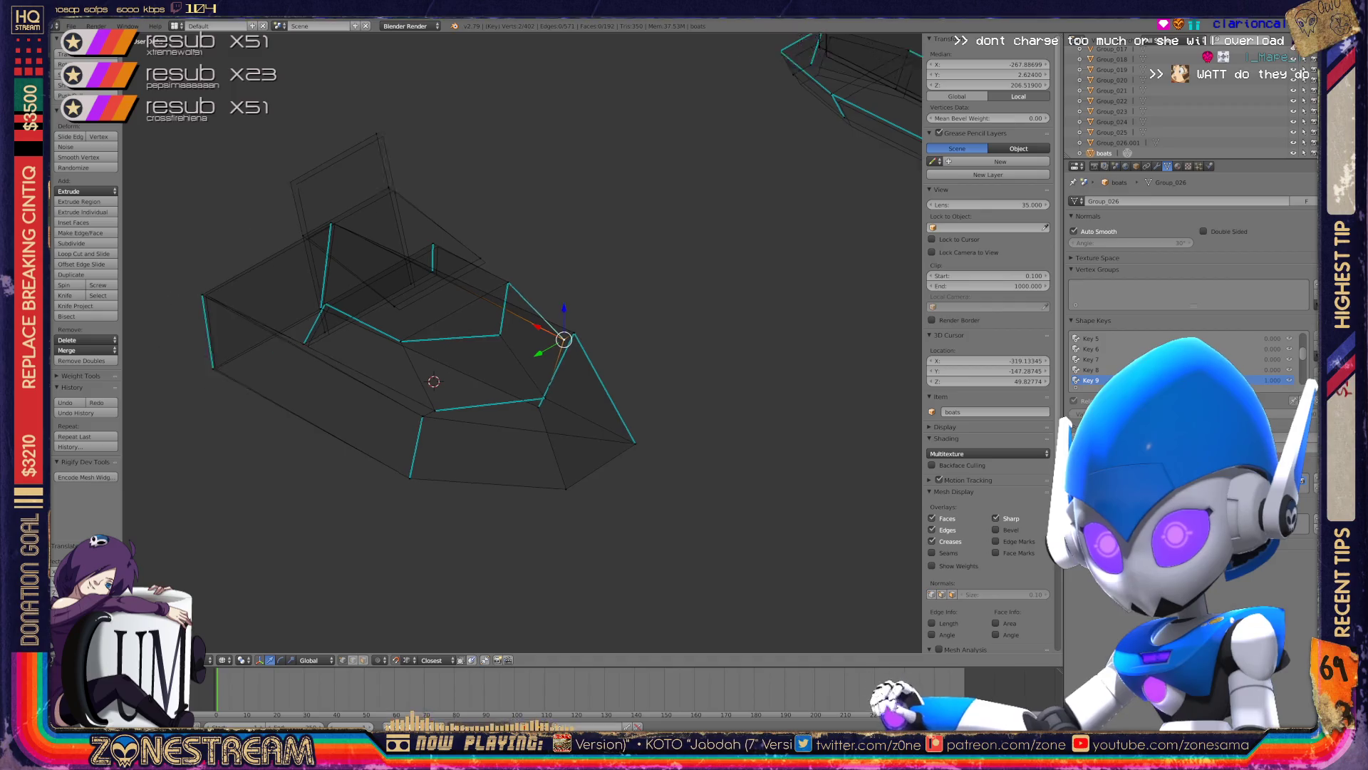
scroll(418, 367, up, 4)
scroll(418, 367, up, 1)
shift+middle_drag(428, 320, 657, 445)
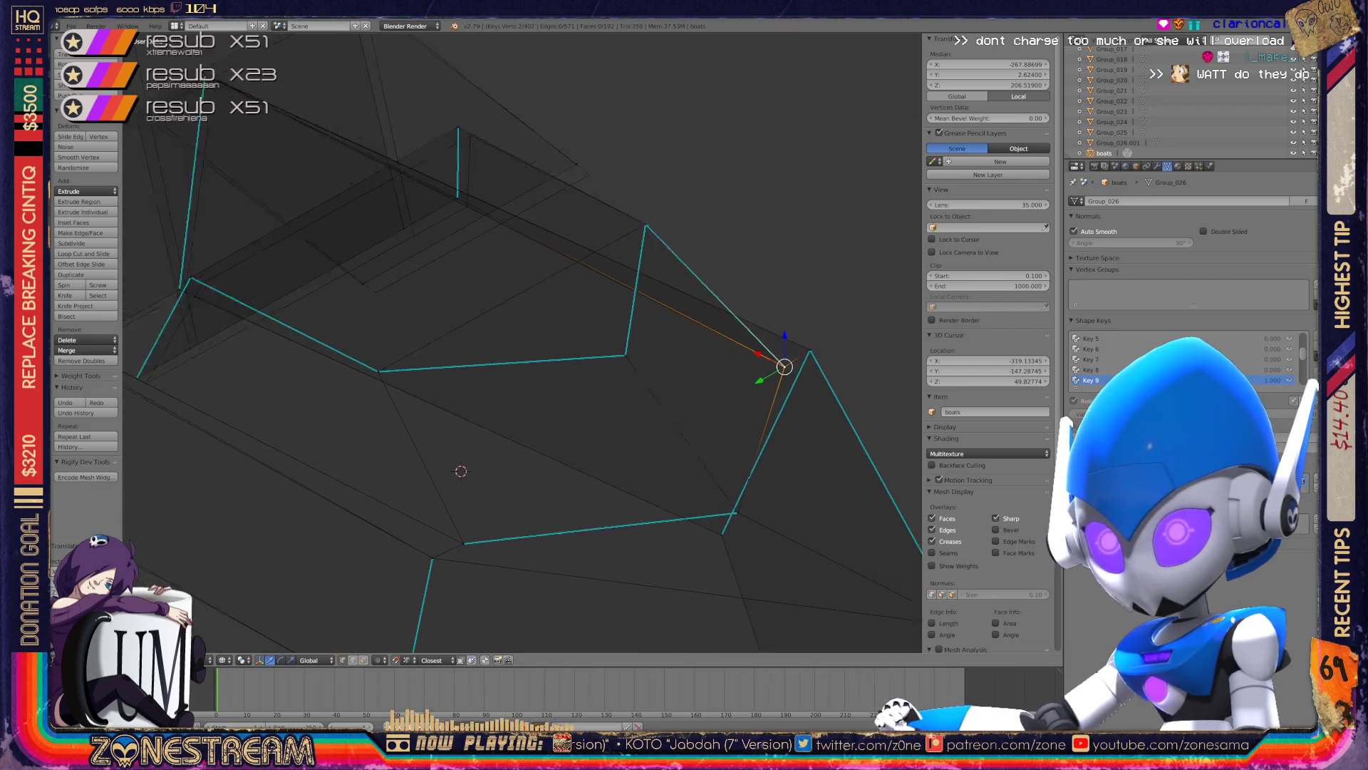
- Reposition a frame vertex through three successive grab moves
right_click(488, 376)
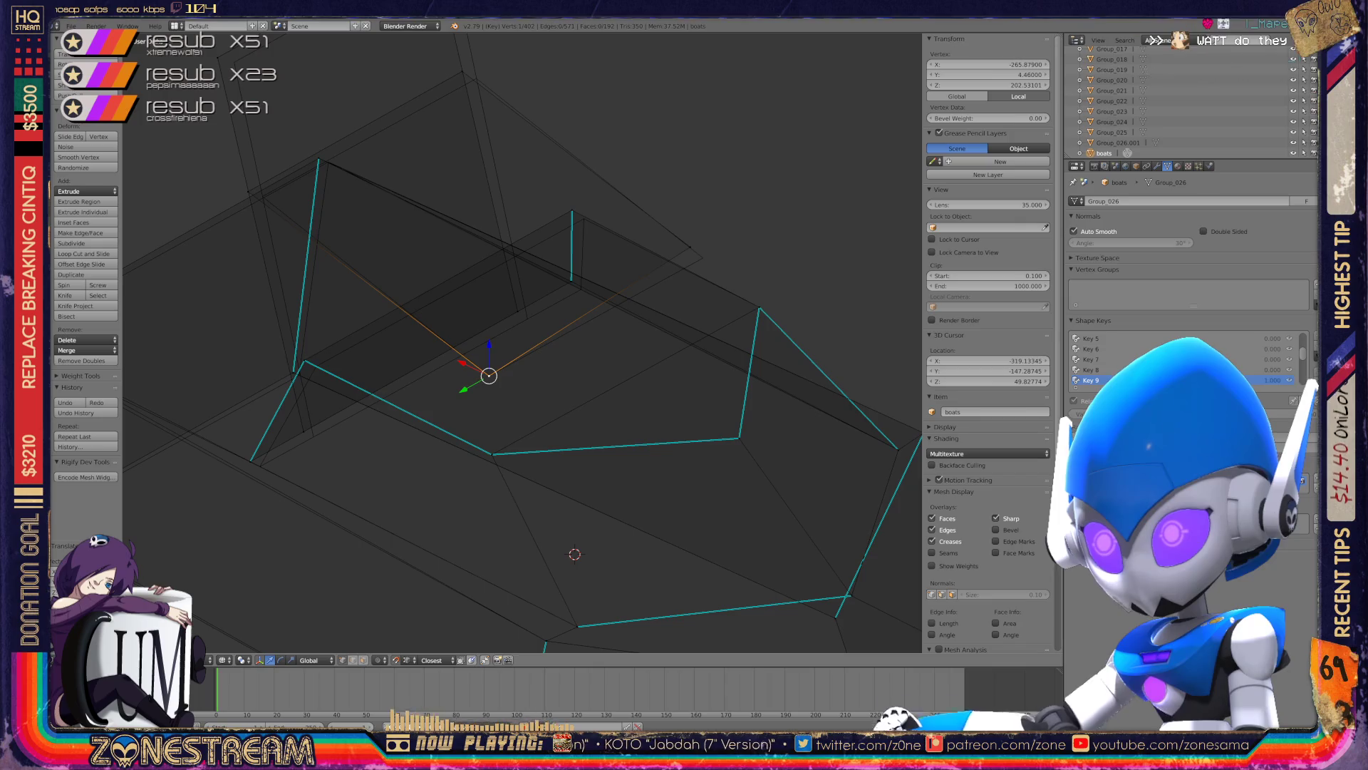
key(g)
click(702, 257)
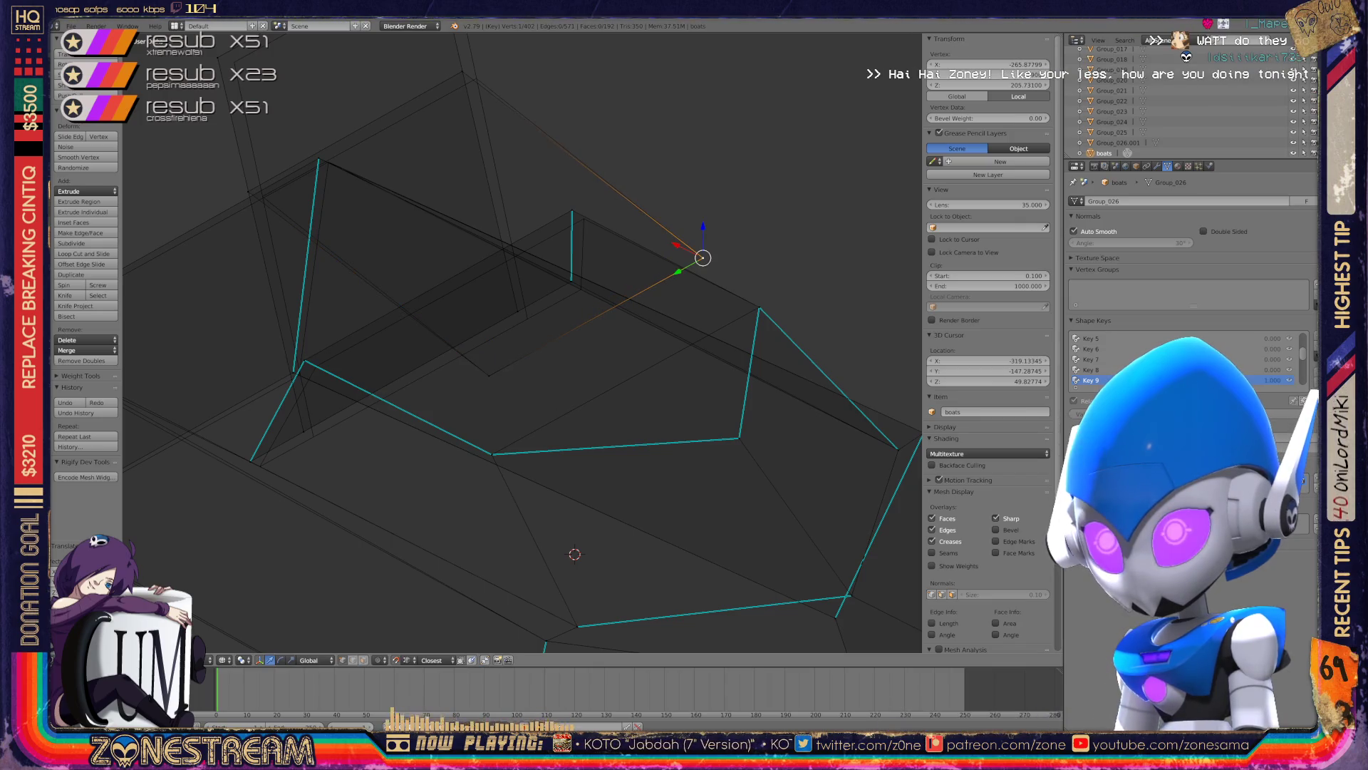
key(g)
click(476, 79)
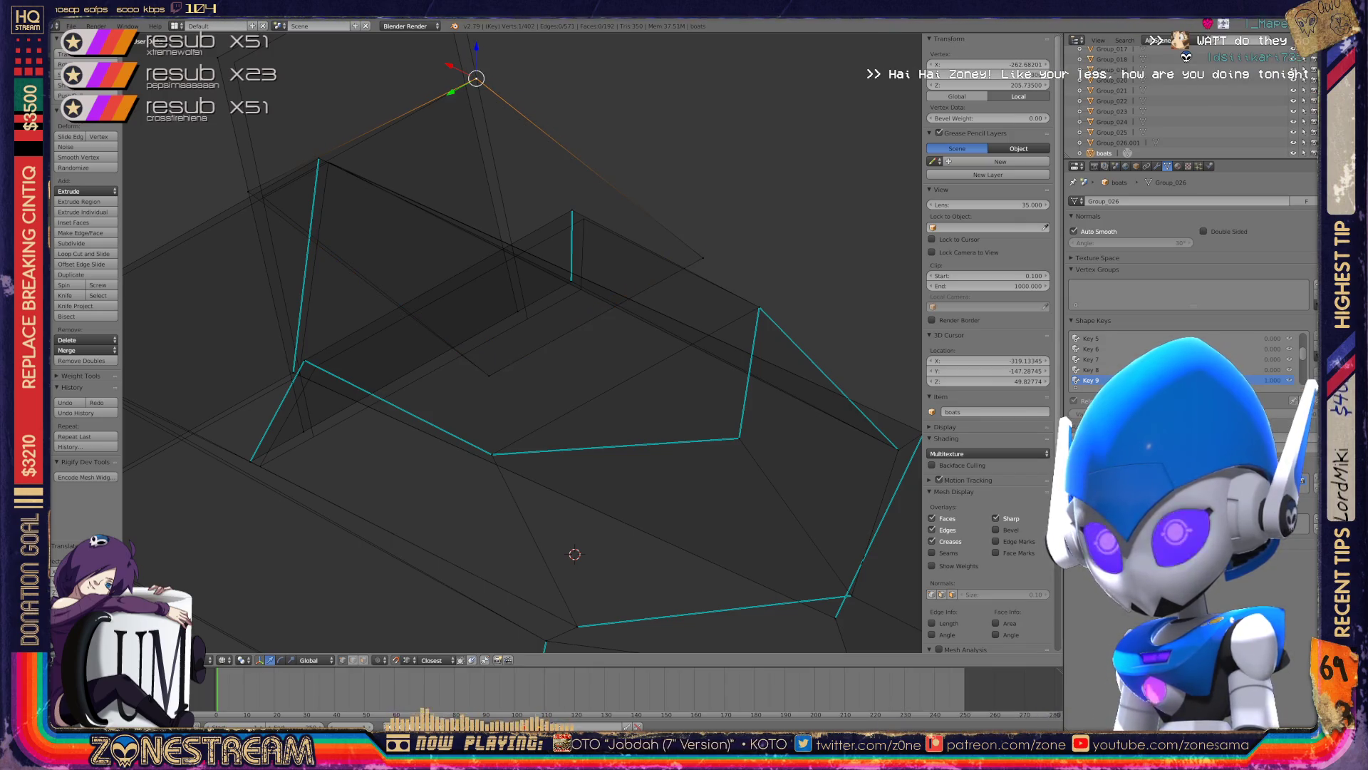
key(g)
click(262, 196)
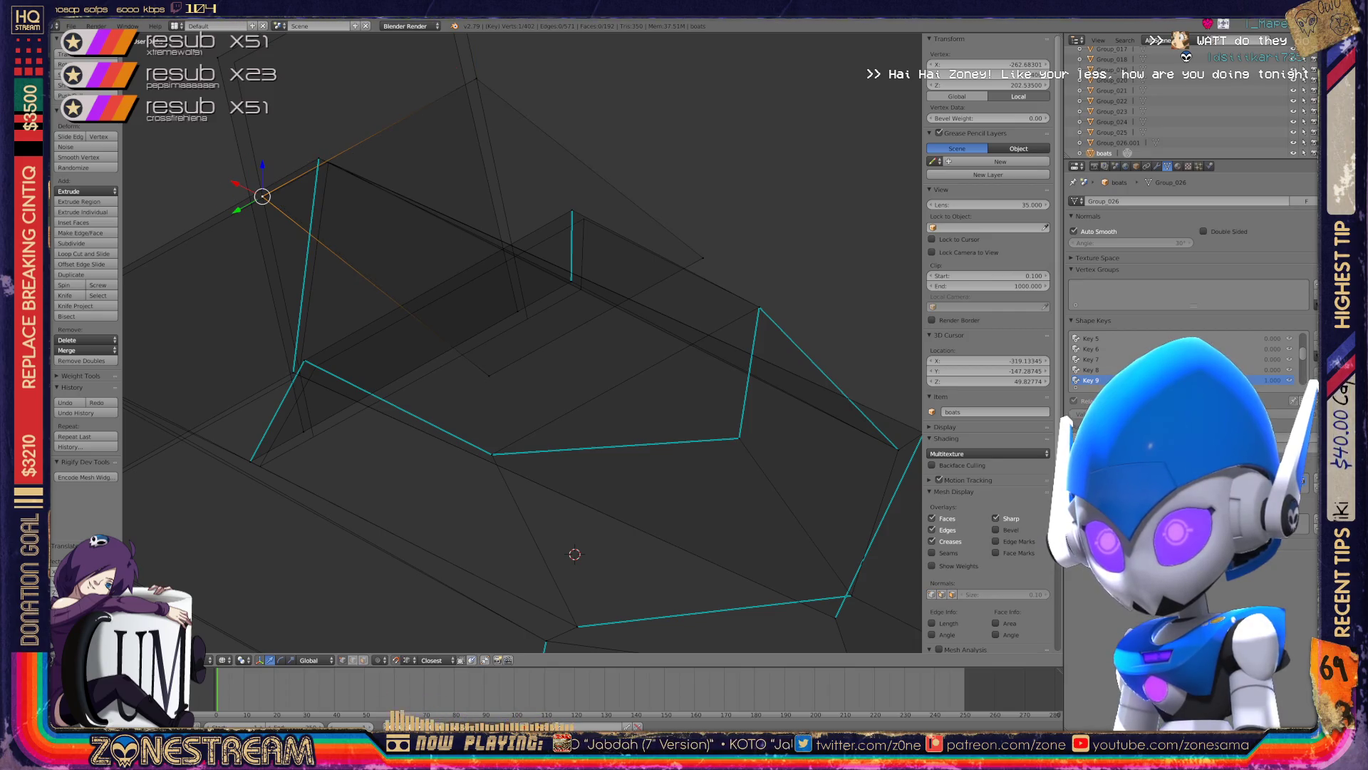
scroll(522, 342, down, 4)
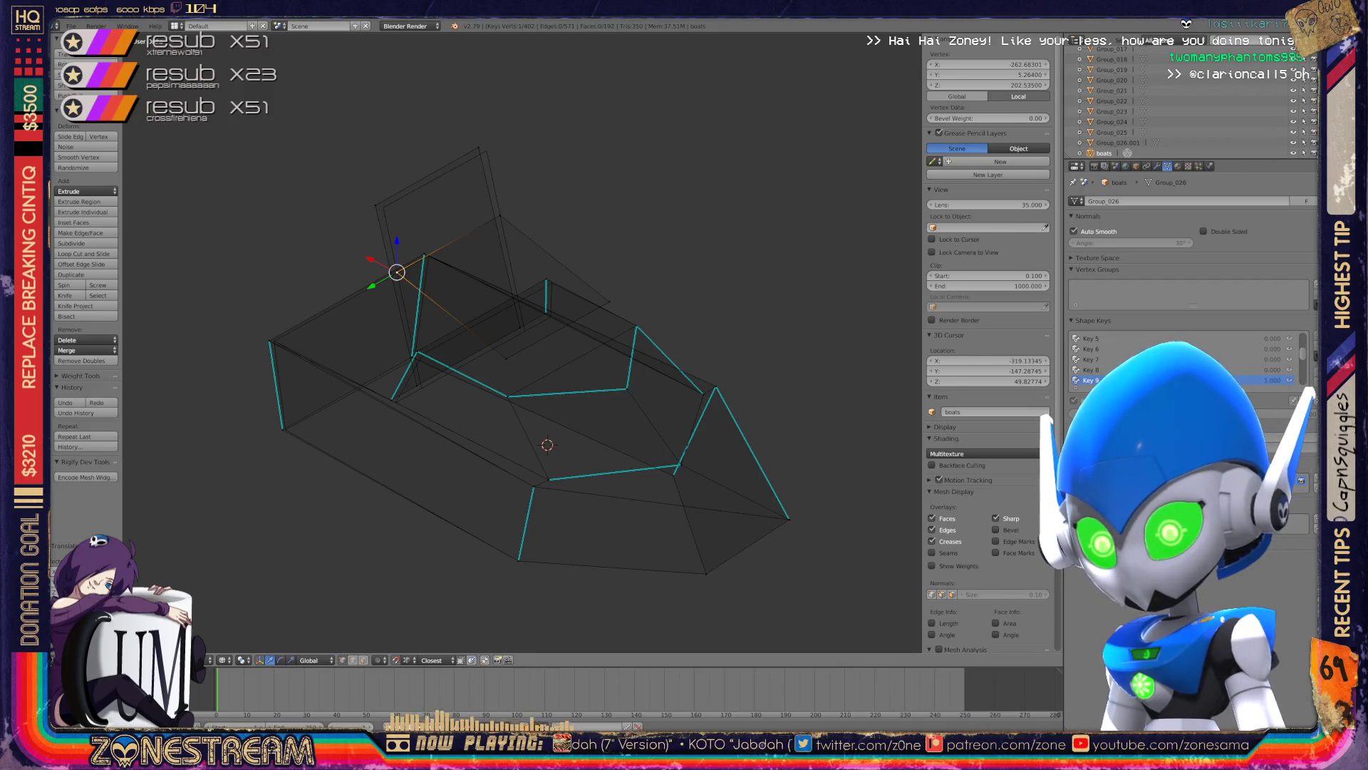
scroll(523, 342, up, 4)
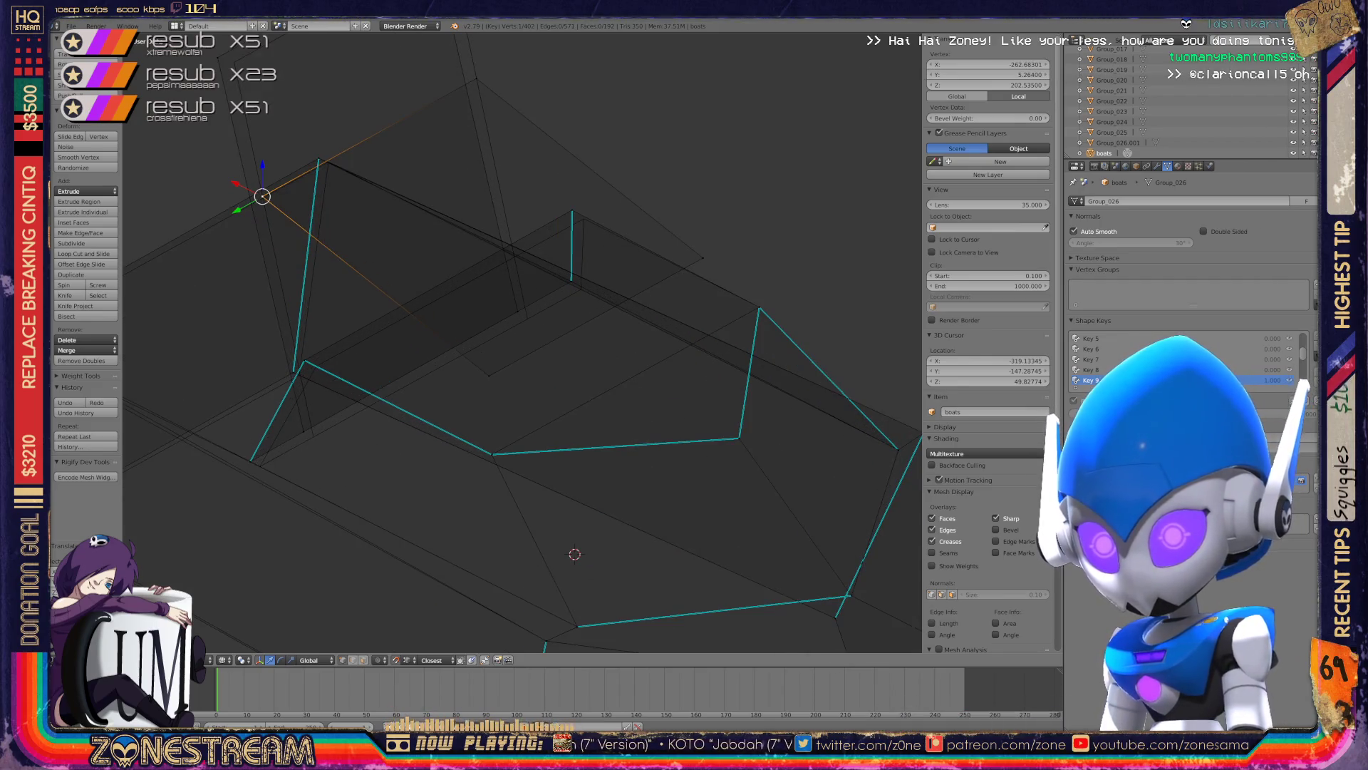
middle_drag(522, 342, 555, 306)
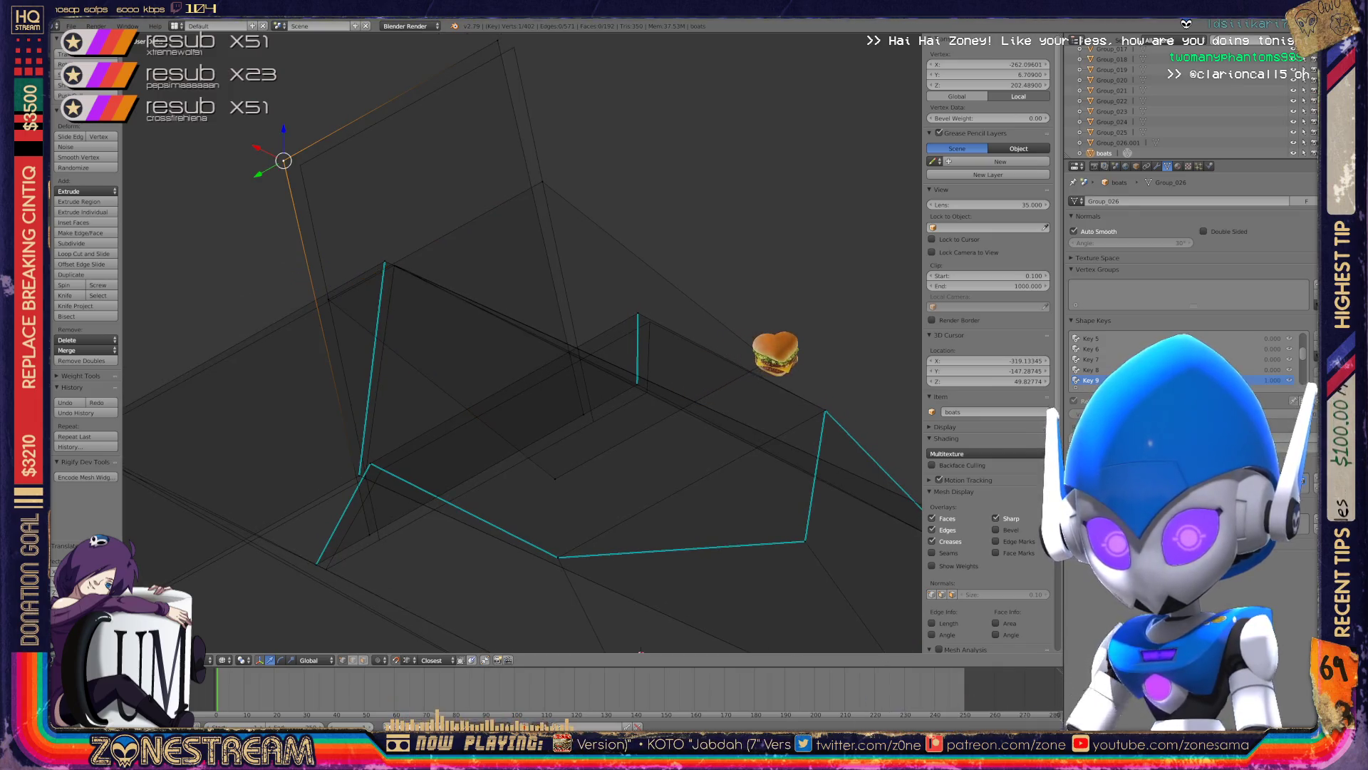
- Drop the frame's top vertex lower and slightly shift three more hull vertices
key(g)
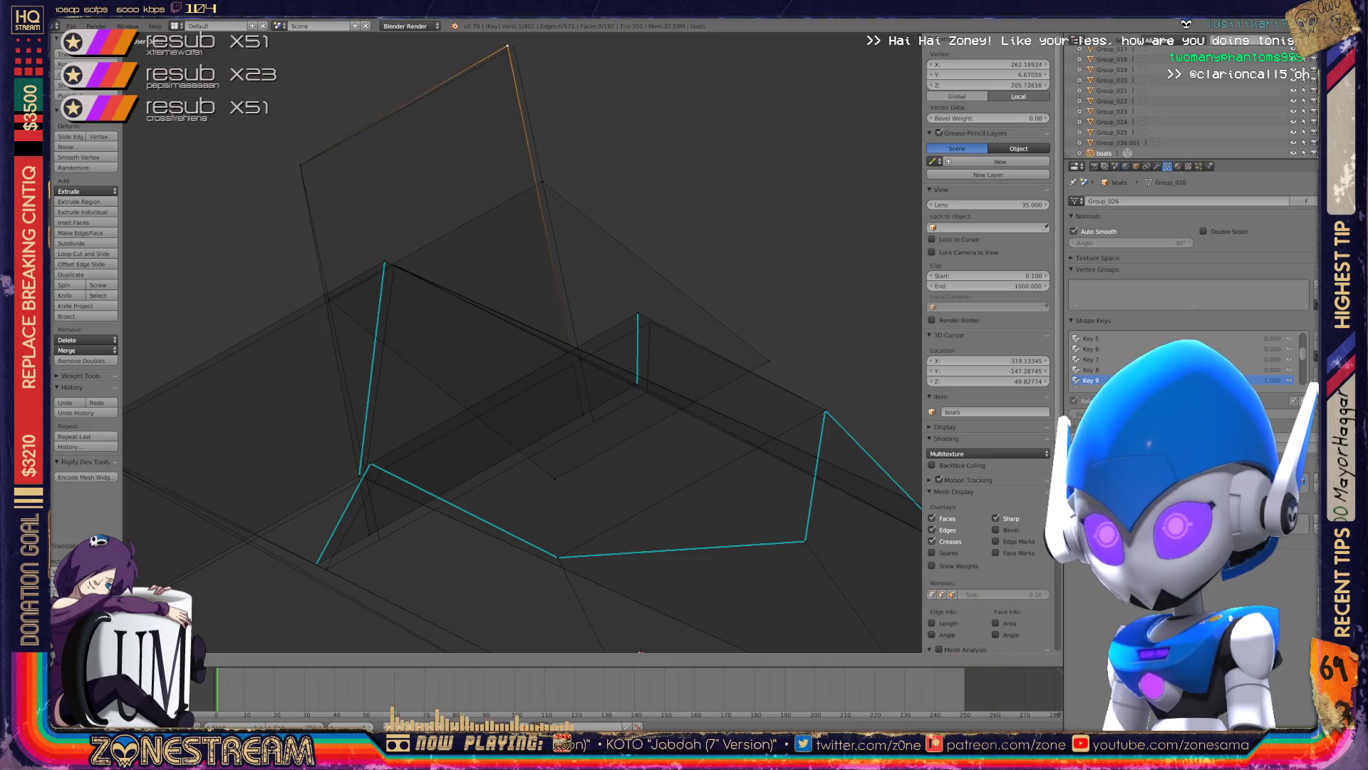
click(369, 534)
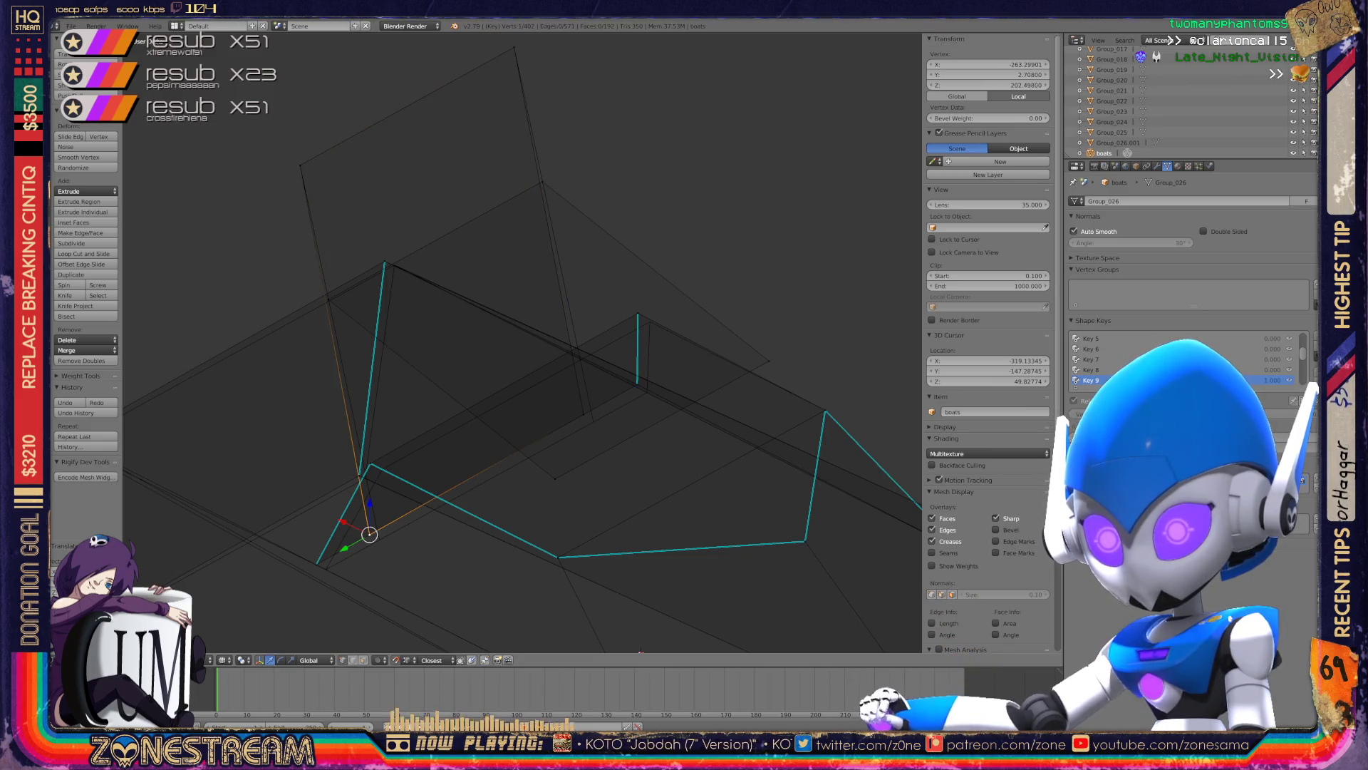
right_click(592, 421)
key(g)
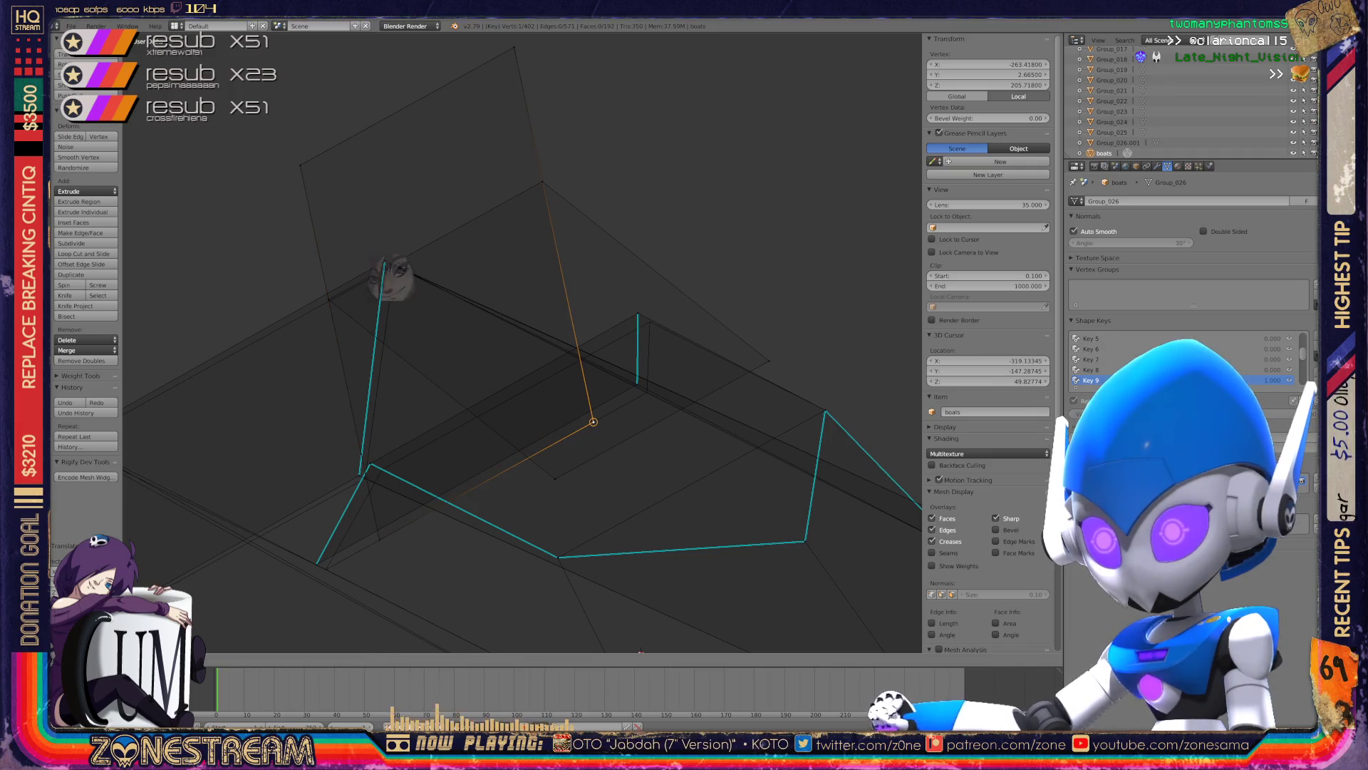
right_click(390, 274)
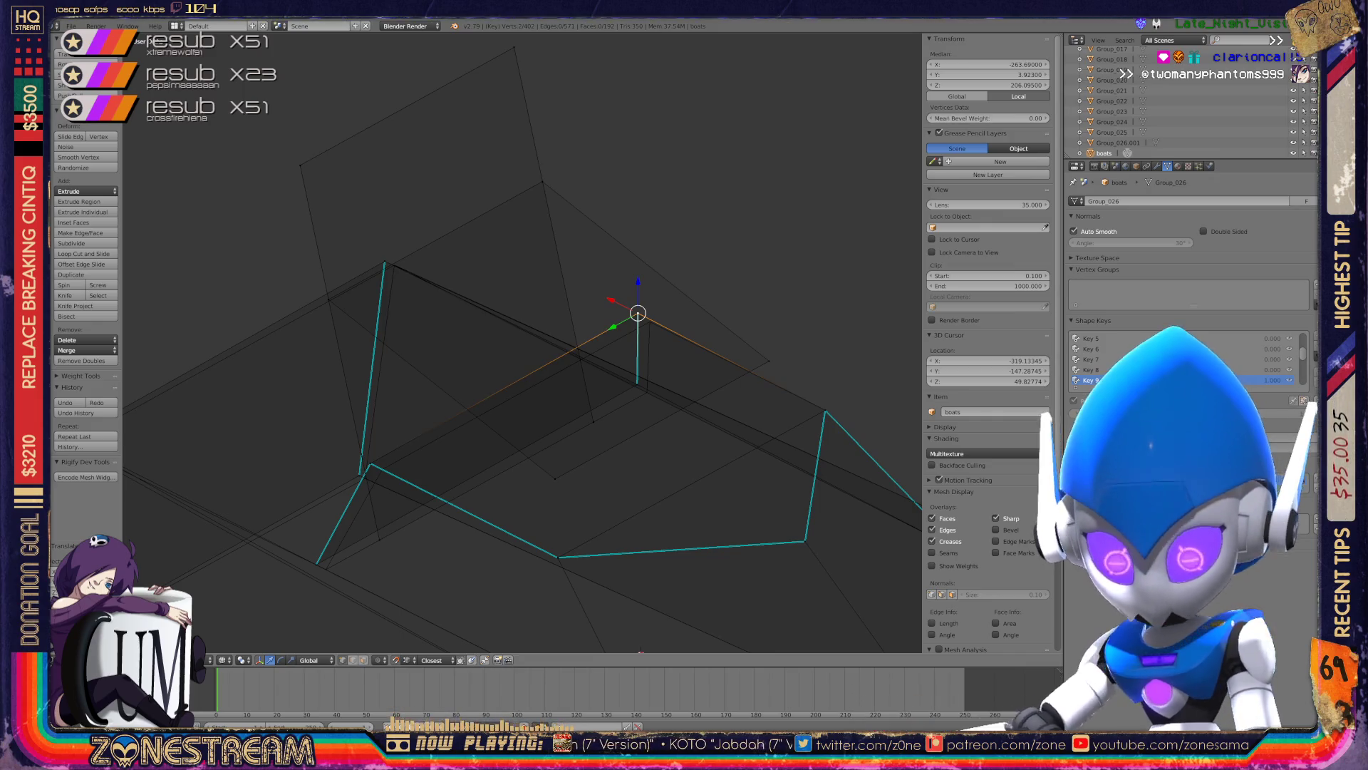
key(g)
key(Return)
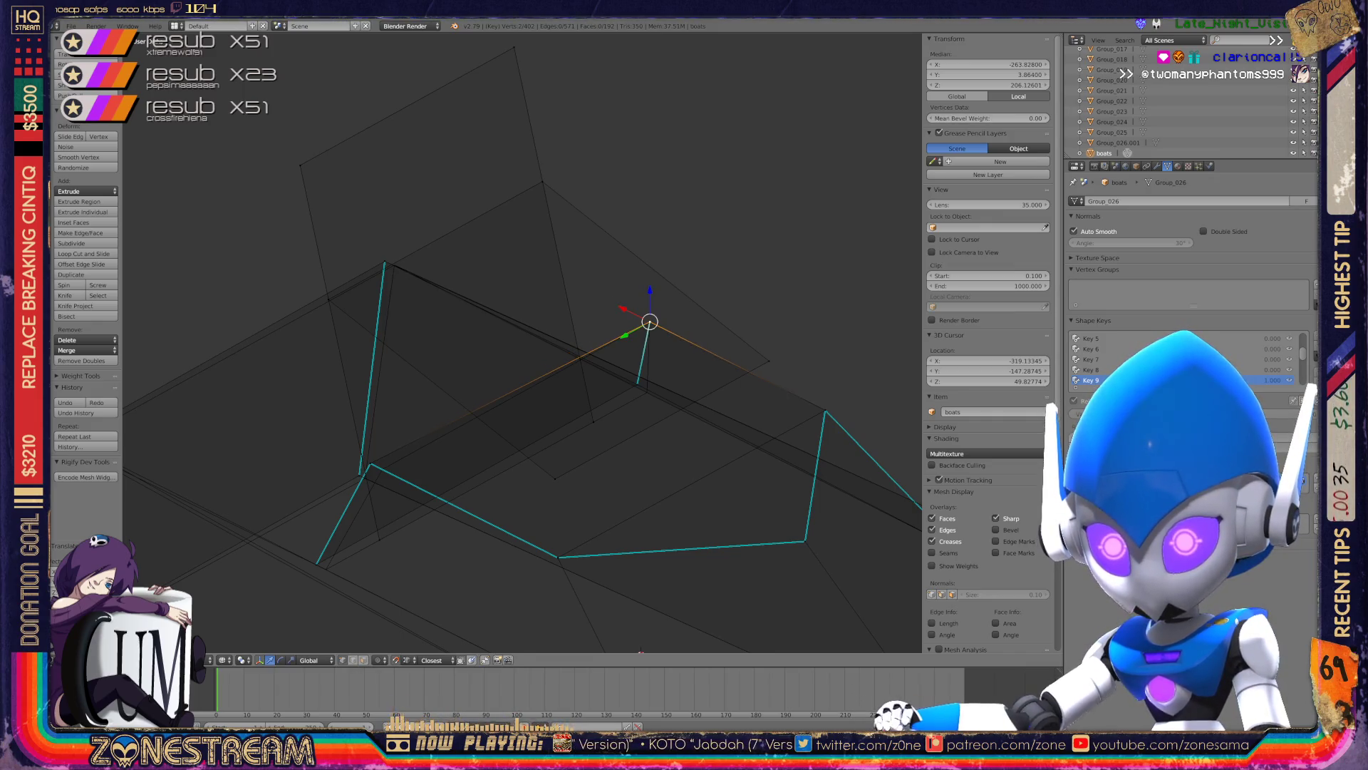
key(g)
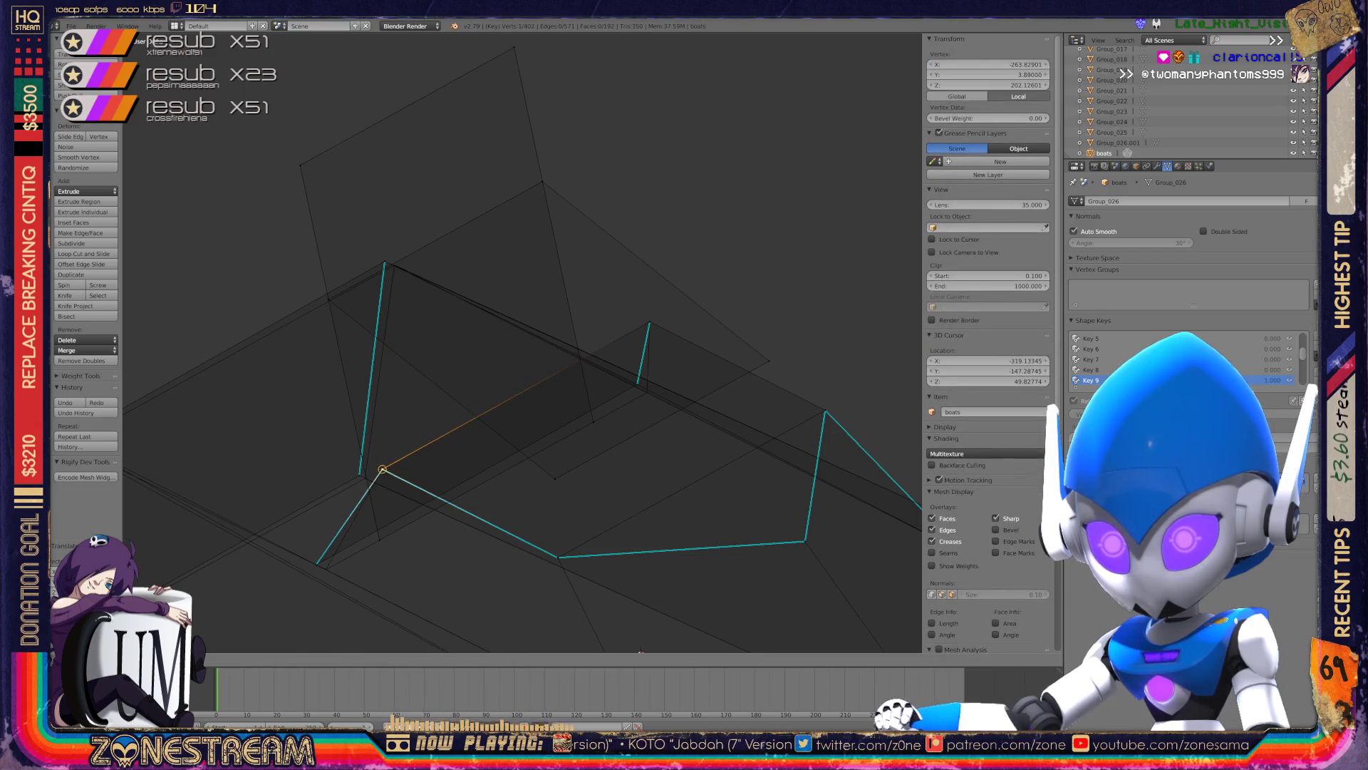
key(Return)
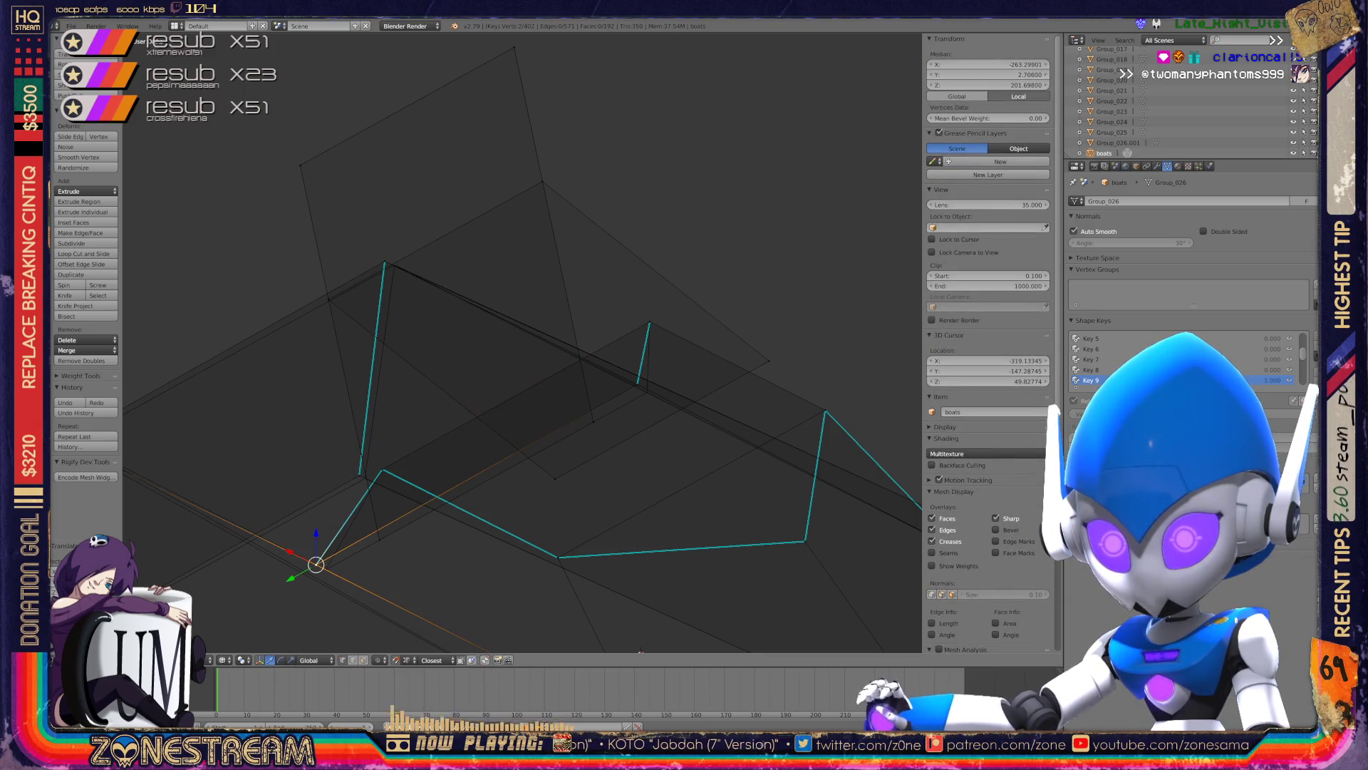
key(g)
key(Return)
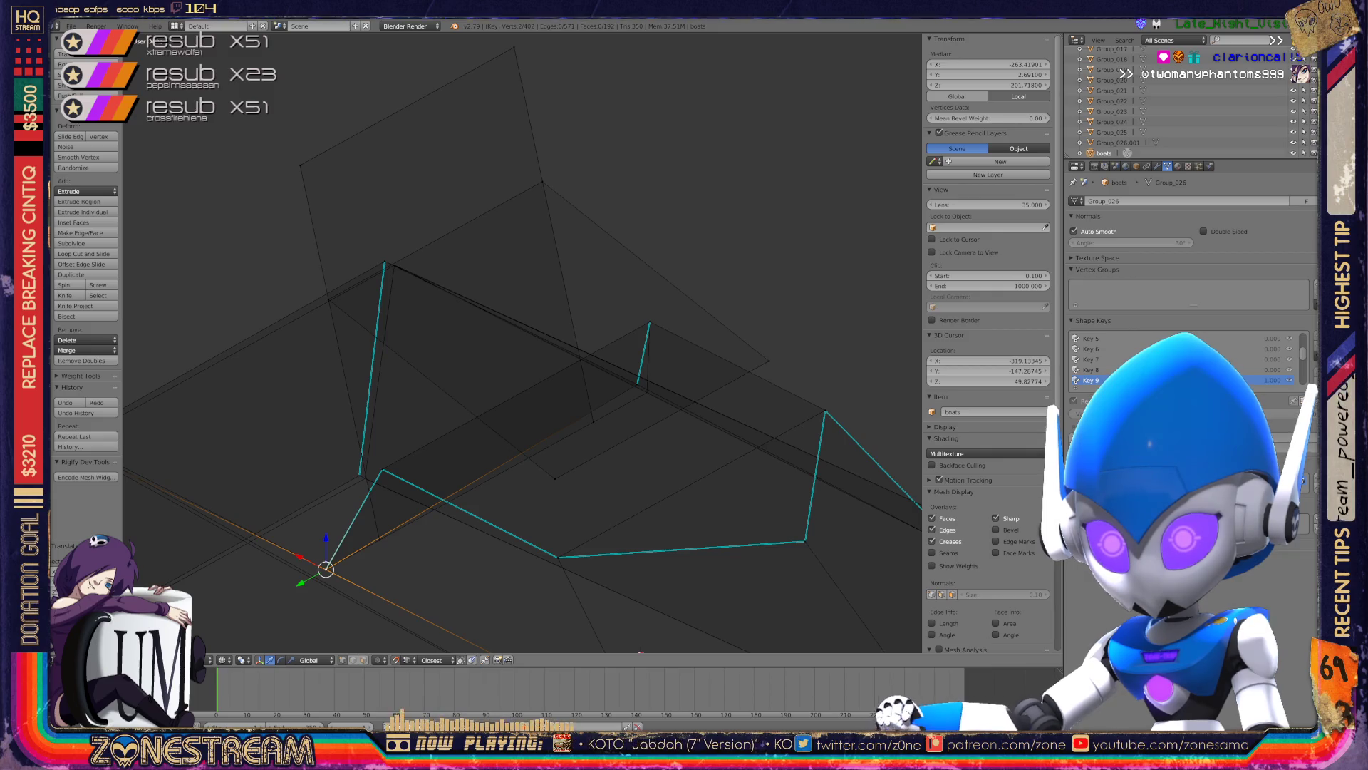
- Nudge the corner vertex at the hull's end, then zoom out
right_click(365, 477)
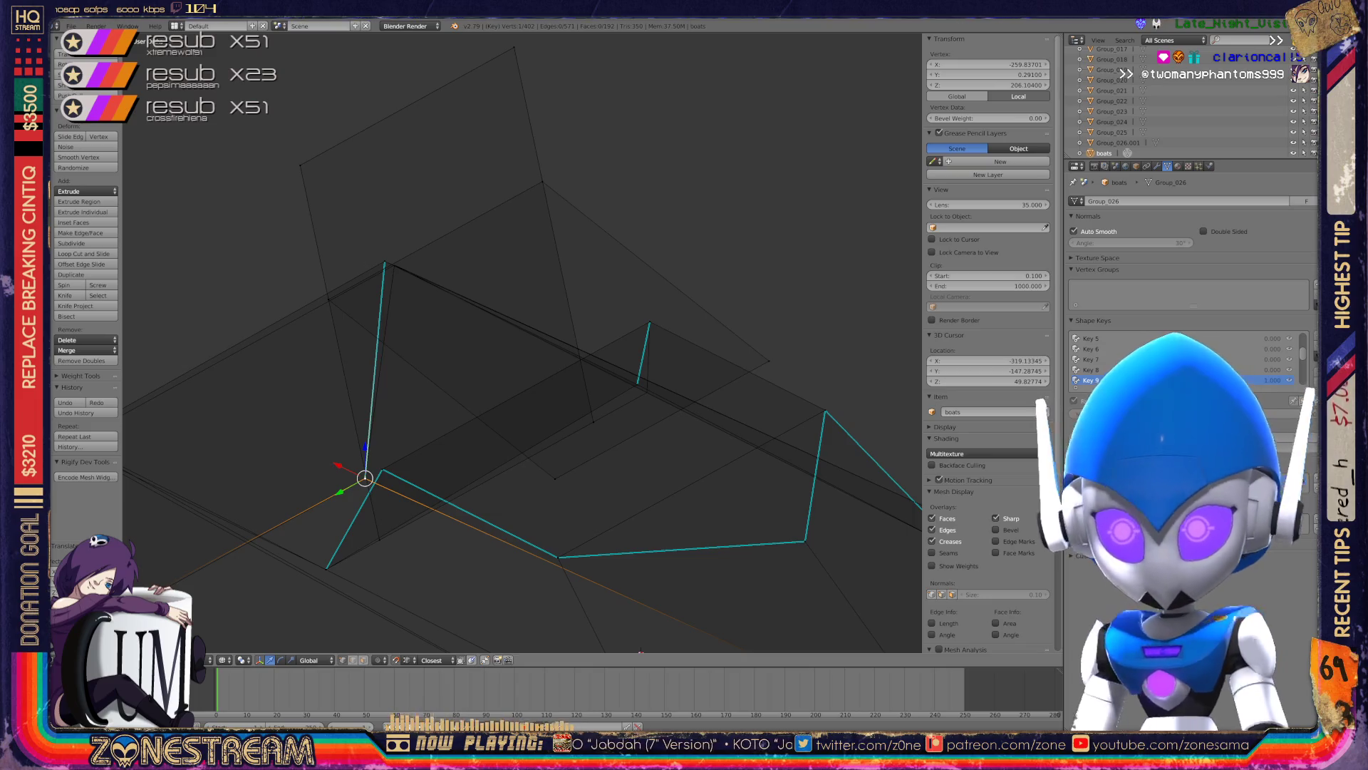
middle_drag(499, 357, 541, 313)
right_click(256, 401)
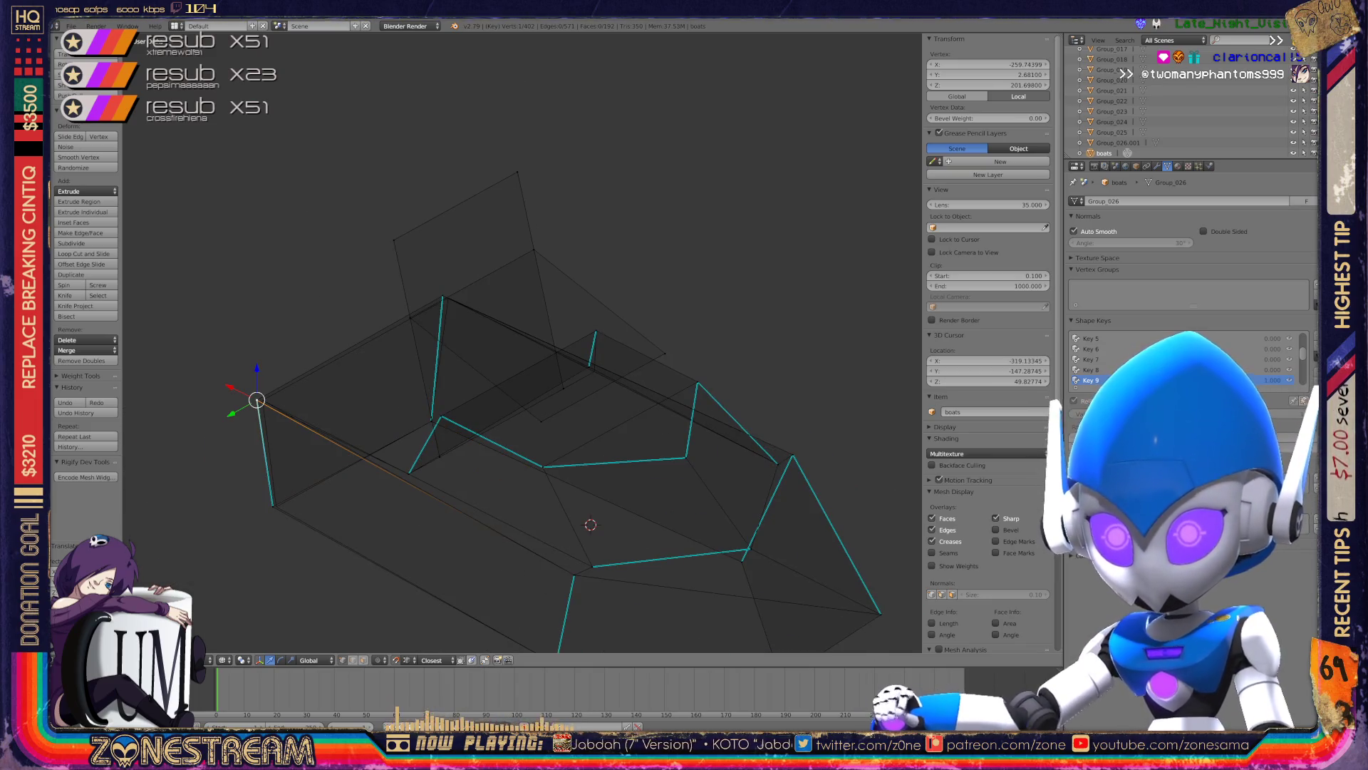
drag(257, 401, 262, 400)
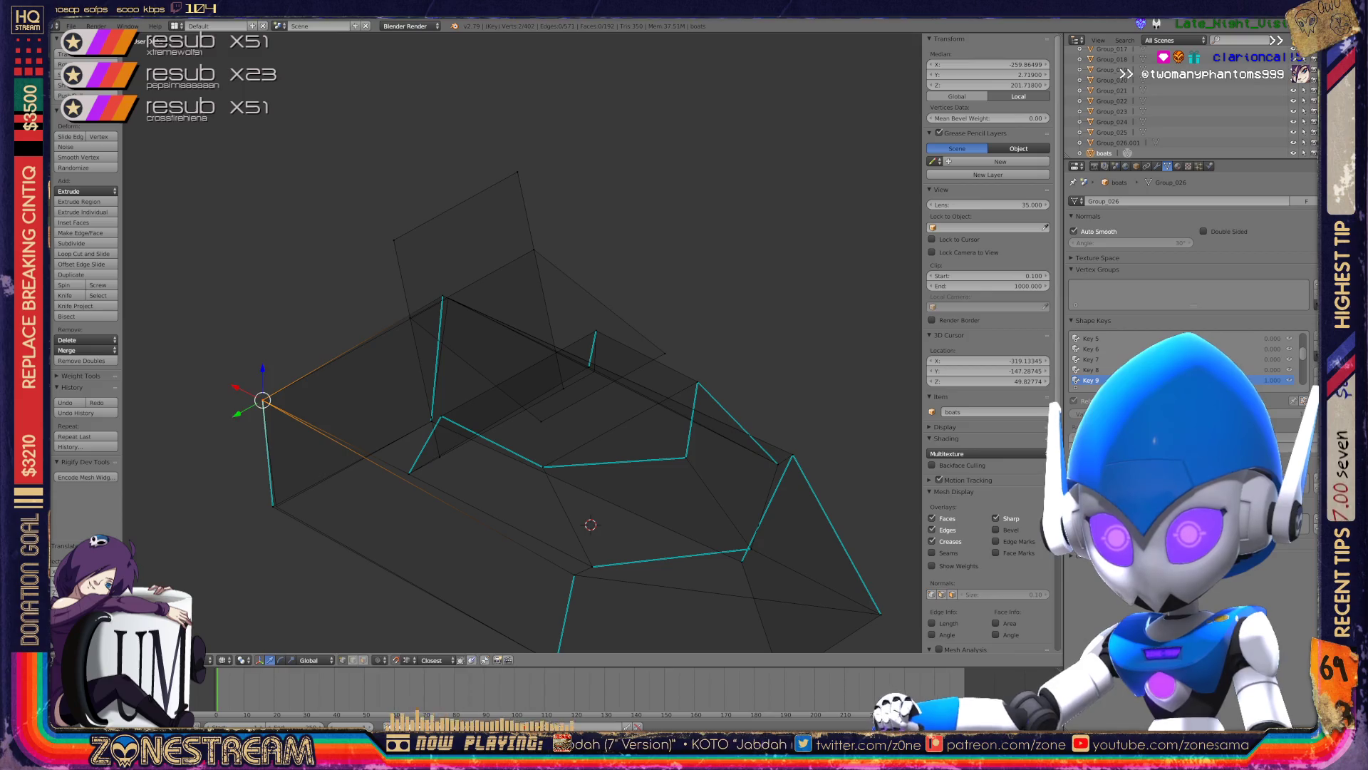
drag(273, 506, 275, 504)
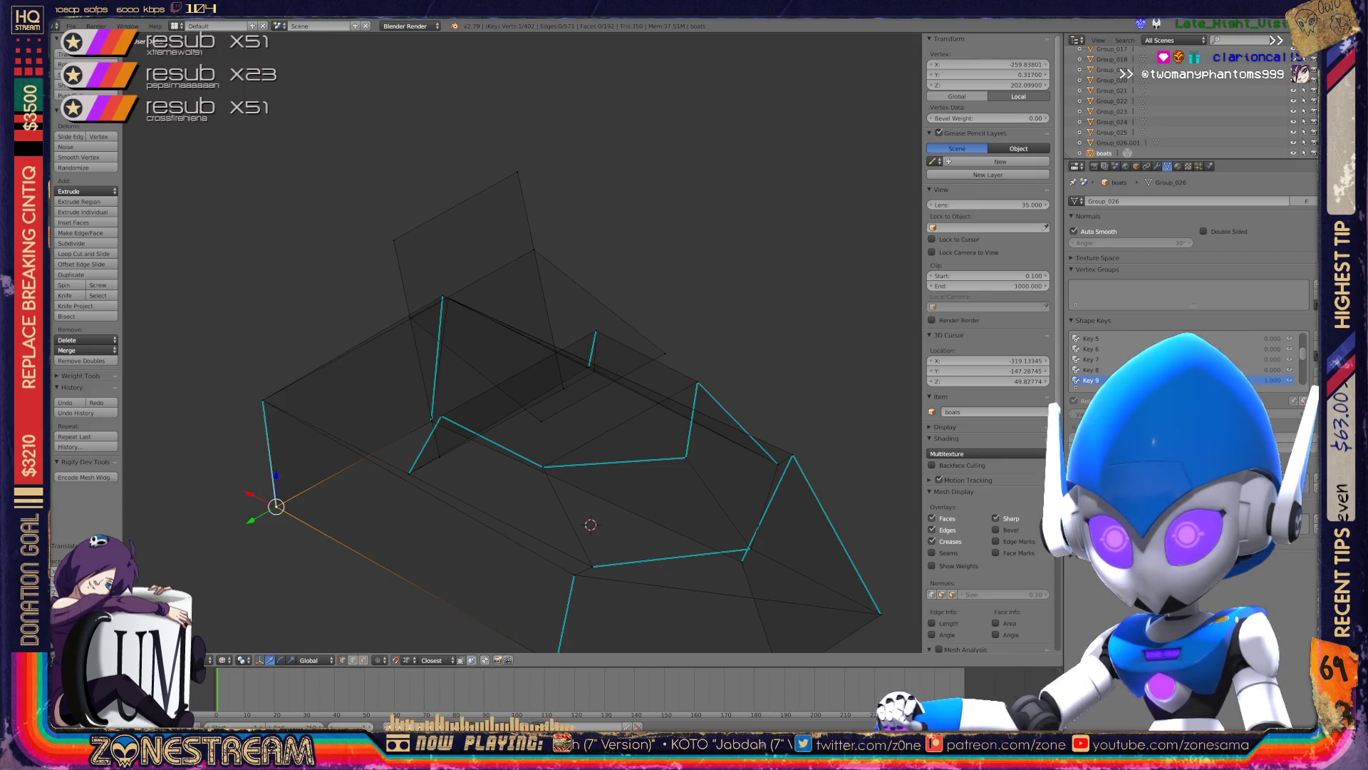
scroll(275, 504, up, 6)
scroll(520, 342, up, 4)
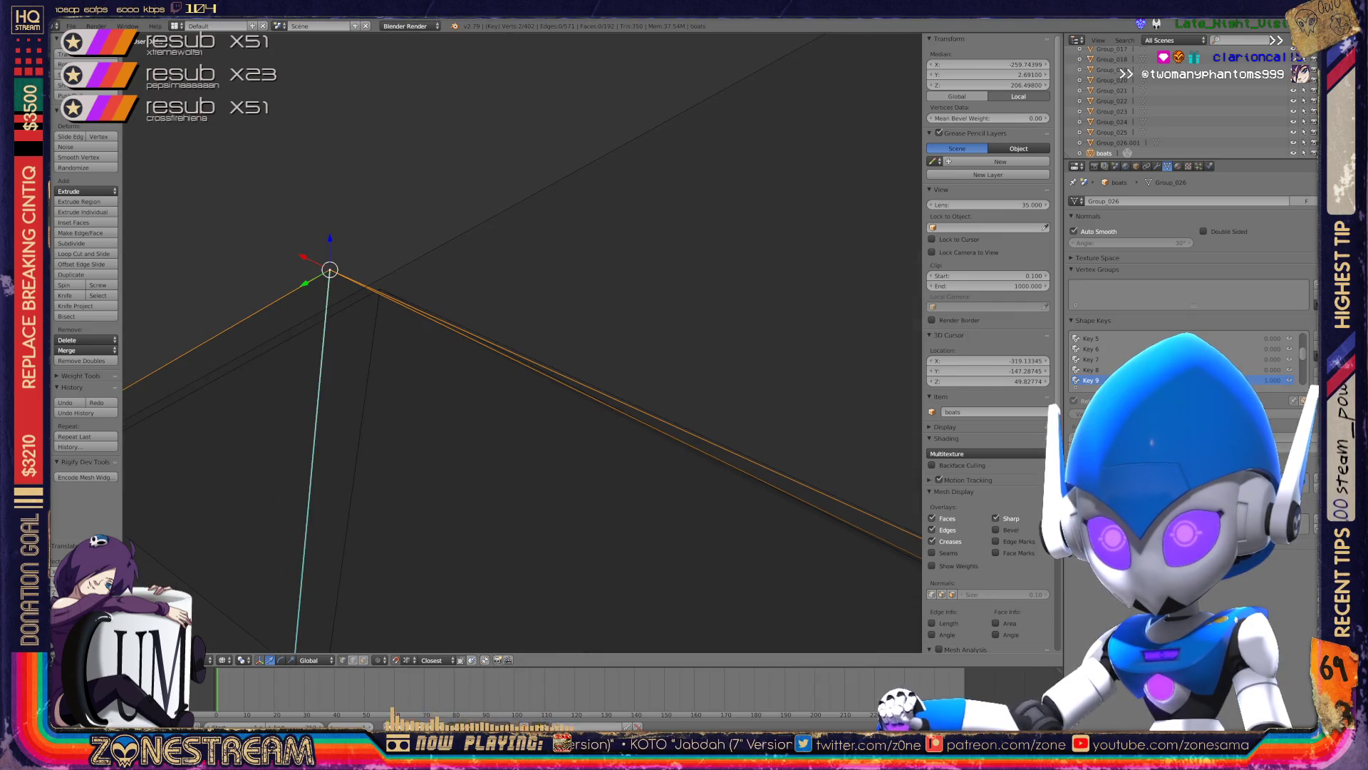
scroll(522, 342, down, 2)
scroll(522, 342, down, 1)
scroll(522, 342, down, 5)
scroll(523, 342, down, 3)
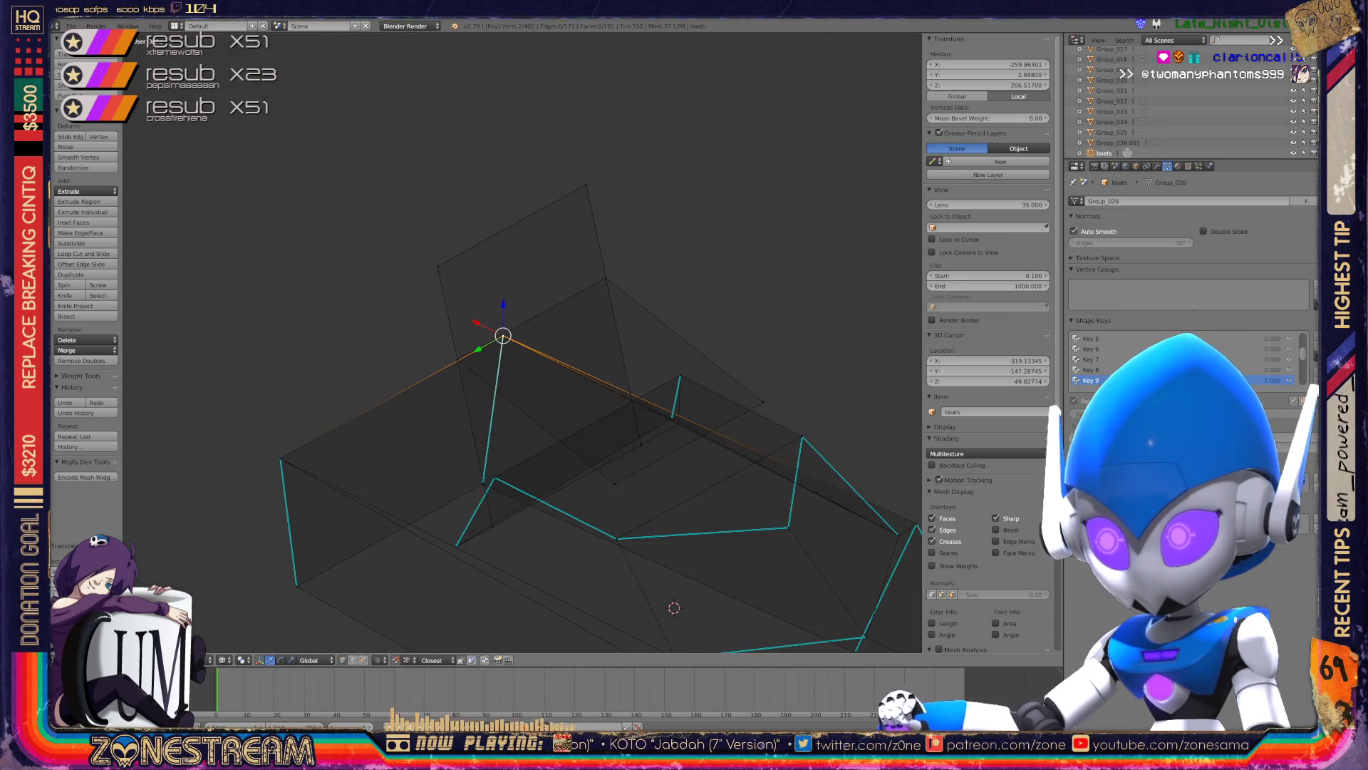
scroll(522, 342, down, 2)
- Move one more selected vertex inward on the first boat's hull
mouse_move(522, 342)
middle_down()
mouse_move(456, 328)
mouse_move(499, 335)
middle_up()
scroll(499, 335, down, 2)
scroll(522, 342, down, 3)
scroll(522, 342, down, 2)
scroll(522, 342, down, 2)
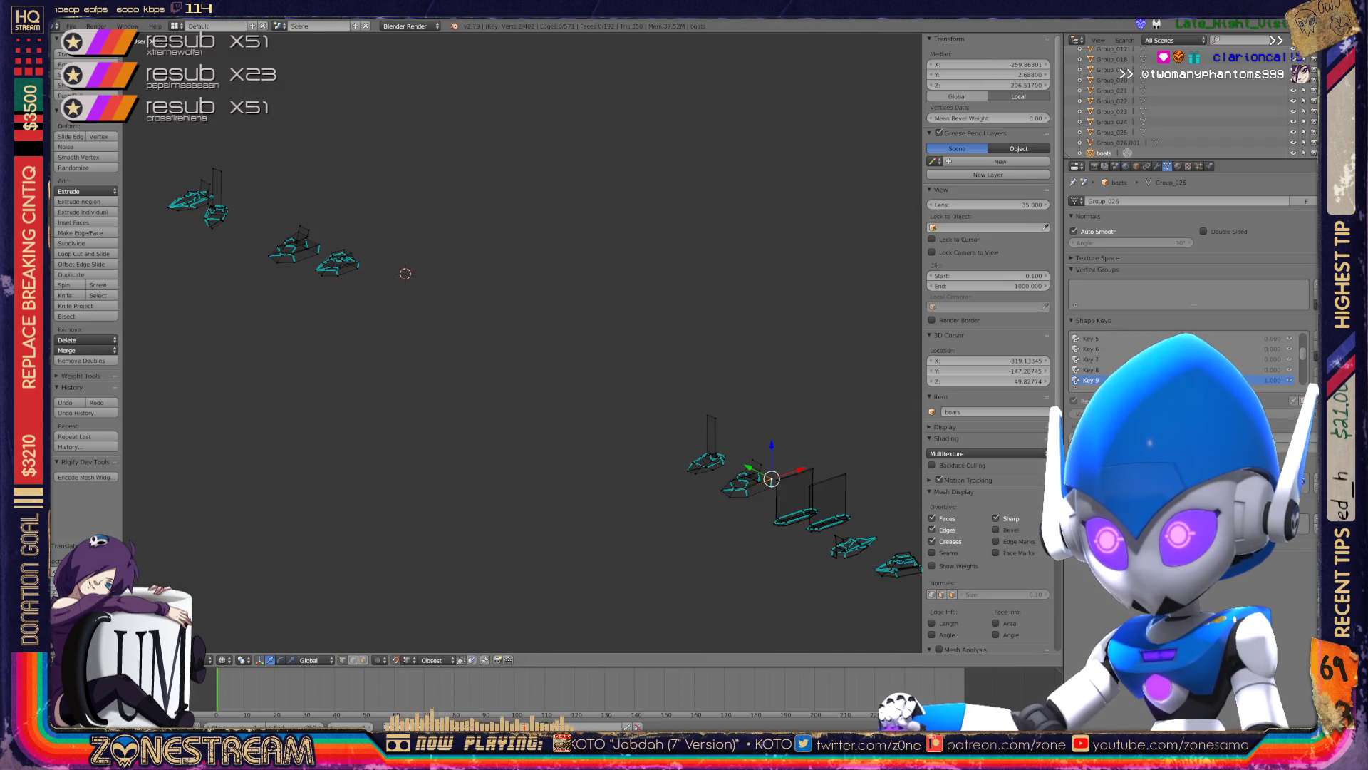
scroll(522, 342, up, 2)
scroll(522, 342, up, 3)
scroll(522, 342, up, 2)
scroll(522, 342, up, 3)
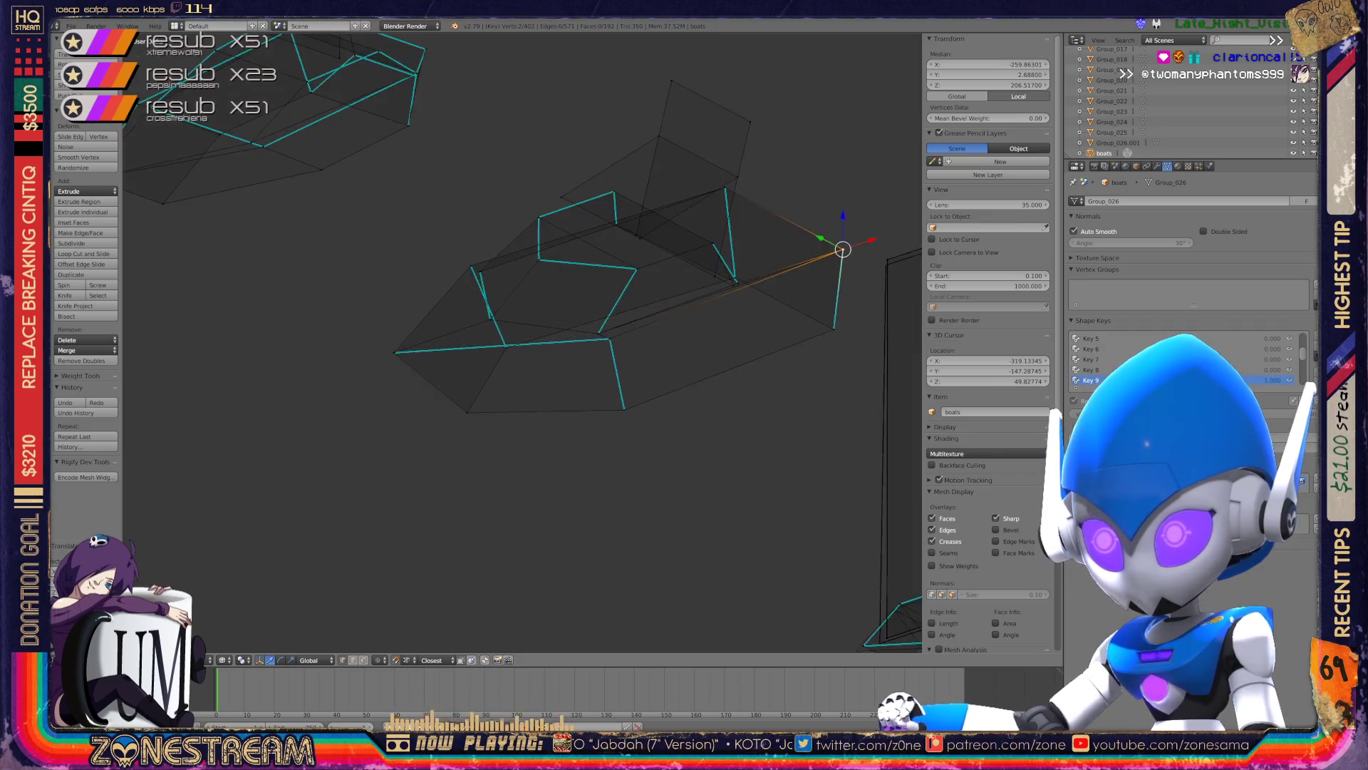
scroll(522, 342, up, 3)
scroll(522, 342, up, 2)
key(Tab)
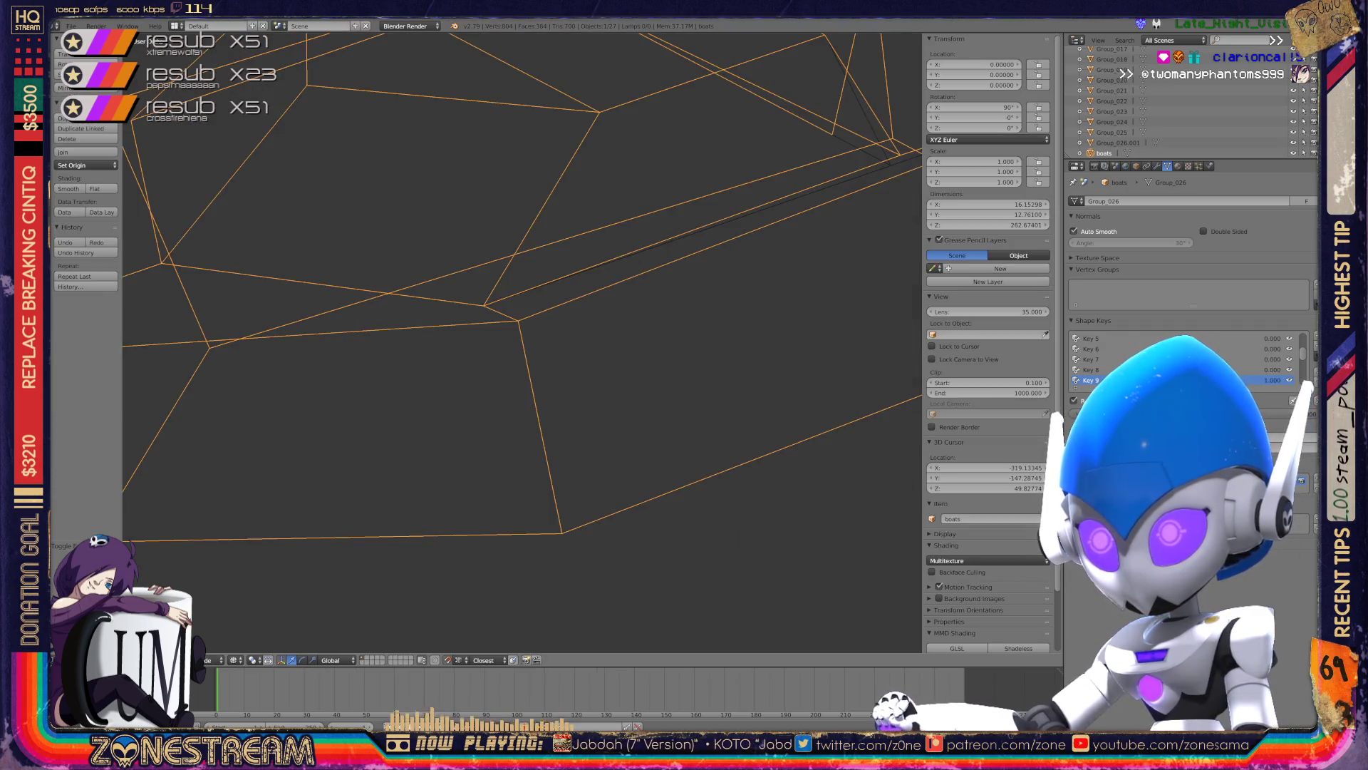
scroll(522, 342, down, 2)
key(Tab)
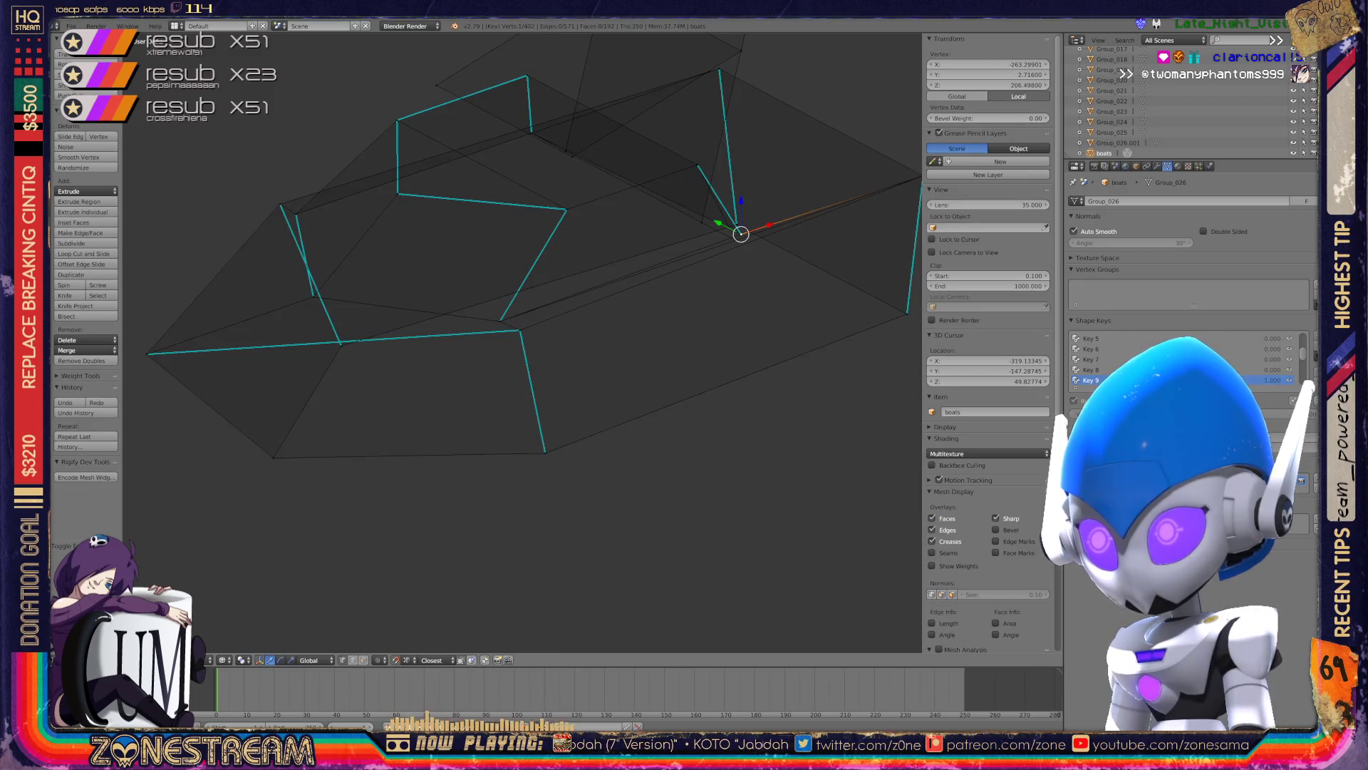
key(g)
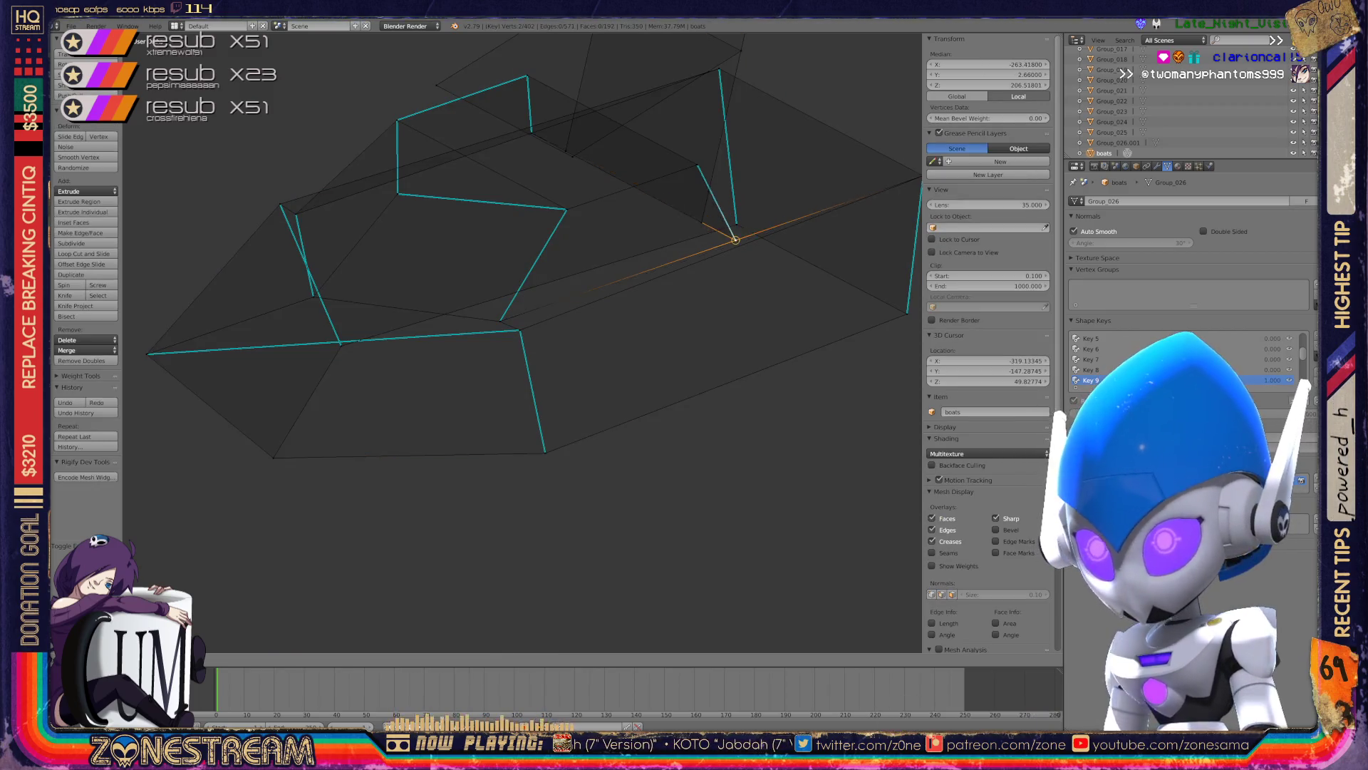
scroll(522, 342, down, 3)
middle_drag(522, 342, 485, 334)
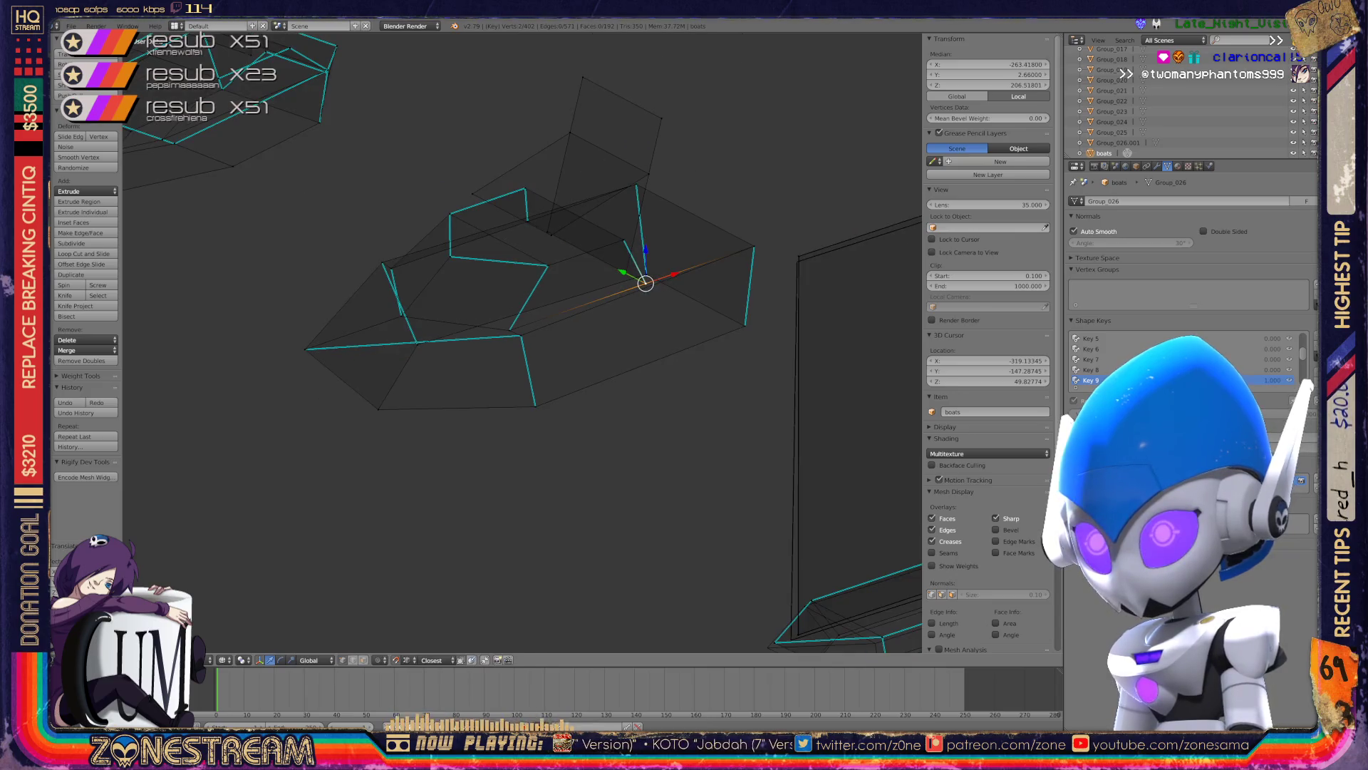
- Leave Edit Mode and reselect the boats object via Group_024 in the Outliner
key(Tab)
scroll(523, 342, up, 4)
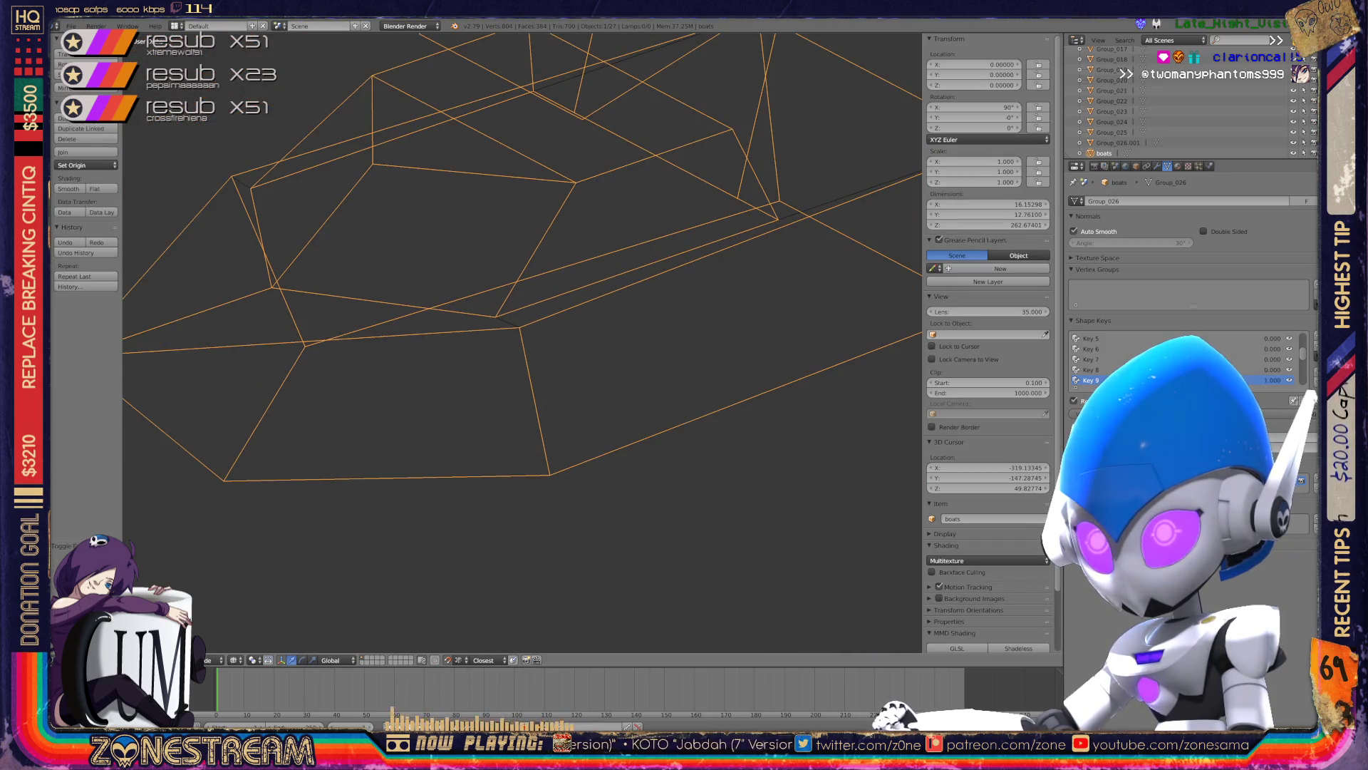
scroll(523, 342, down, 3)
middle_drag(522, 342, 477, 313)
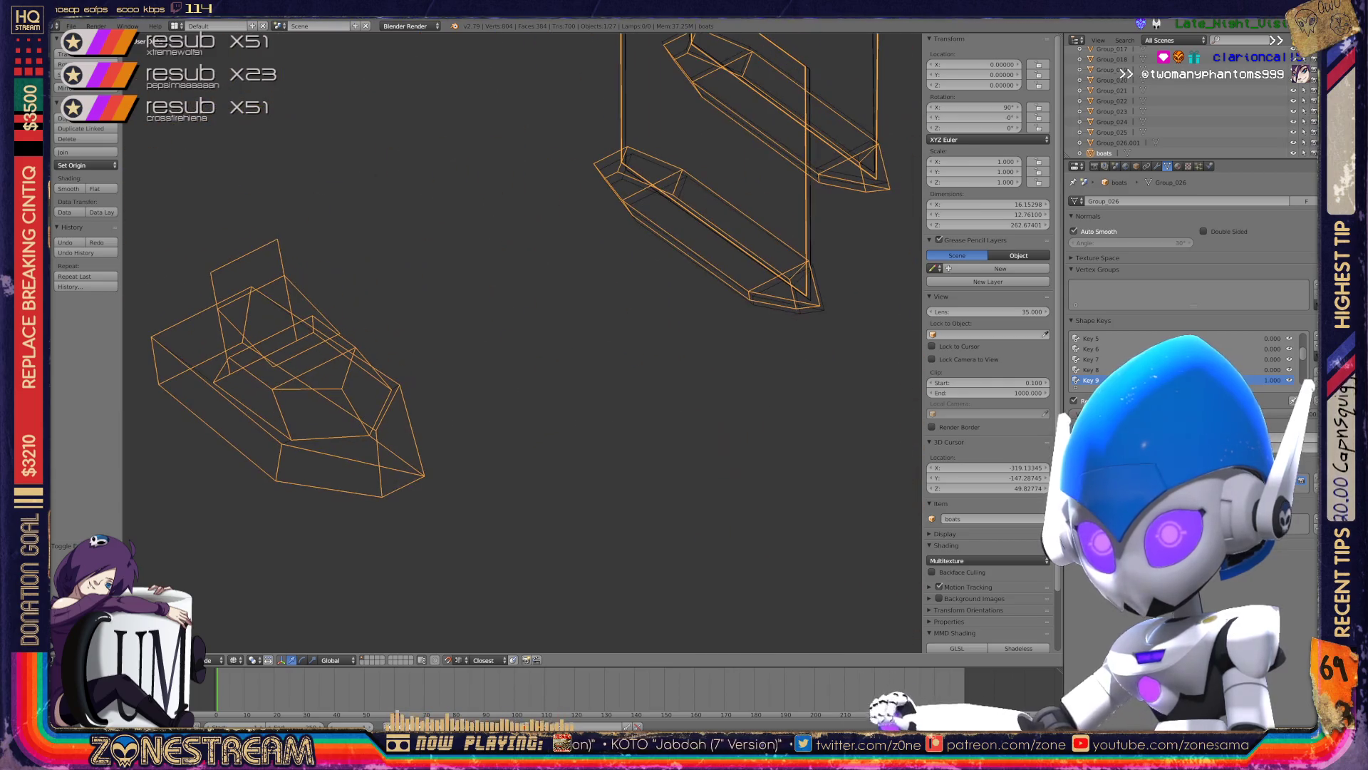
key(x)
key(Escape)
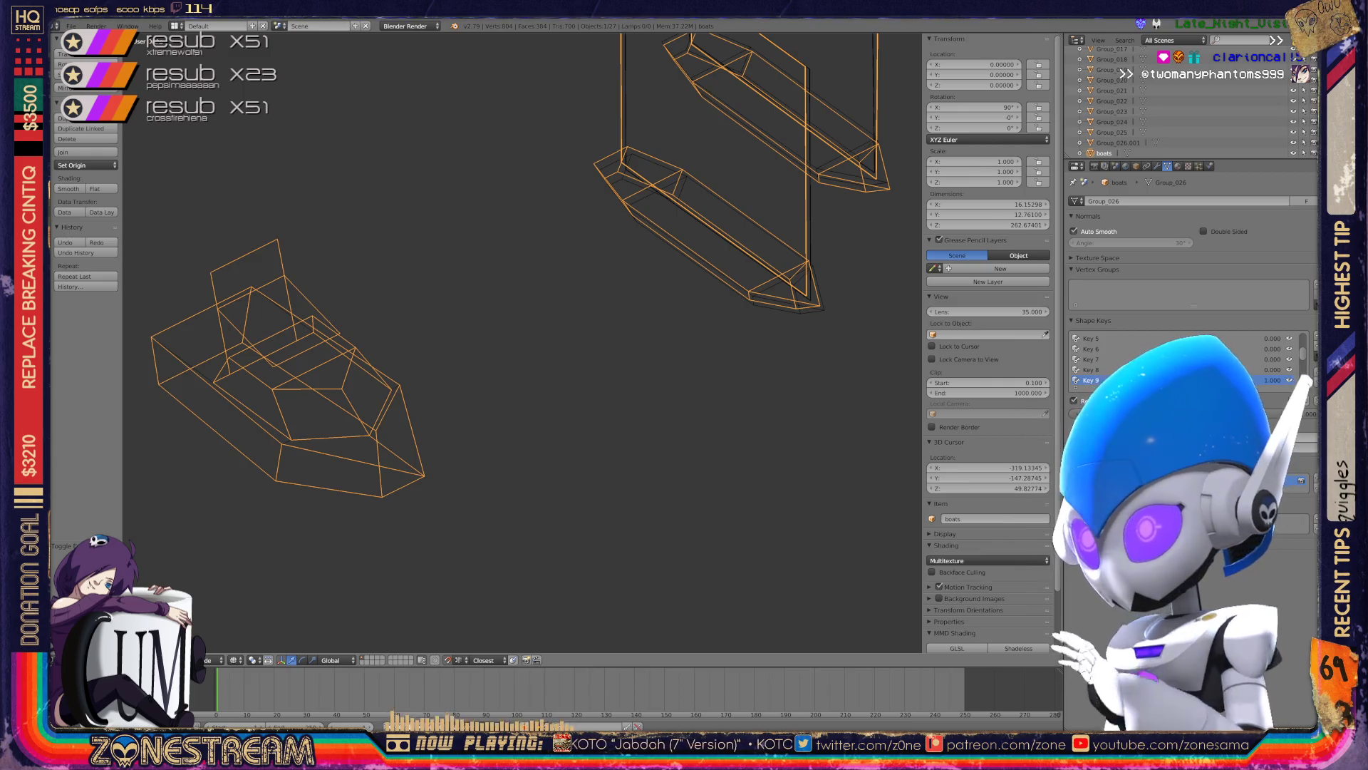
click(1111, 122)
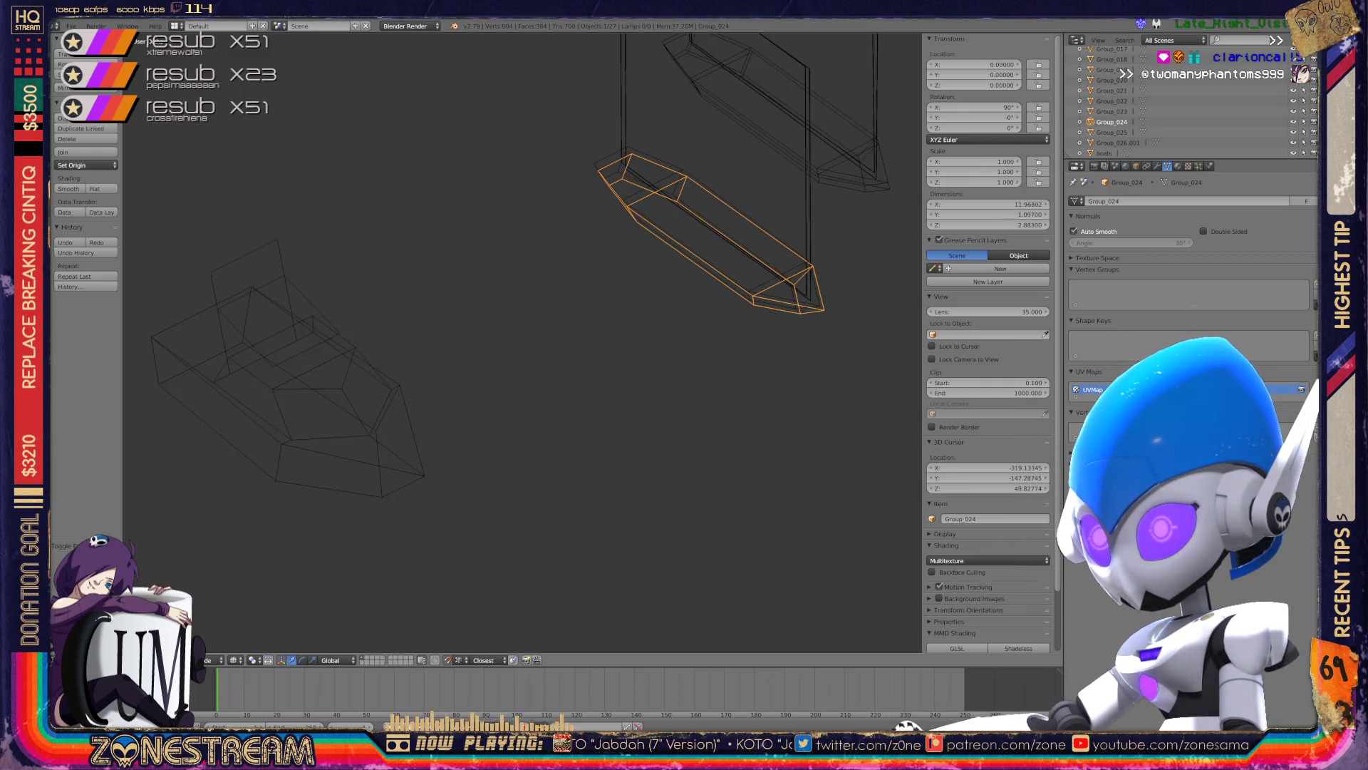
click(1103, 153)
- Re-enter Edit Mode on the boats mesh and pan over to the next boat
key(Tab)
mouse_move(713, 356)
shift+middle_down()
mouse_move(449, 328)
mouse_move(520, 213)
shift+middle_up()
scroll(520, 342, up, 3)
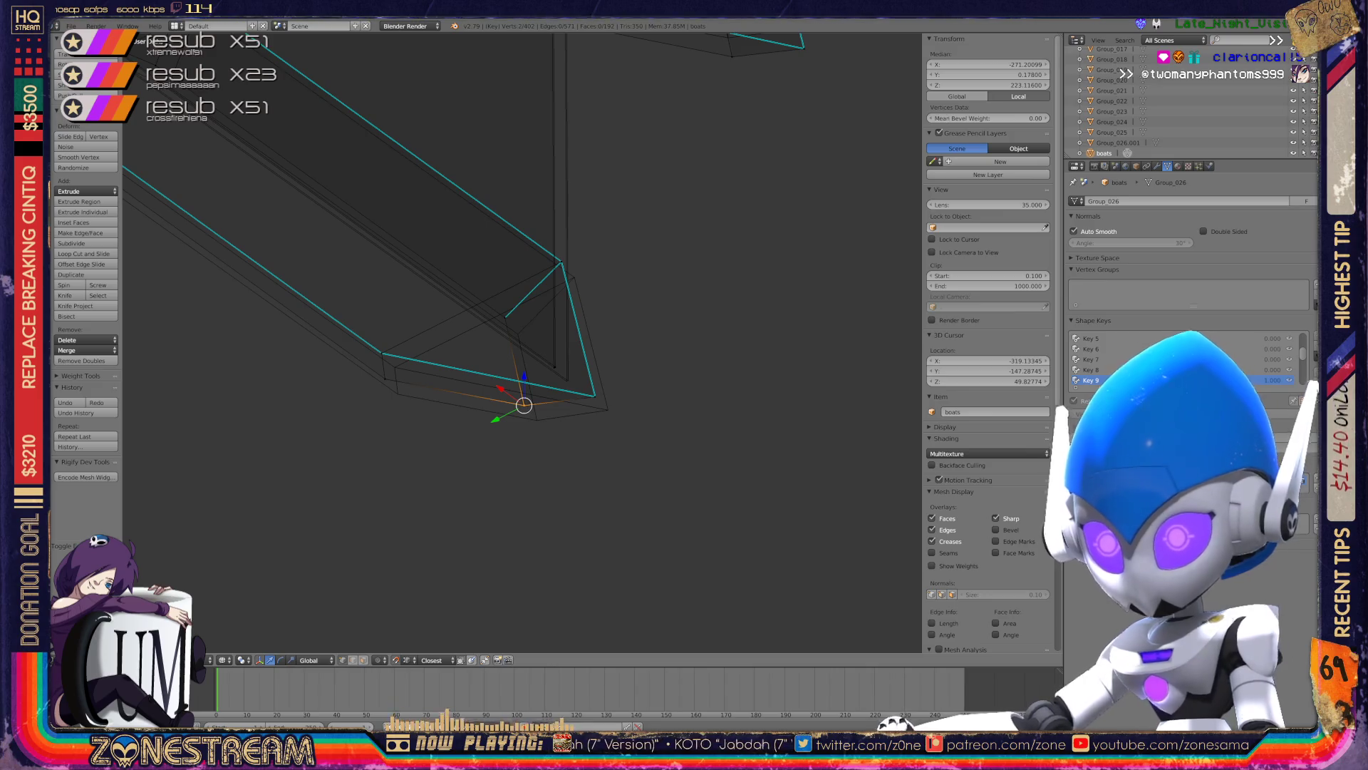
- Shift the hull tip vertex down-right and nudge the neighbouring hull vertex into place
mouse_move(524, 405)
mouse_down()
mouse_move(536, 419)
mouse_move(607, 409)
mouse_up()
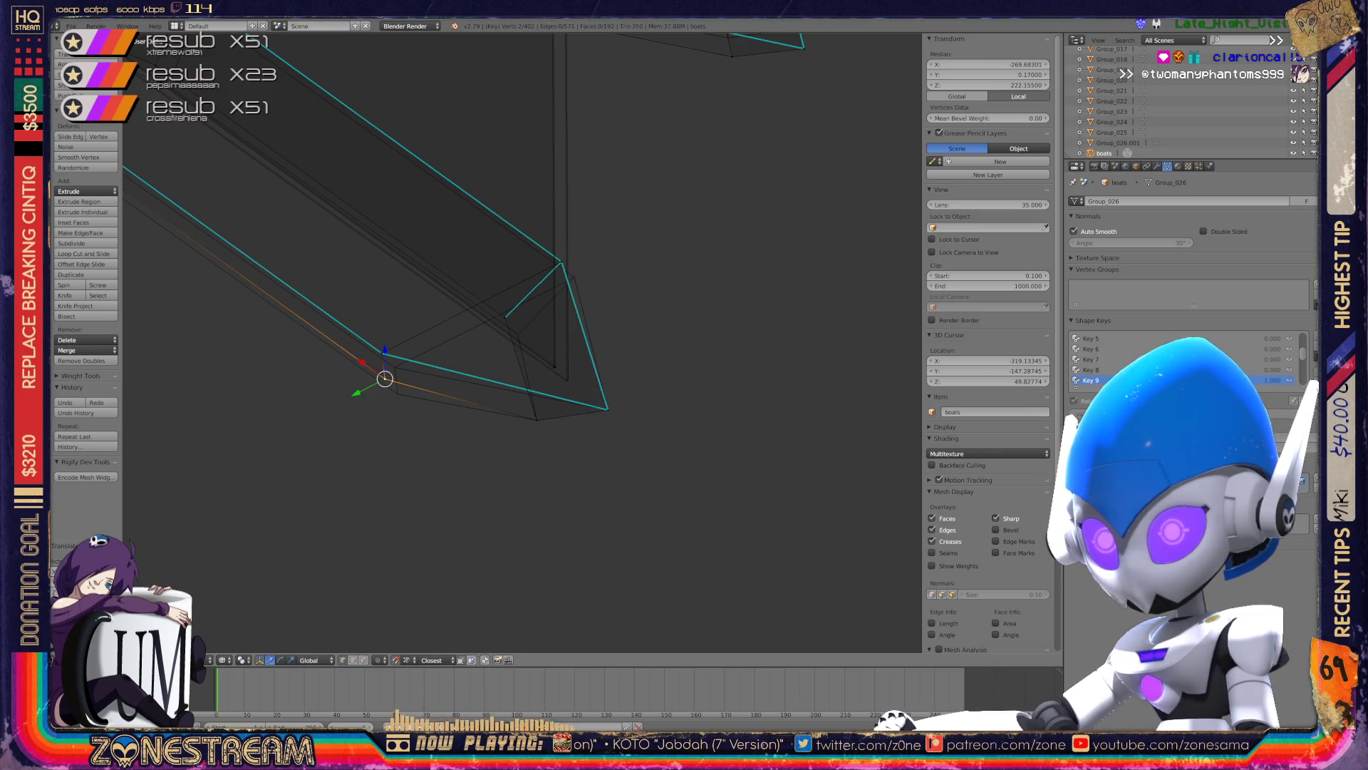
drag(385, 378, 398, 393)
middle_drag(520, 342, 456, 299)
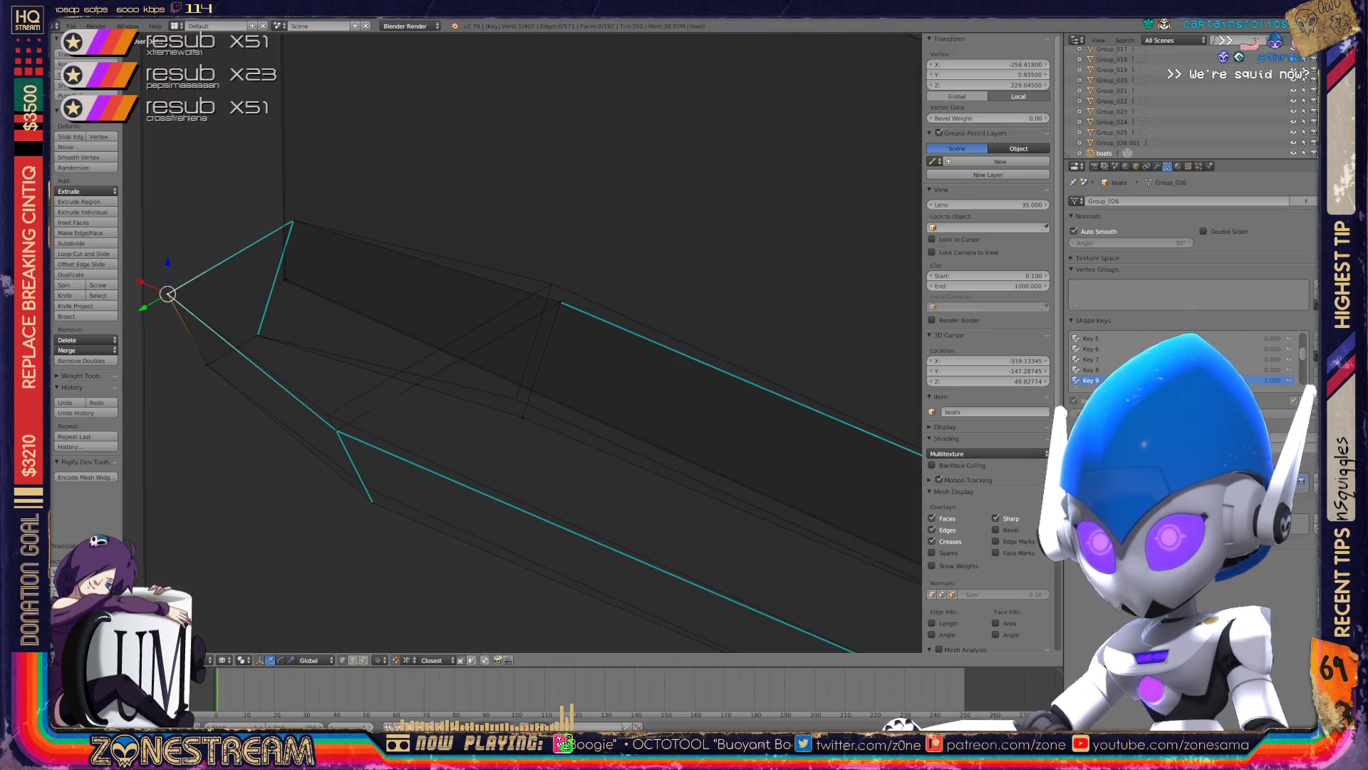
key(g)
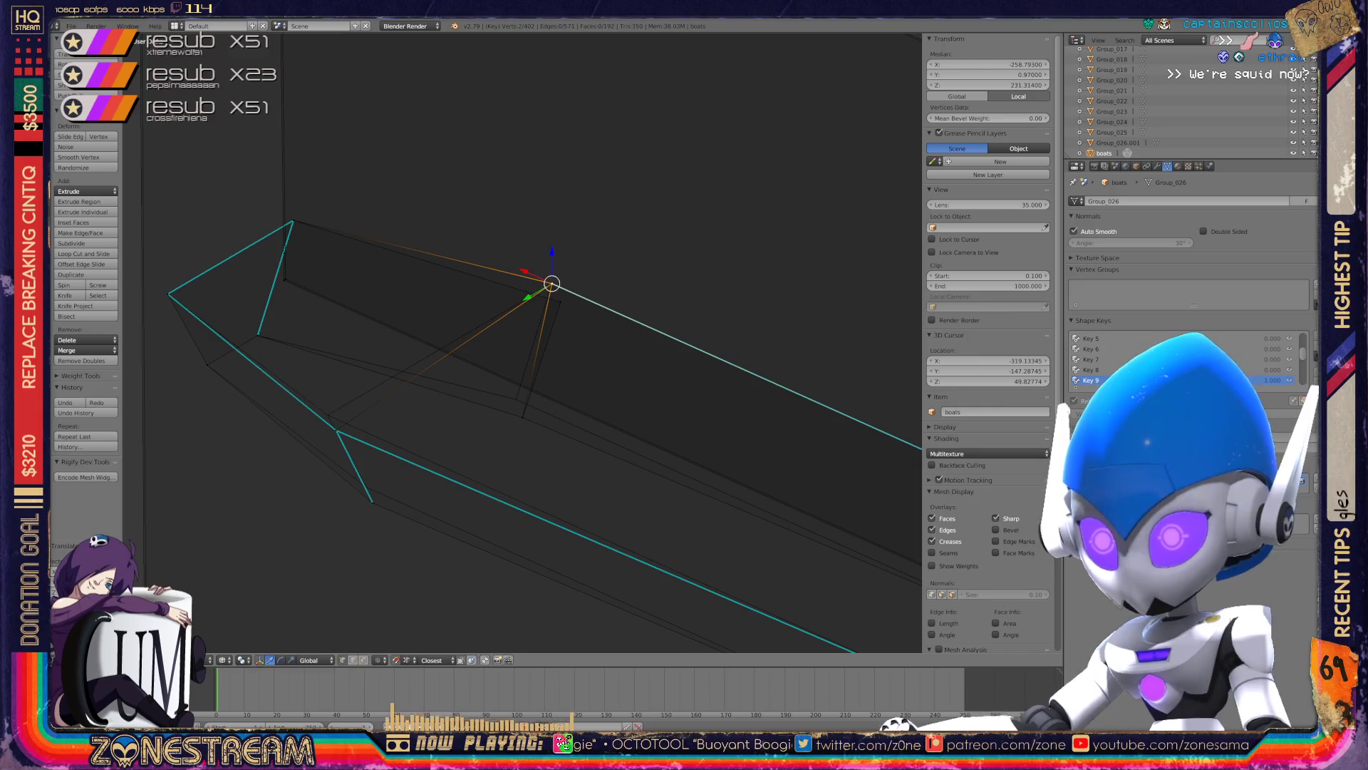
key(g)
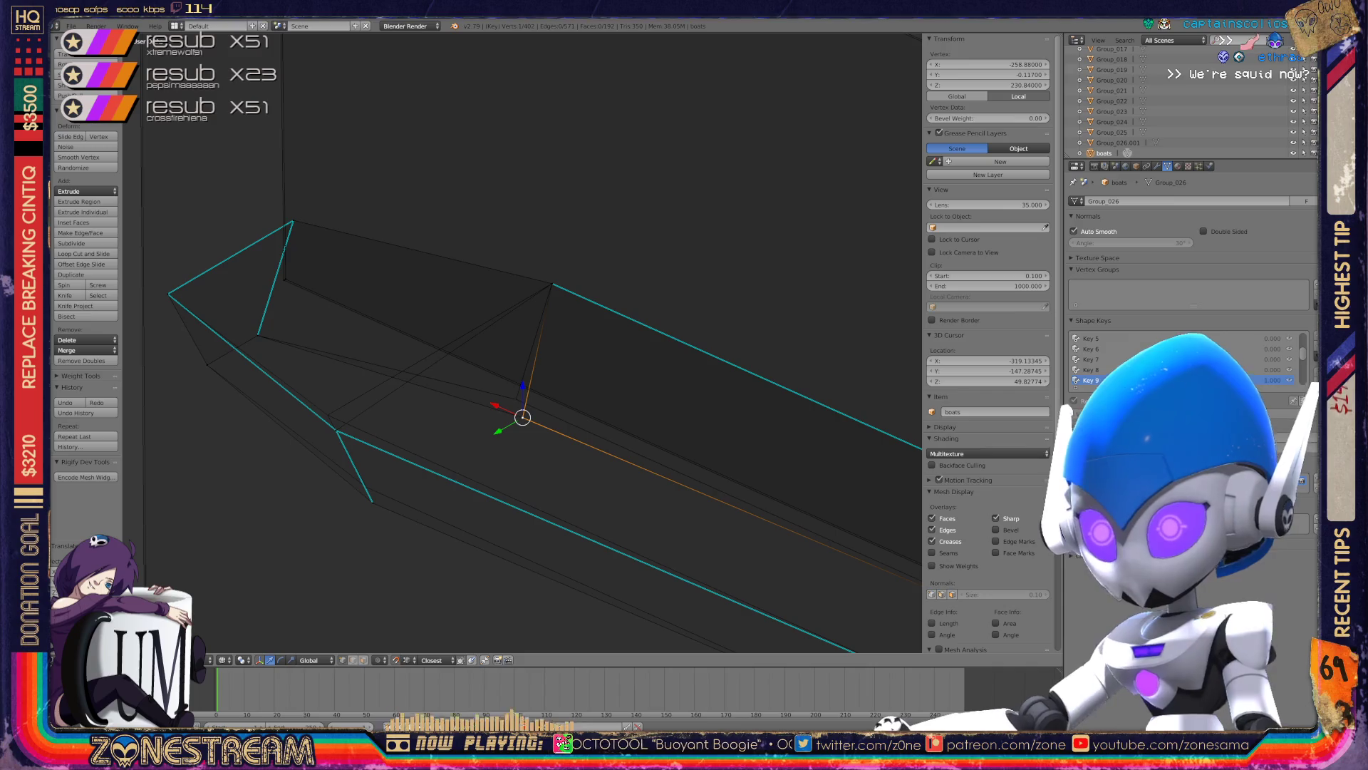
- Reposition the hull's lower-corner vertex and bottom-edge vertex, then inspect both hulls' edges
right_click(328, 421)
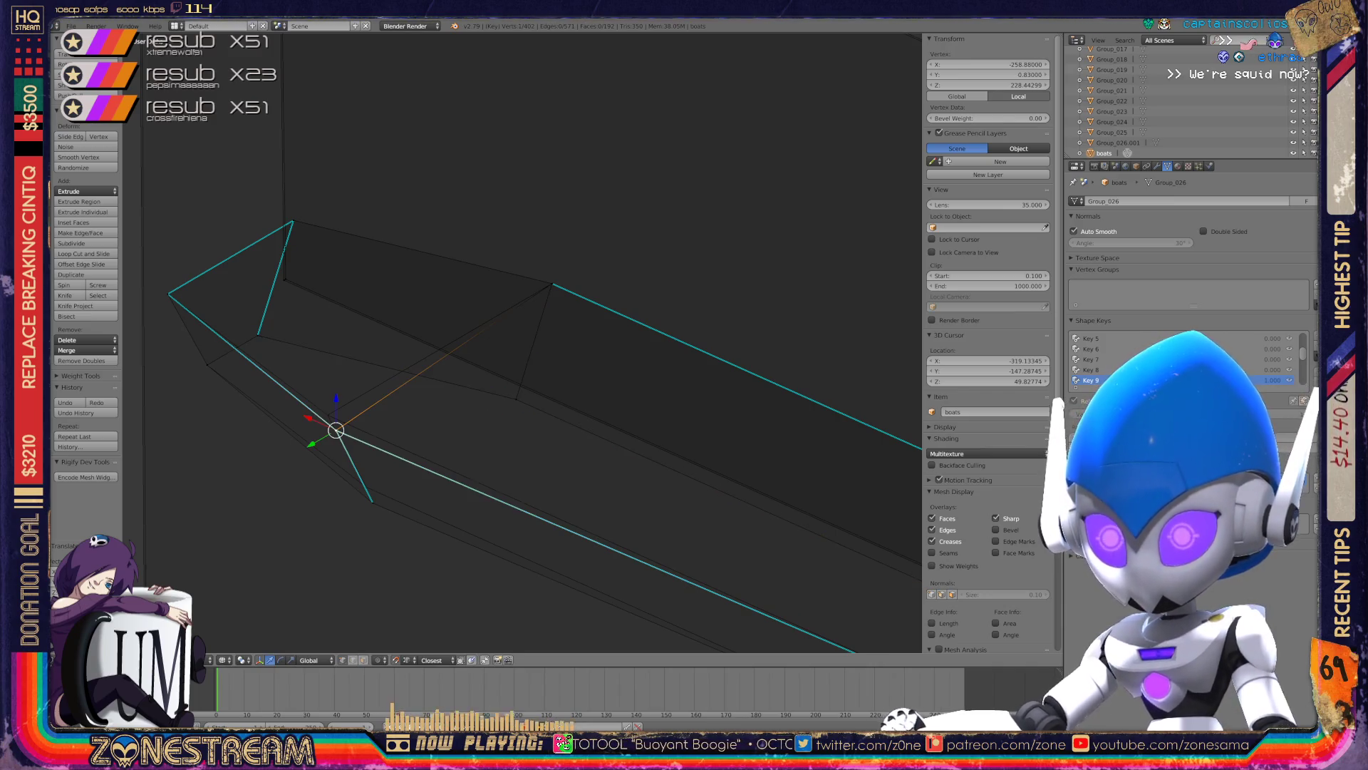
key(g)
click(329, 422)
key(g)
click(328, 414)
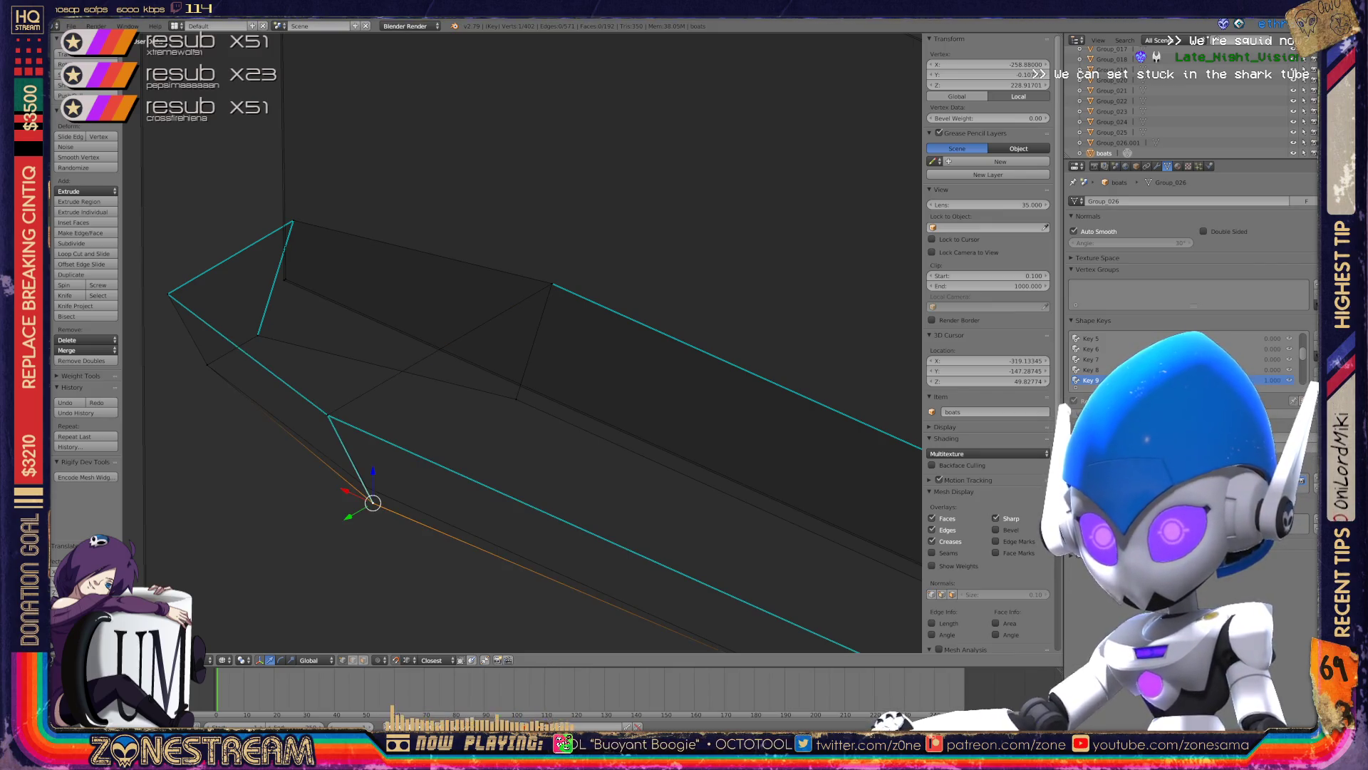
key(g)
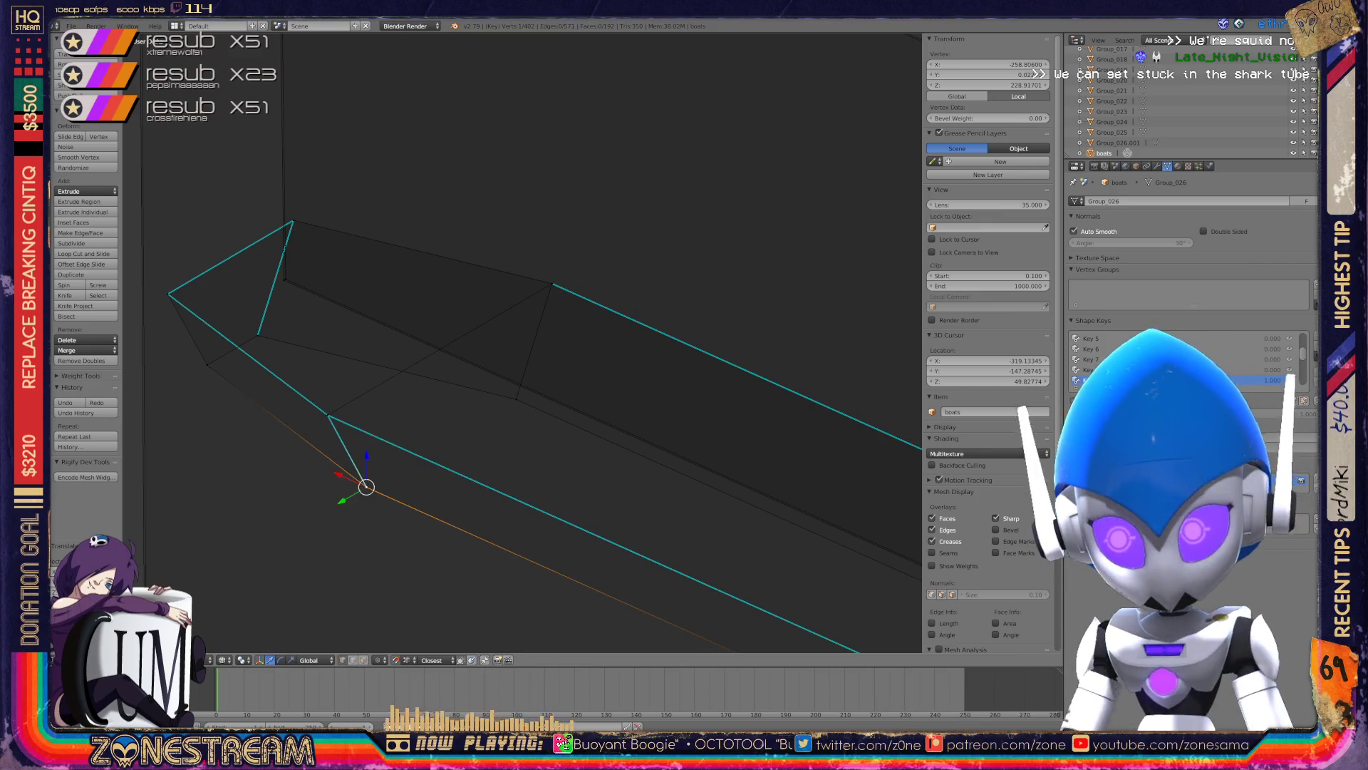
scroll(523, 342, down, 6)
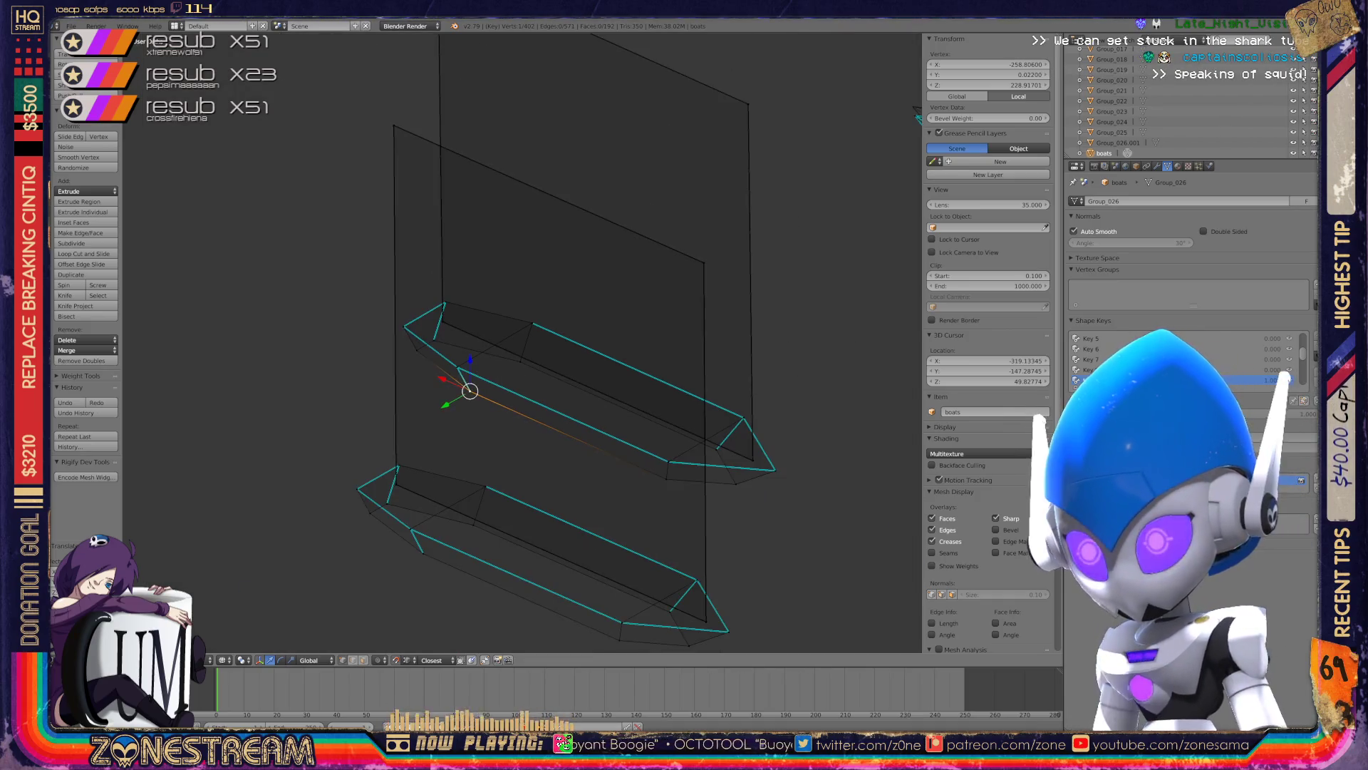
middle_drag(523, 342, 427, 356)
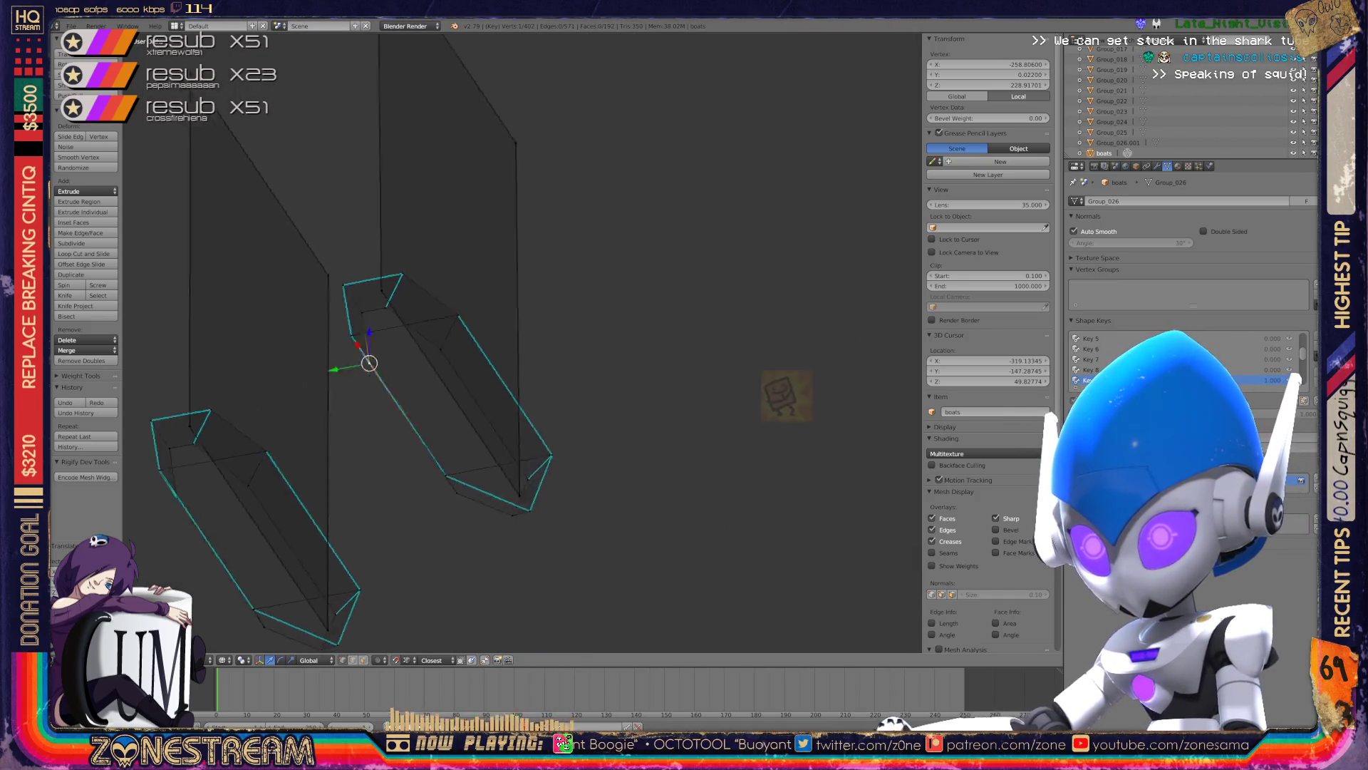
mouse_move(523, 342)
middle_down()
mouse_move(456, 356)
mouse_move(427, 342)
mouse_move(456, 334)
middle_up()
scroll(524, 342, up, 4)
scroll(427, 342, up, 2)
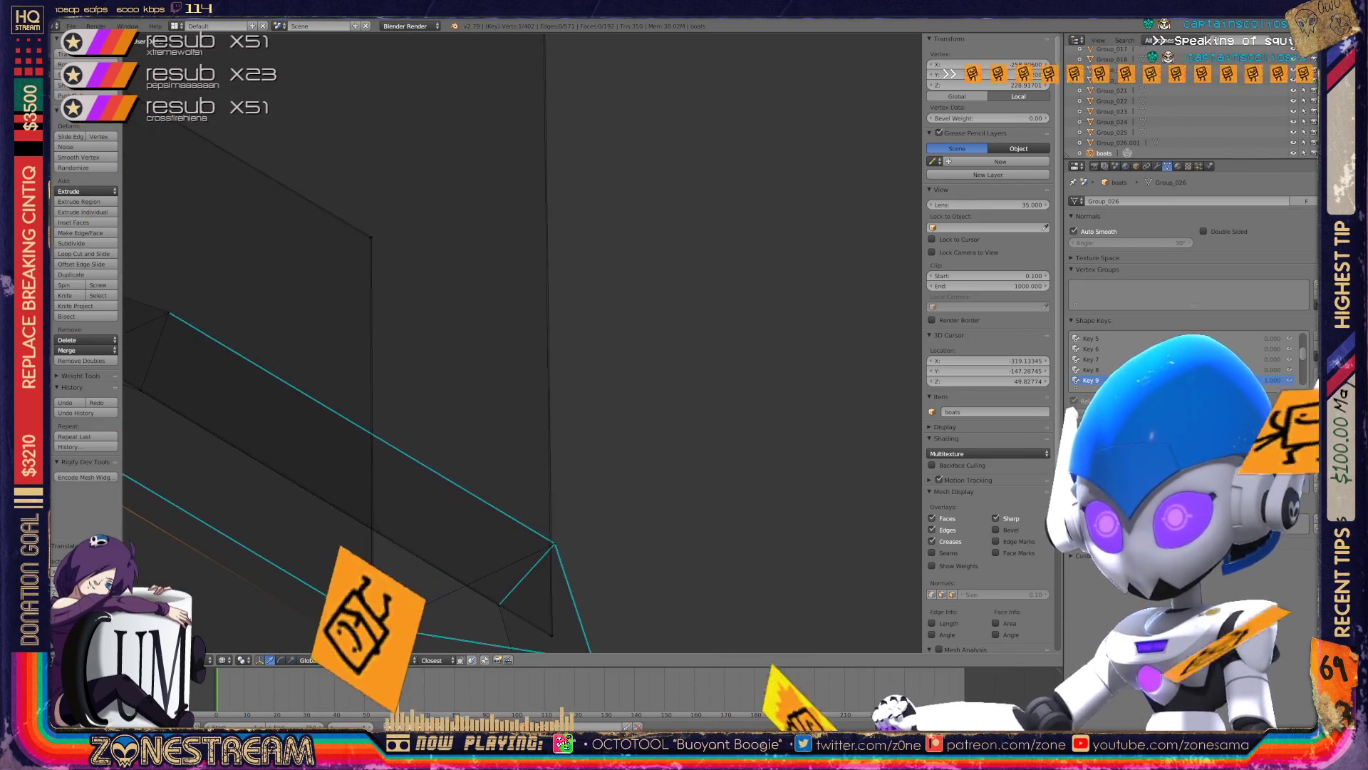
scroll(456, 335, up, 3)
- Frame the other boat from Object Mode and re-enter Edit Mode on it
key(Tab)
scroll(523, 342, down, 3)
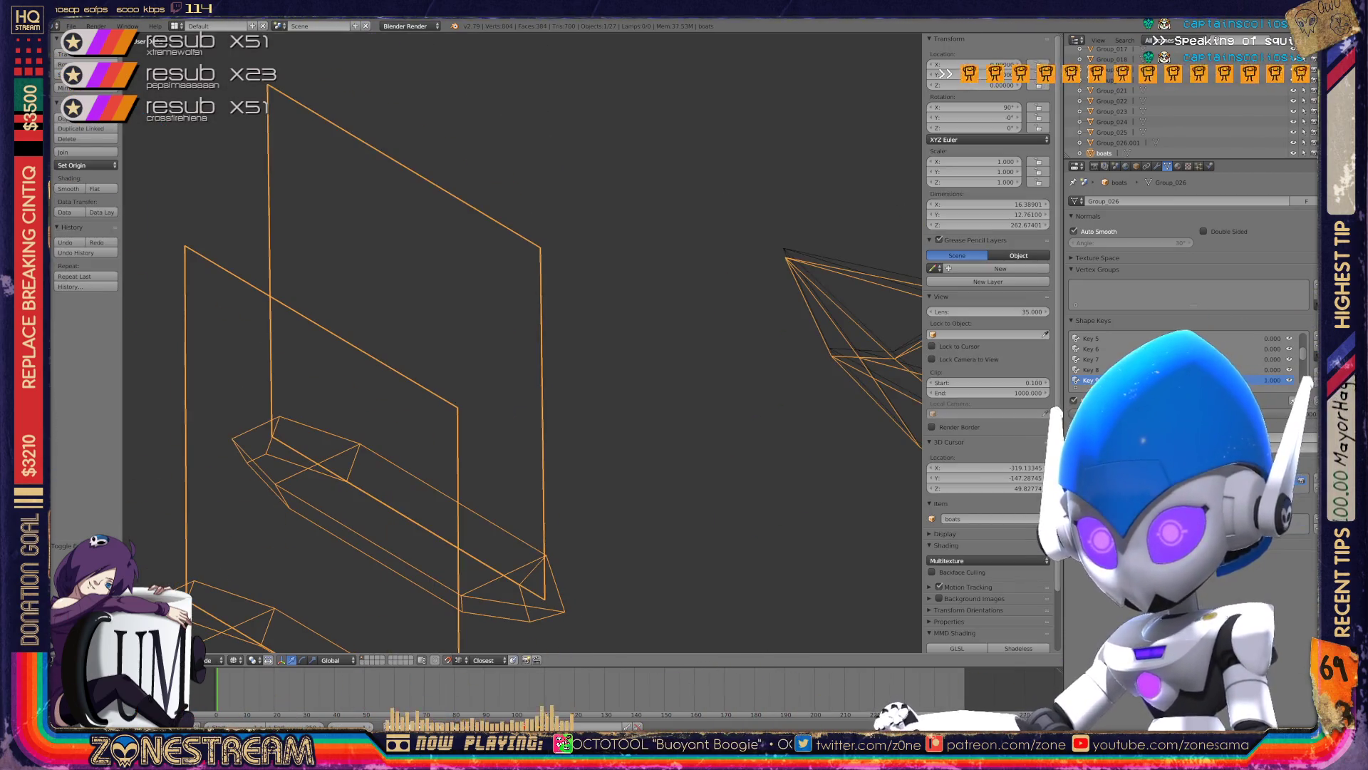
middle_drag(520, 342, 542, 335)
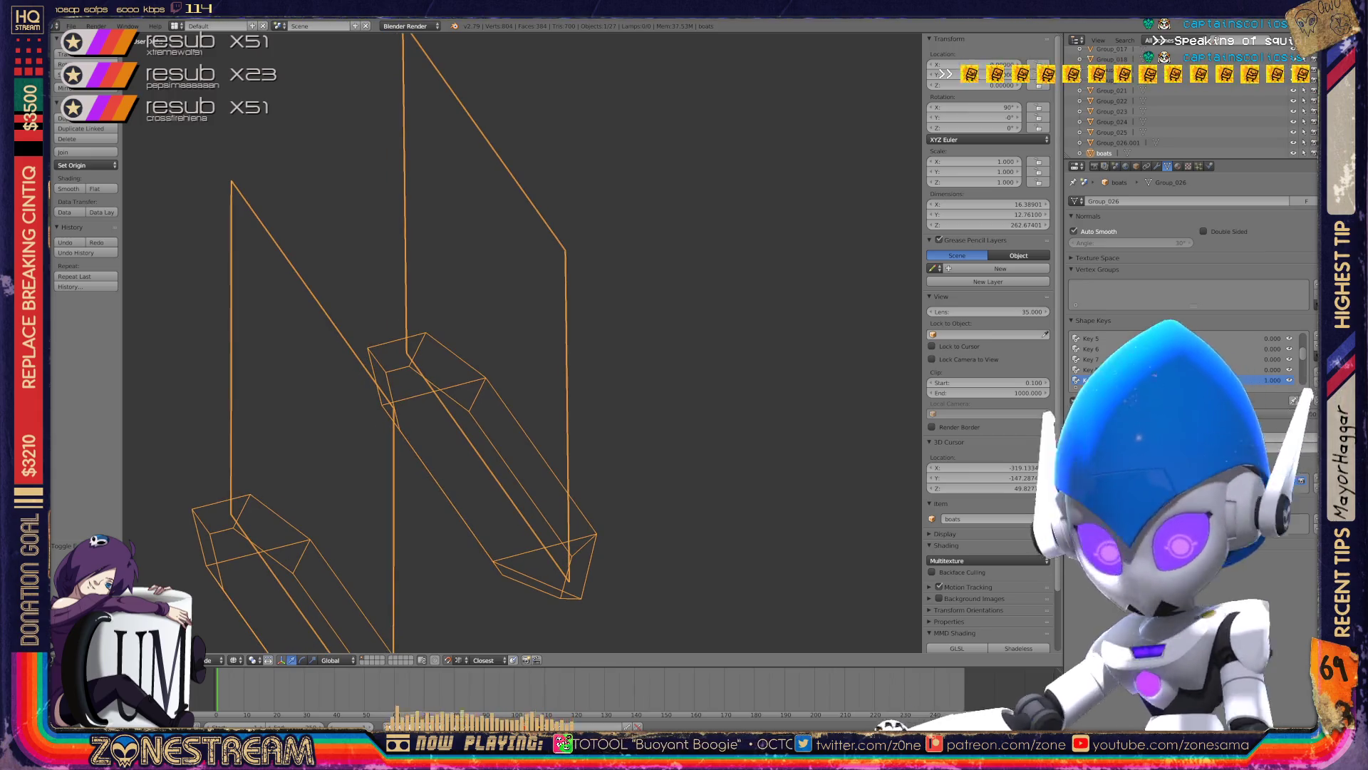
key(Home)
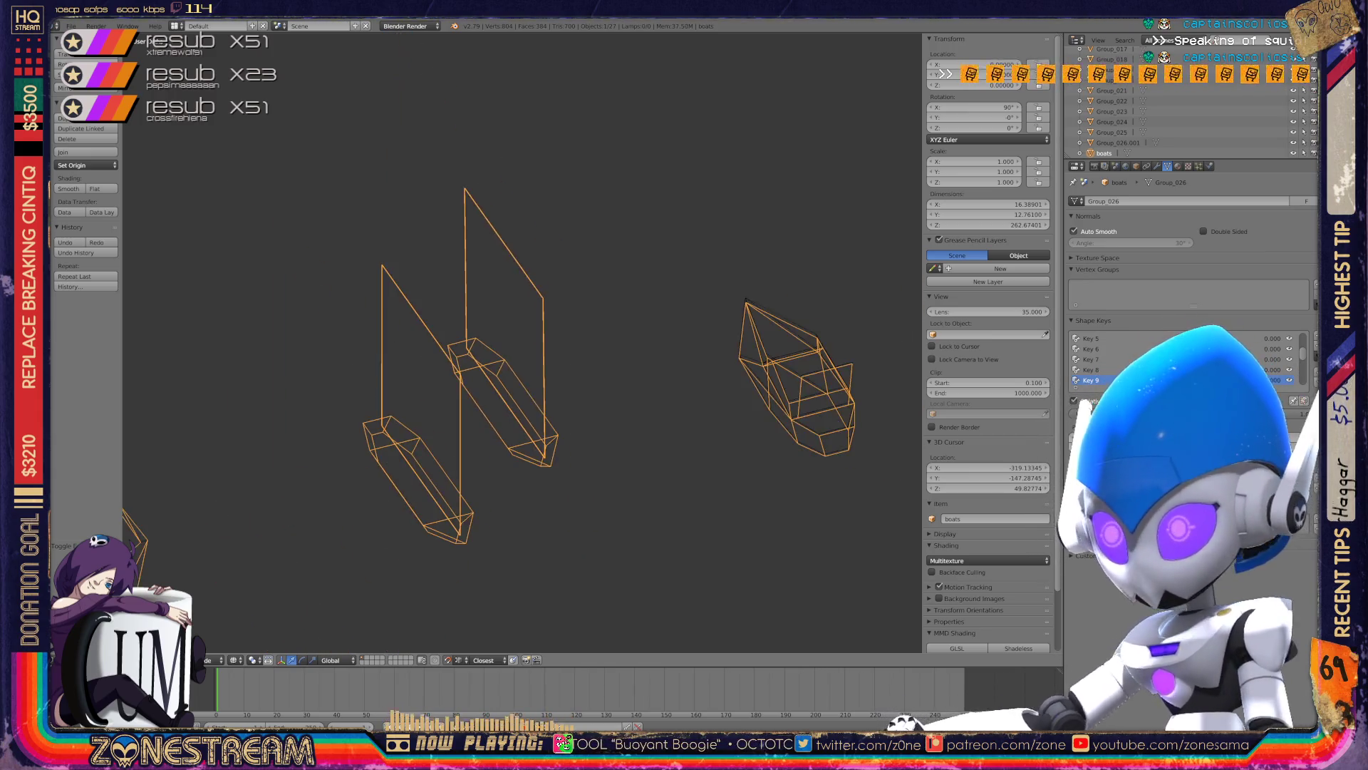
scroll(524, 342, down, 3)
middle_drag(523, 342, 499, 335)
scroll(524, 342, up, 3)
scroll(523, 342, up, 4)
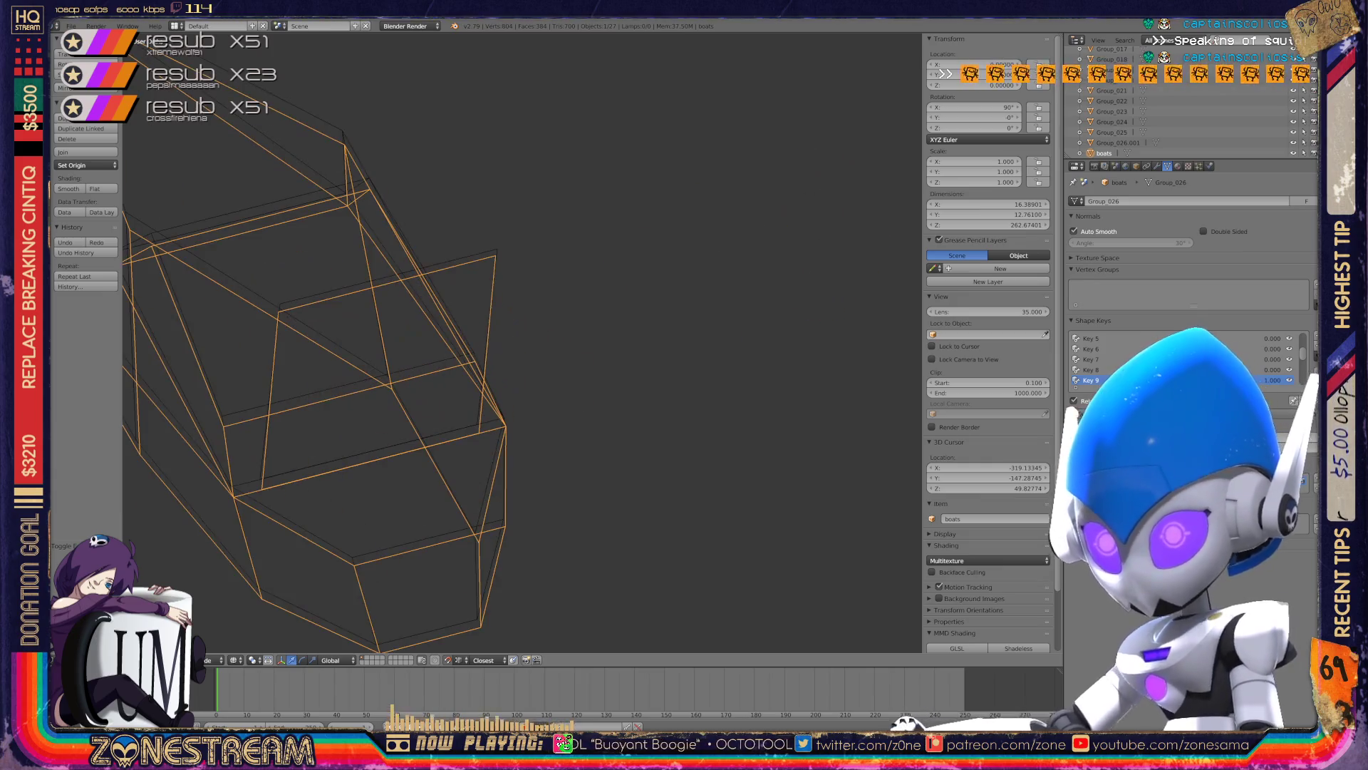
scroll(524, 342, up, 2)
scroll(523, 342, up, 2)
key(Tab)
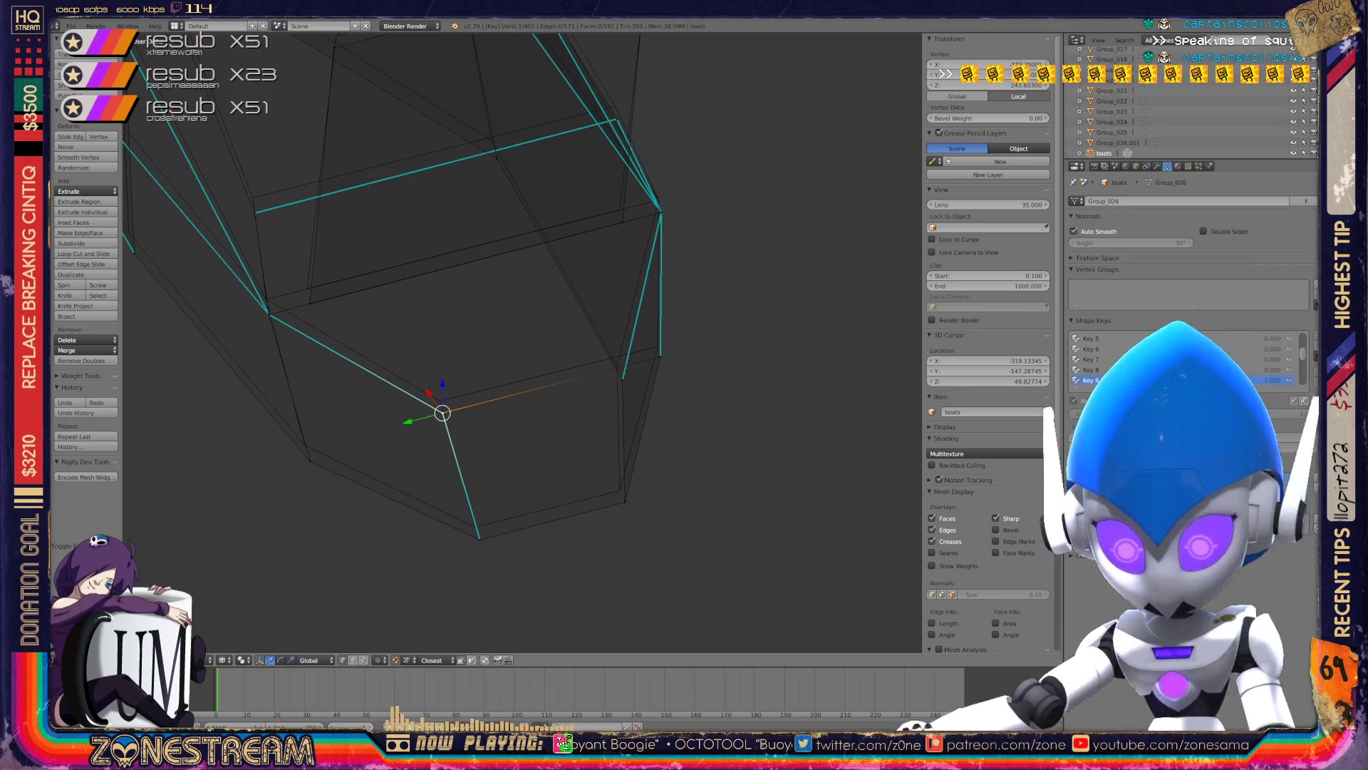
- Raise the selected vertex, the right-corner vertex, and the lower-edge and bottom-point vertices slightly
drag(443, 412, 439, 400)
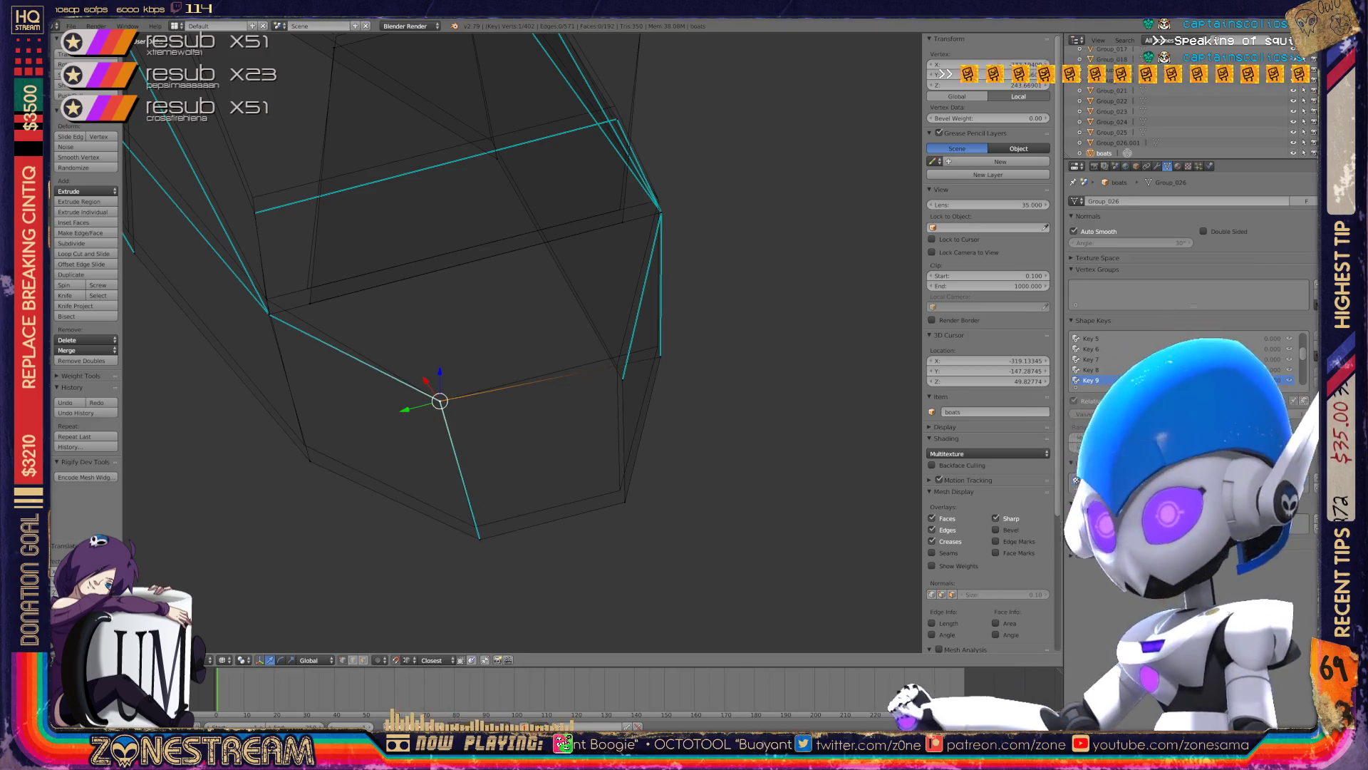
right_click(660, 355)
drag(661, 356, 617, 366)
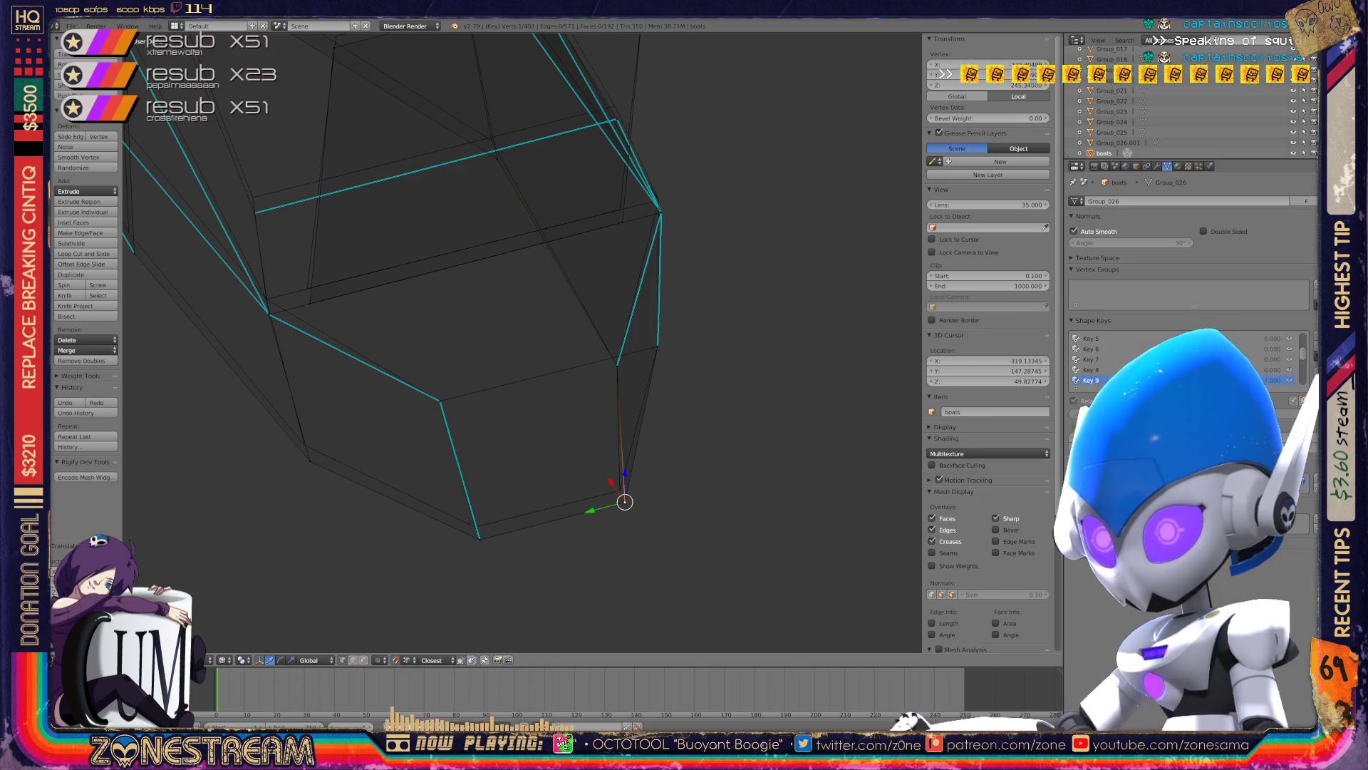
drag(625, 501, 620, 490)
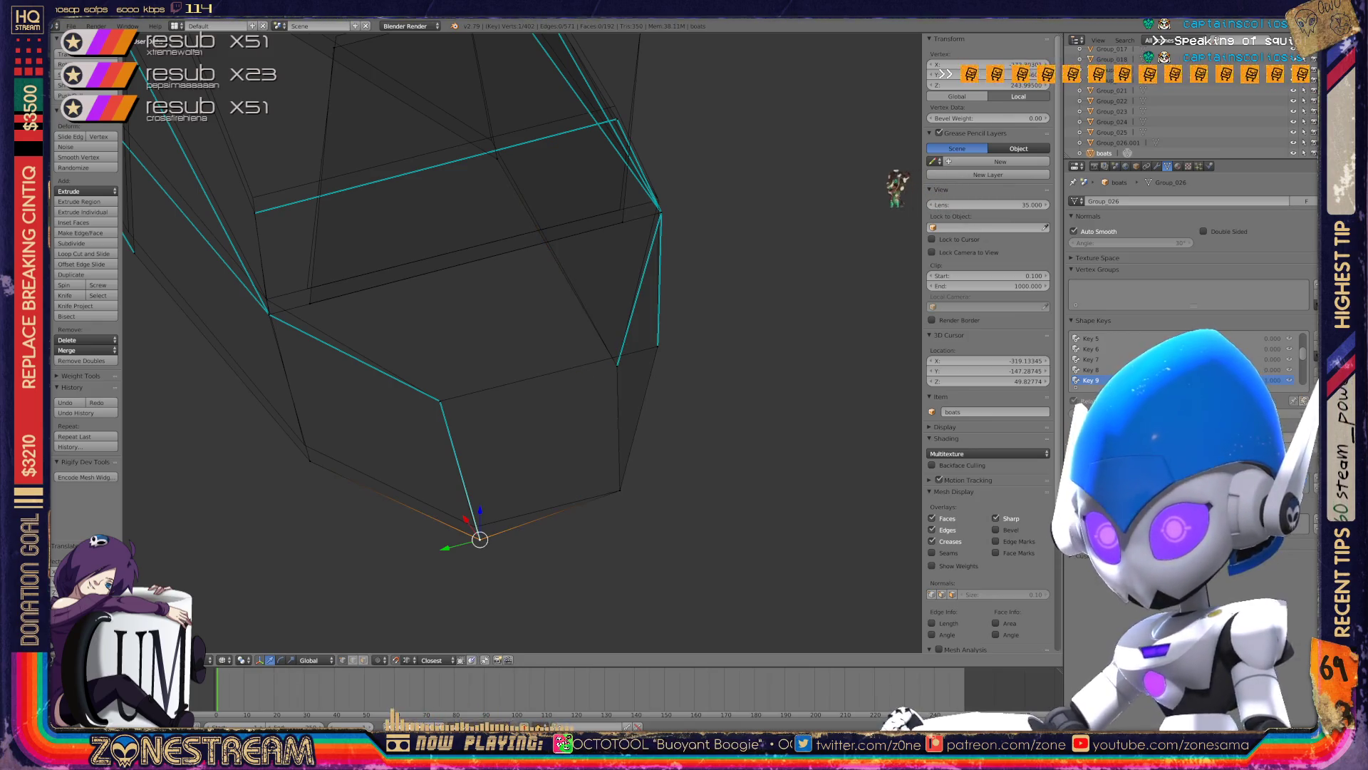
drag(479, 539, 474, 526)
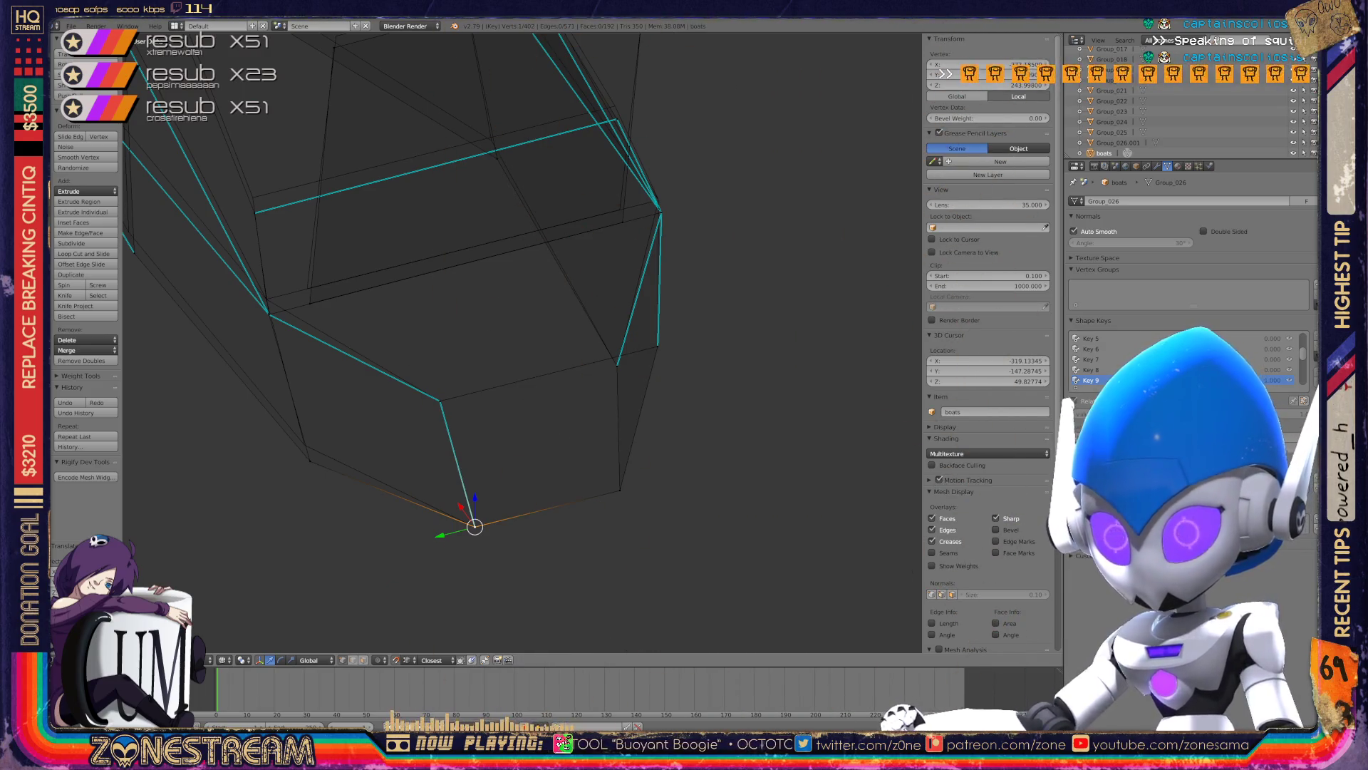
- Lift the hull's left-corner vertex and fine-tune its position toward the upper right
right_click(310, 461)
key(g)
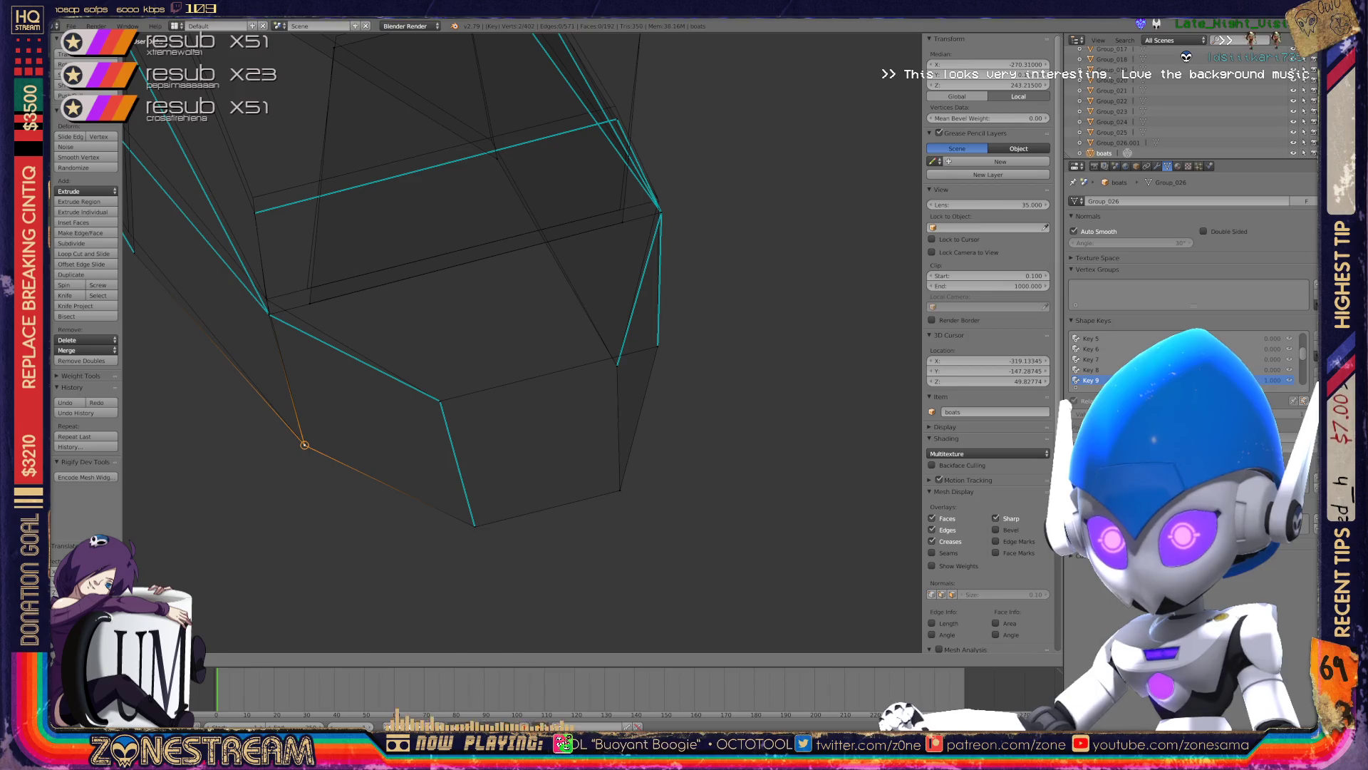
shift+middle_drag(456, 342, 587, 509)
key(g)
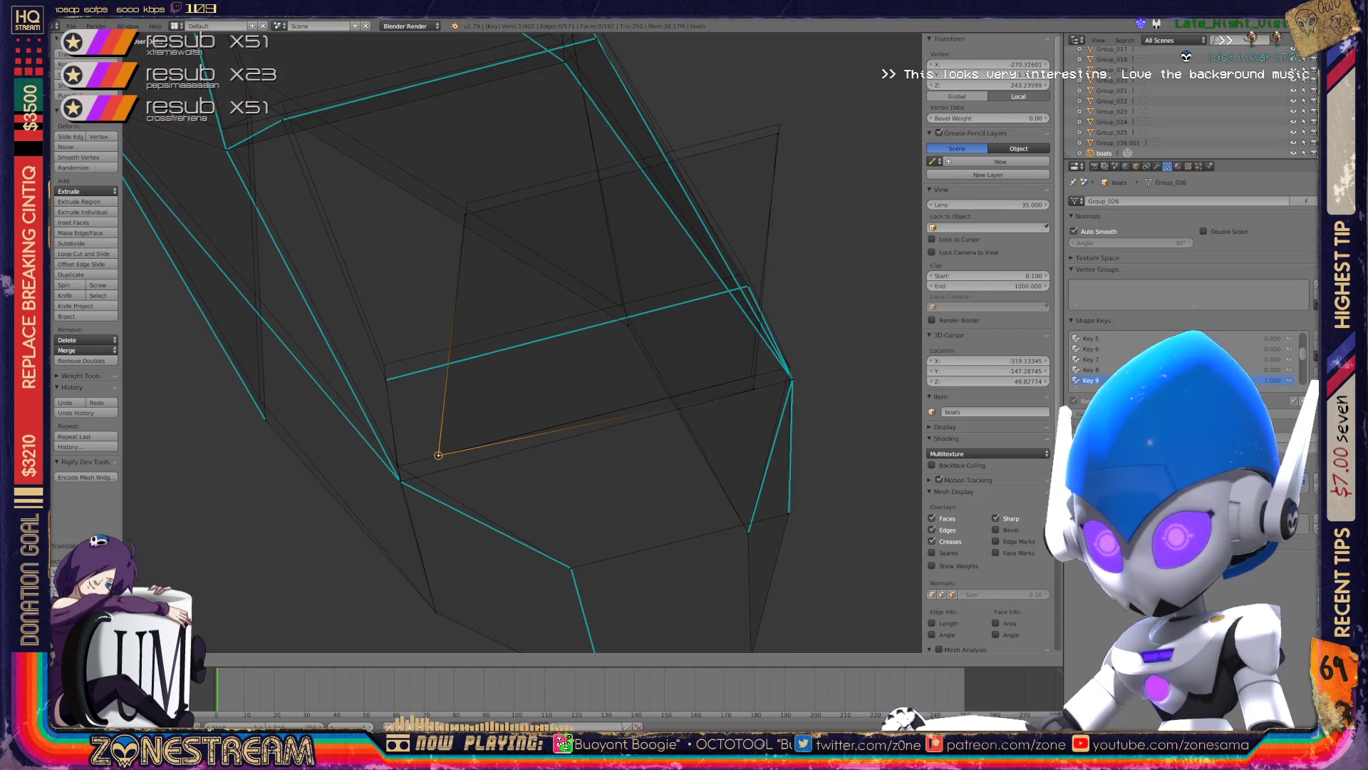
key(g)
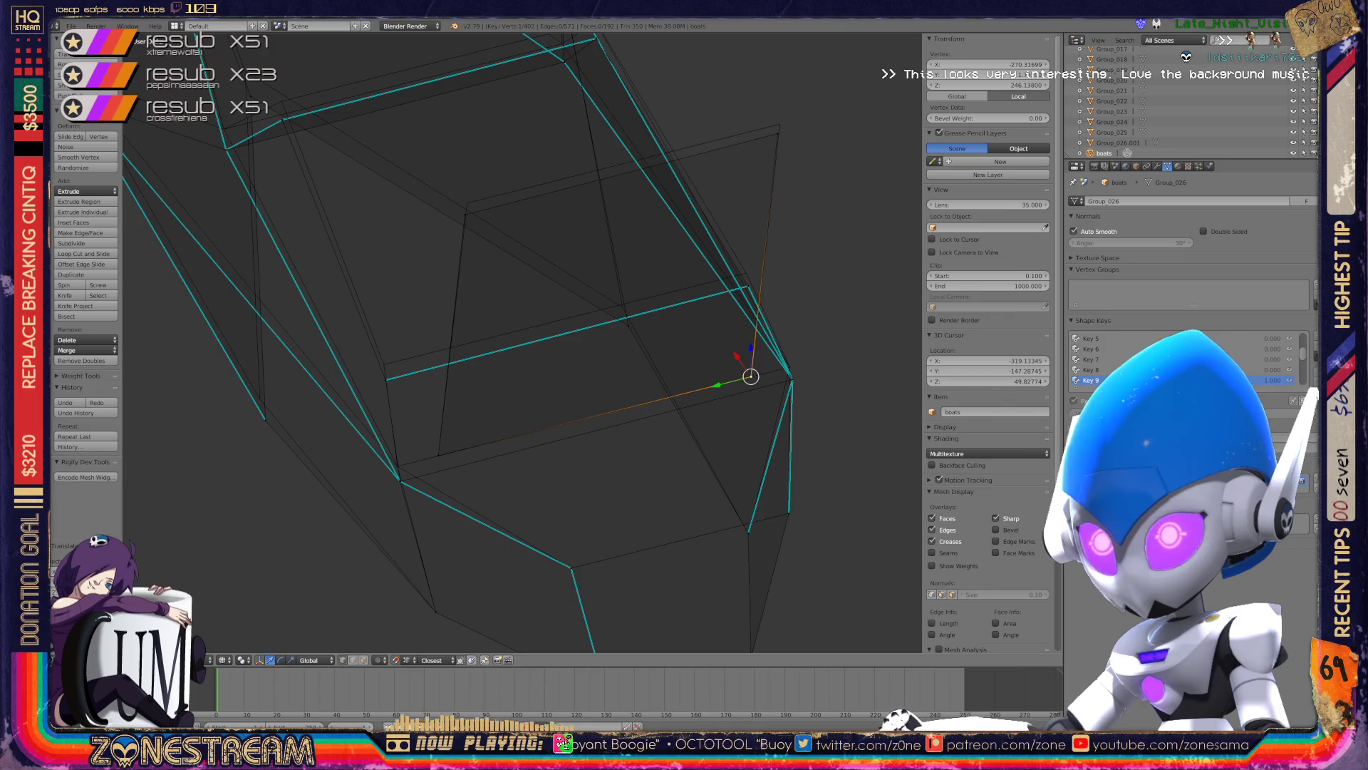
key(g)
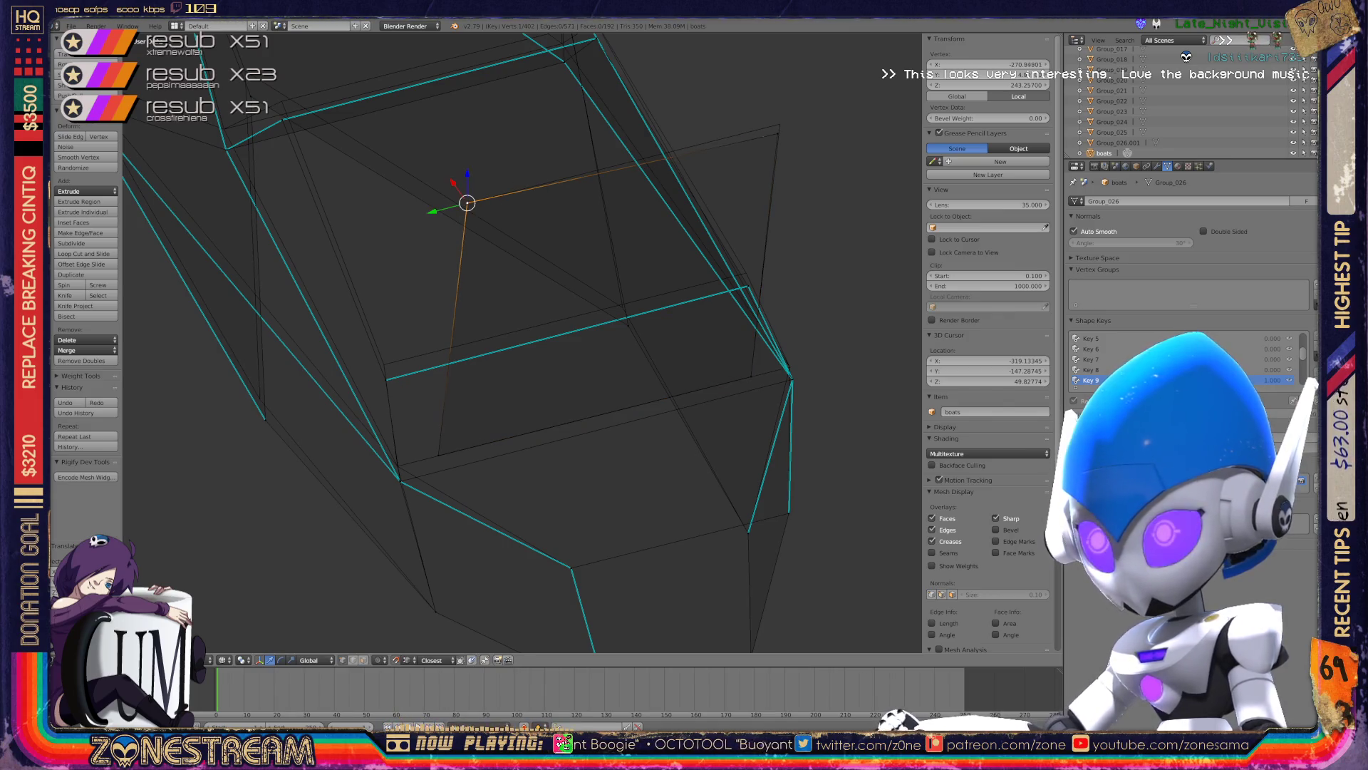
key(g)
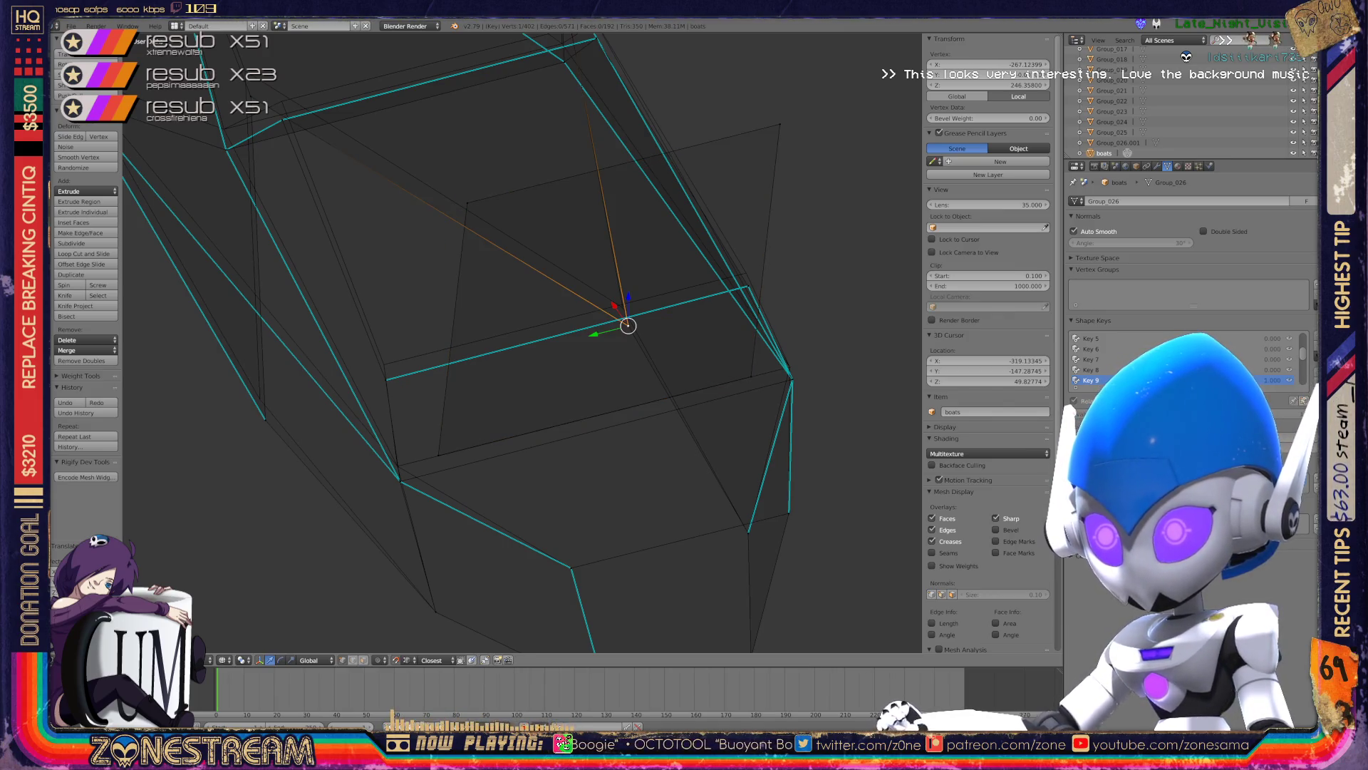
key(g)
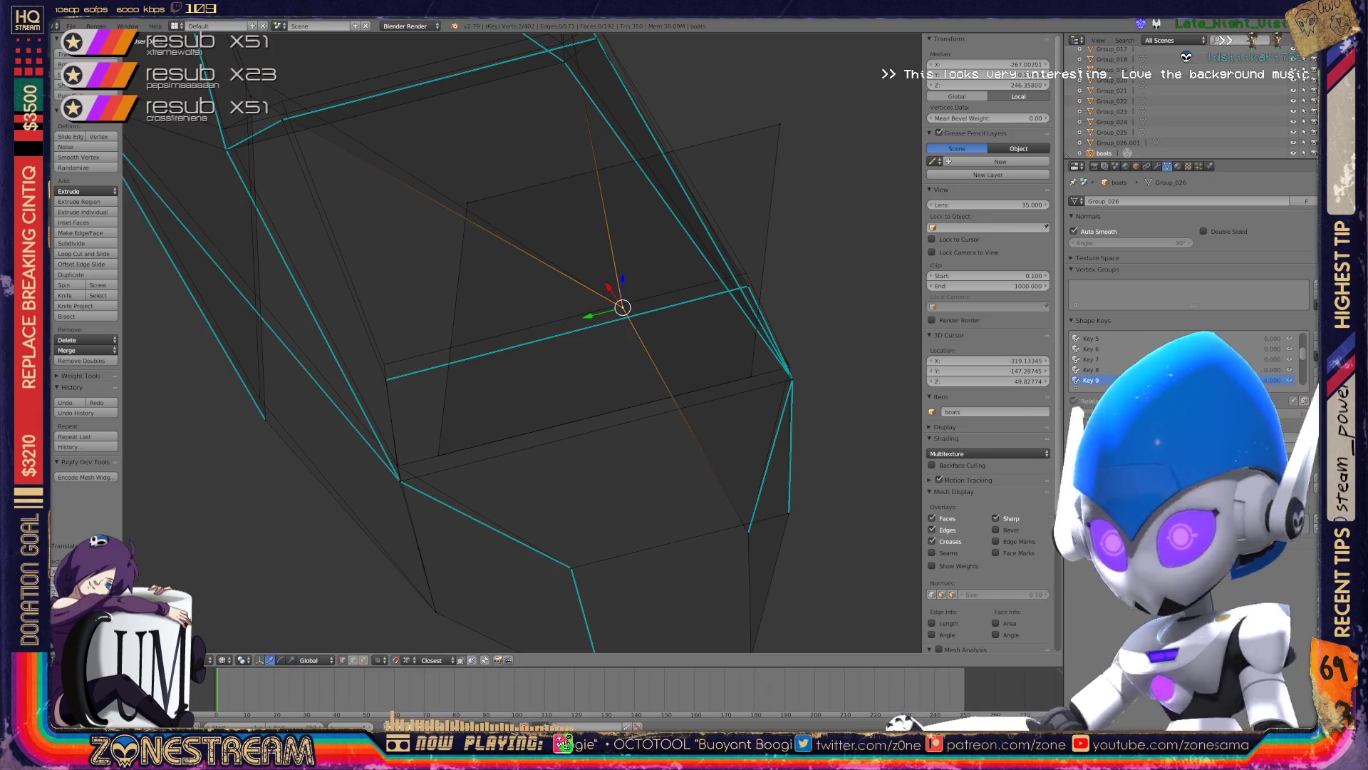
- Raise the vertex at the inner edge's left end and confirm its new height
right_click(400, 481)
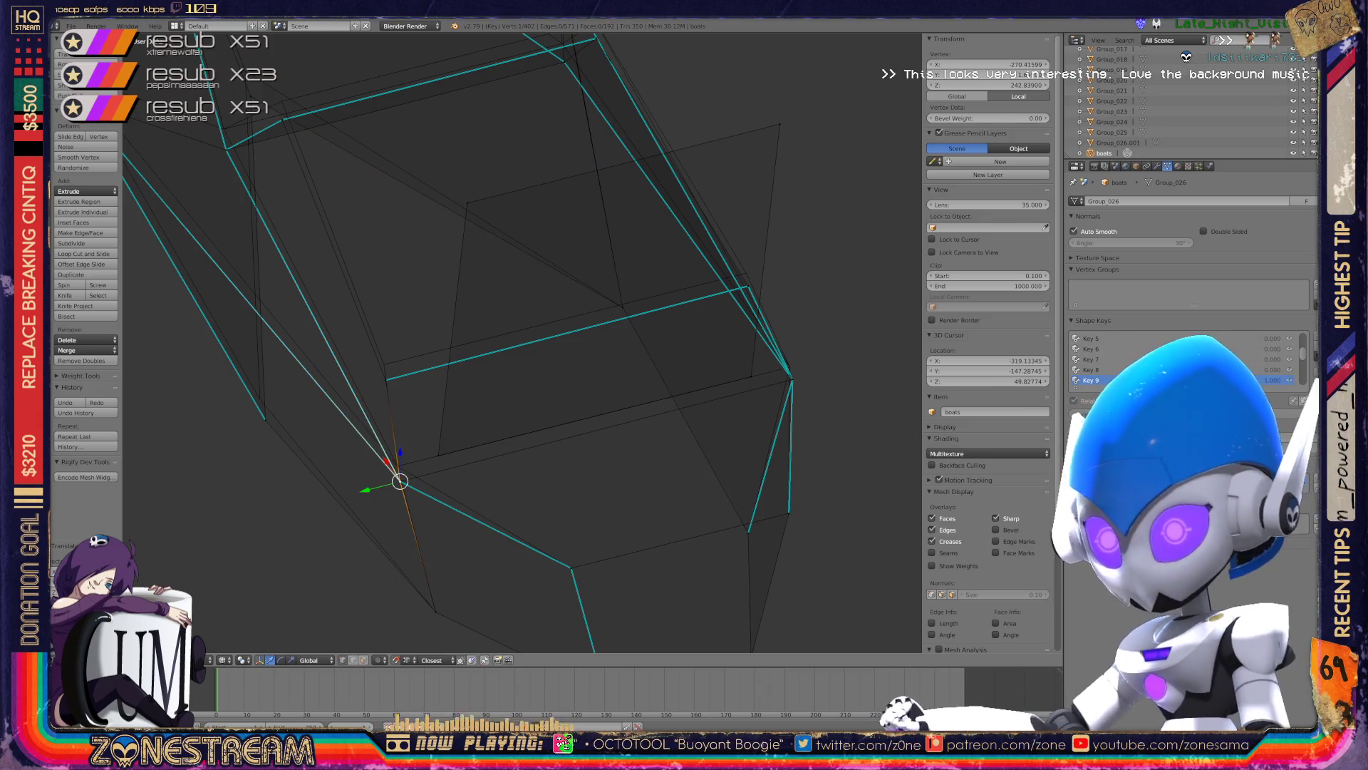
key(g)
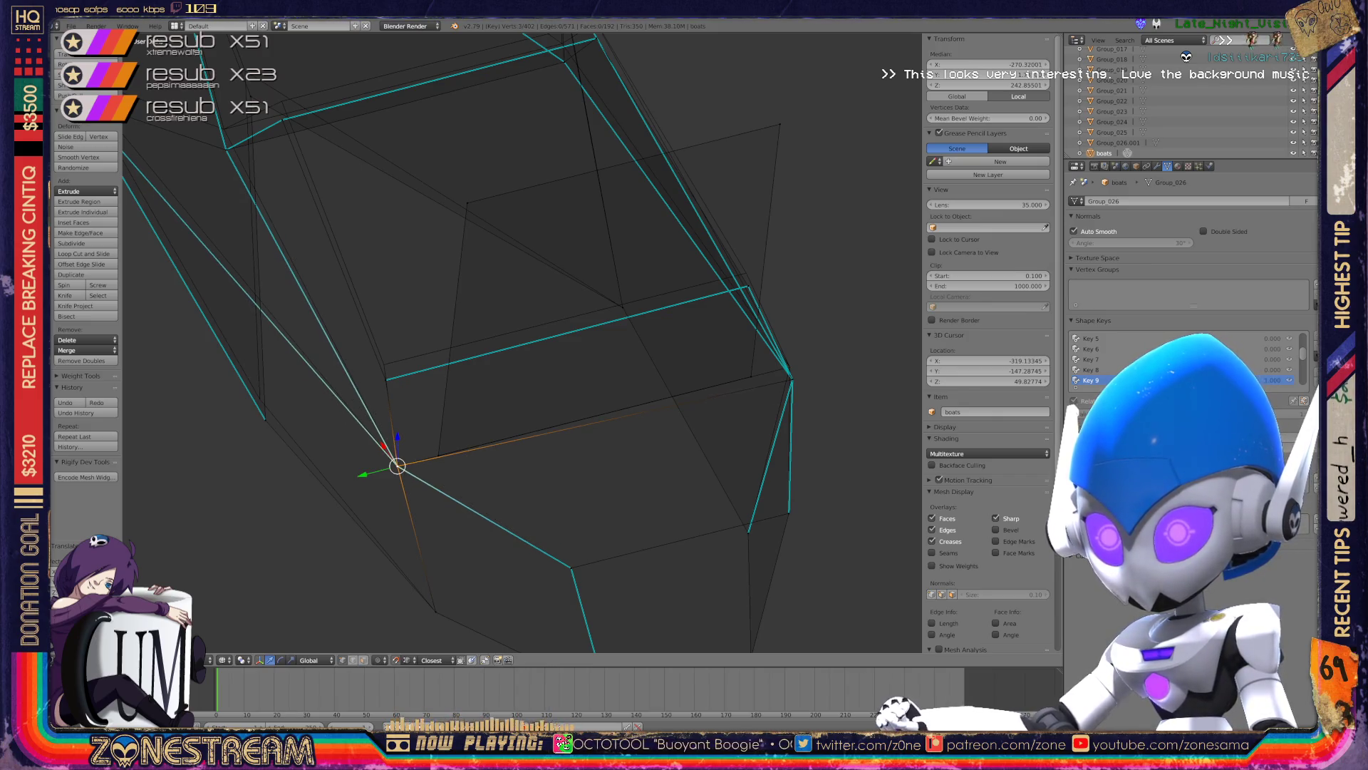
key(g)
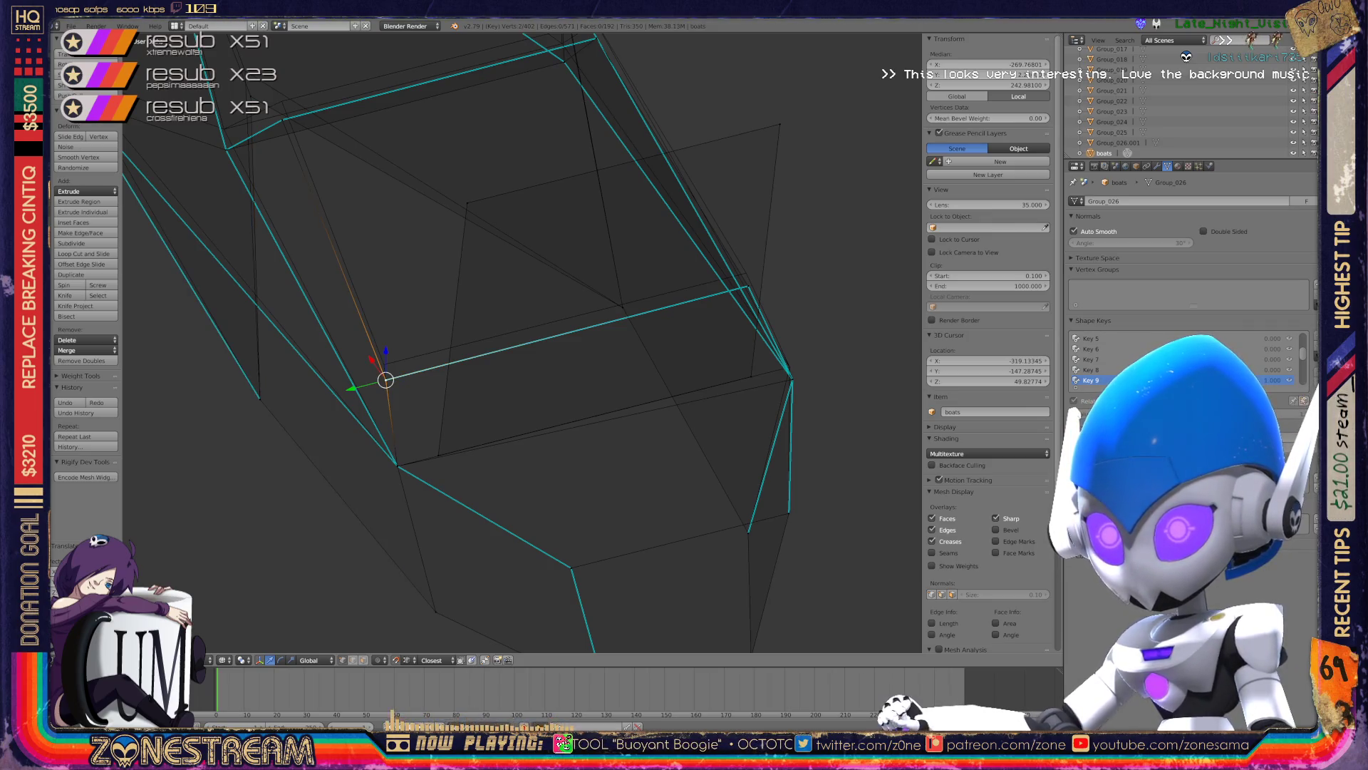
key(g)
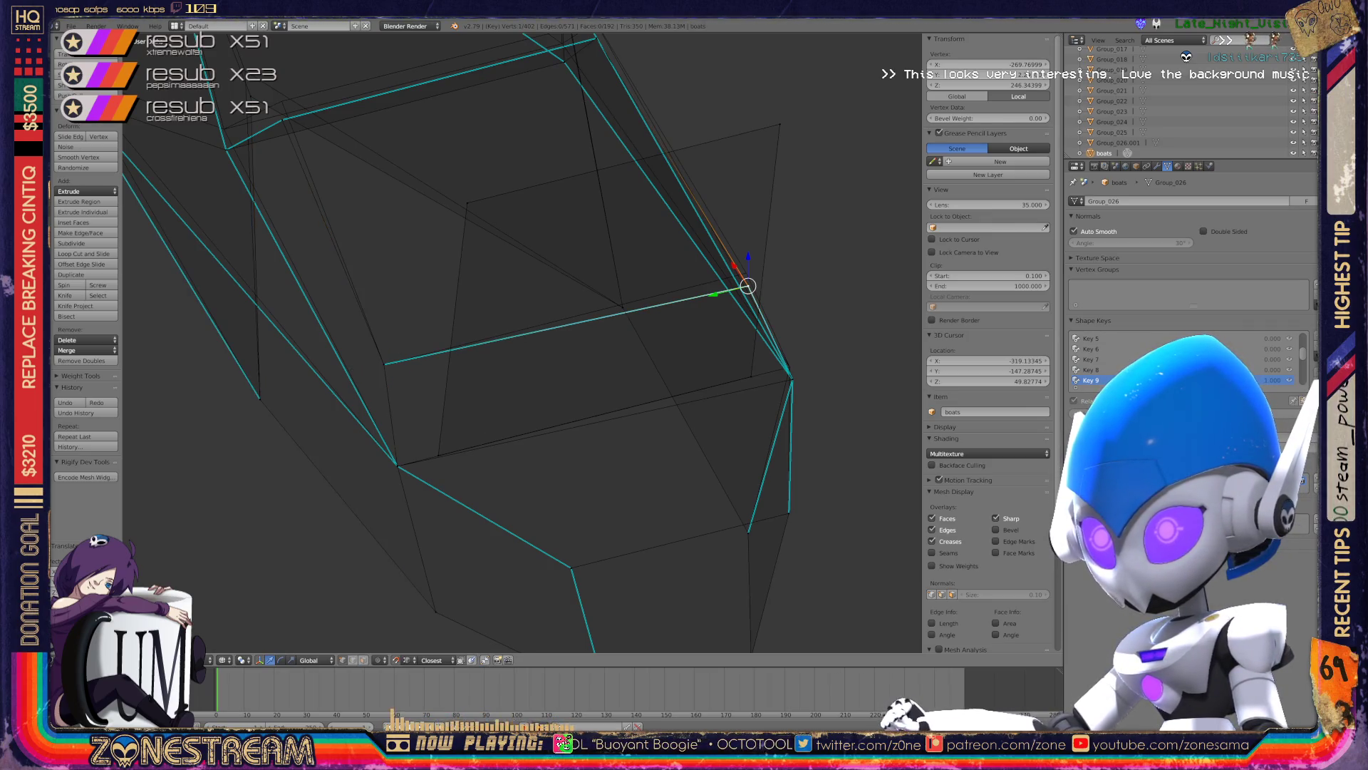
key(g)
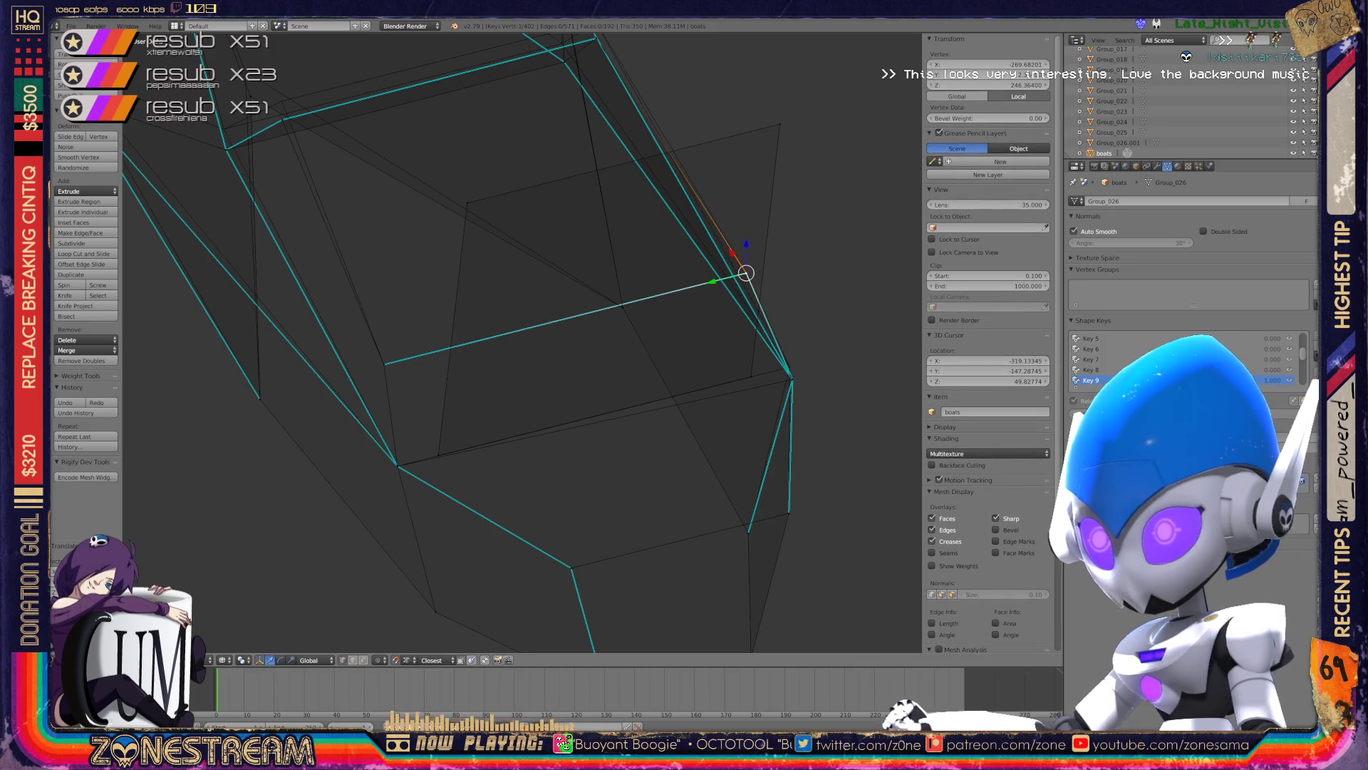
key(g)
key(Return)
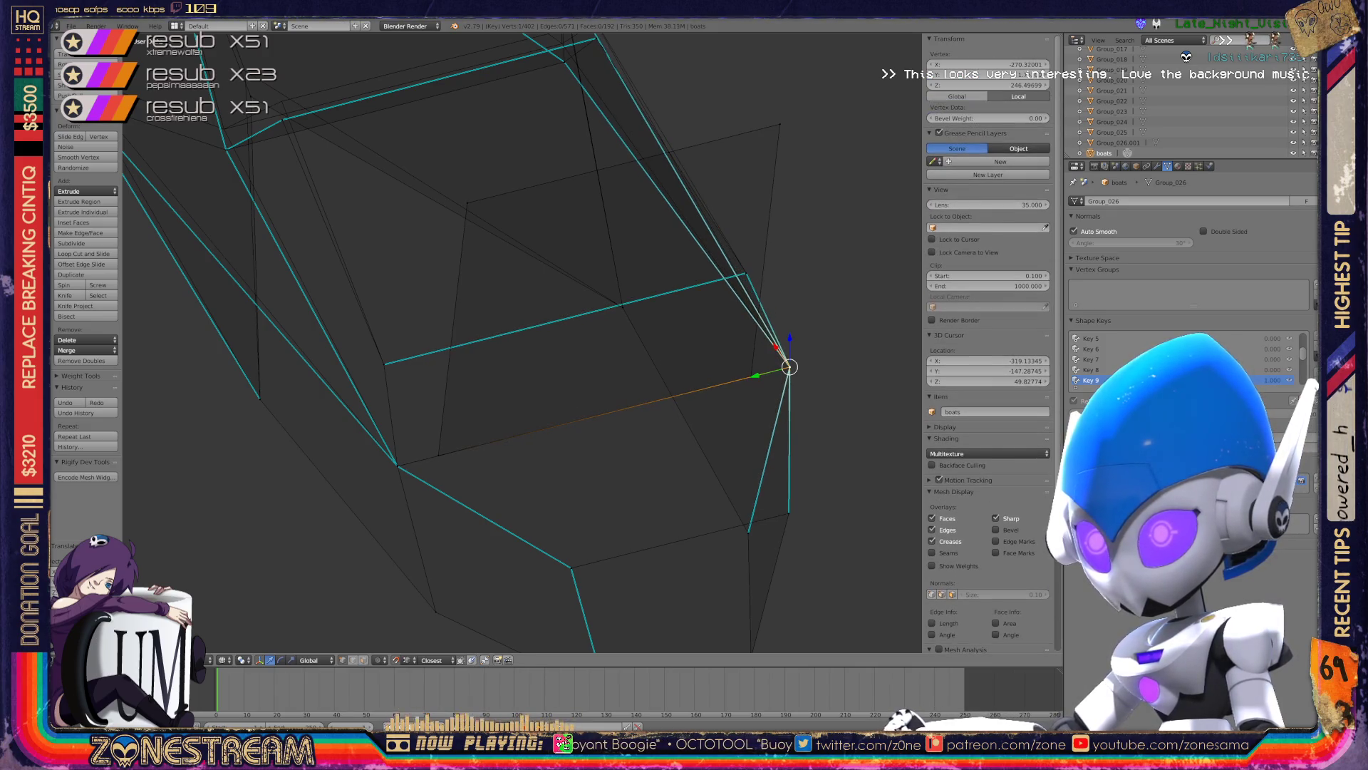
- From the boat's other side, raise the vertex at the hull's far left
mouse_move(790, 367)
middle_down()
mouse_move(712, 399)
mouse_move(627, 370)
middle_up()
right_click(176, 322)
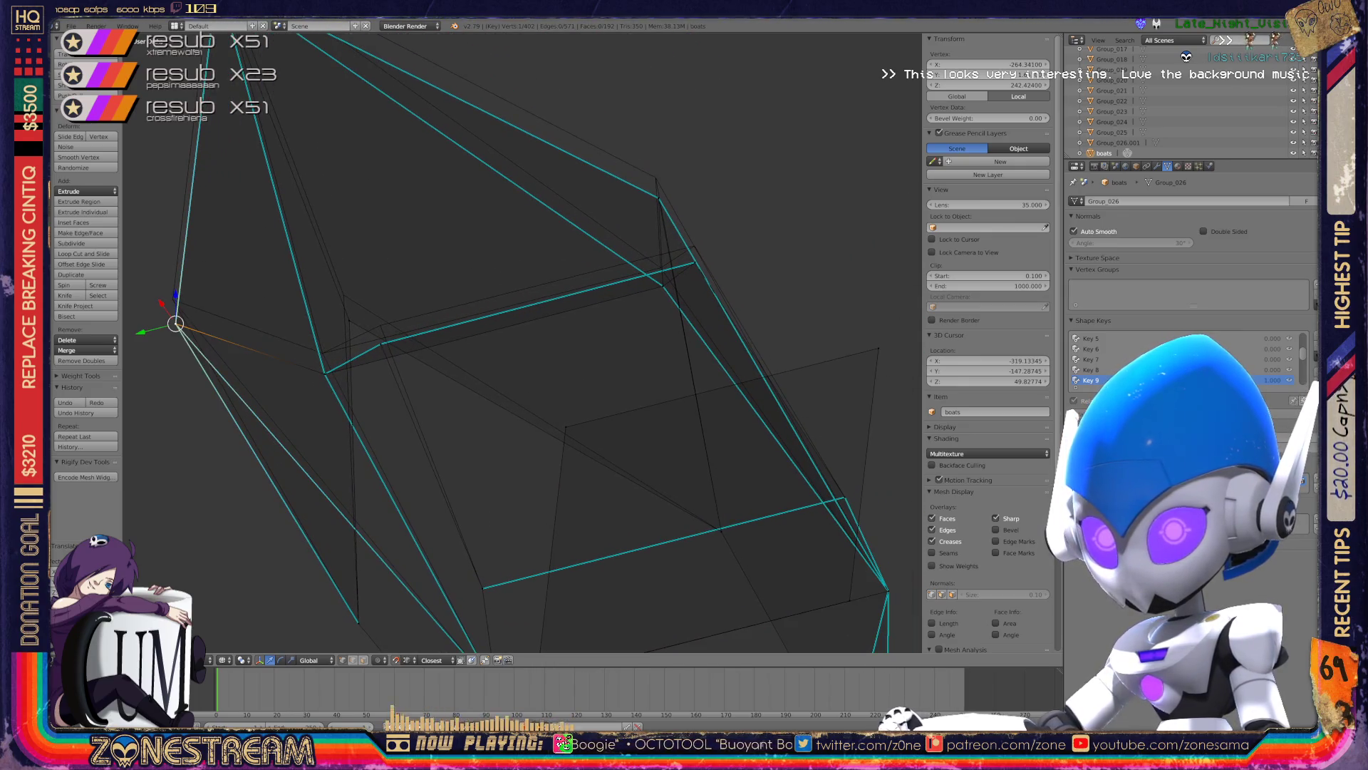
key(g)
click(172, 300)
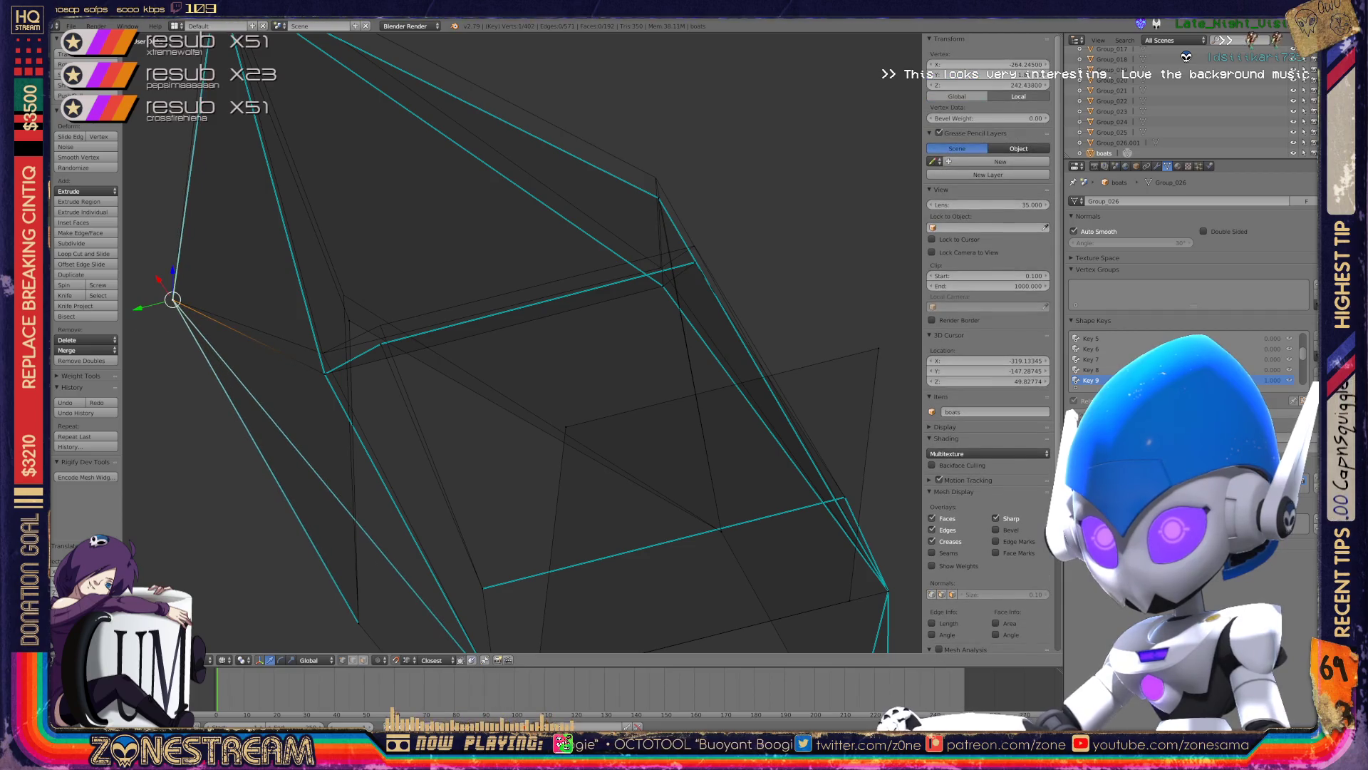
key(g)
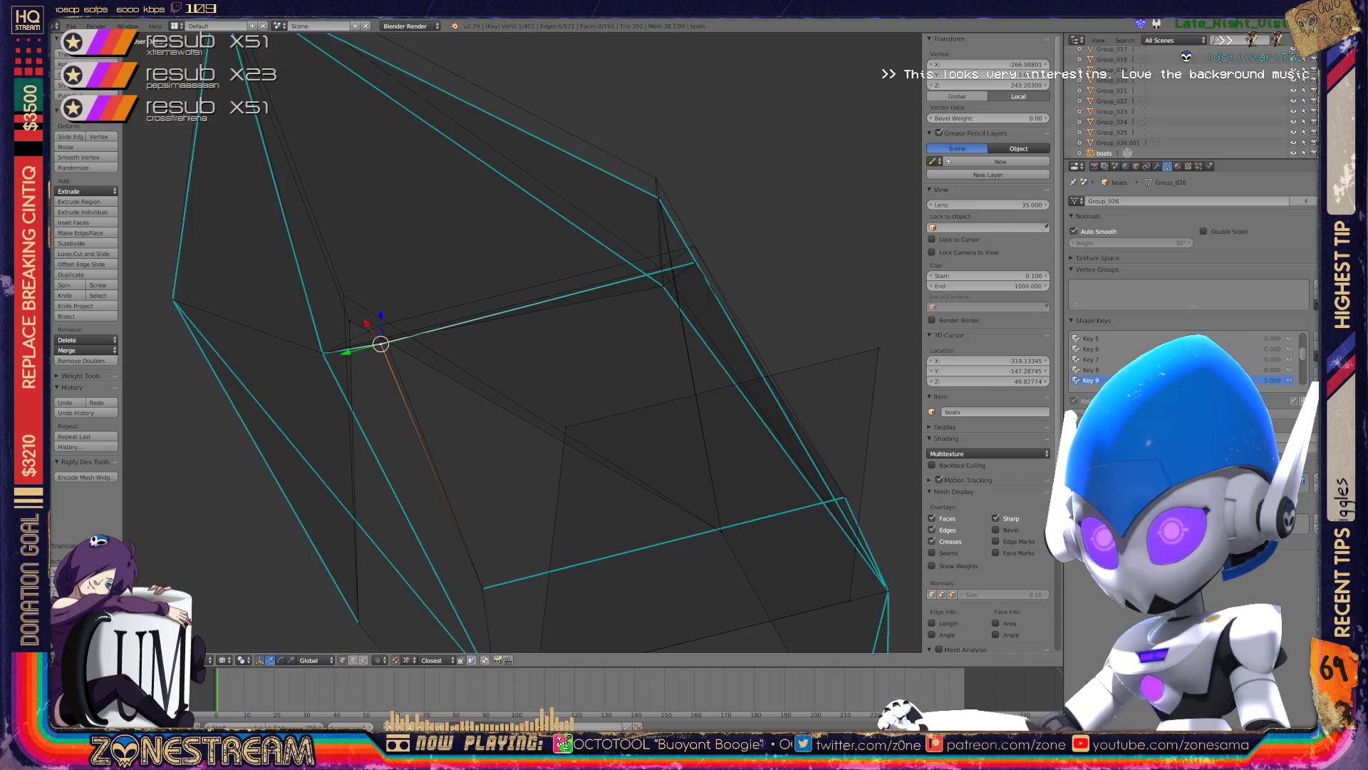
key(g)
key(Return)
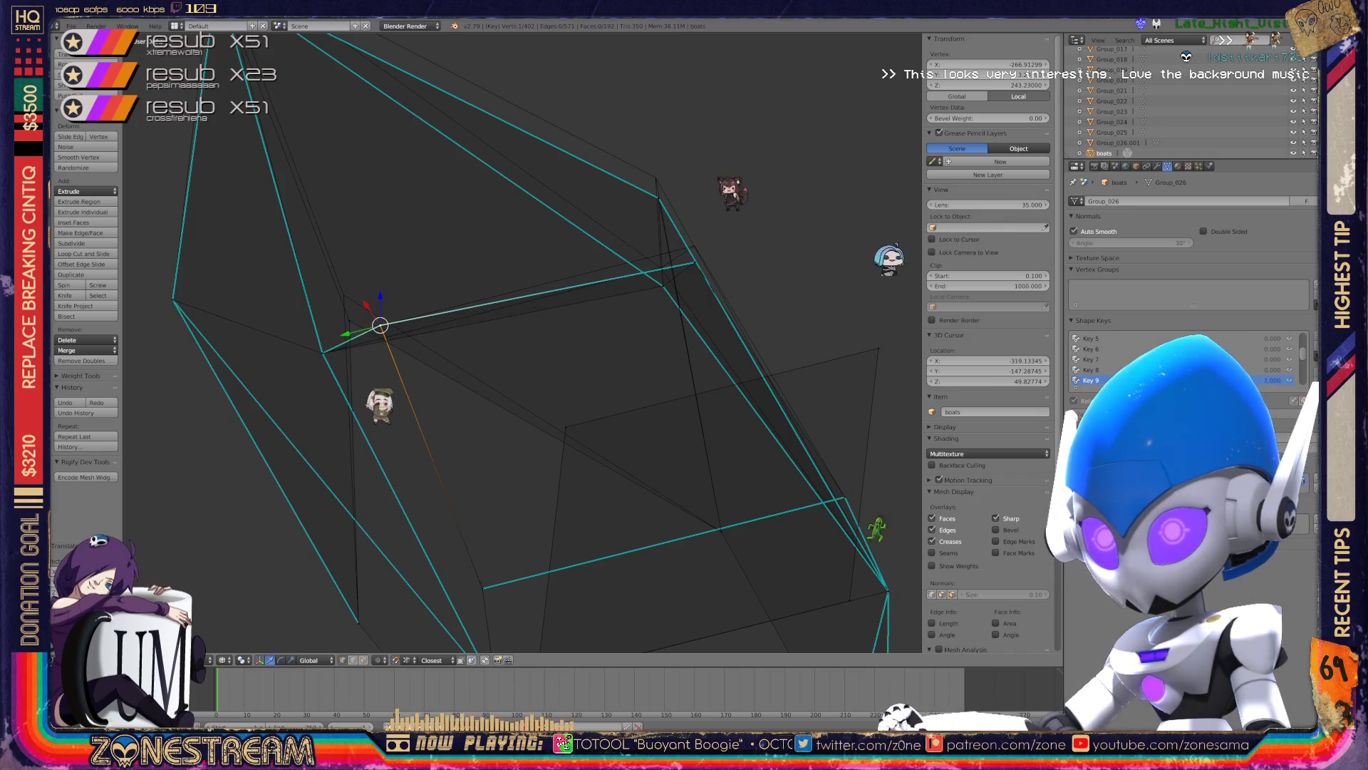
- Move two vertices together, lift another hull vertex higher, then select the top vertex
shift+right_click(306, 263)
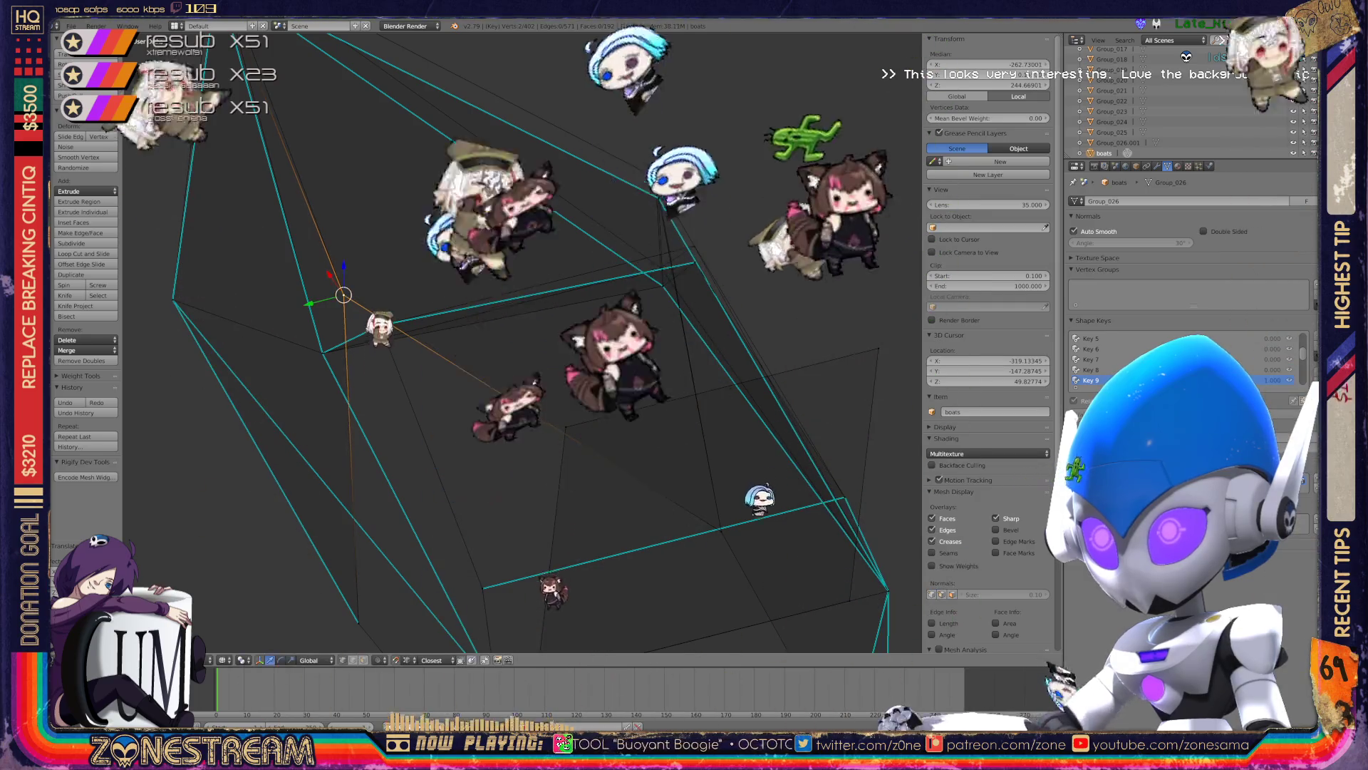
key(g)
key(Return)
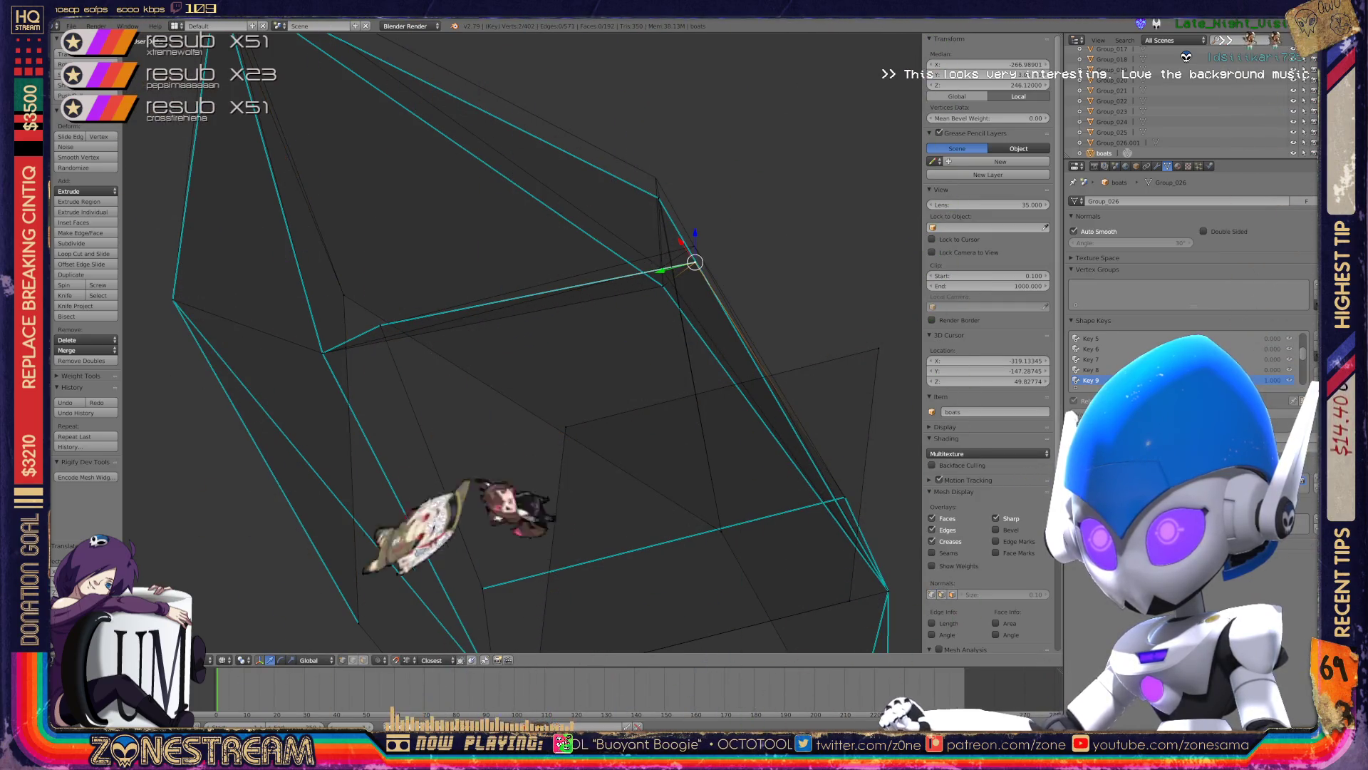
right_click(663, 286)
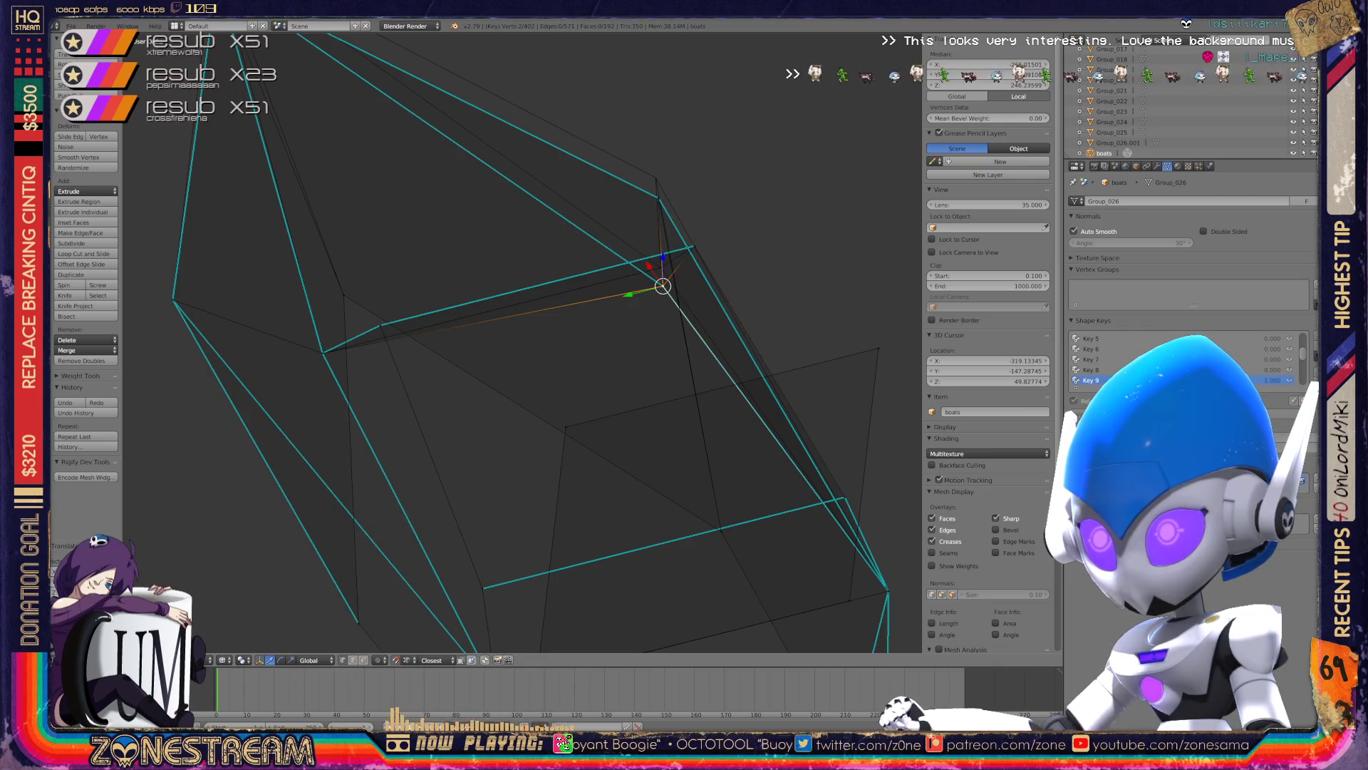
drag(663, 255, 655, 177)
shift+right_click(658, 197)
middle_drag(655, 178, 498, 285)
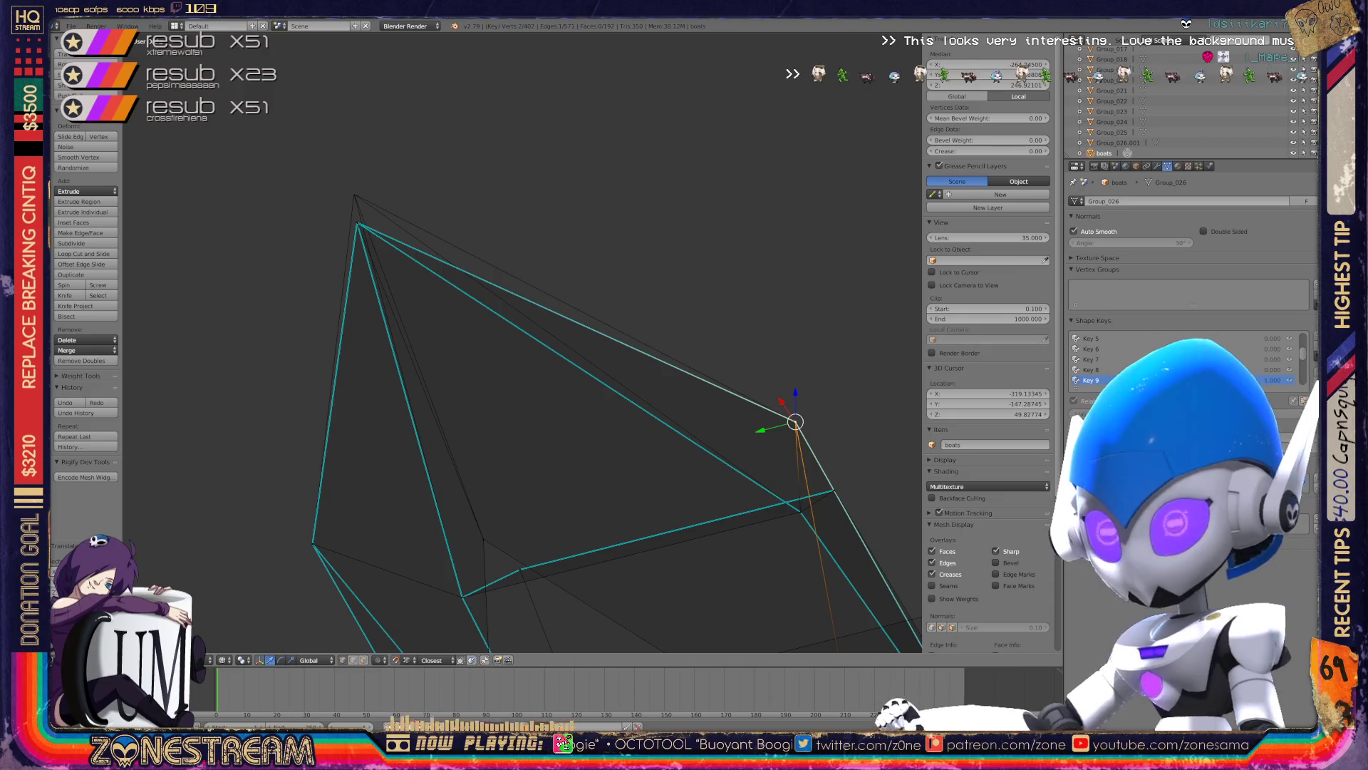
right_click(357, 223)
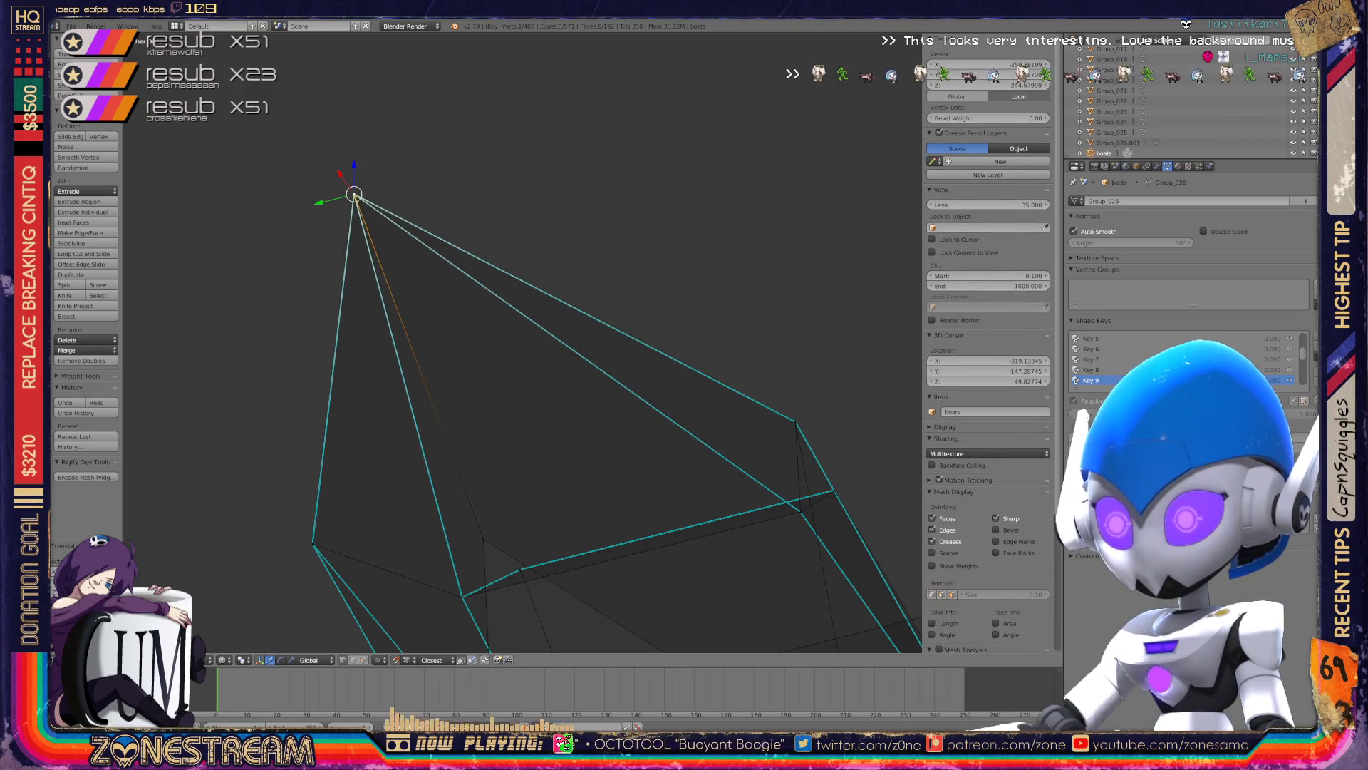
scroll(523, 335, down, 3)
scroll(523, 335, down, 3)
middle_drag(522, 335, 427, 320)
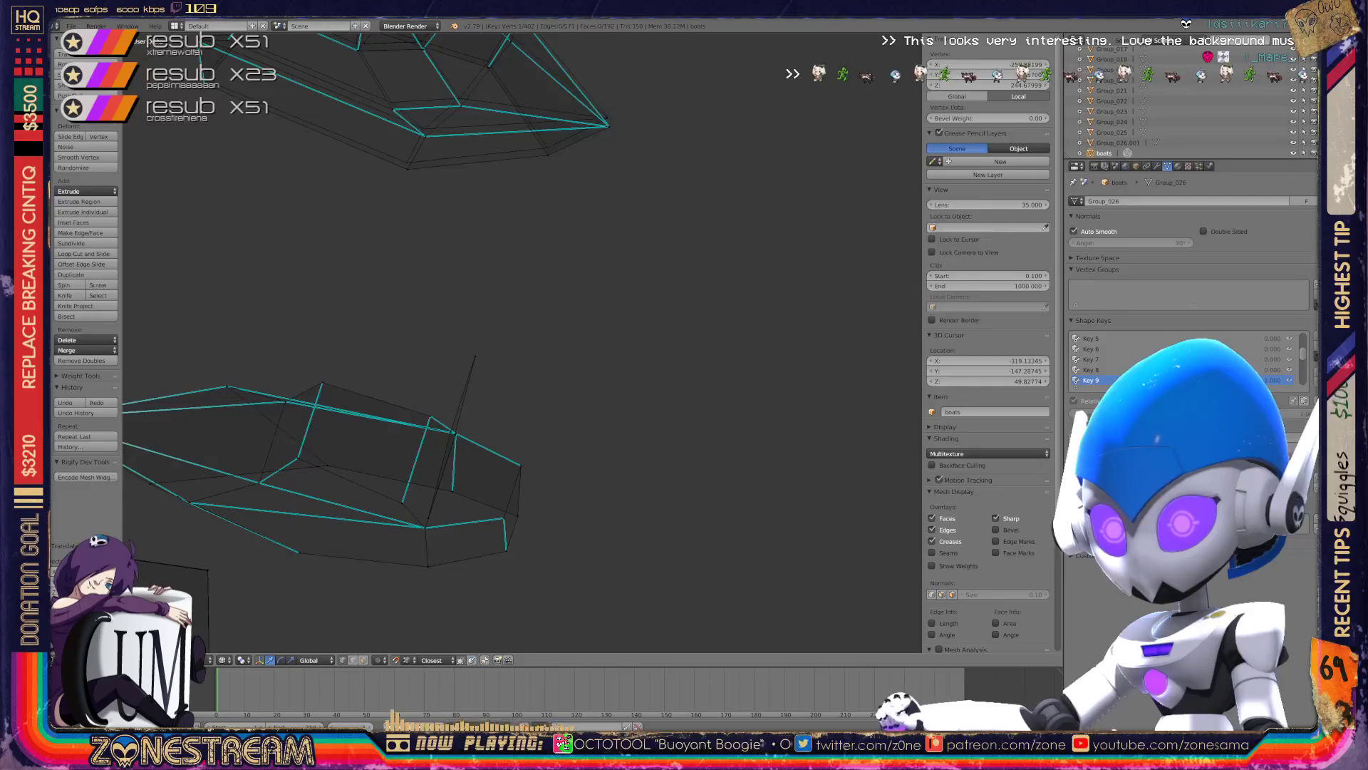
- Move to the next boat in Edit Mode and set shape key Key 9 to 1.0
key(Tab)
middle_drag(522, 335, 499, 213)
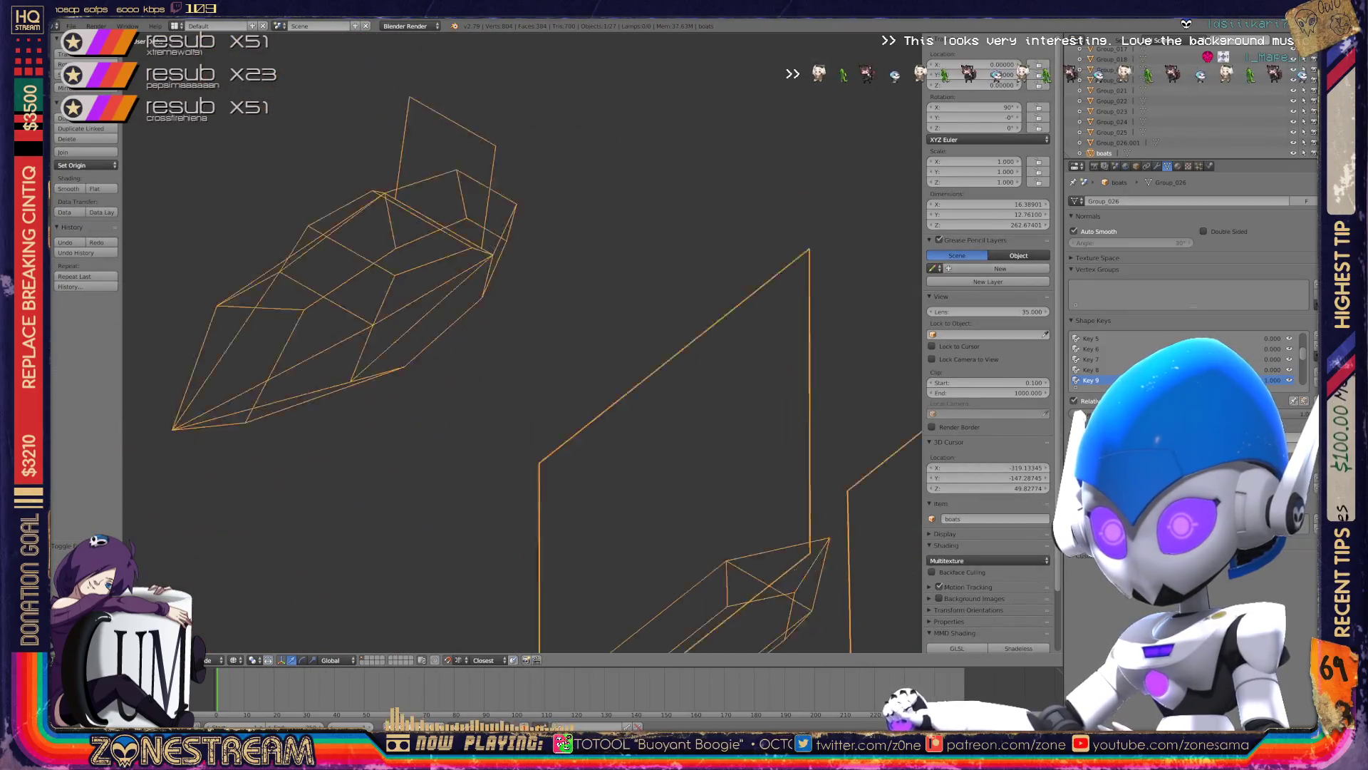
middle_drag(523, 335, 463, 299)
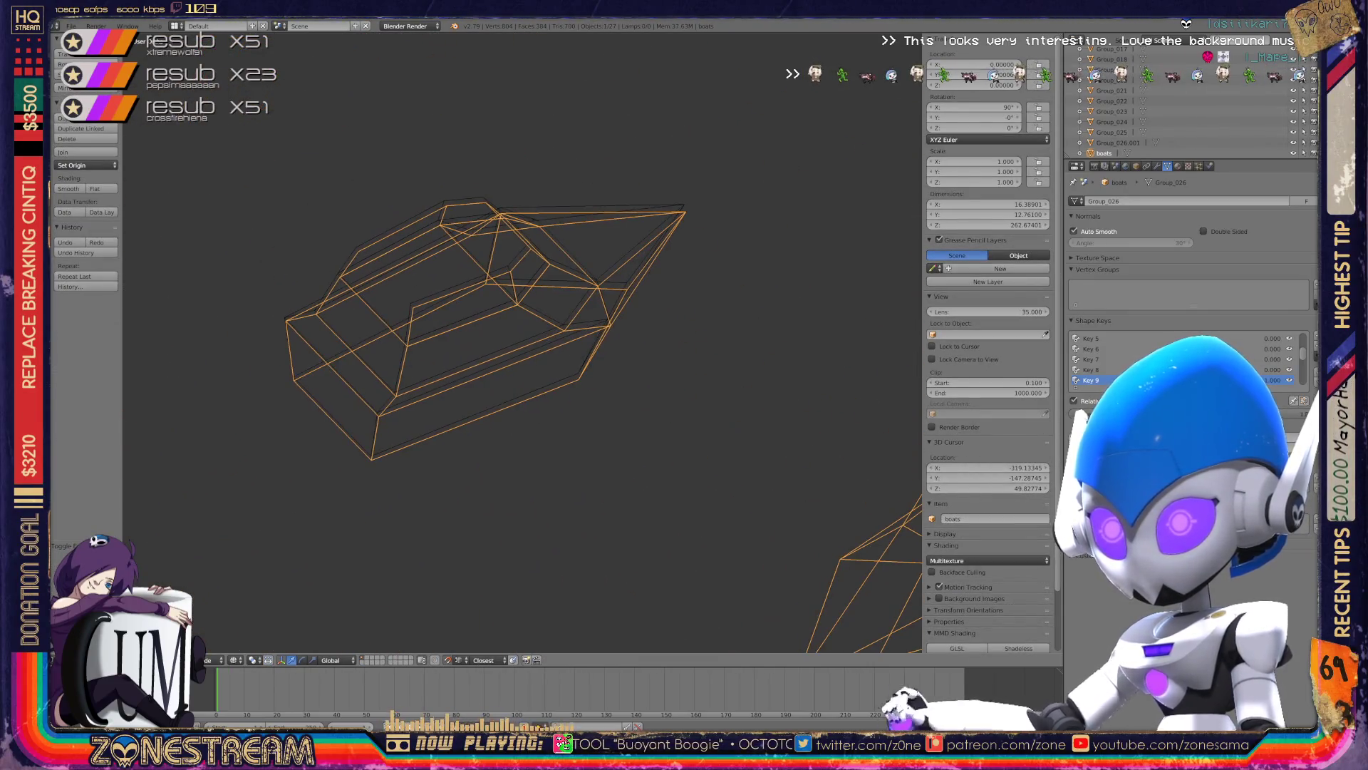
key(Tab)
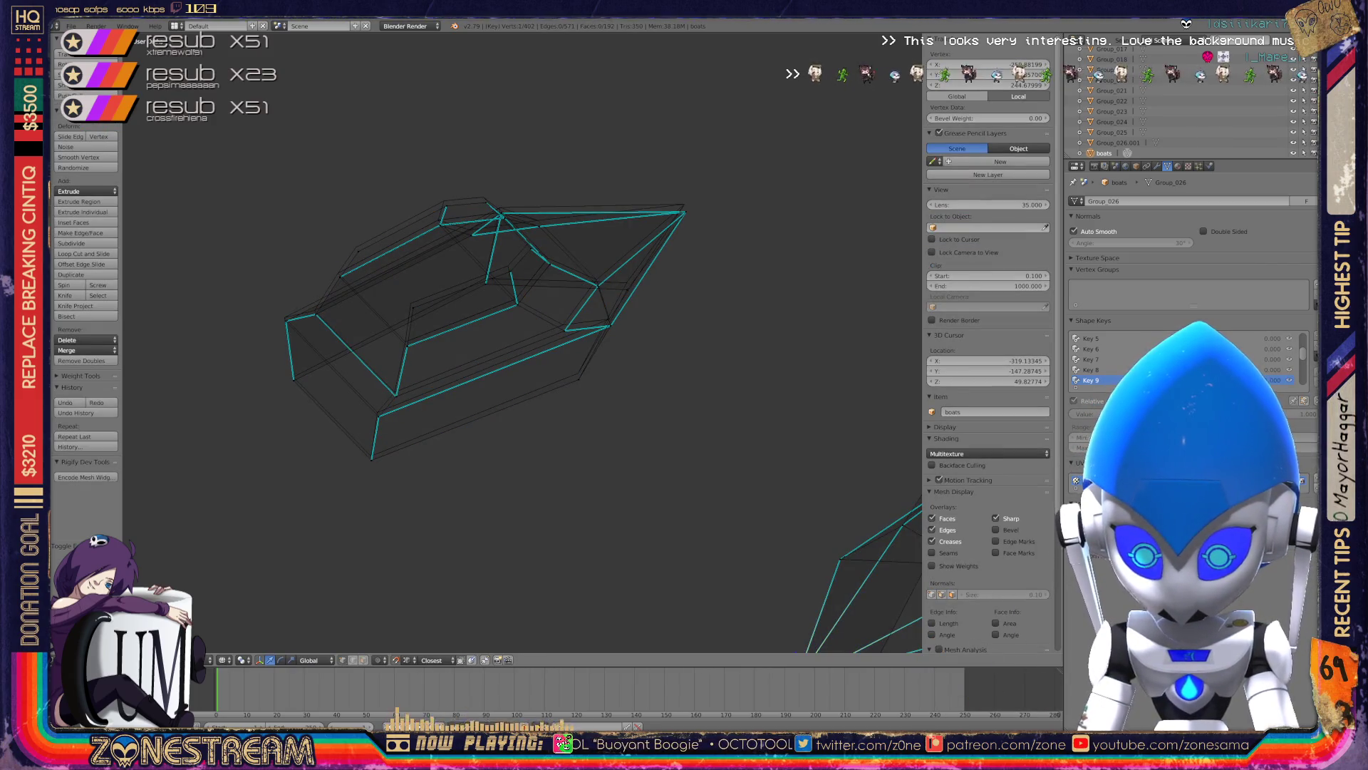
click(463, 421)
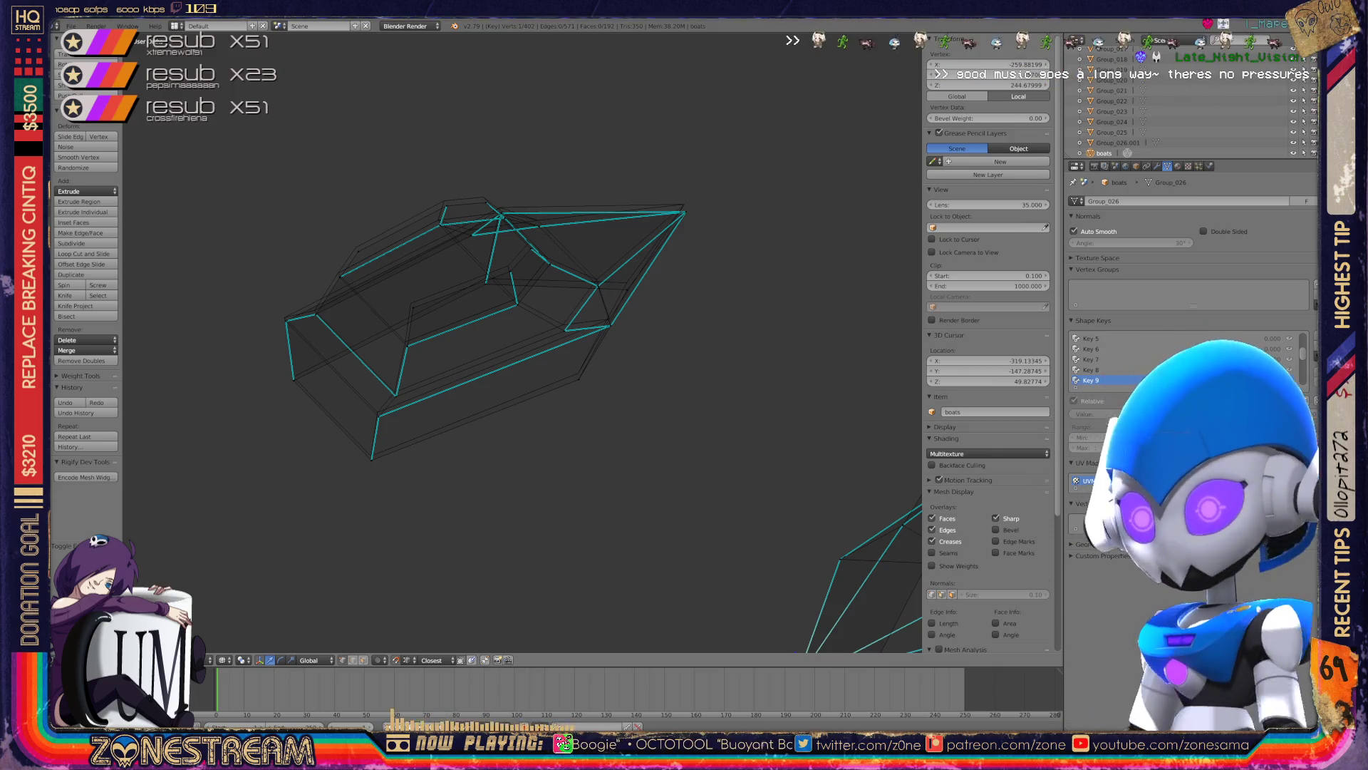
- Raise the hull's bottom-corner vertex and the next vertices along the edge slightly
right_click(372, 459)
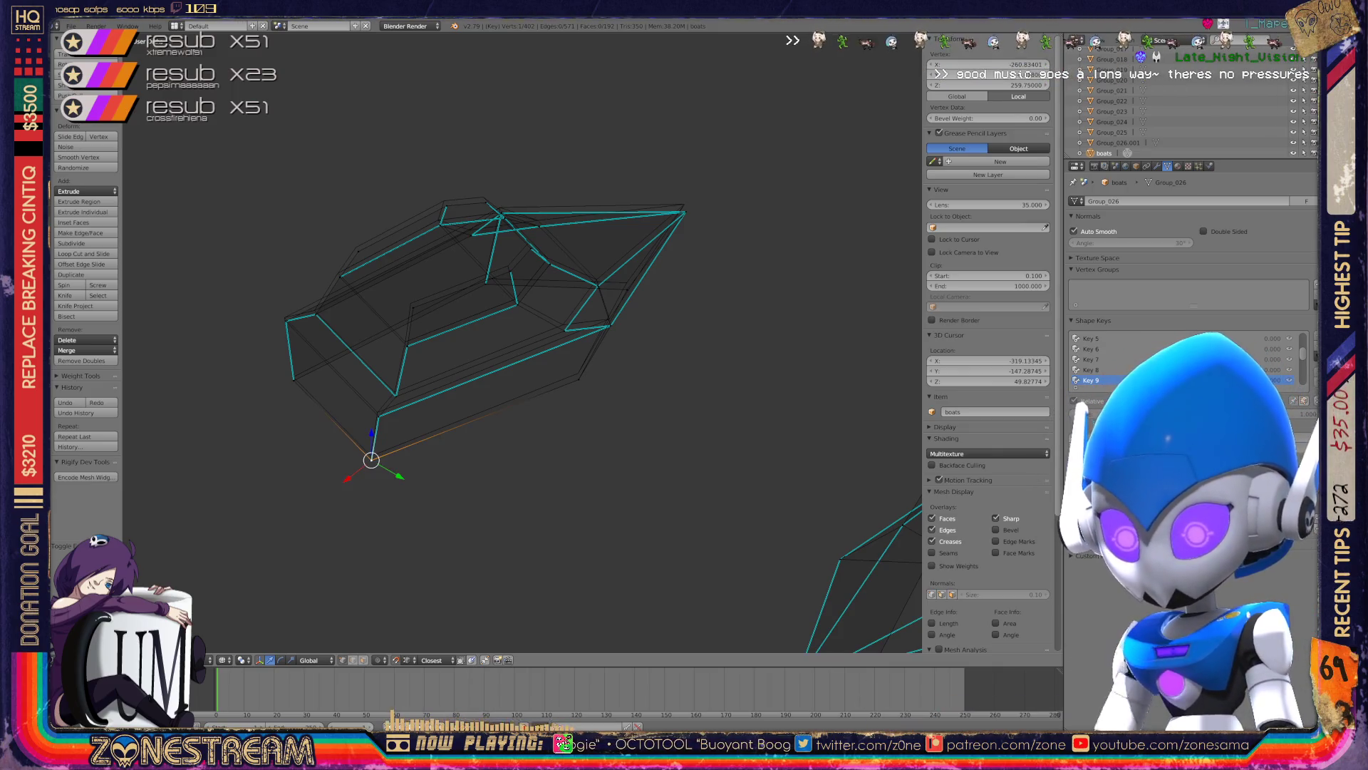
scroll(371, 459, up, 2)
scroll(371, 458, up, 3)
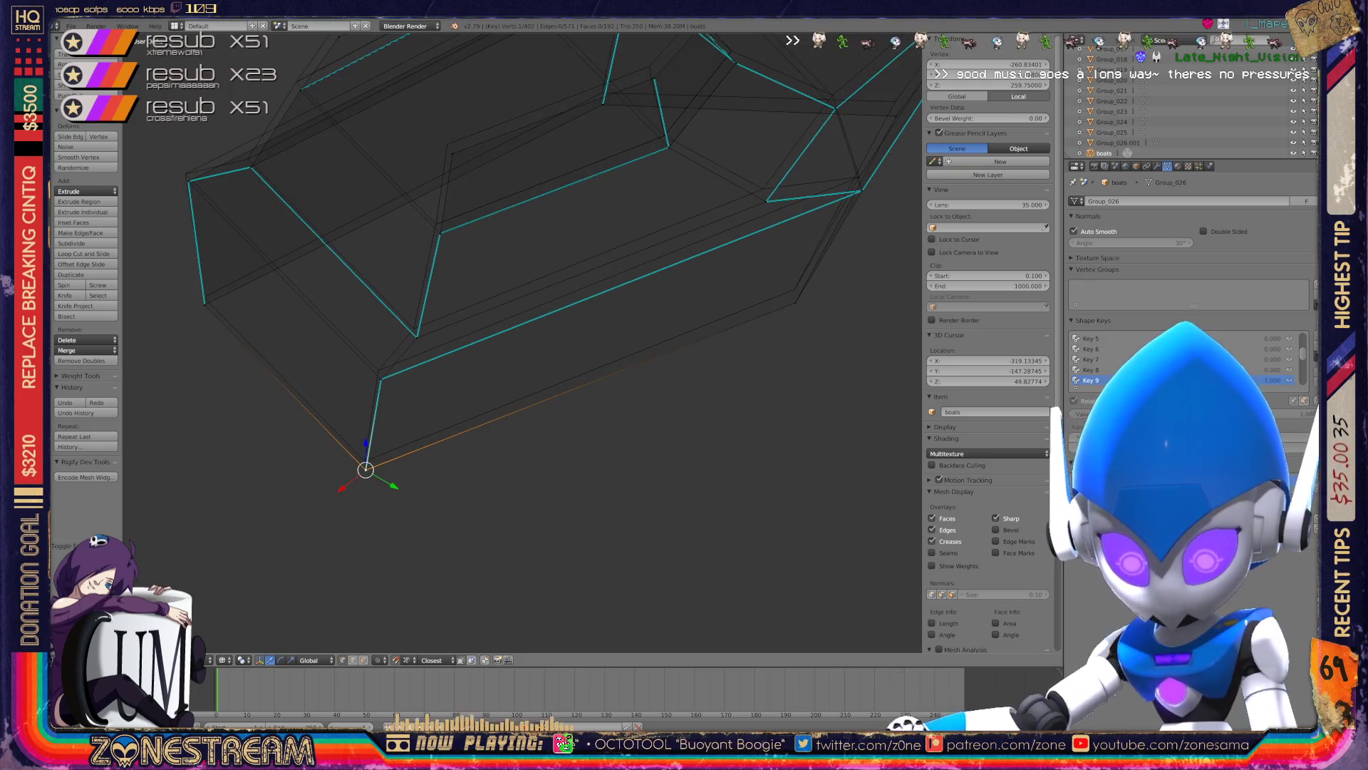
key(g)
key(Return)
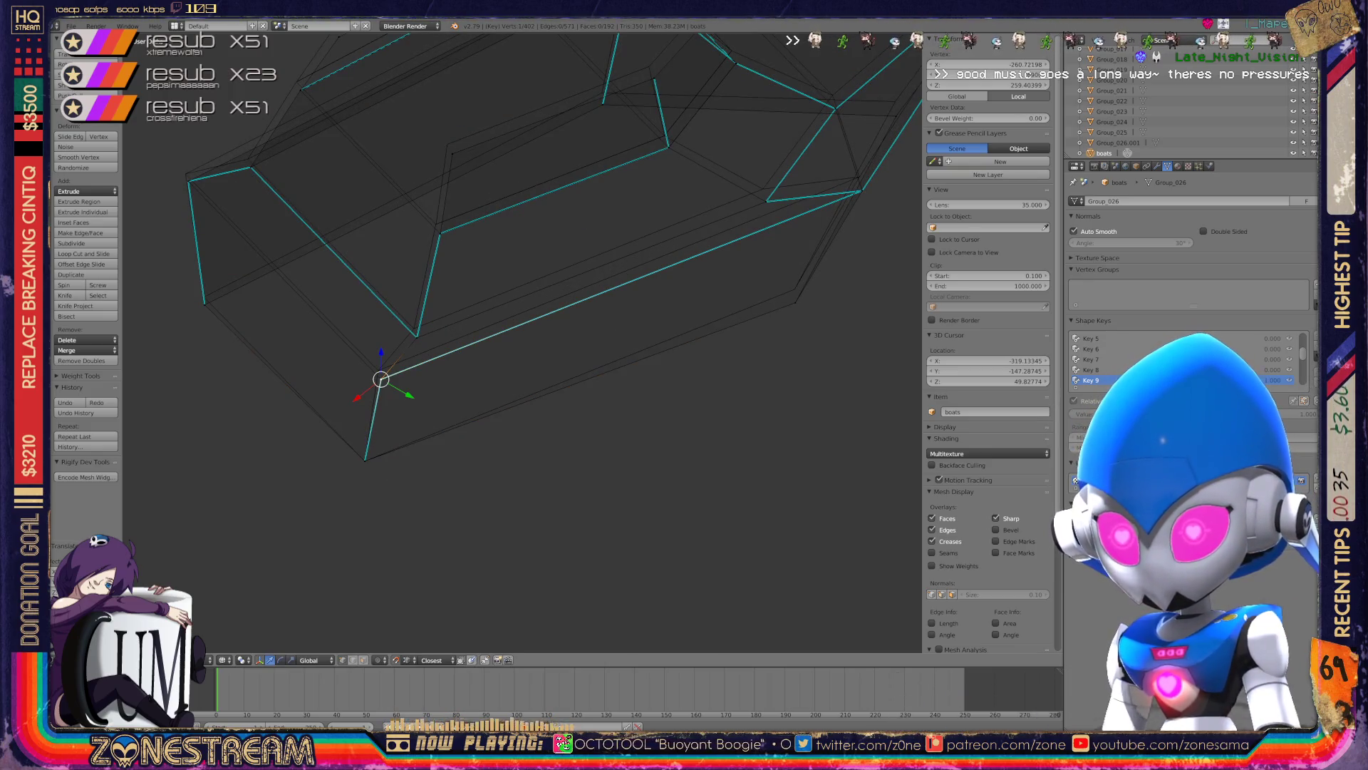
key(shift+g)
click(335, 399)
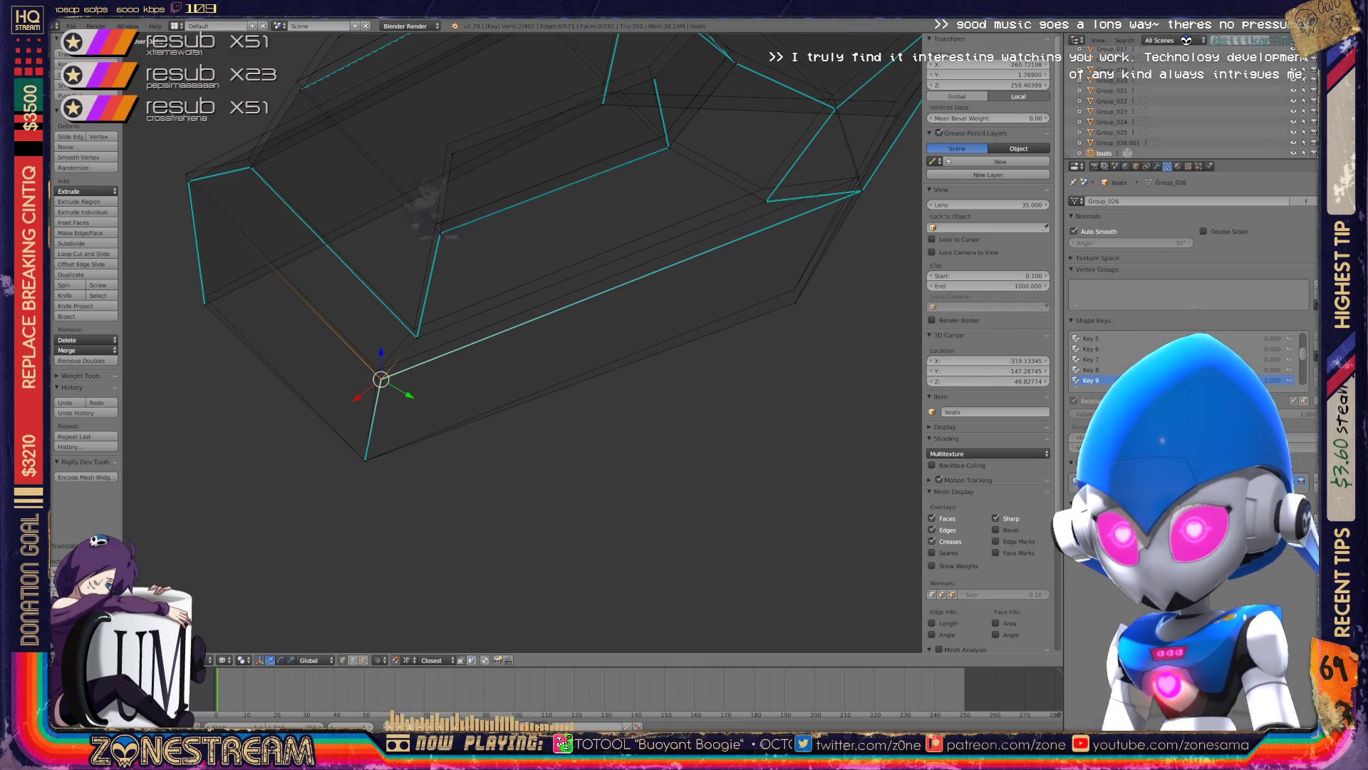
click(371, 324)
right_click(377, 369)
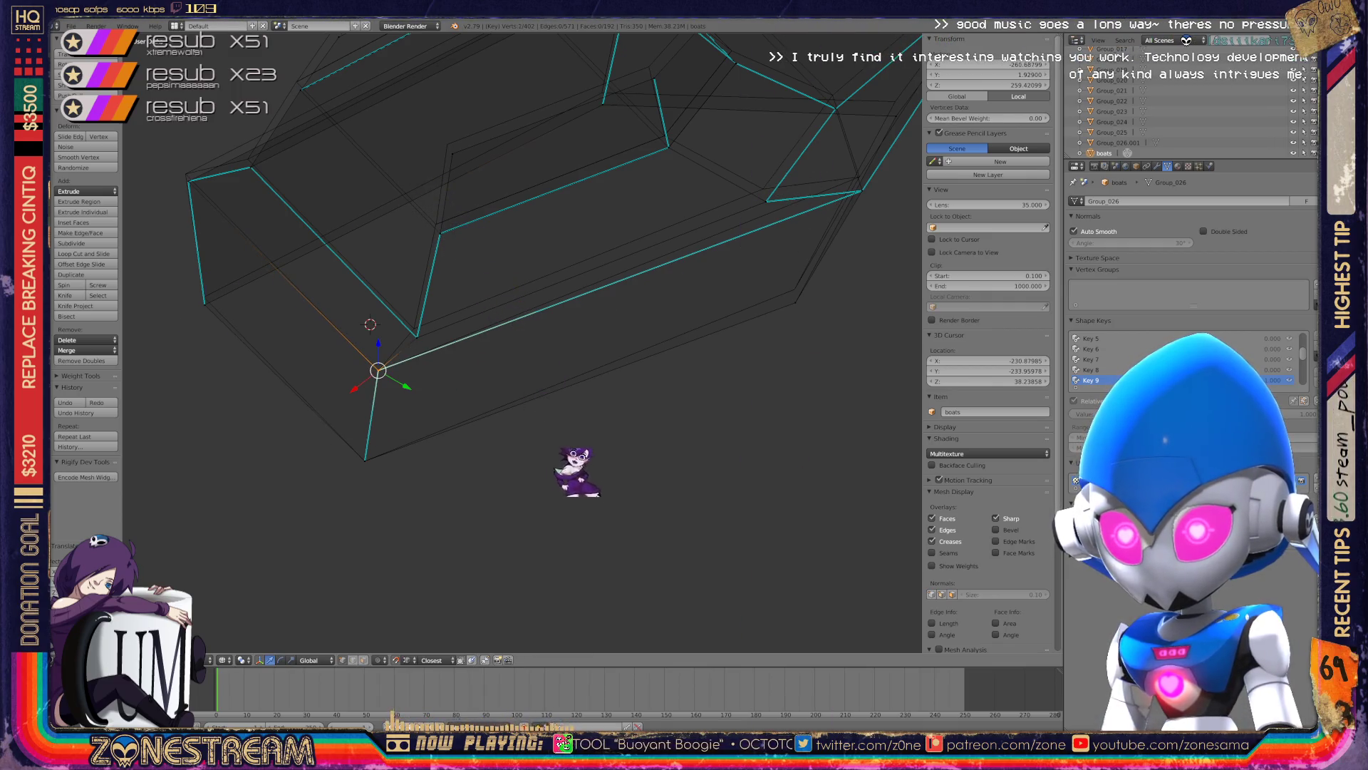
right_click(205, 304)
key(g)
key(Return)
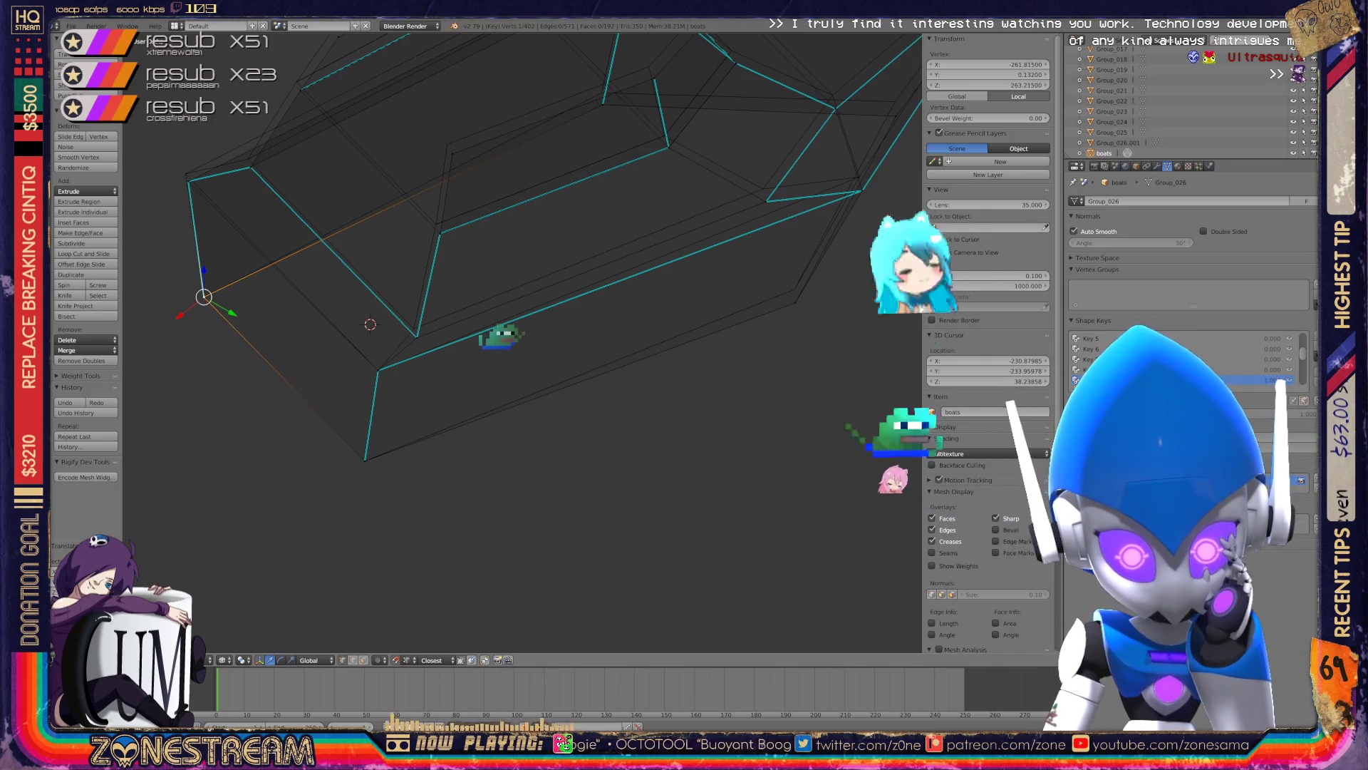
- Select a vertex further along the hull and edge-slide it up-left in small nudges
shift+middle_drag(499, 321, 545, 367)
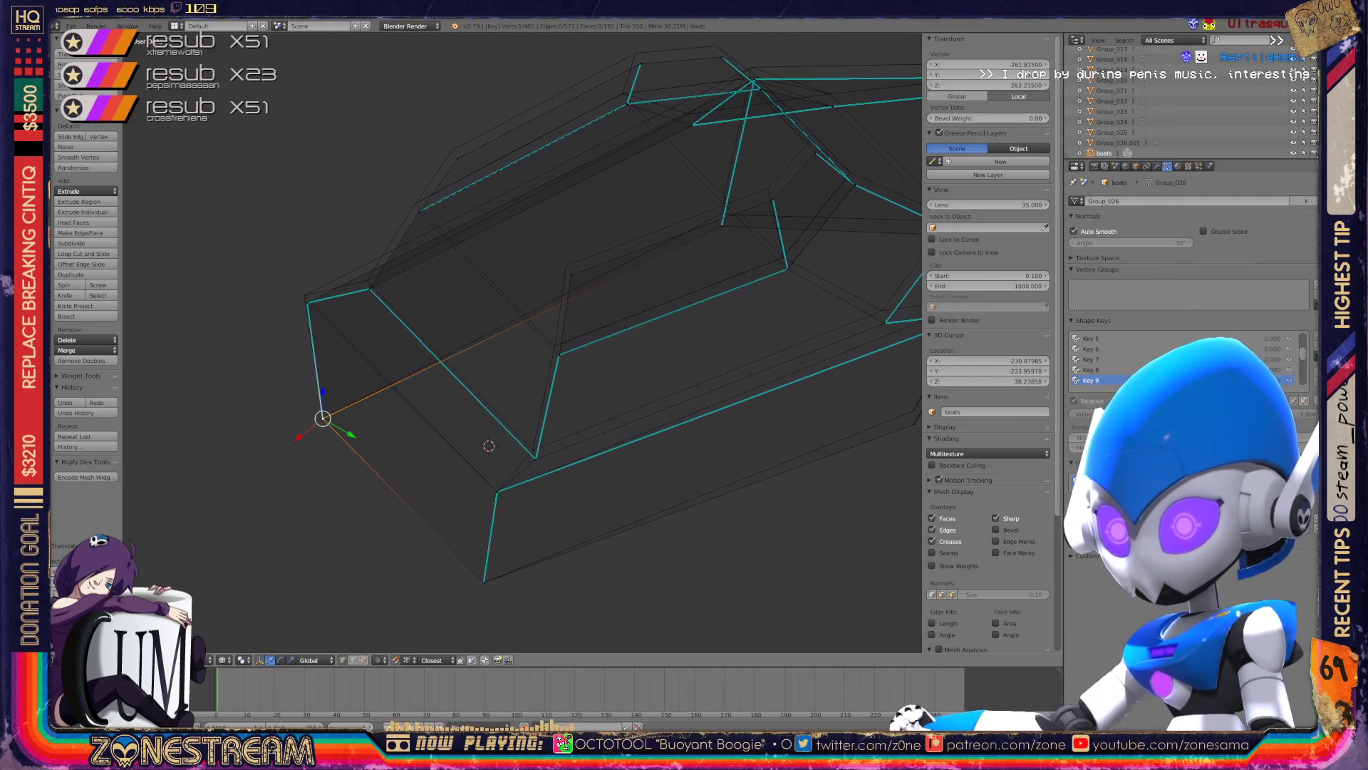
scroll(523, 342, up, 2)
right_click(542, 510)
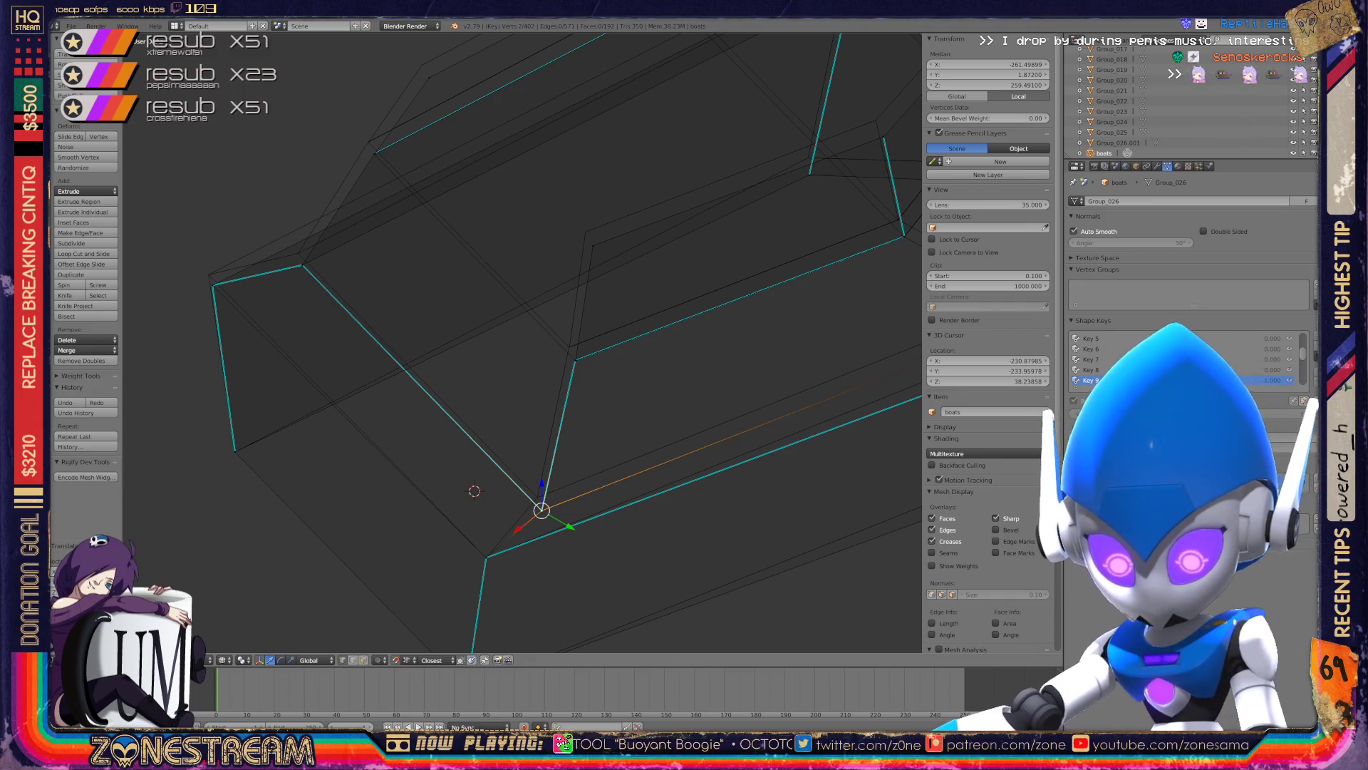
key(g)
key(g)
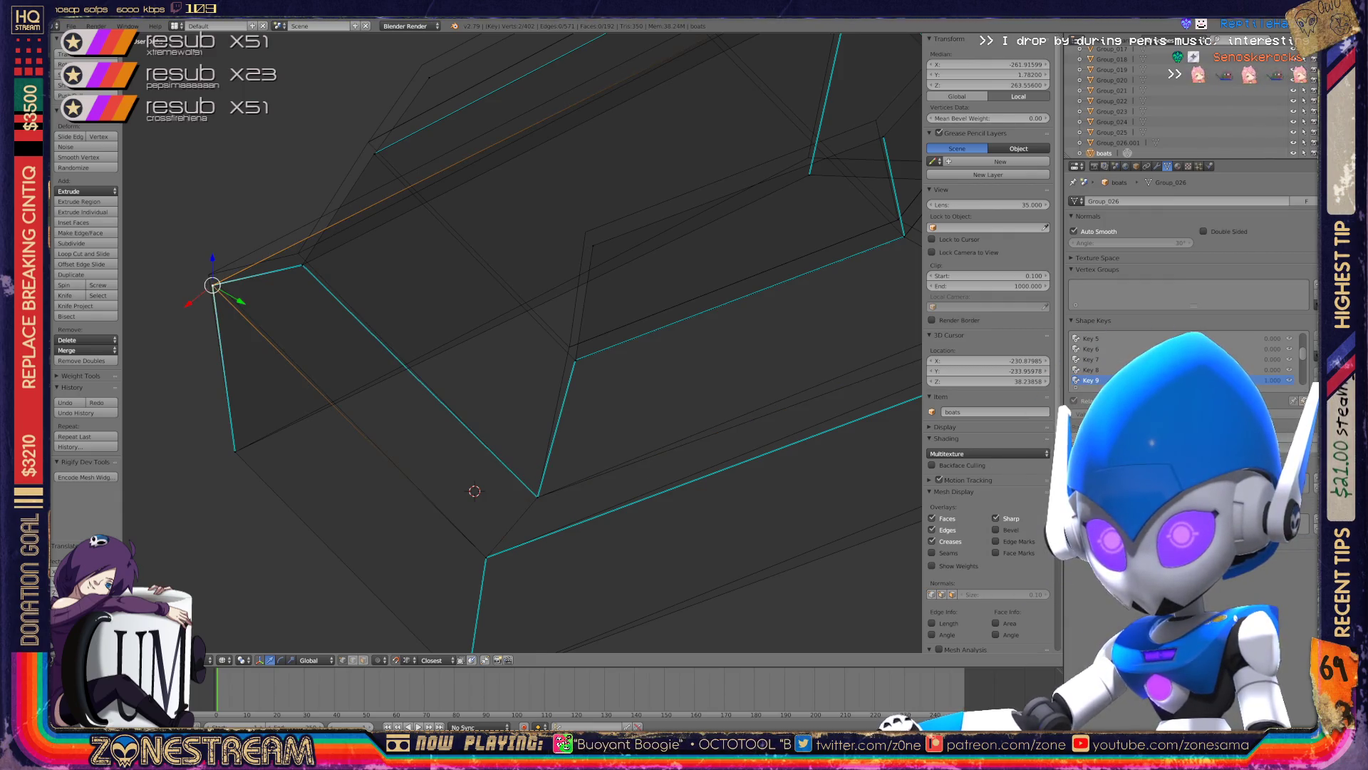
key(g)
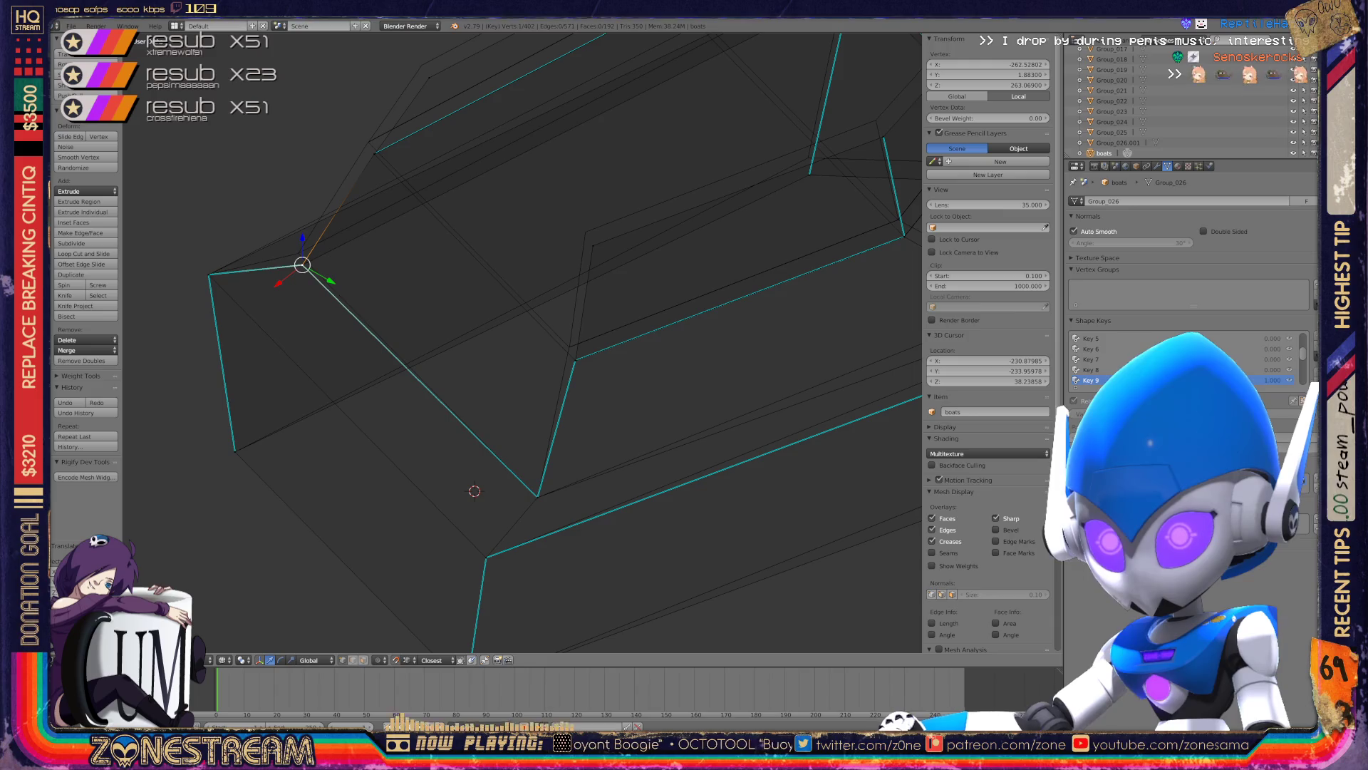
key(g)
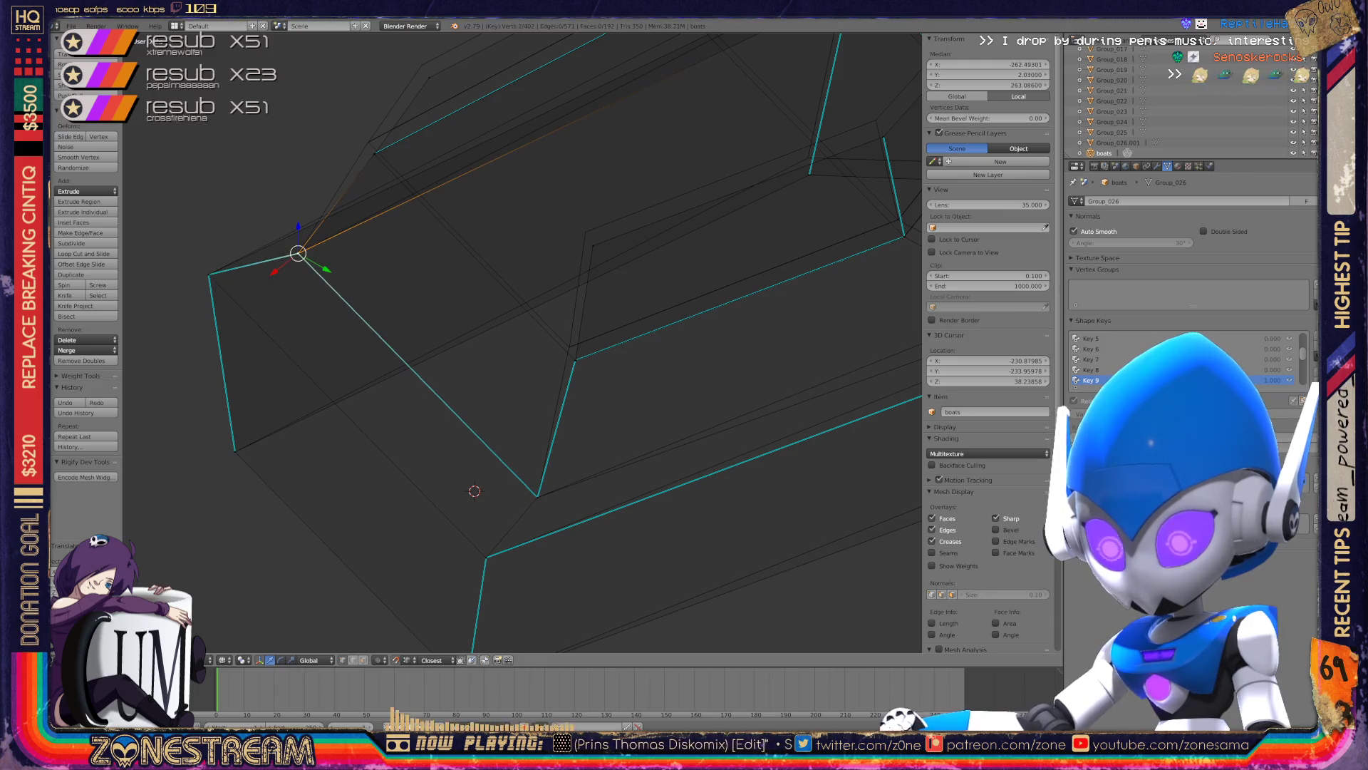
- Clear the selection, pick the hull corner vertex, then select another hull vertex to adjust
scroll(522, 342, up, 5)
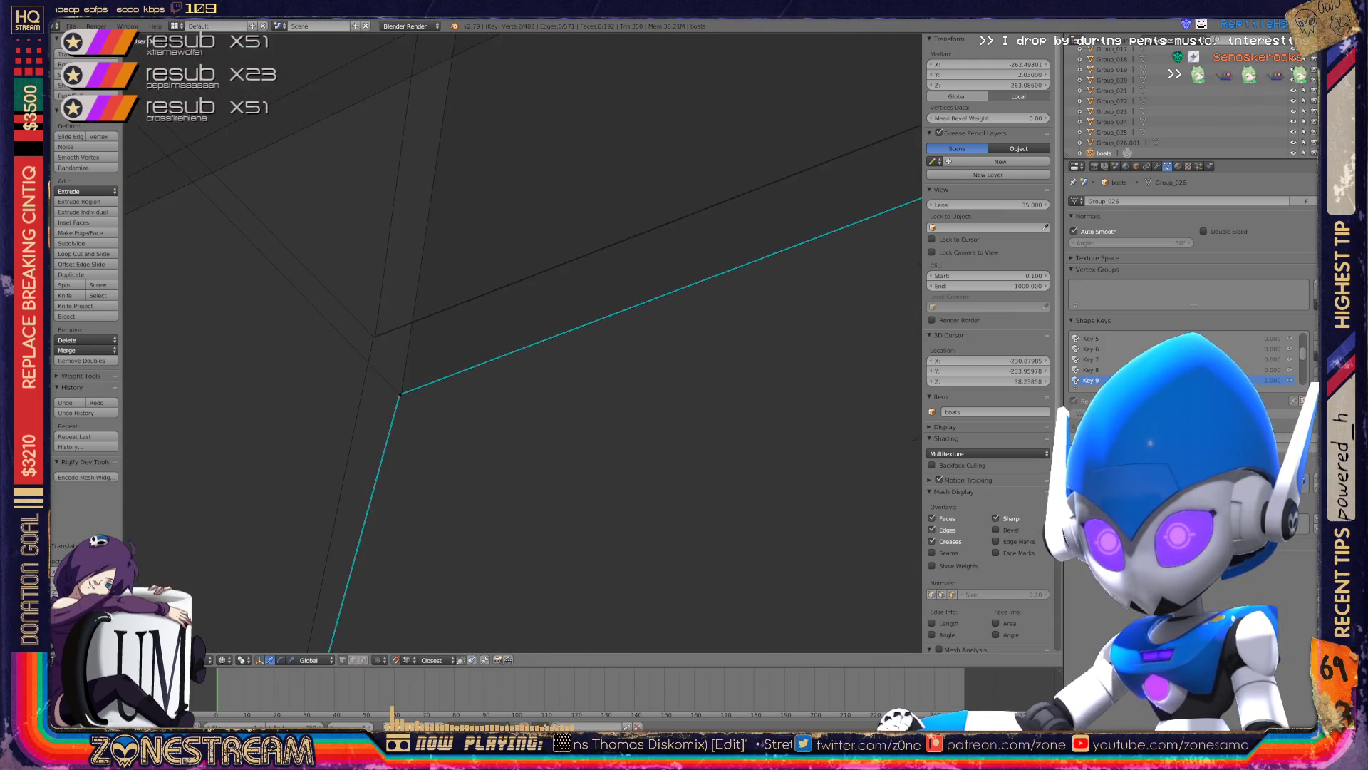
scroll(523, 342, up, 3)
scroll(522, 342, up, 2)
scroll(522, 342, down, 8)
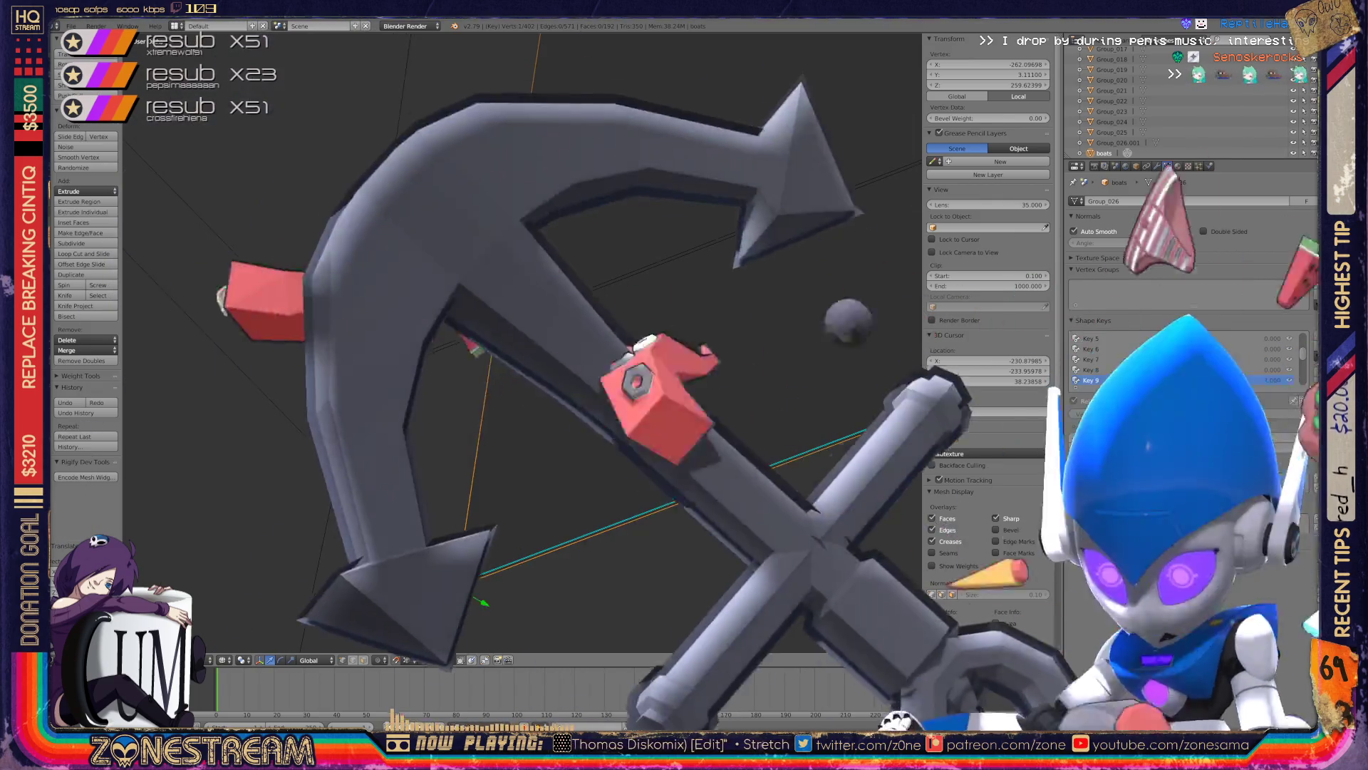
scroll(522, 342, up, 8)
right_click(363, 378)
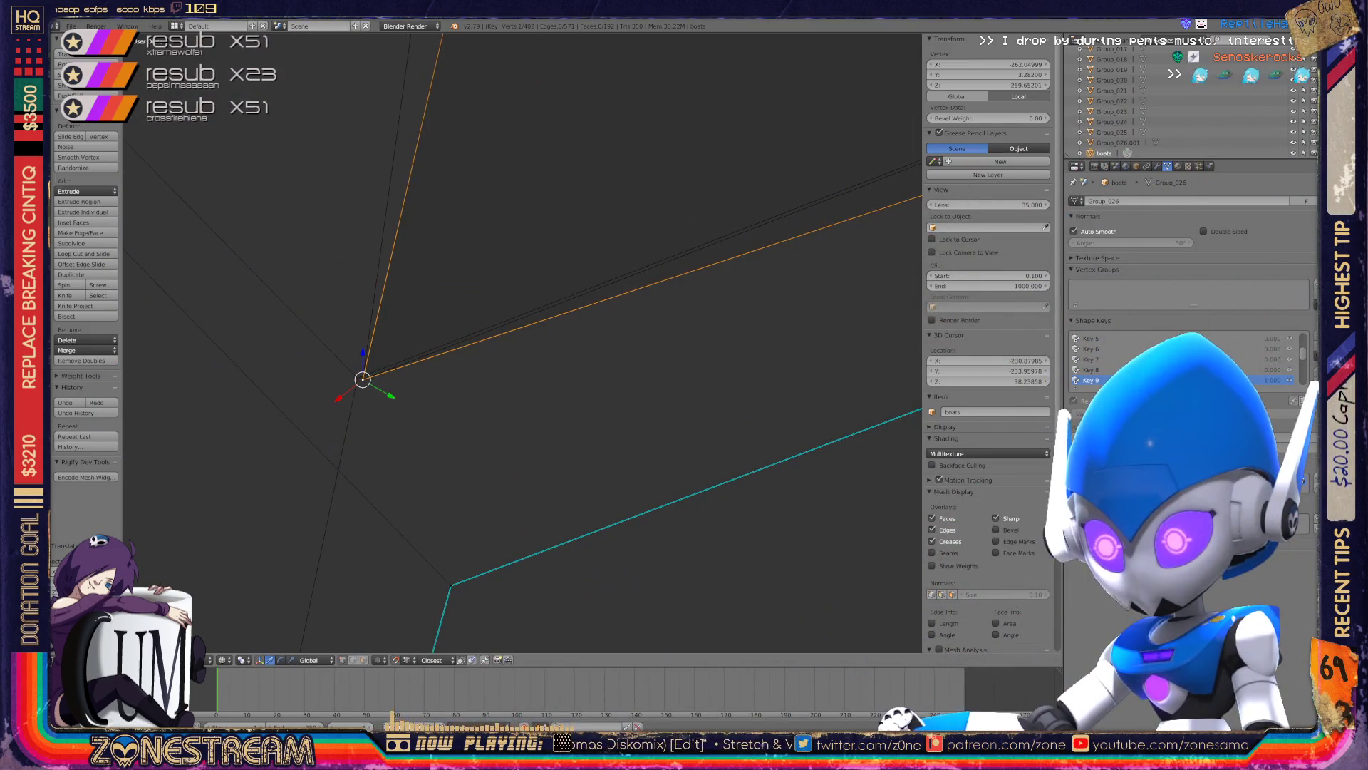
right_click(451, 585)
key(a)
right_click(451, 585)
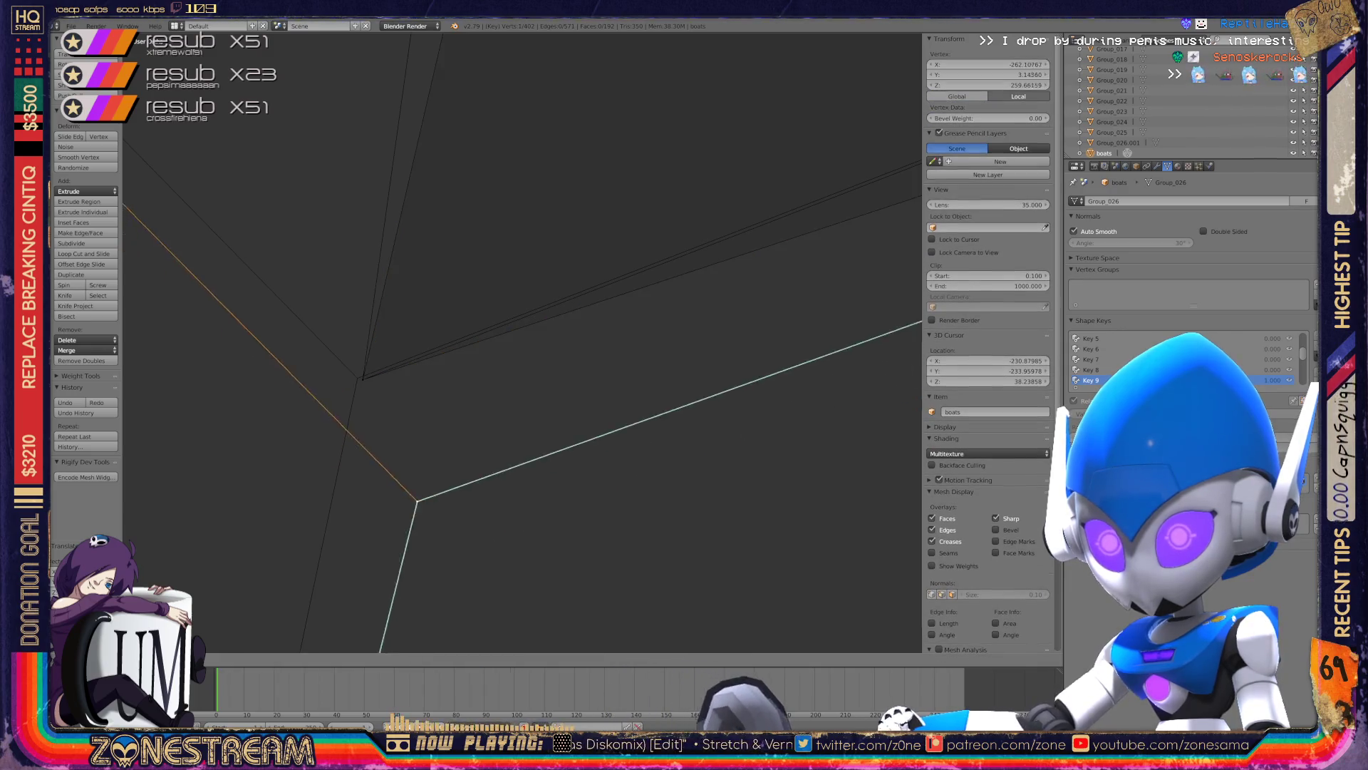
middle_drag(523, 342, 556, 328)
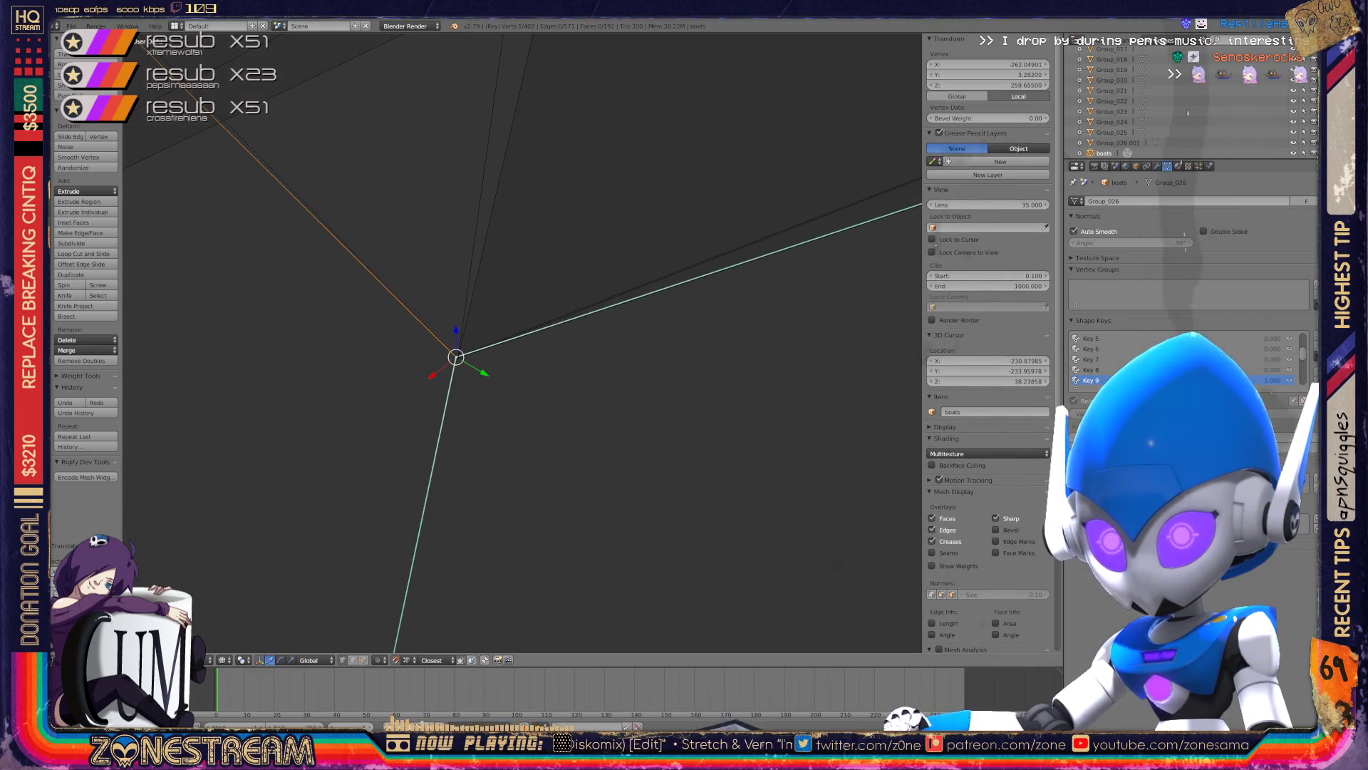
scroll(285, 199, up, 8)
scroll(521, 342, down, 6)
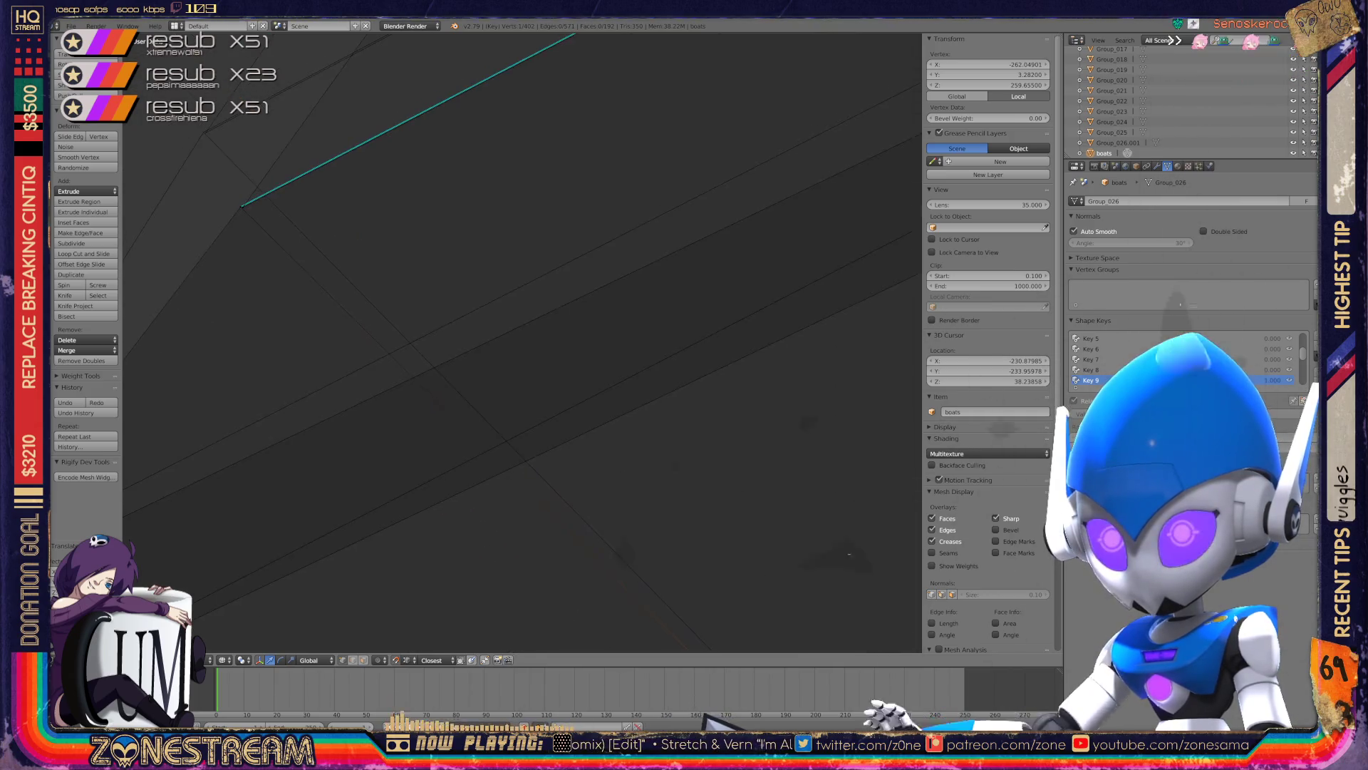
shift+middle_drag(499, 357, 592, 364)
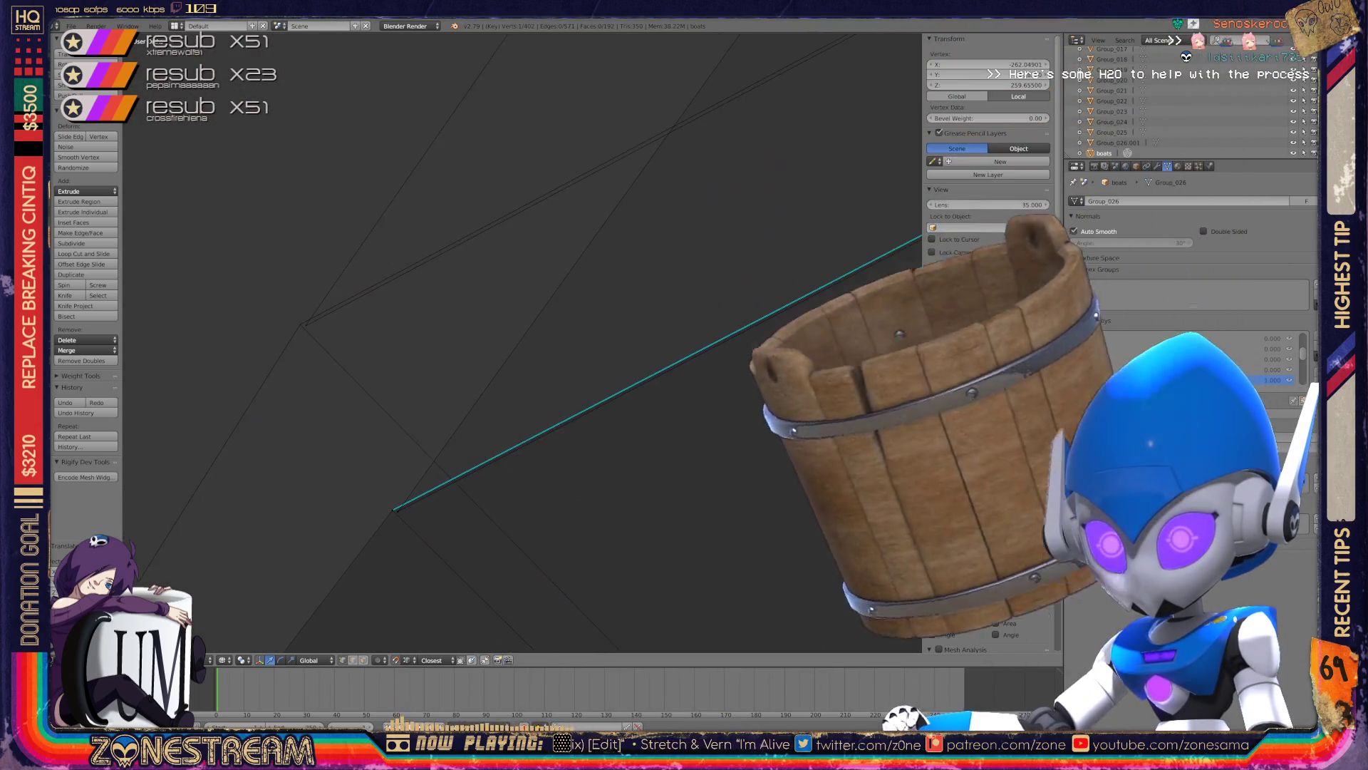
right_click(300, 324)
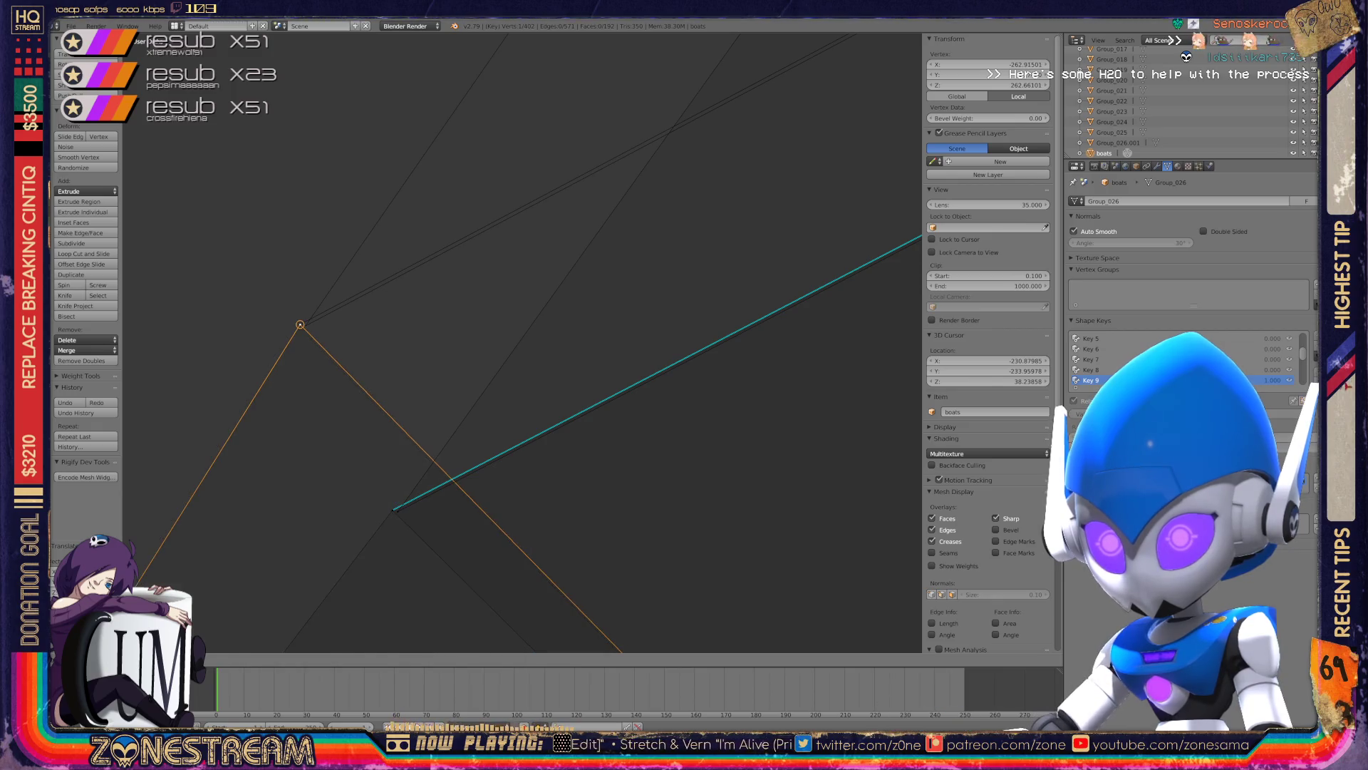
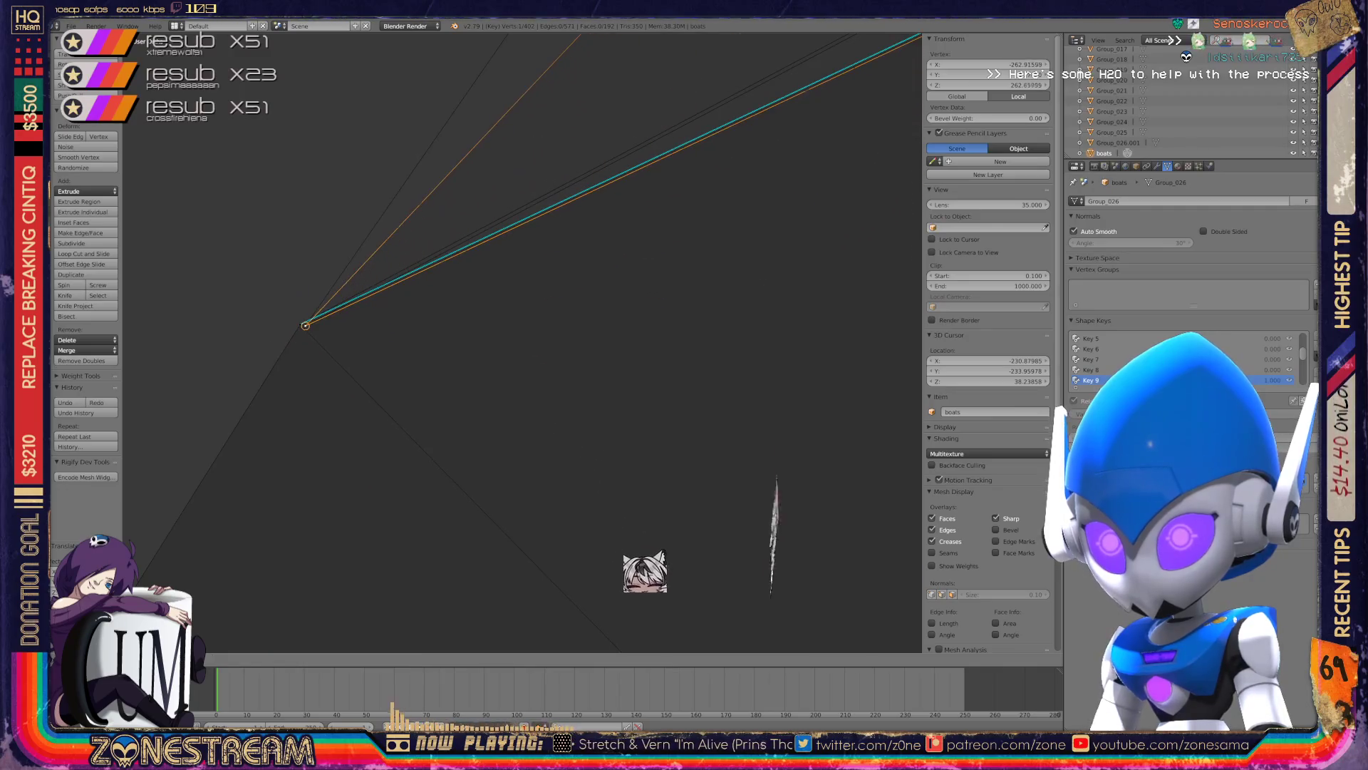
- Snap the vertex onto the cyan edge's end and nudge it slightly upward
click(305, 325)
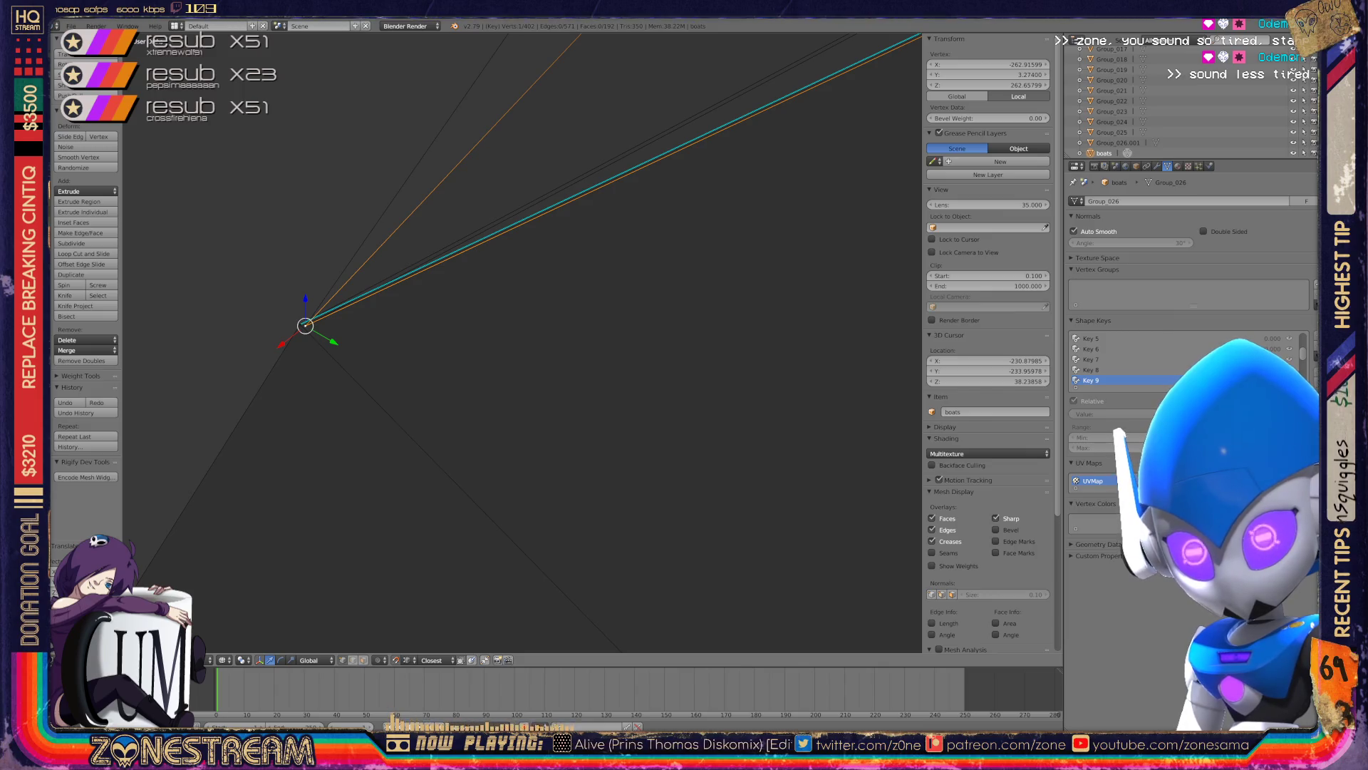
mouse_move(520, 342)
middle_down()
mouse_move(641, 356)
mouse_move(677, 399)
middle_up()
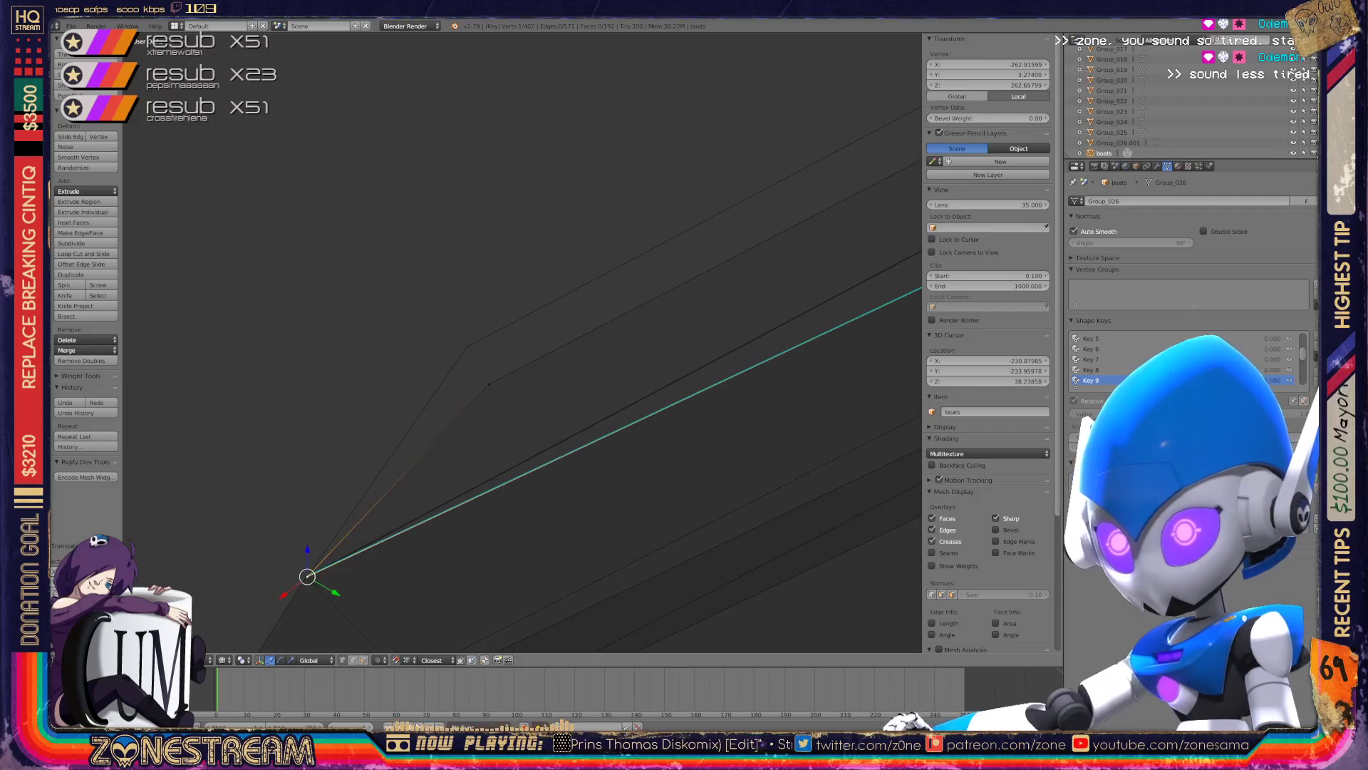
drag(489, 384, 466, 346)
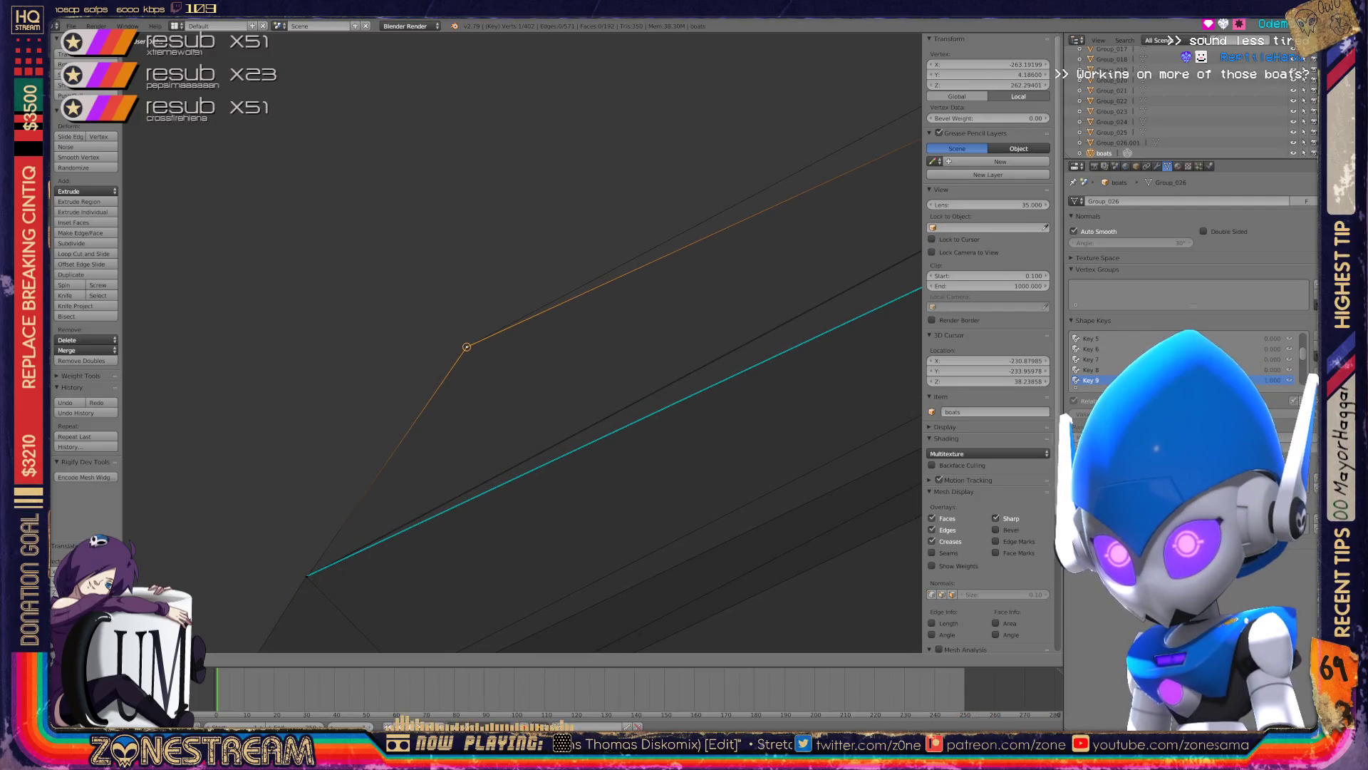
middle_drag(522, 342, 498, 370)
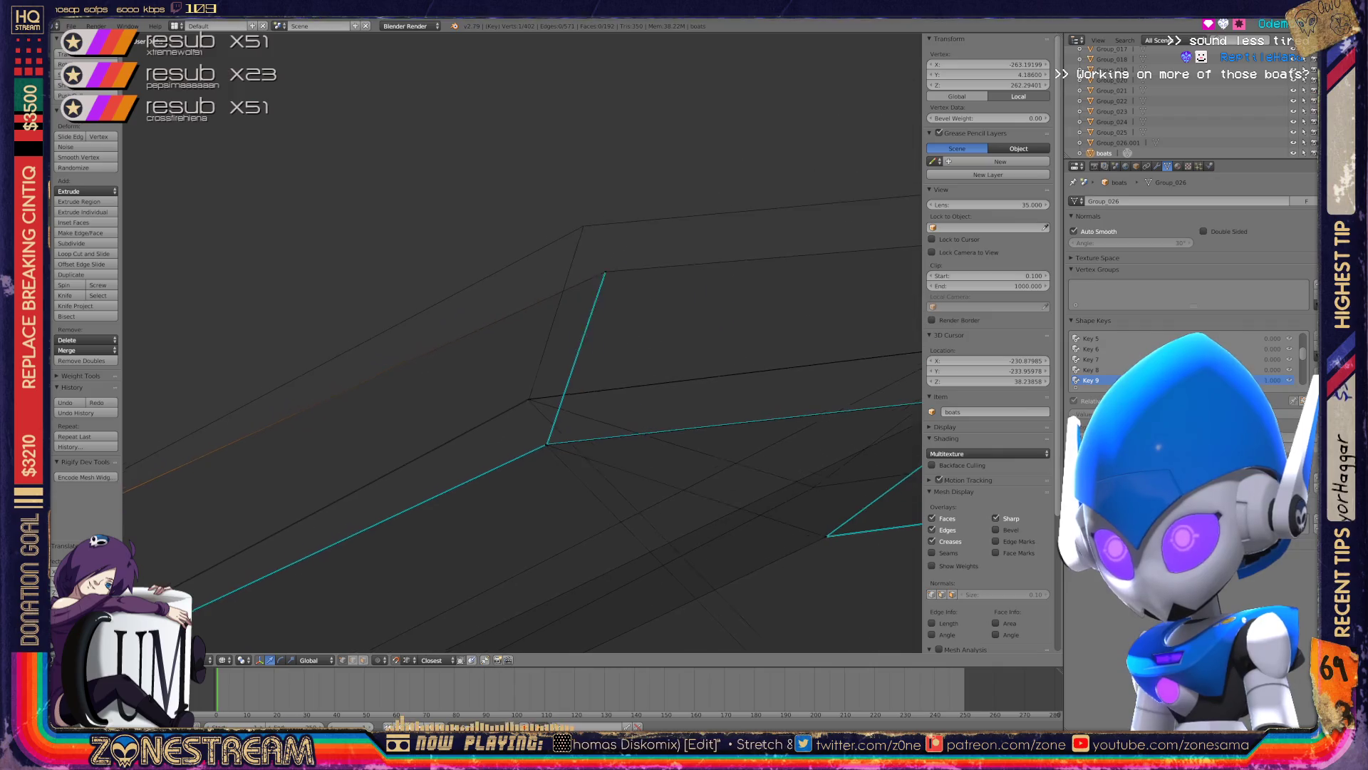
- Try joining the two selected vertices with an edge, undo it, and grab the corner vertex
key(f)
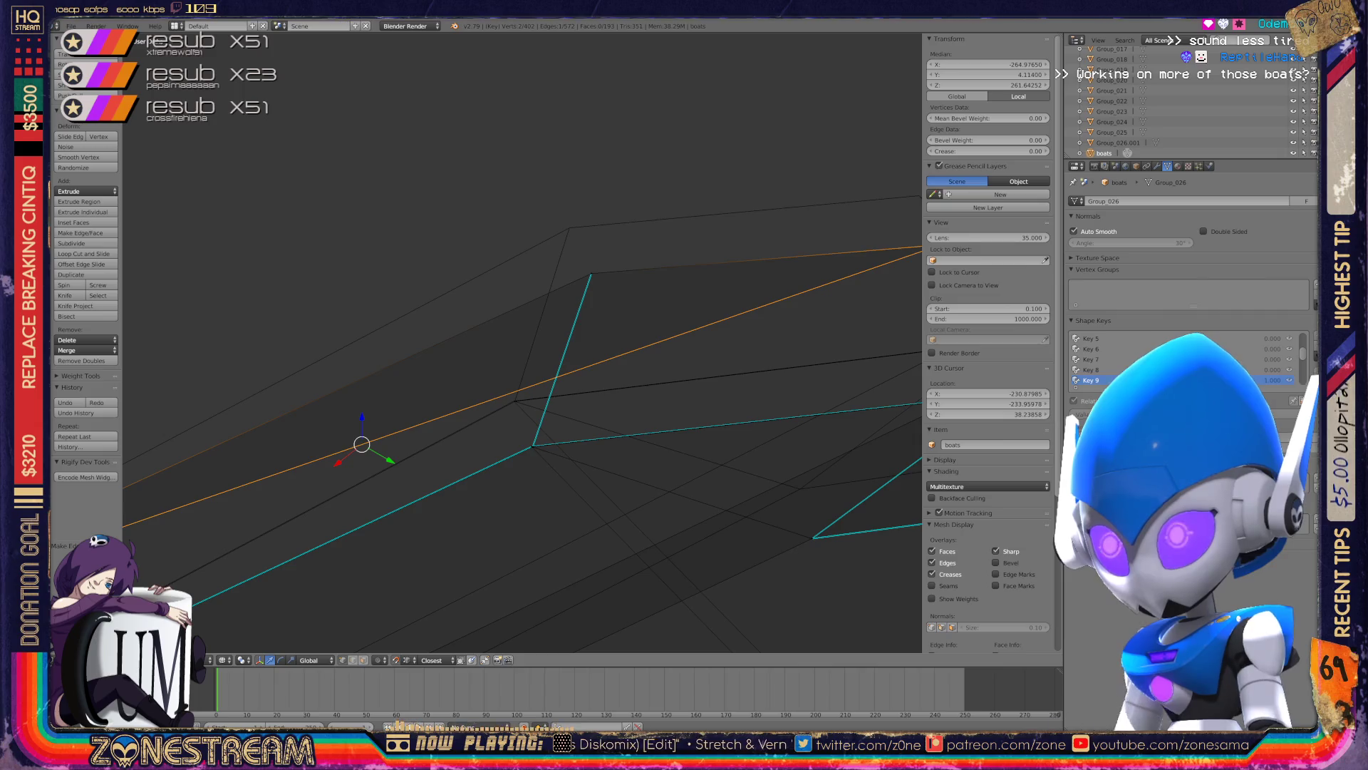
key(ctrl+z)
key(ctrl+z)
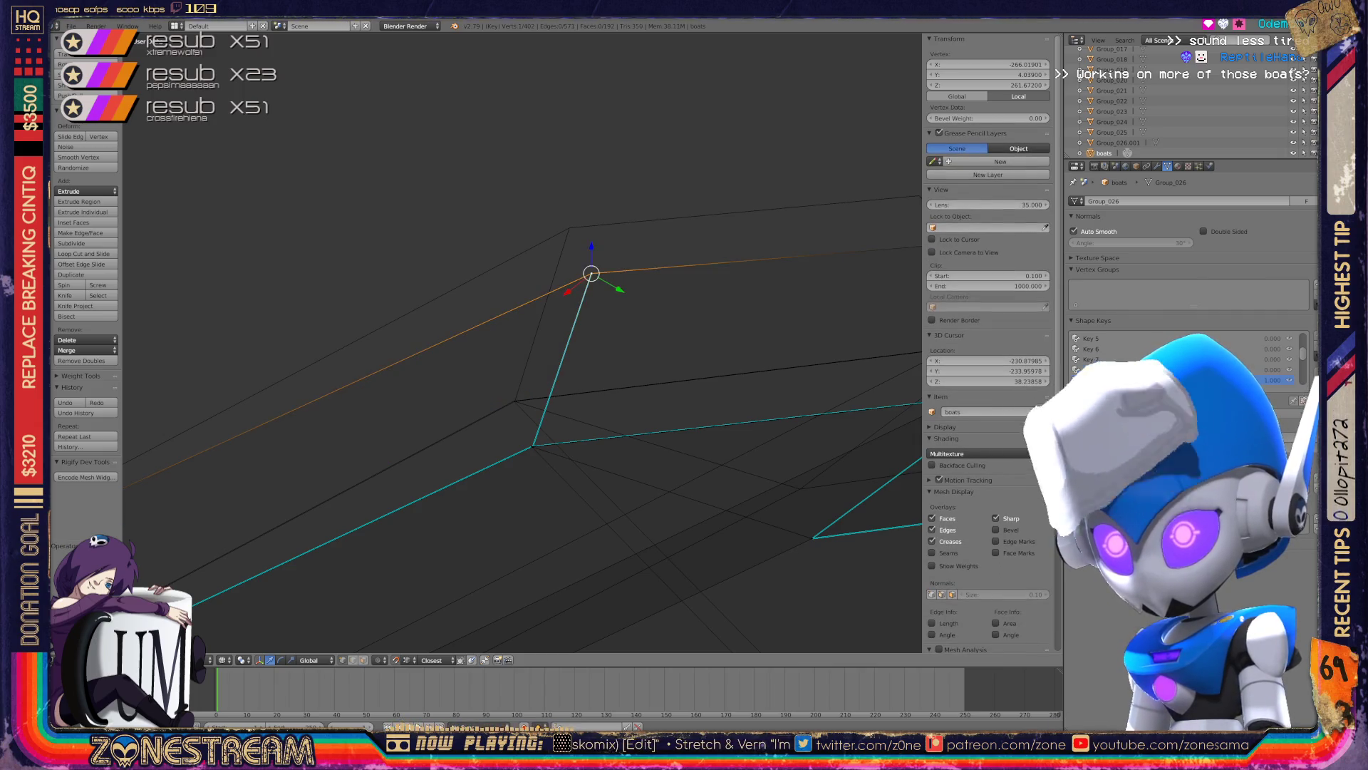
key(ctrl+z)
key(ctrl+shift+z)
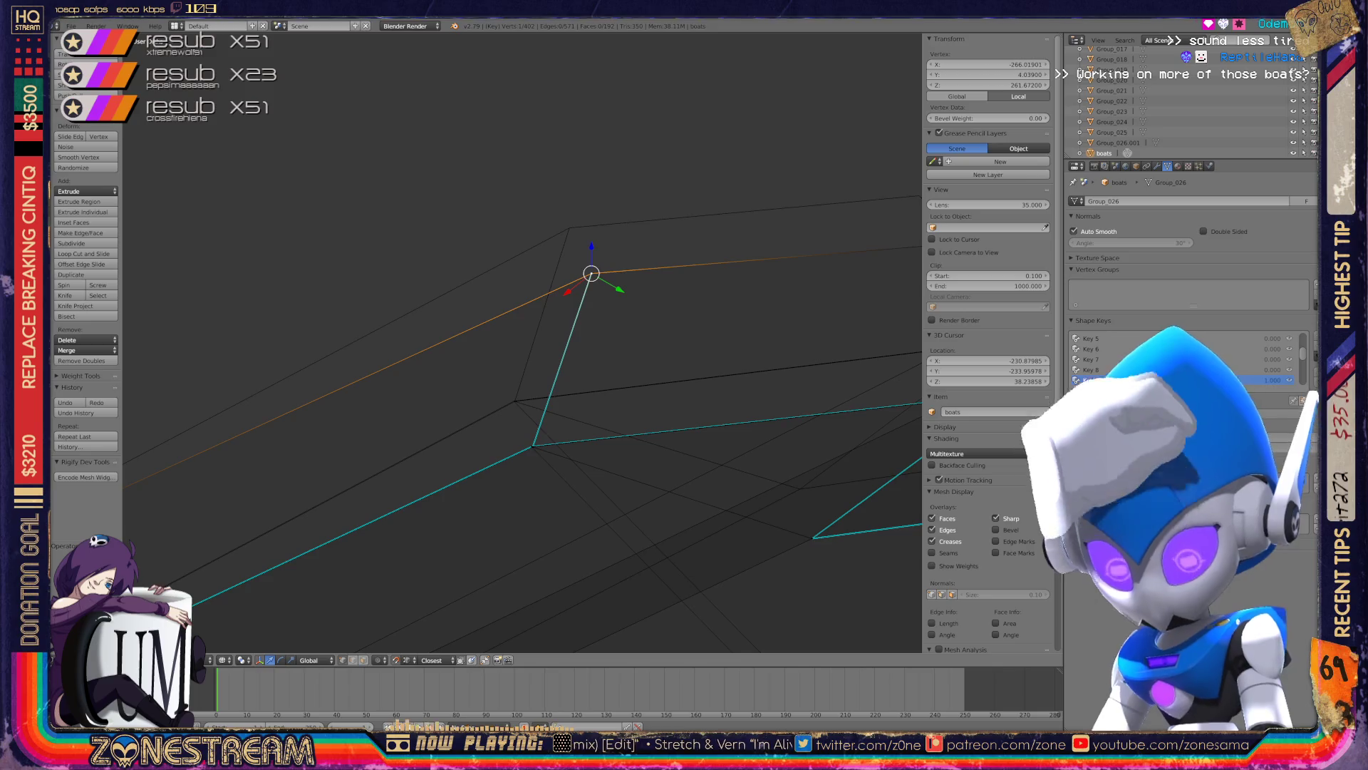
key(g)
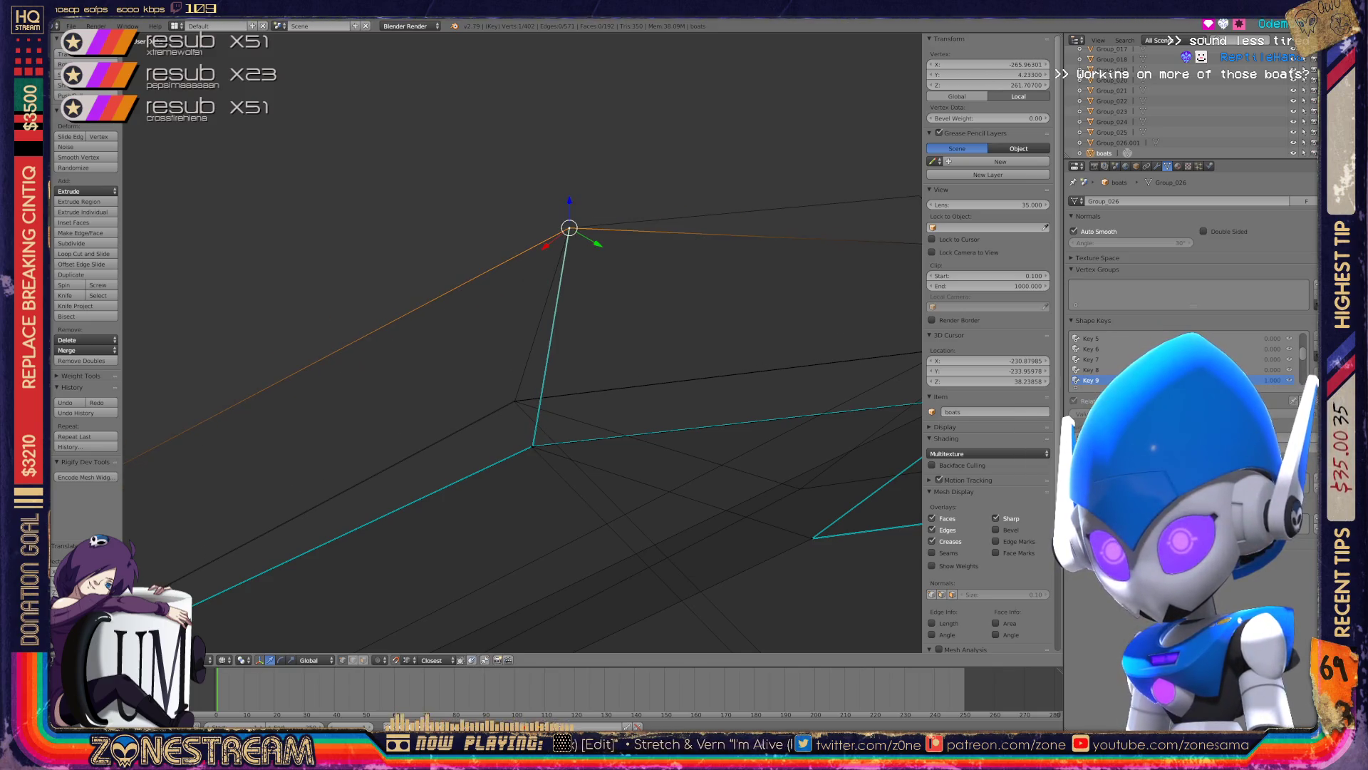
- Zoom in and raise the grabbed corner vertex higher on the Key 9 shape key
scroll(491, 392, up, 2)
scroll(490, 392, up, 1)
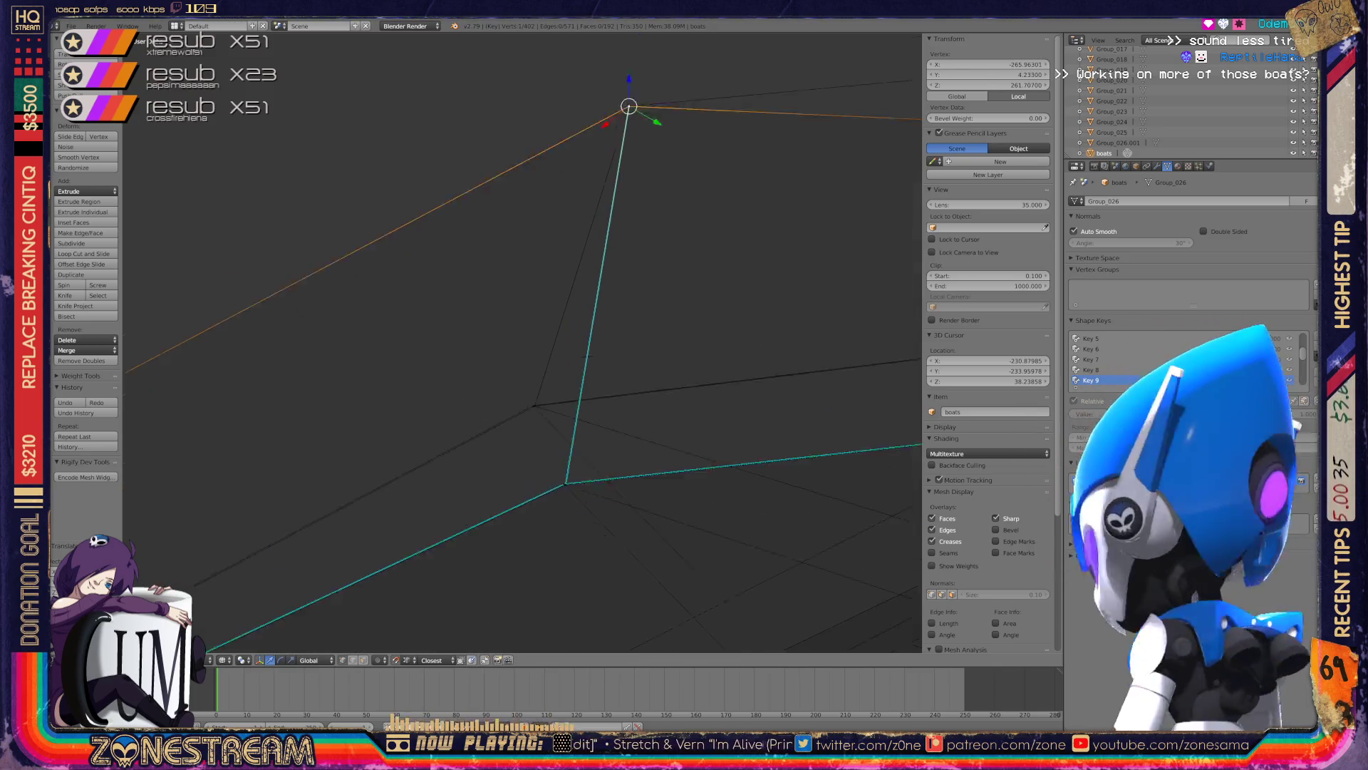
scroll(642, 420, up, 3)
scroll(606, 435, up, 2)
scroll(570, 456, up, 2)
scroll(566, 478, up, 2)
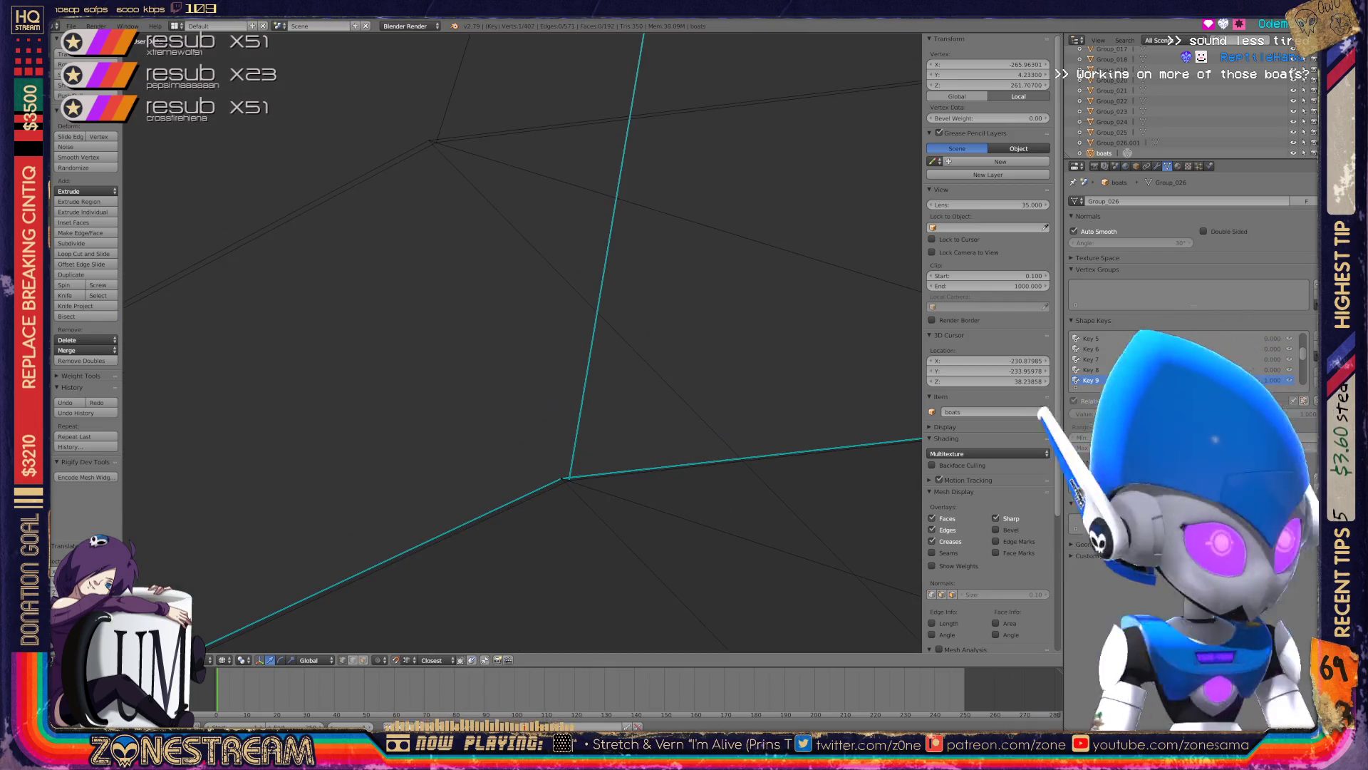
key(Return)
key(ctrl+z)
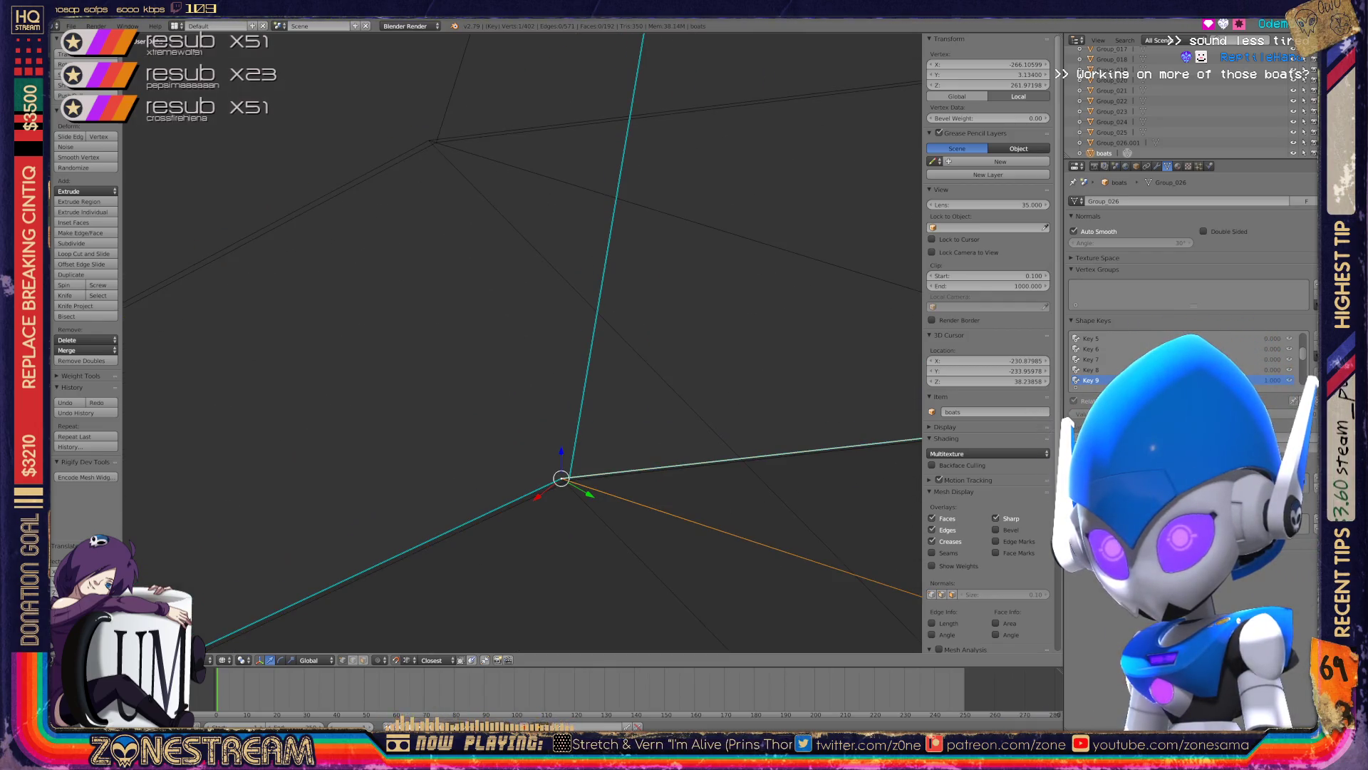
key(g)
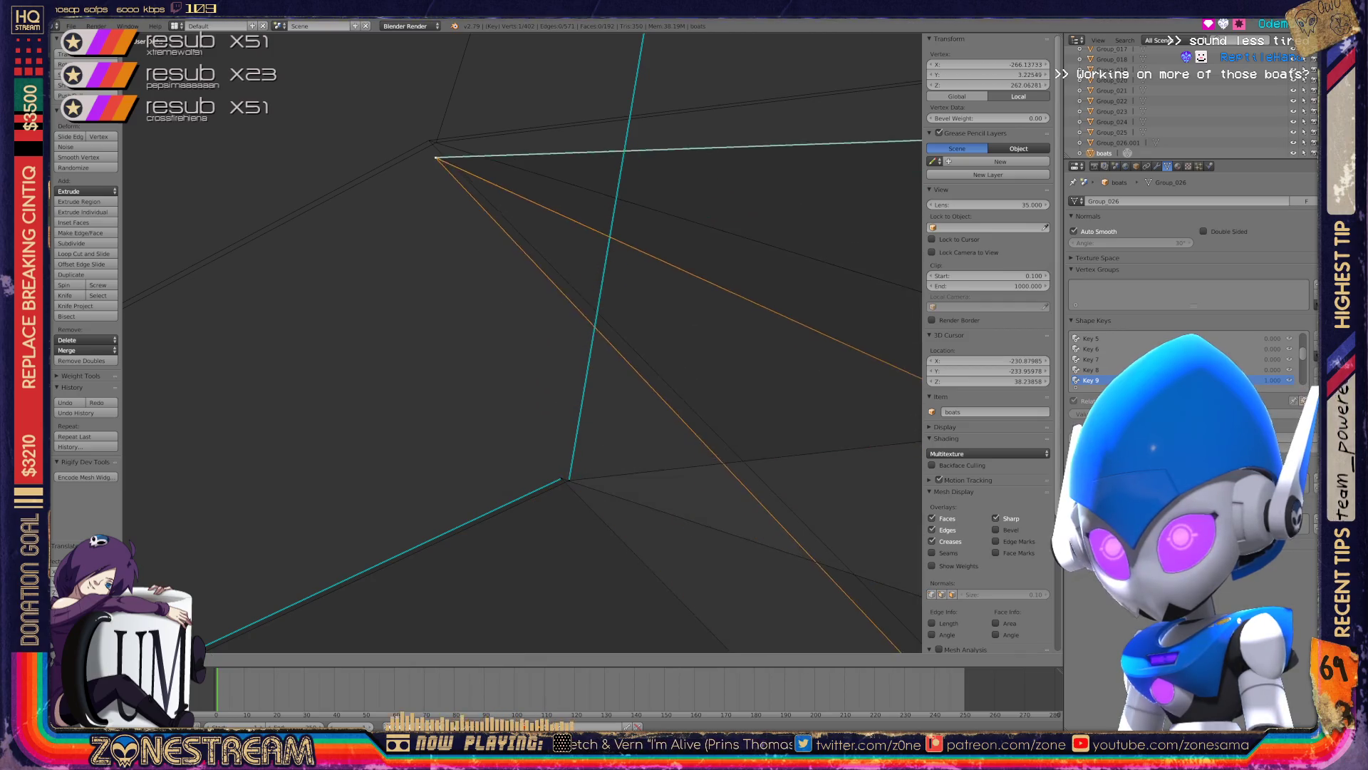
key(Return)
- Move the lower vertex of the cyan edge onto the upper vertex
right_click(561, 479)
key(g)
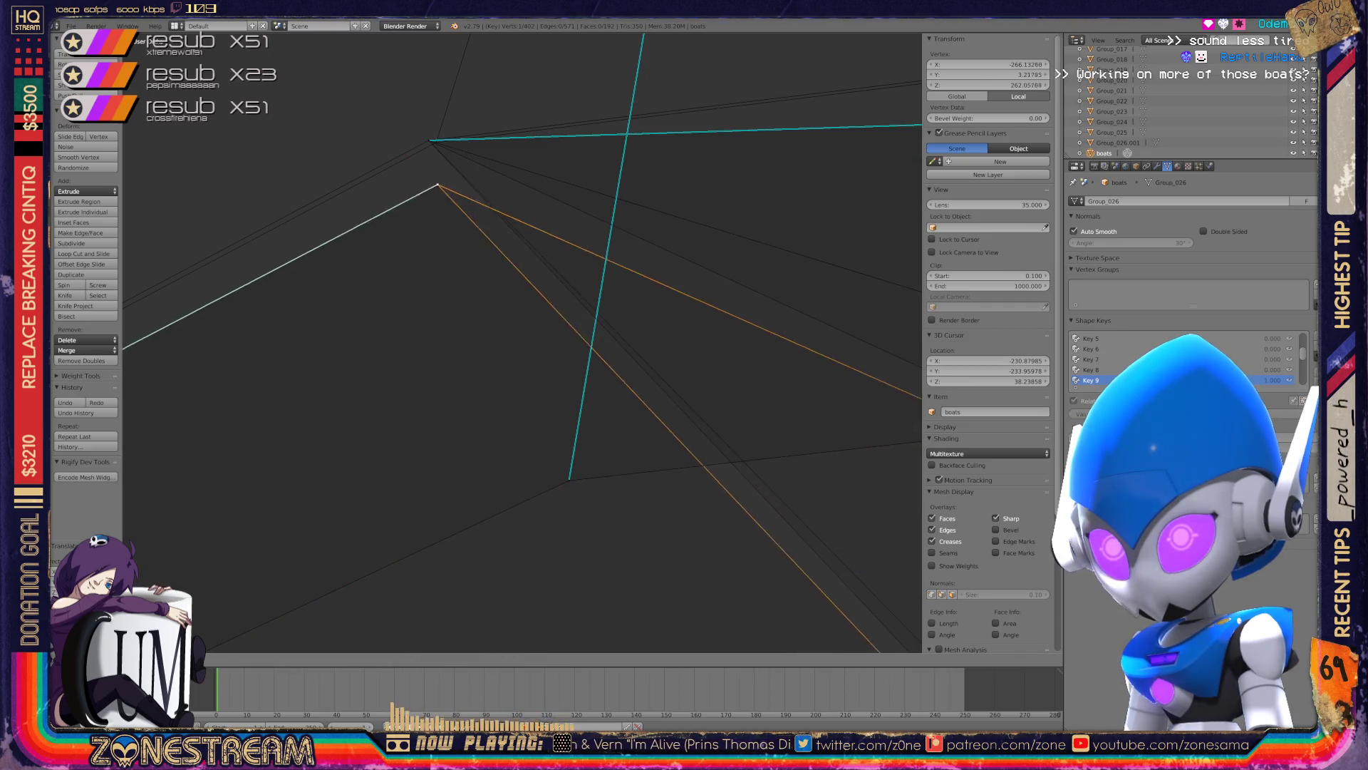
key(ctrl+z)
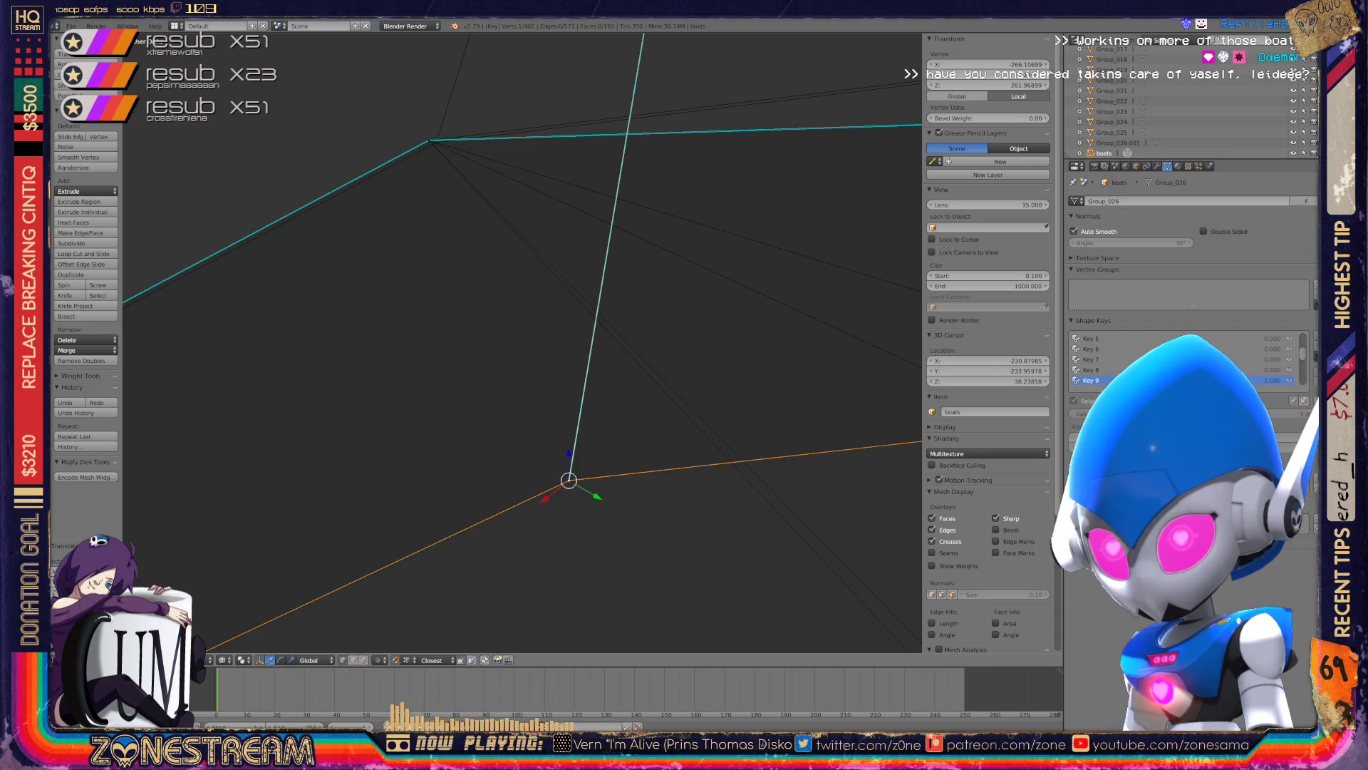
key(g)
key(Return)
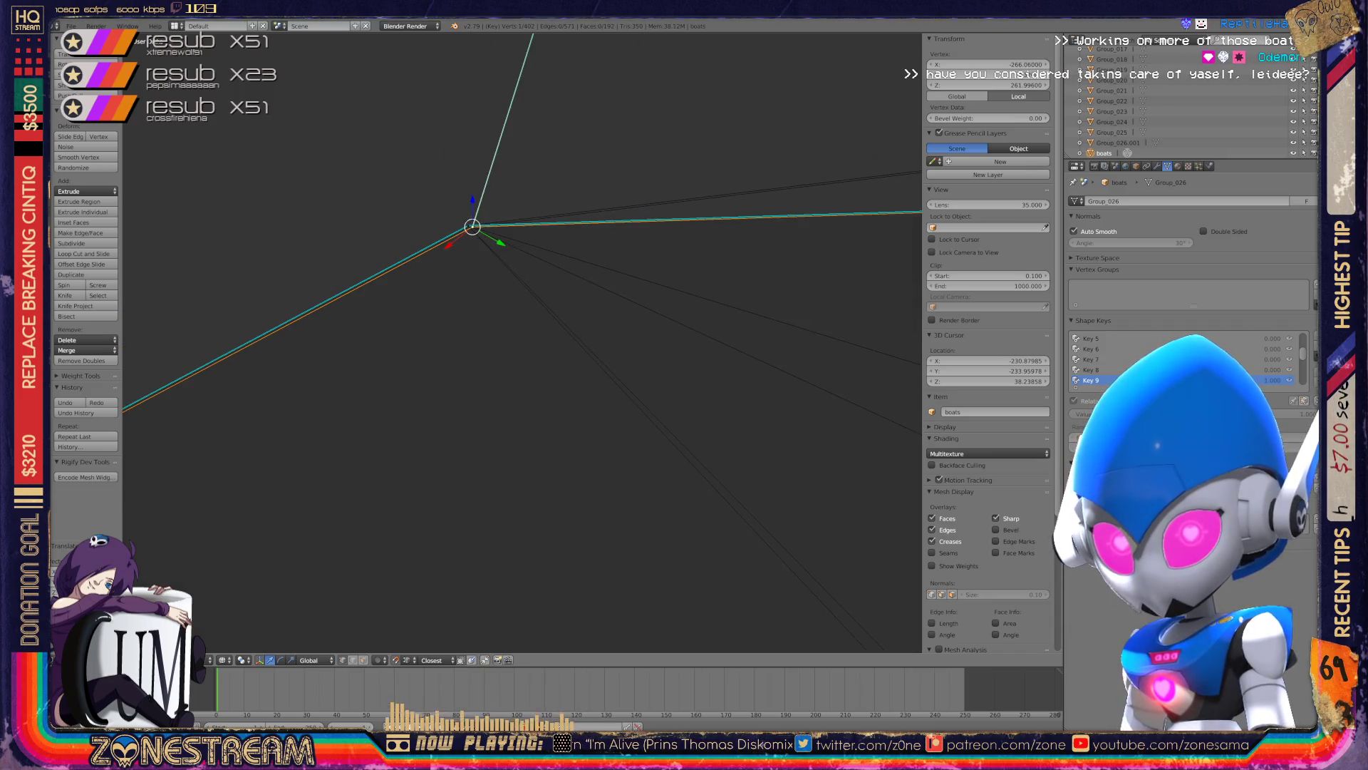
middle_drag(712, 299, 958, 388)
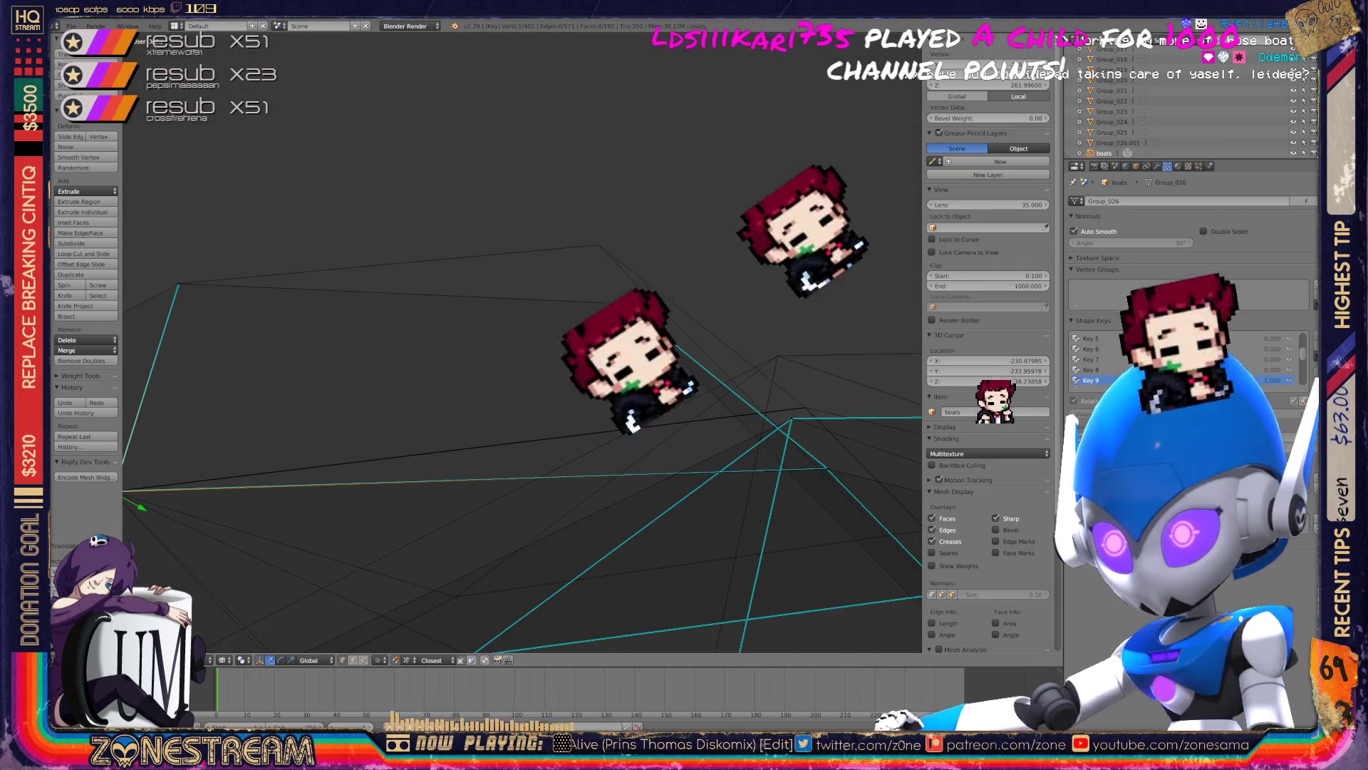
- Drag a hull vertex up and to the left
right_click(626, 303)
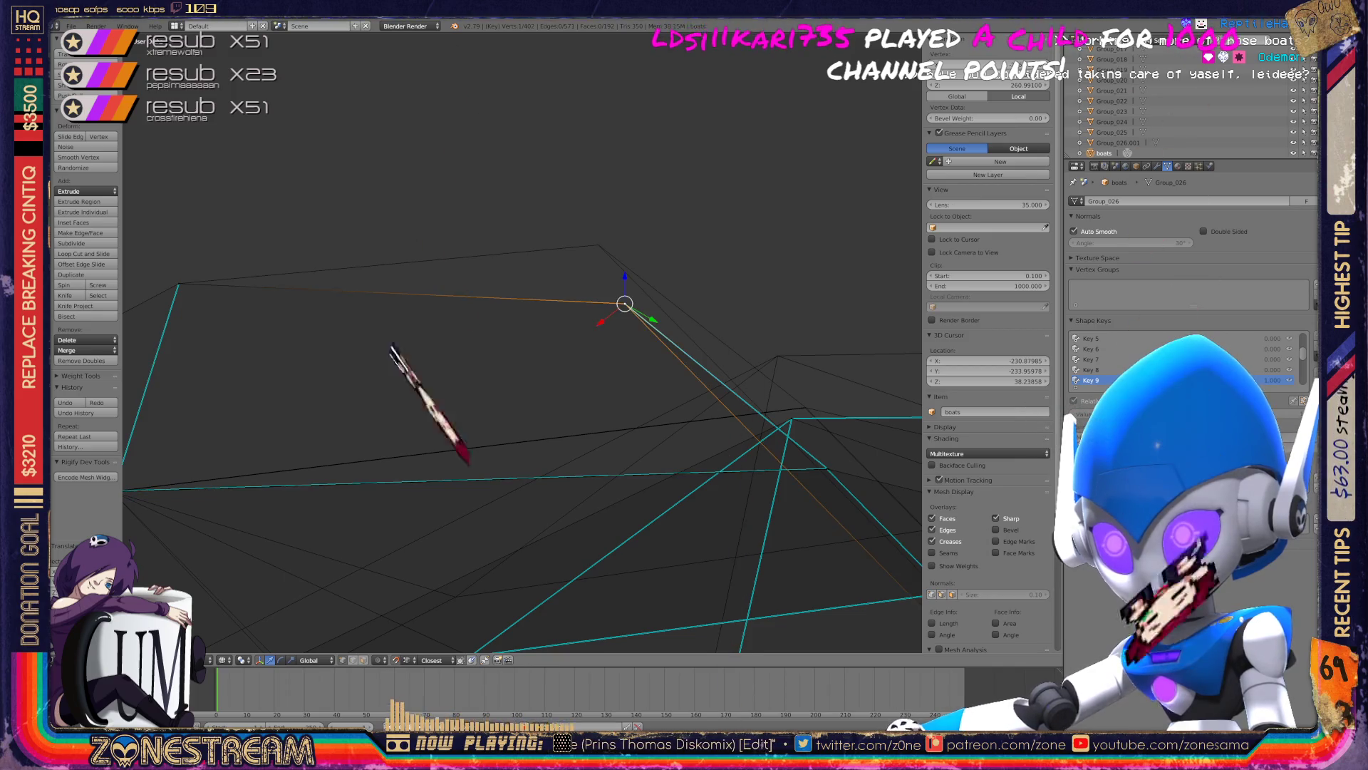
drag(626, 304, 599, 244)
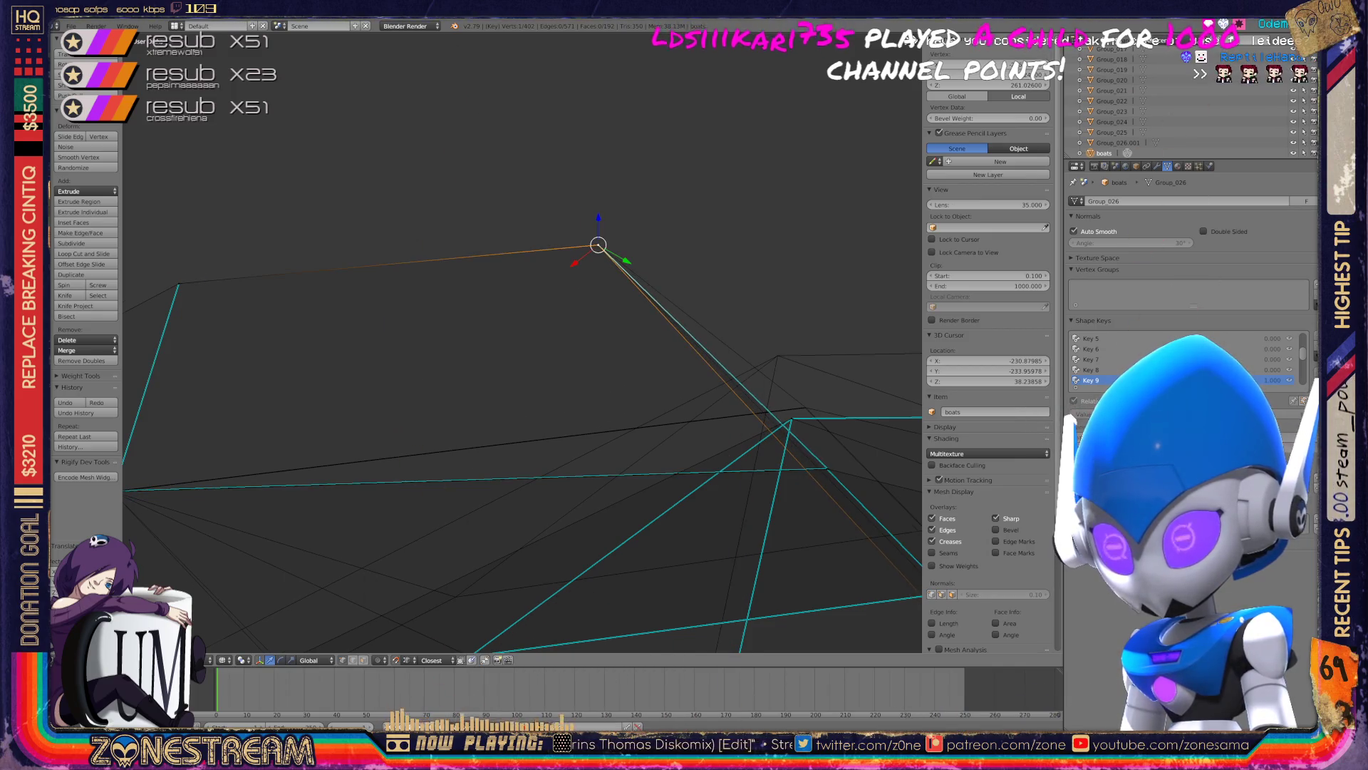
shift+middle_drag(599, 285, 371, 242)
scroll(522, 342, up, 3)
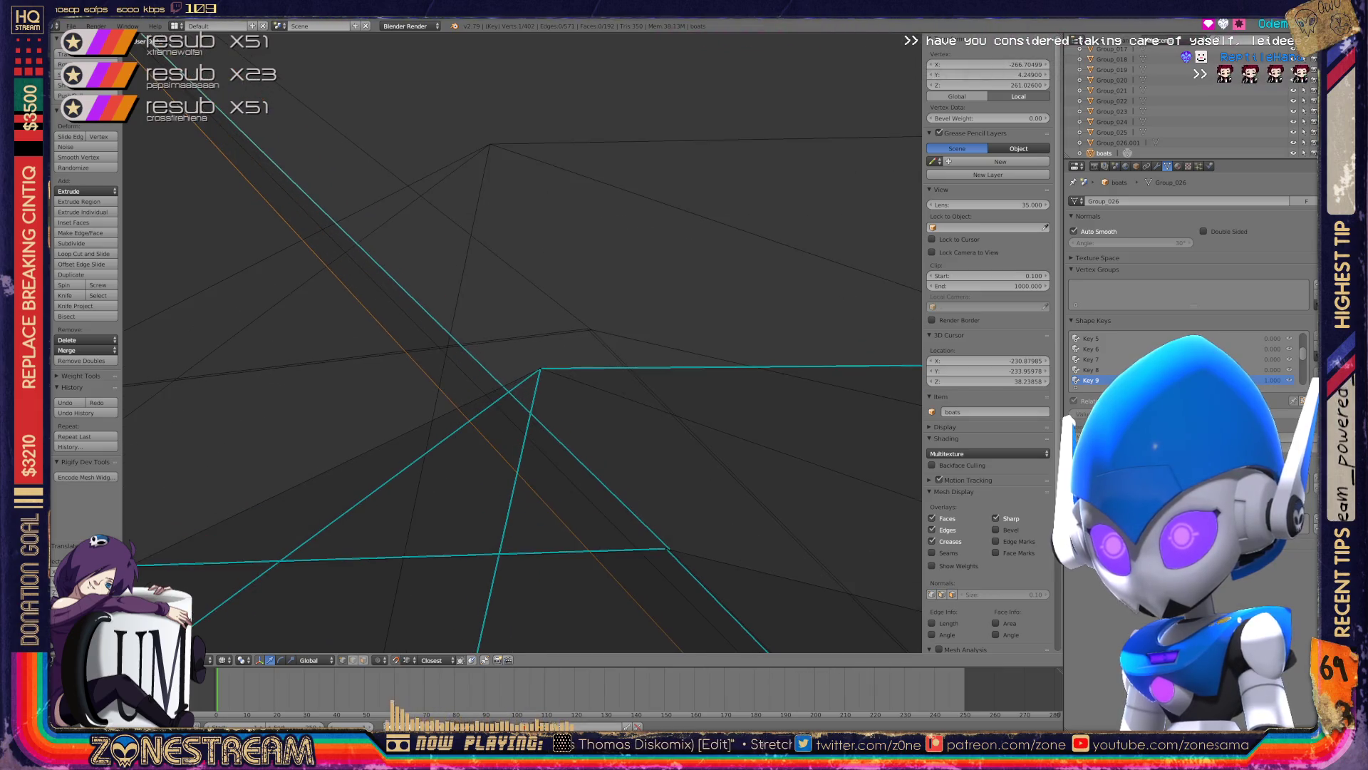
- Snap the vertex where the cyan edges meet onto the upper corner vertex
right_click(540, 368)
drag(540, 369, 490, 144)
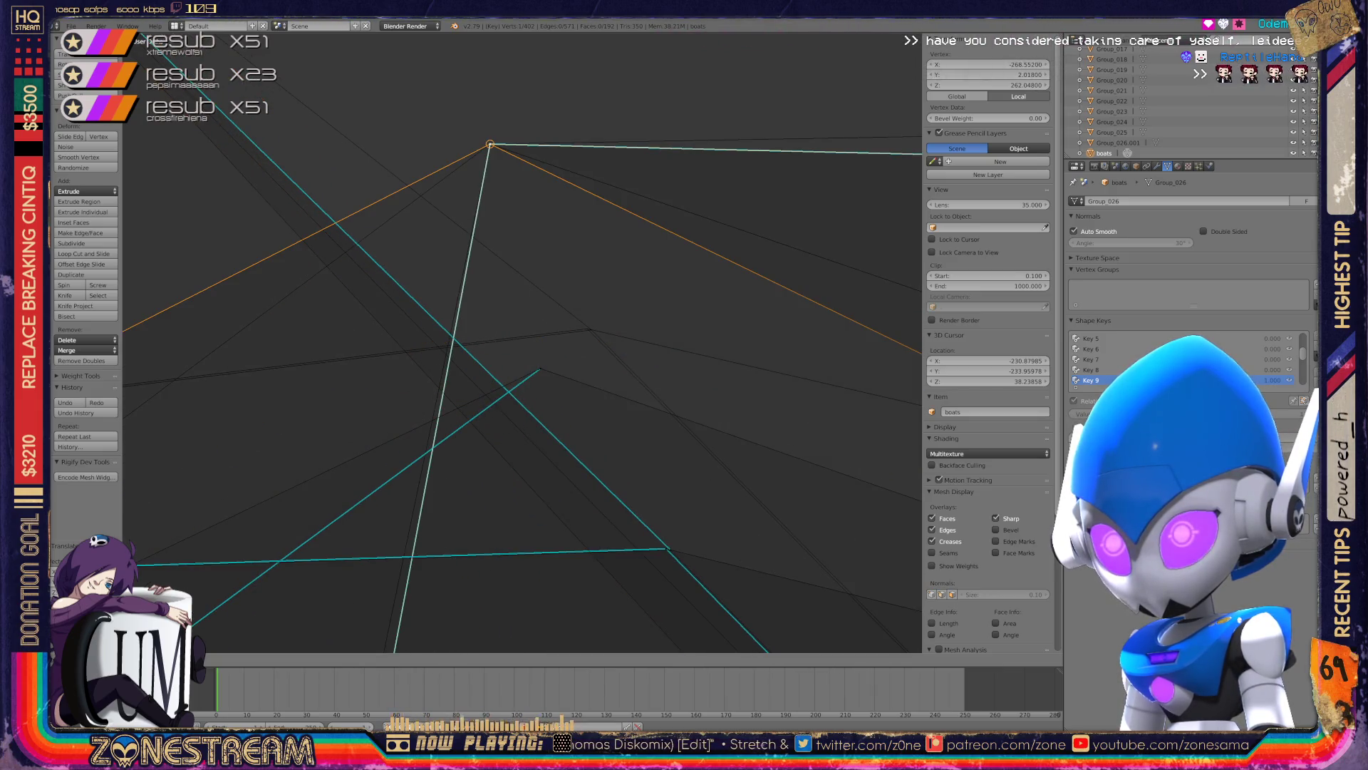
key(Escape)
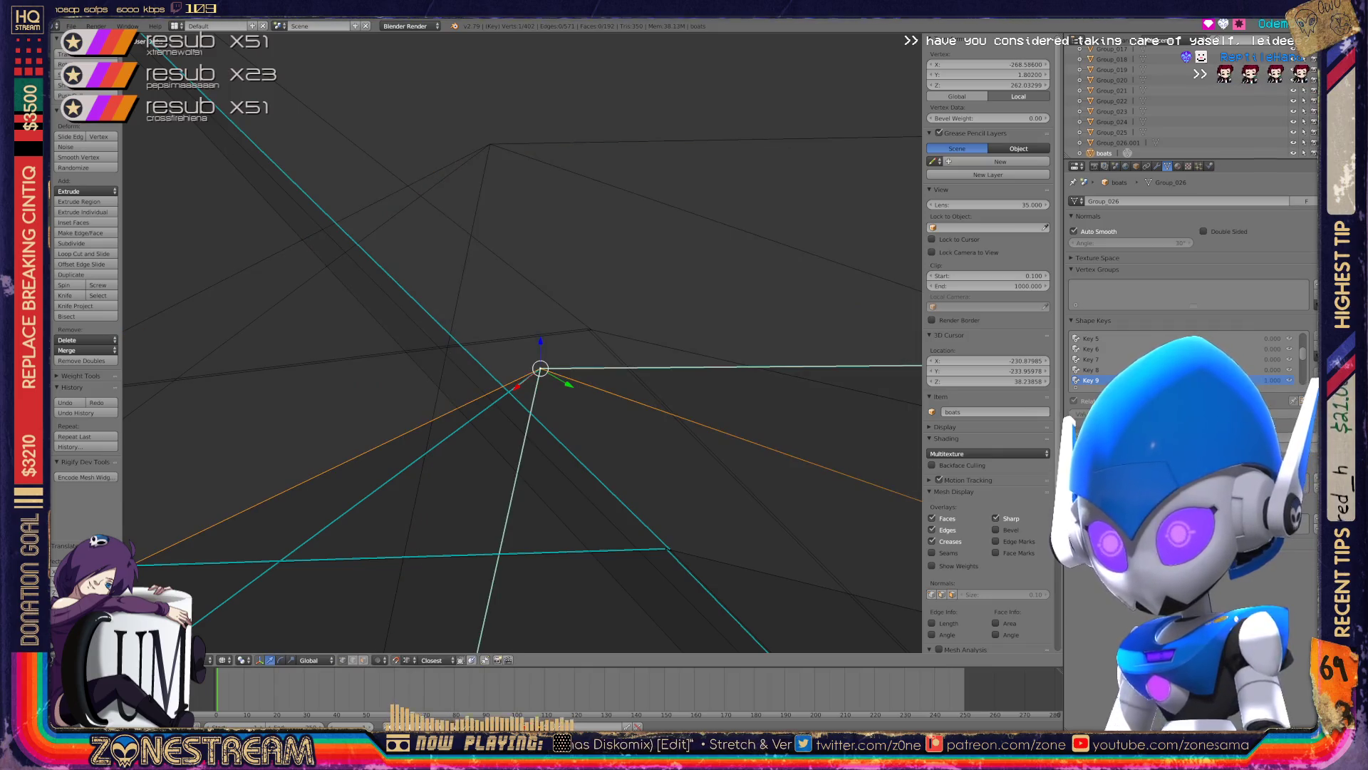
key(g)
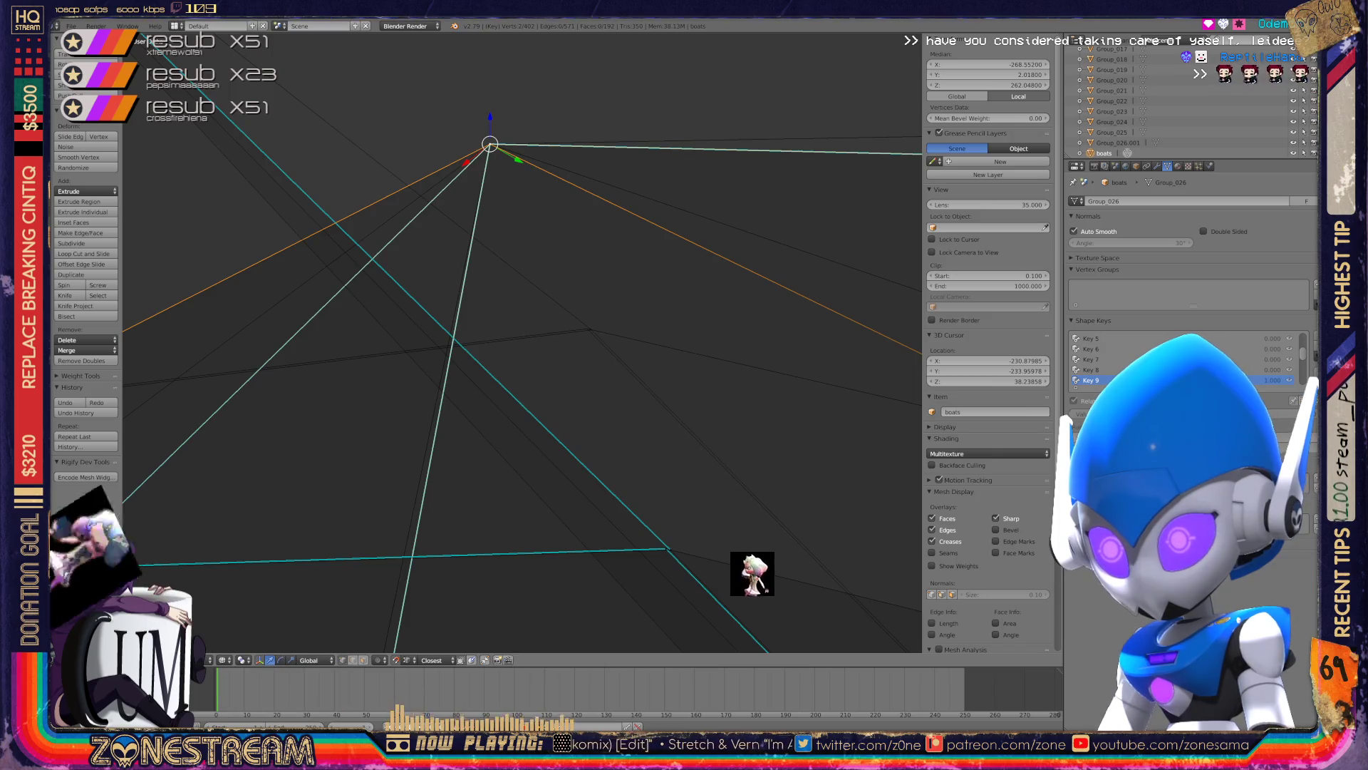
click(641, 499)
- Move the bottom-edge vertex up onto the crossing edge
right_click(670, 549)
key(g)
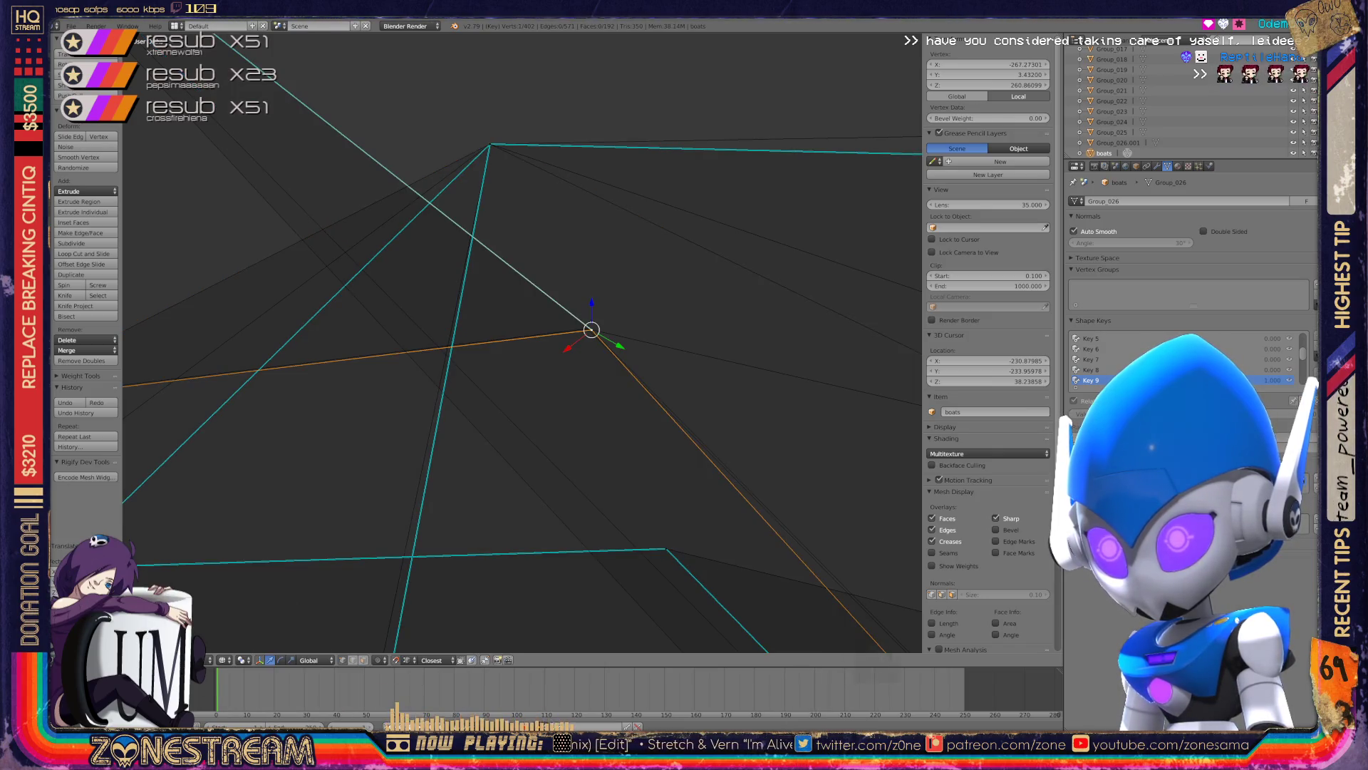
key(ctrl+z)
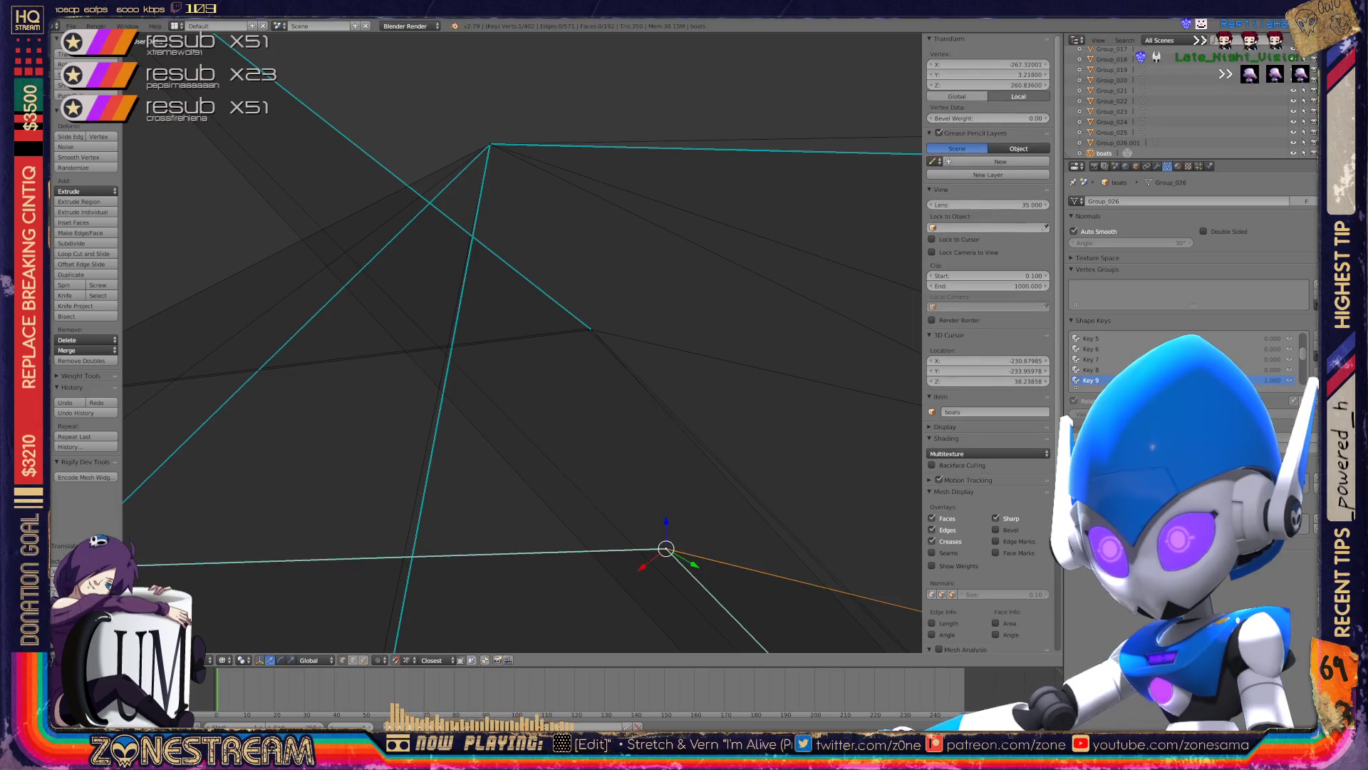
key(g)
click(586, 330)
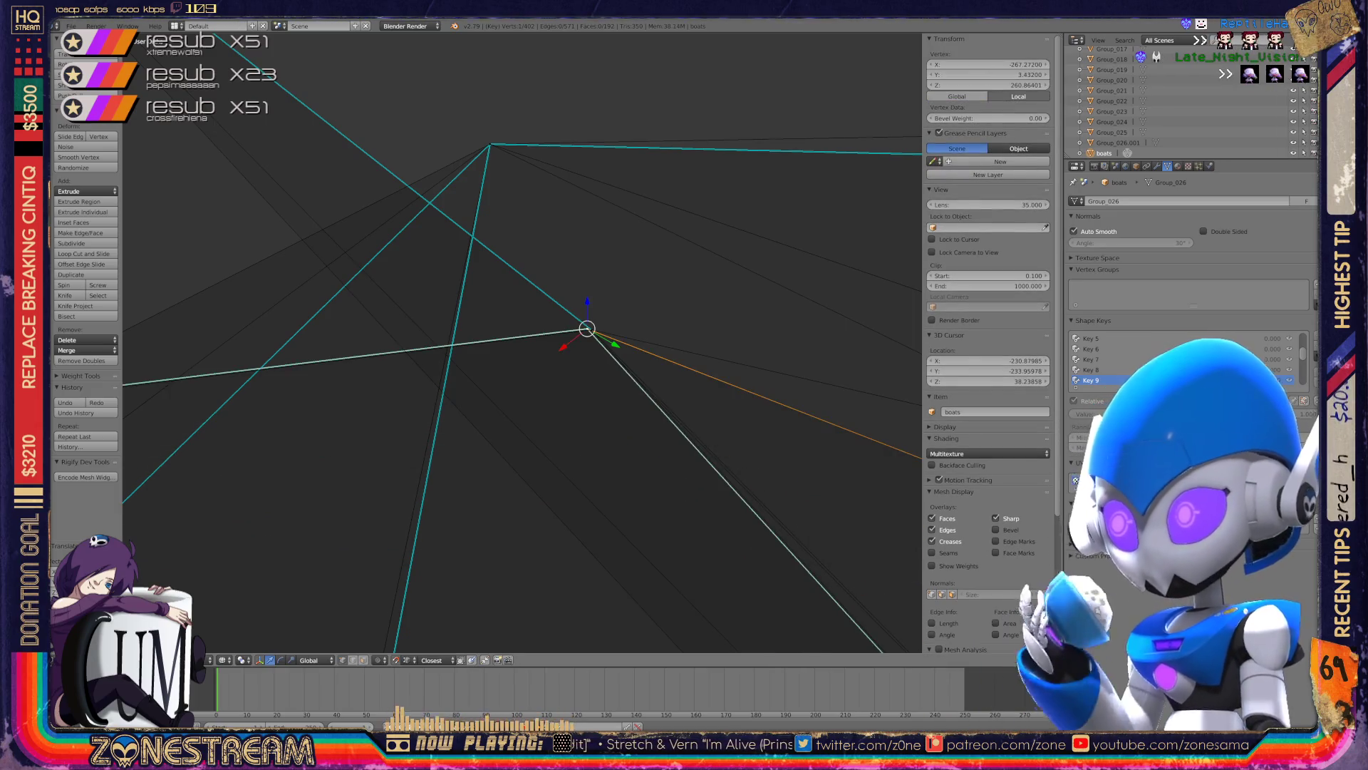
mouse_move(523, 321)
middle_down()
mouse_move(522, 357)
mouse_move(522, 300)
mouse_move(541, 327)
middle_up()
- Pull a hull vertex outward toward the bow tip to sharpen the point
key(g)
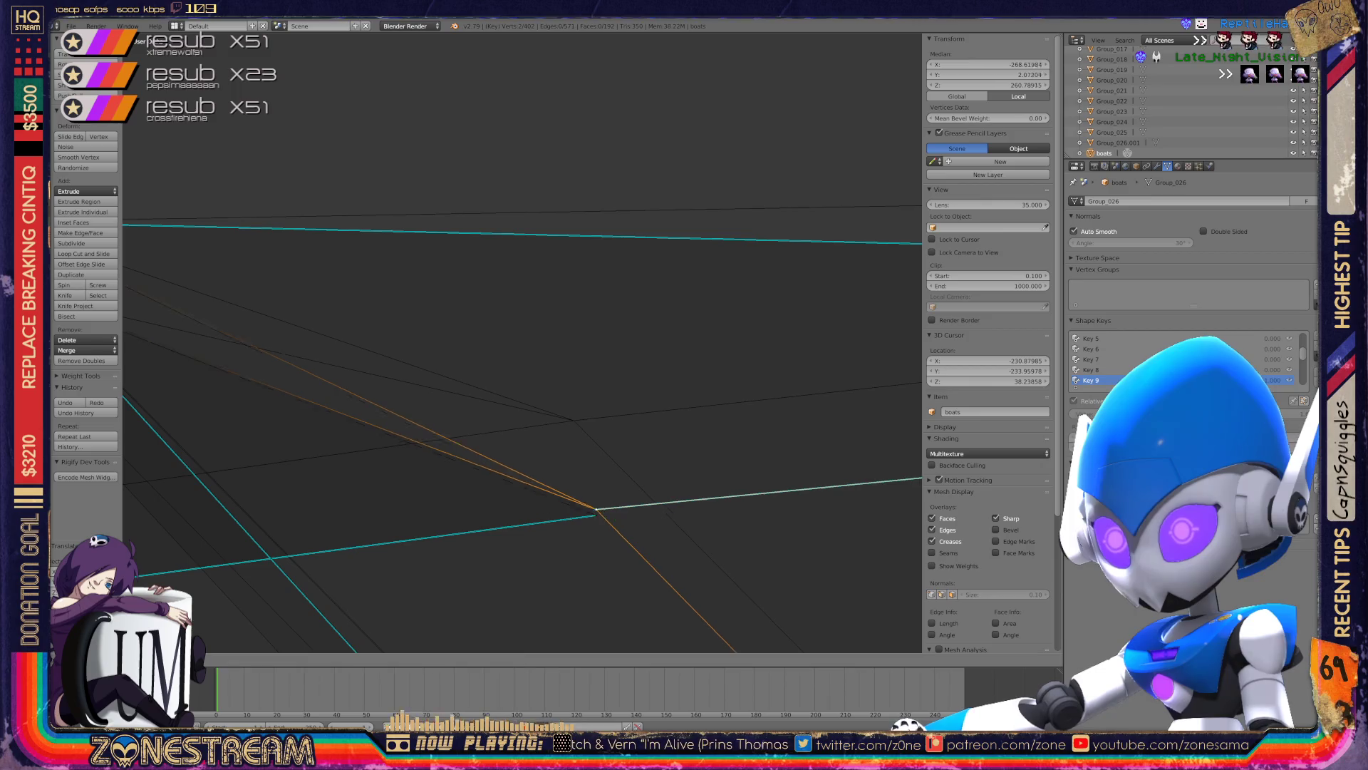
right_click(595, 515)
key(g)
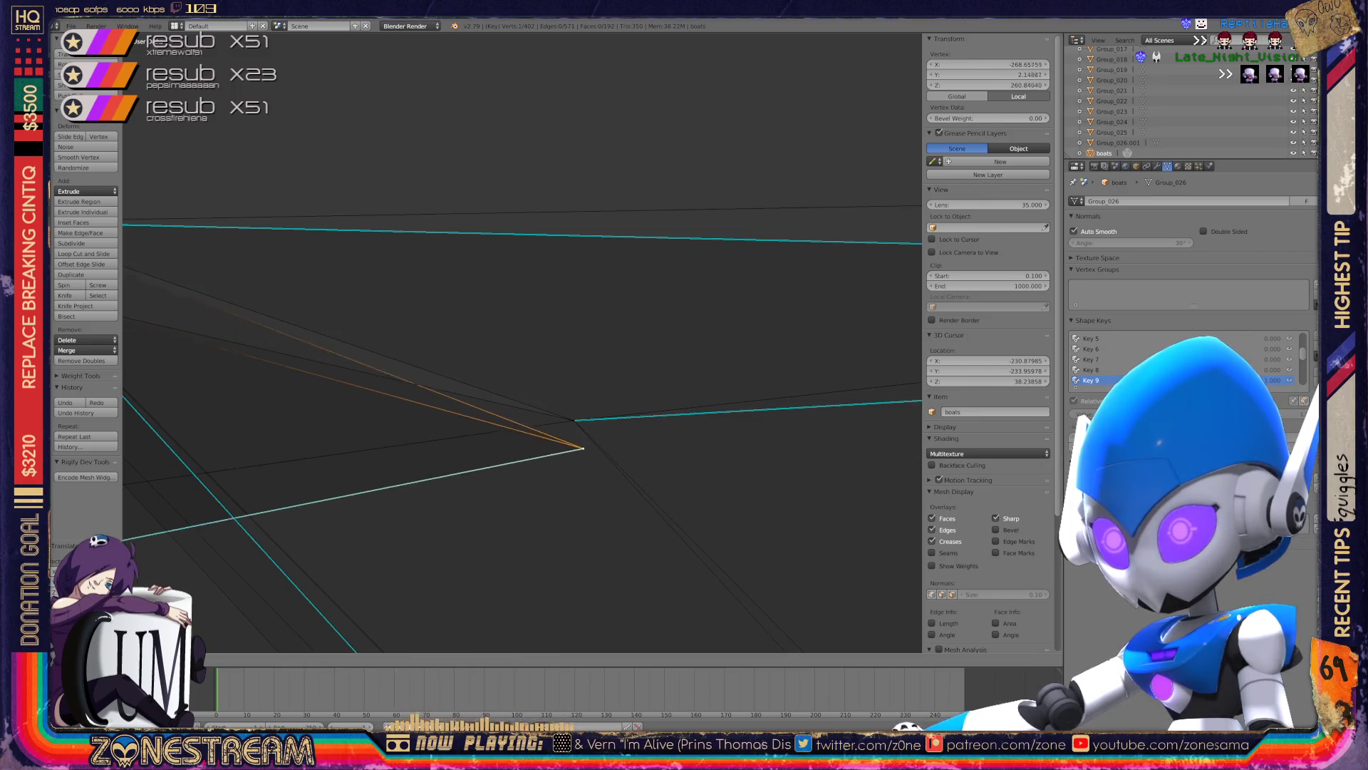
mouse_move(573, 420)
middle_down()
mouse_move(499, 442)
mouse_move(642, 413)
mouse_move(466, 428)
middle_up()
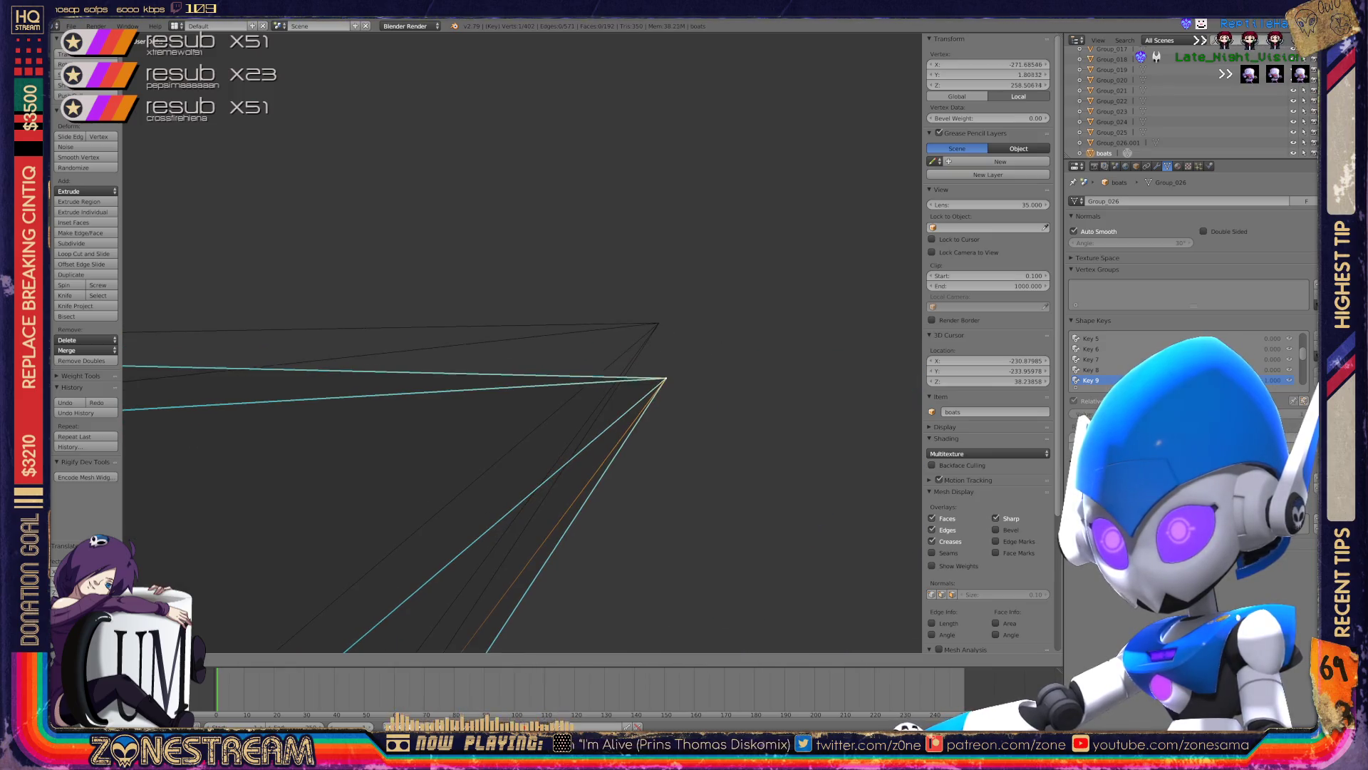
key(Return)
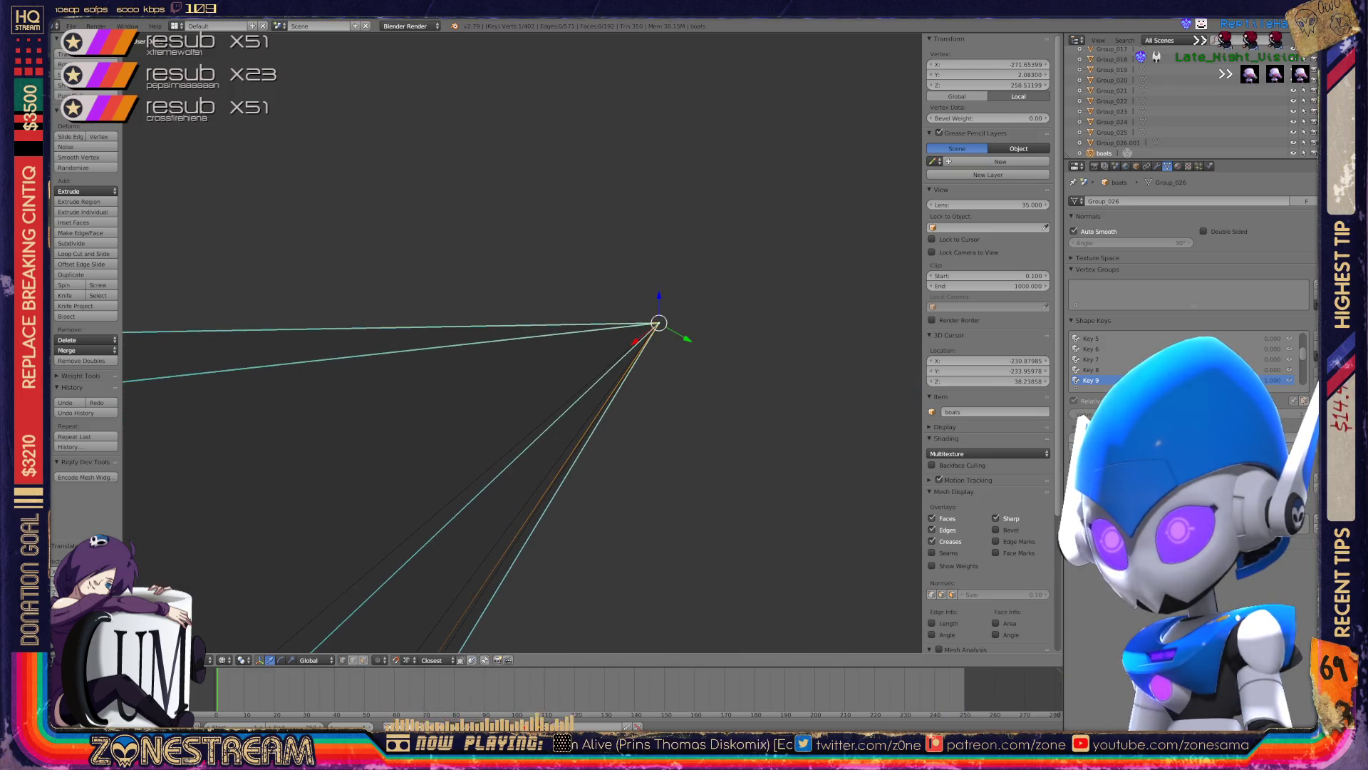
scroll(522, 343, down, 5)
scroll(215, 439, up, 3)
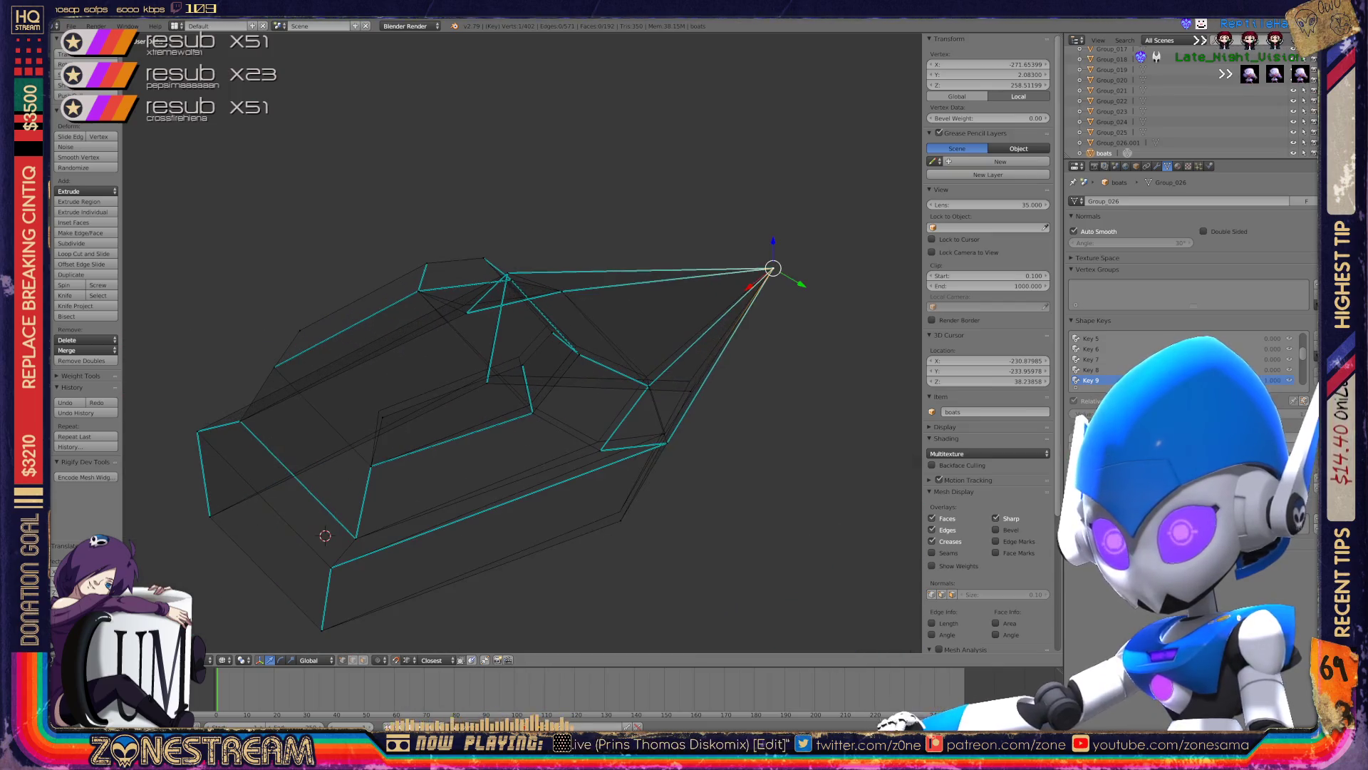
scroll(594, 541, up, 3)
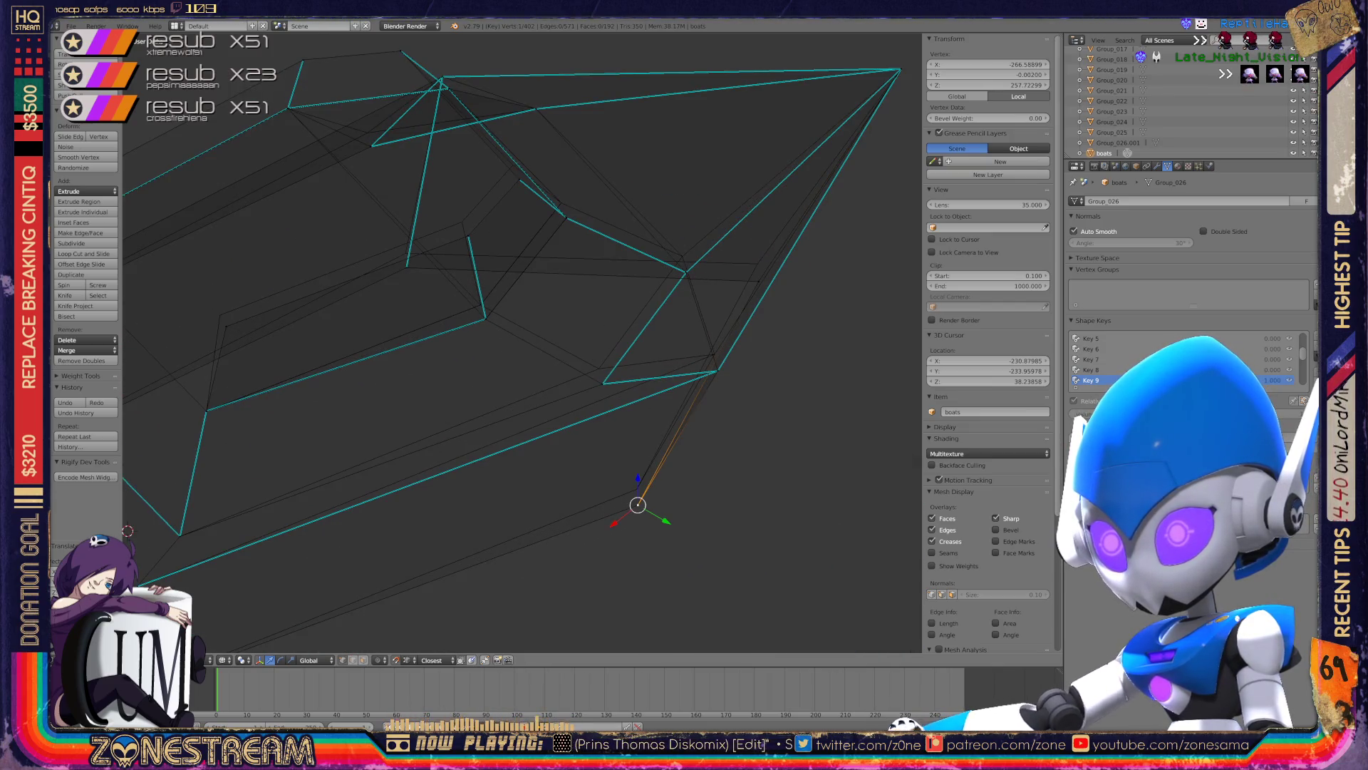
- Nudge more upper-edge hull vertices into place, then view the whole boat
key(g)
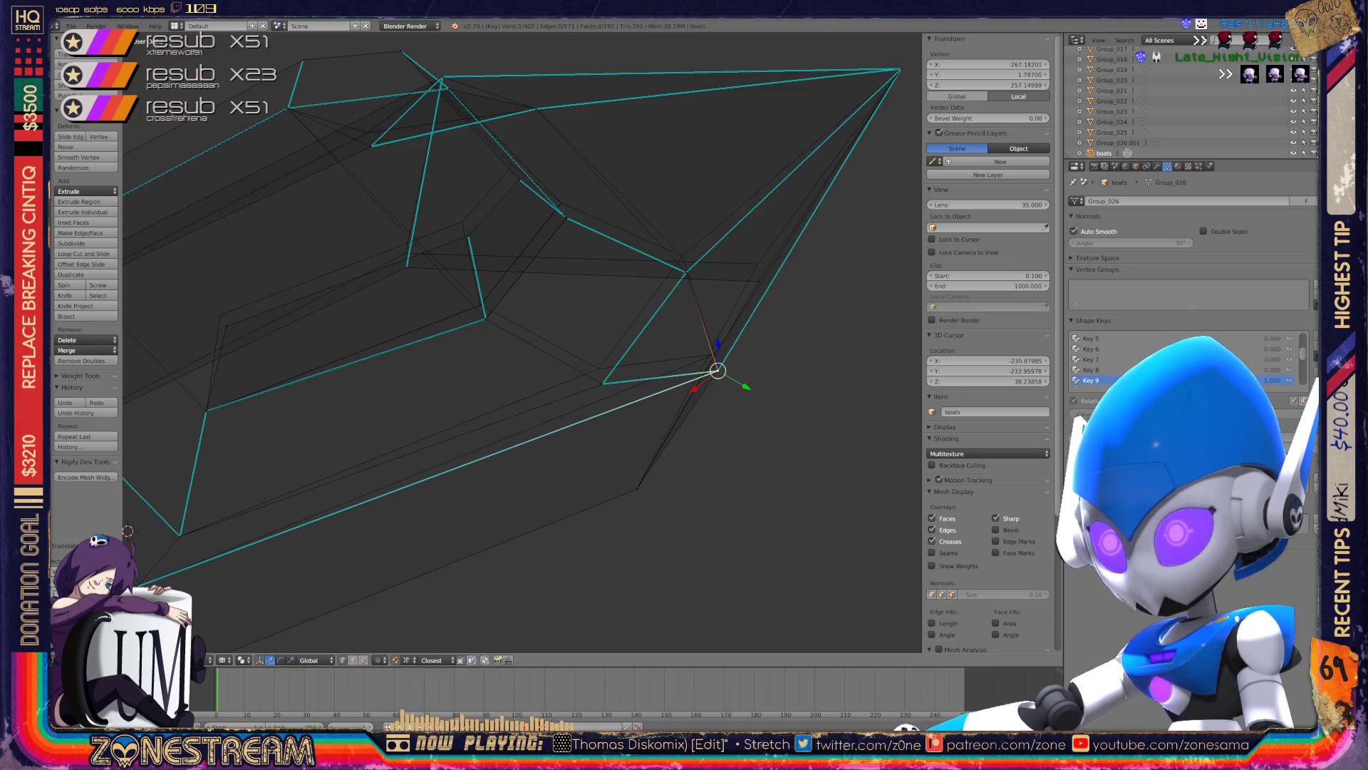
key(g)
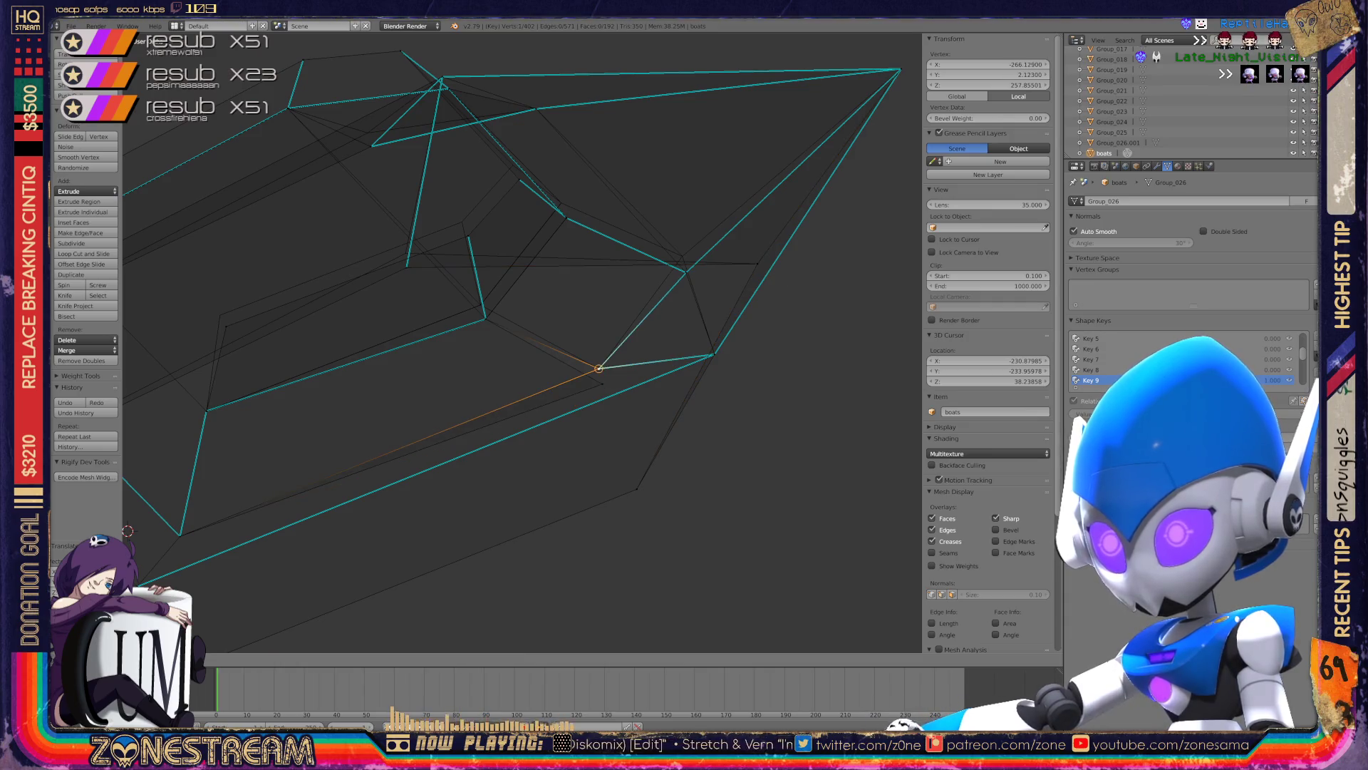
key(g)
click(598, 369)
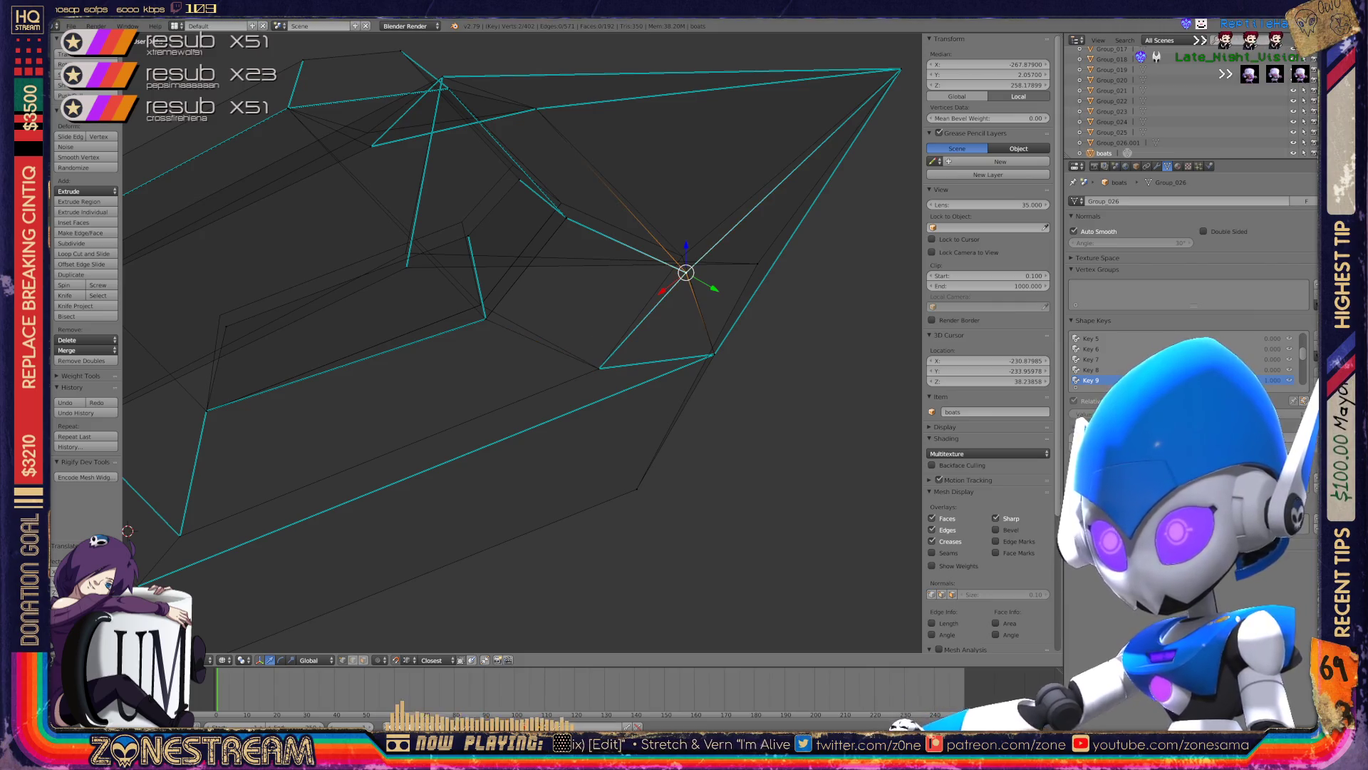
key(g)
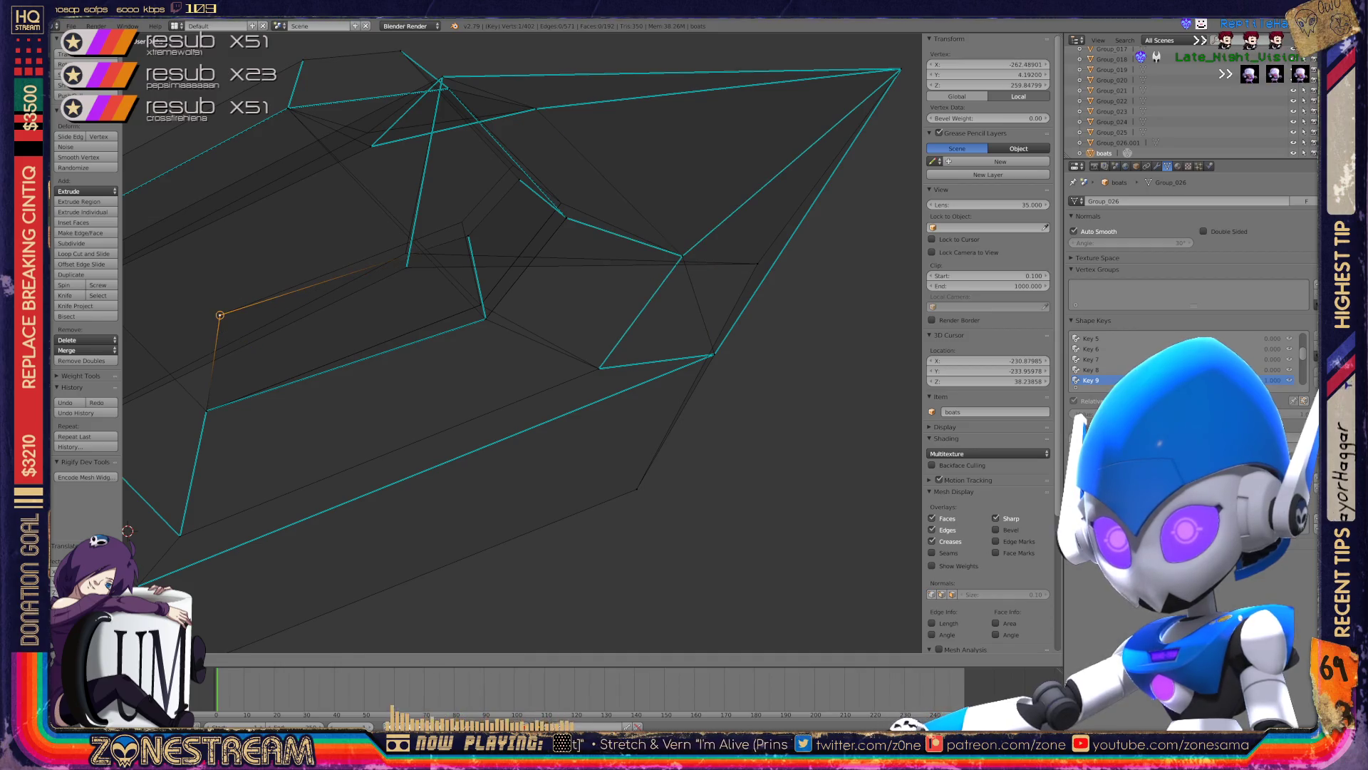
key(ctrl+z)
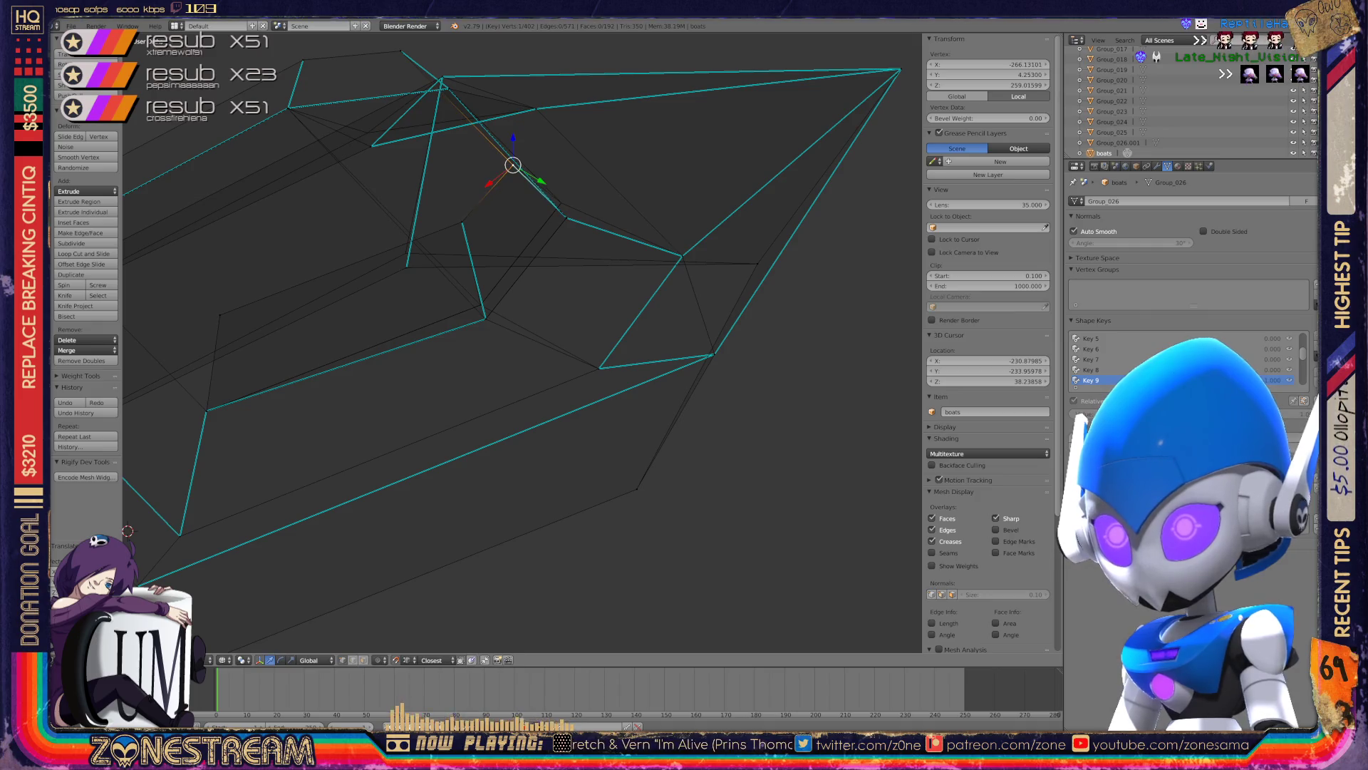
scroll(522, 342, down, 4)
middle_drag(522, 342, 570, 335)
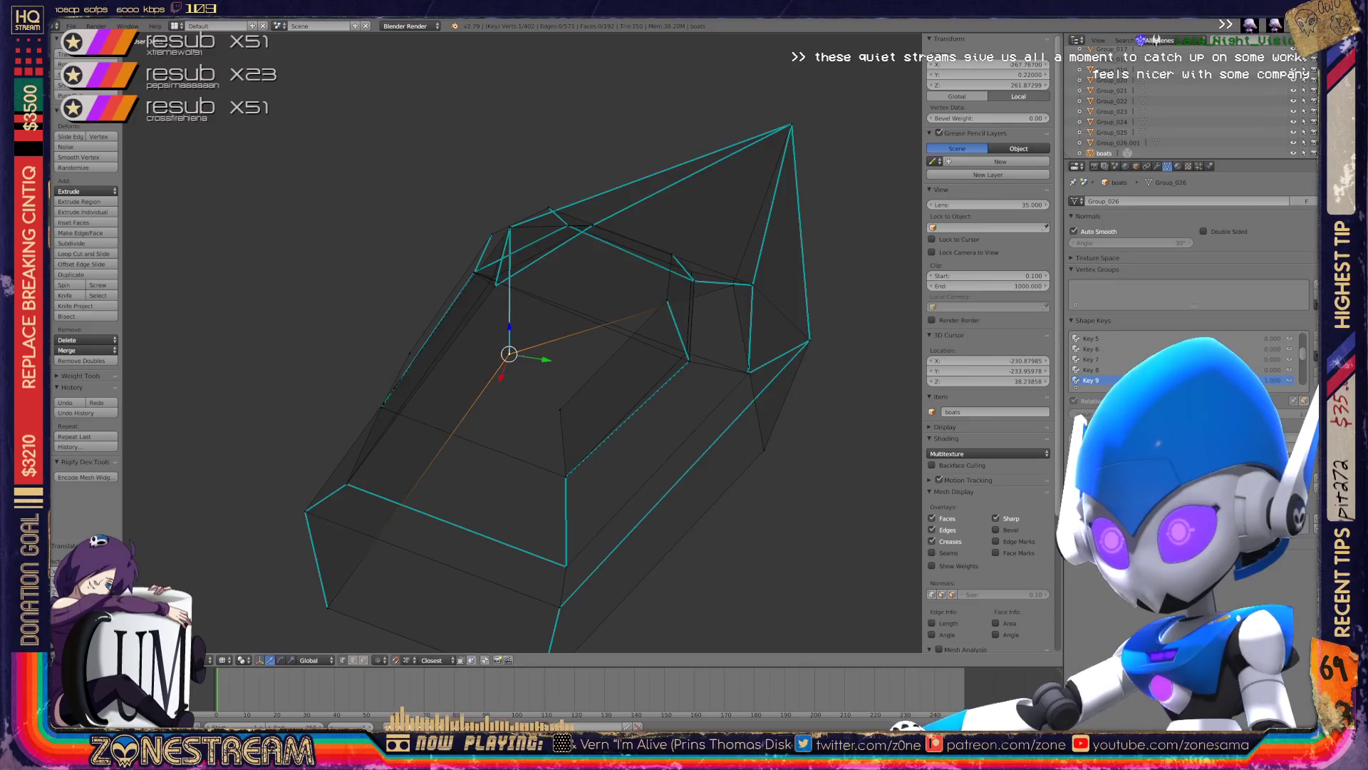
- Lift the lower hull vertex upward along the hull side
scroll(523, 342, down, 3)
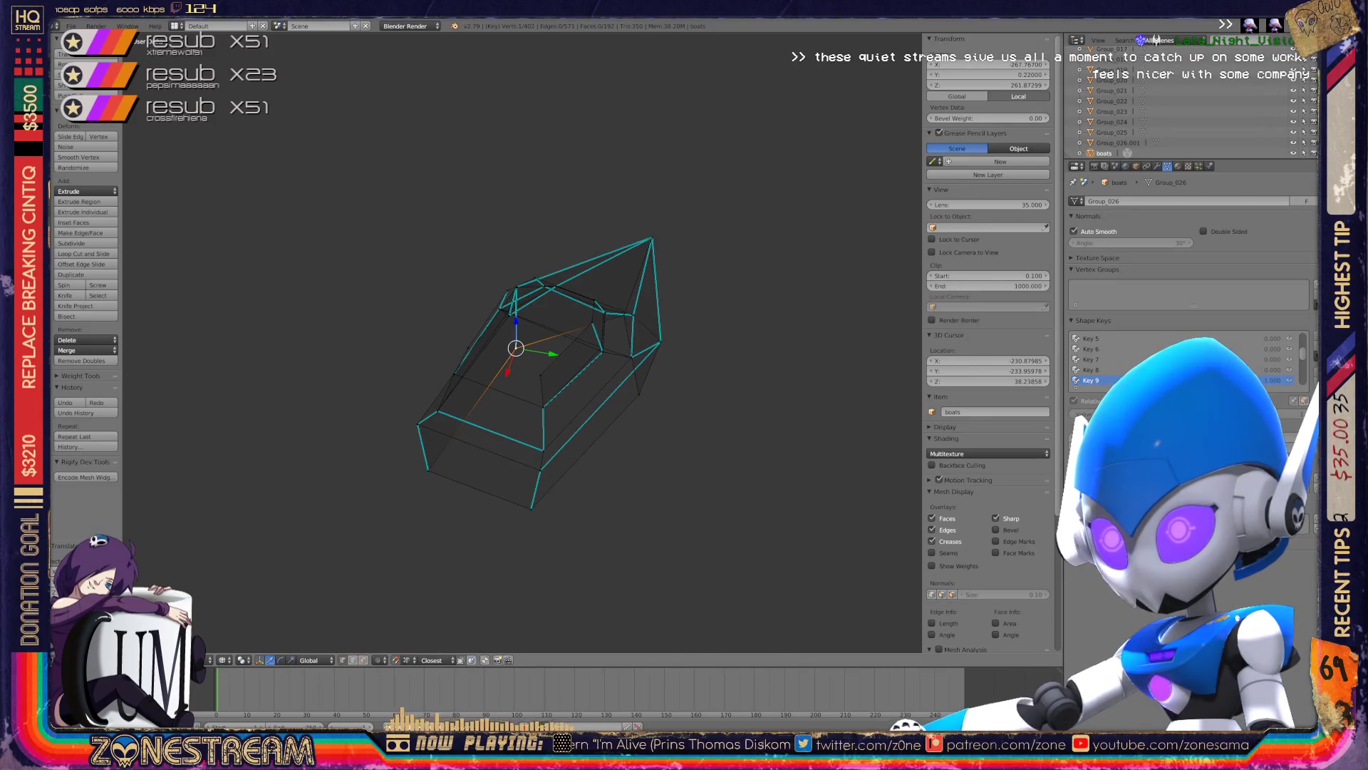
middle_drag(523, 342, 772, 236)
scroll(522, 342, up, 6)
scroll(523, 342, up, 3)
scroll(522, 342, up, 3)
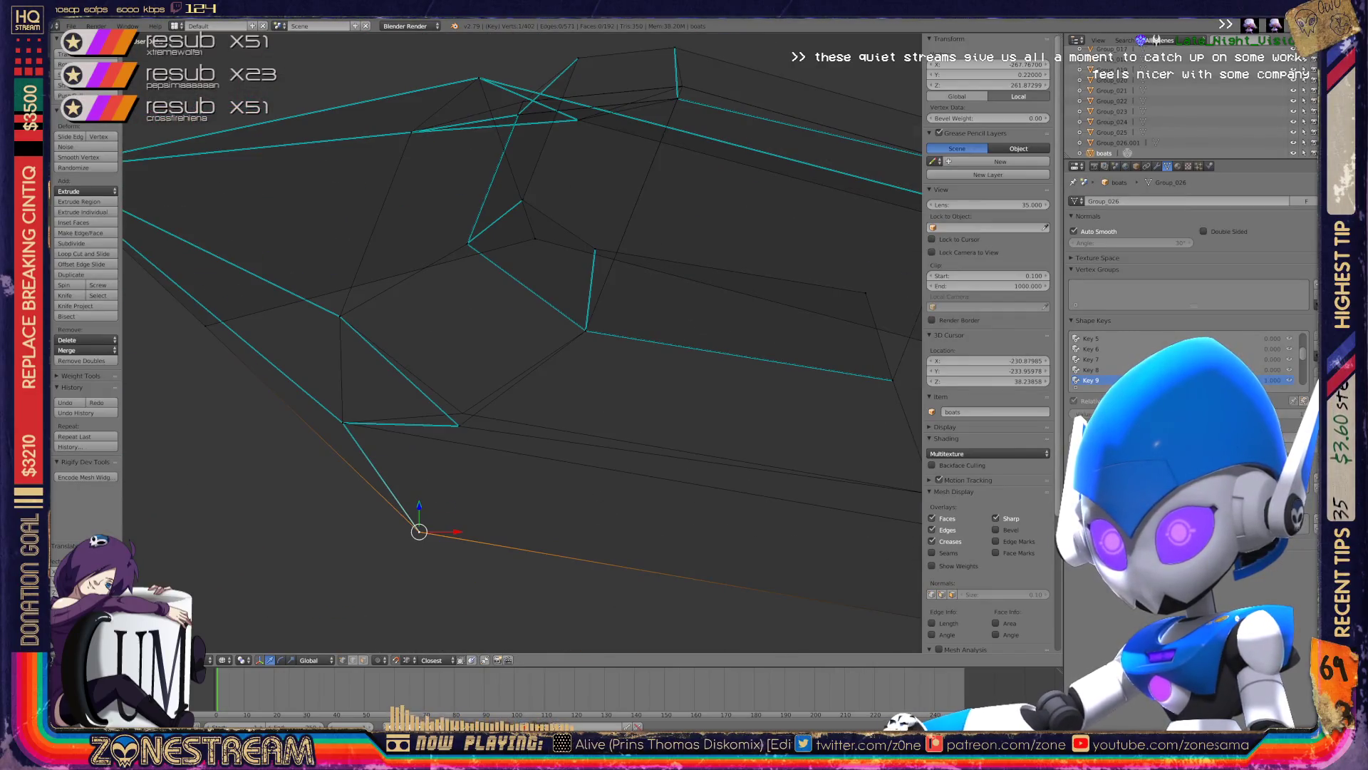
key(g)
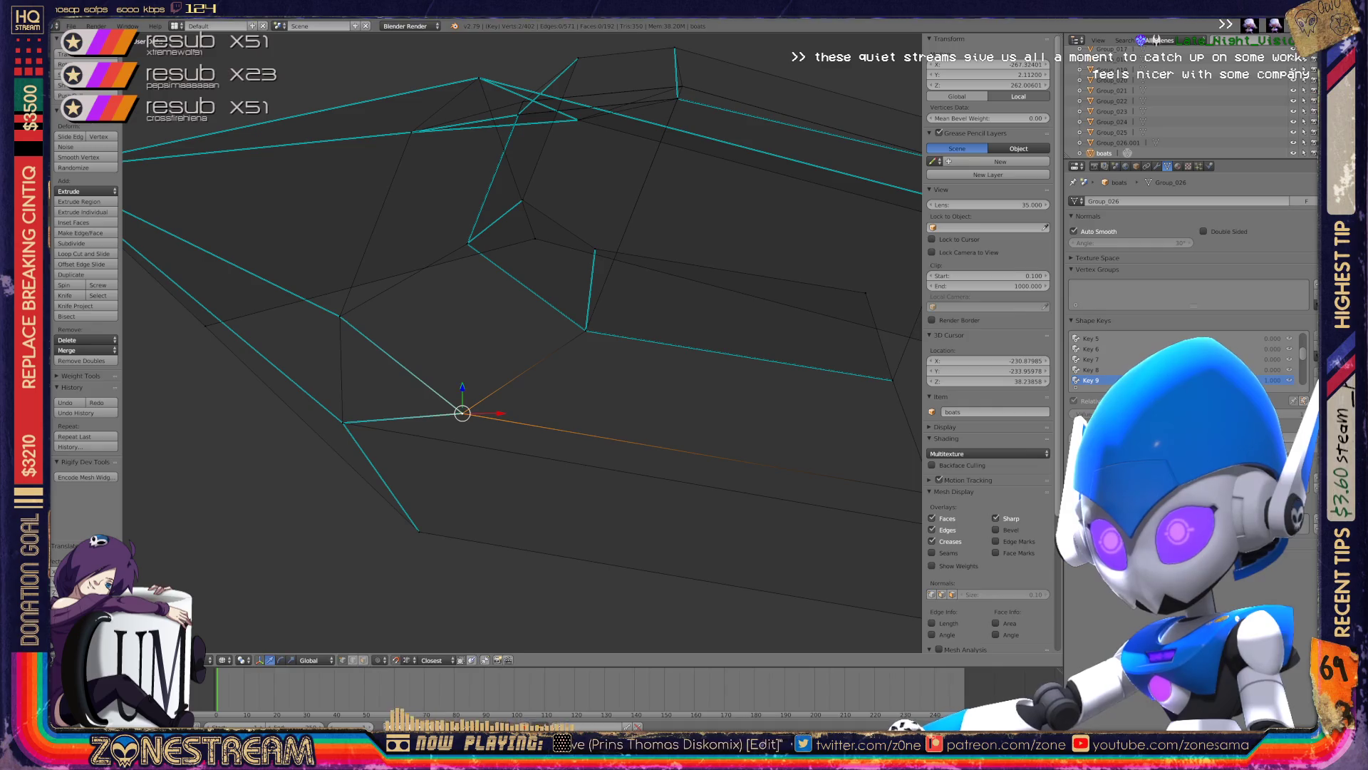
shift+middle_drag(523, 342, 422, 363)
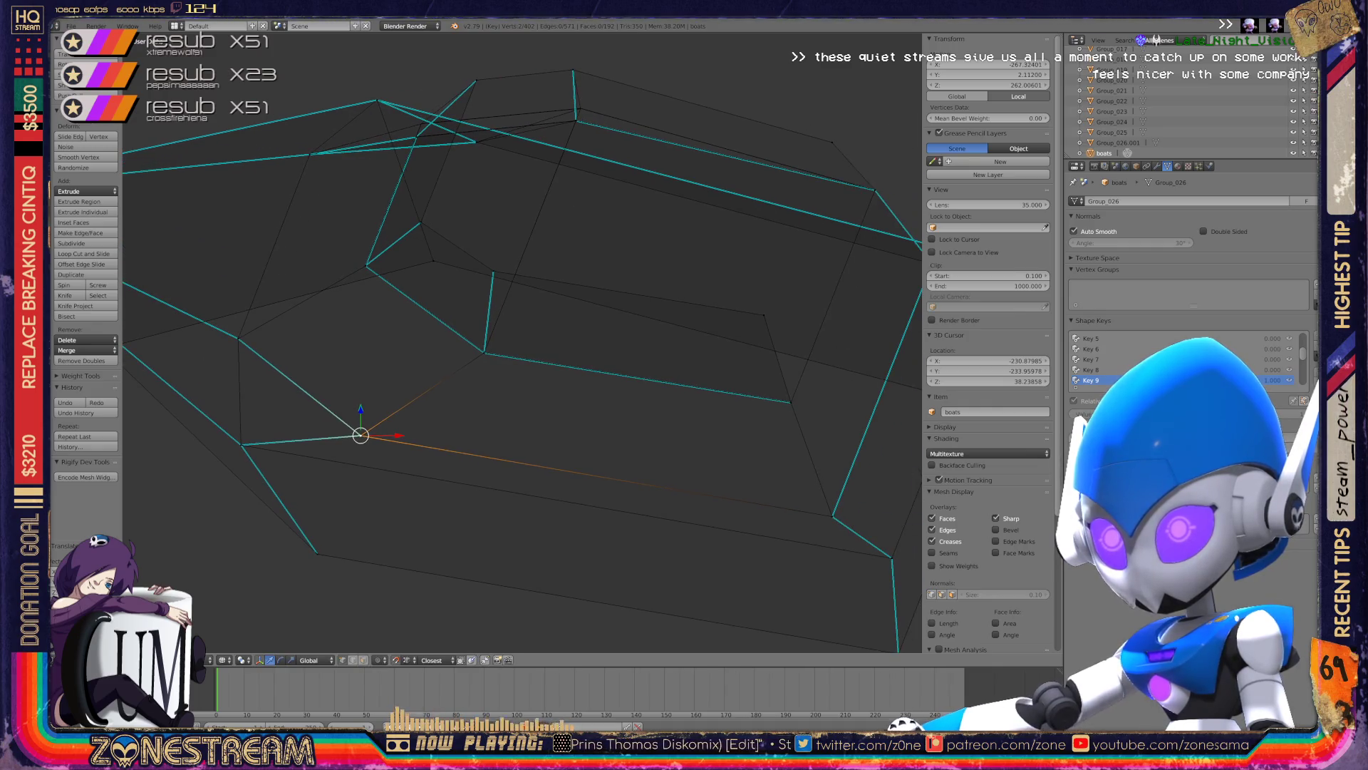
mouse_move(523, 342)
middle_down()
mouse_move(641, 442)
mouse_move(713, 357)
mouse_move(642, 320)
mouse_move(642, 410)
middle_up()
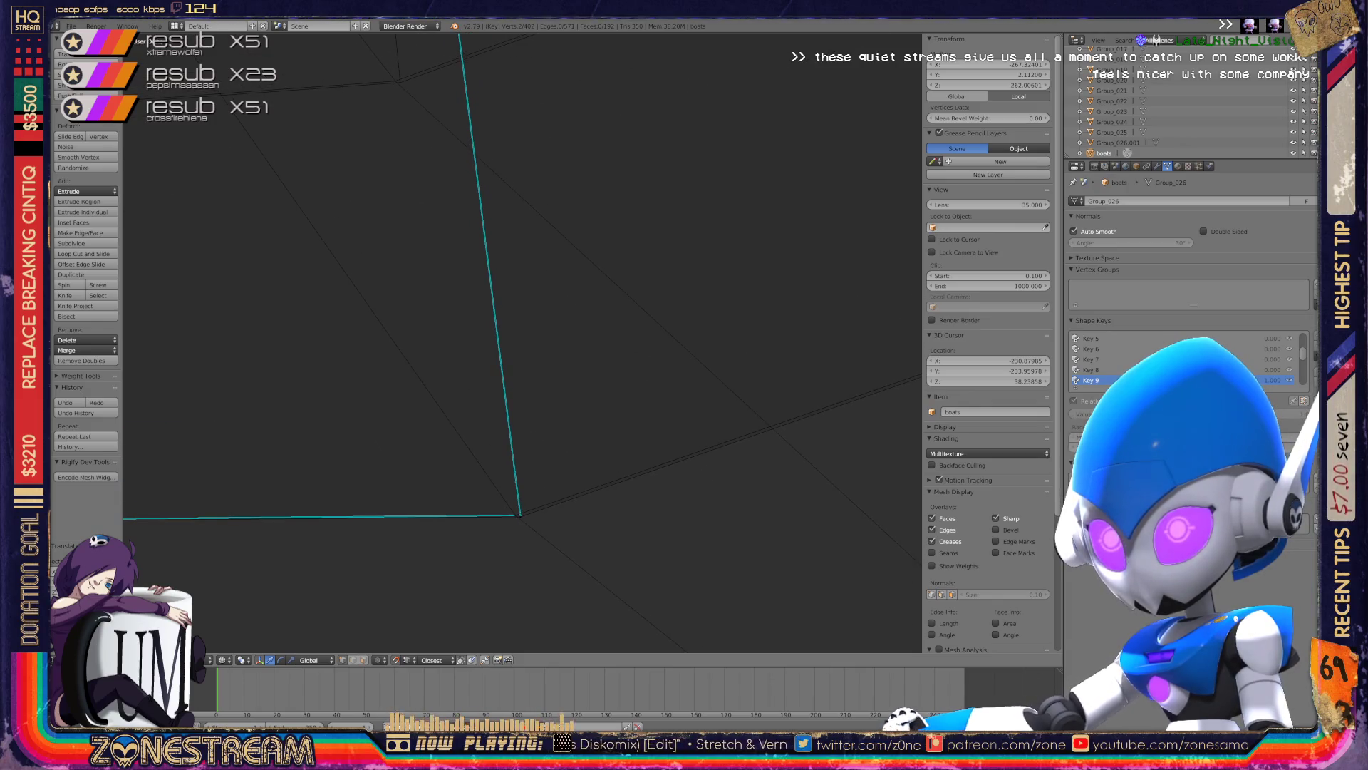
key(g)
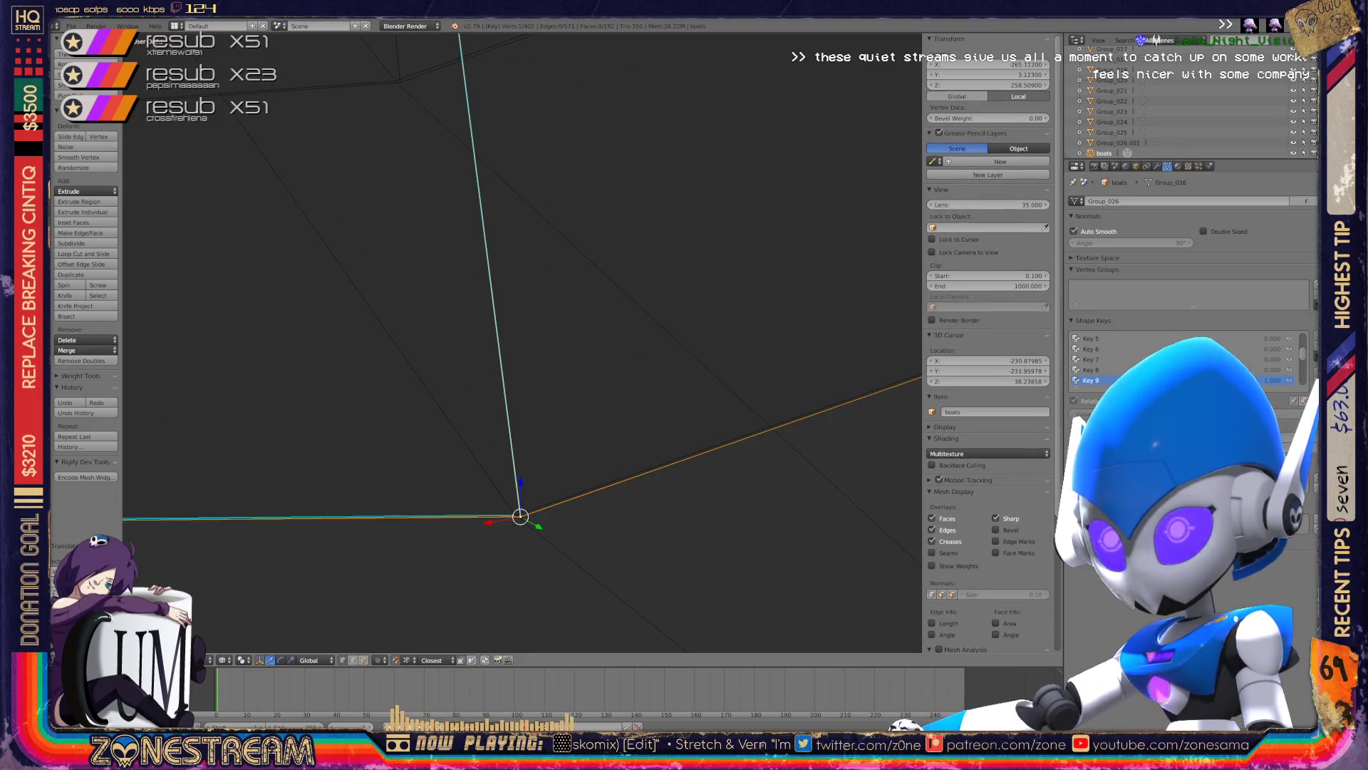
click(400, 82)
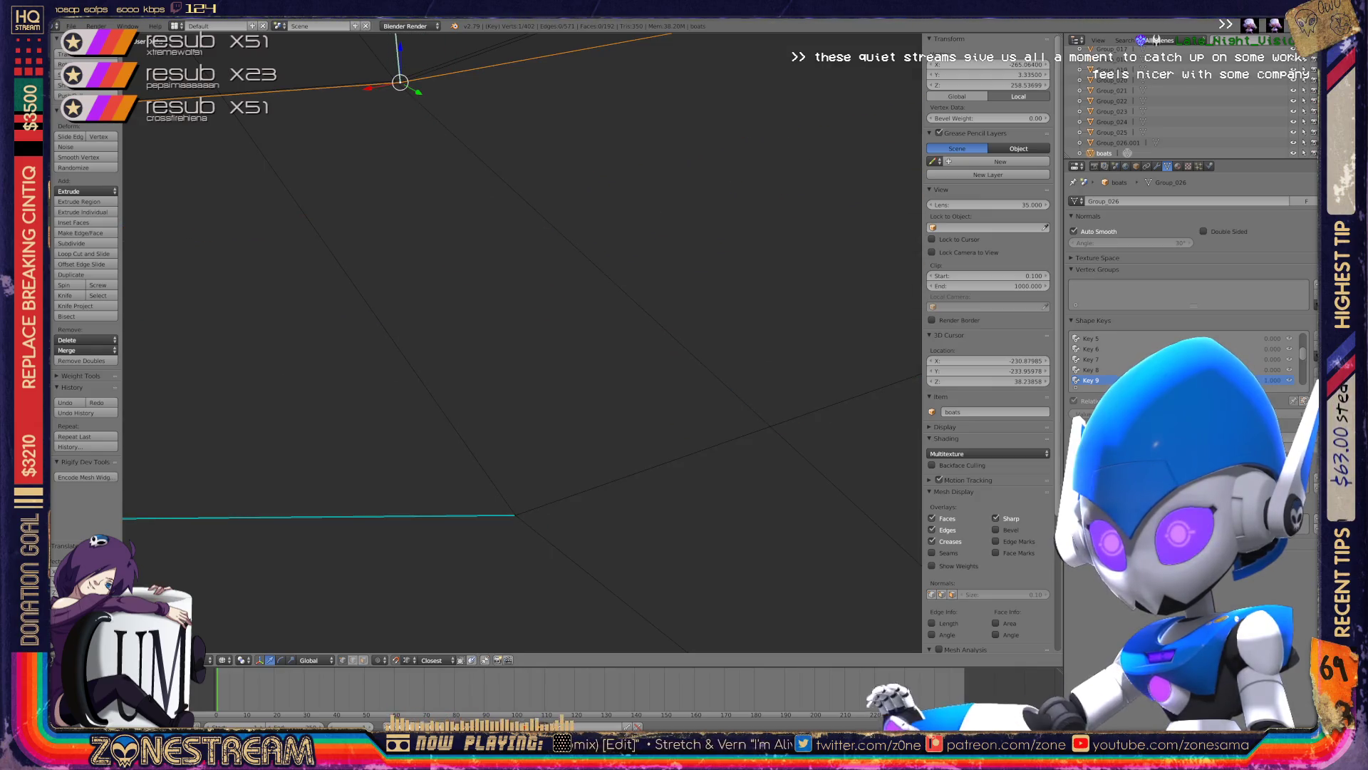
- Raise the same vertex a little higher so the side edges rise
key(g)
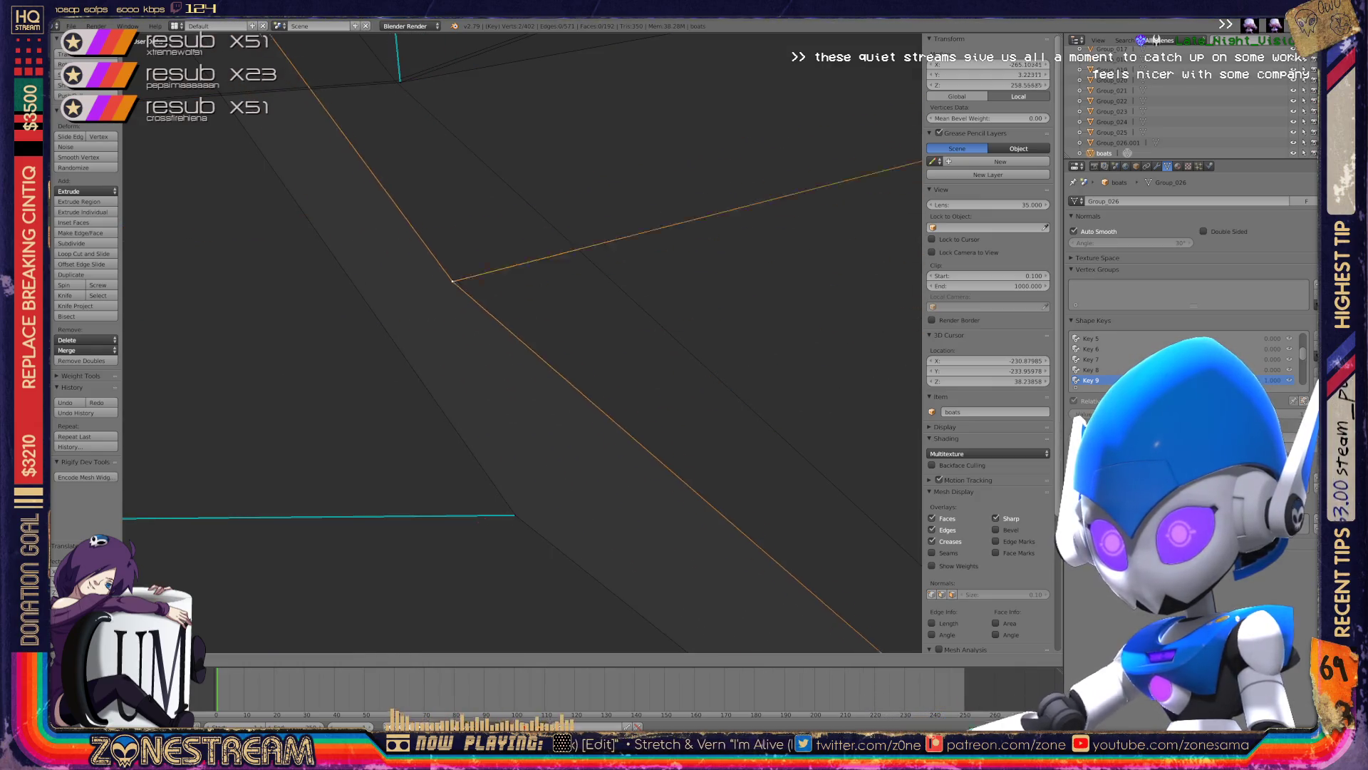
key(Escape)
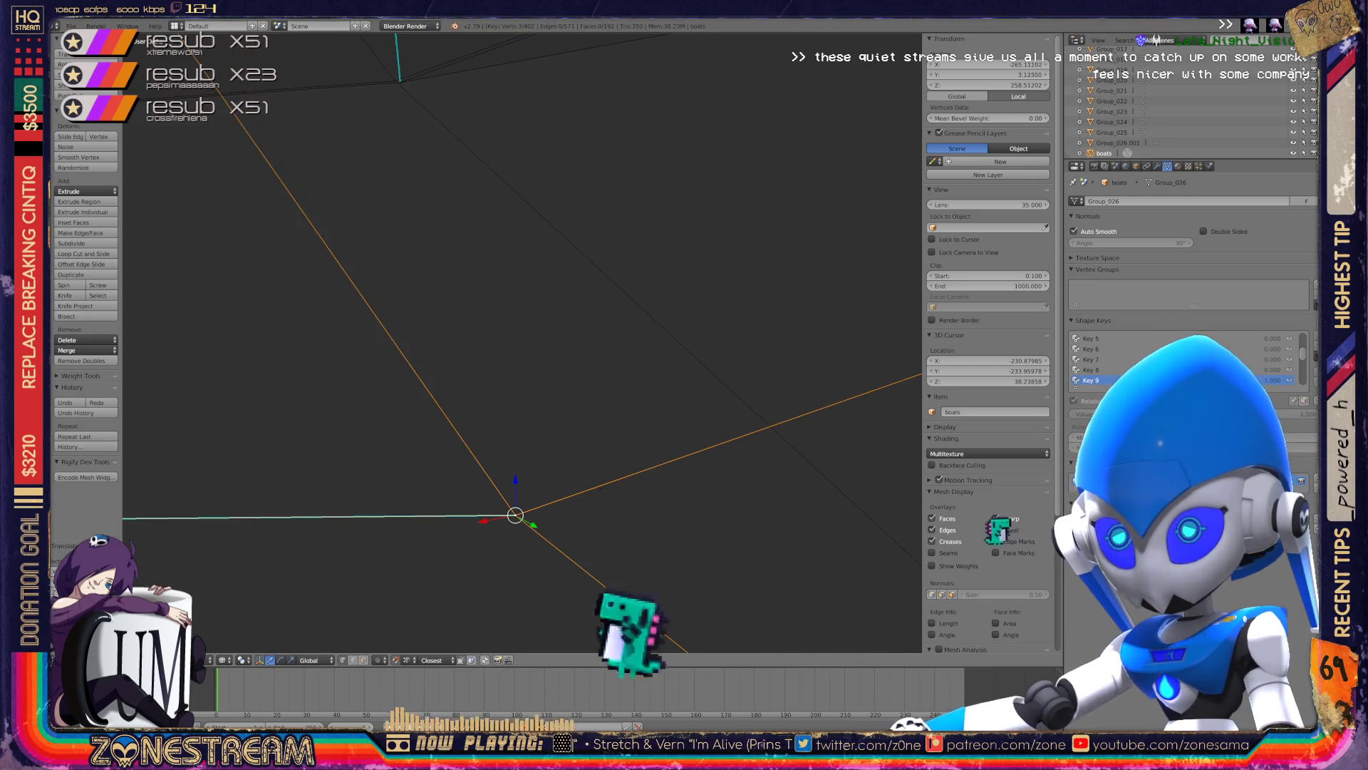
key(g)
click(868, 515)
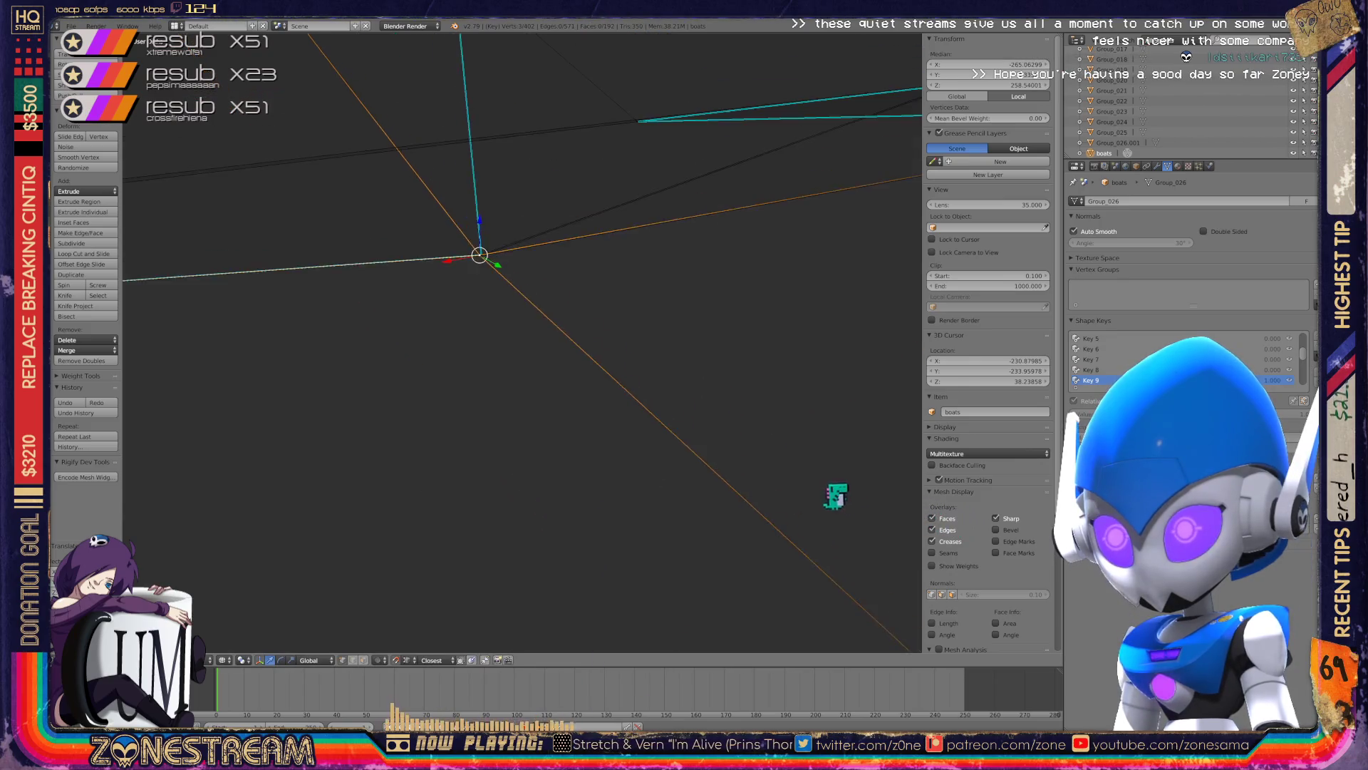
middle_drag(869, 515, 713, 456)
- Check the whole object, then move the hull corner vertex onto its neighbouring vertex
key(Tab)
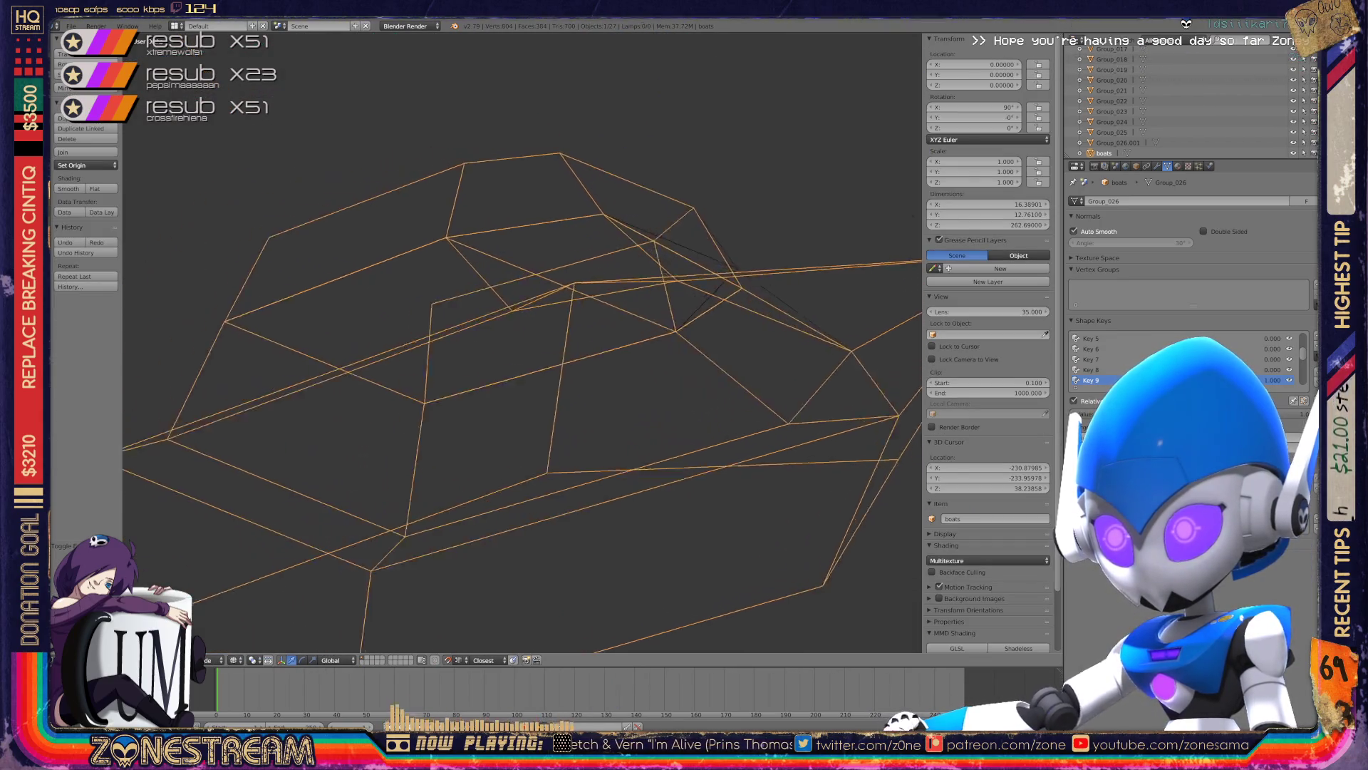
scroll(520, 342, up, 3)
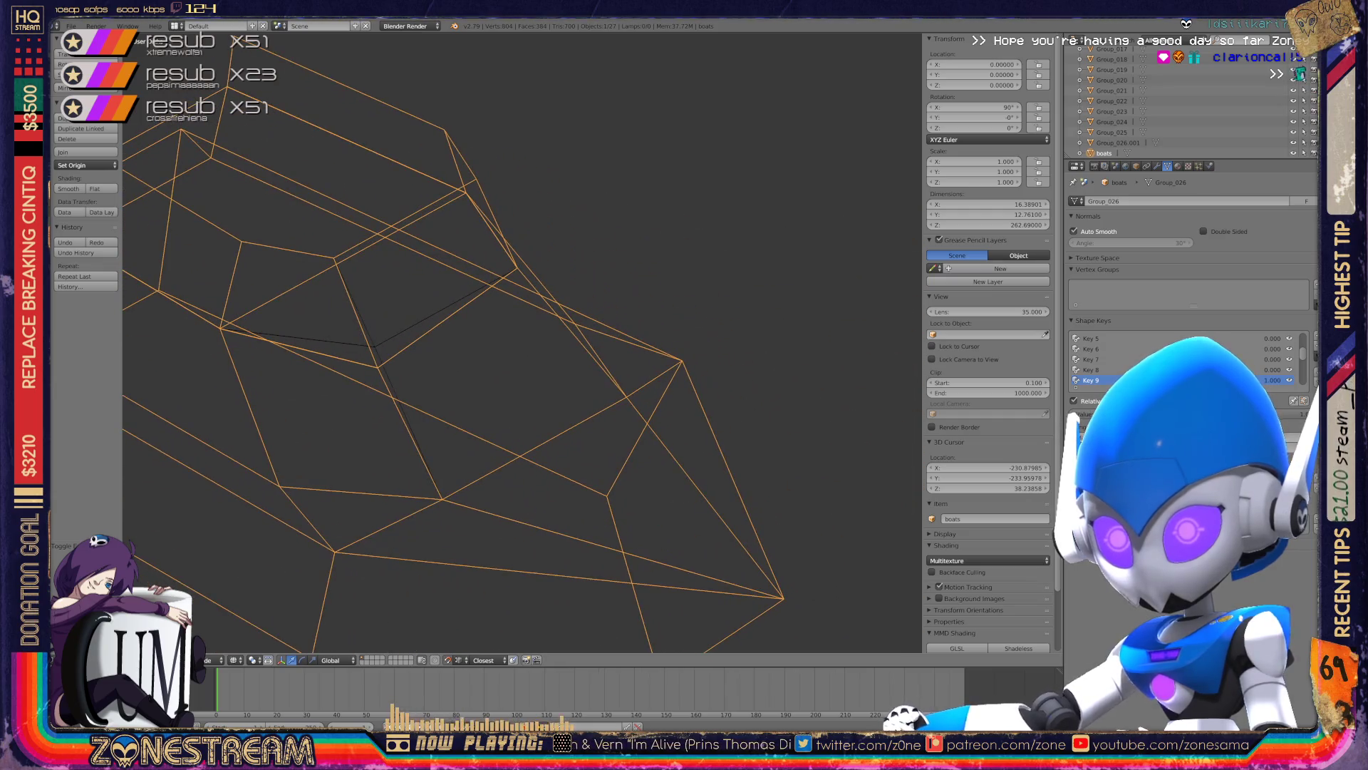
scroll(520, 342, up, 3)
scroll(520, 342, up, 3)
key(Tab)
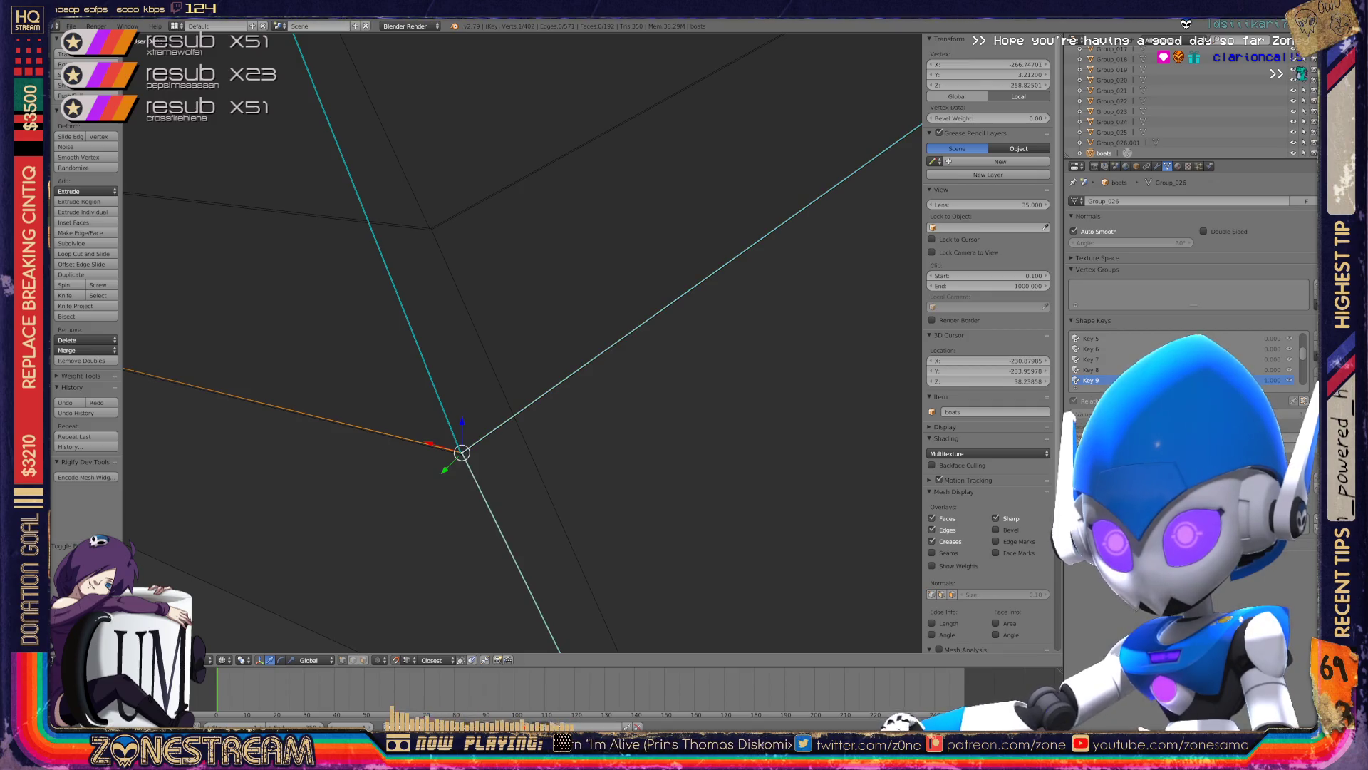
key(g)
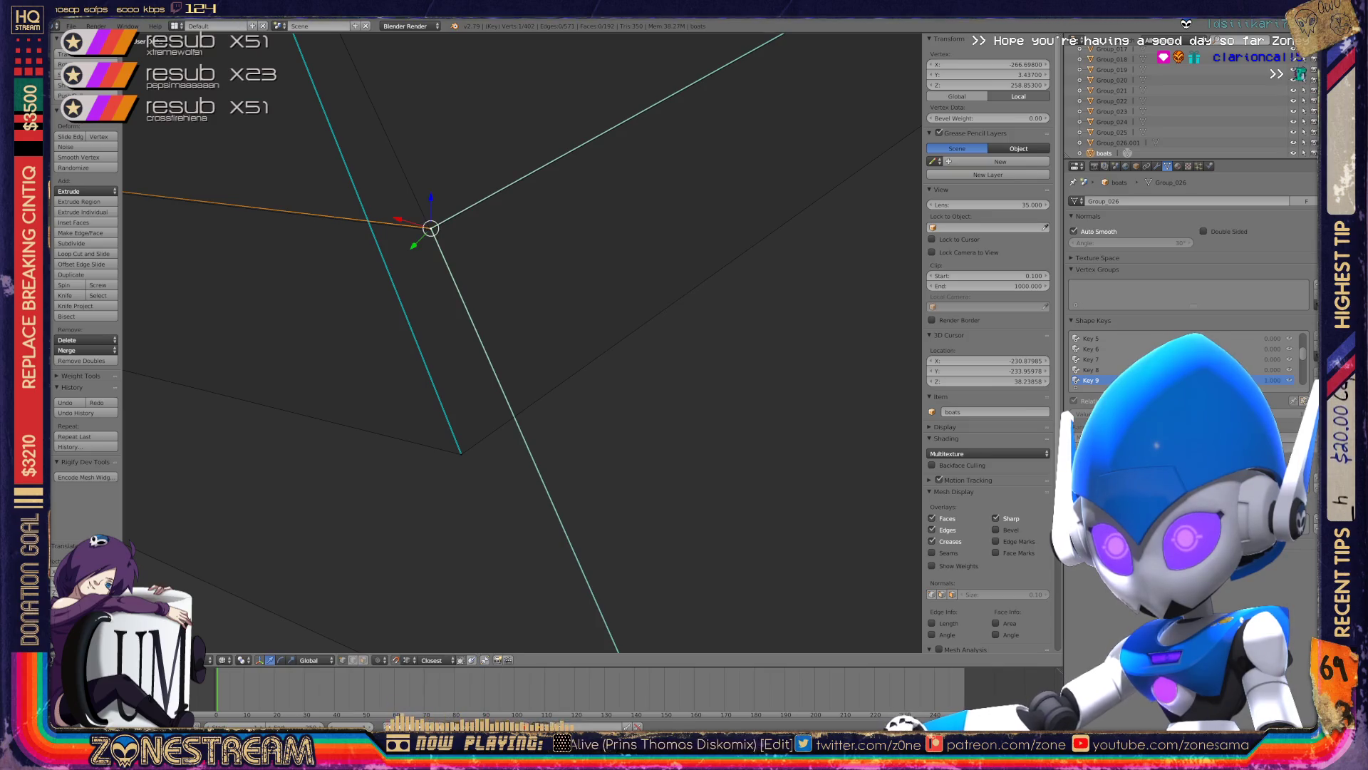
right_click(462, 453)
key(g)
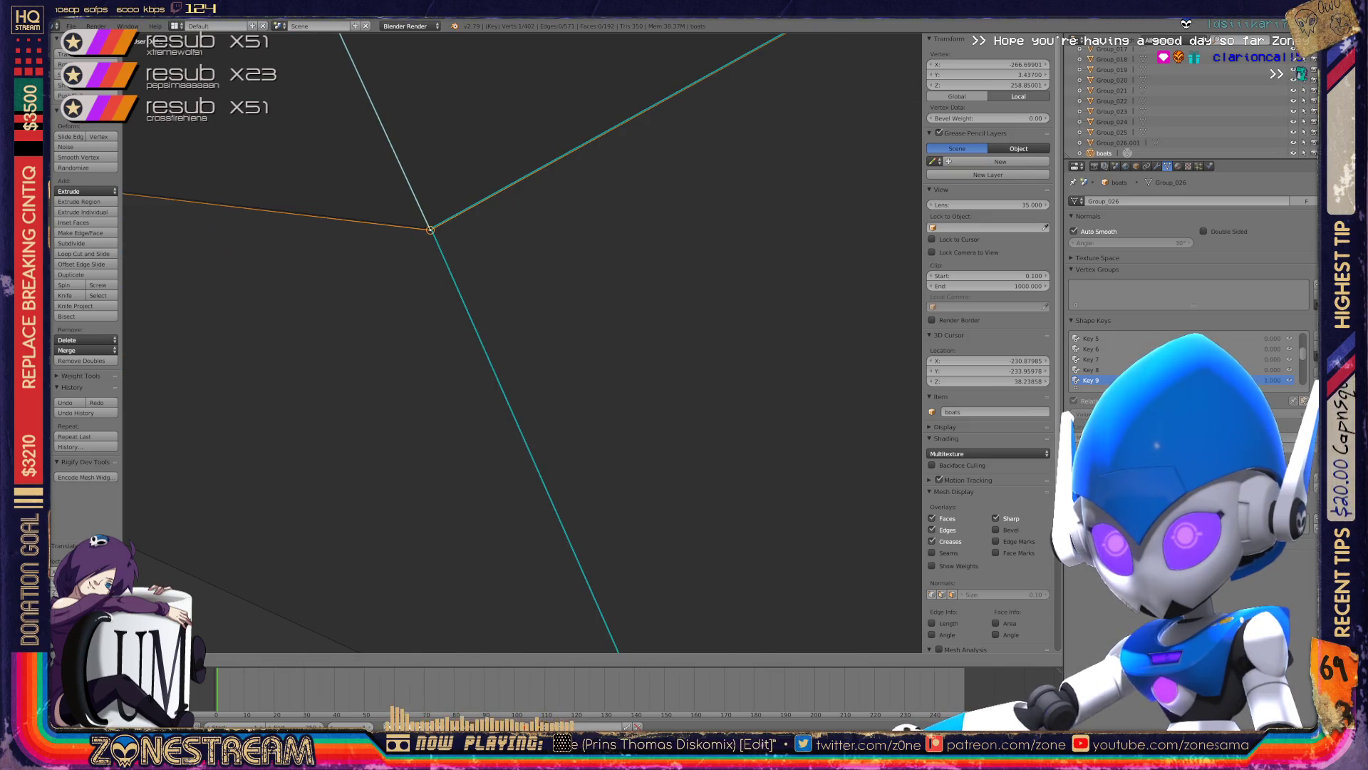
shift+middle_drag(431, 230, 684, 426)
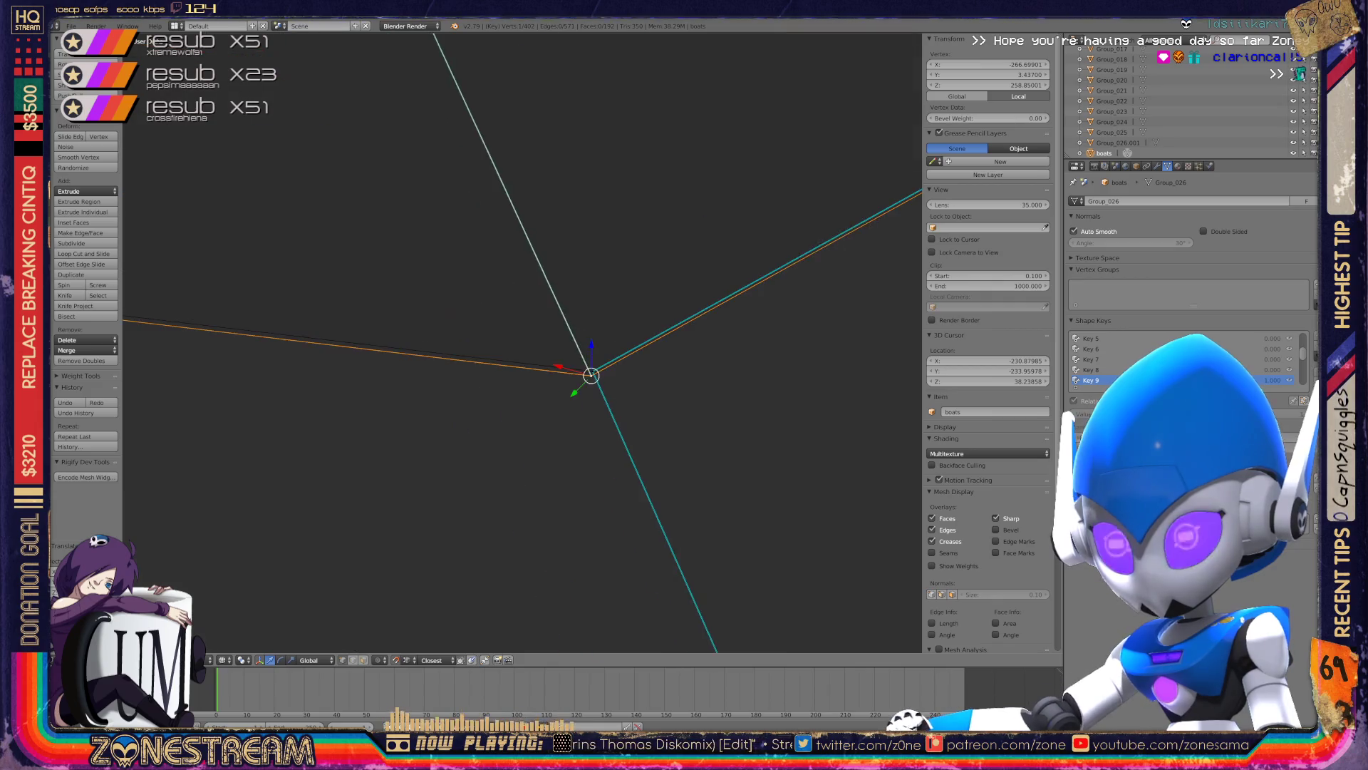